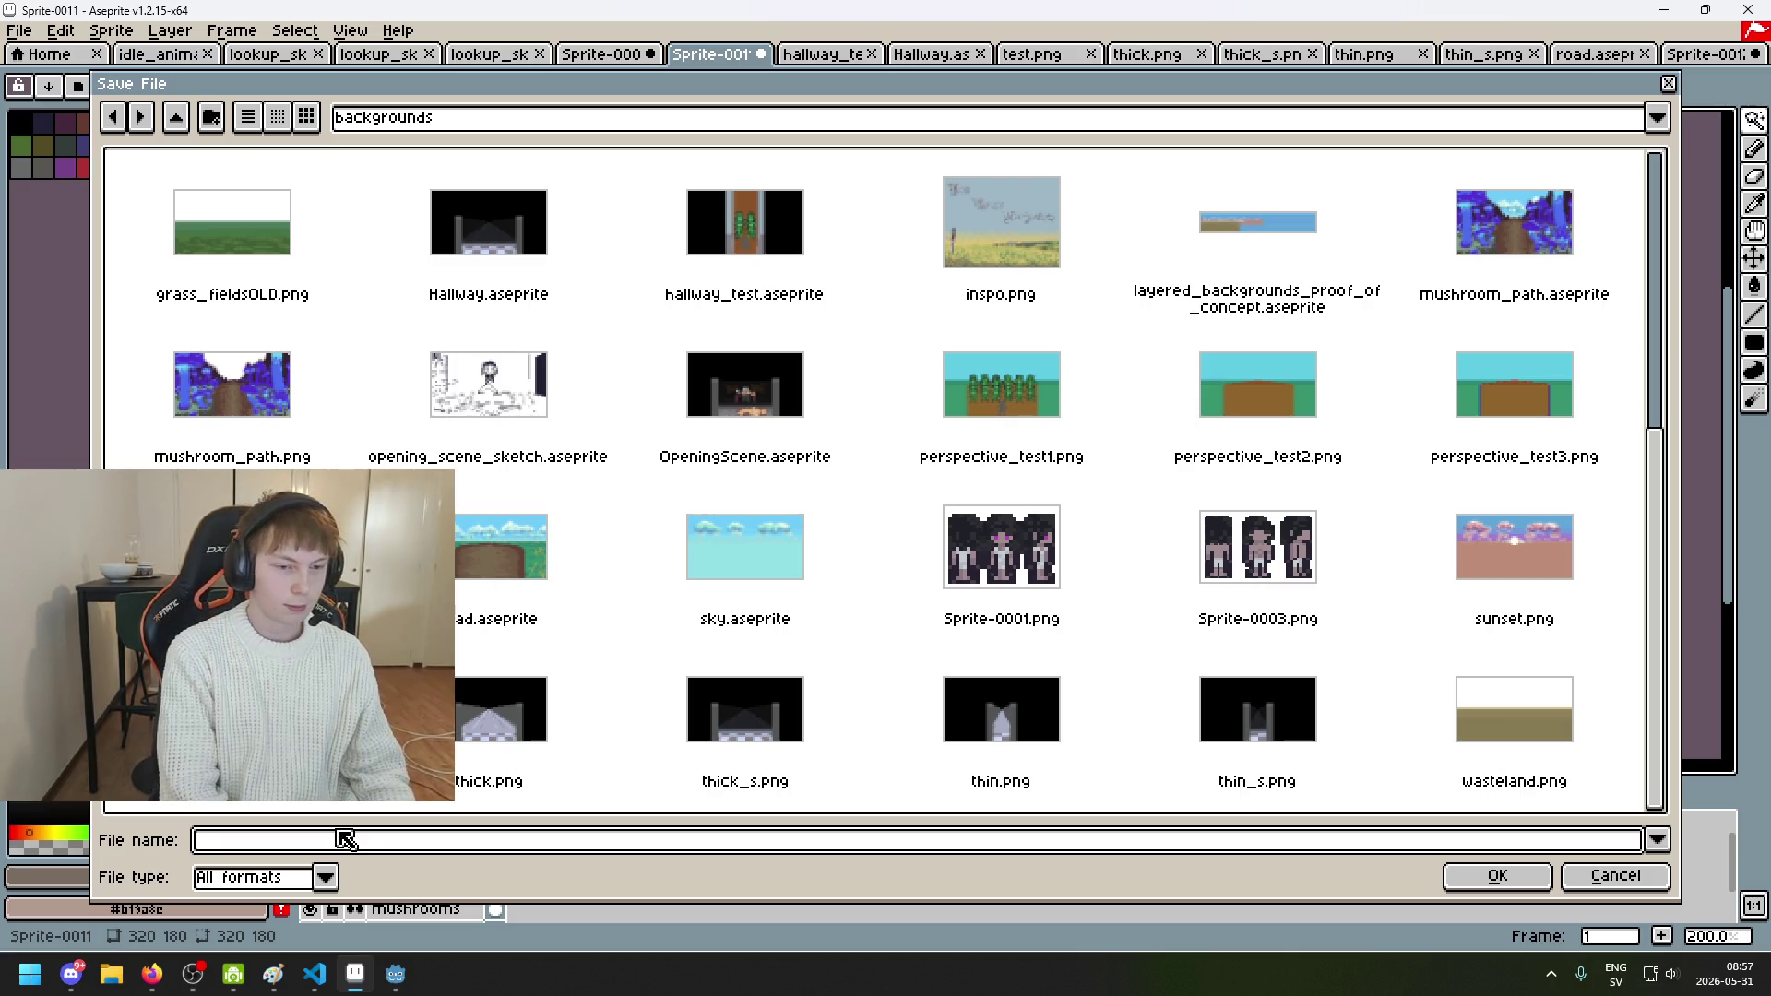
Step: Correct the file name to 'tutorial' and save it as tutorial.aseprite in the backgrounds folder
scroll(612, 591, up, 5)
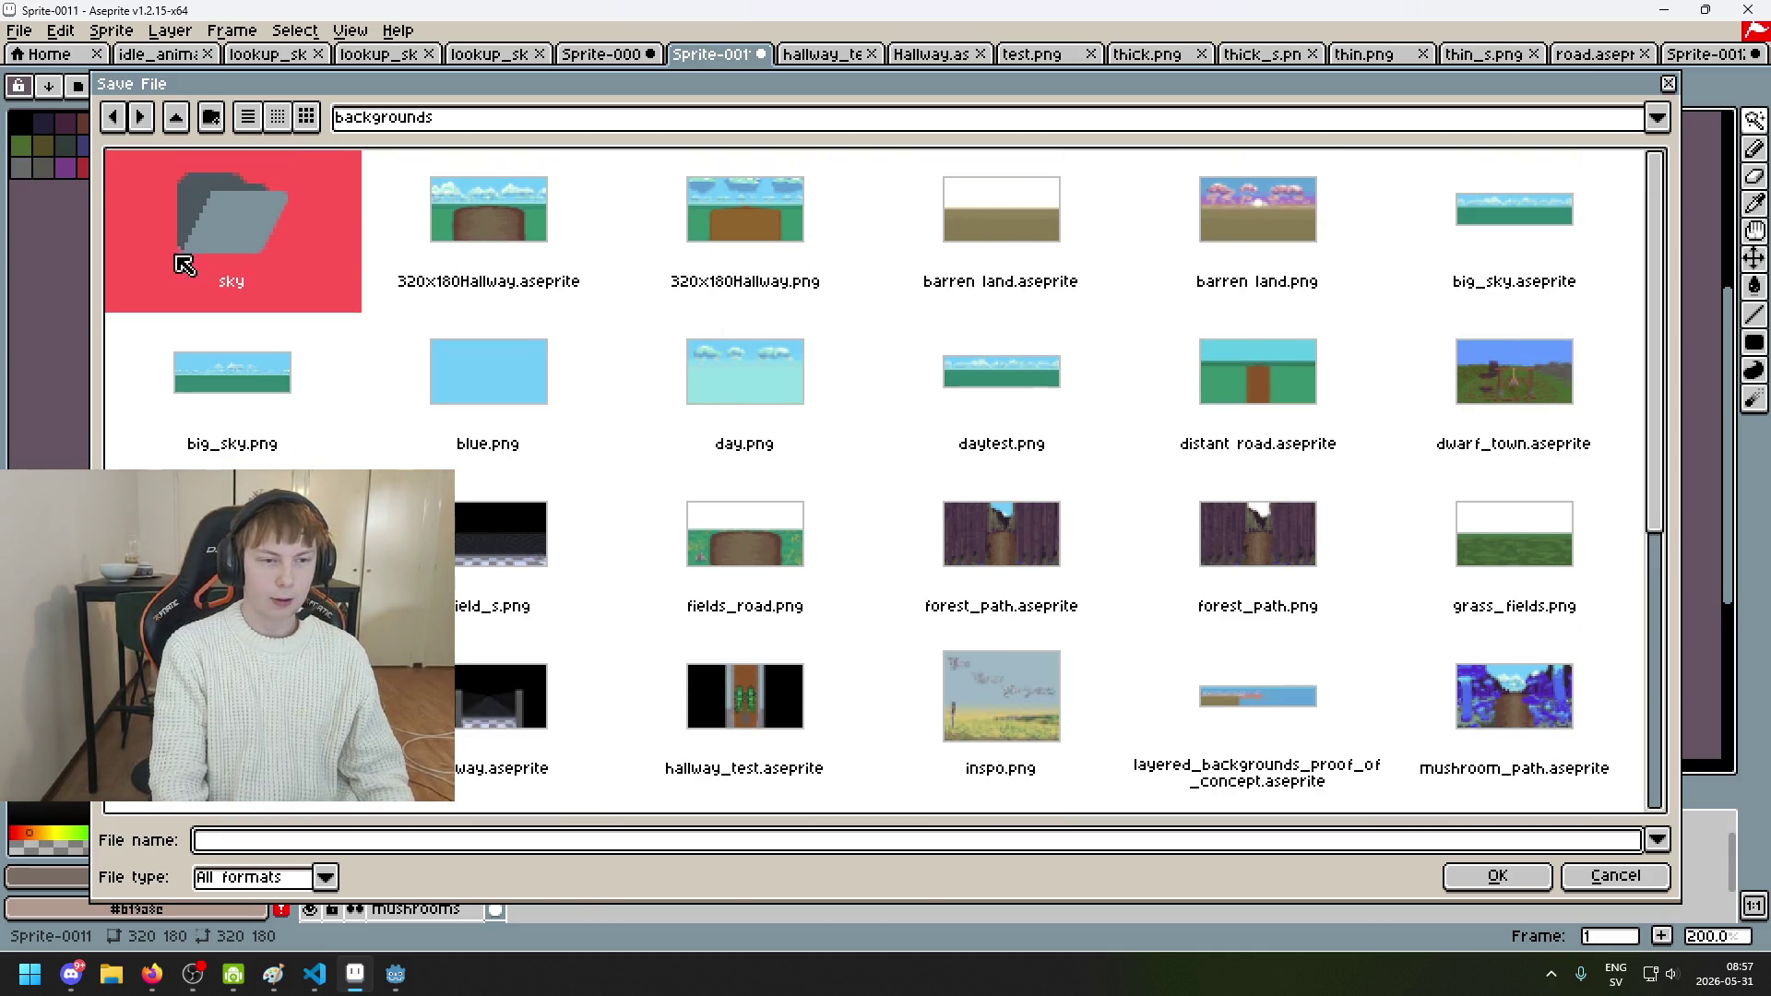
scroll(516, 535, down, 2)
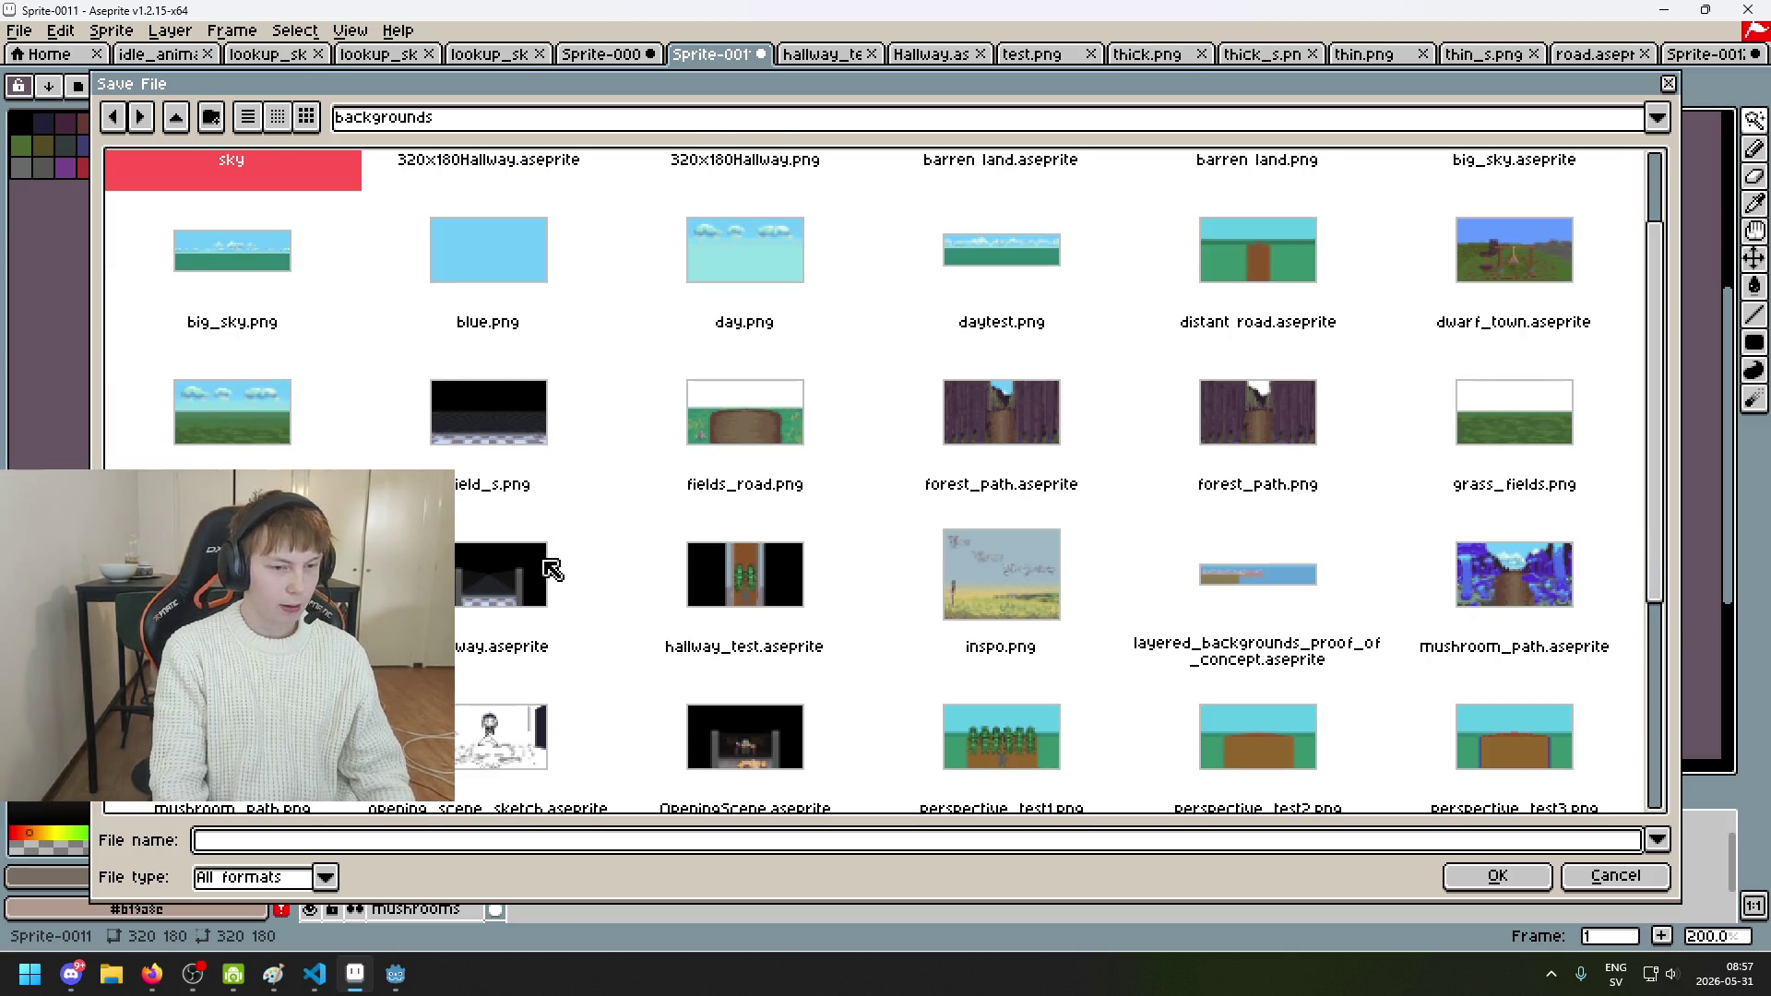
scroll(538, 577, down, 2)
scroll(539, 584, up, 2)
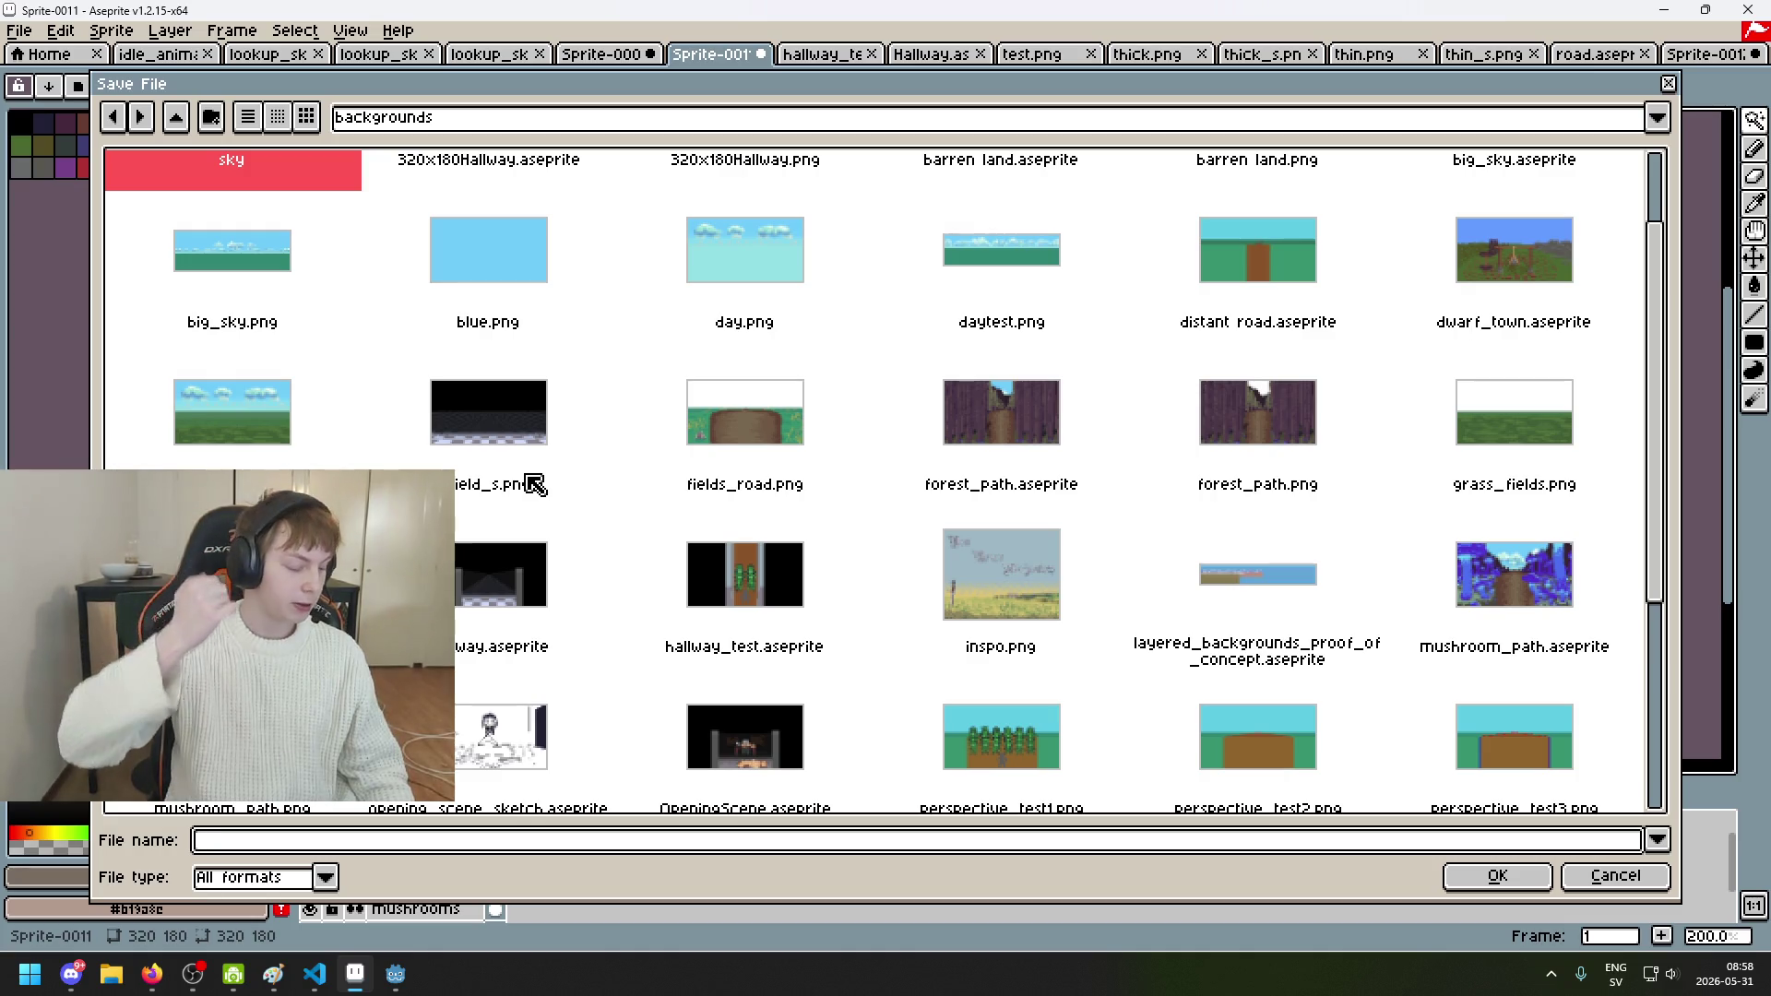
scroll(660, 452, down, 2)
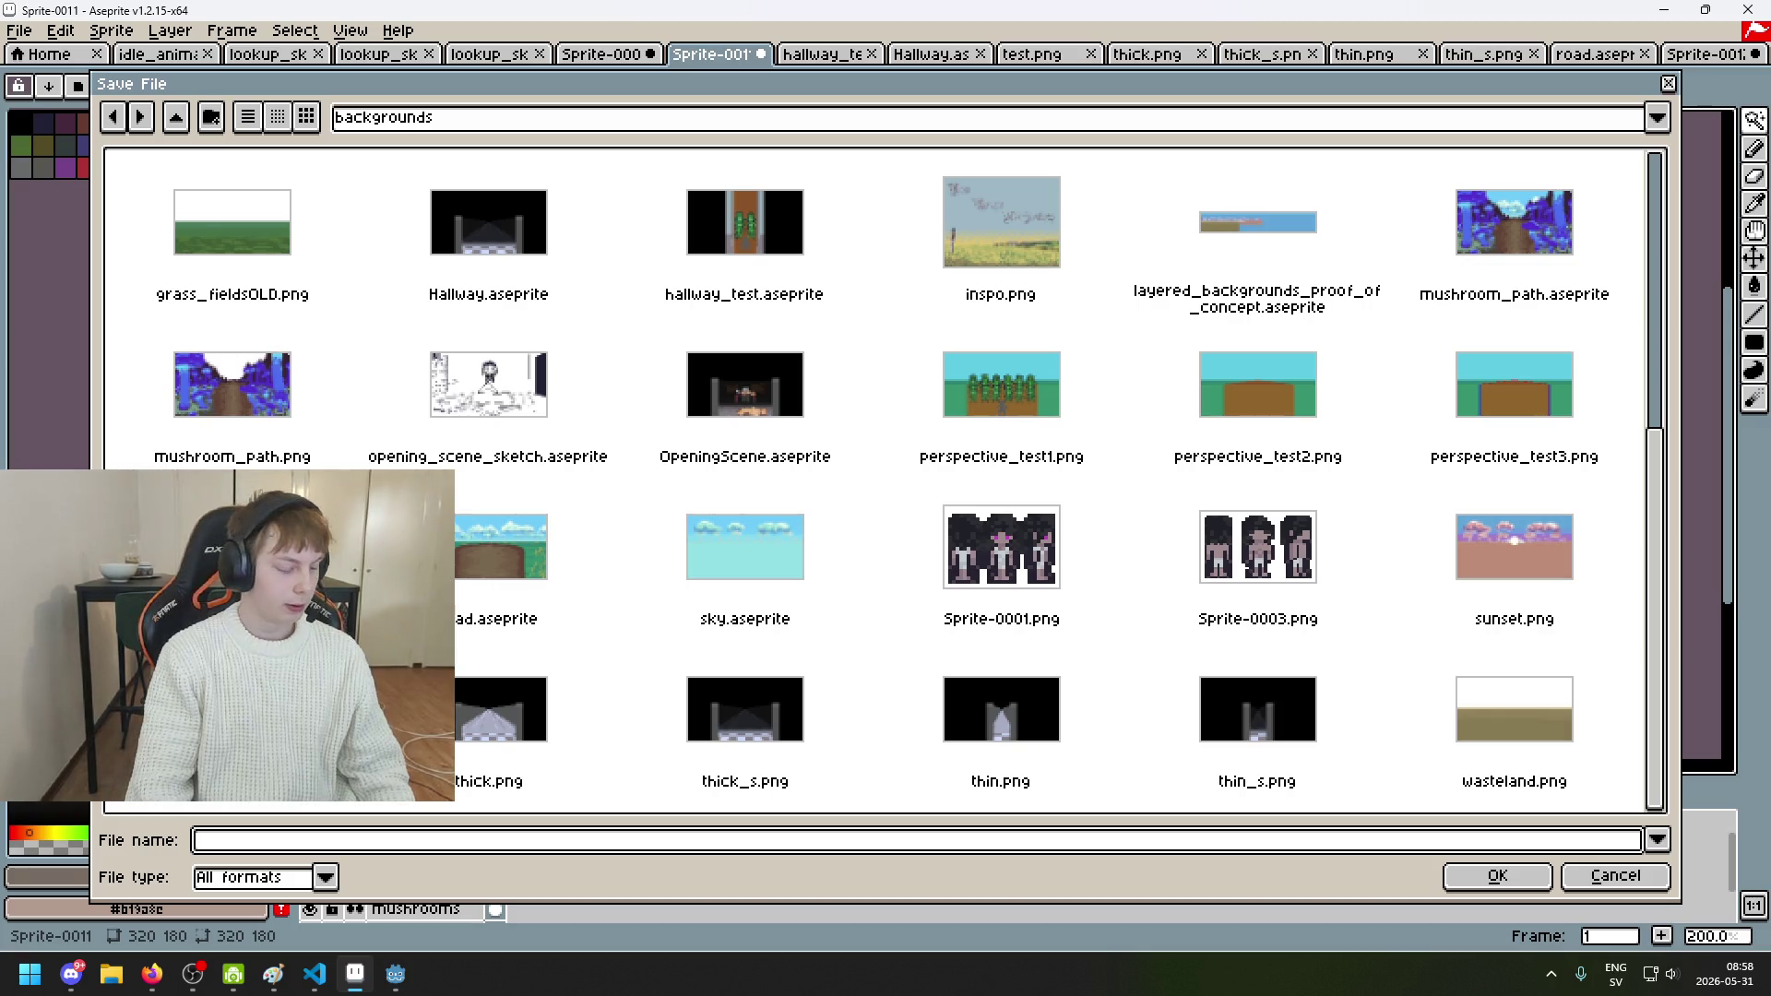
key(Home)
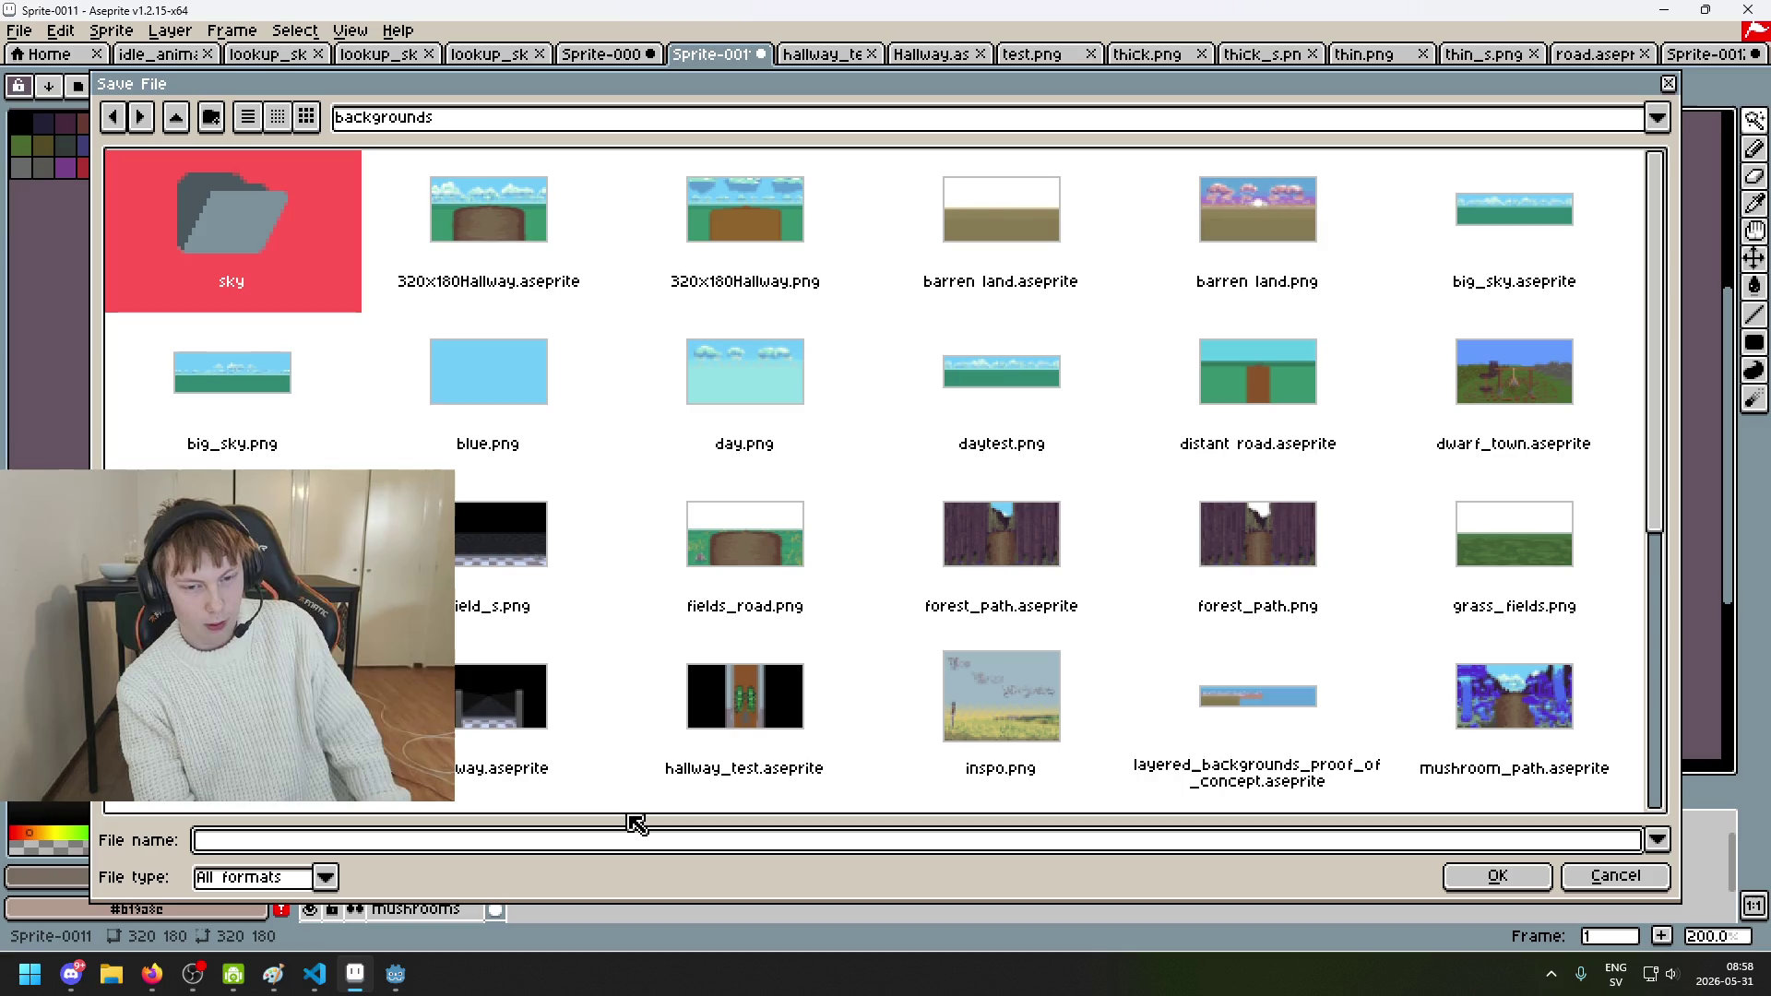
text(du)
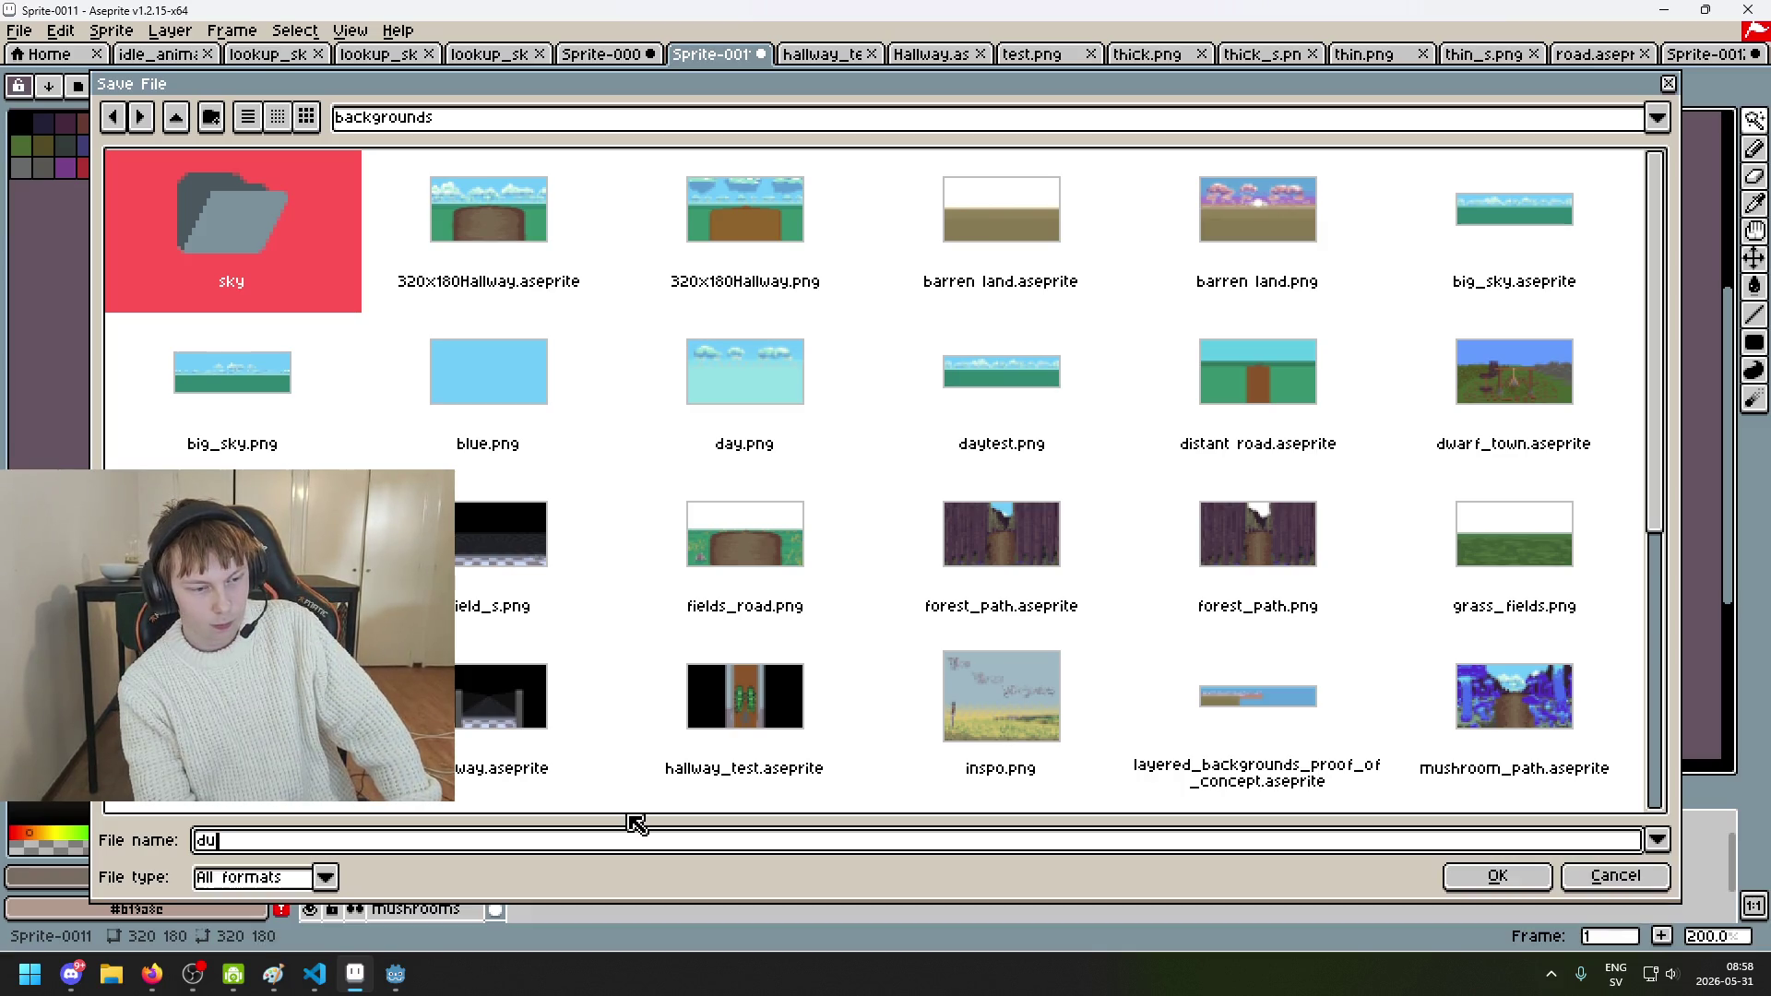
key(BackSpace)
key(BackSpace)
text(tutorial)
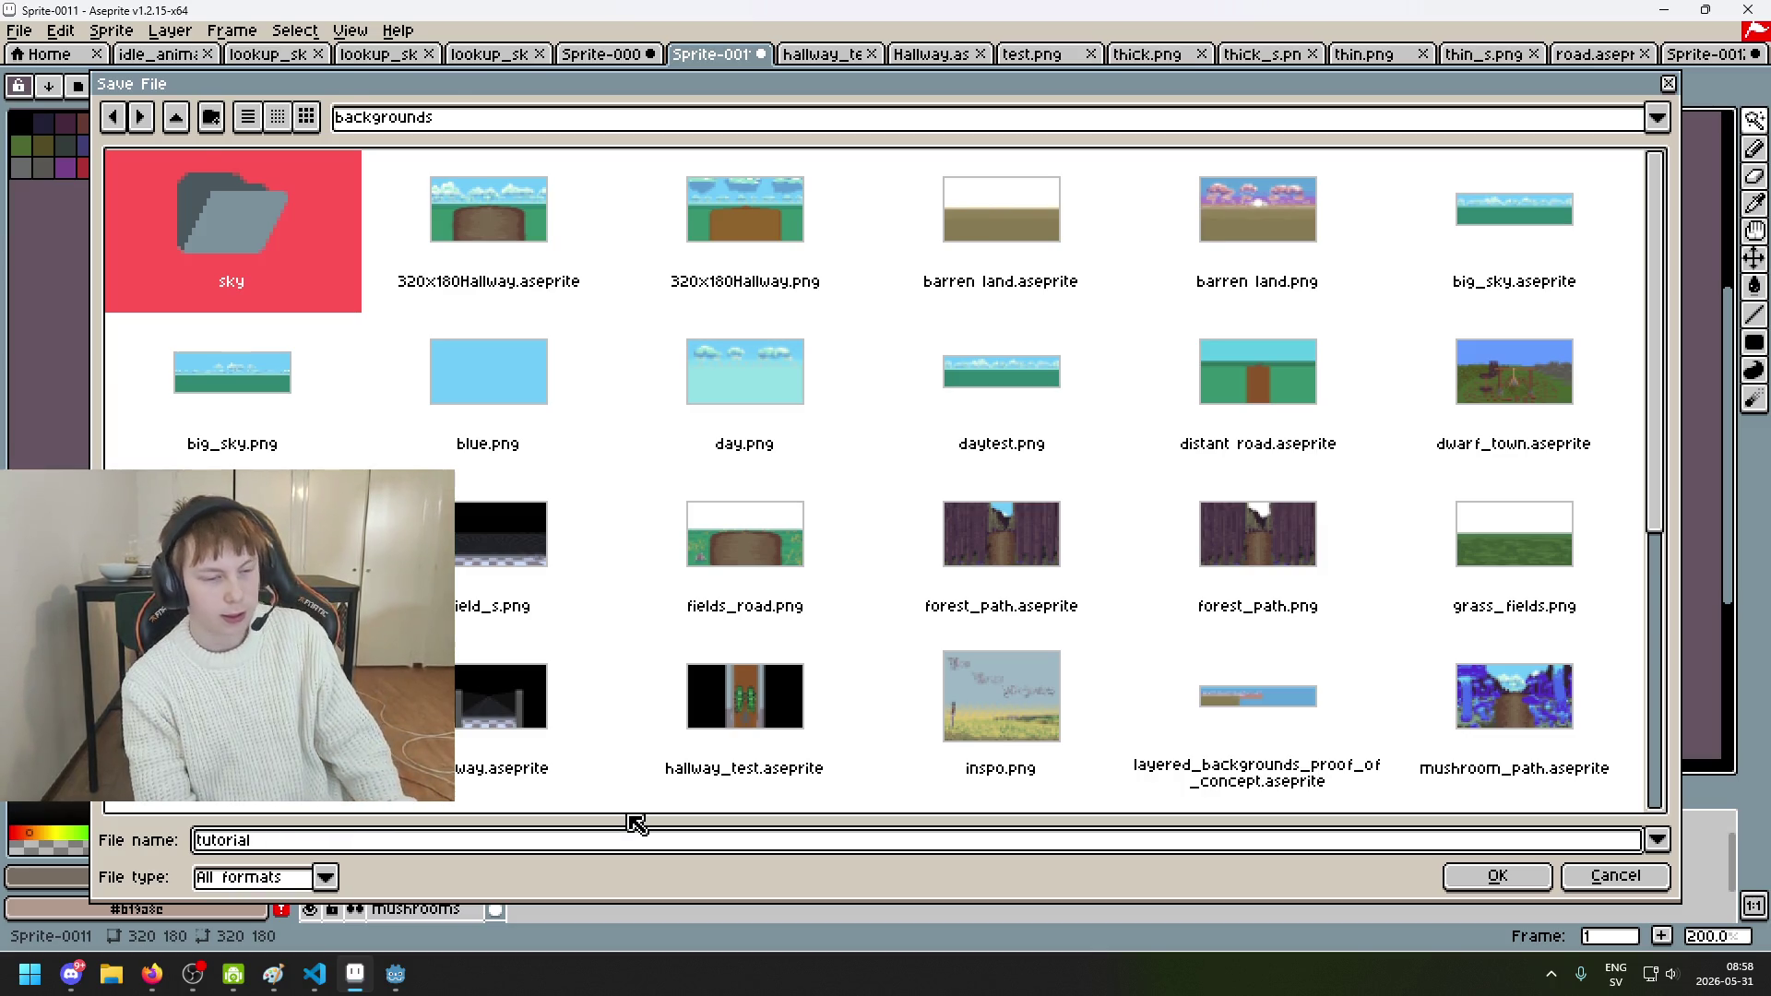
key(Return)
Step: Hide the 'lines' layer so the red perspective lines and blue rectangle disappear
mouse_move(1022, 629)
mouse_down()
mouse_move(961, 534)
mouse_move(1087, 569)
mouse_move(1086, 594)
mouse_move(1104, 578)
mouse_move(1016, 588)
mouse_move(1034, 562)
mouse_up()
scroll(1104, 579, down, 1)
scroll(1000, 585, up, 1)
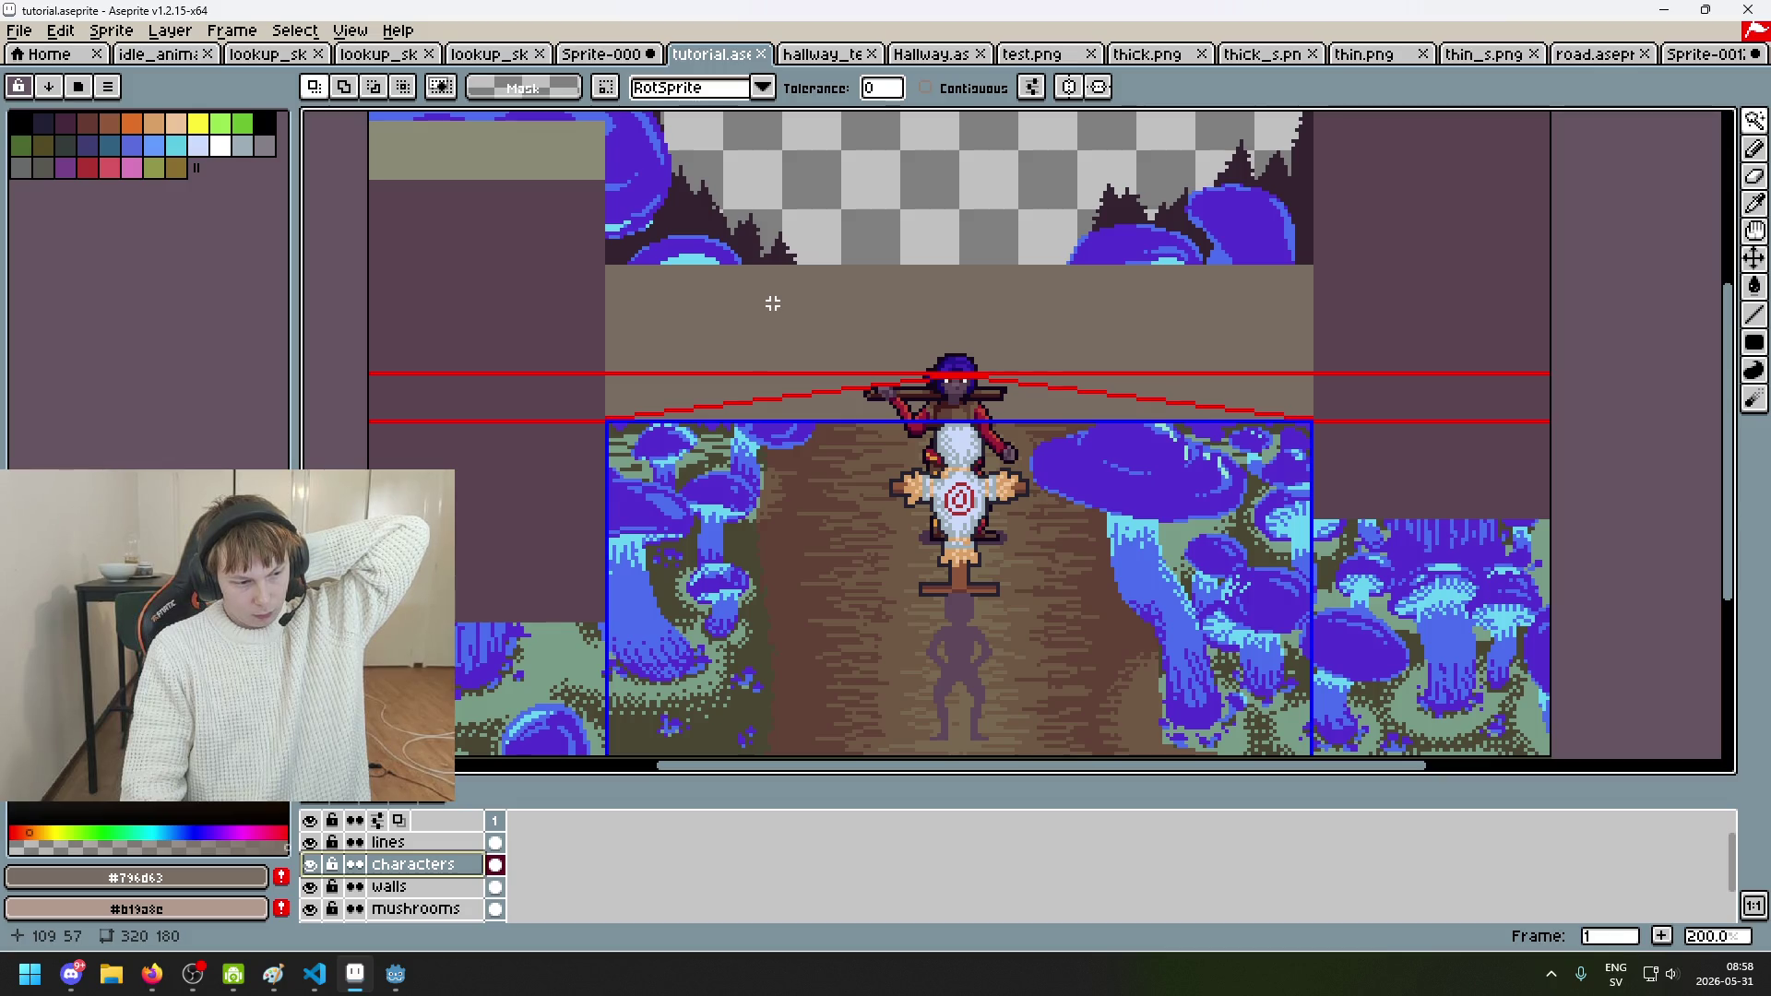
scroll(775, 323, down, 1)
scroll(834, 306, up, 1)
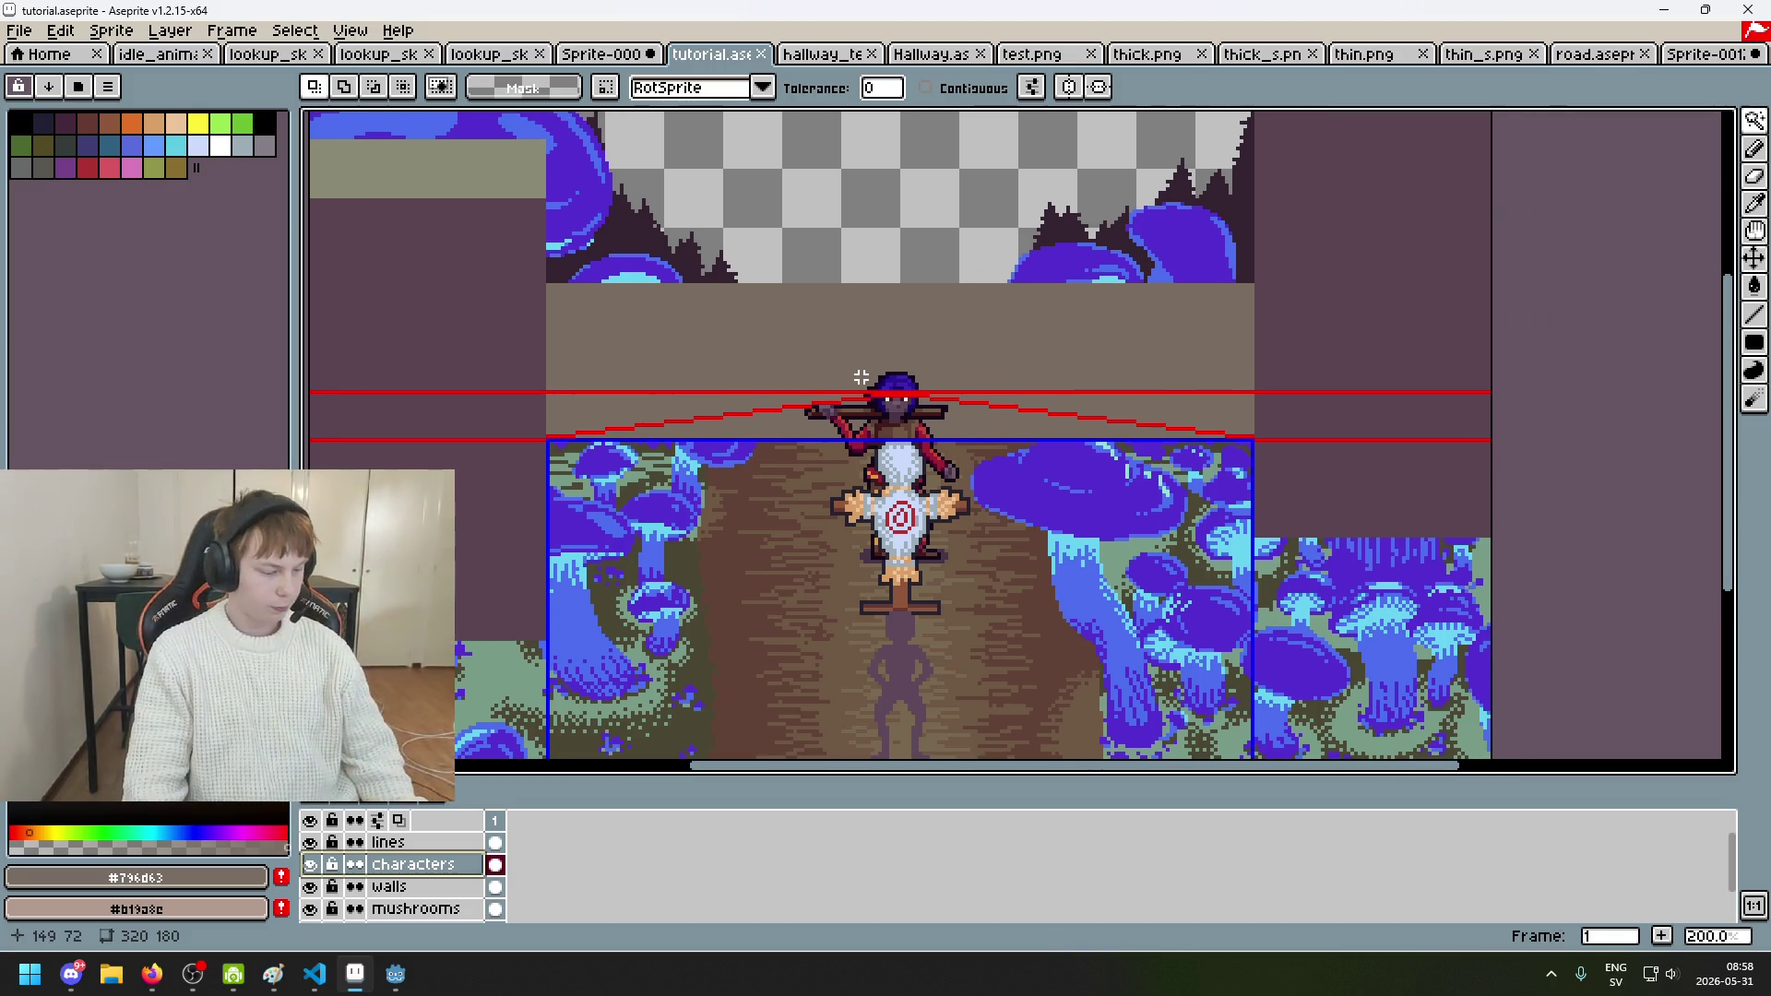
click(310, 843)
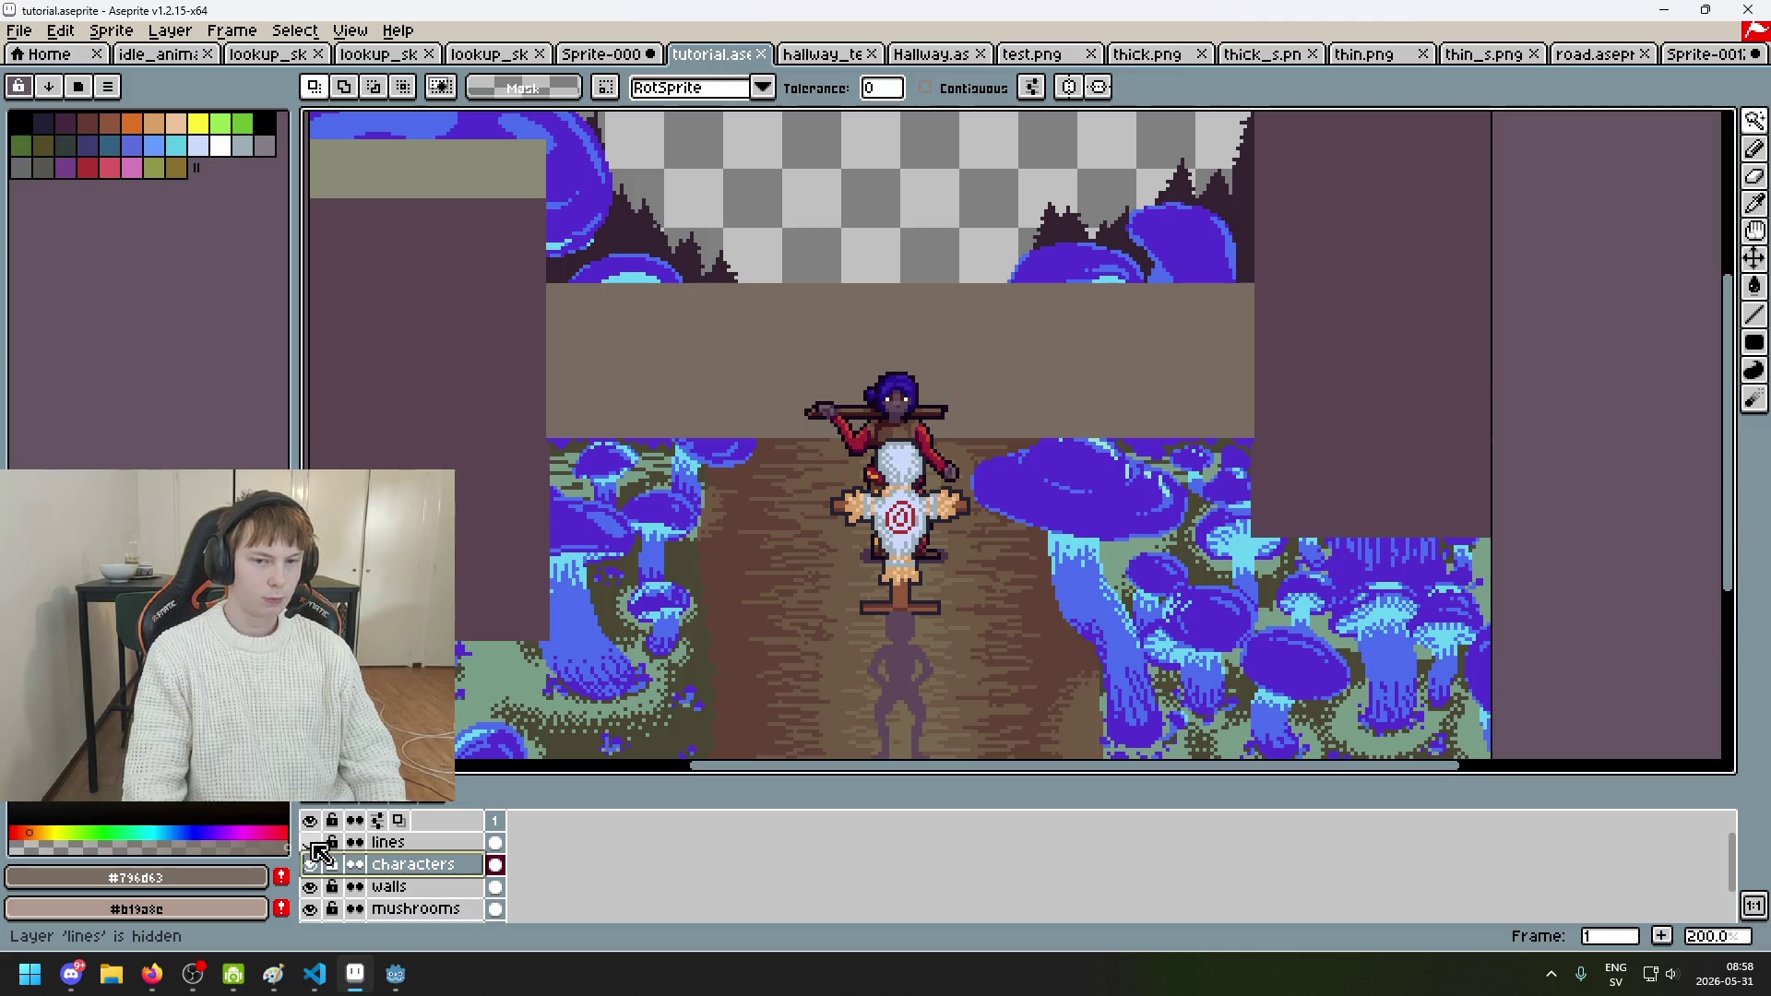
Step: Reframe the view around the scene and bring up the hallway_test sprite for reference
scroll(774, 609, left, 2)
scroll(756, 442, up, 1)
scroll(756, 443, right, 1)
scroll(784, 406, right, 3)
drag(791, 403, 1036, 348)
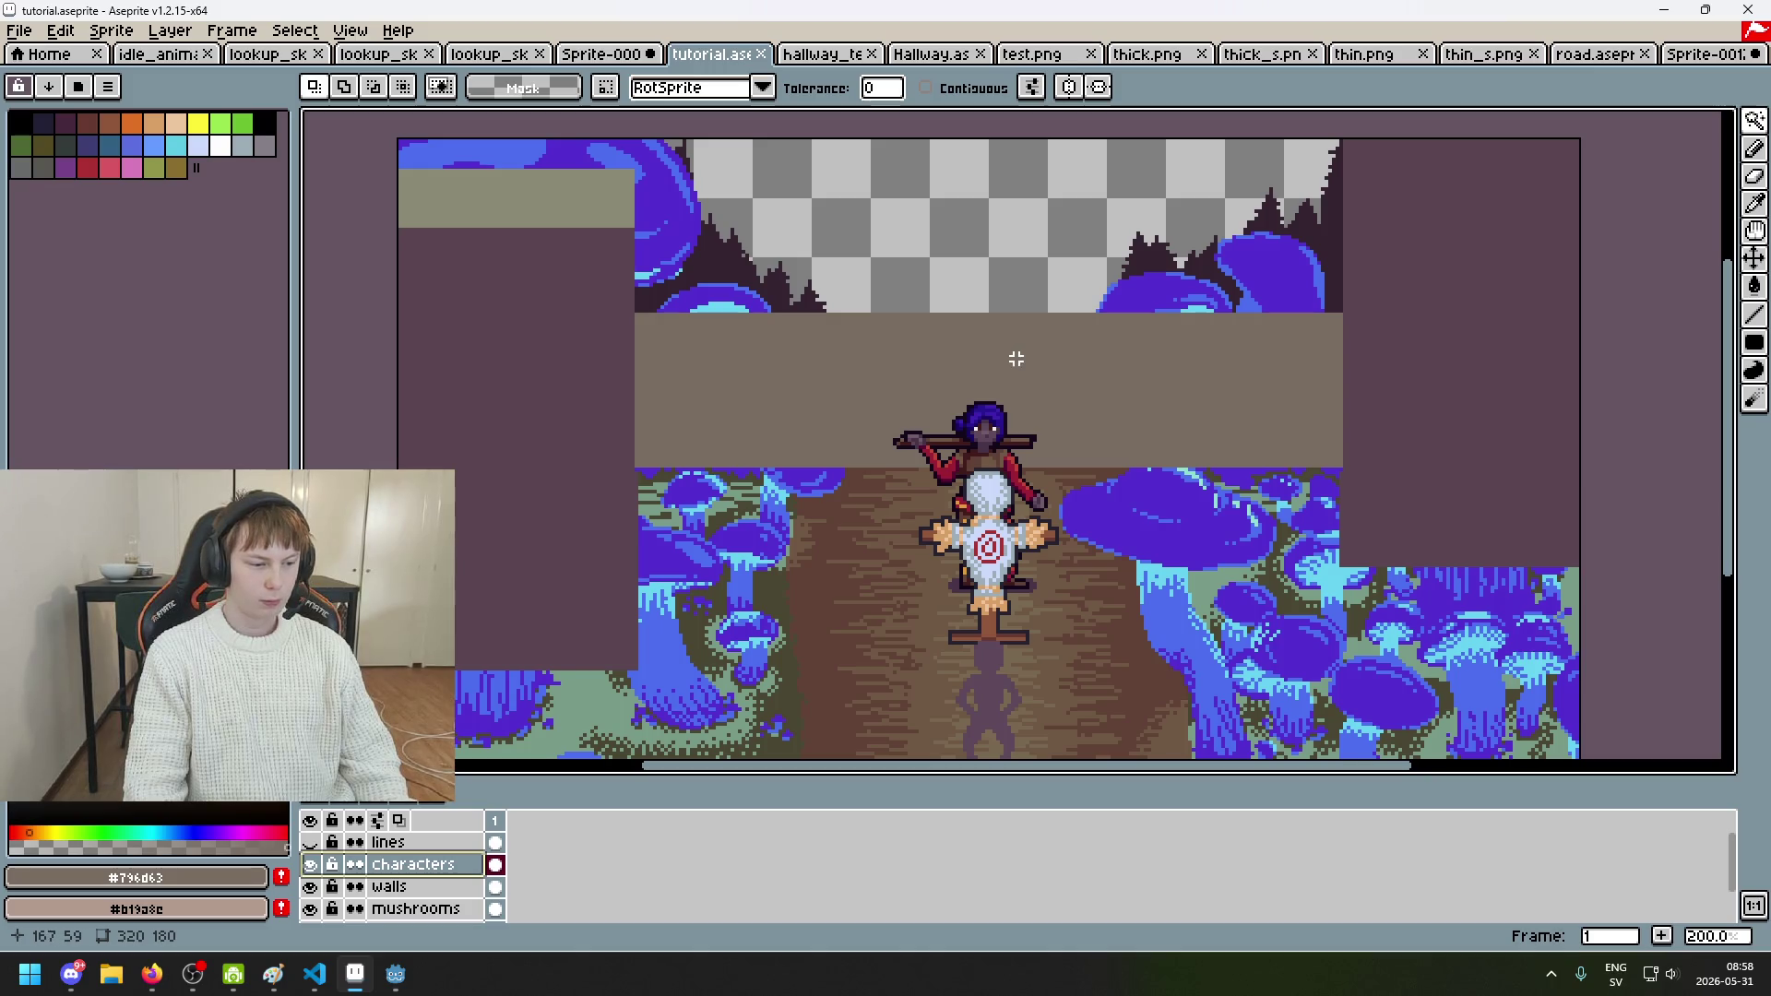
scroll(923, 406, up, 2)
scroll(922, 405, right, 2)
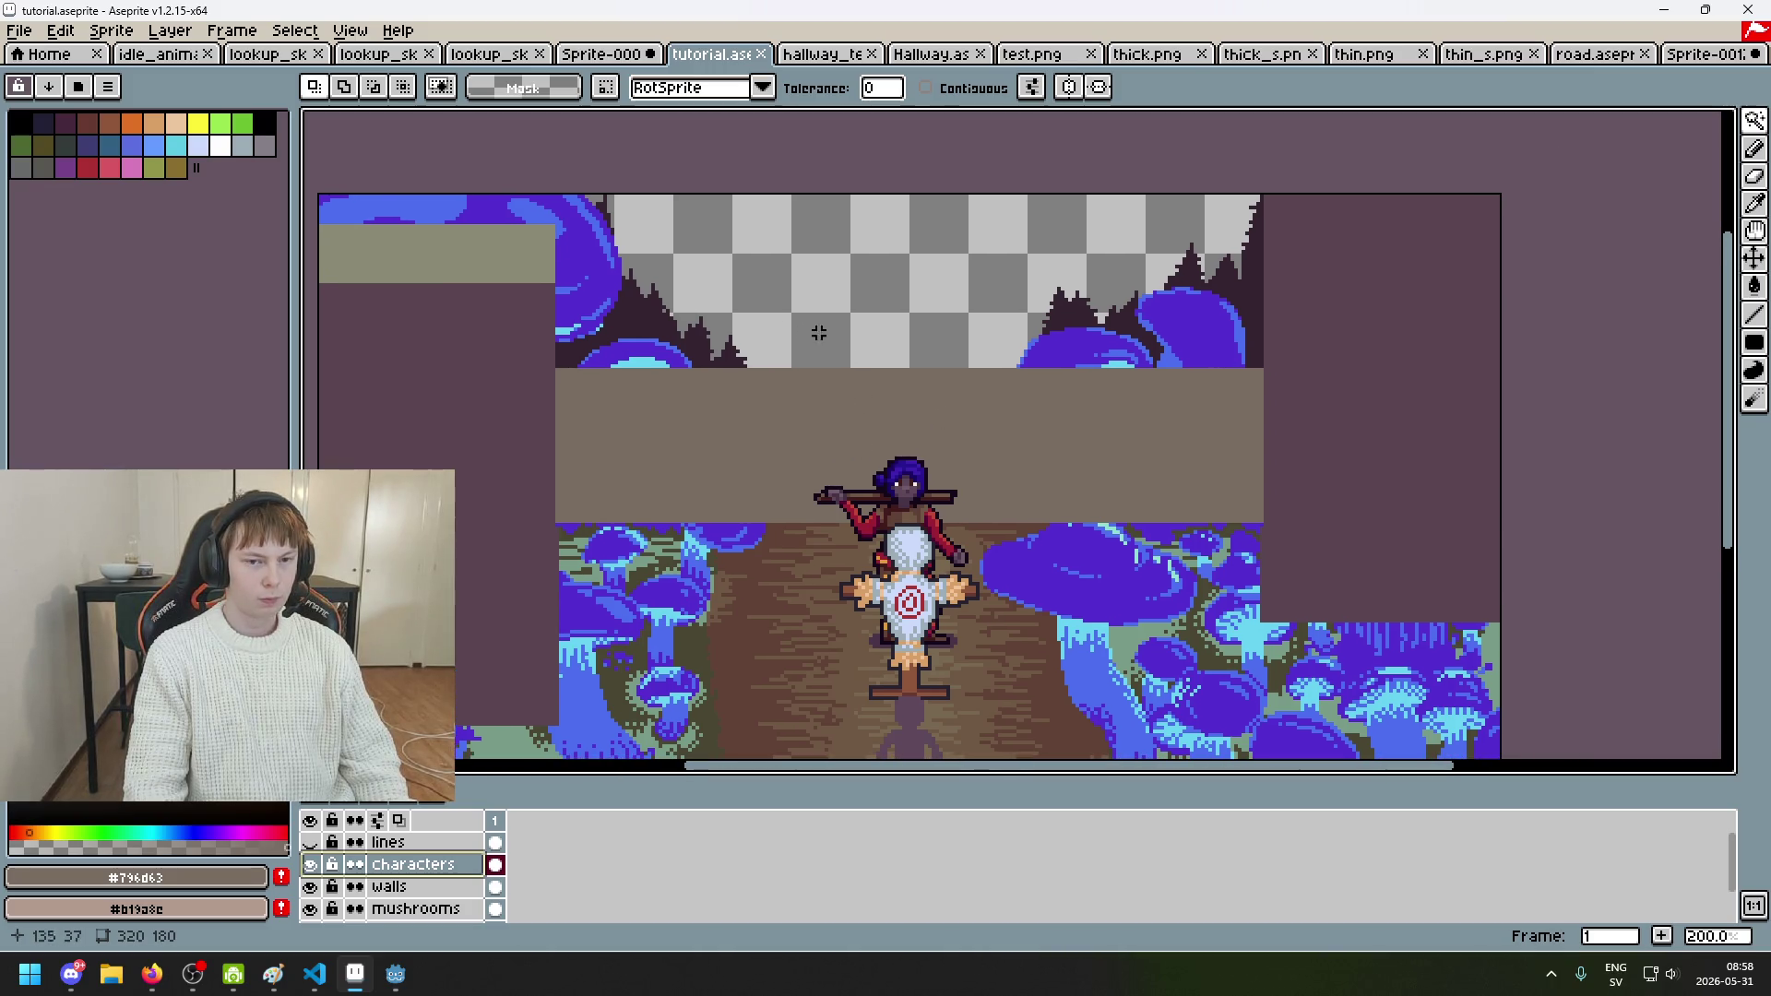
click(812, 55)
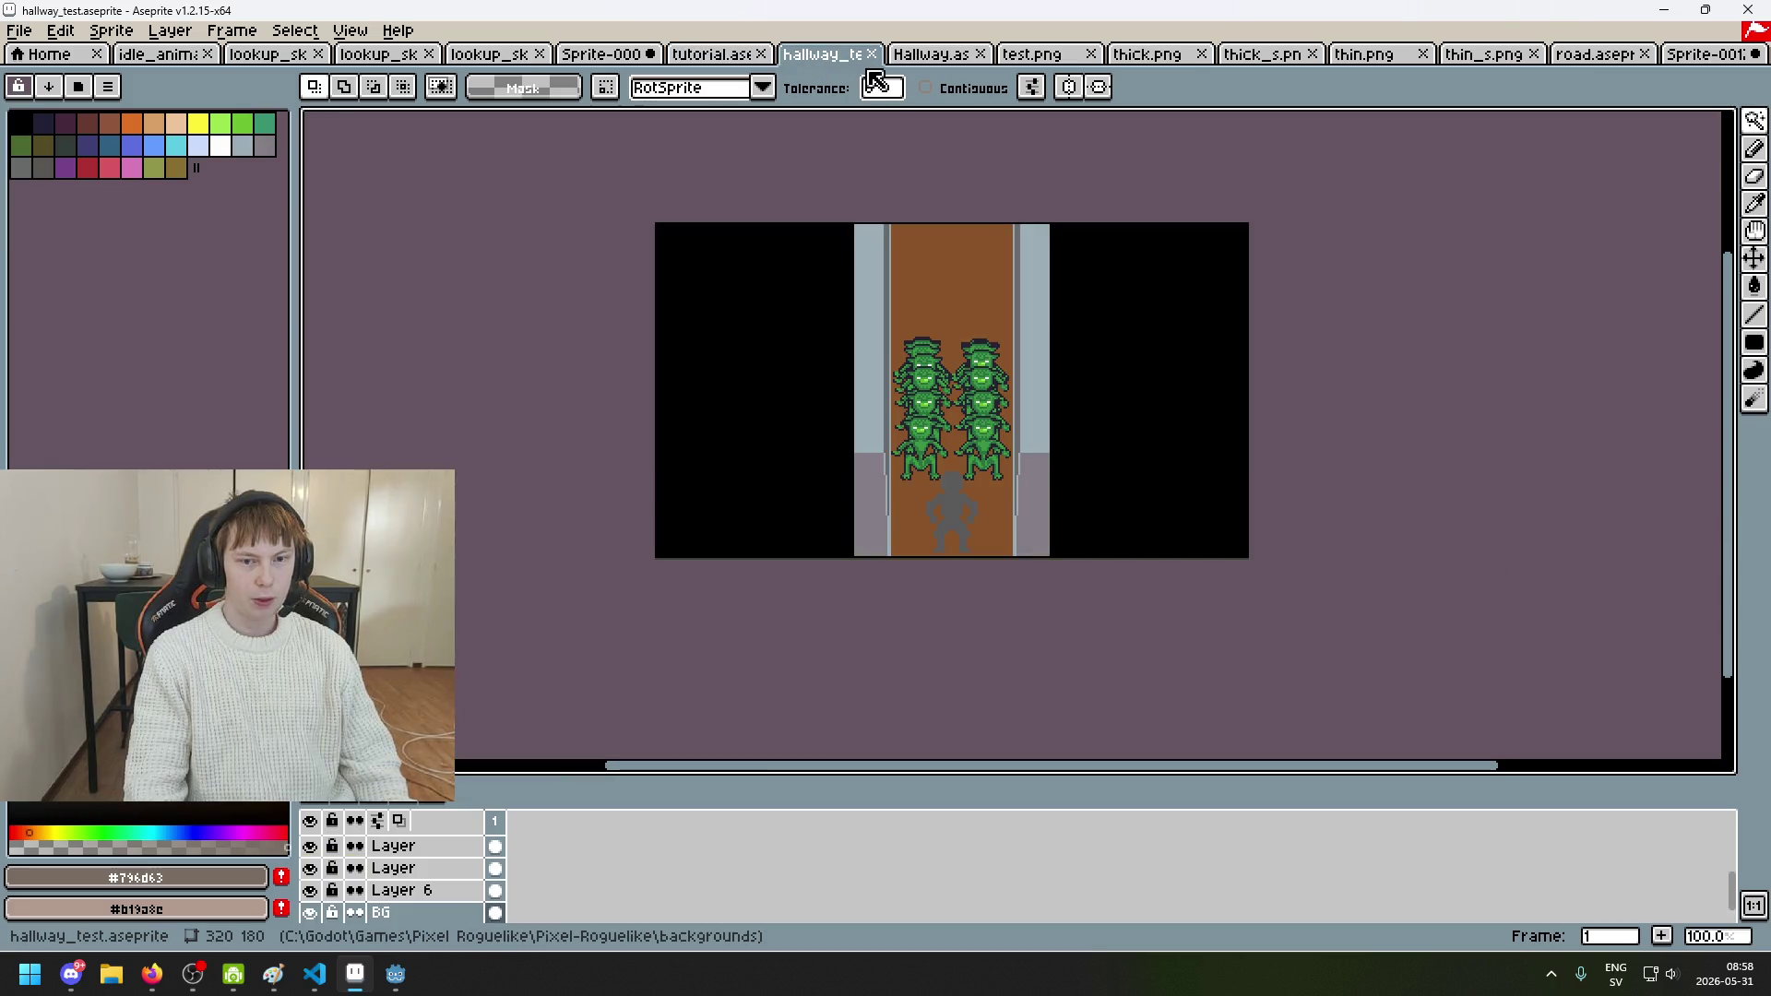
Step: Browse the Hallway, test, thick, Sprite-0009 and lookup_skin sprites for comparison
click(920, 55)
click(708, 57)
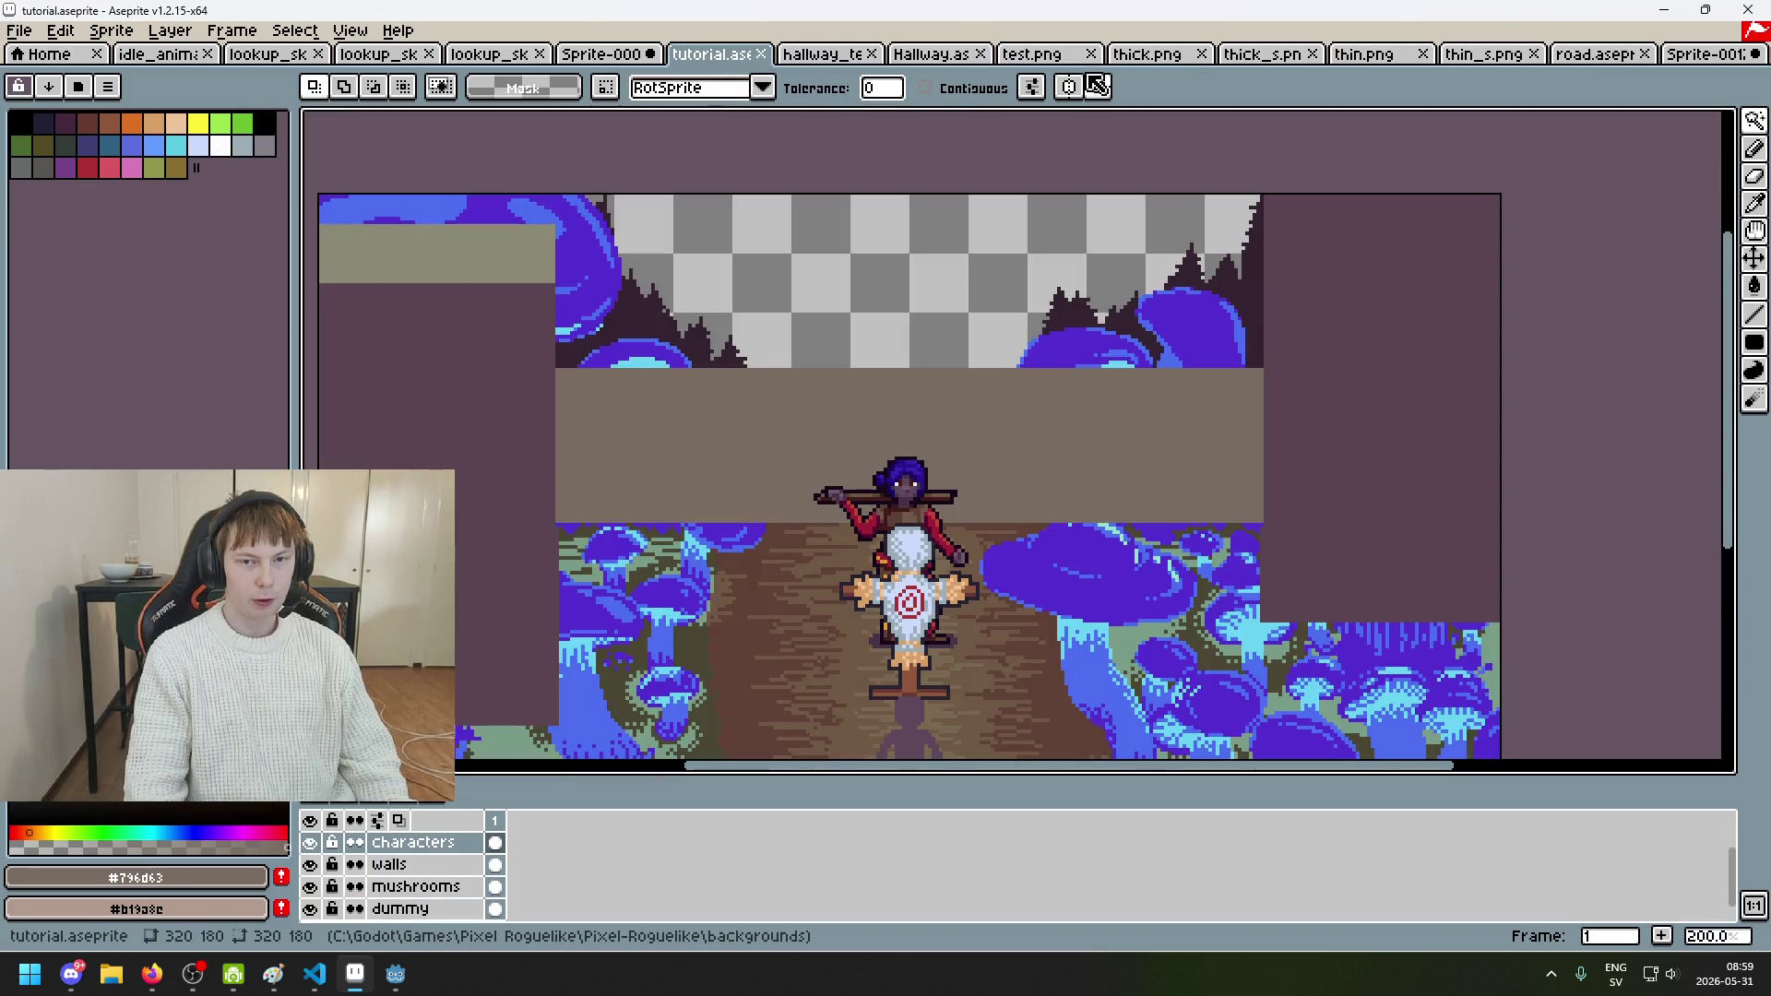
click(1057, 57)
click(1142, 55)
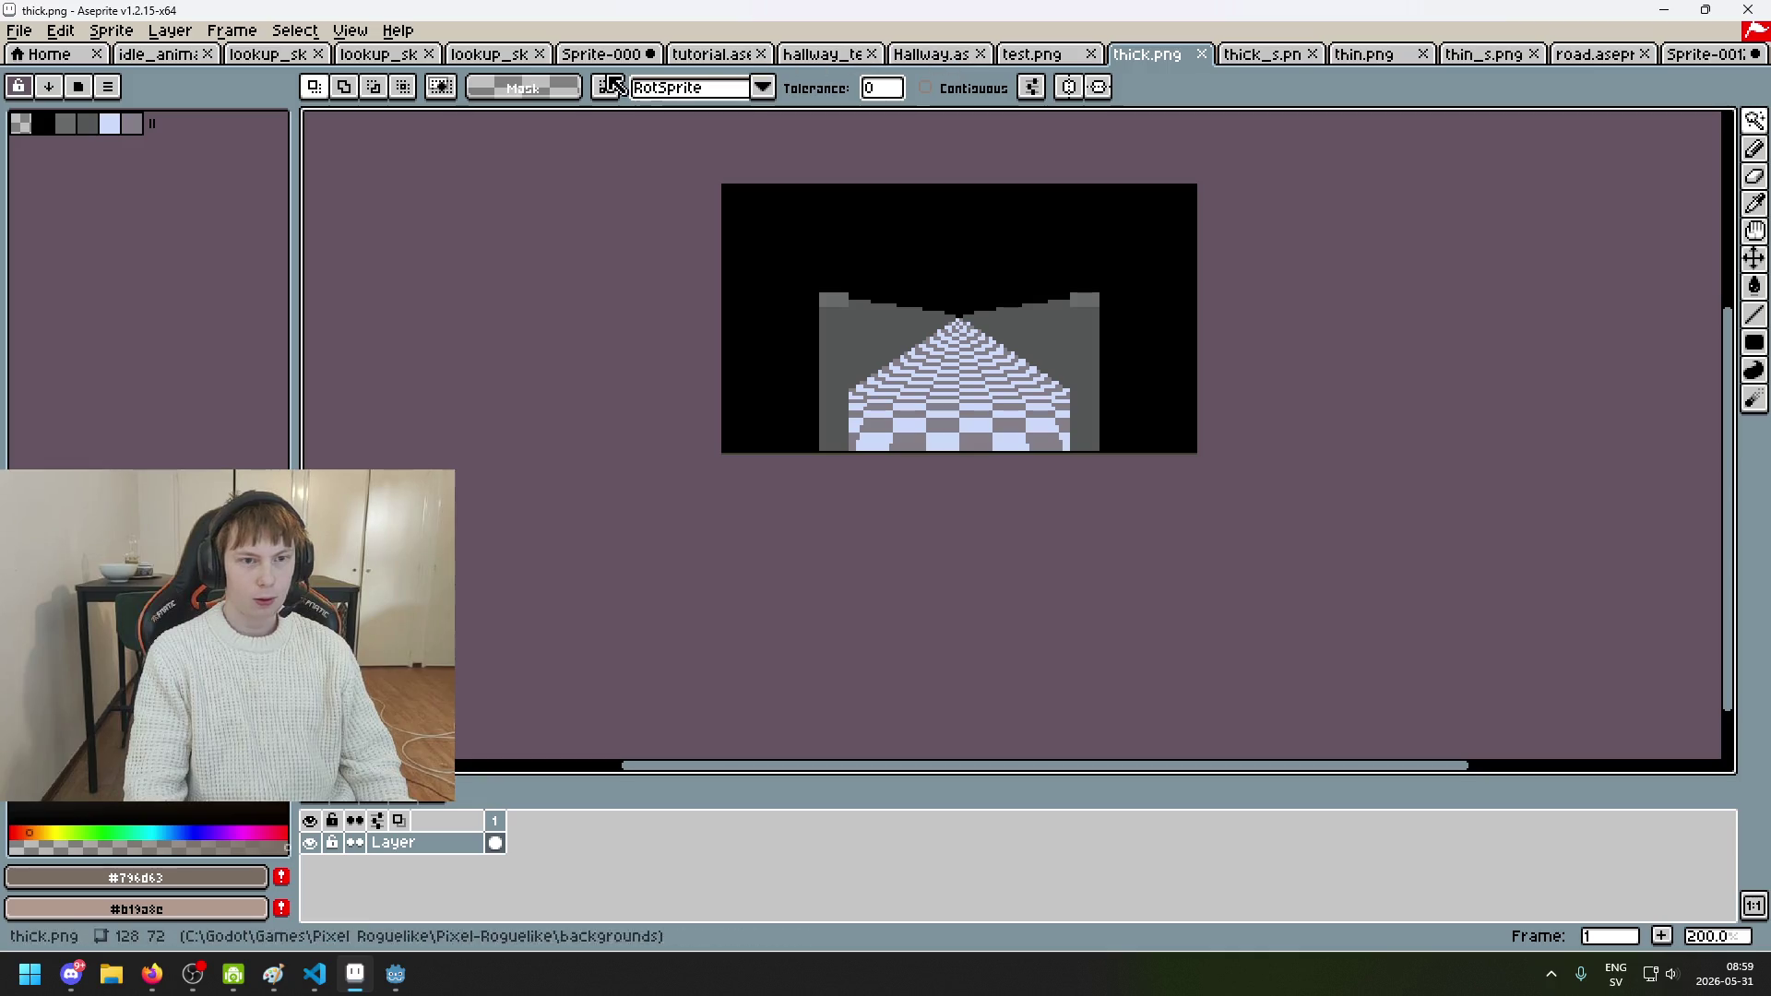
click(570, 57)
scroll(752, 208, down, 2)
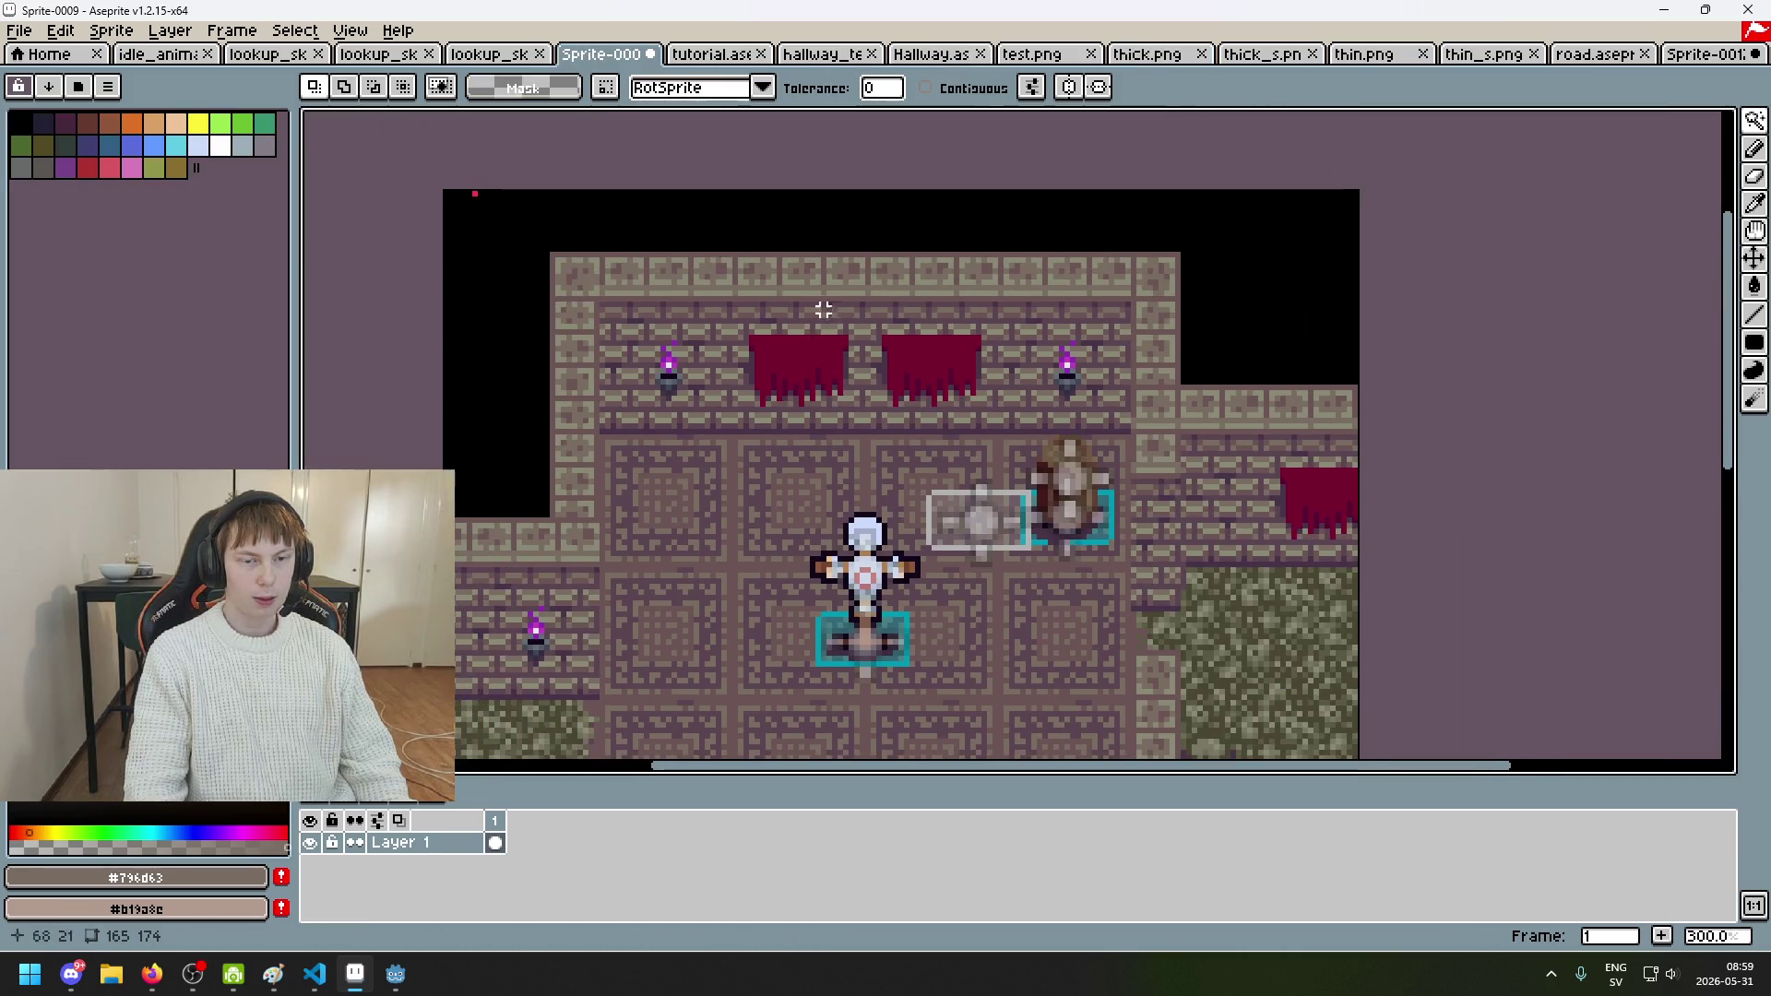
click(508, 65)
Step: Move the tutorial tab before Sprite-0009, then pan across the enlarged tutorial scene
drag(710, 55, 608, 56)
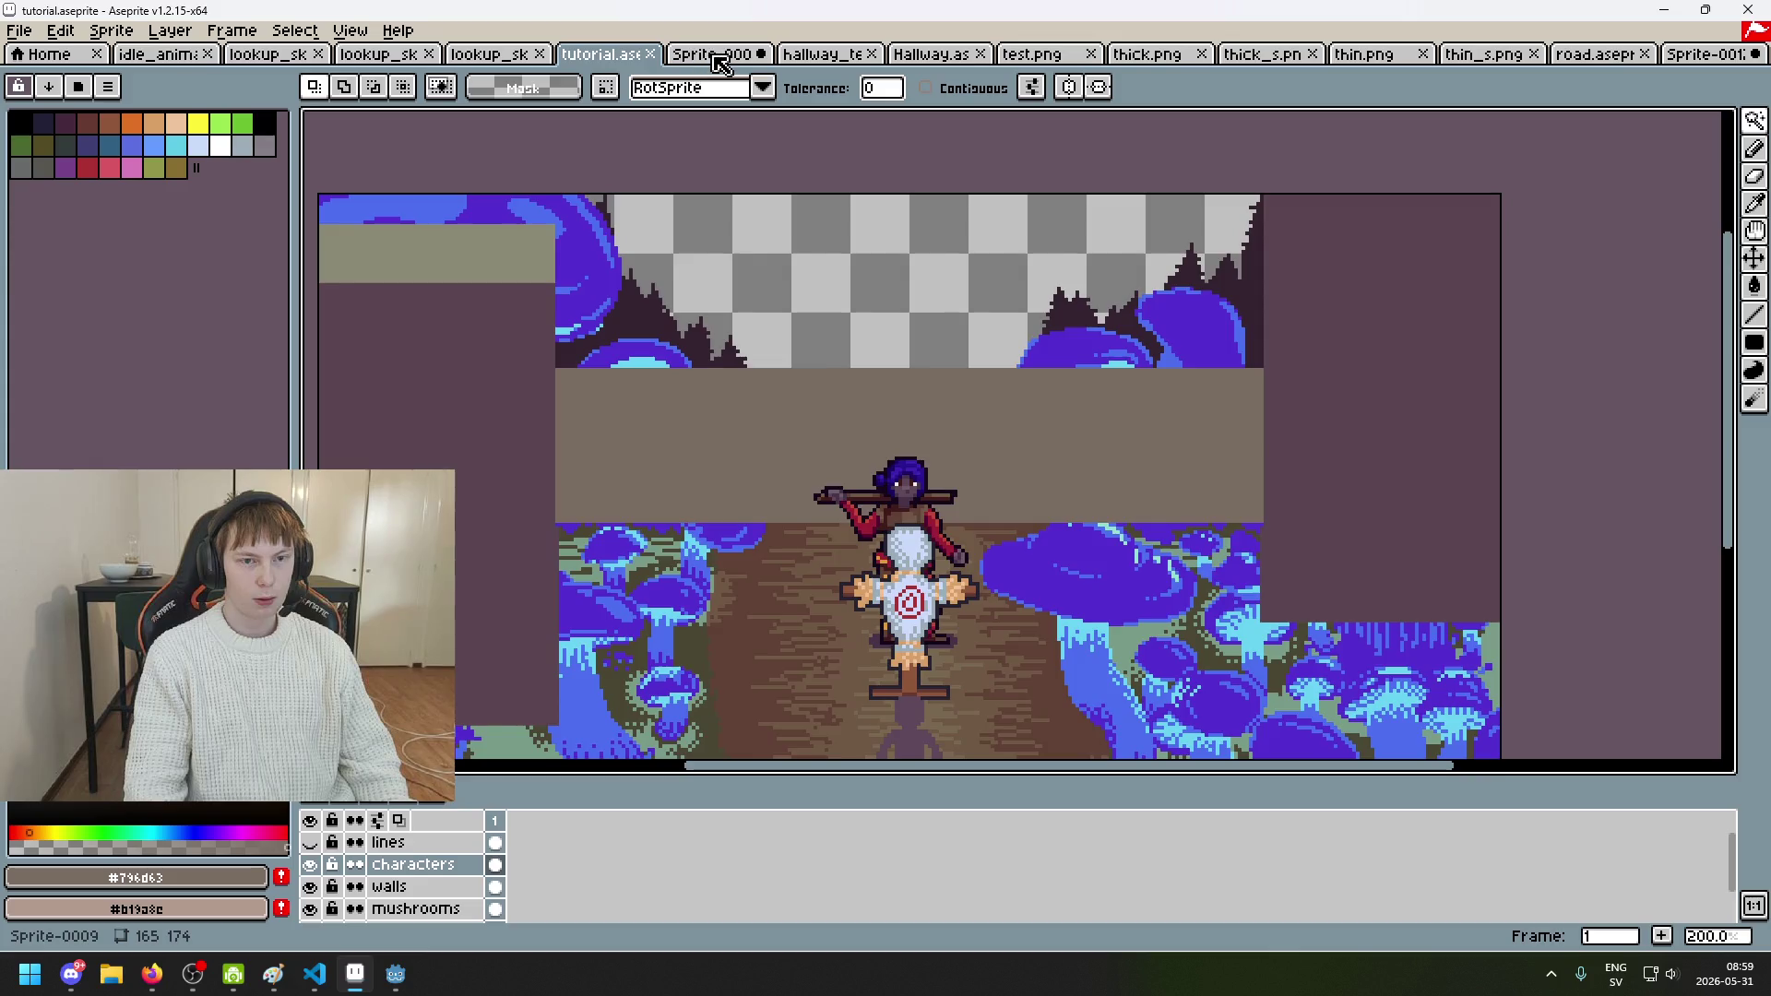
click(698, 62)
click(599, 55)
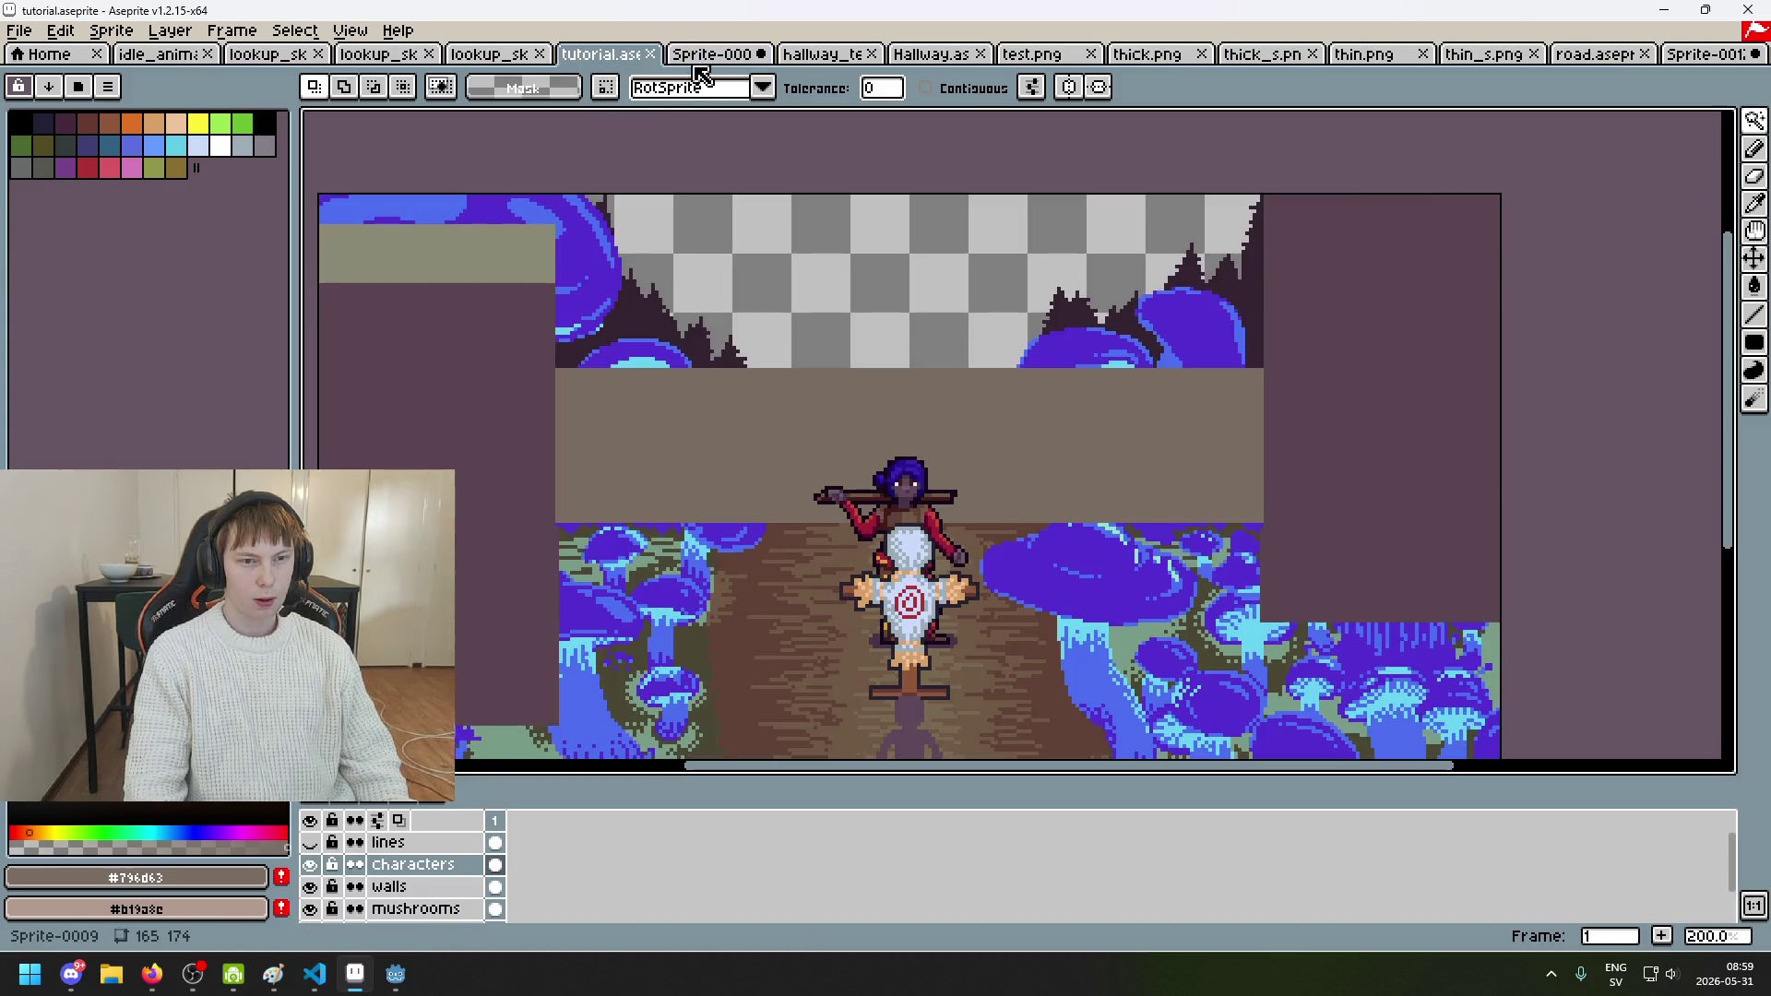
click(716, 64)
click(629, 61)
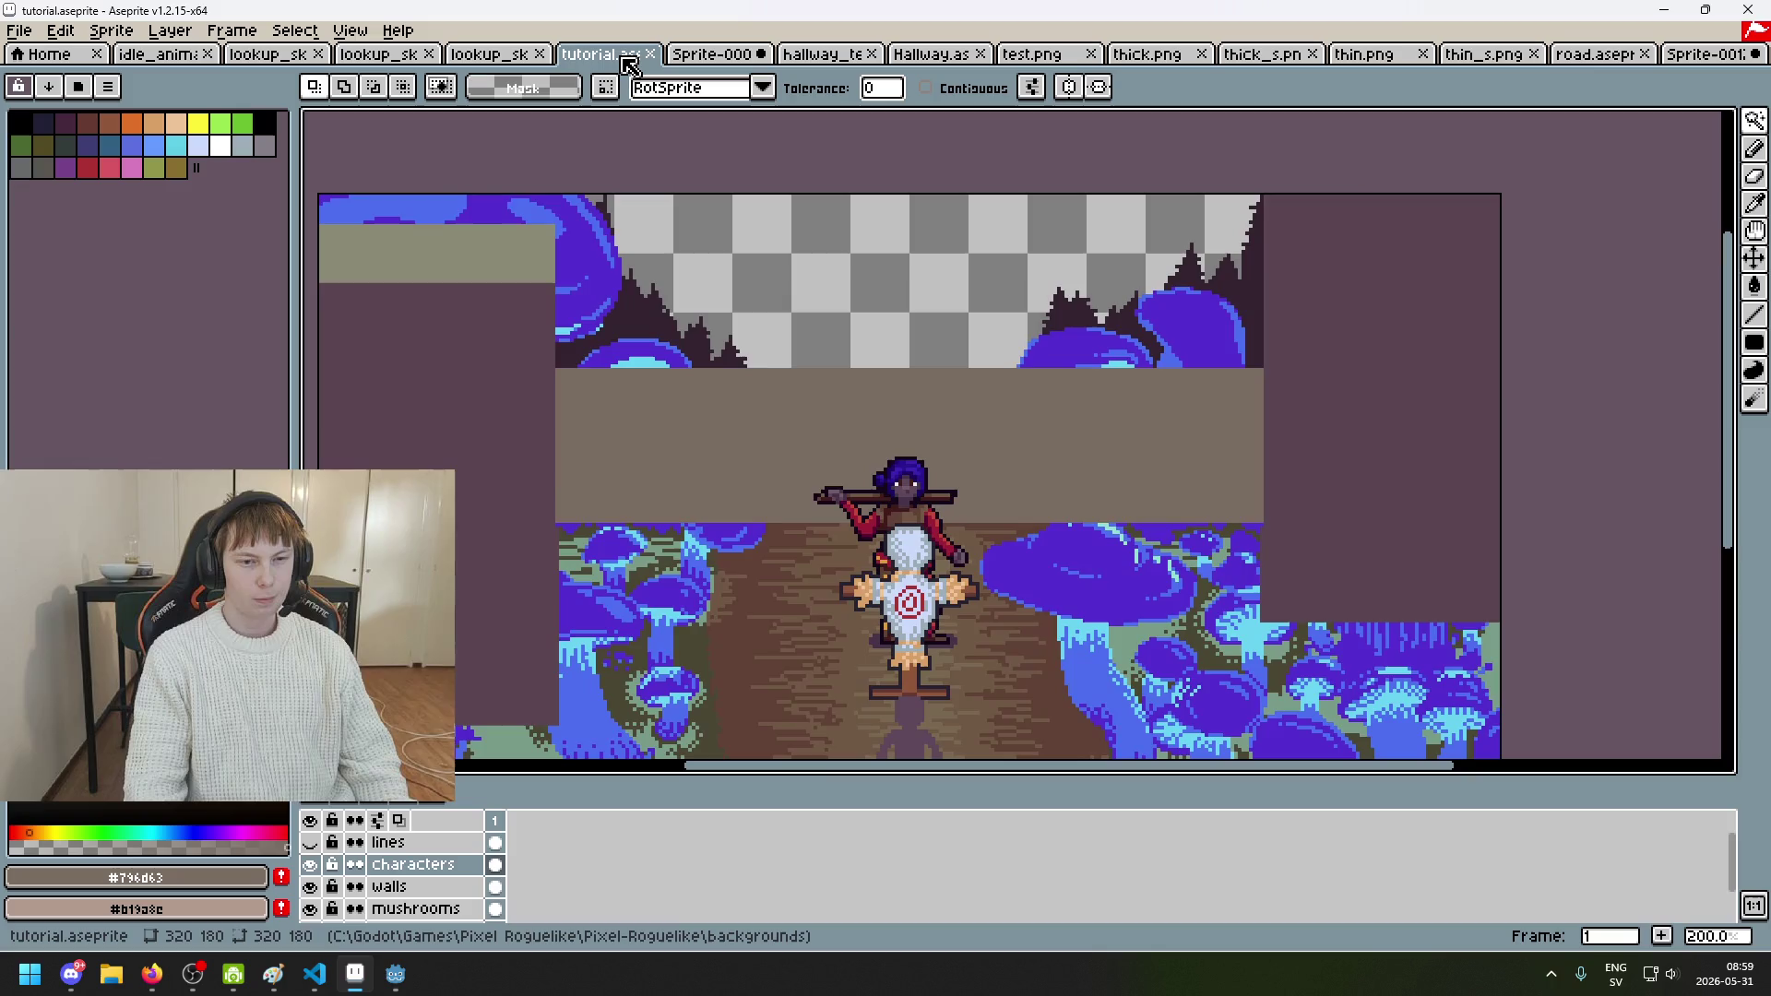
scroll(784, 313, down, 2)
scroll(812, 351, up, 1)
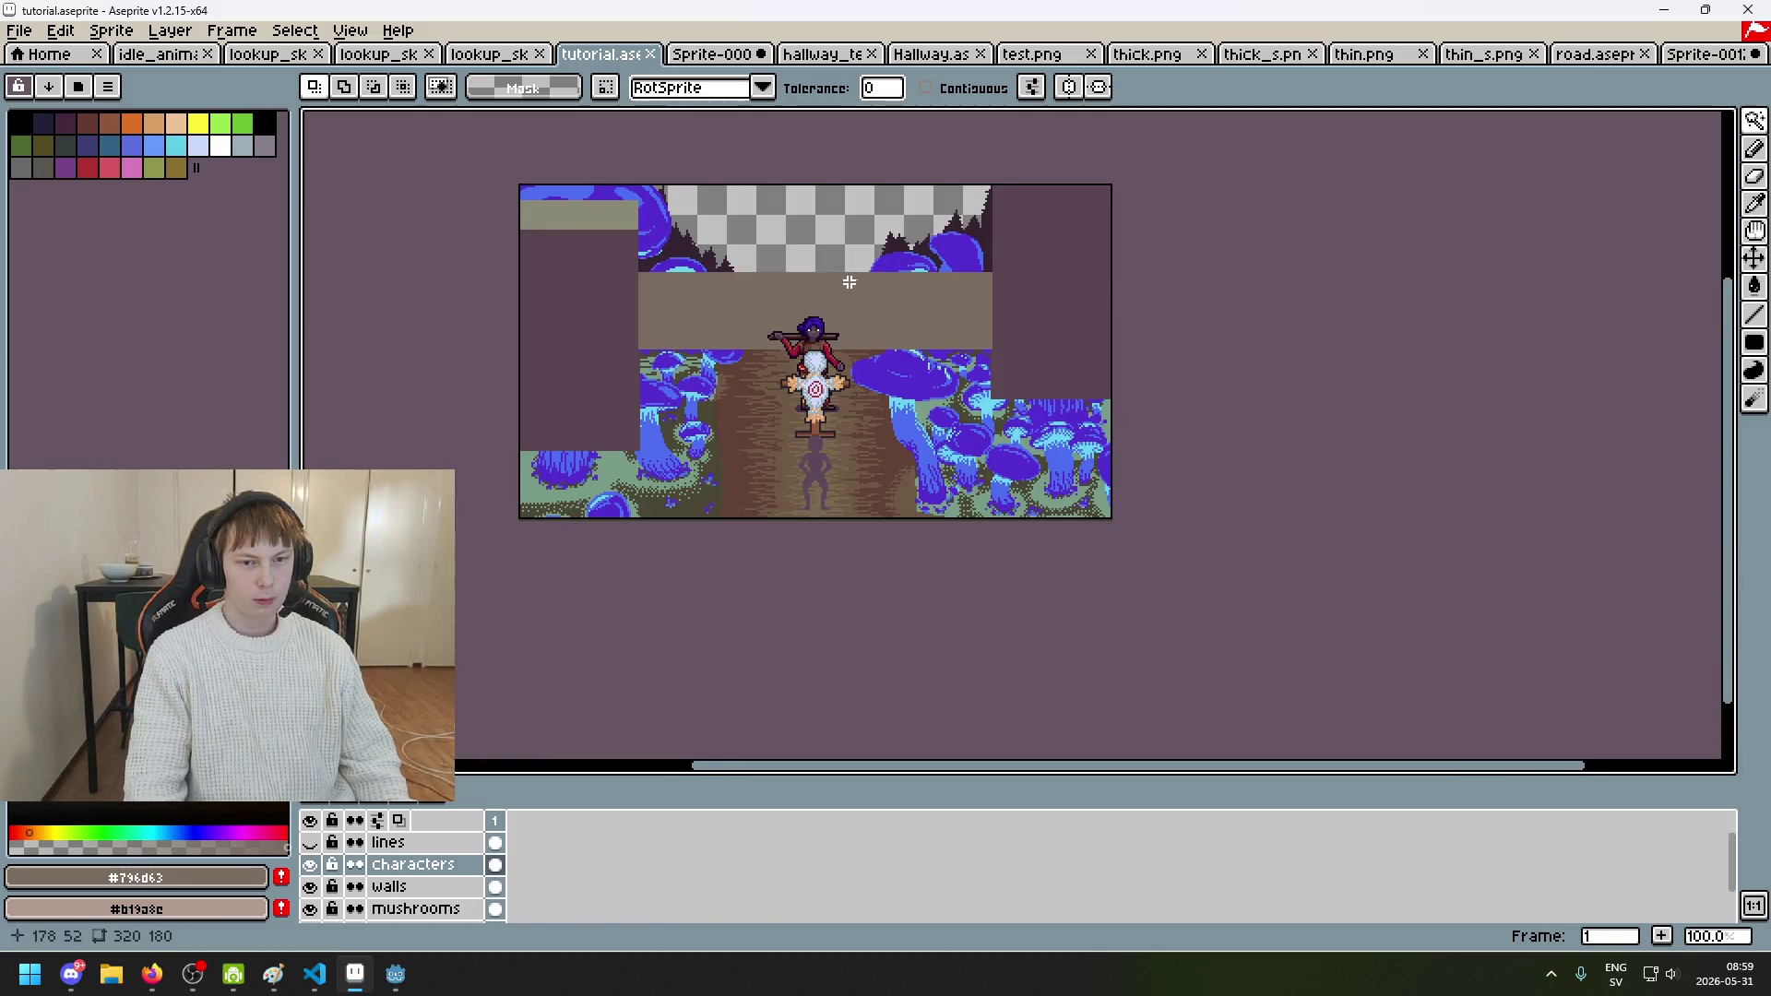
drag(908, 265, 911, 265)
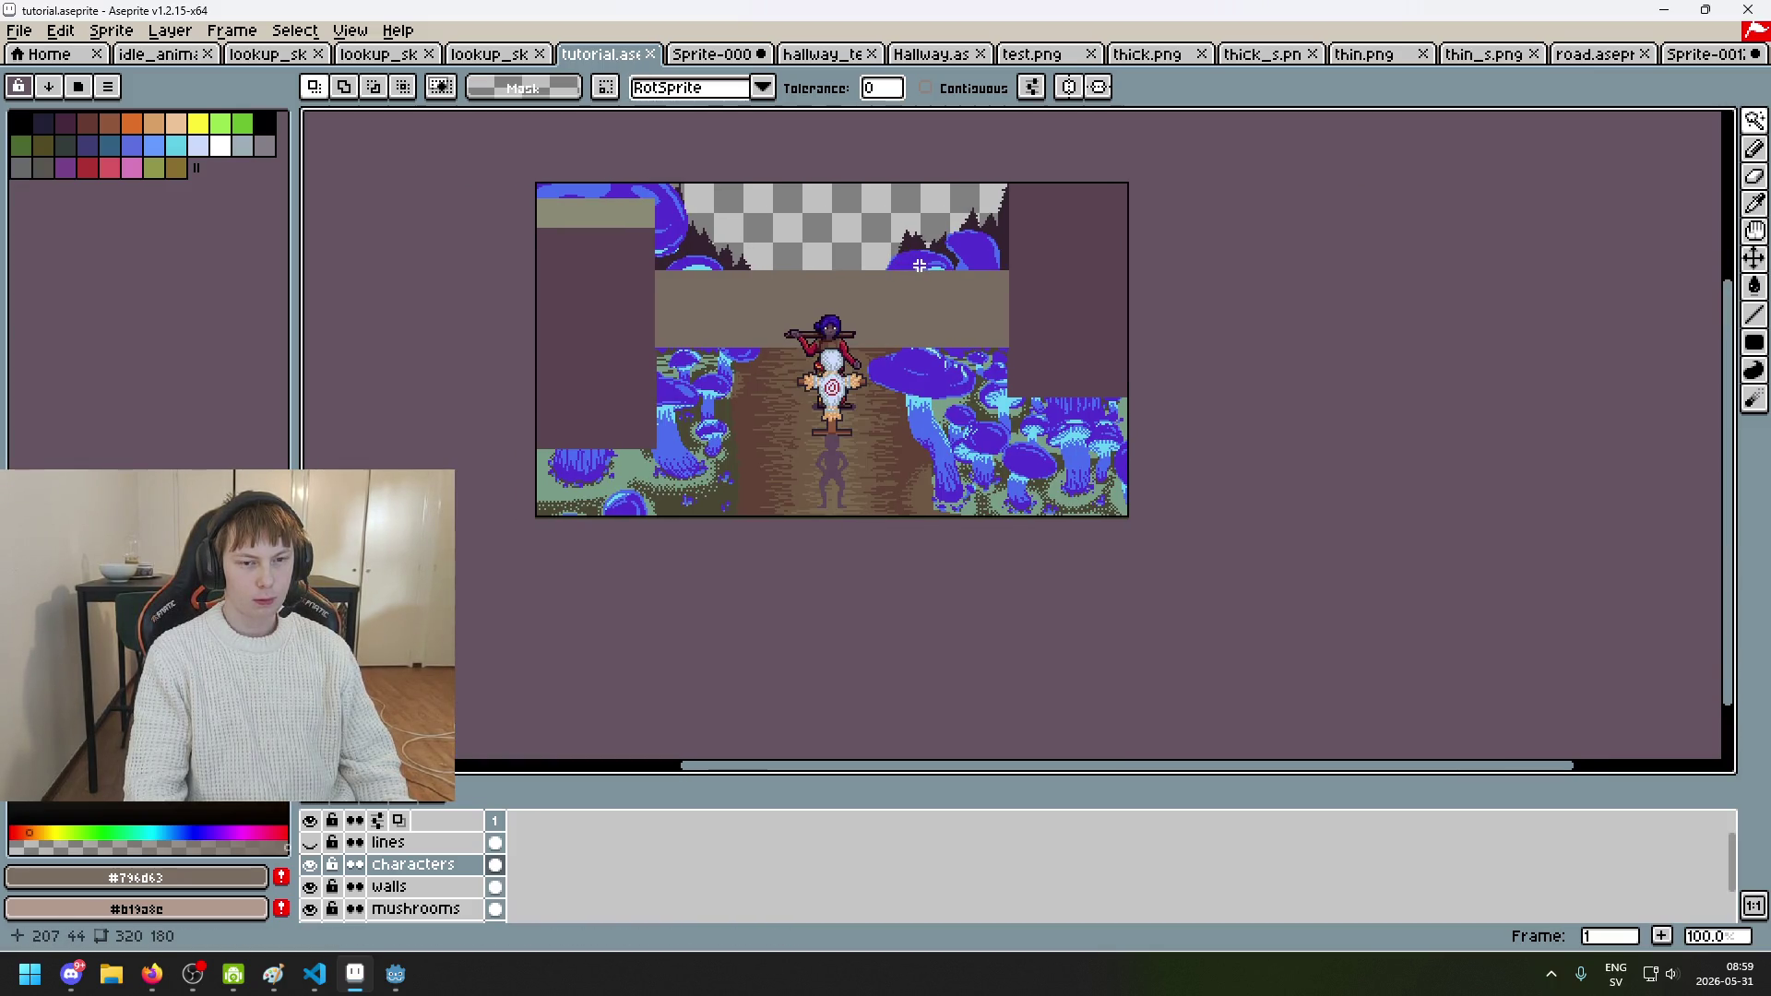
scroll(920, 266, up, 1)
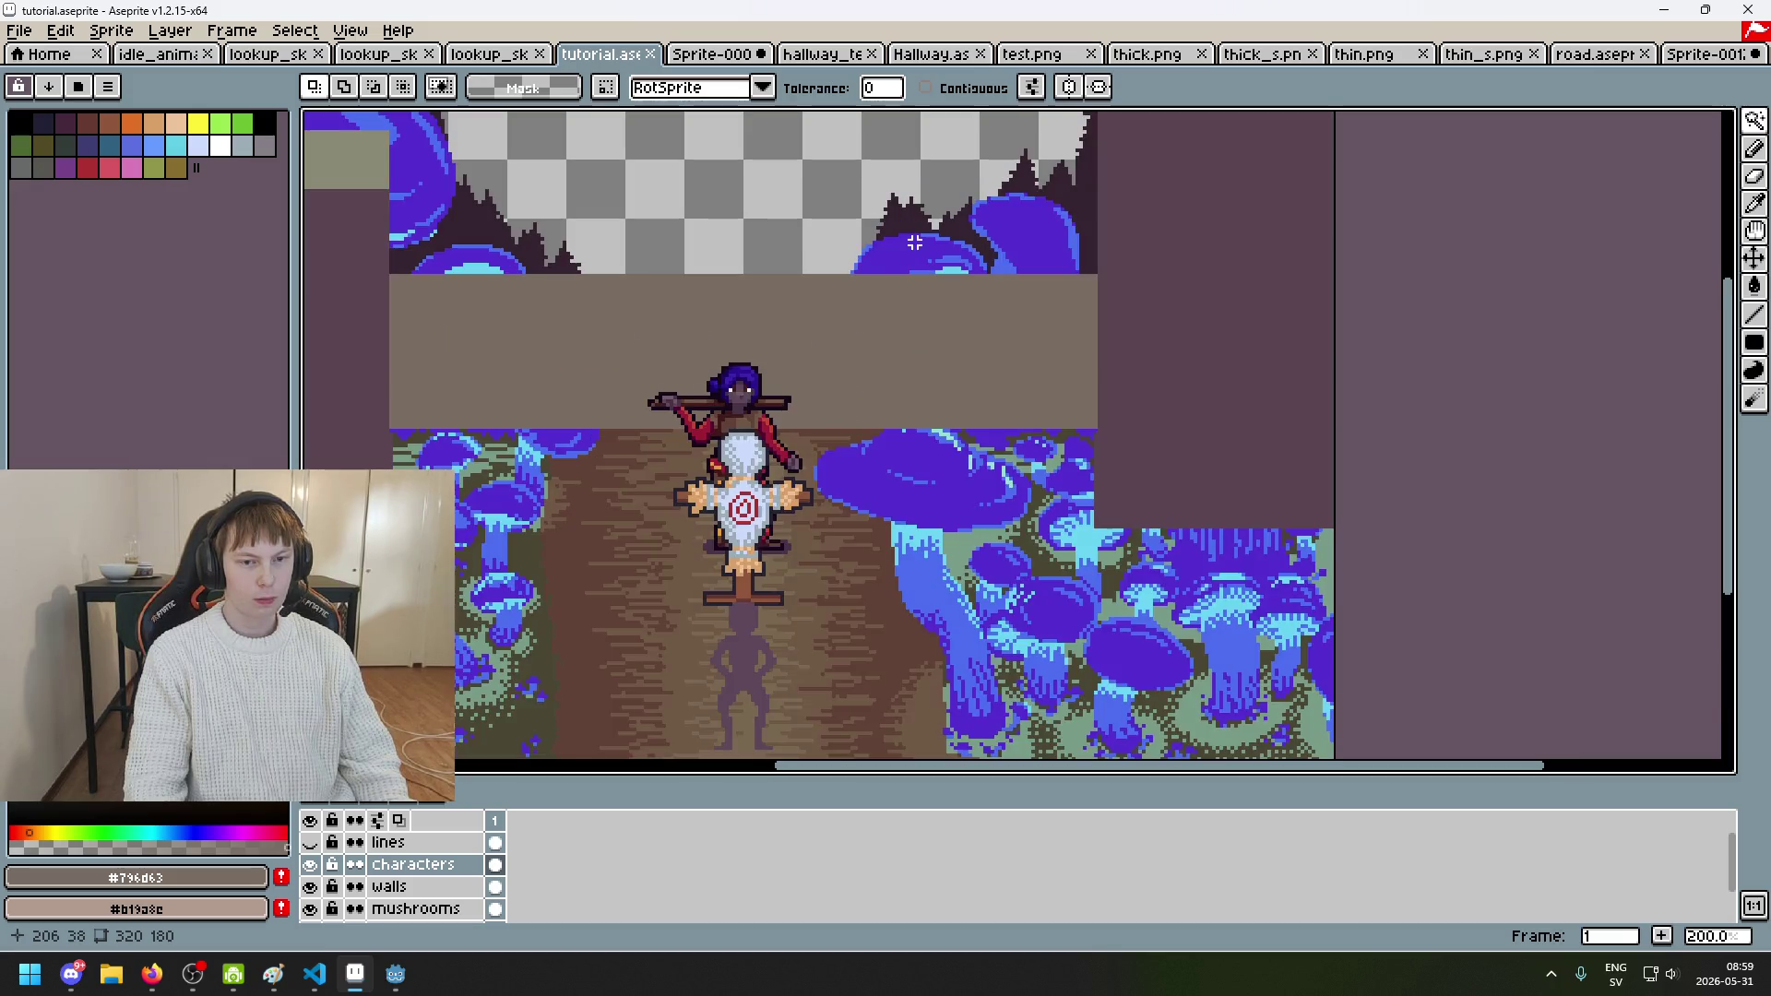
mouse_move(830, 300)
mouse_down()
mouse_move(894, 241)
mouse_move(930, 266)
mouse_up()
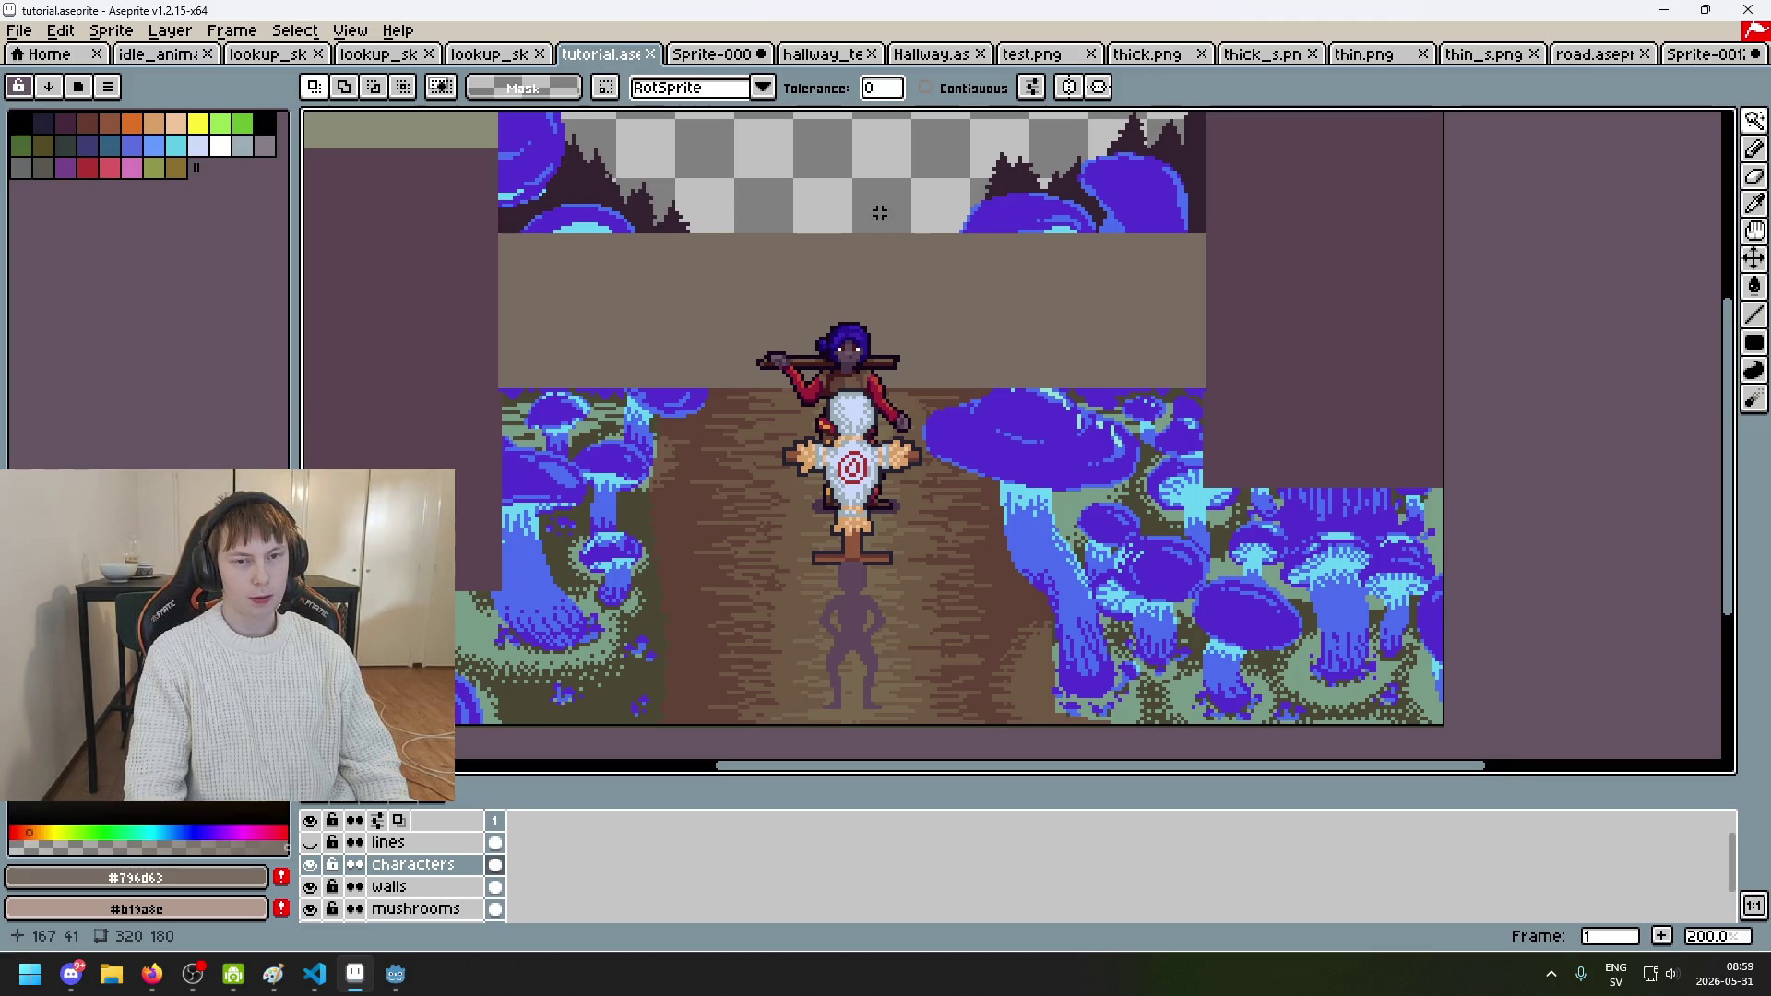
Step: Compare the pirate sprite and Sprite-0009 dungeon with the tutorial scene, ending on tutorial
click(489, 53)
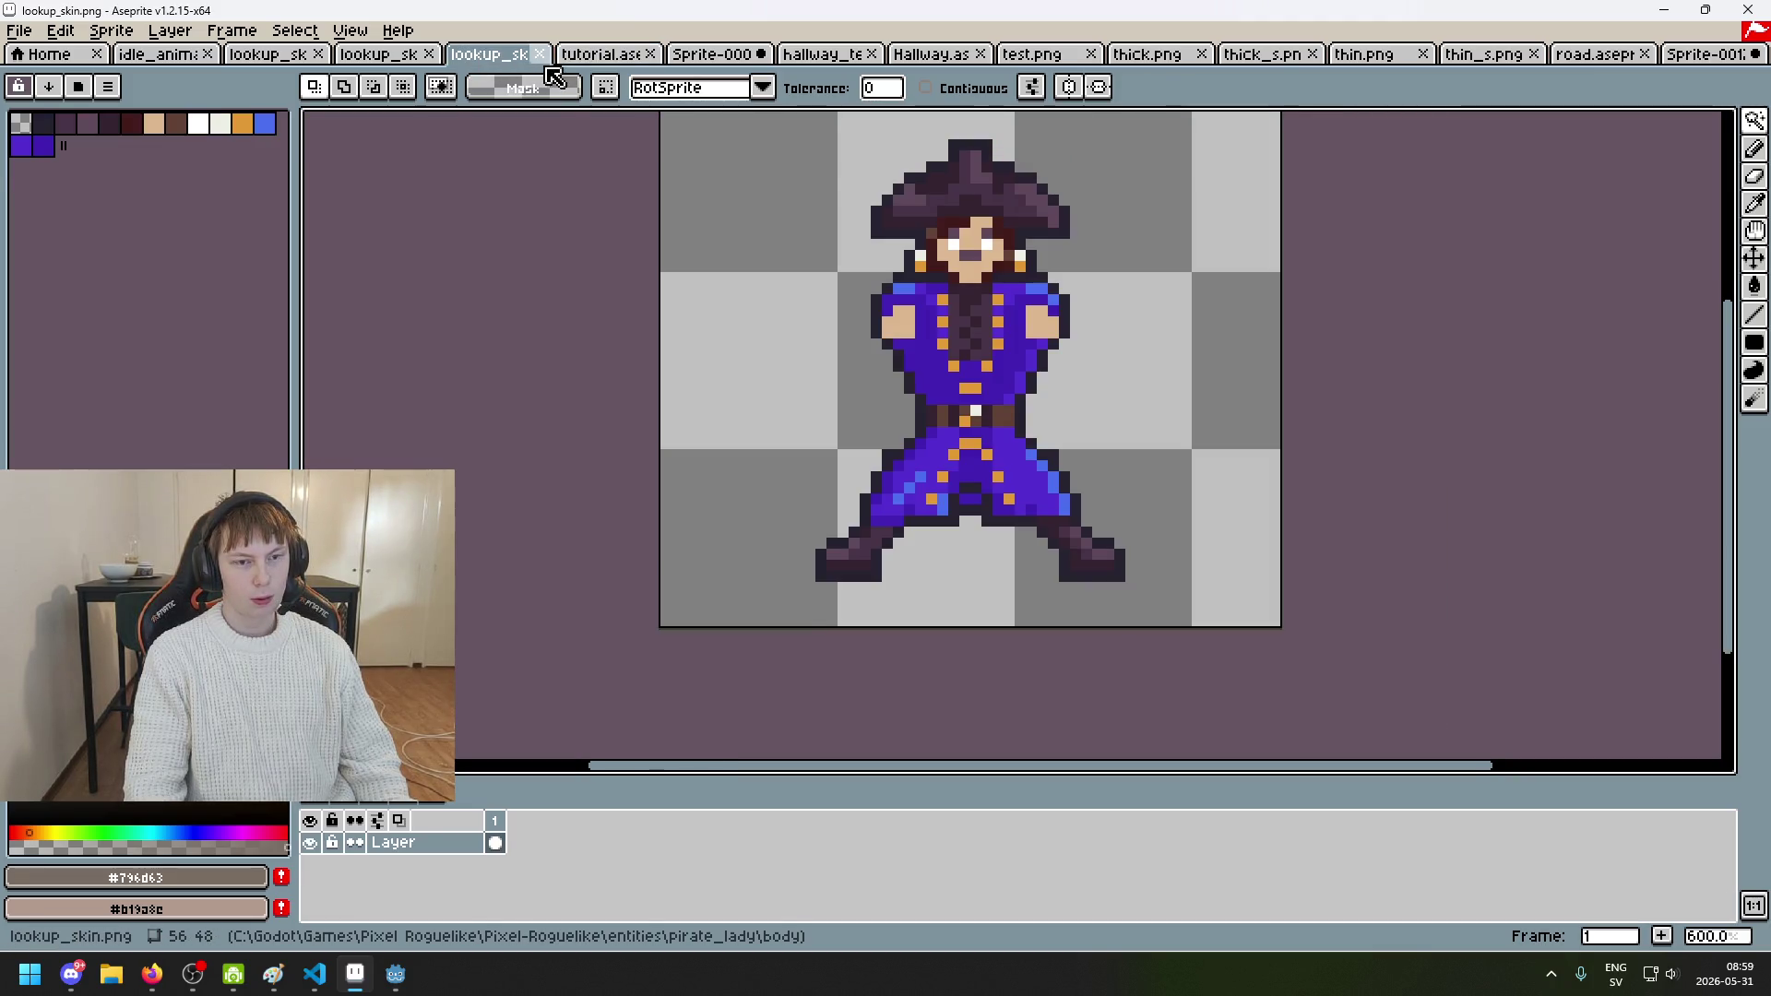
click(617, 57)
click(710, 53)
drag(946, 392, 945, 277)
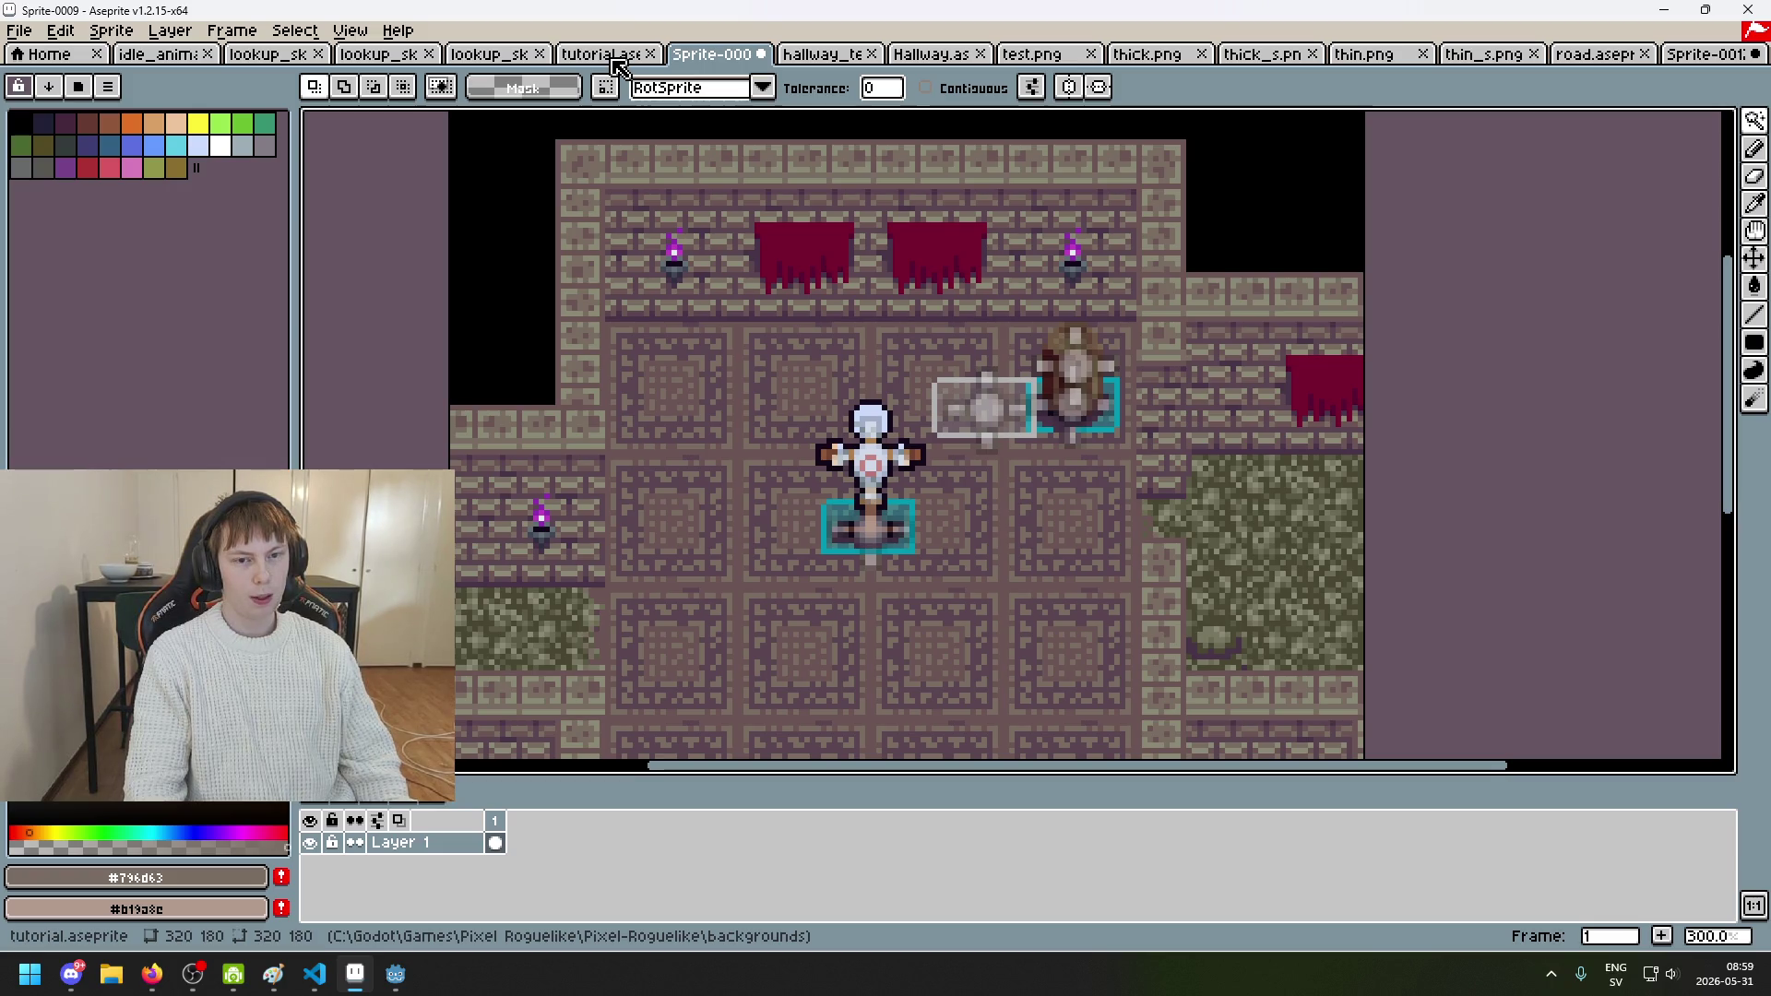
click(618, 64)
drag(748, 255, 751, 336)
click(710, 54)
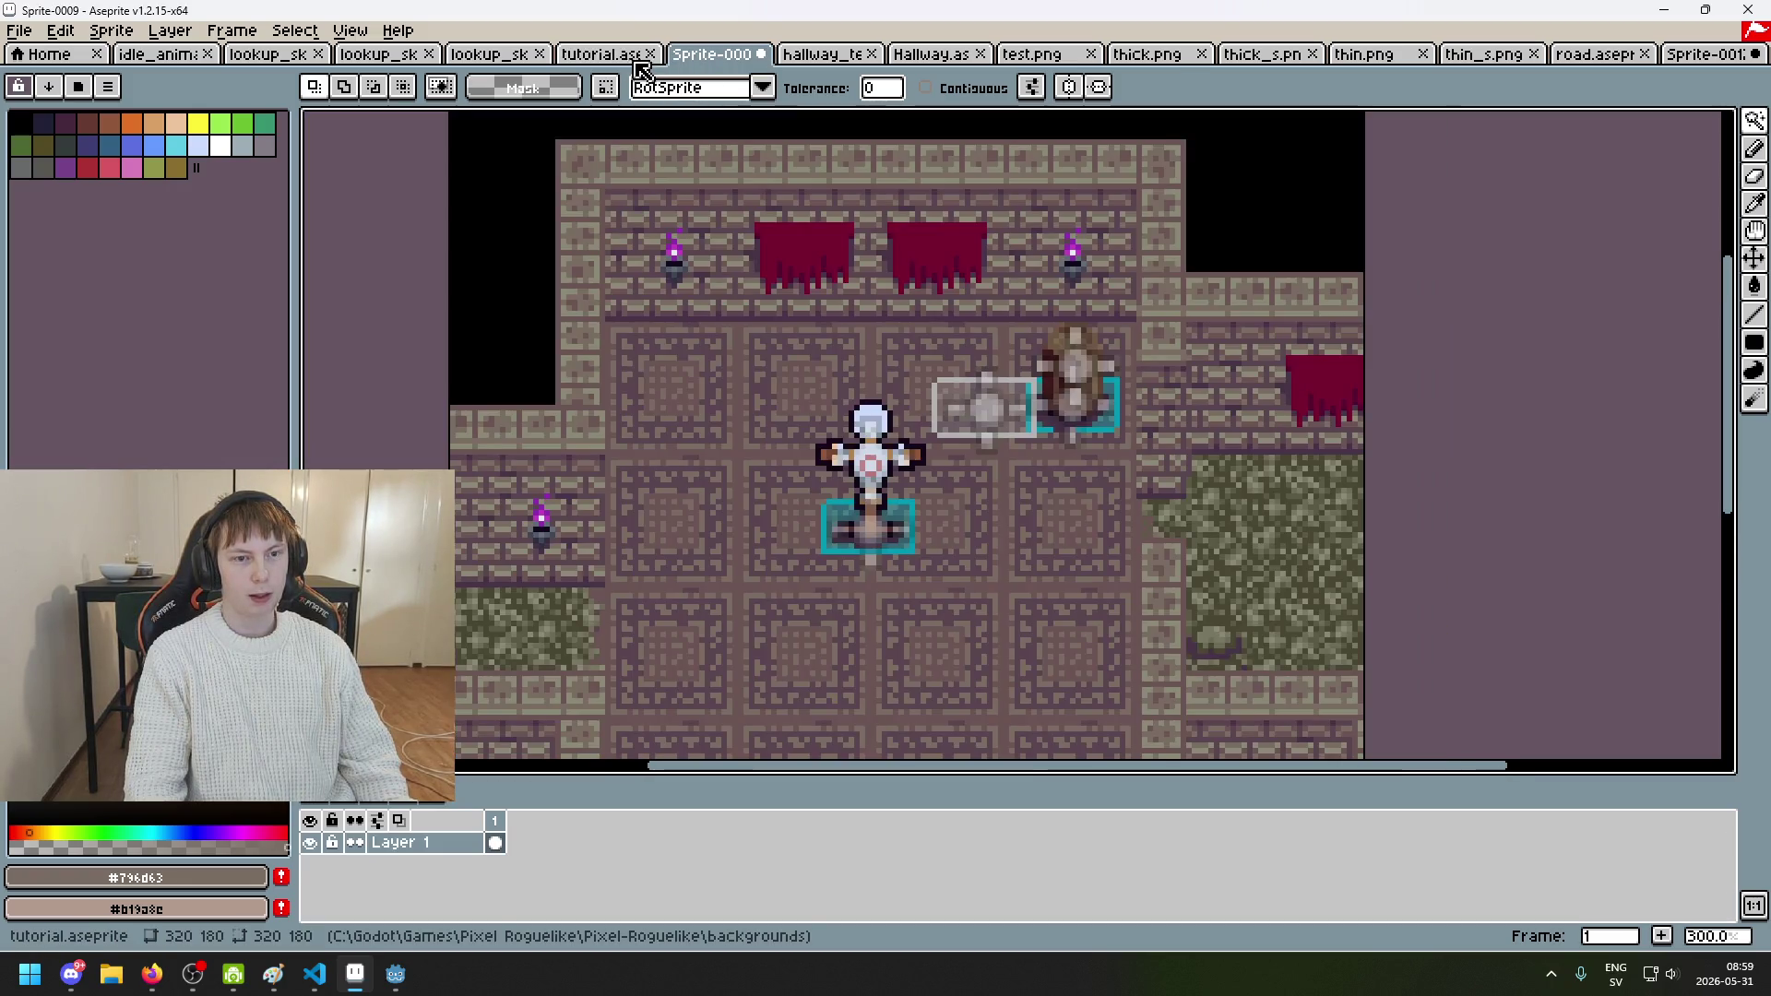
click(604, 53)
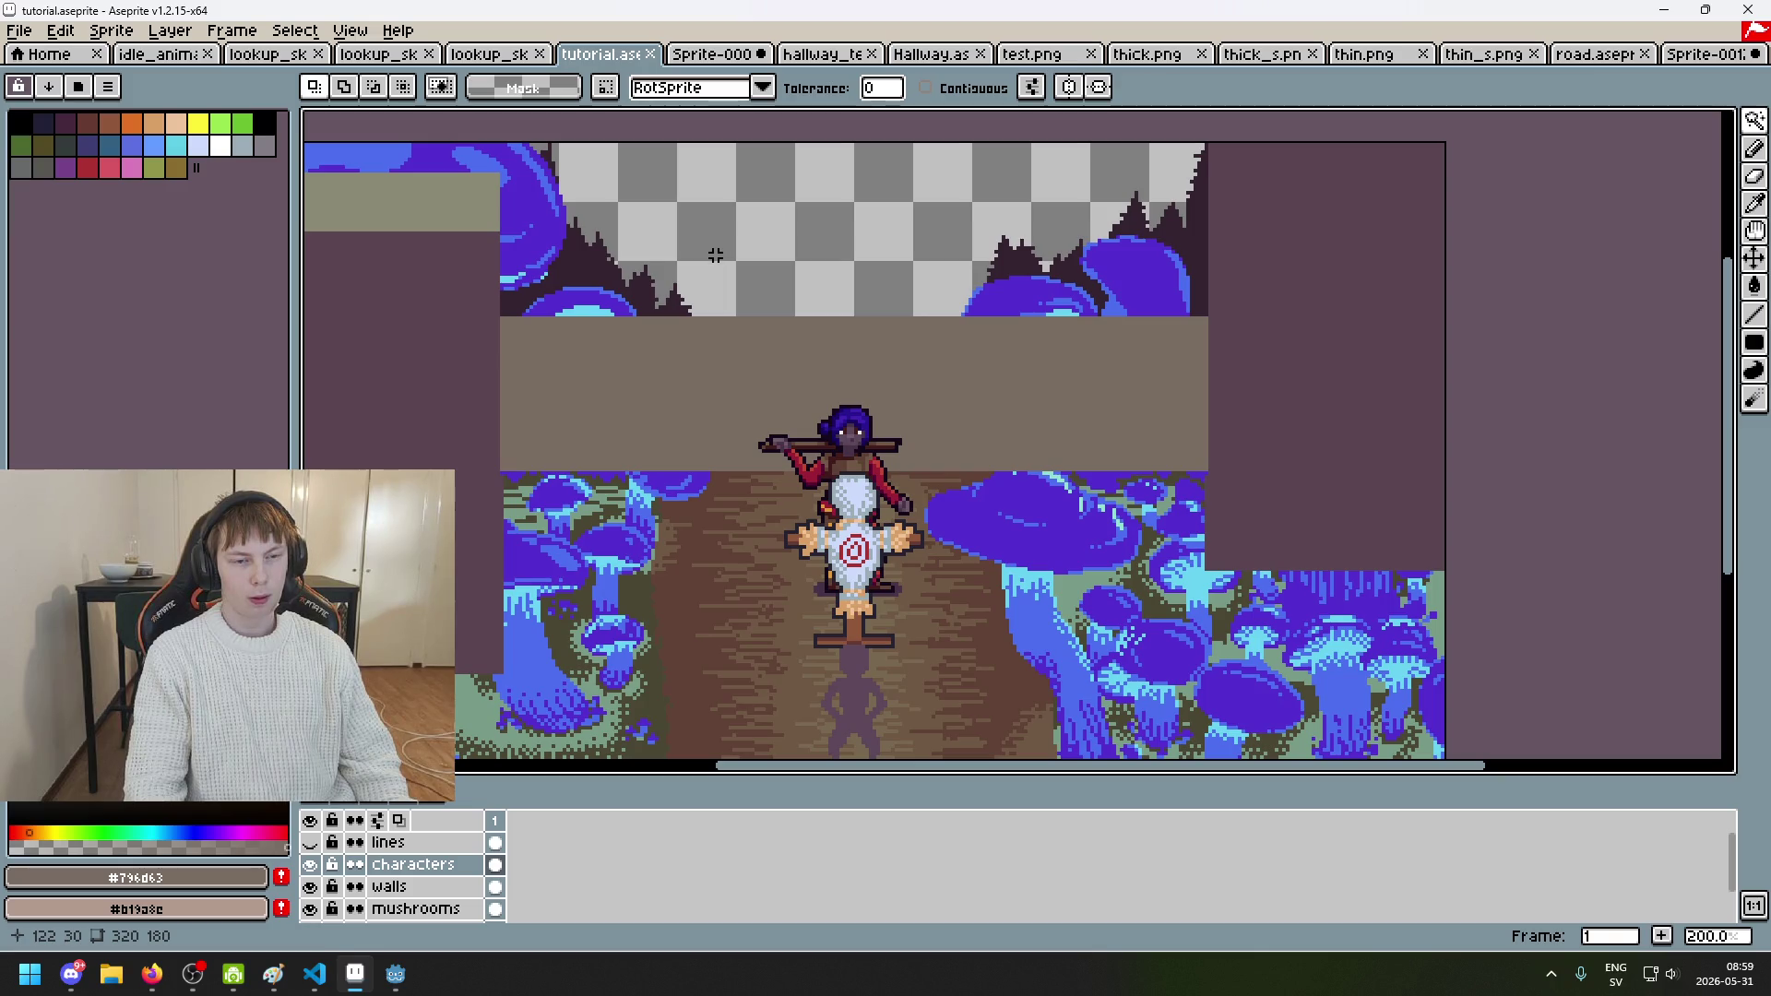
Step: Frame the enlarged corridor, select the whole 320×180 canvas, and choose rectangular selection
mouse_move(715, 254)
mouse_down()
mouse_move(721, 285)
mouse_move(963, 282)
mouse_up()
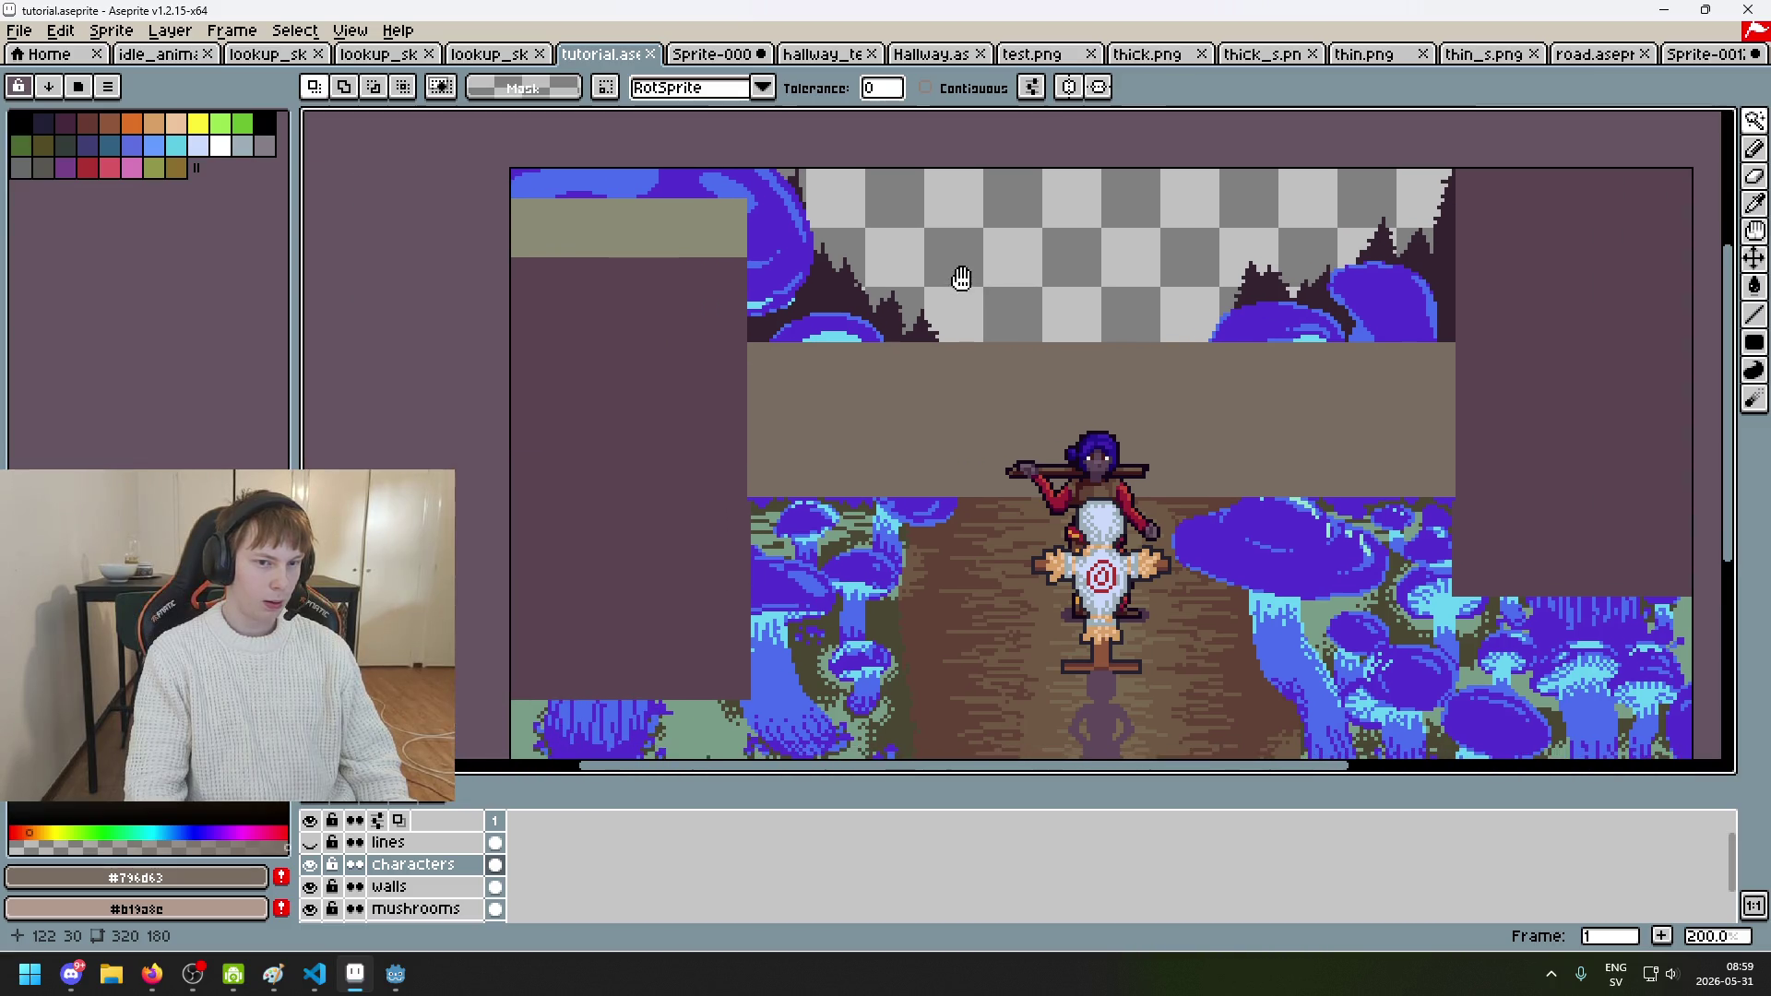
drag(811, 326, 778, 432)
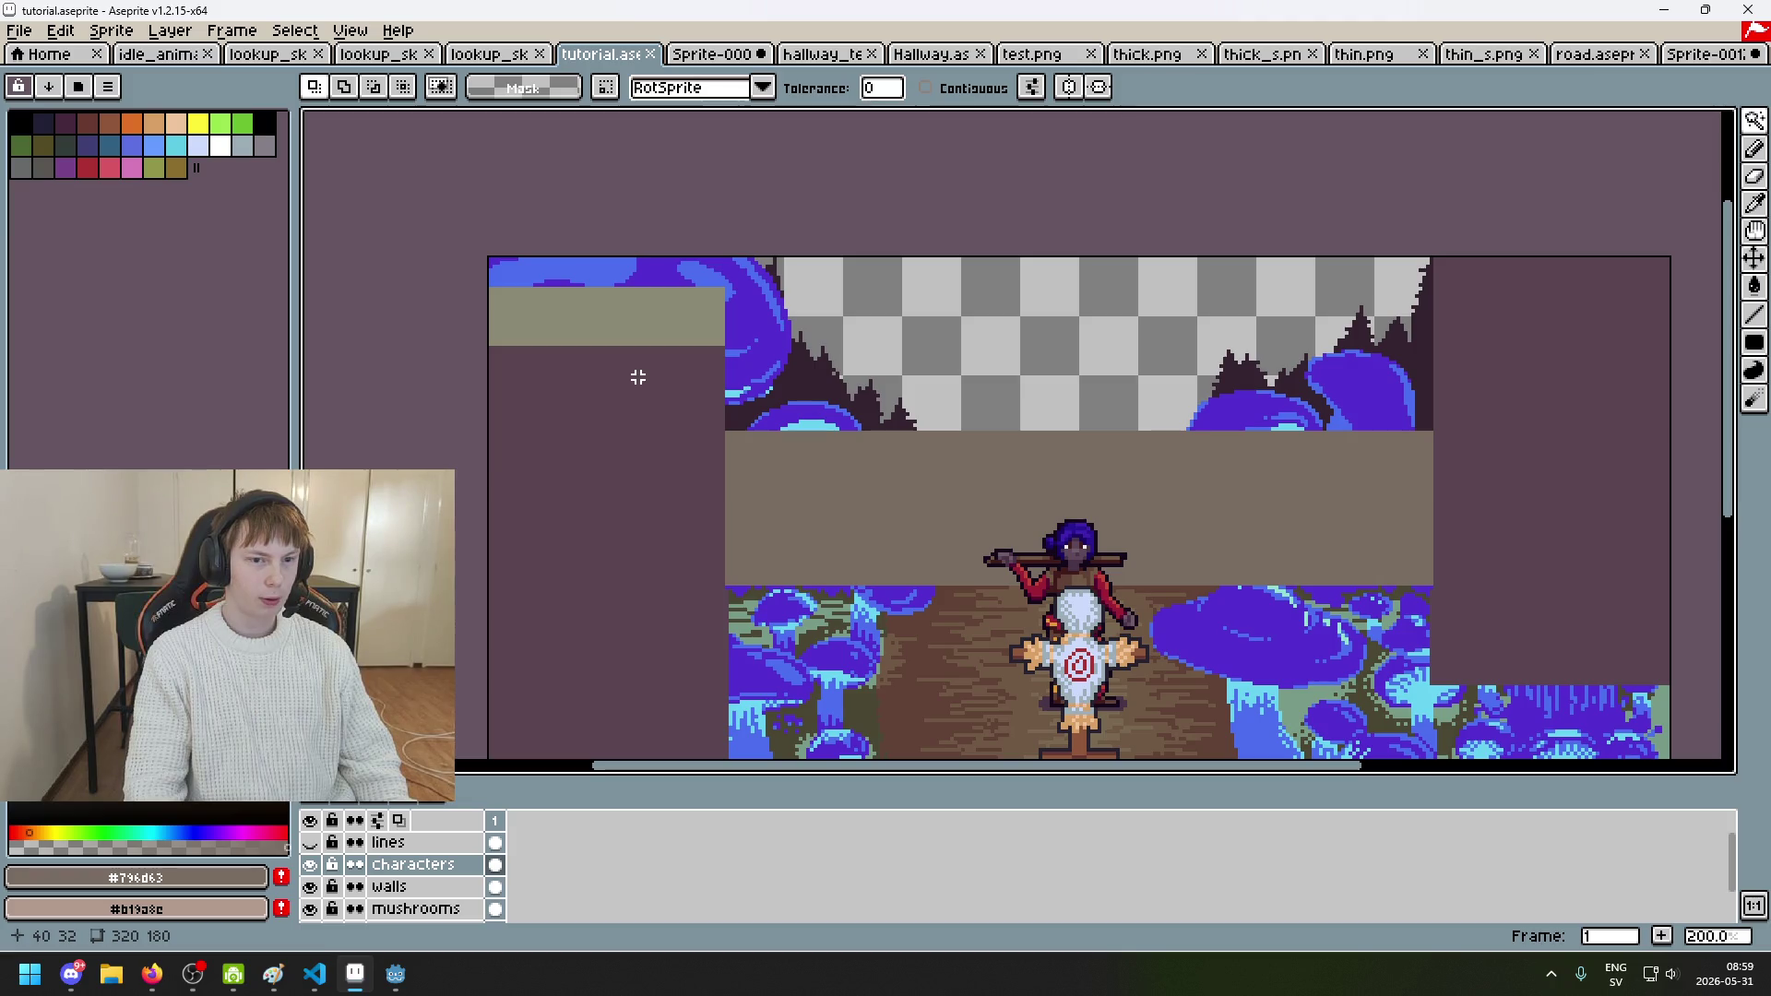
scroll(628, 379, down, 2)
scroll(620, 384, up, 1)
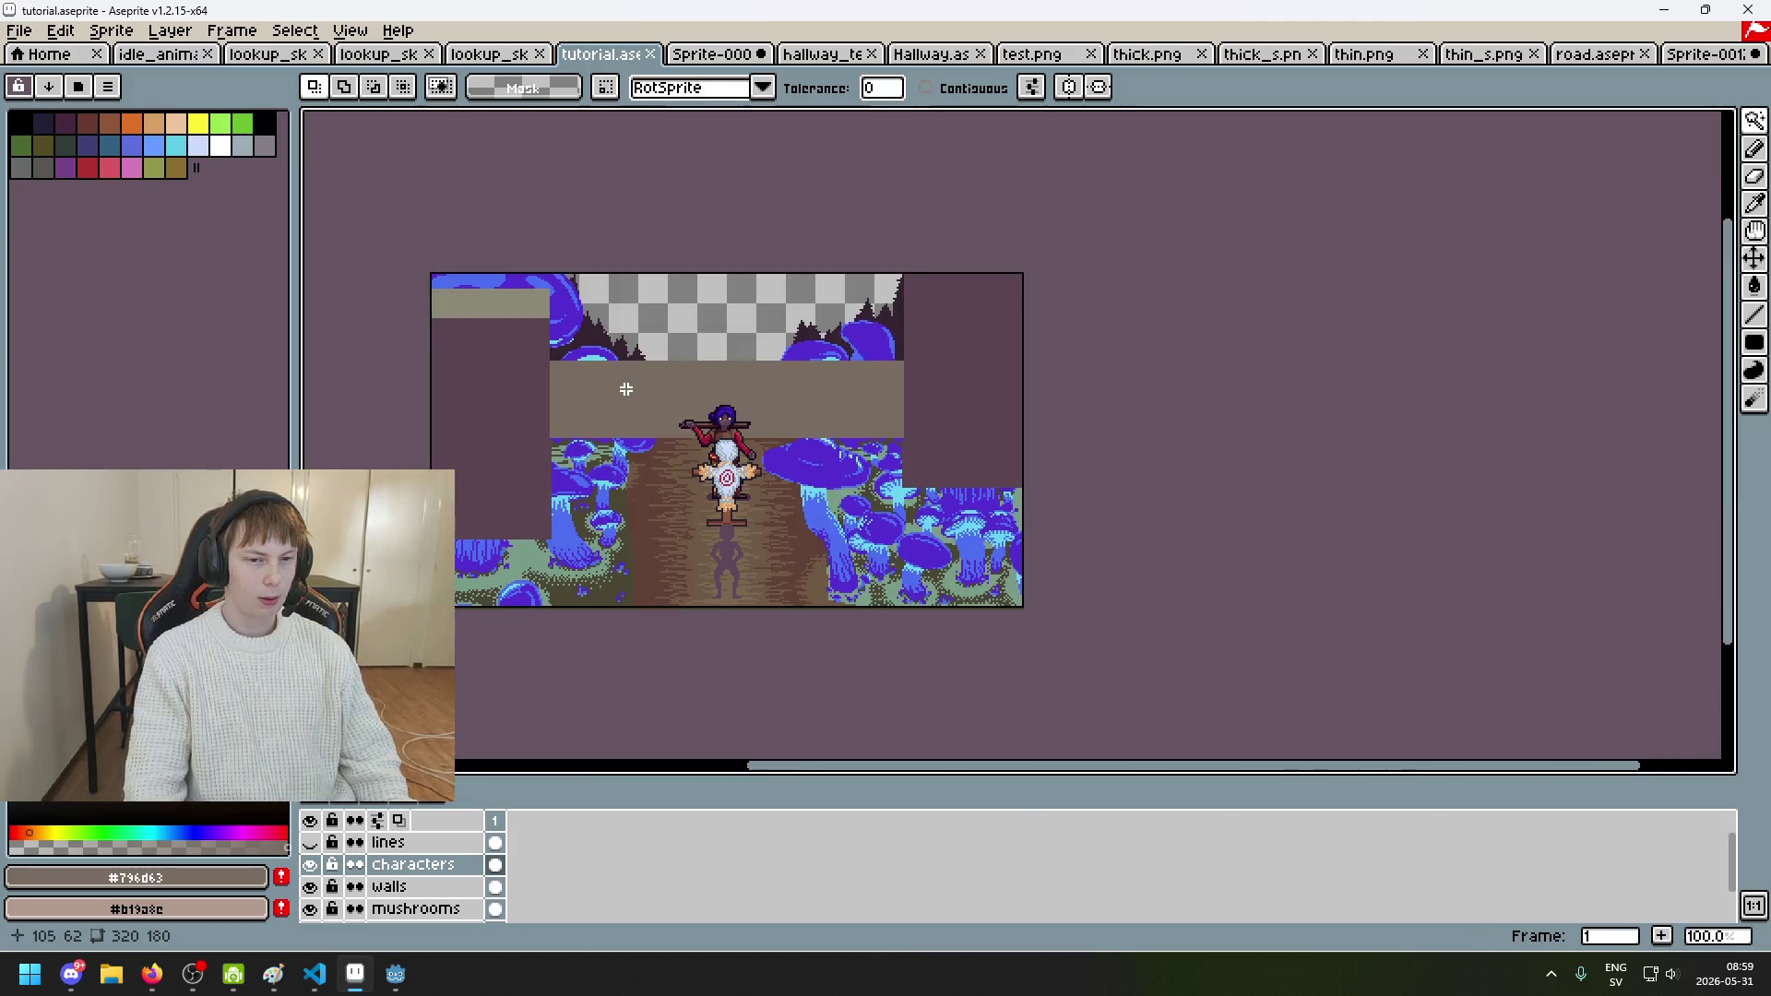
drag(614, 308, 617, 282)
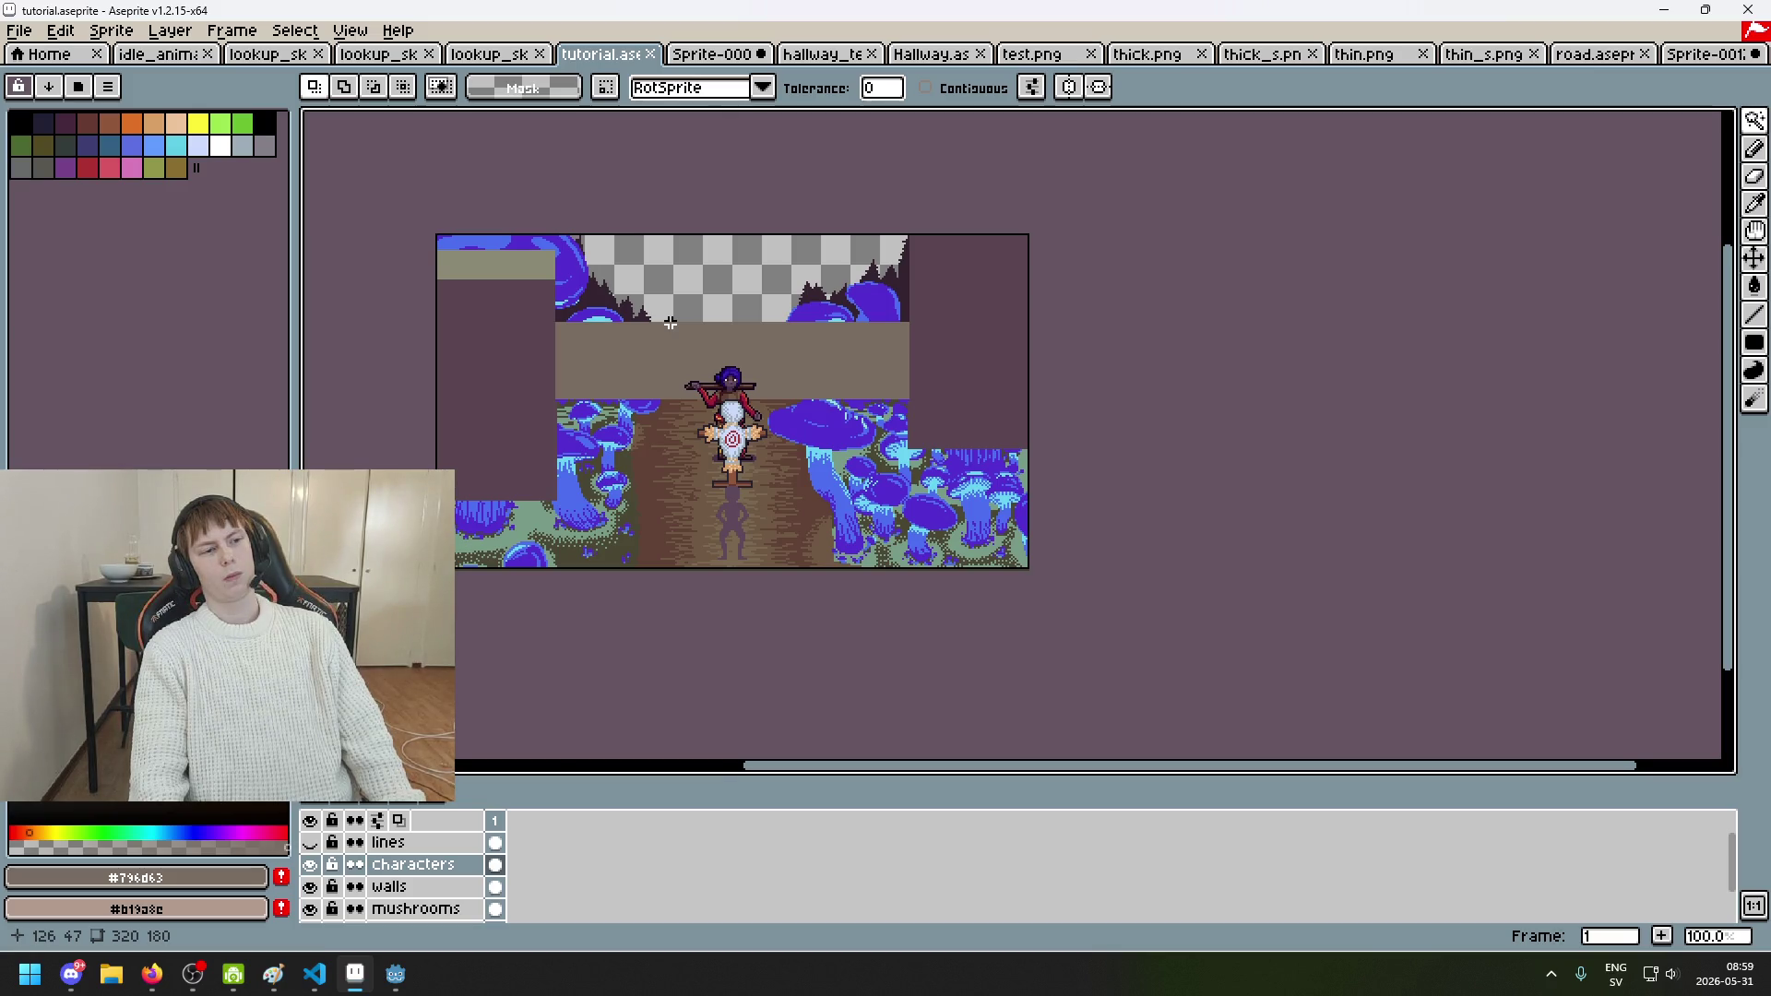
scroll(526, 246, up, 2)
scroll(526, 245, down, 2)
scroll(553, 288, up, 1)
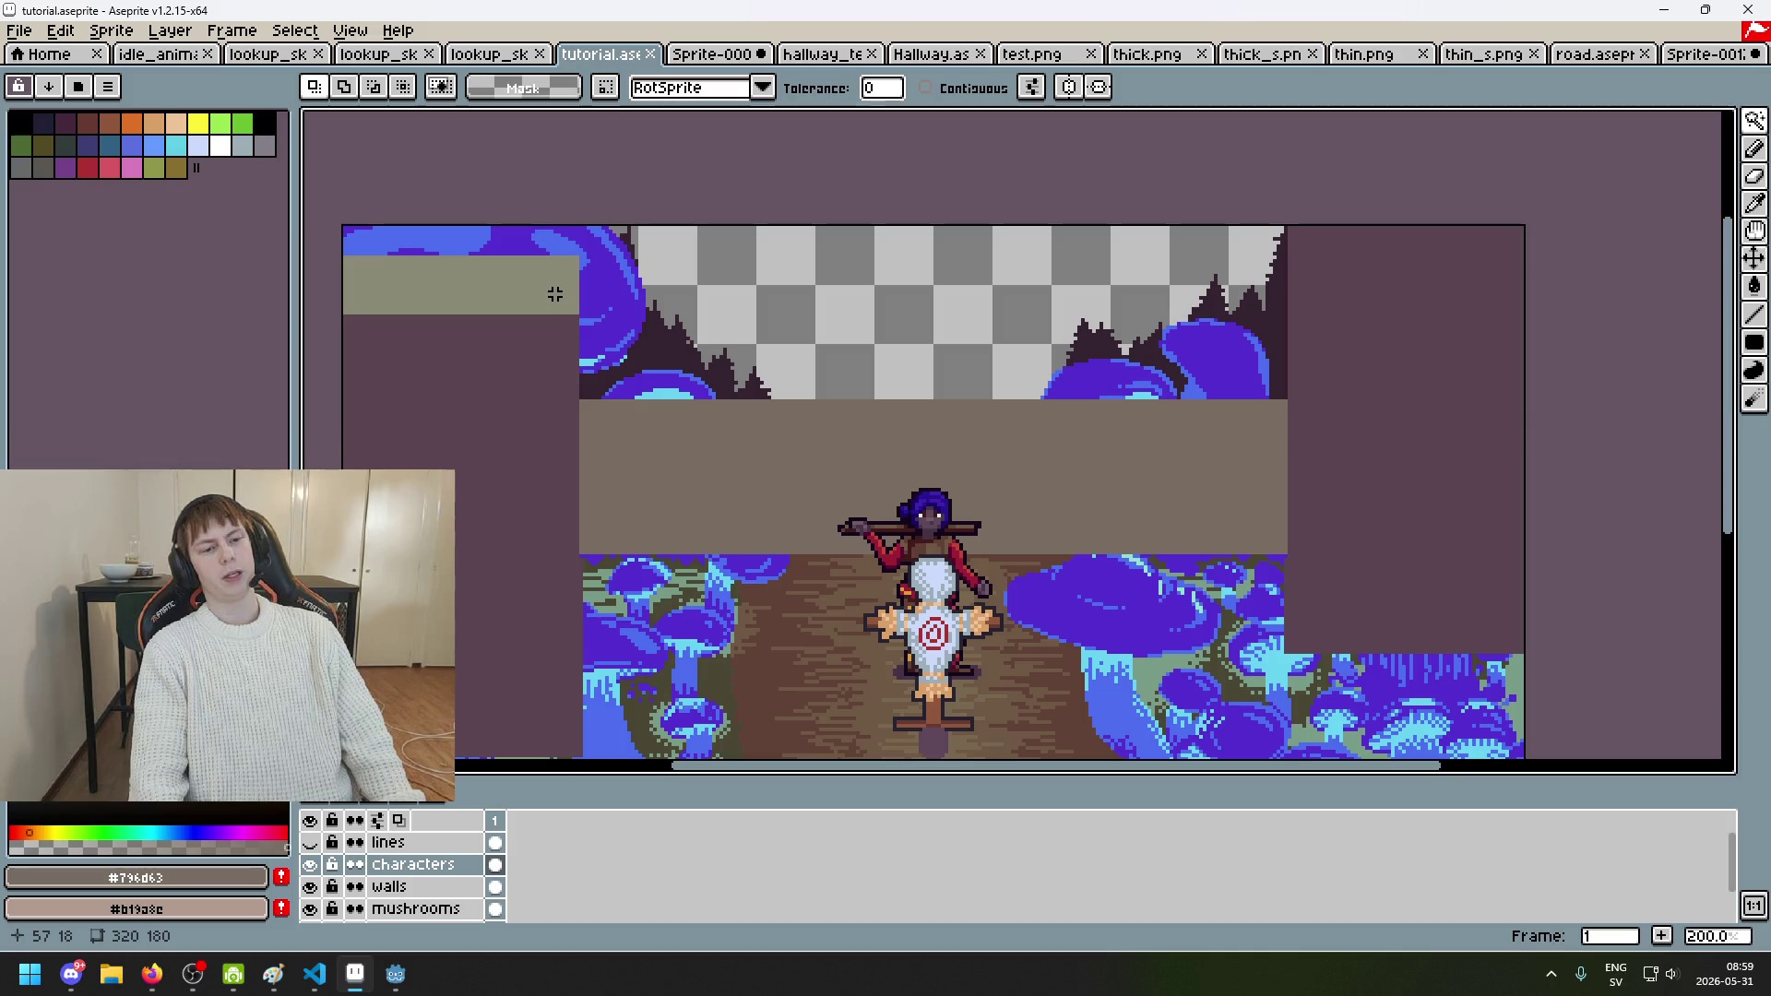
mouse_move(726, 347)
mouse_down()
mouse_move(779, 285)
mouse_move(804, 305)
mouse_up()
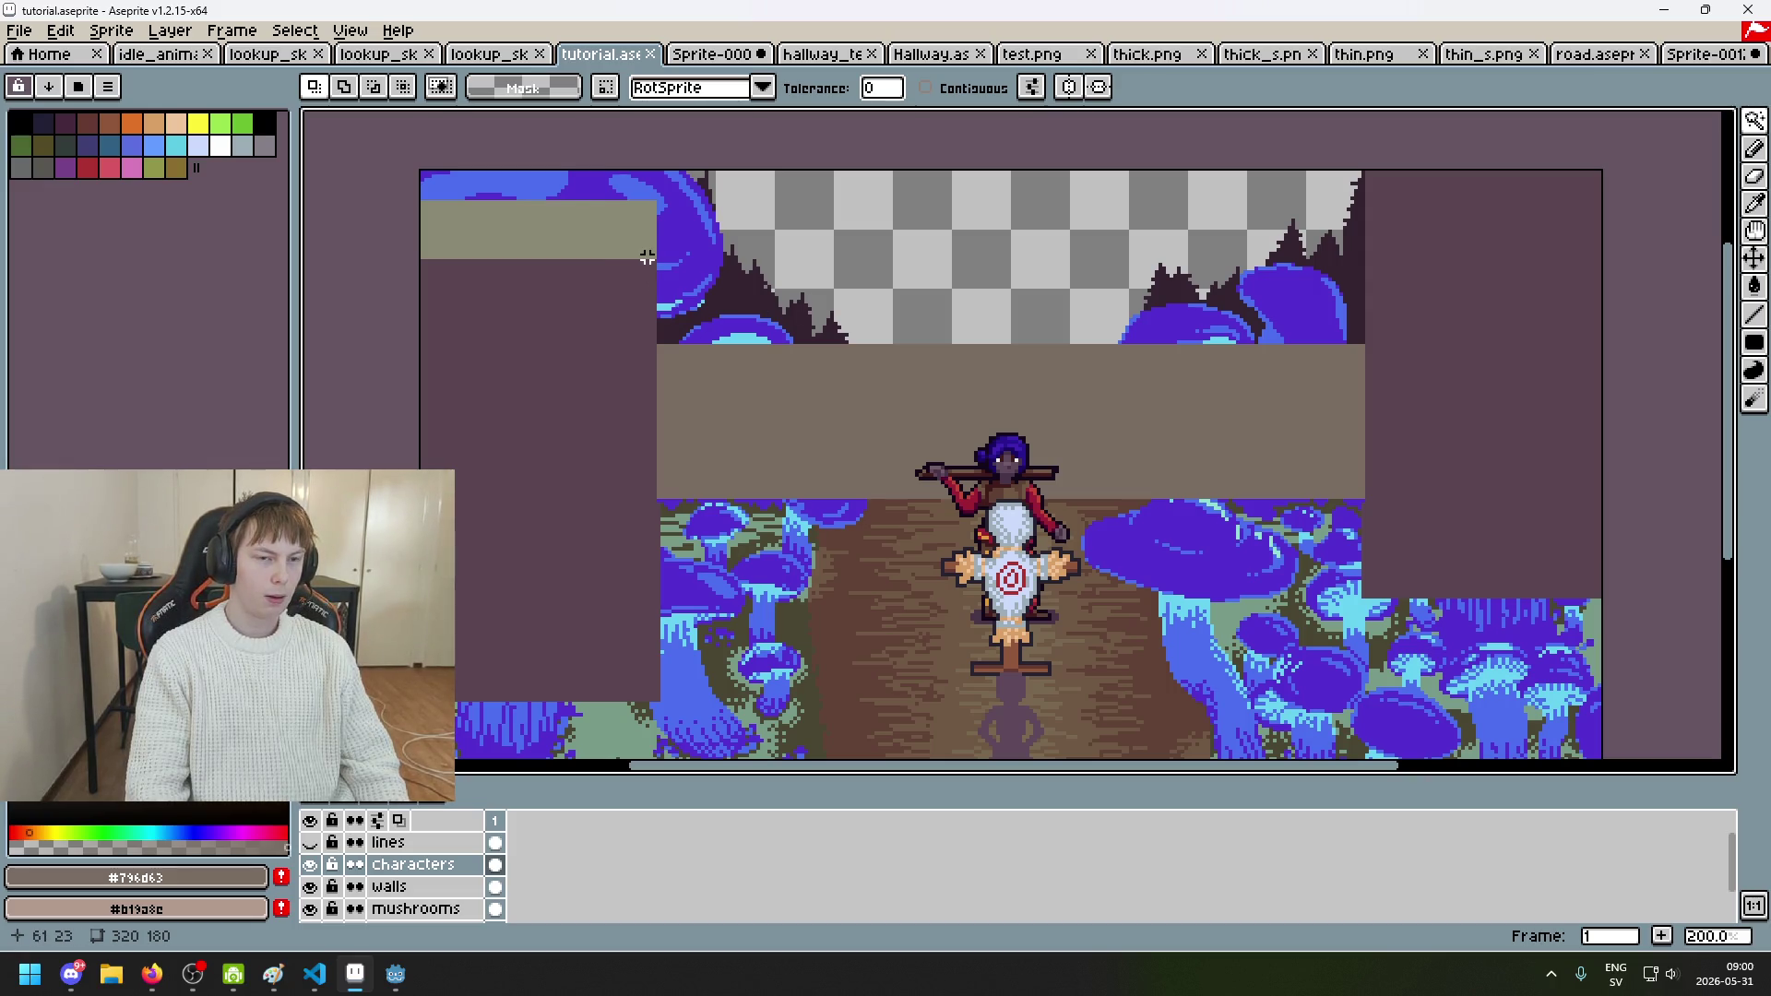
key(ctrl+a)
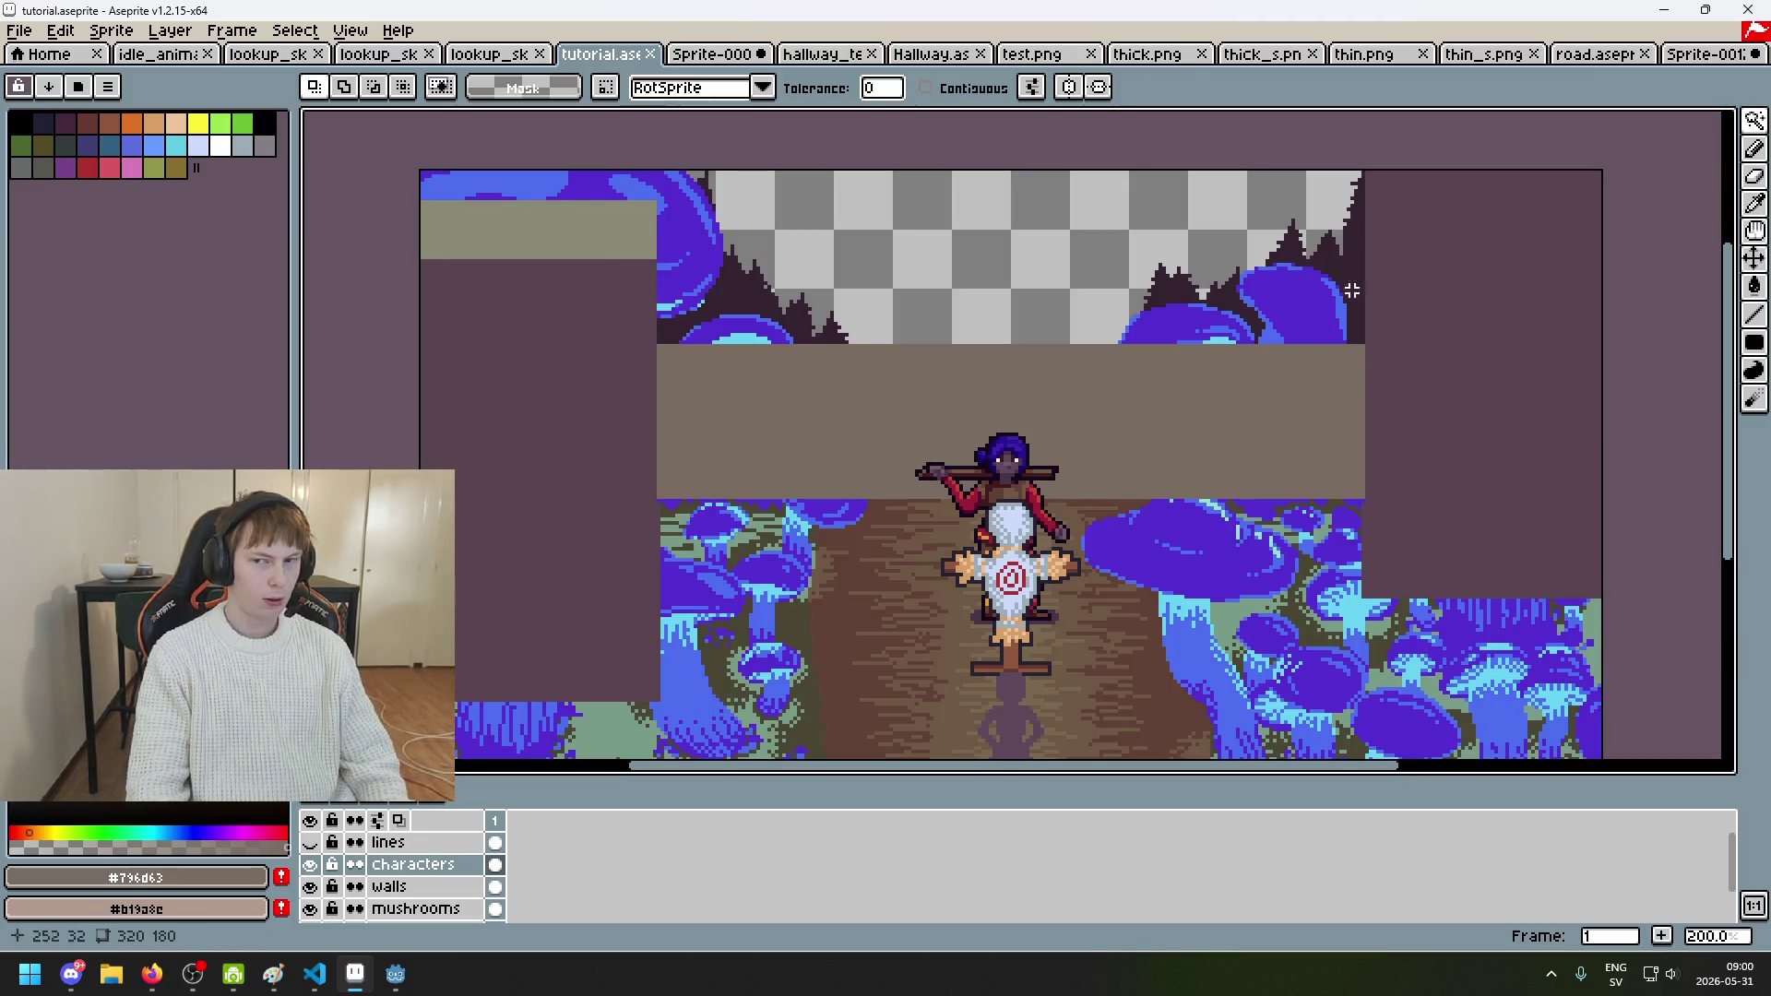
click(1754, 120)
scroll(588, 240, up, 1)
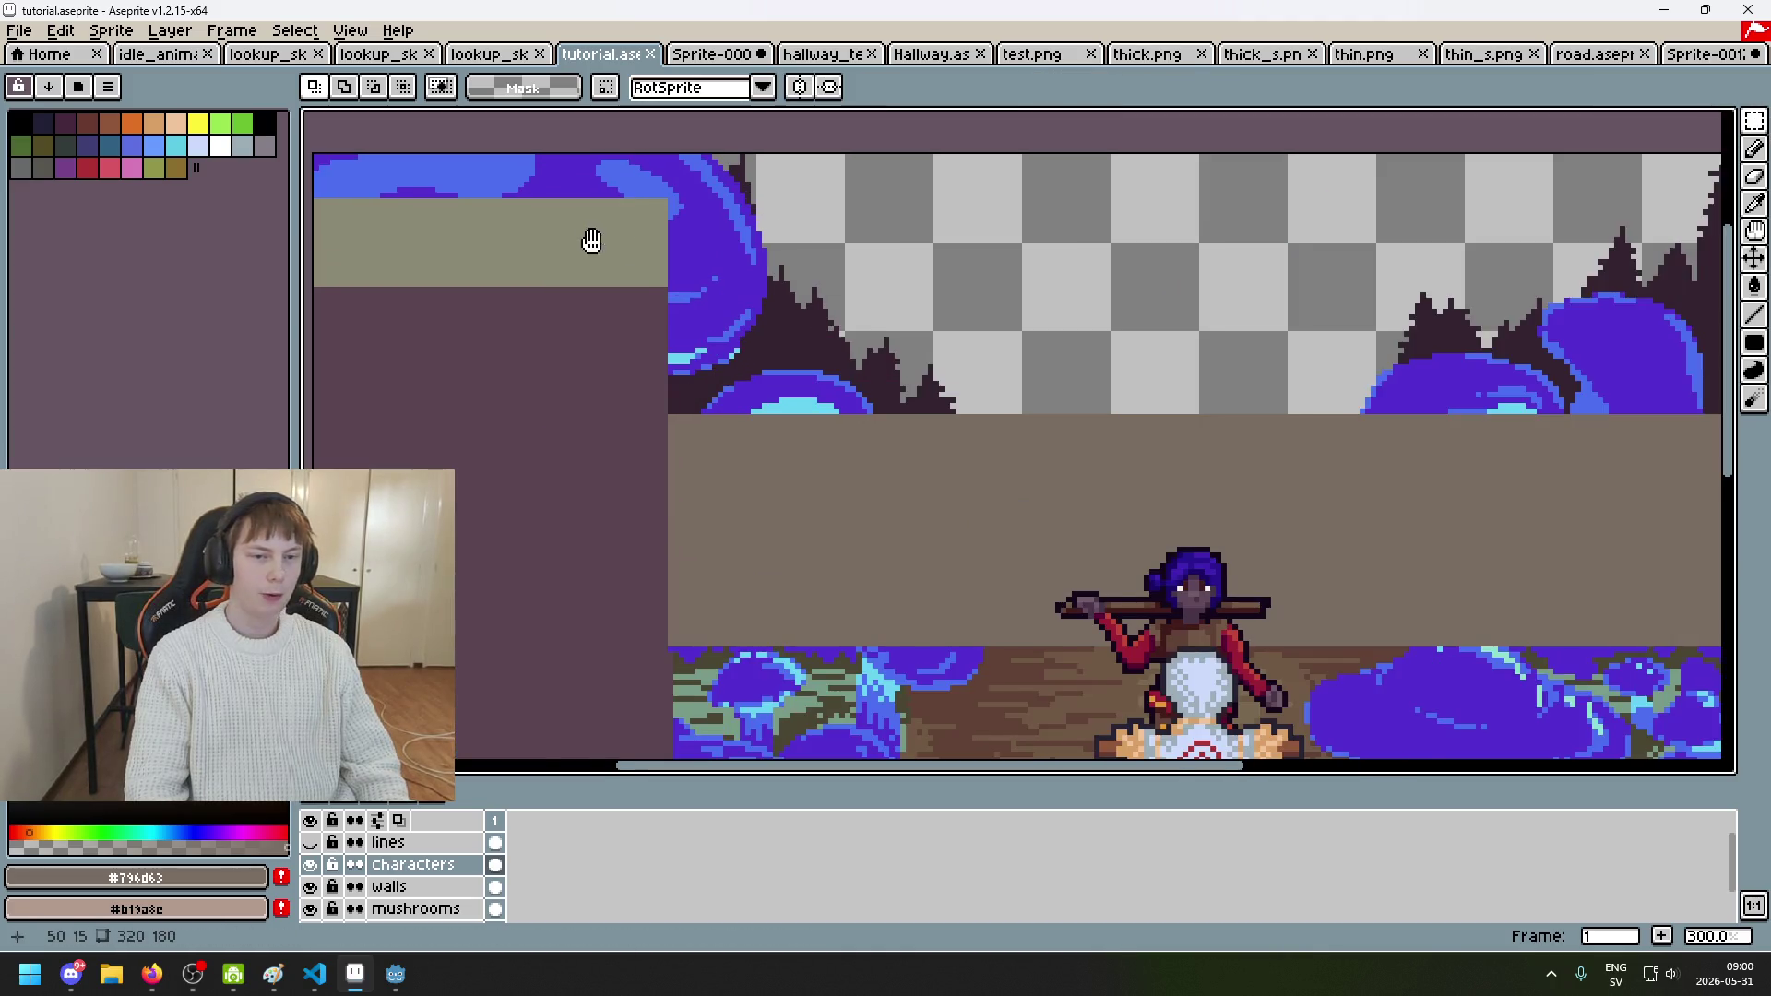
Step: On the walls layer, try nudging the grey block up one pixel, then undo it
click(389, 892)
scroll(728, 360, up, 1)
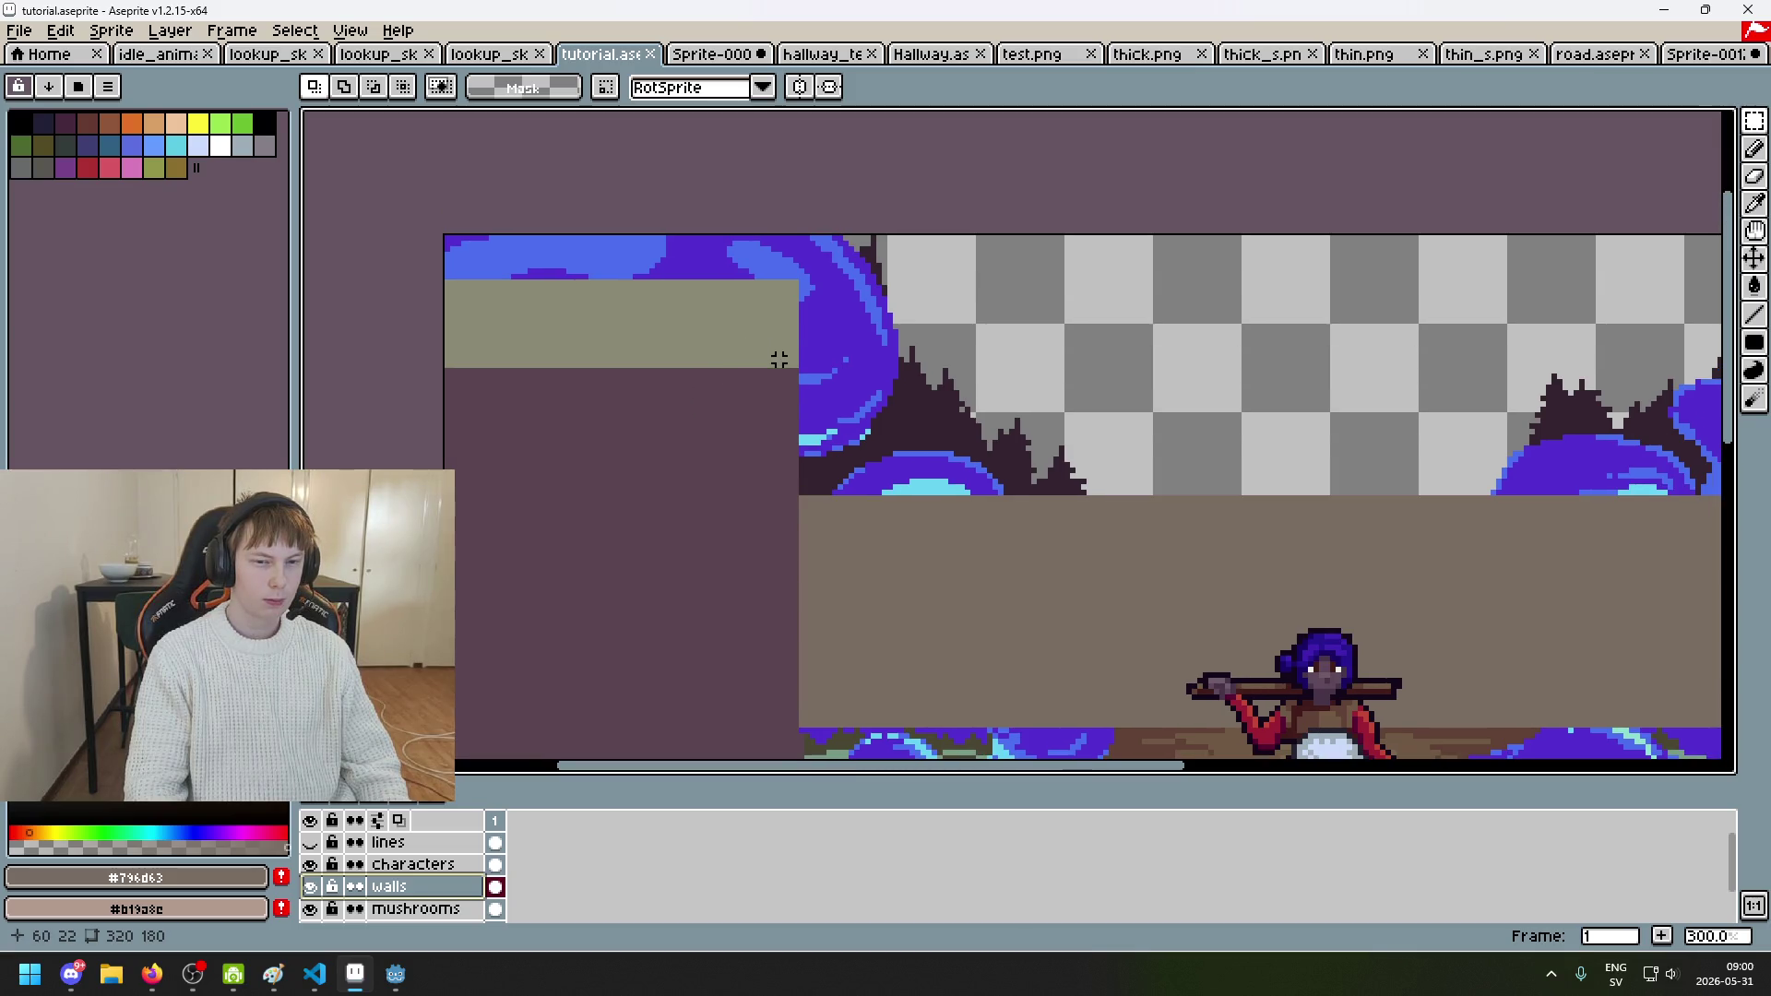
scroll(780, 360, down, 1)
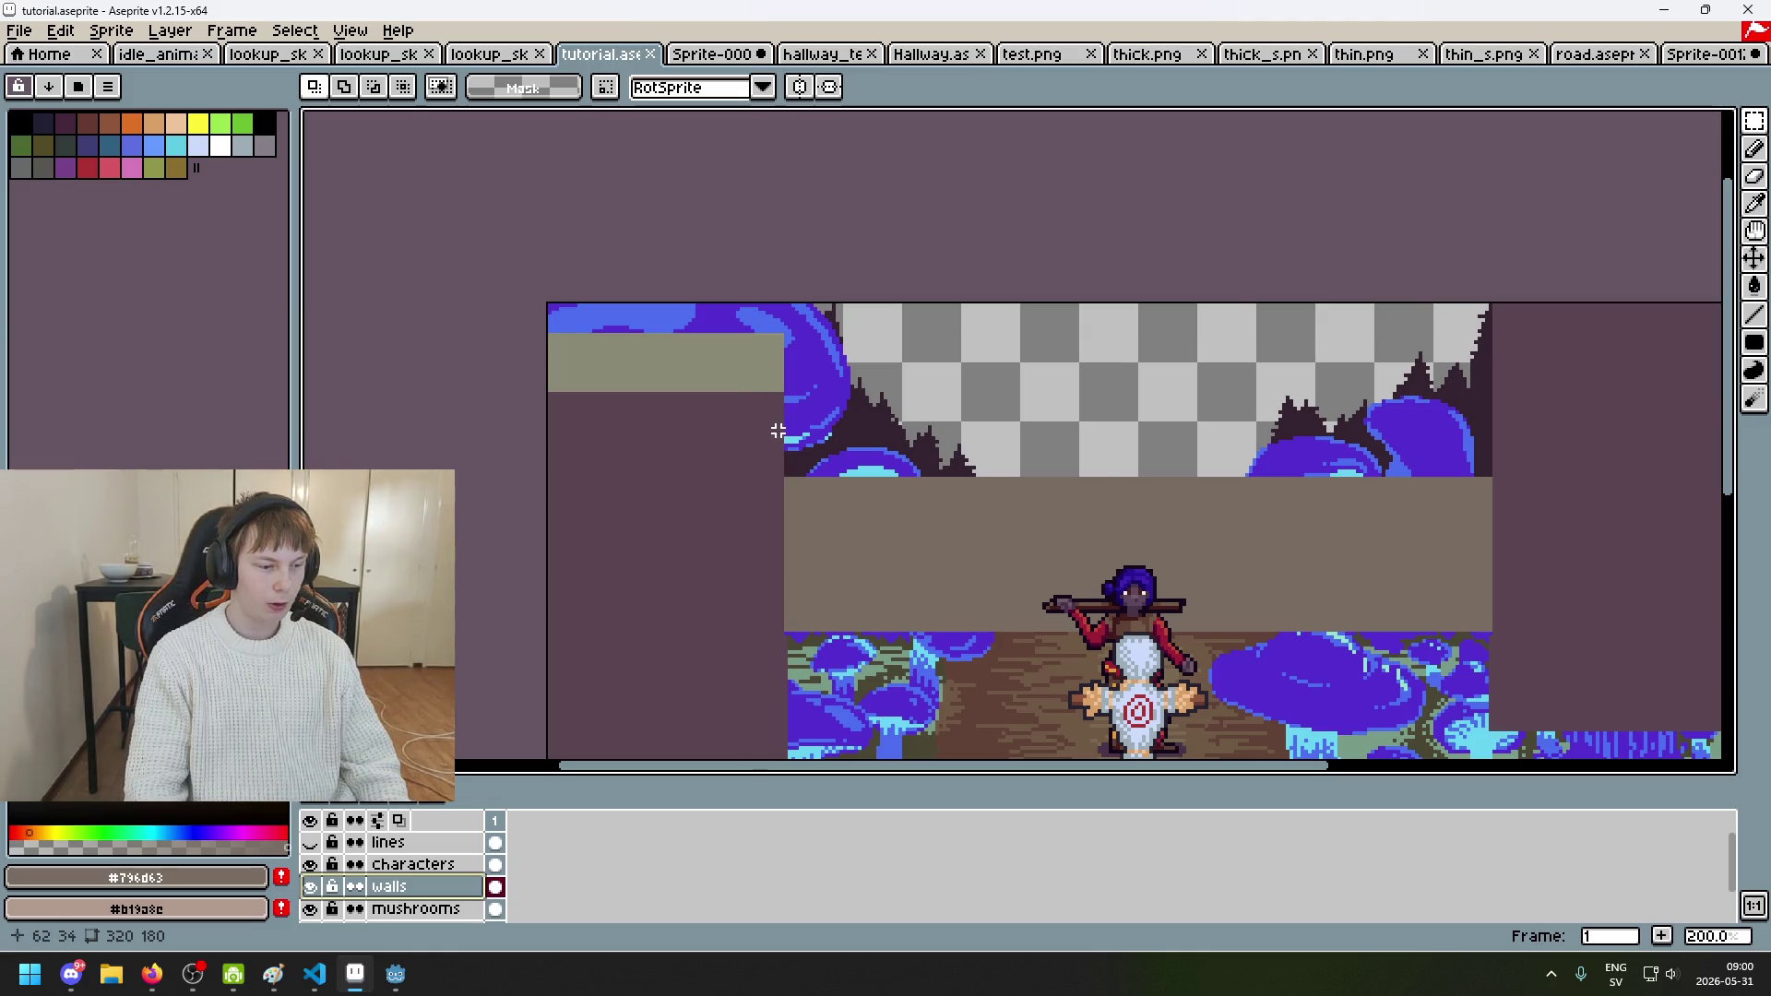
scroll(778, 431, up, 1)
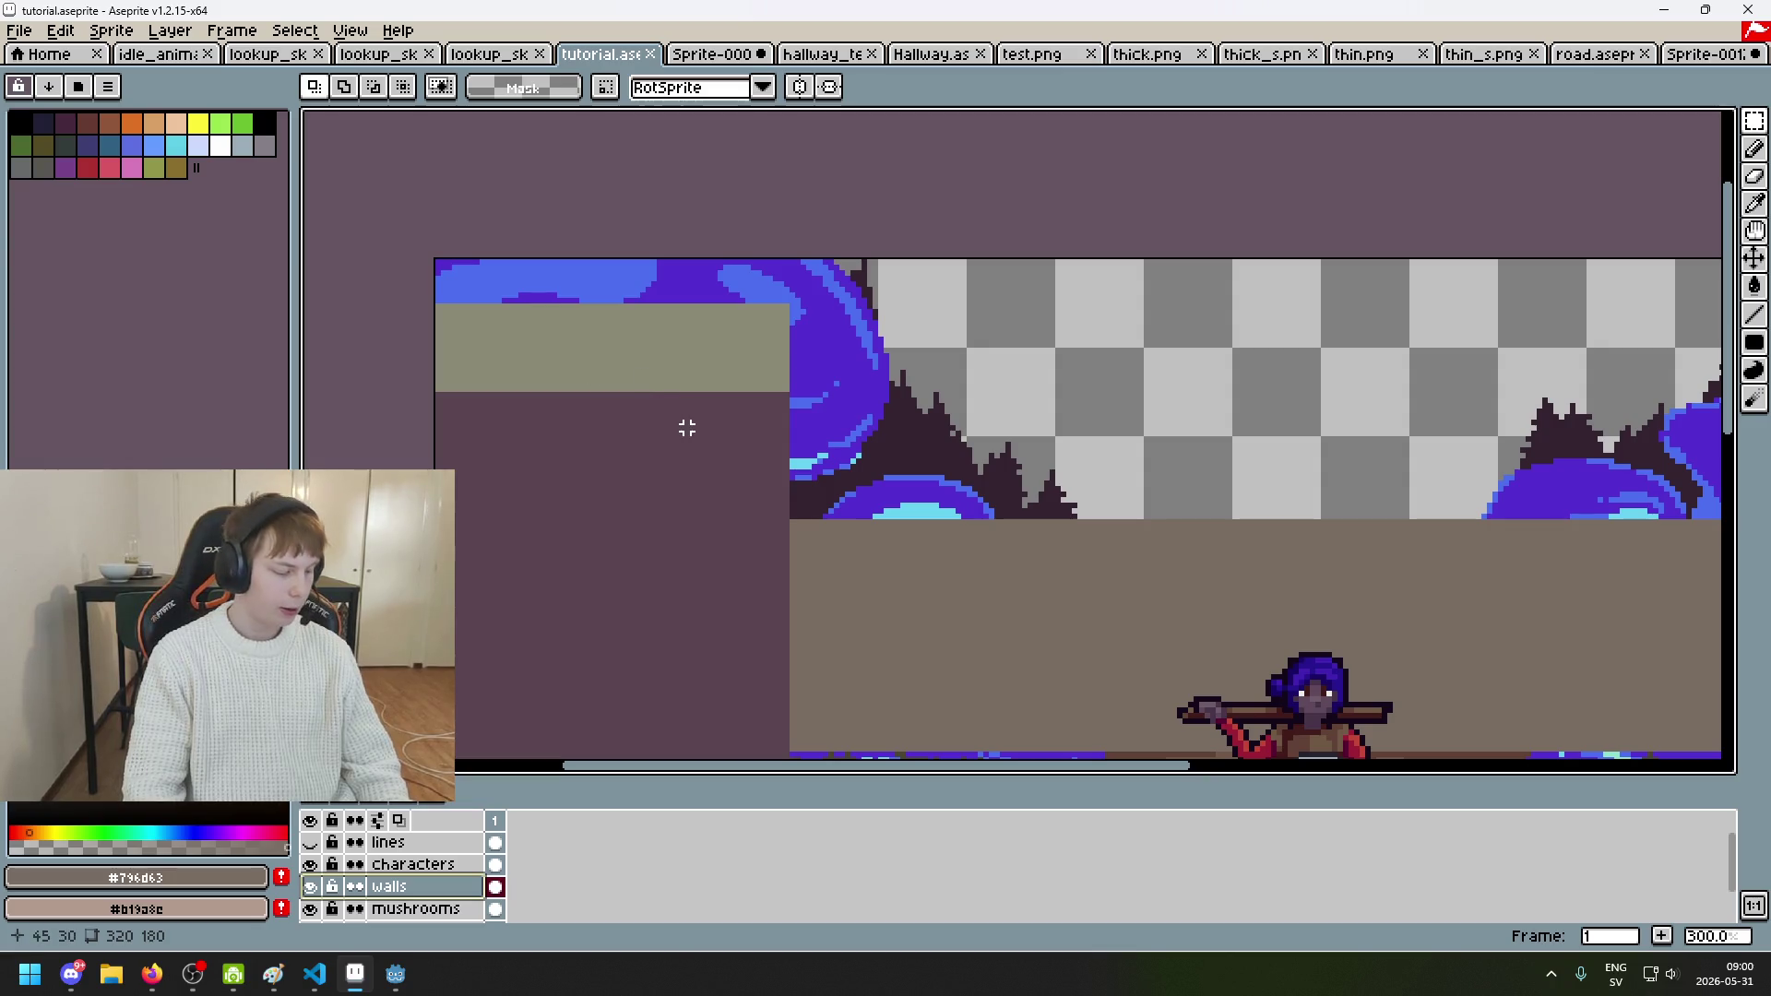
drag(781, 389, 786, 384)
click(825, 384)
key(ctrl+z)
key(ctrl+z)
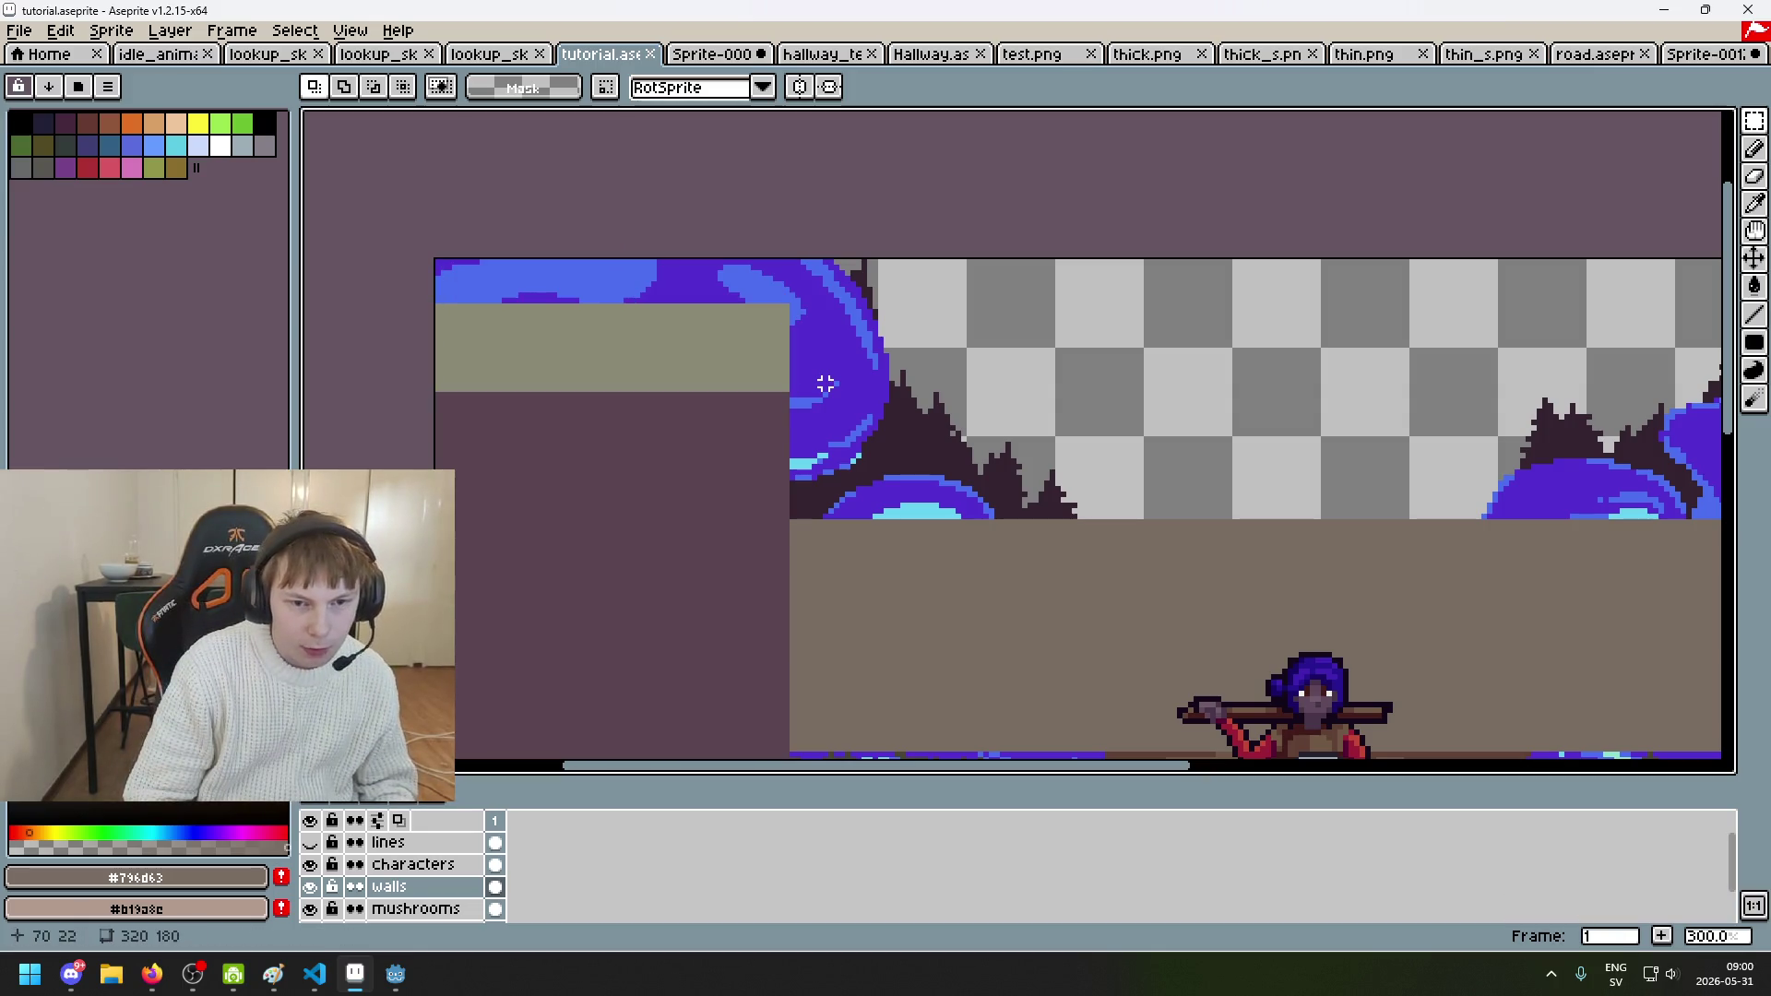
Step: Delete the grey block from the top of the left wall
scroll(798, 421, down, 2)
scroll(635, 330, up, 1)
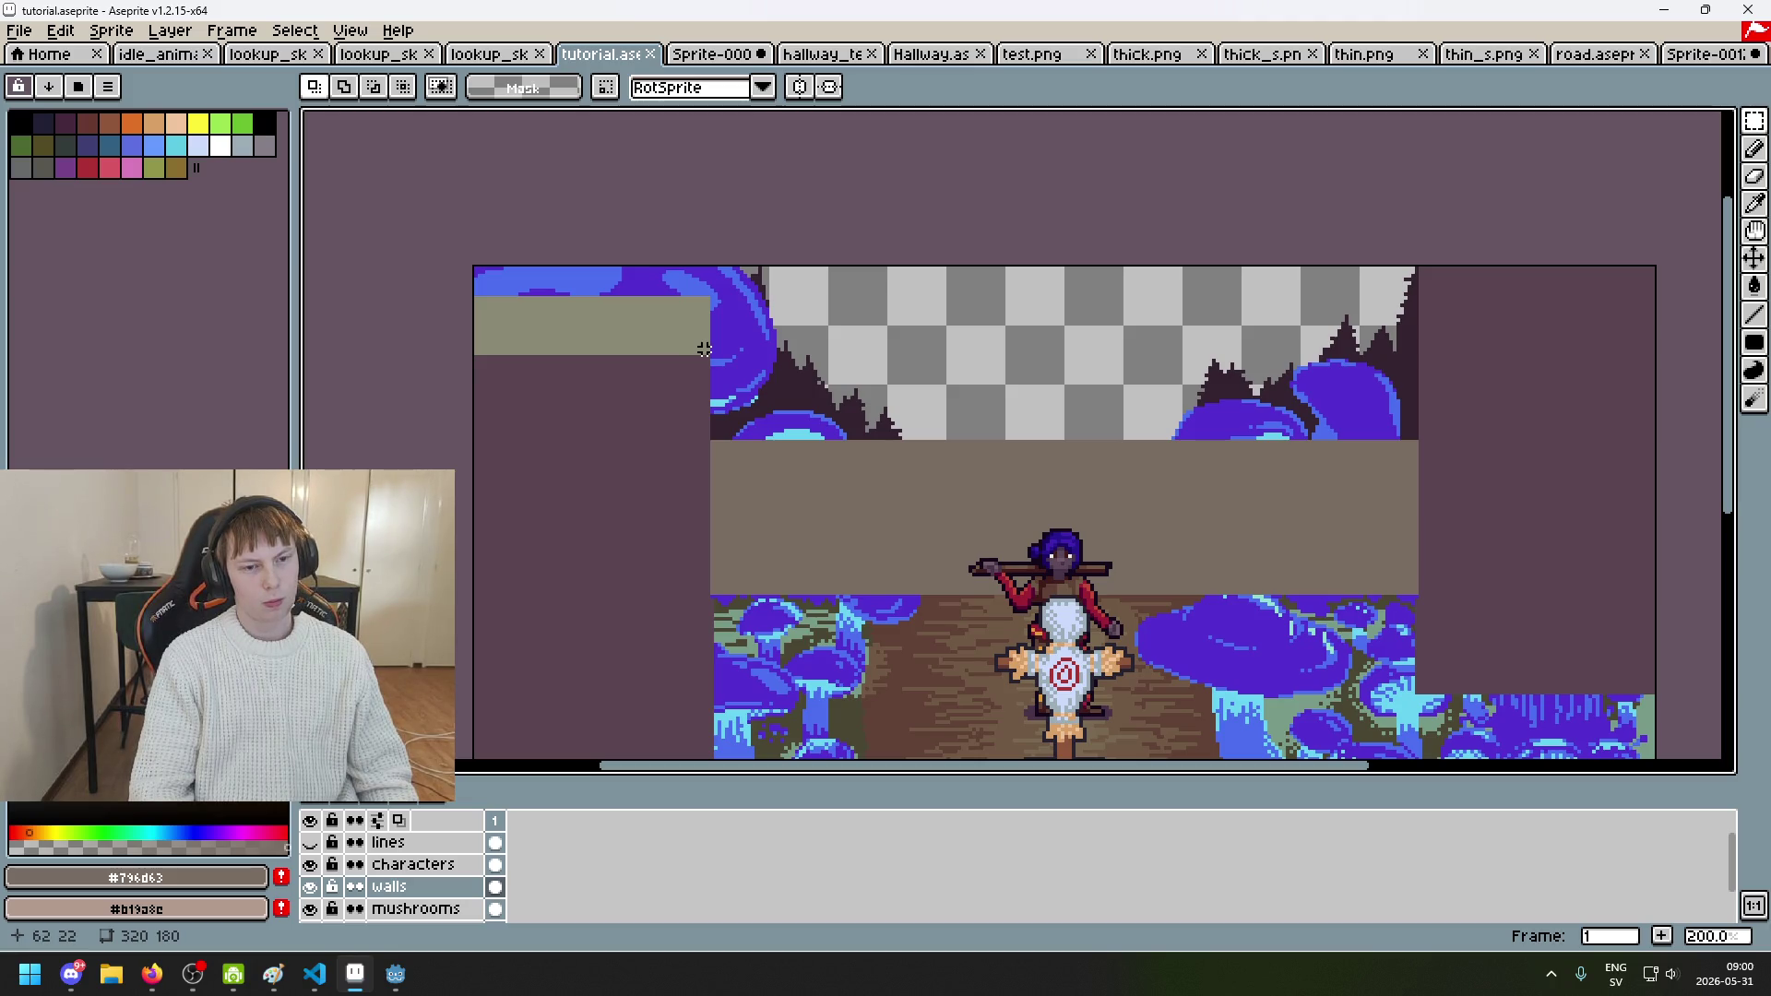
scroll(711, 346, up, 2)
key(Delete)
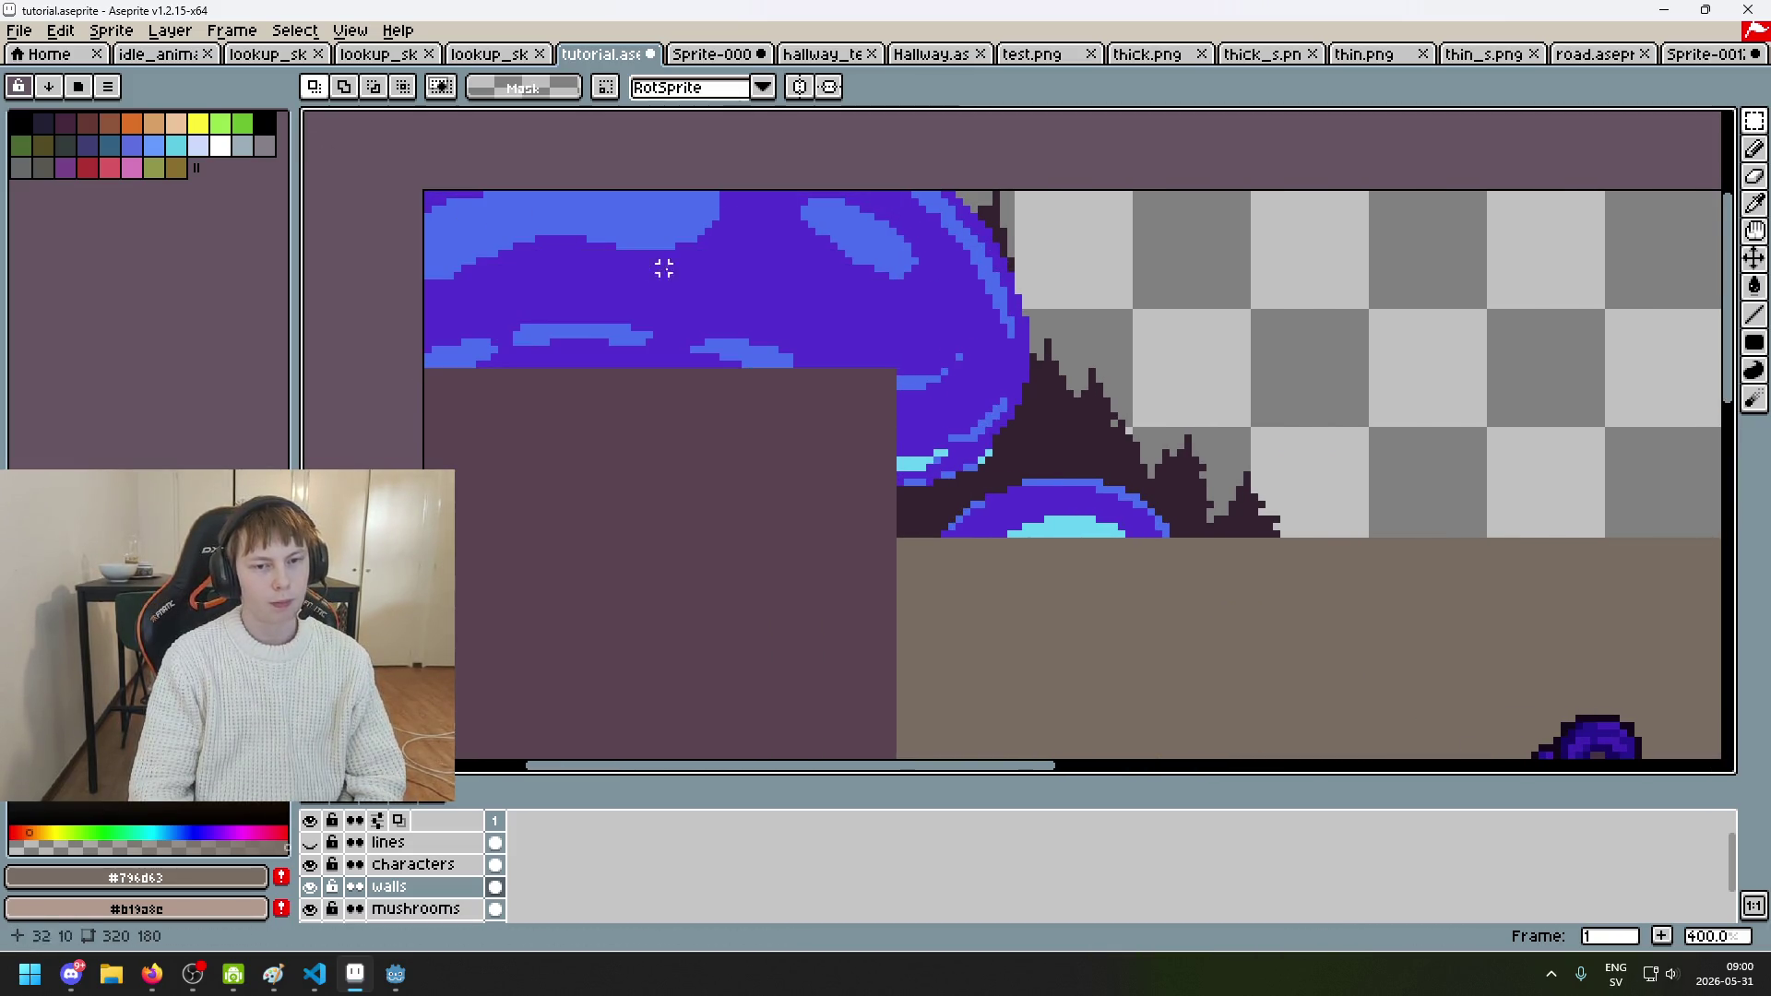
scroll(717, 341, down, 2)
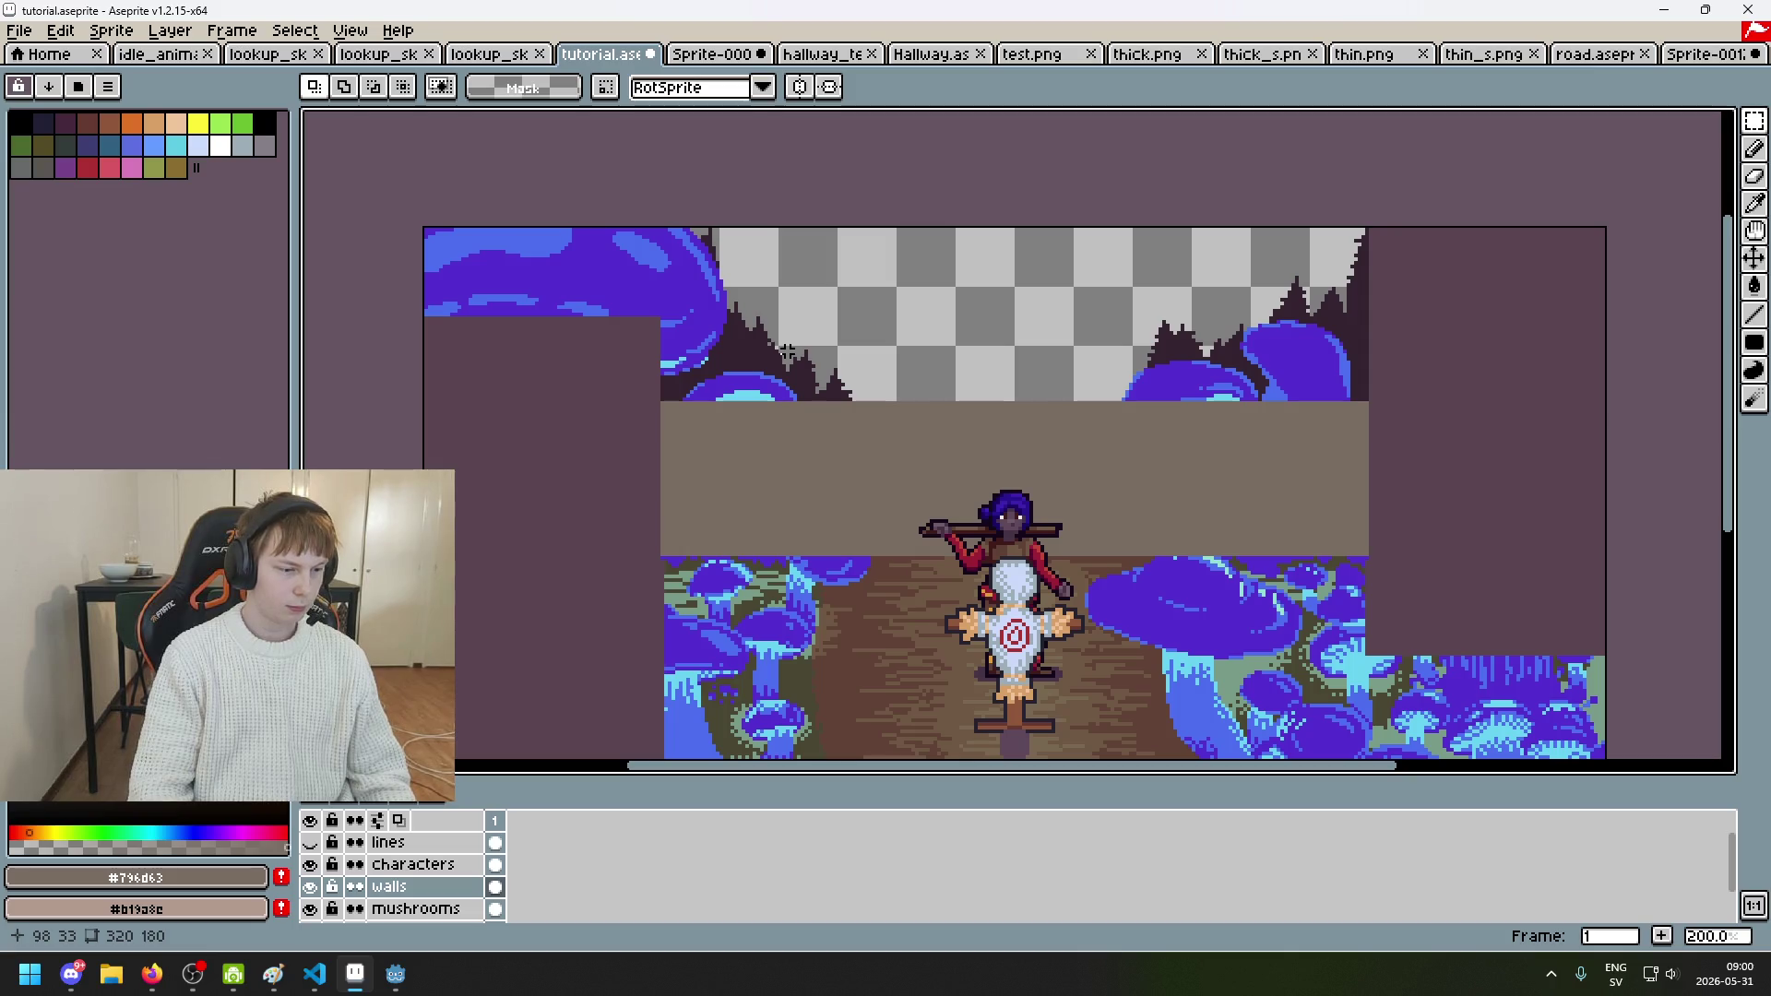
Step: Sample the dark purple wall colour #5b4550 and choose the filled Rectangle tool
key(i)
click(624, 388)
key(b)
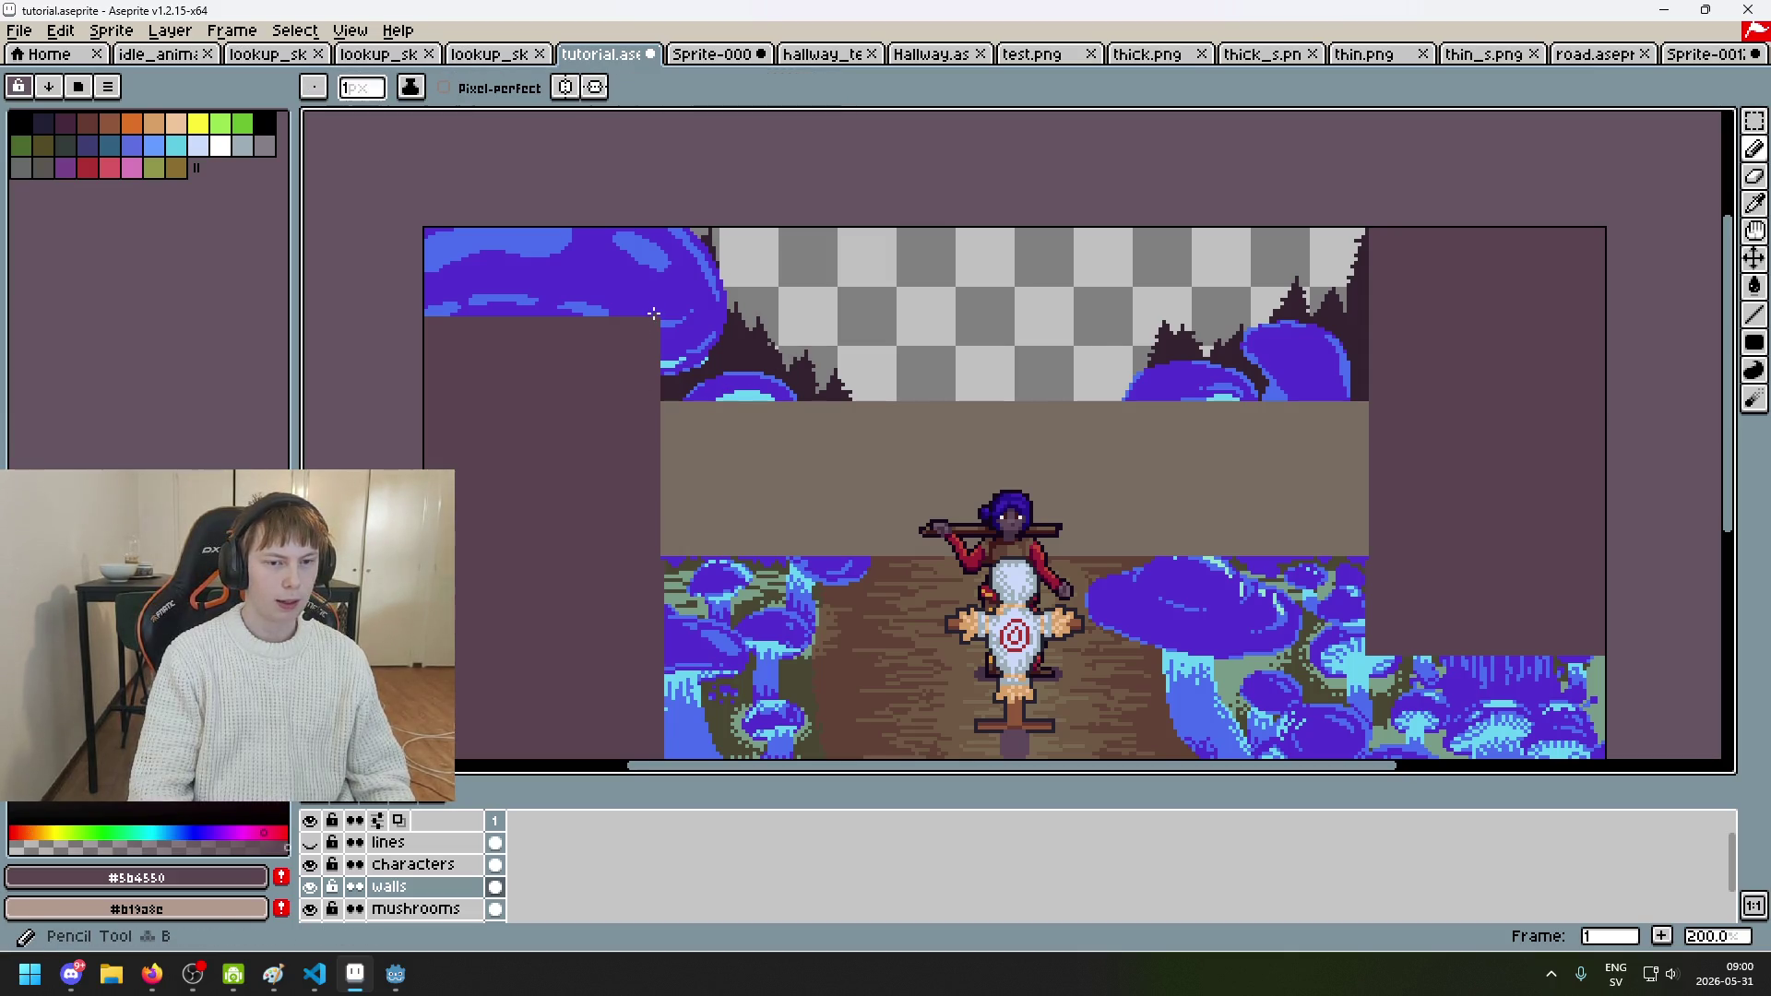
scroll(649, 214, up, 1)
scroll(669, 196, up, 1)
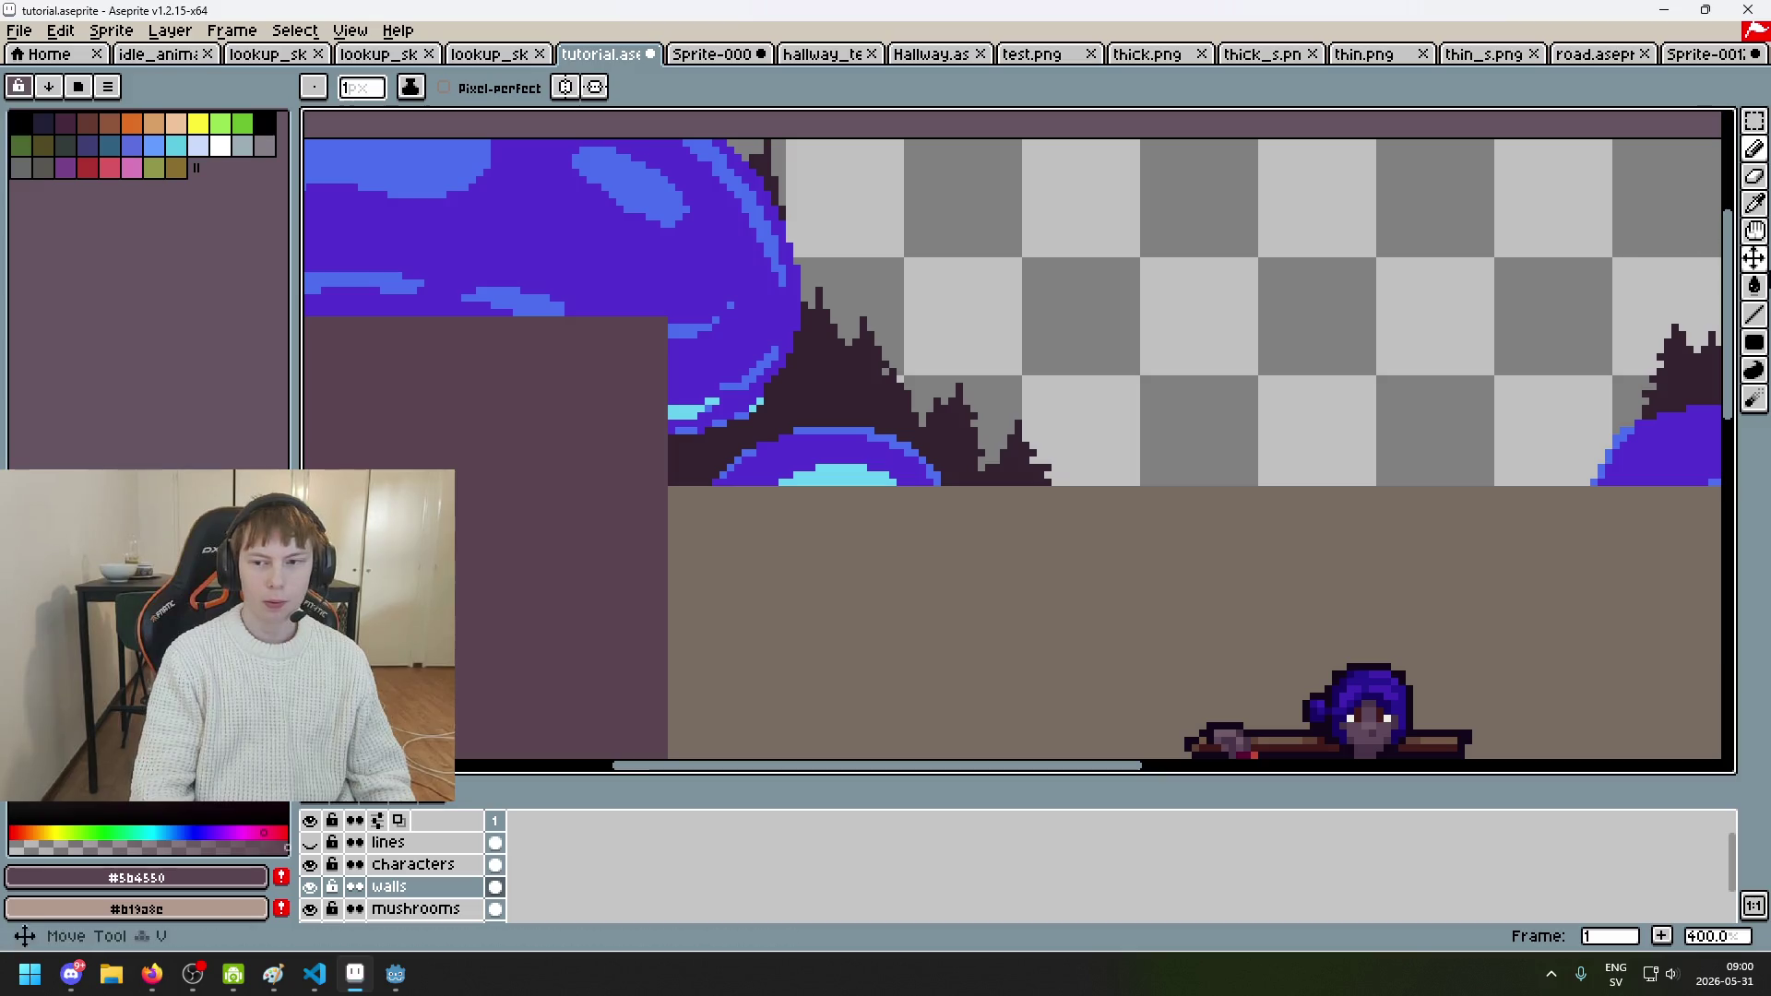
click(1754, 121)
click(1754, 342)
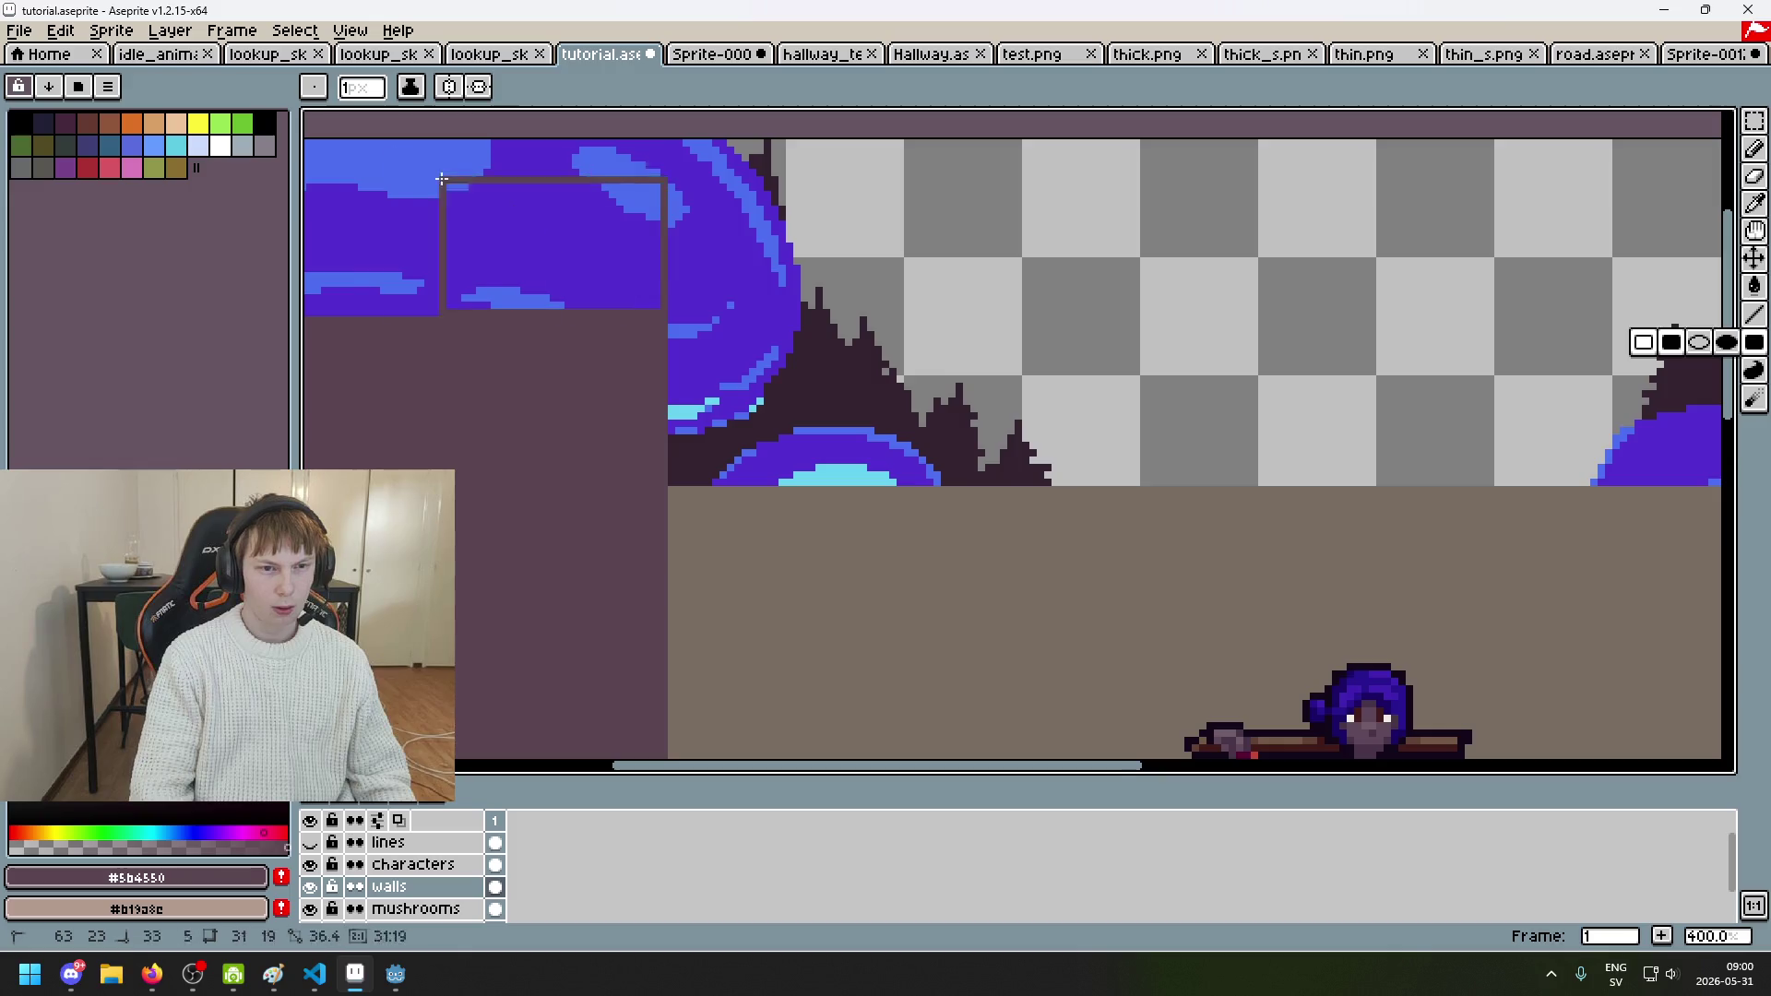
Step: Undo the trial filled rectangle and reposition the scene in the view
scroll(1015, 387, down, 5)
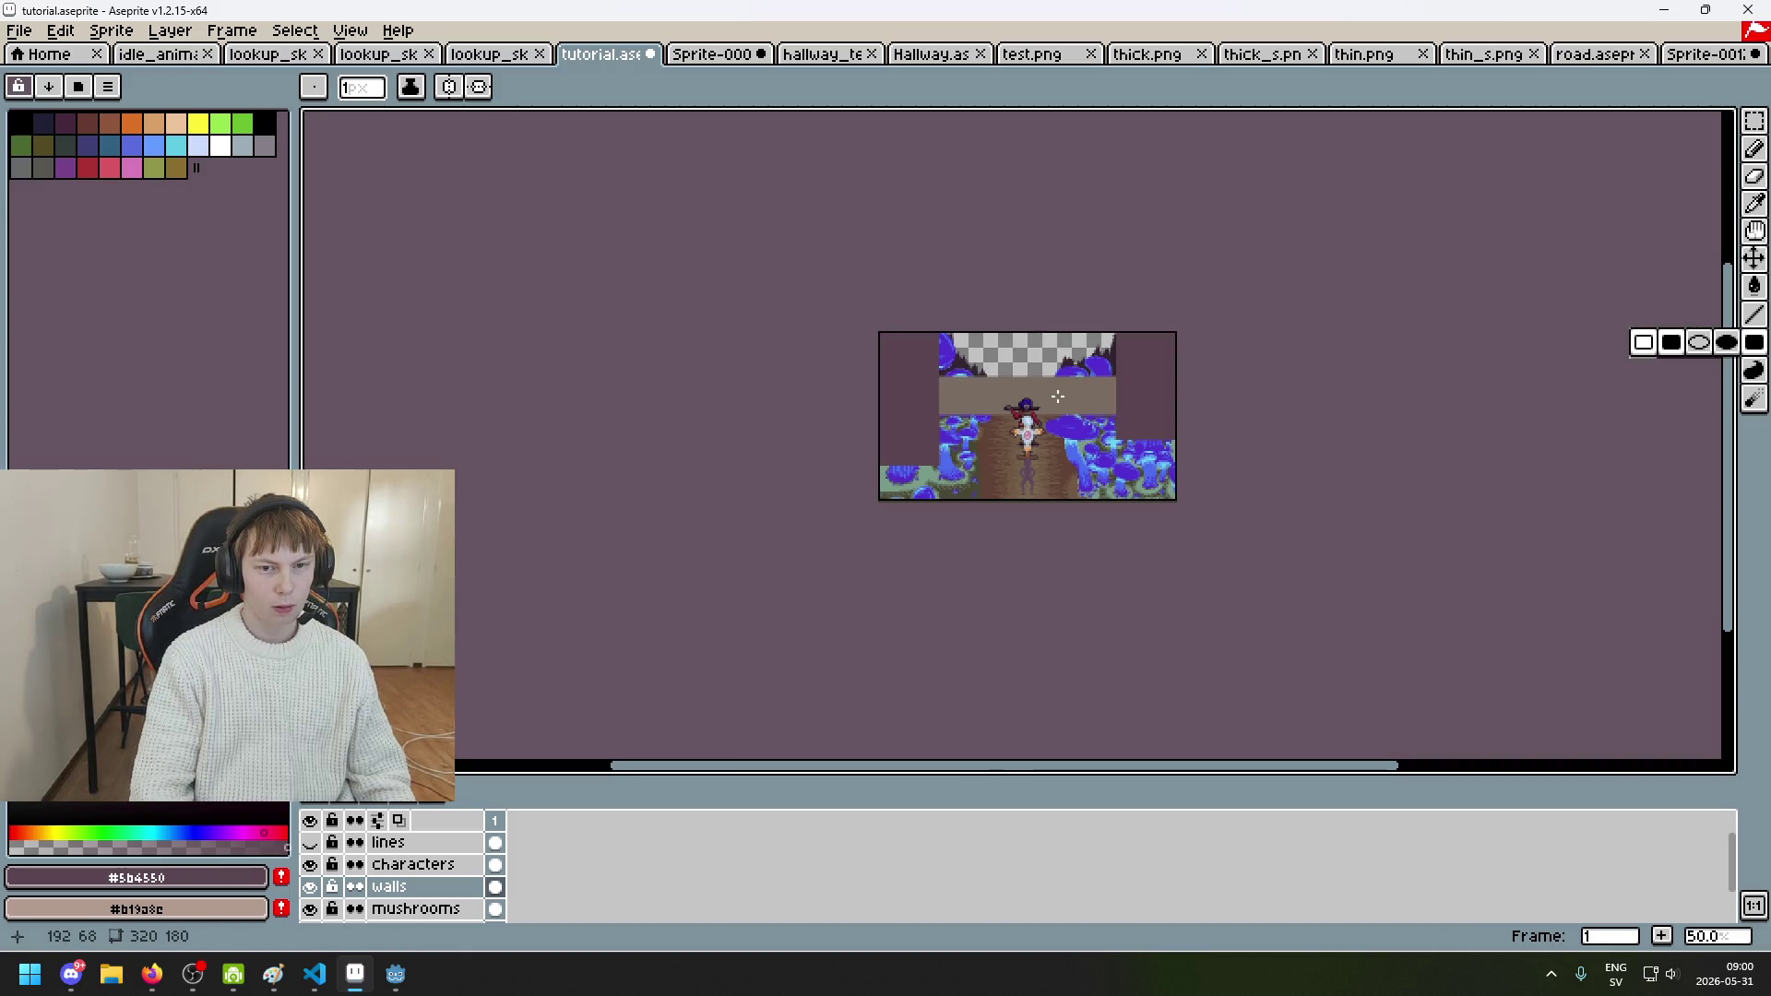
scroll(1057, 396, up, 1)
scroll(917, 323, up, 2)
scroll(901, 328, down, 2)
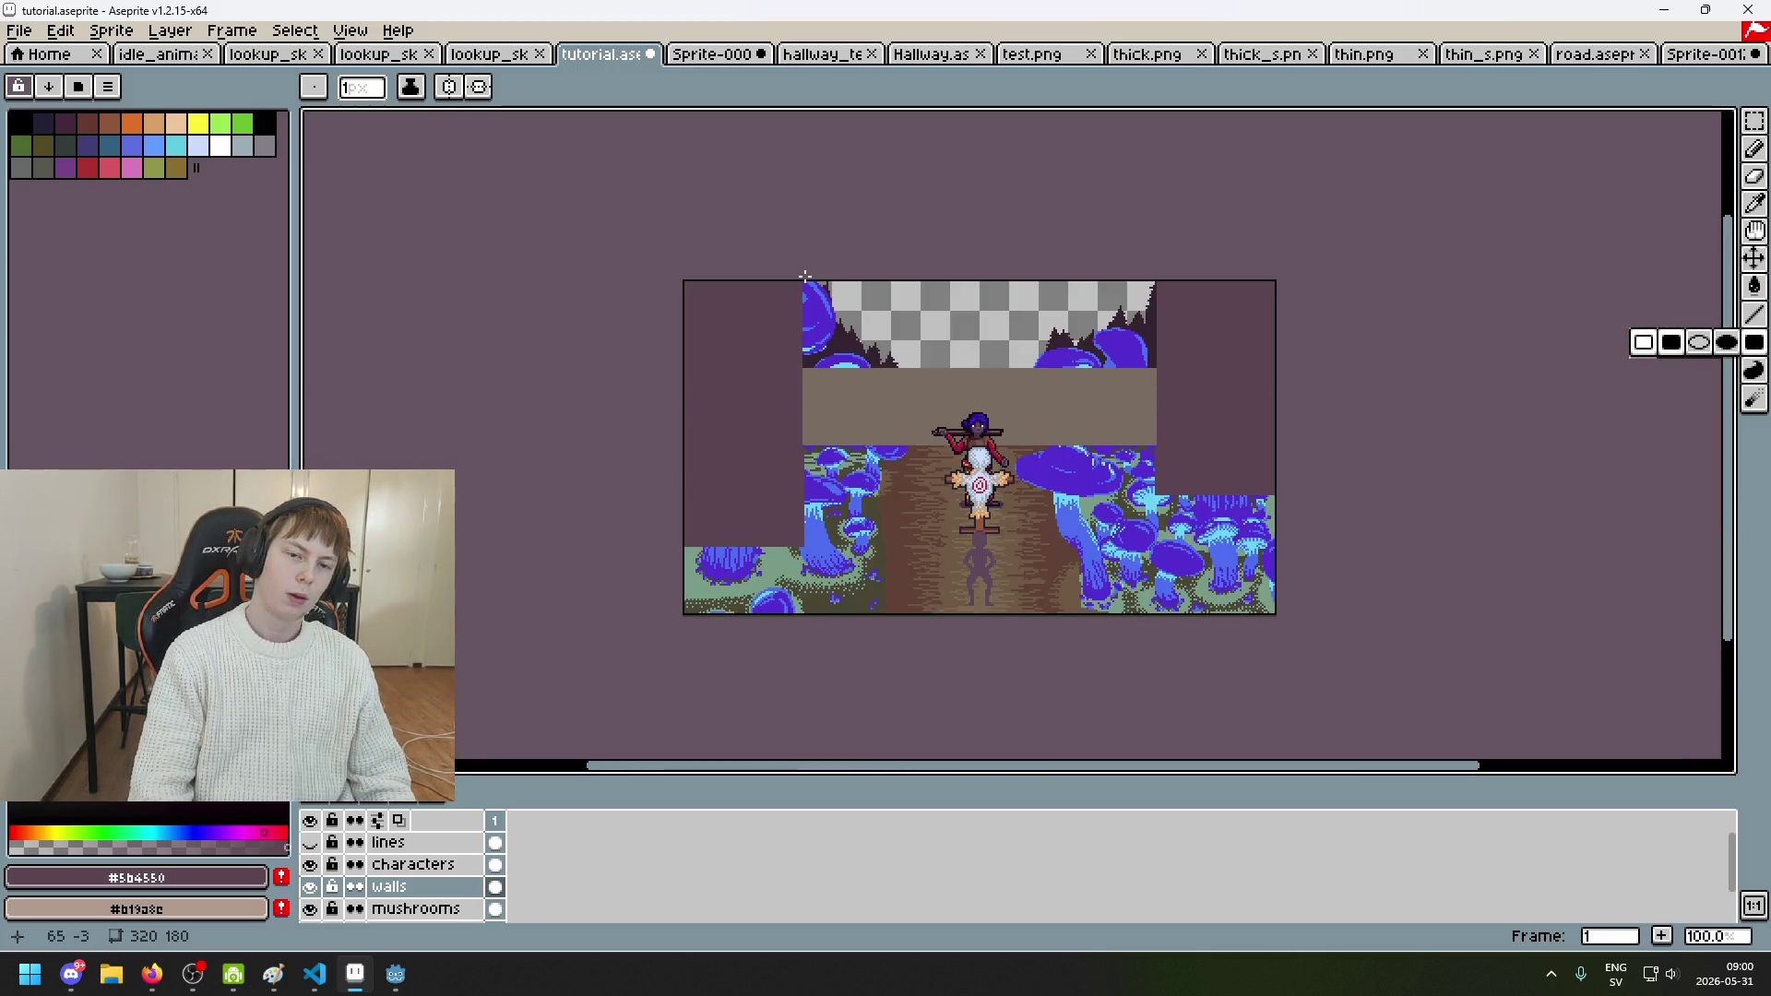
key(ctrl+z)
scroll(779, 317, up, 2)
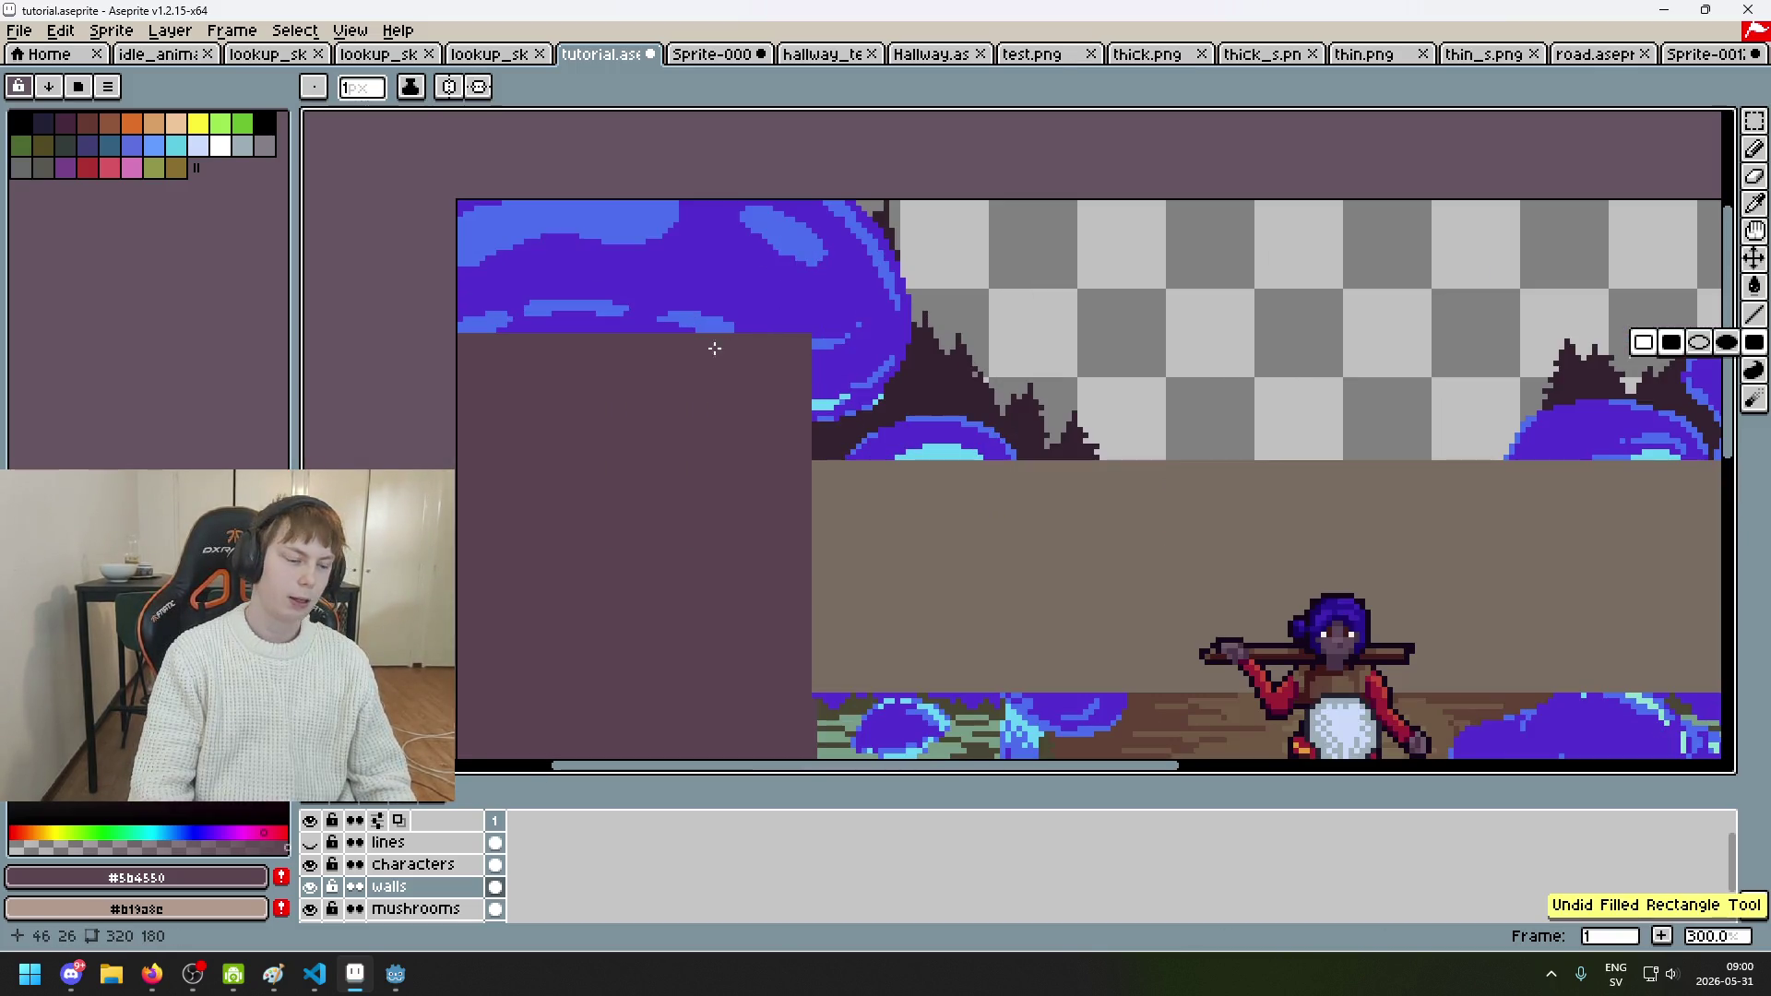
scroll(714, 348, down, 1)
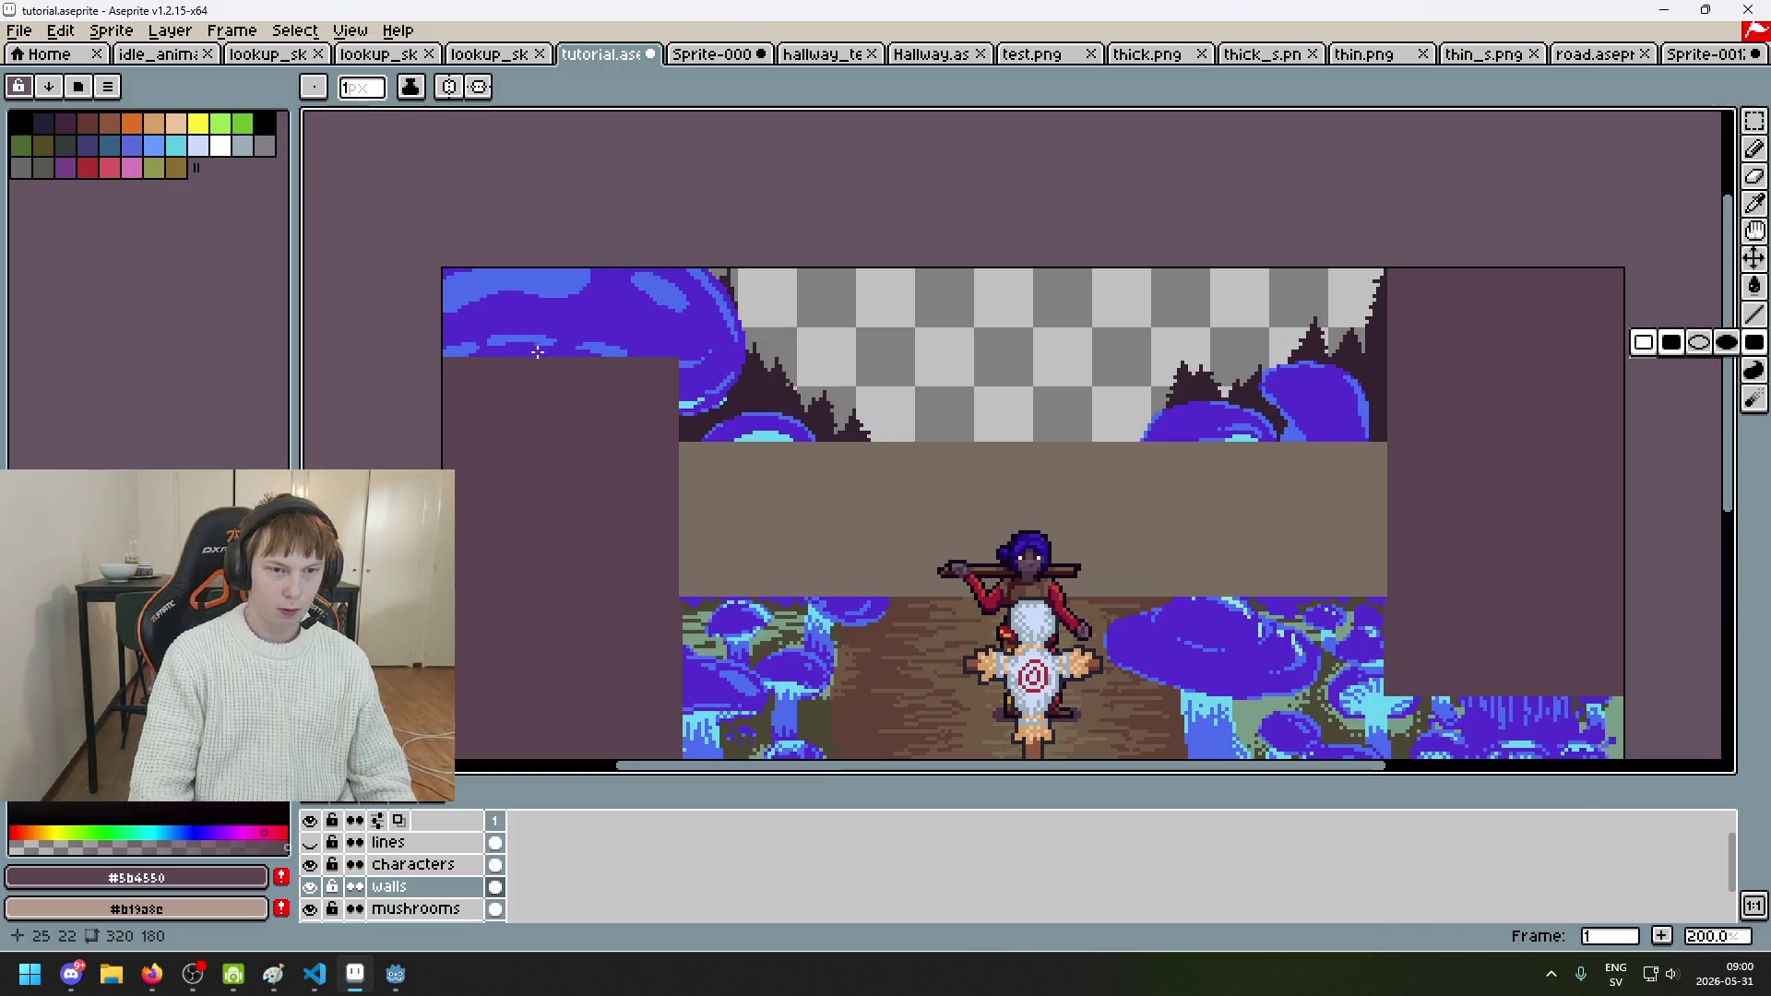
mouse_move(684, 347)
mouse_down()
mouse_move(503, 249)
mouse_move(711, 279)
mouse_move(769, 313)
mouse_up()
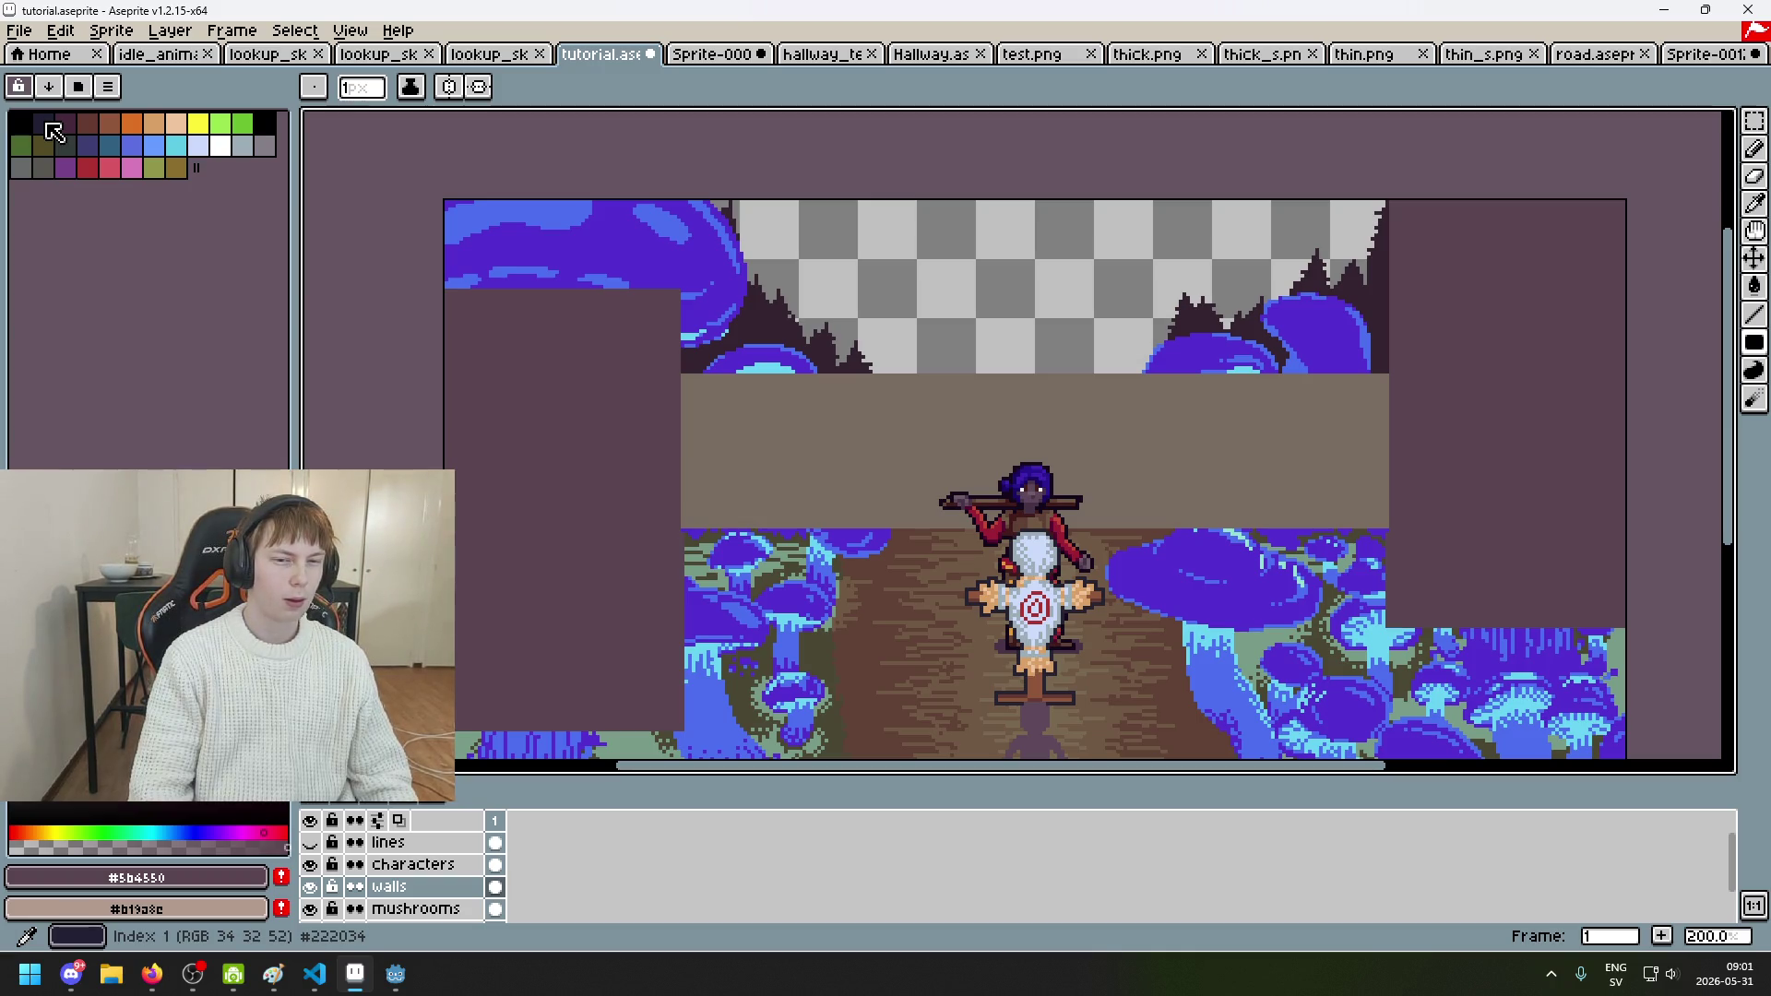
Step: Pick the darkest palette colour, index 1 (#222034), as the foreground
click(52, 130)
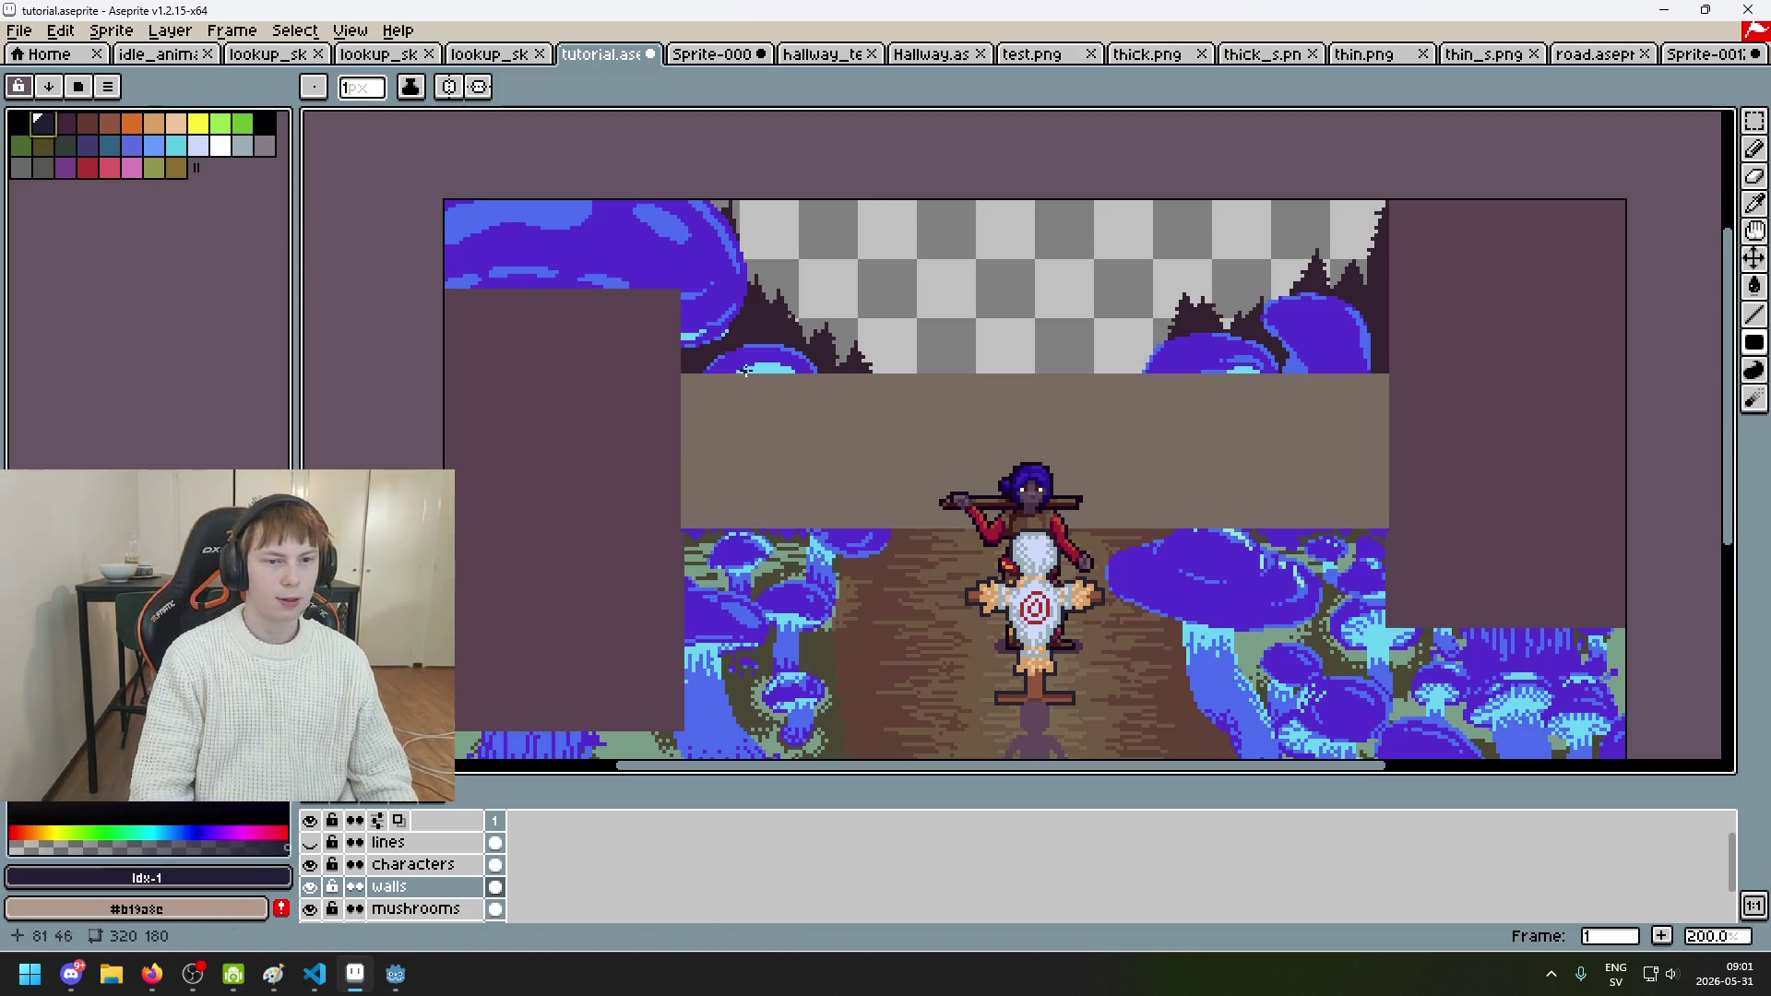
scroll(854, 276, up, 1)
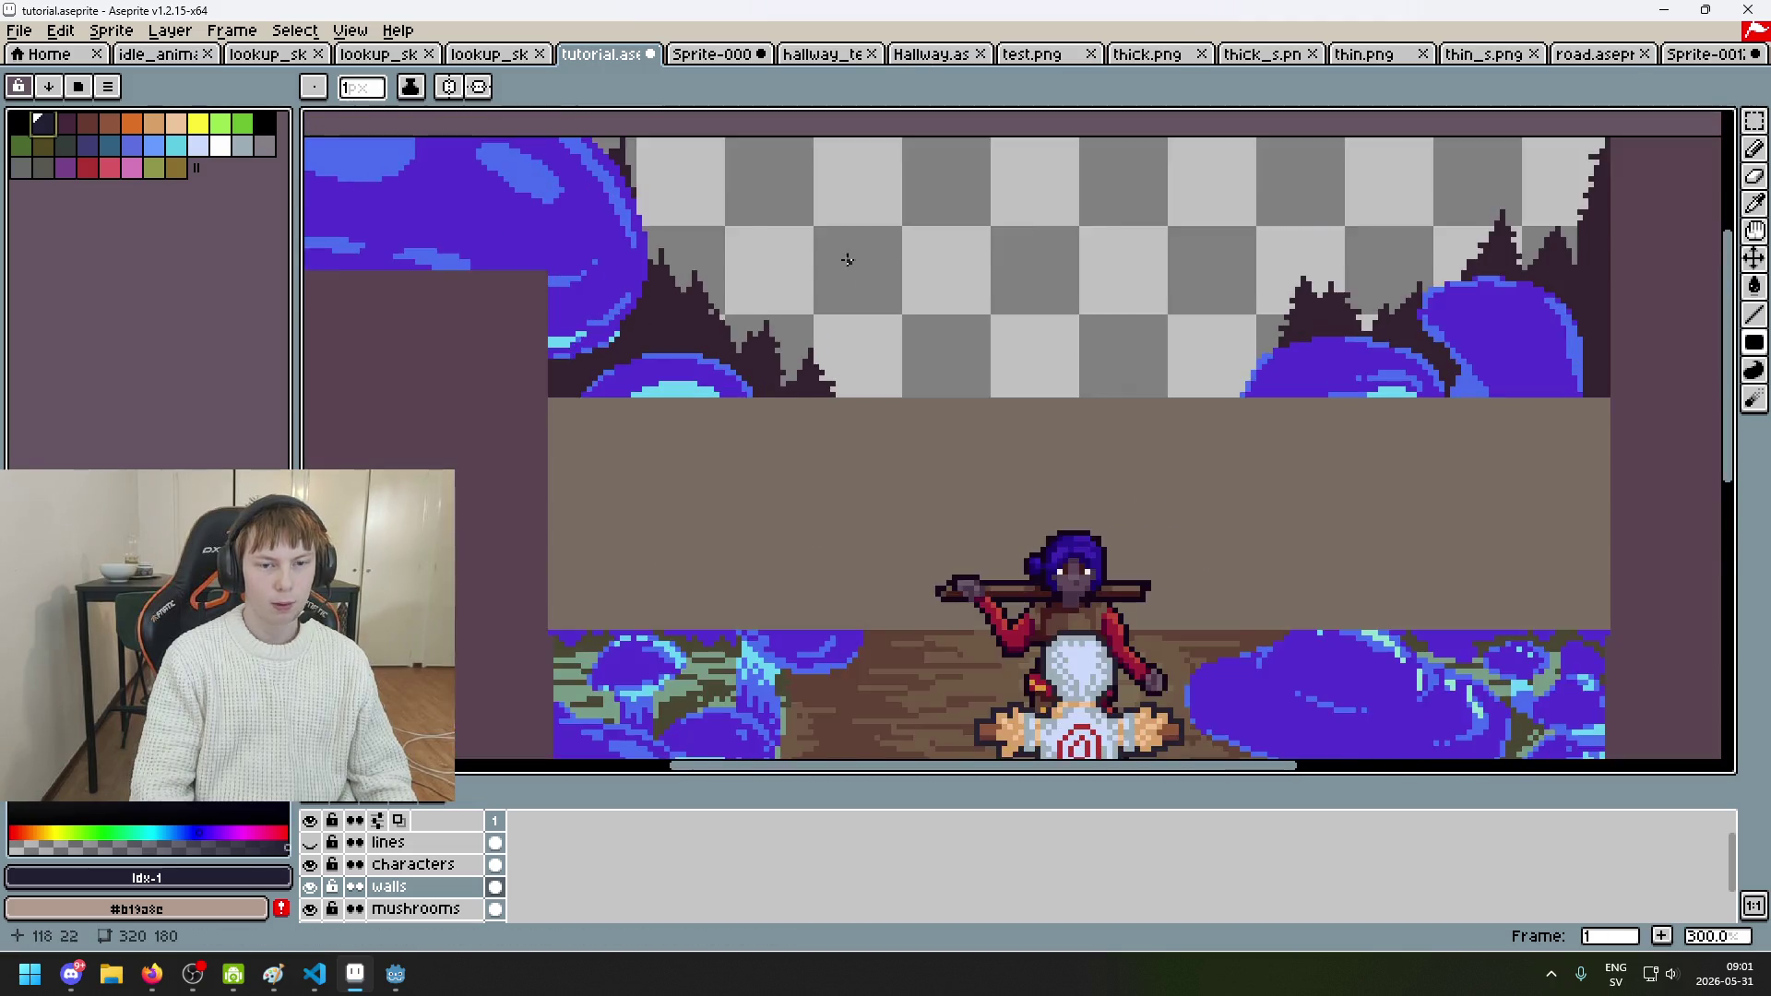
scroll(839, 185, down, 2)
click(810, 56)
Step: Check the Sprite-0009 dungeon reference, then return to the tutorial corridor
click(733, 57)
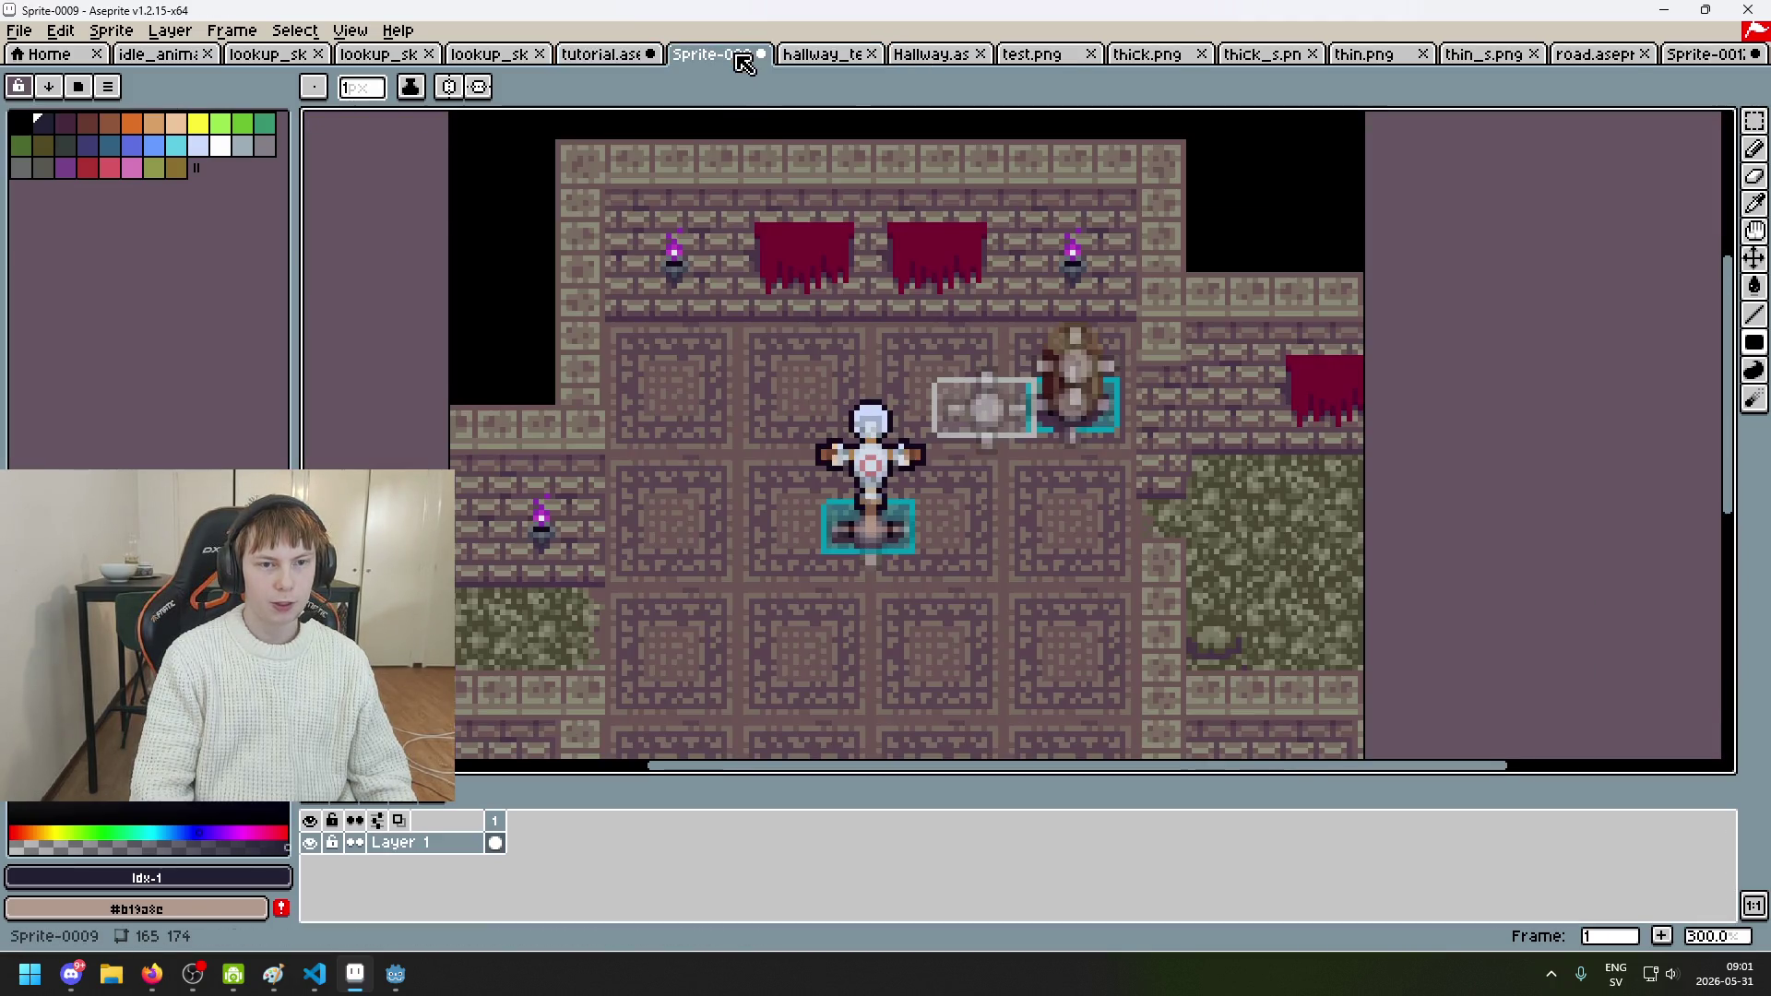
scroll(715, 336, down, 2)
scroll(715, 336, up, 1)
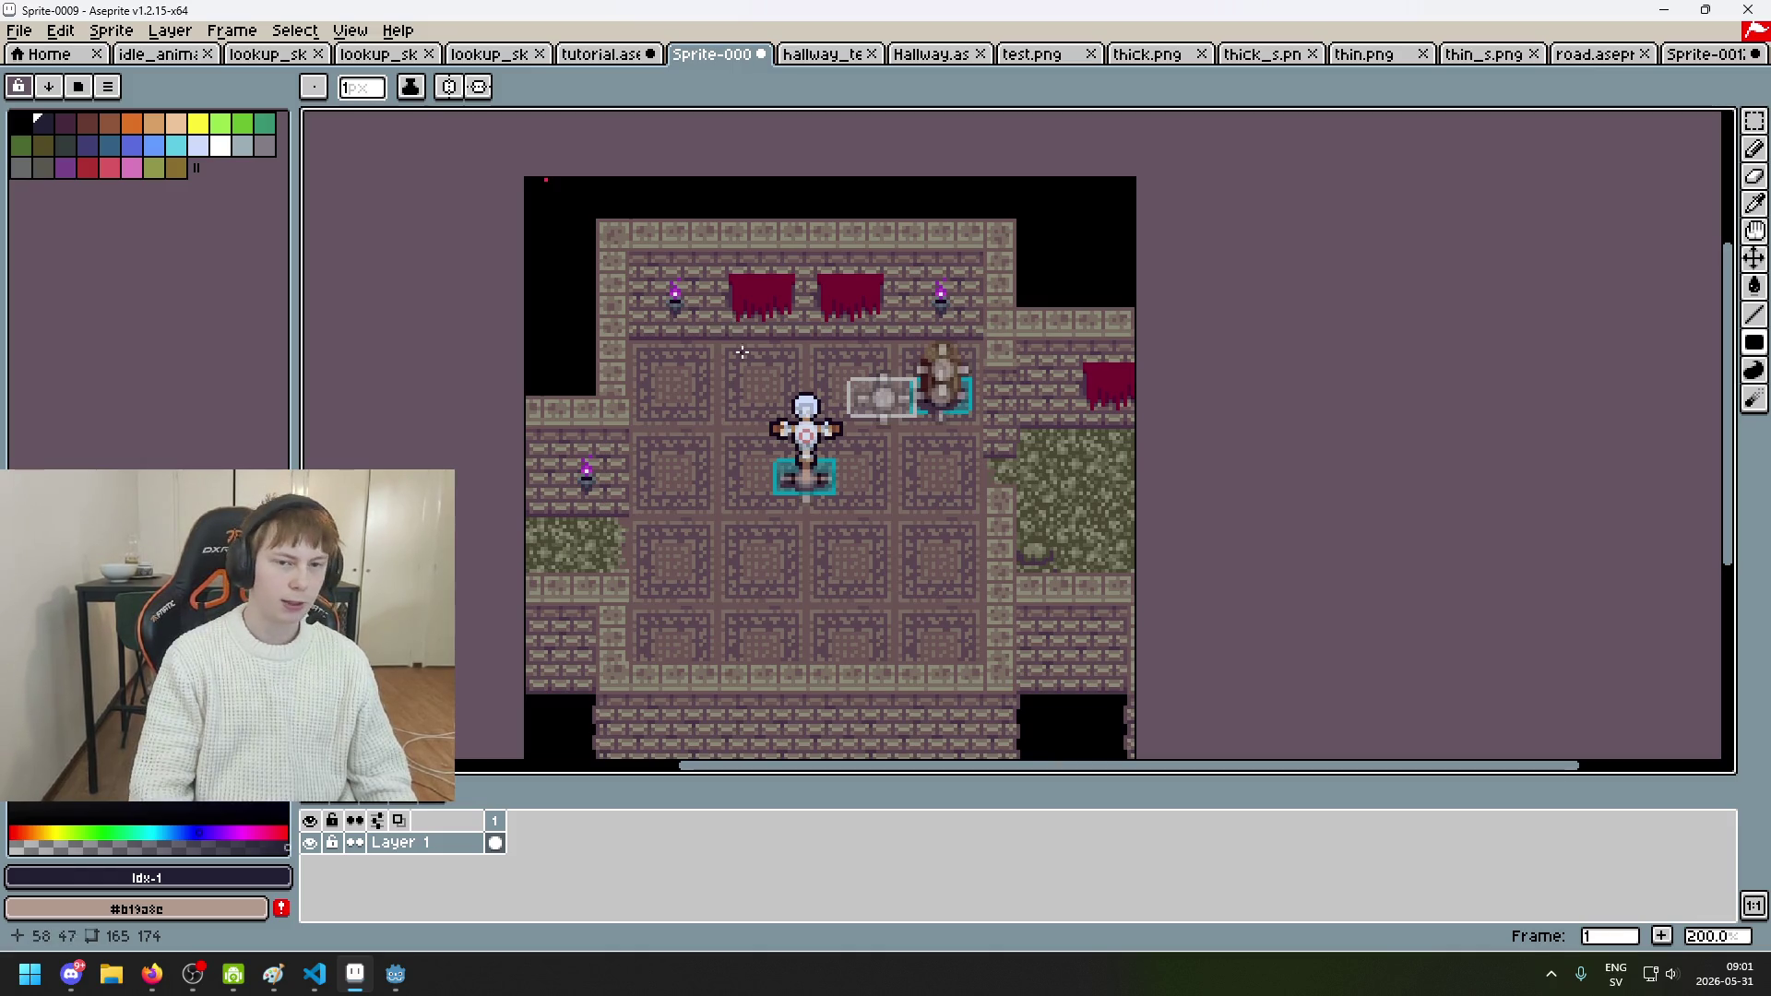
click(617, 57)
scroll(426, 341, up, 2)
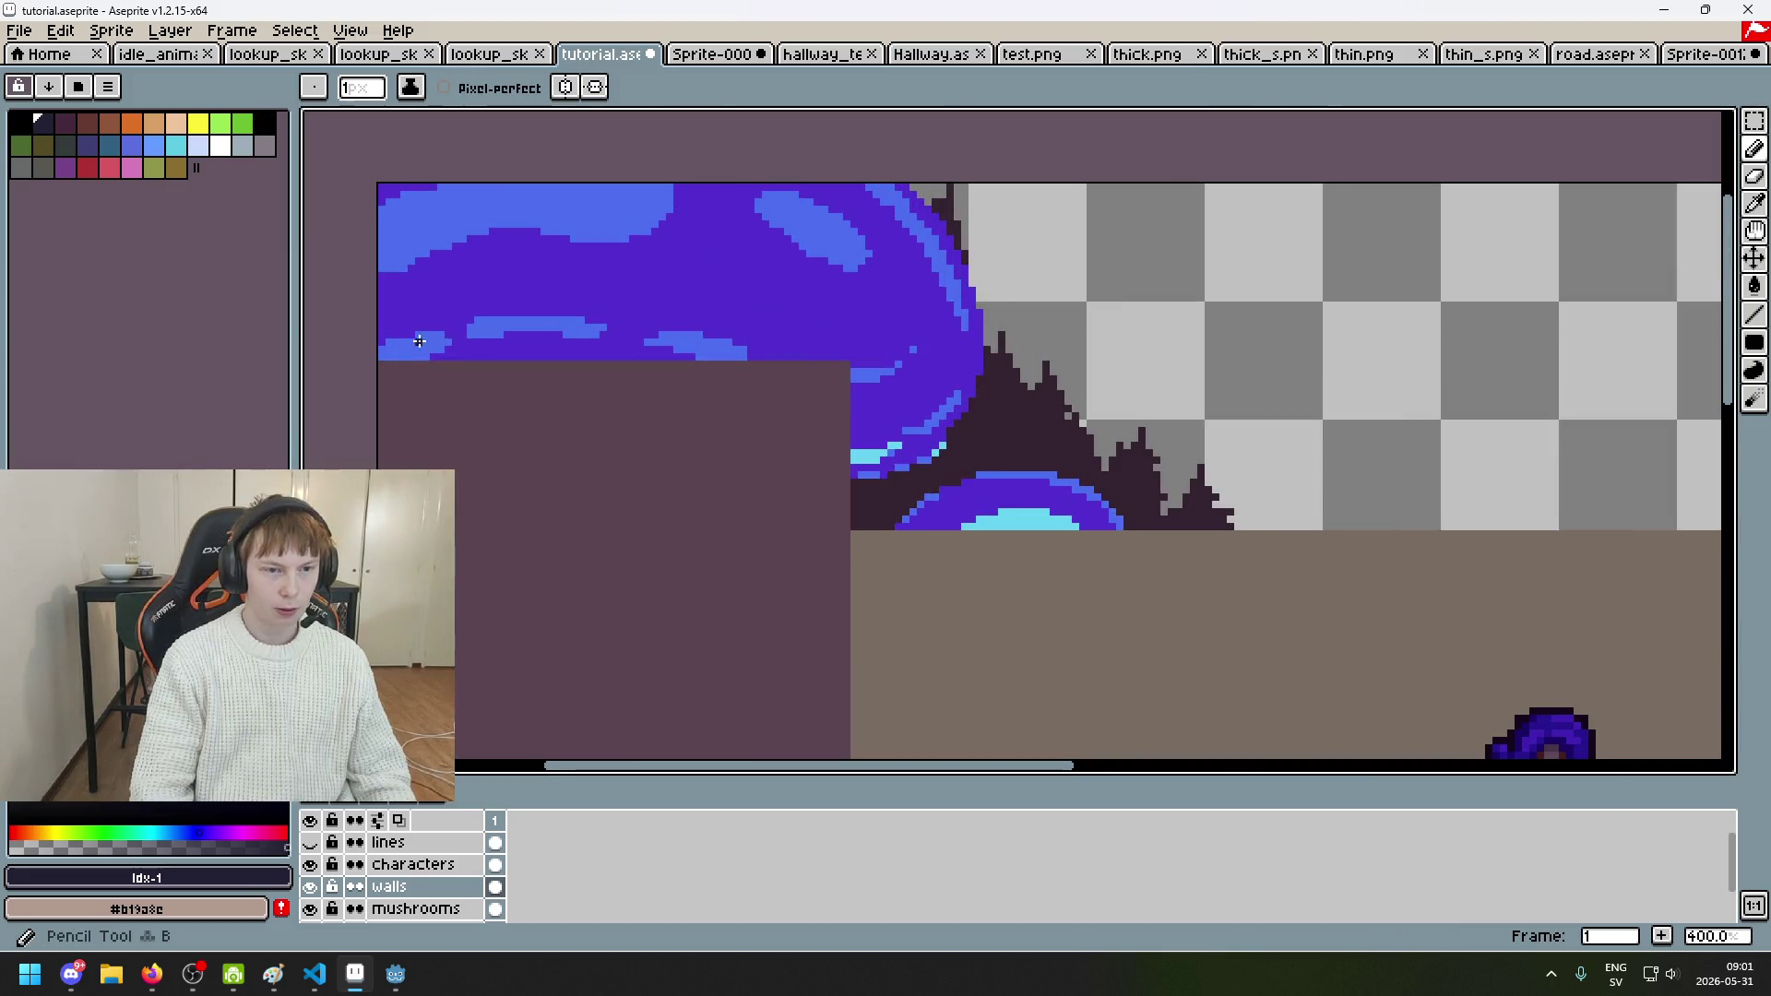
Step: Draw a straight dark line along the wall's top edge and flood-fill the ceiling dark
mouse_move(426, 358)
mouse_down()
mouse_move(766, 356)
mouse_move(387, 356)
mouse_move(847, 357)
mouse_up()
scroll(768, 407, right, 3)
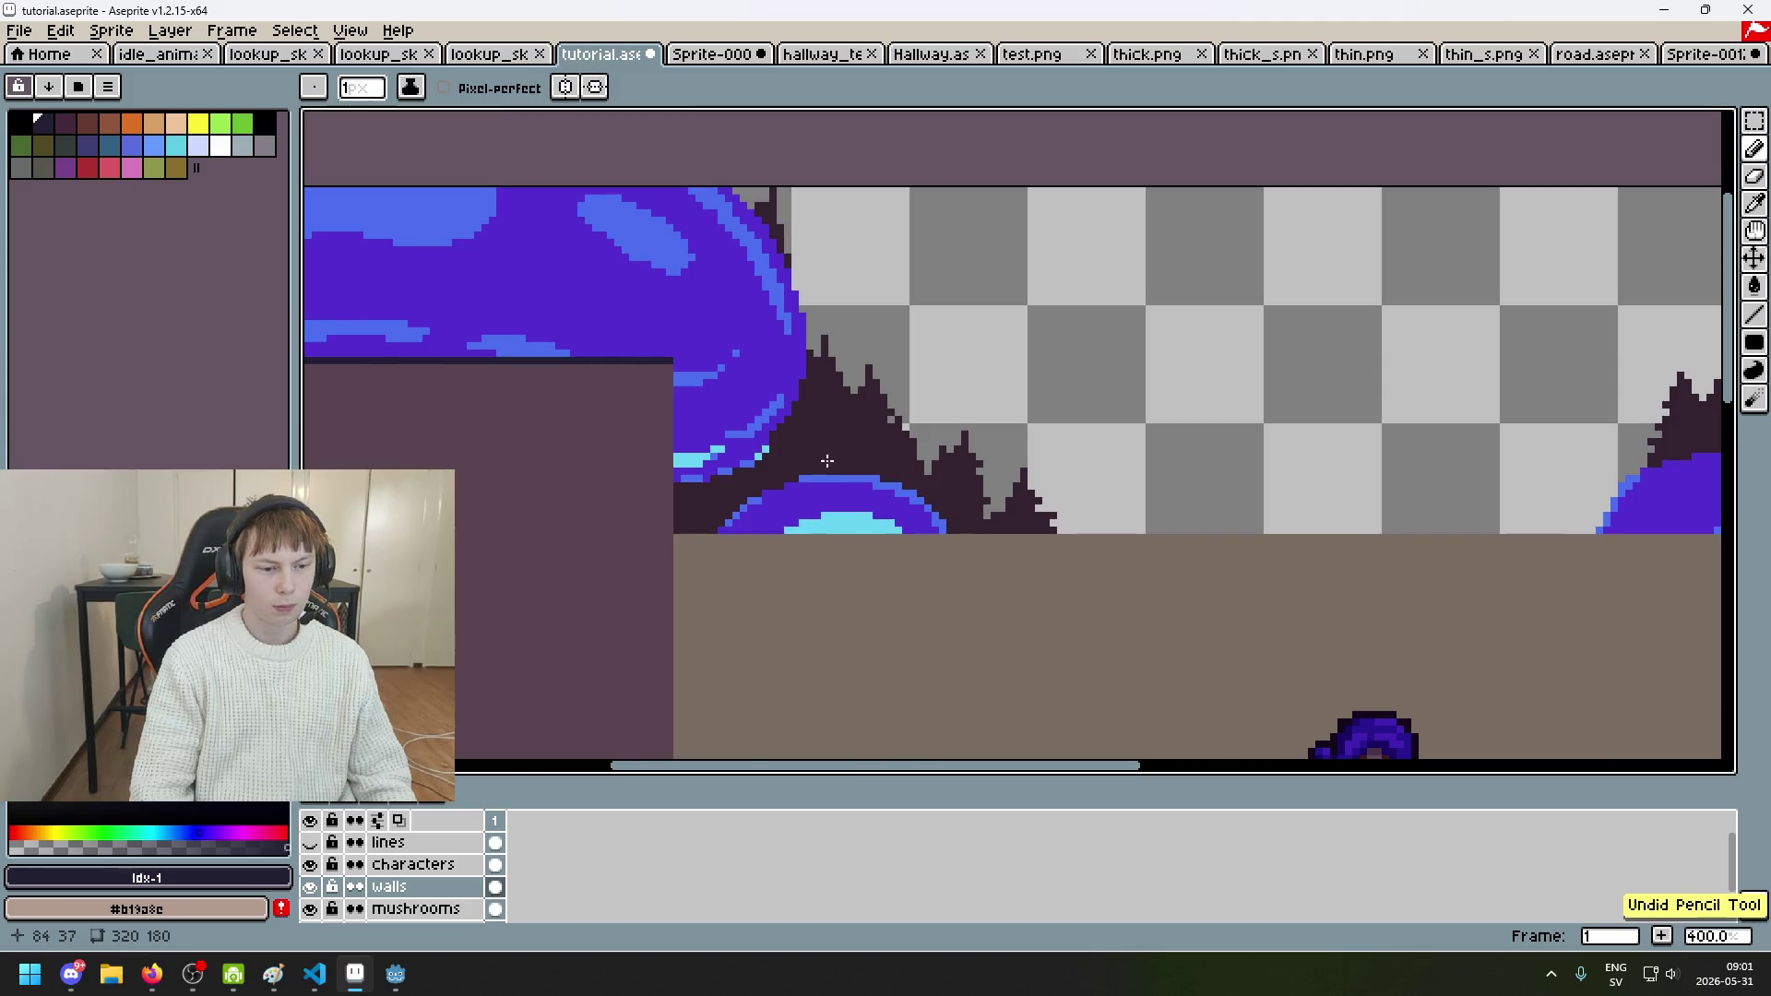
scroll(891, 402, down, 2)
key(g)
click(1001, 390)
Step: Zoom around the corridor, then glance at Sprite-0009 and come back to tutorial
scroll(1000, 389, down, 2)
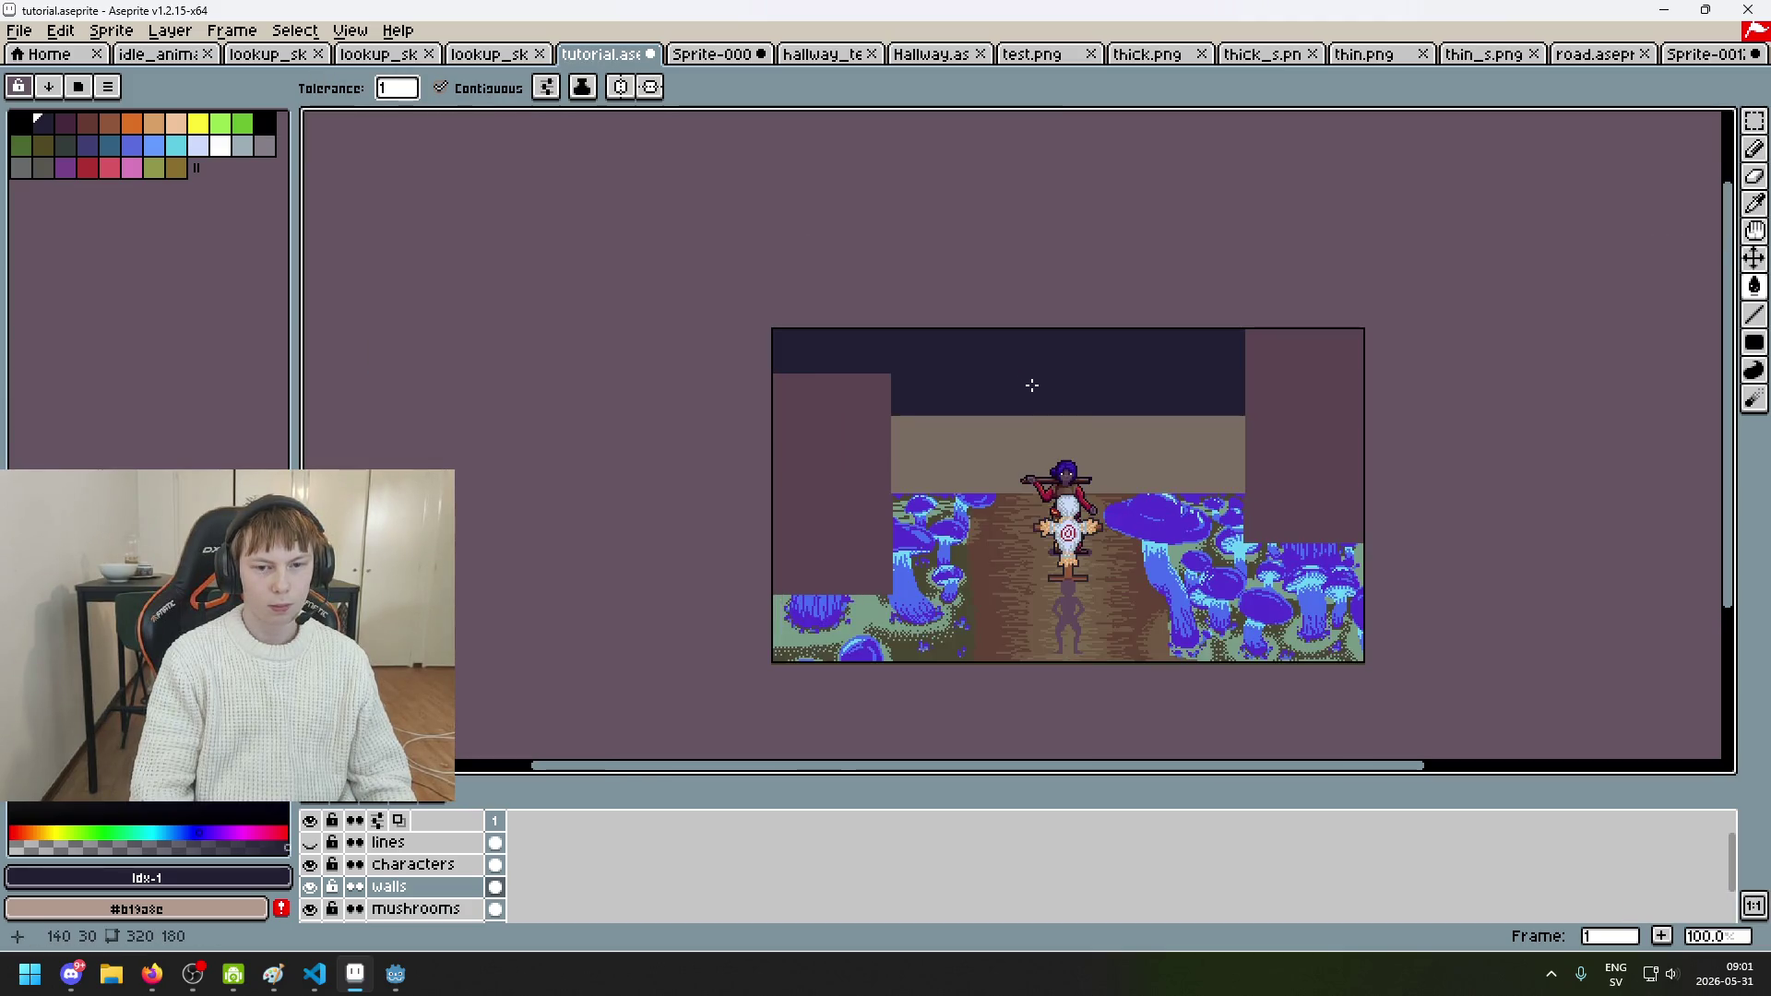
scroll(978, 379, up, 1)
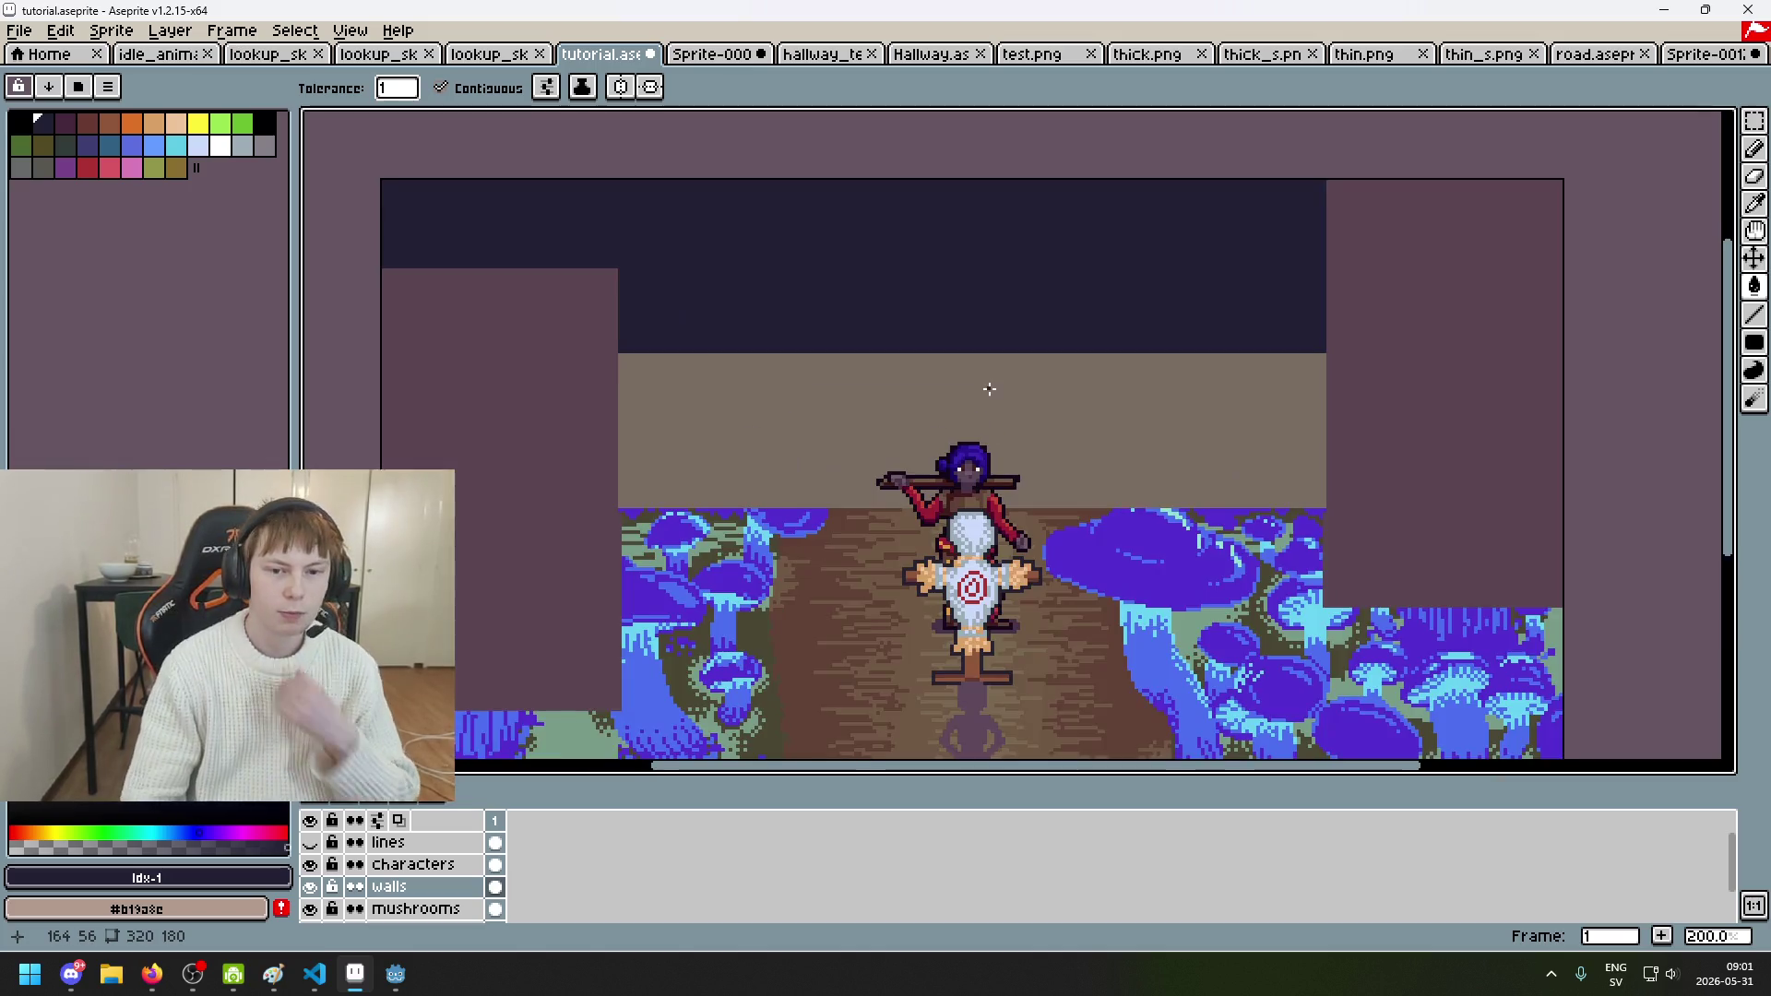
scroll(883, 358, down, 1)
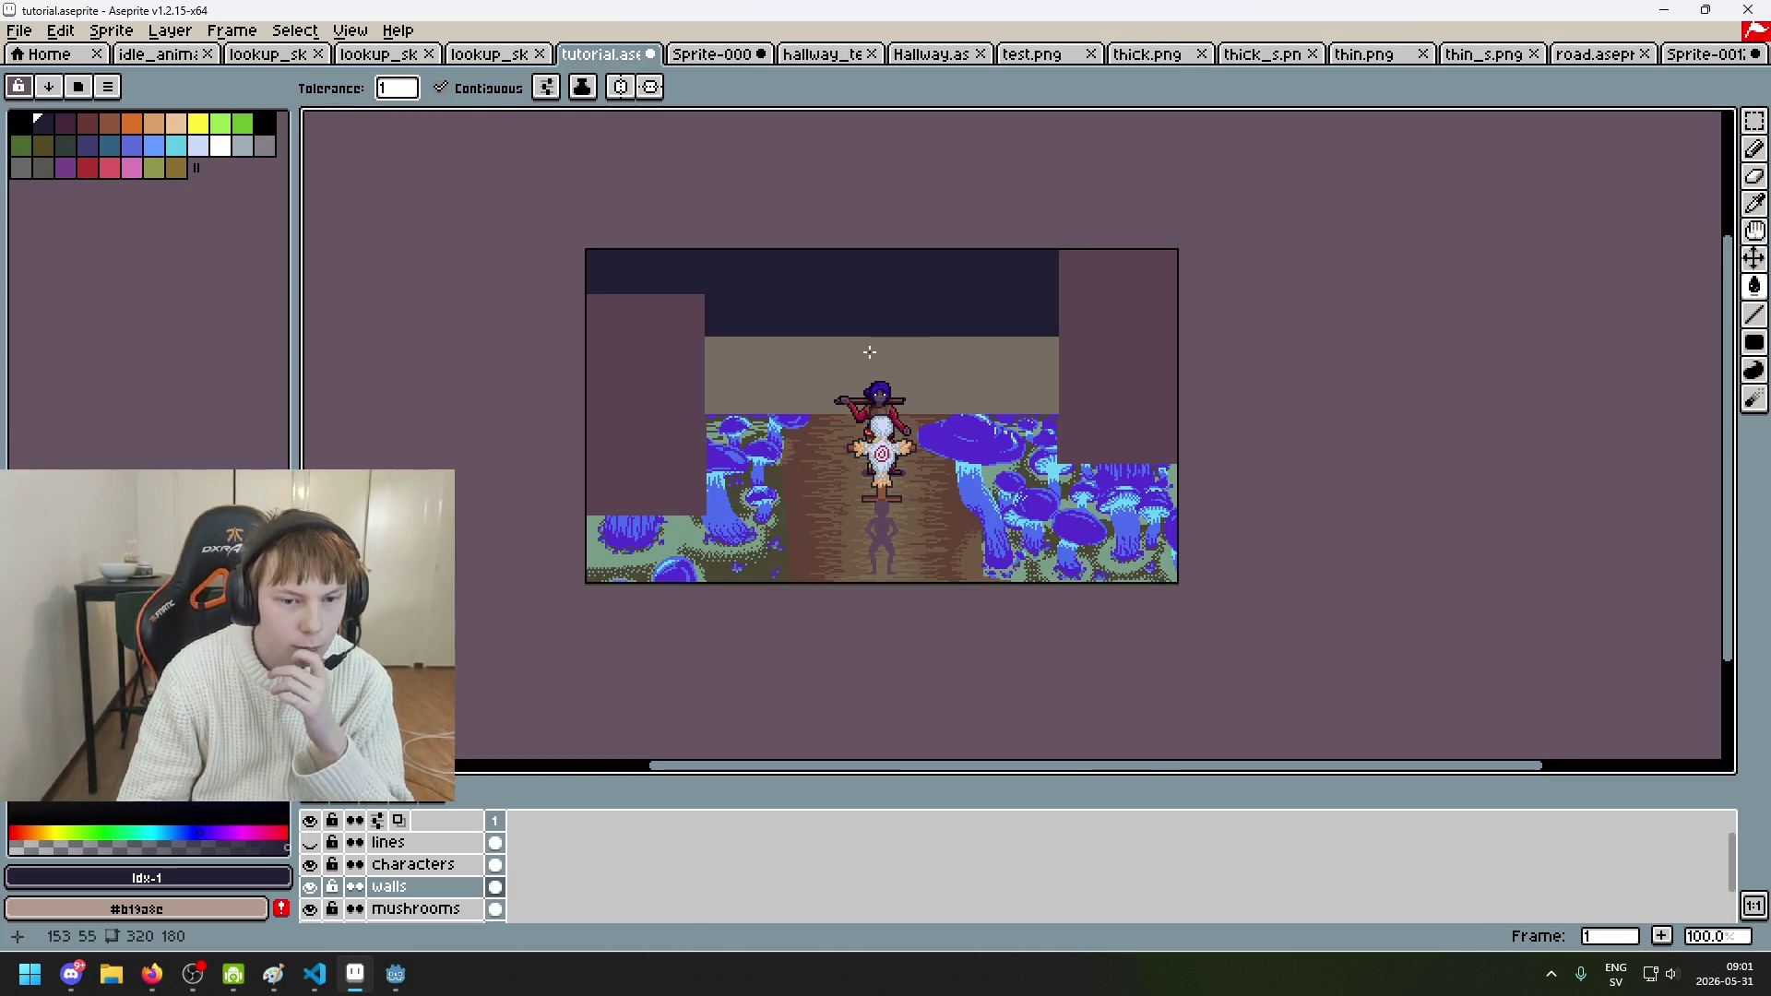
scroll(849, 356, up, 1)
scroll(831, 358, down, 1)
scroll(812, 349, up, 1)
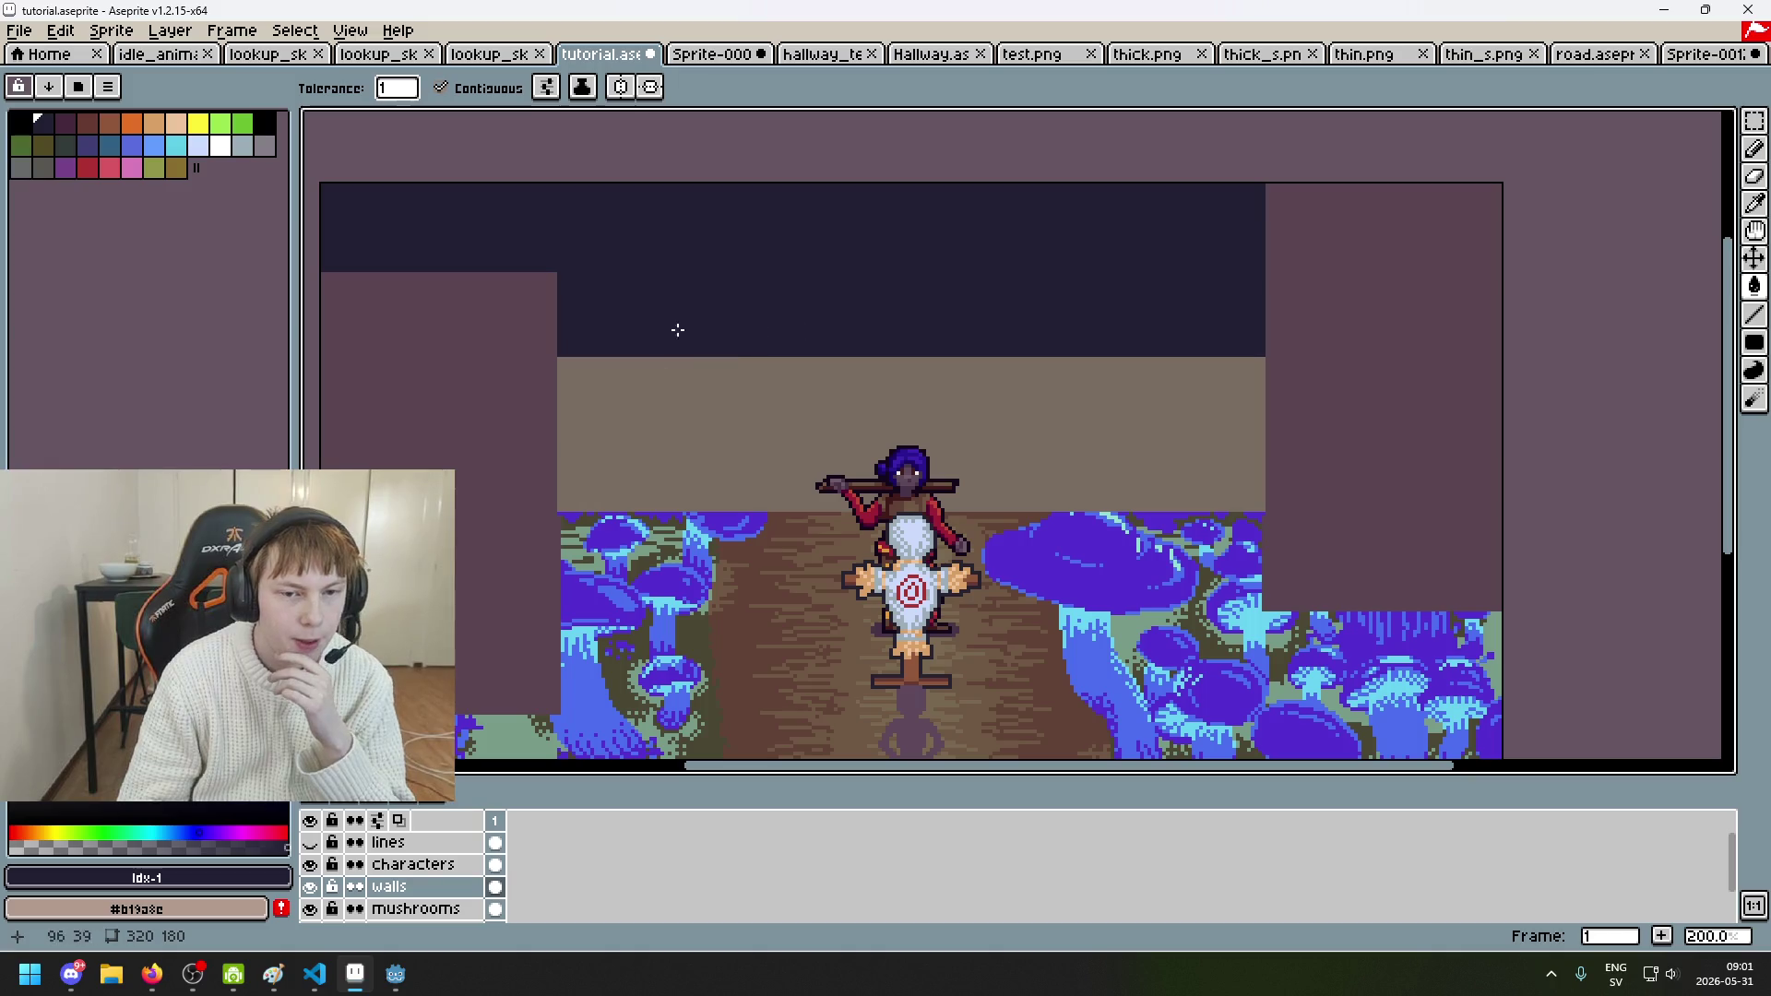
scroll(739, 374, down, 2)
scroll(765, 341, up, 1)
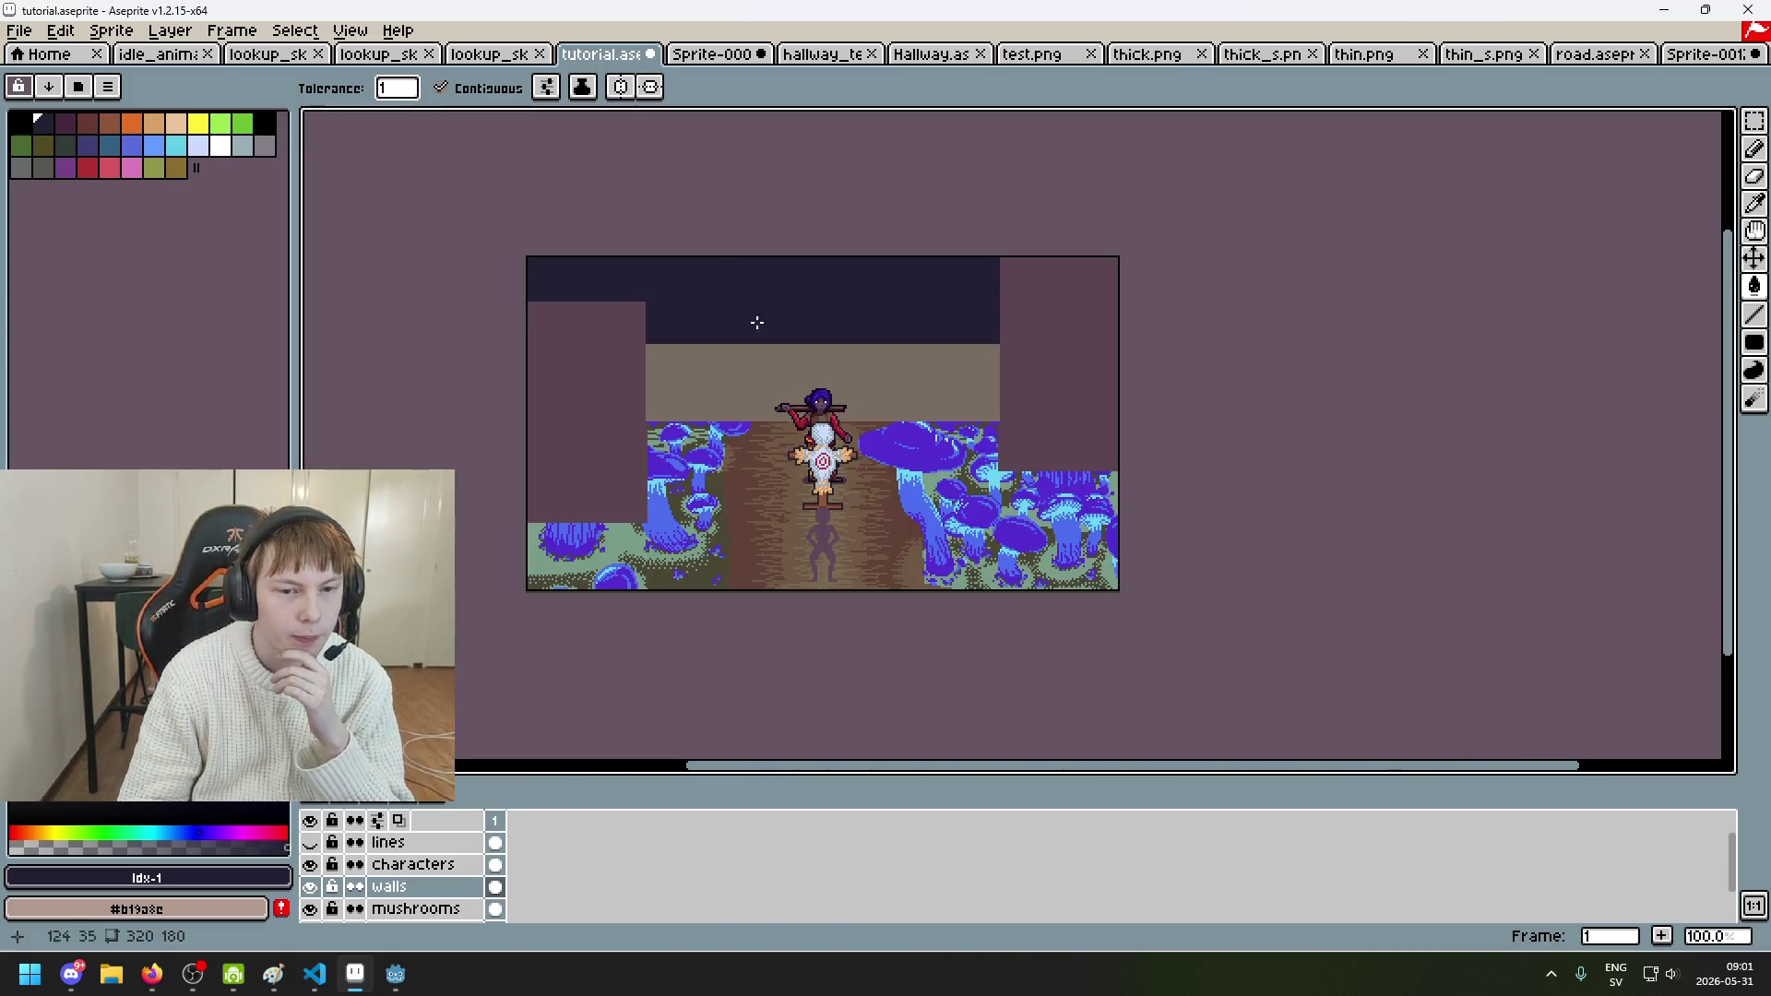
click(711, 54)
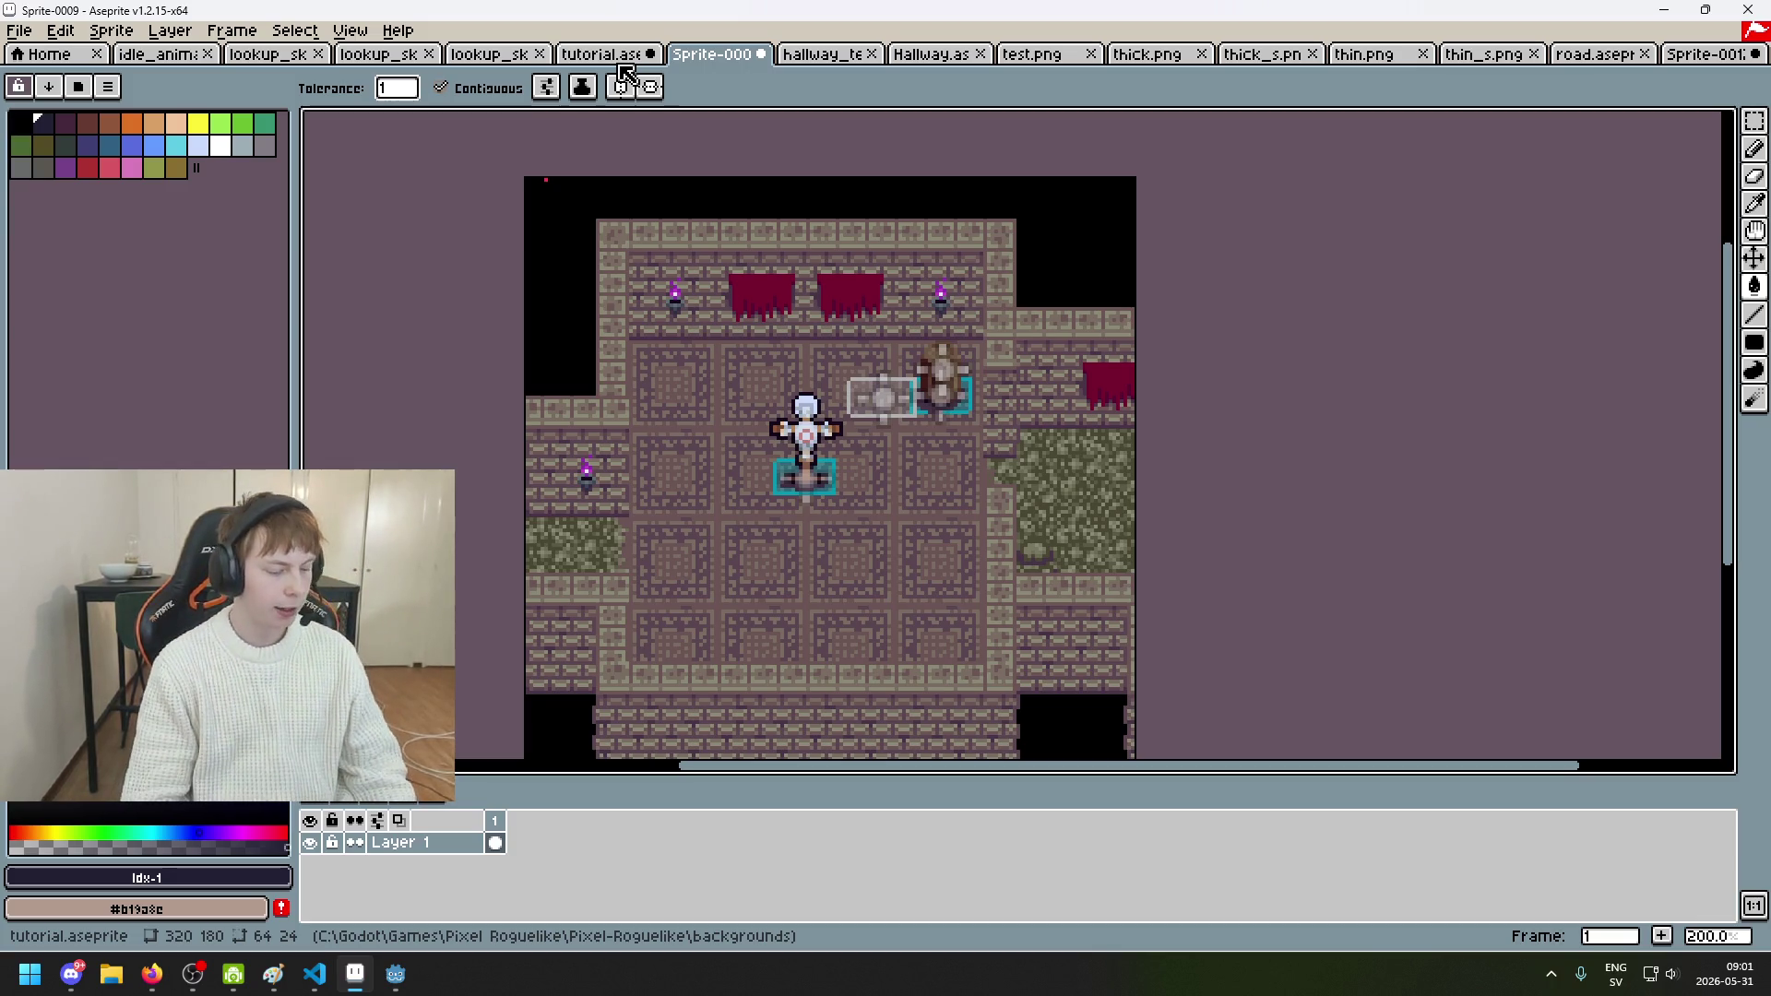
click(626, 57)
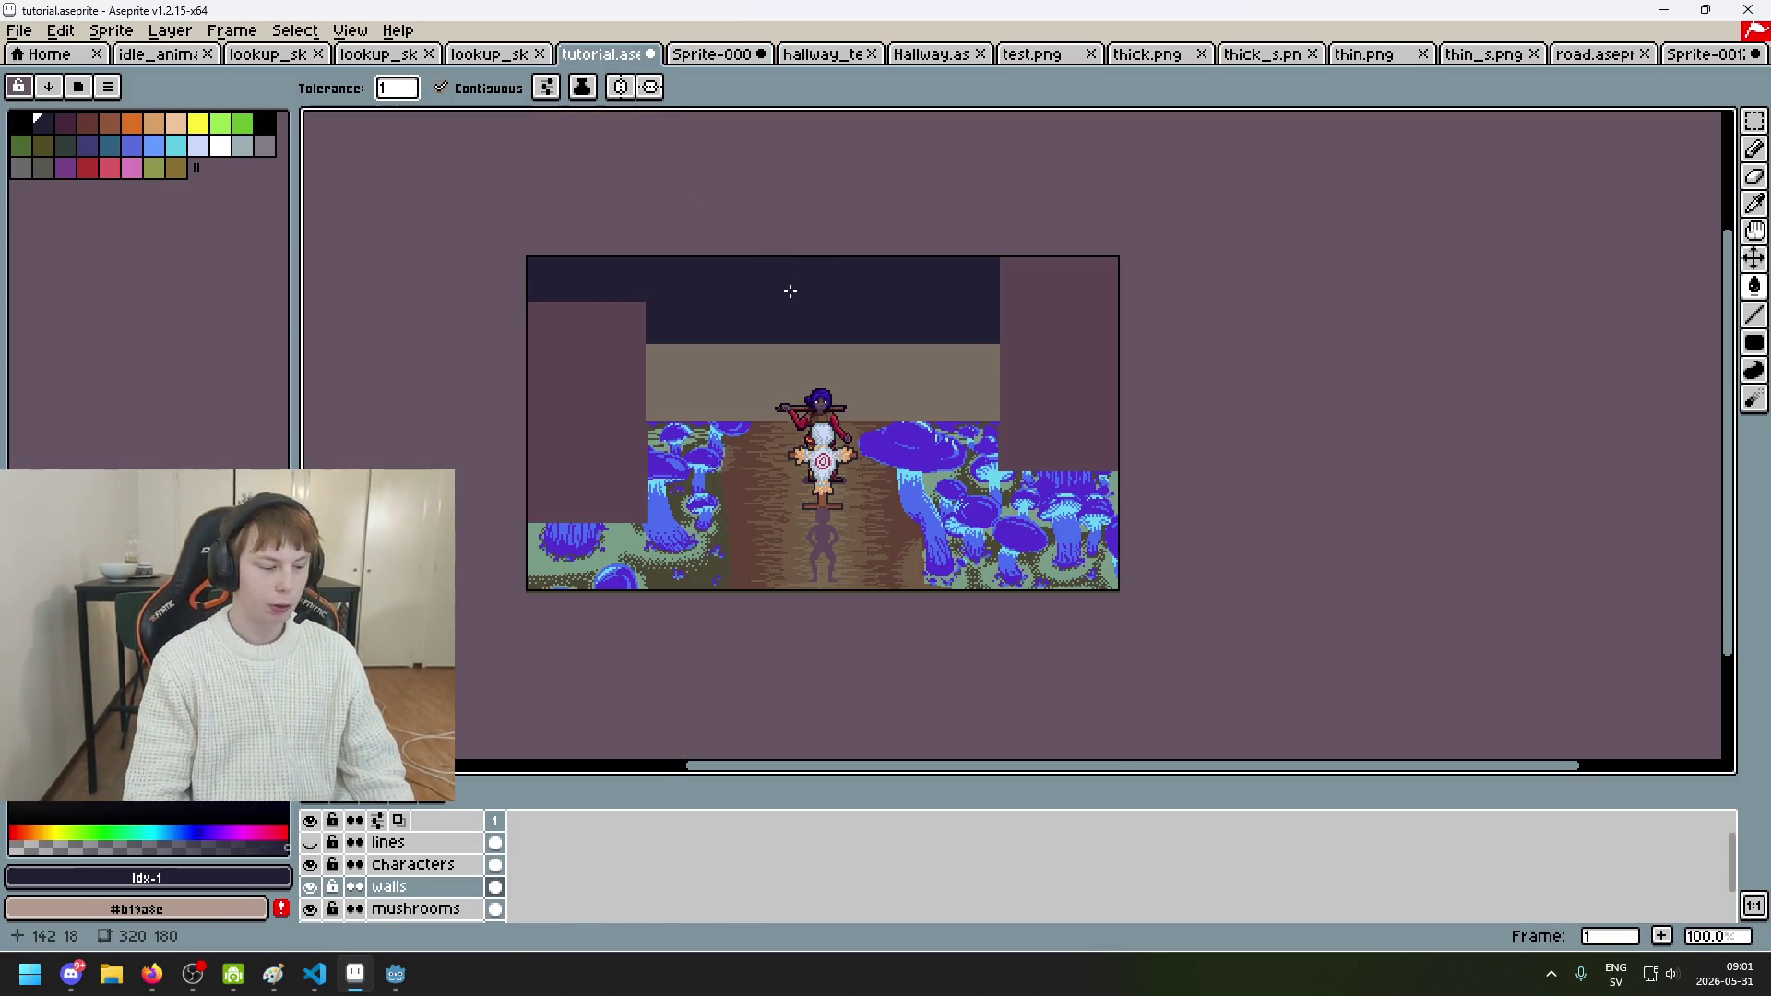
Step: Compare again with the dungeon reference, return to the corridor, and show the 'lines' layer
scroll(790, 292, up, 1)
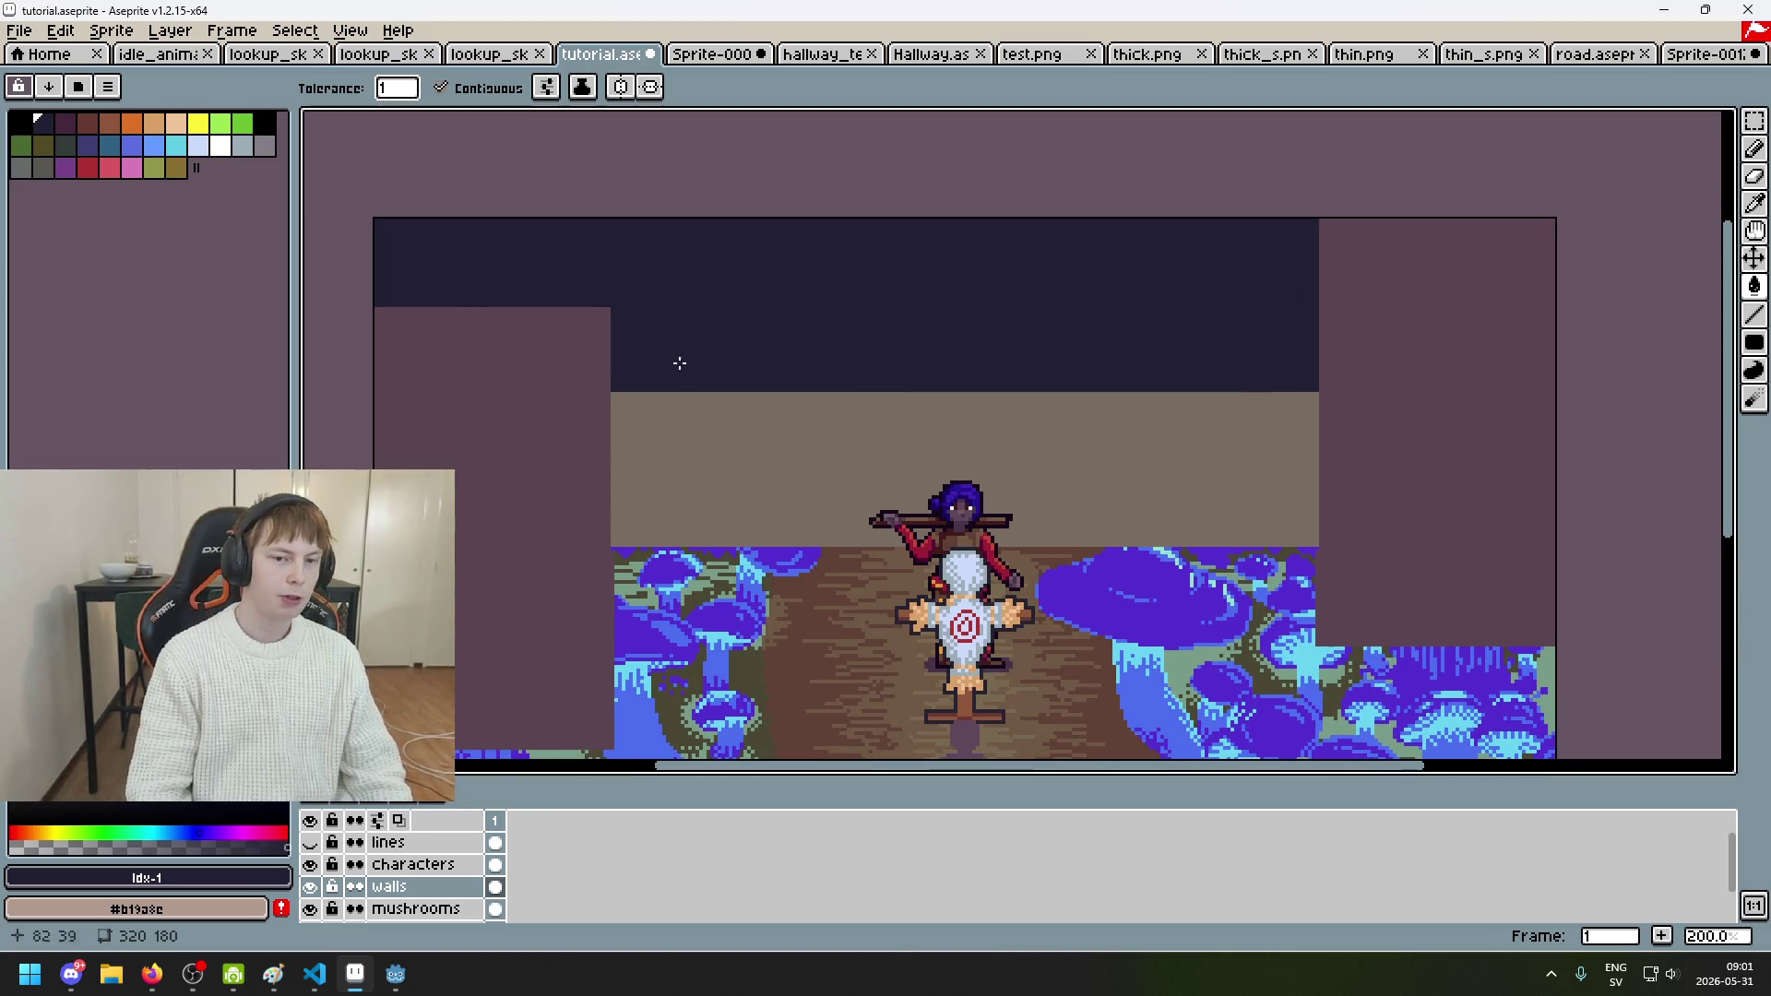
scroll(687, 340, up, 1)
scroll(680, 321, down, 1)
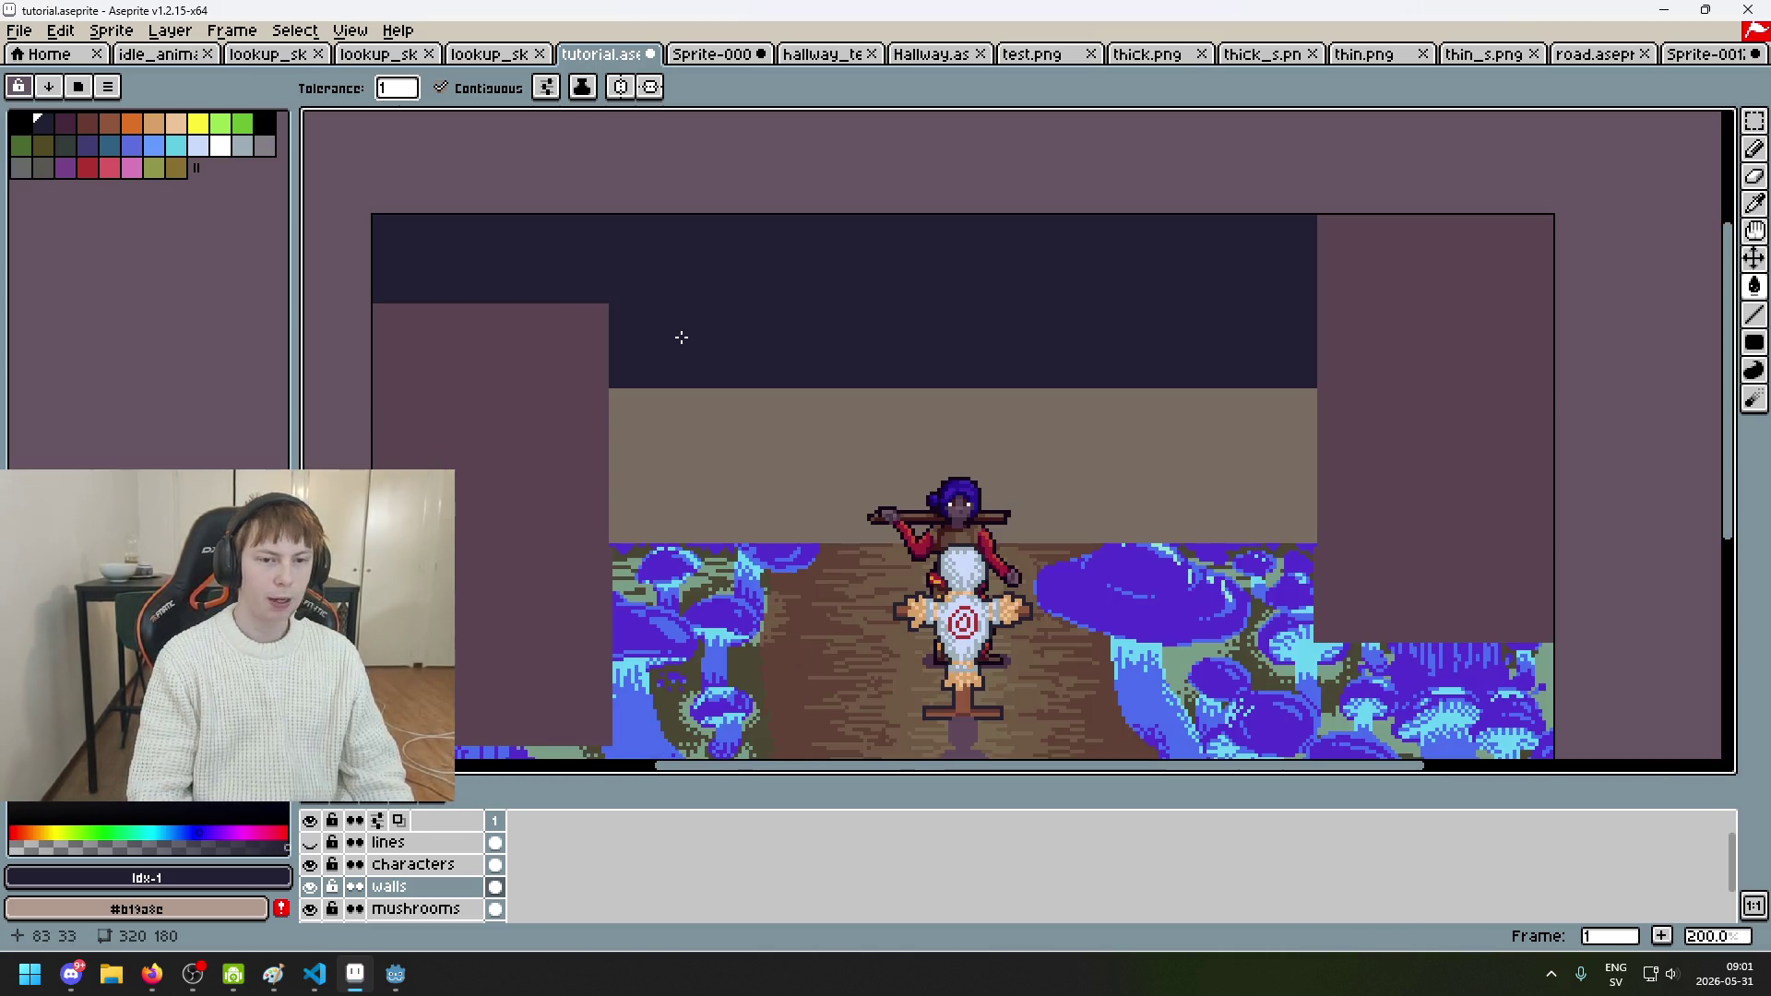
scroll(717, 345, down, 2)
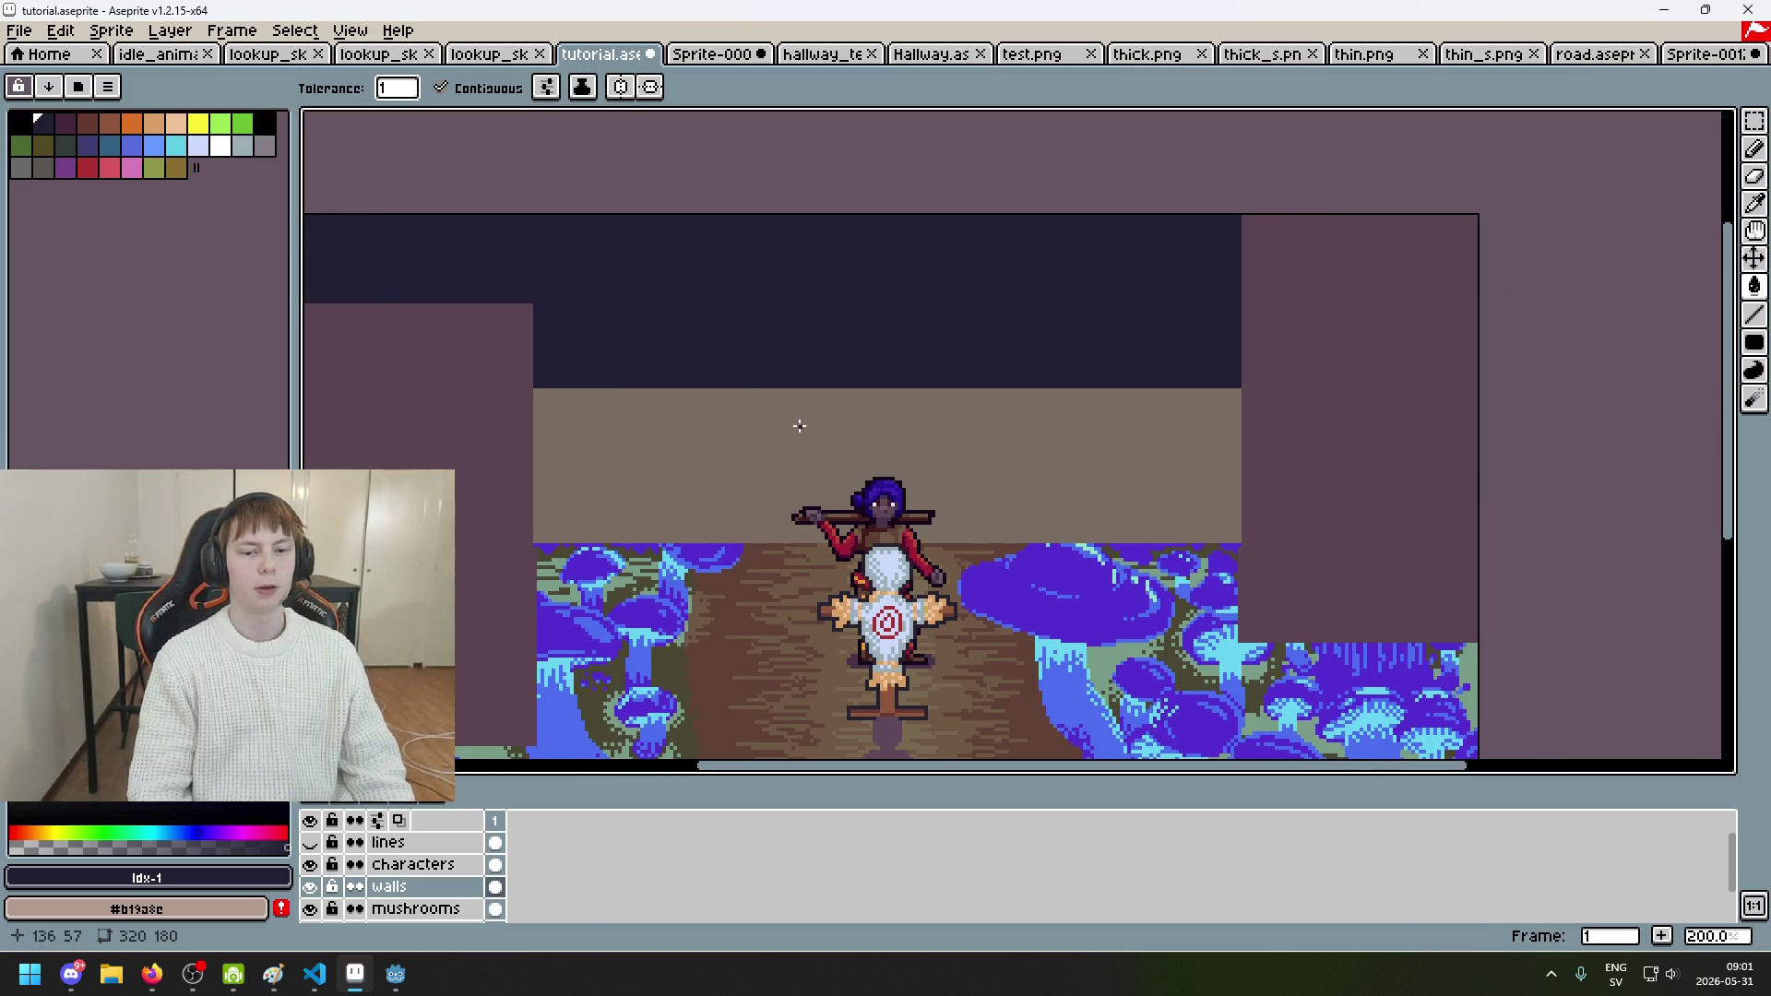
scroll(680, 397, up, 1)
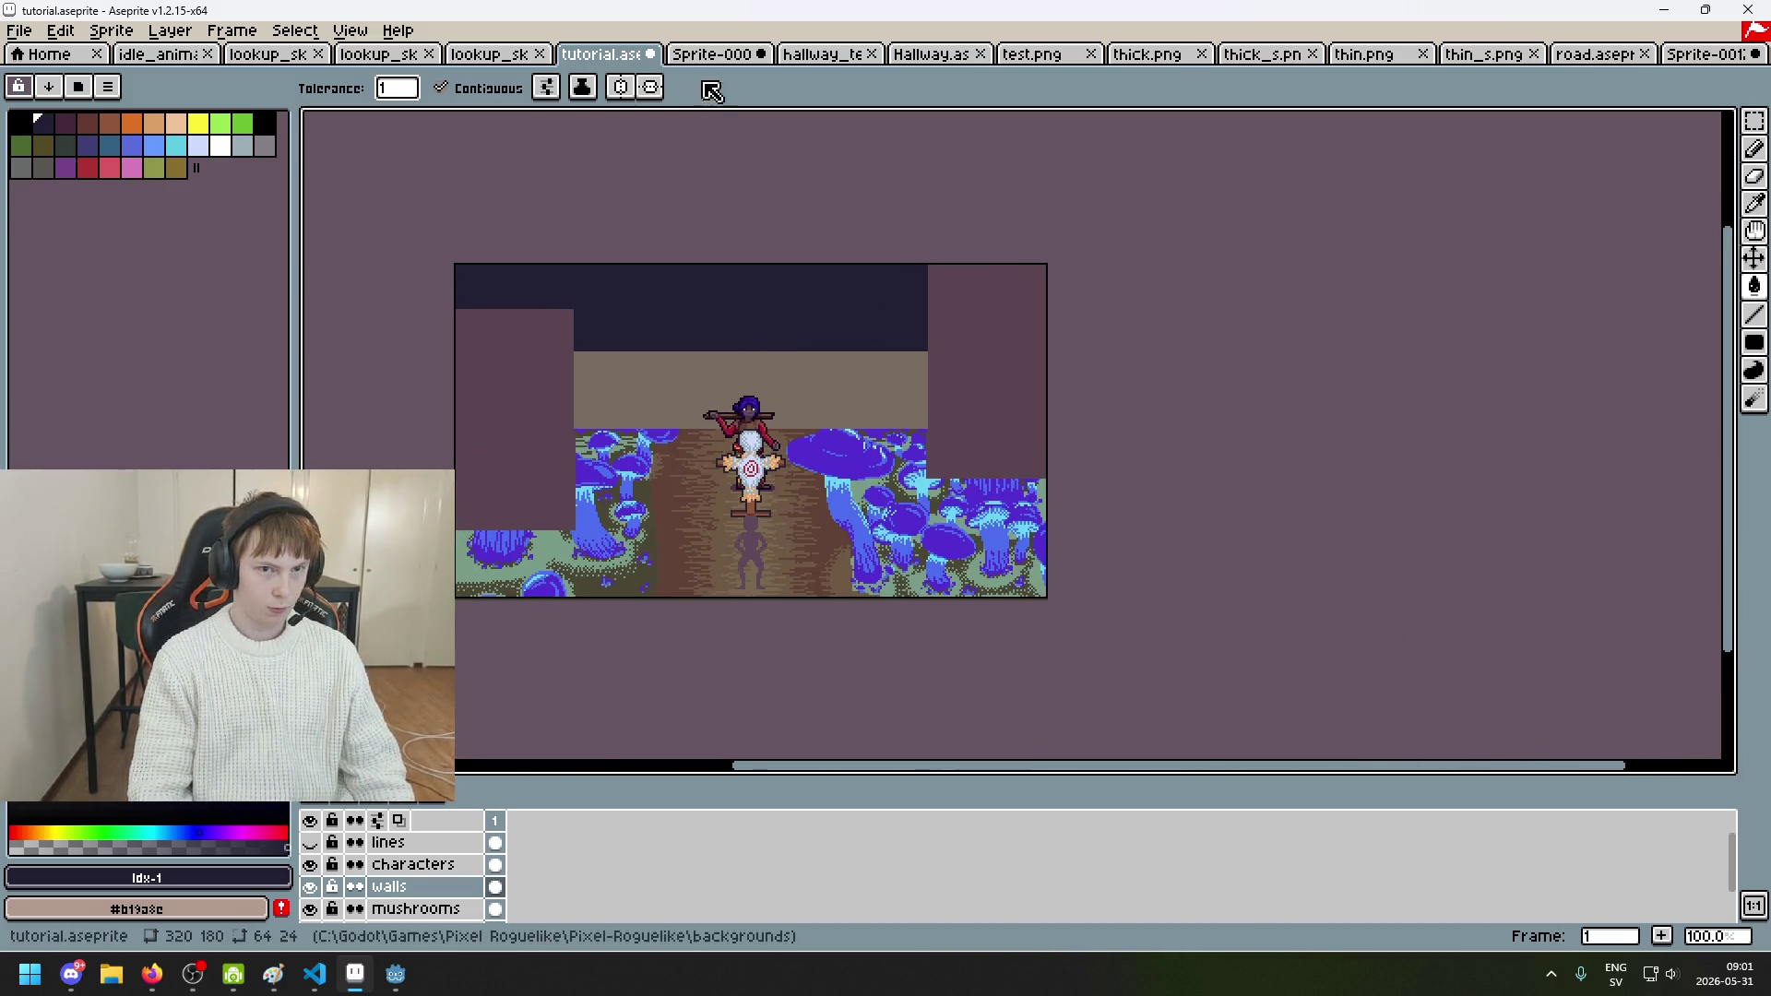
click(711, 55)
click(599, 61)
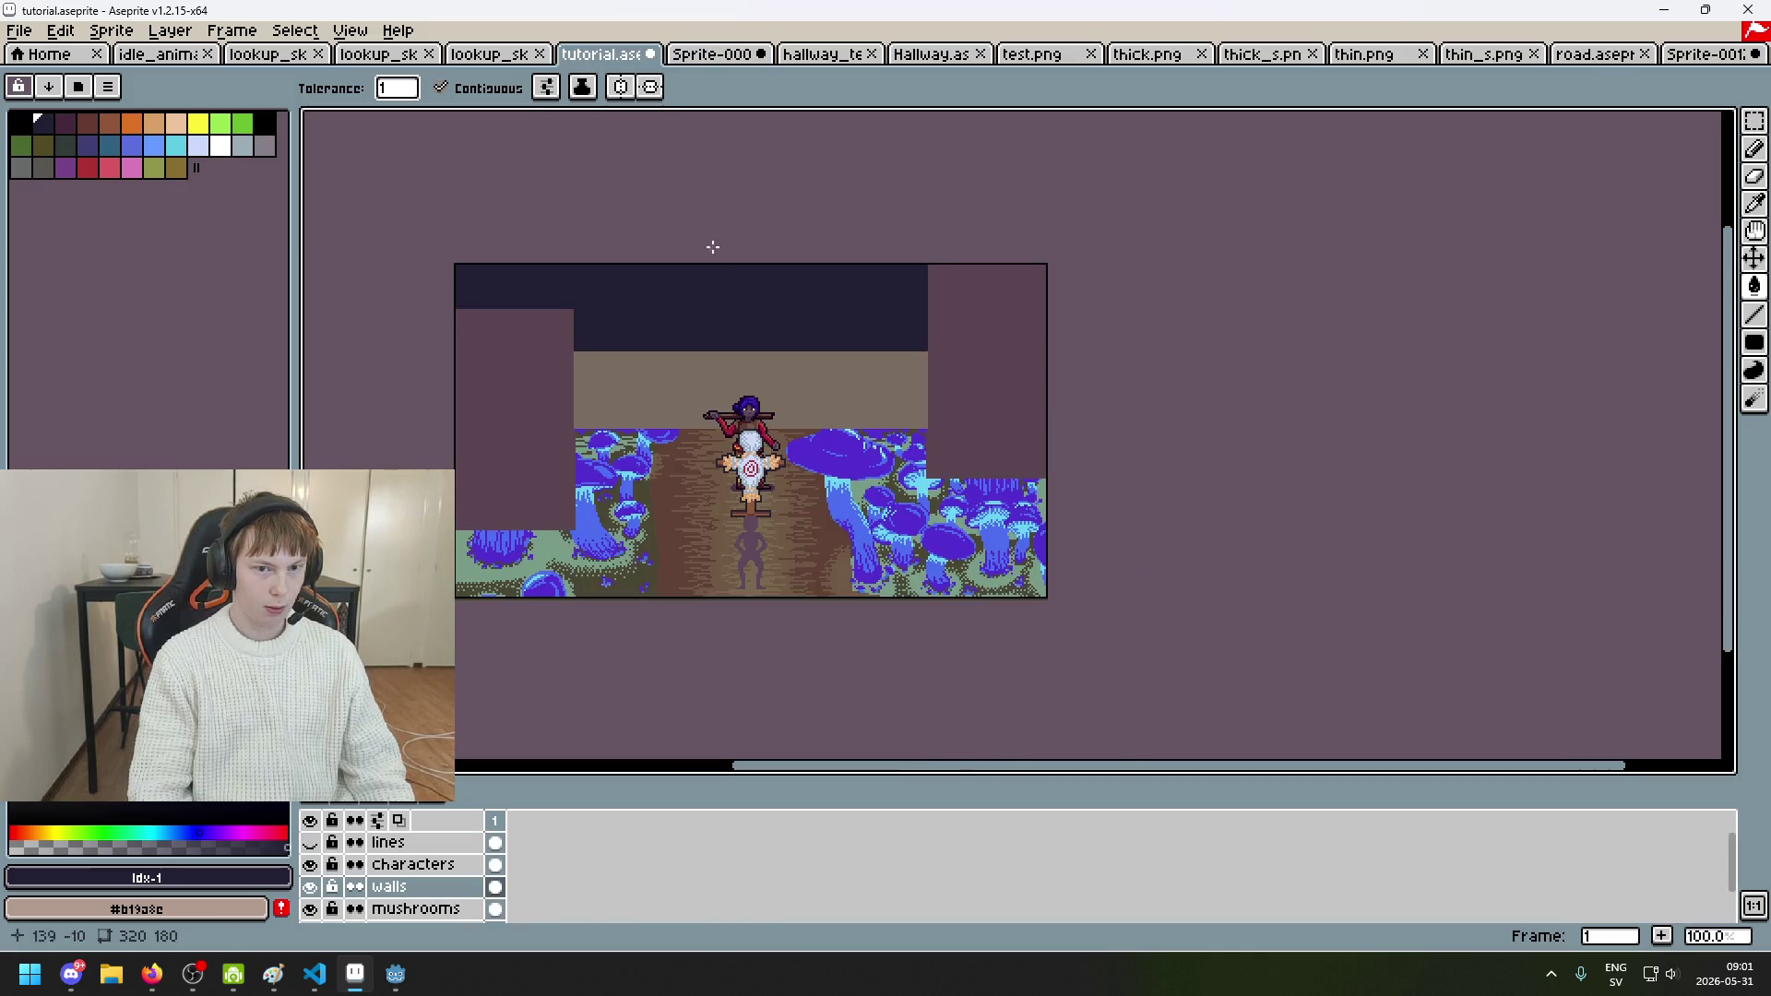
drag(780, 322, 877, 233)
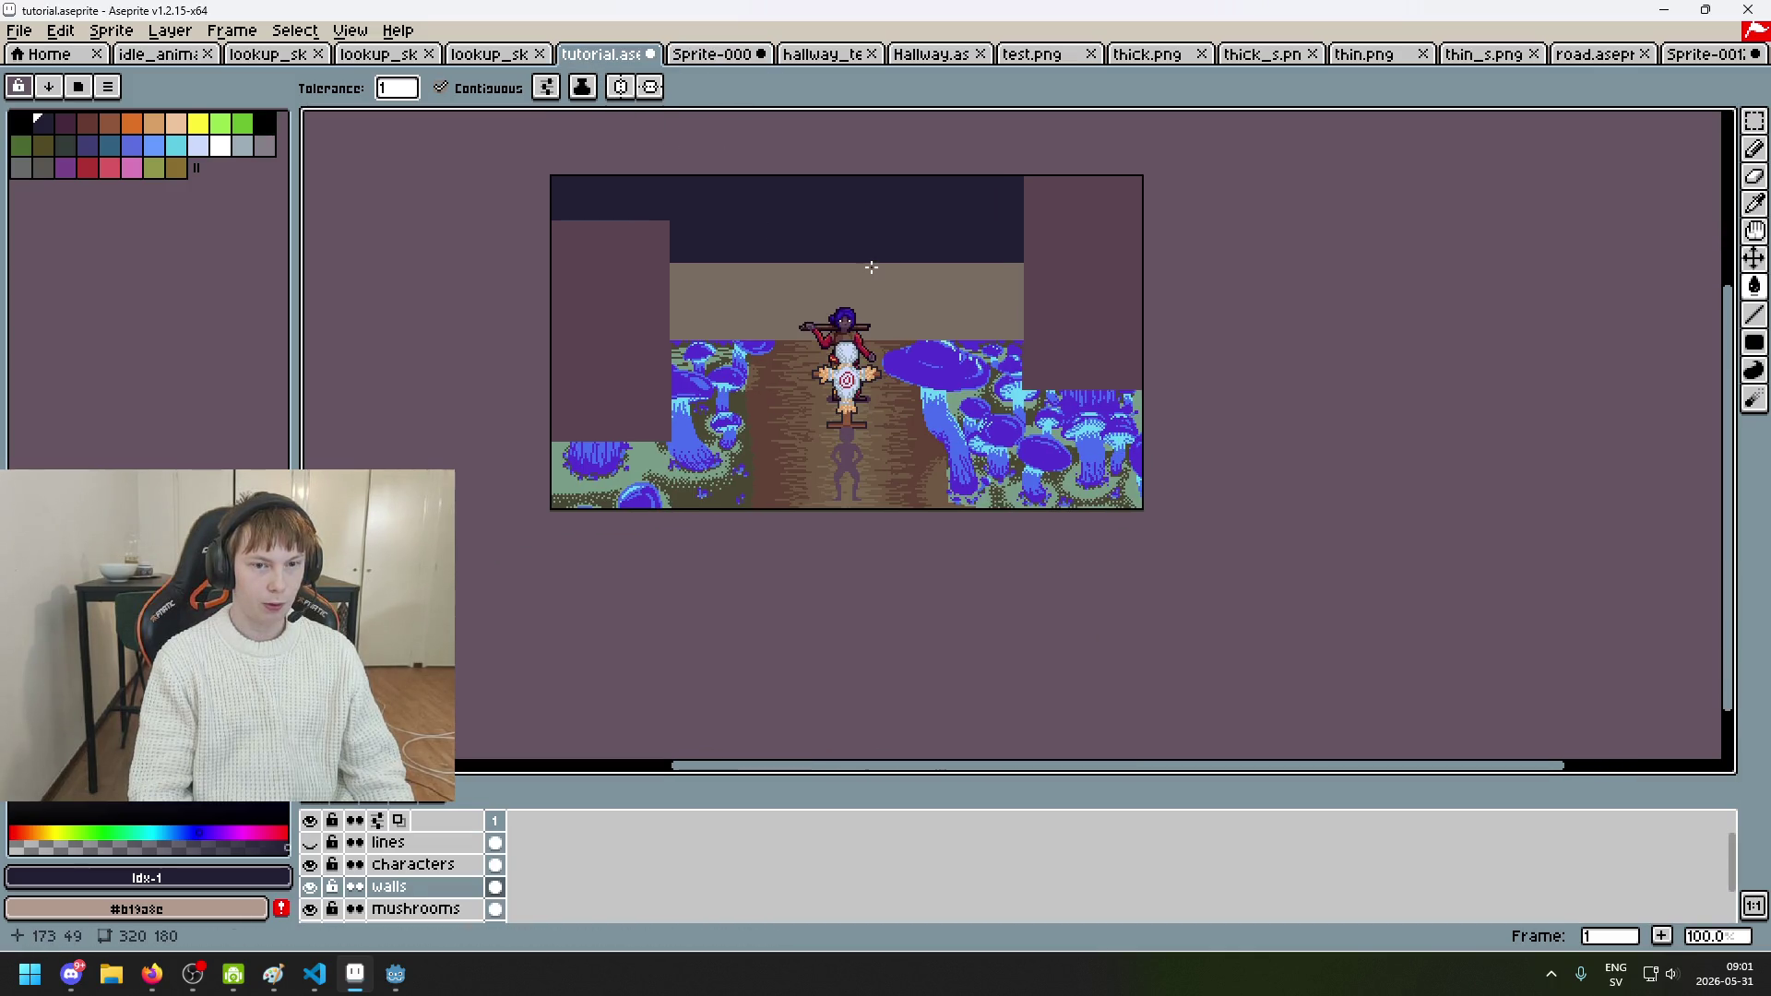
scroll(871, 268, up, 1)
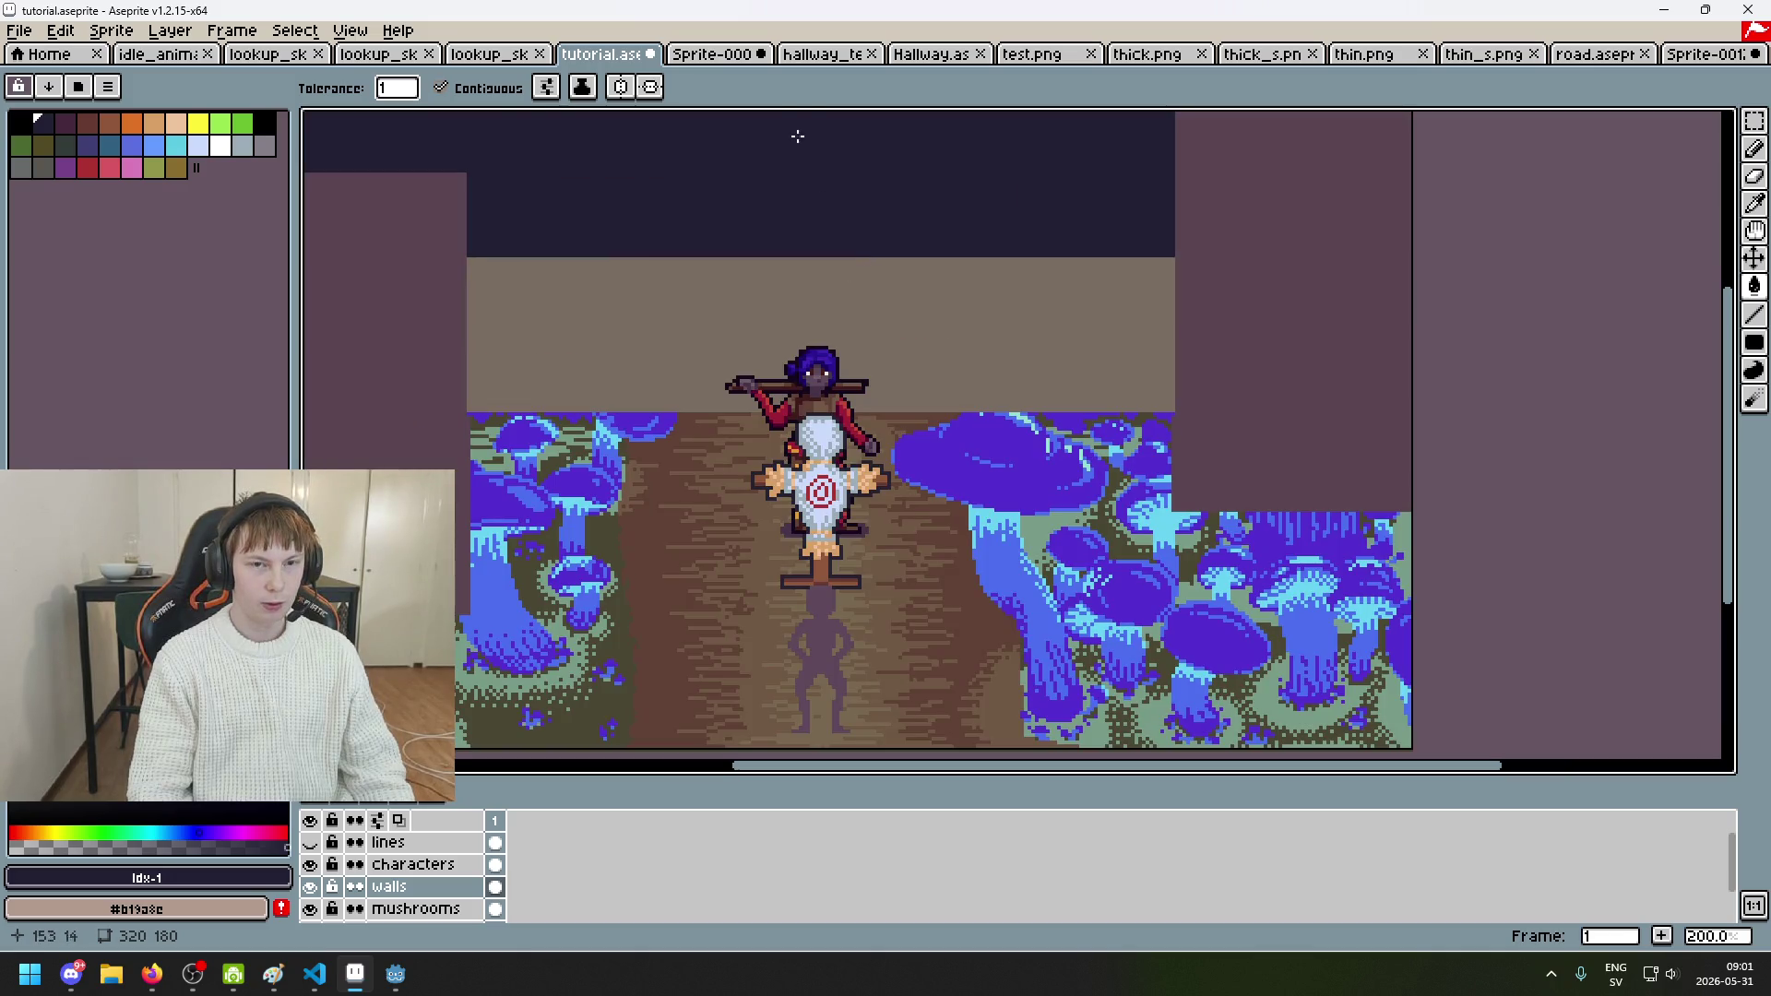
click(743, 56)
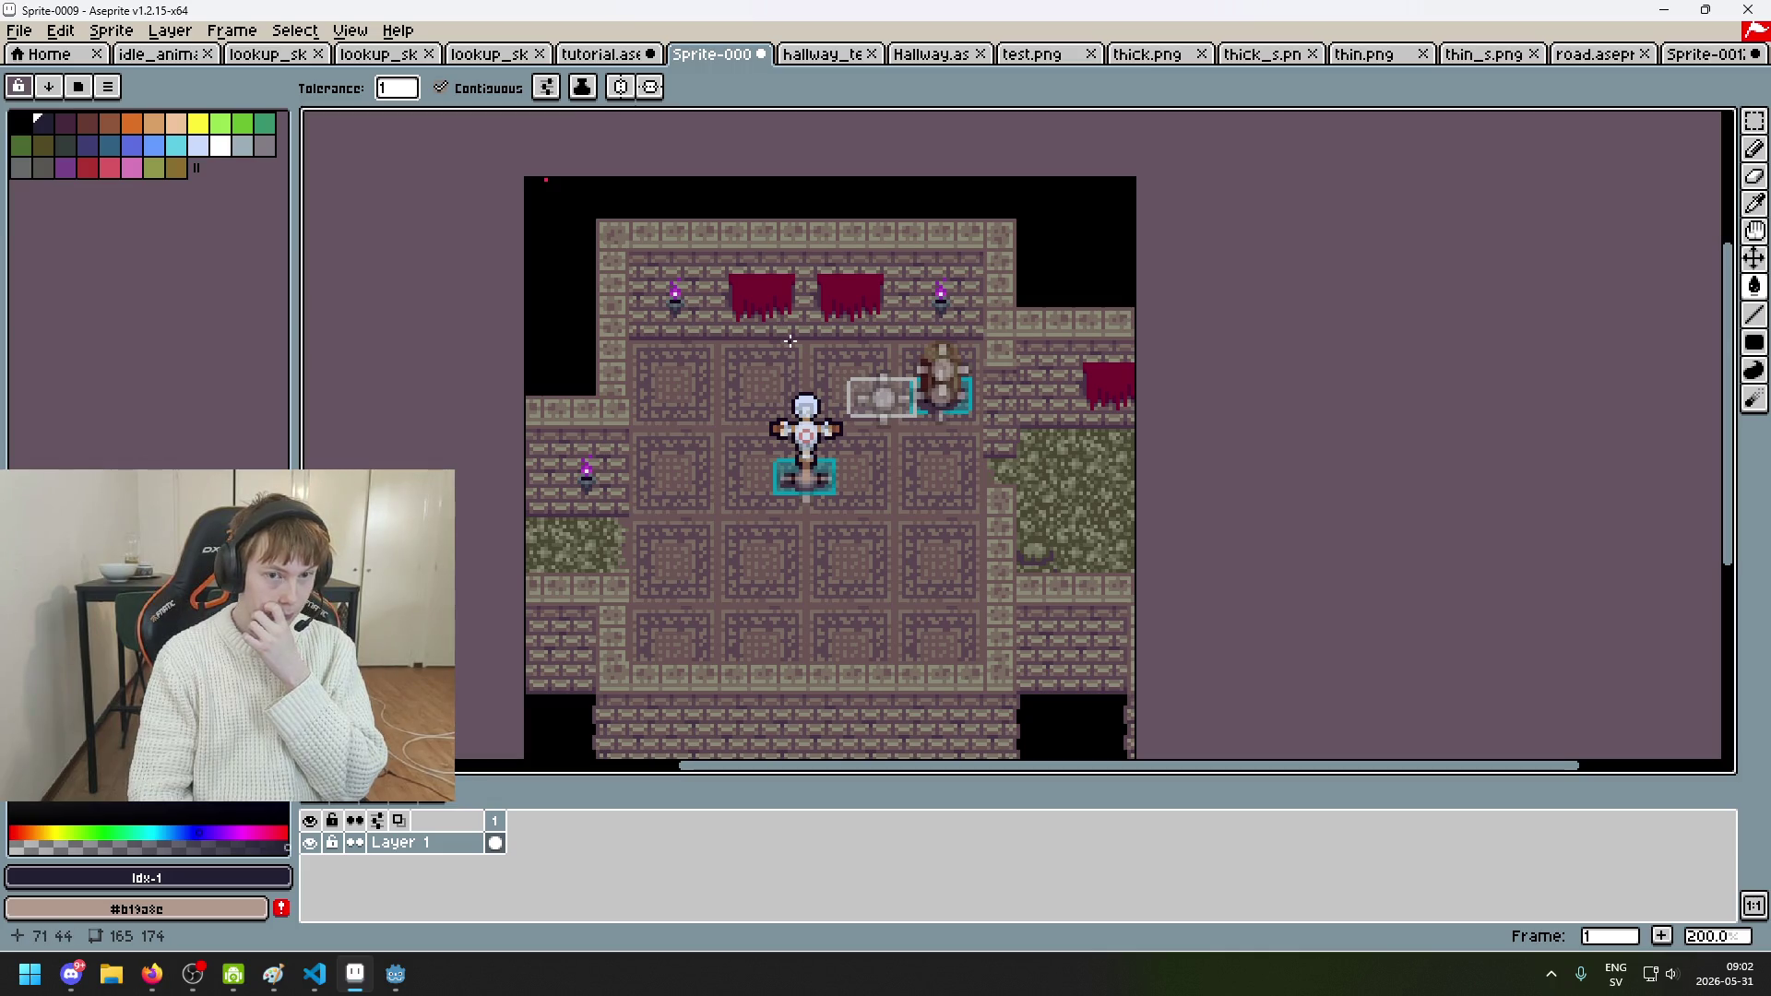
key(ctrl+shift+Tab)
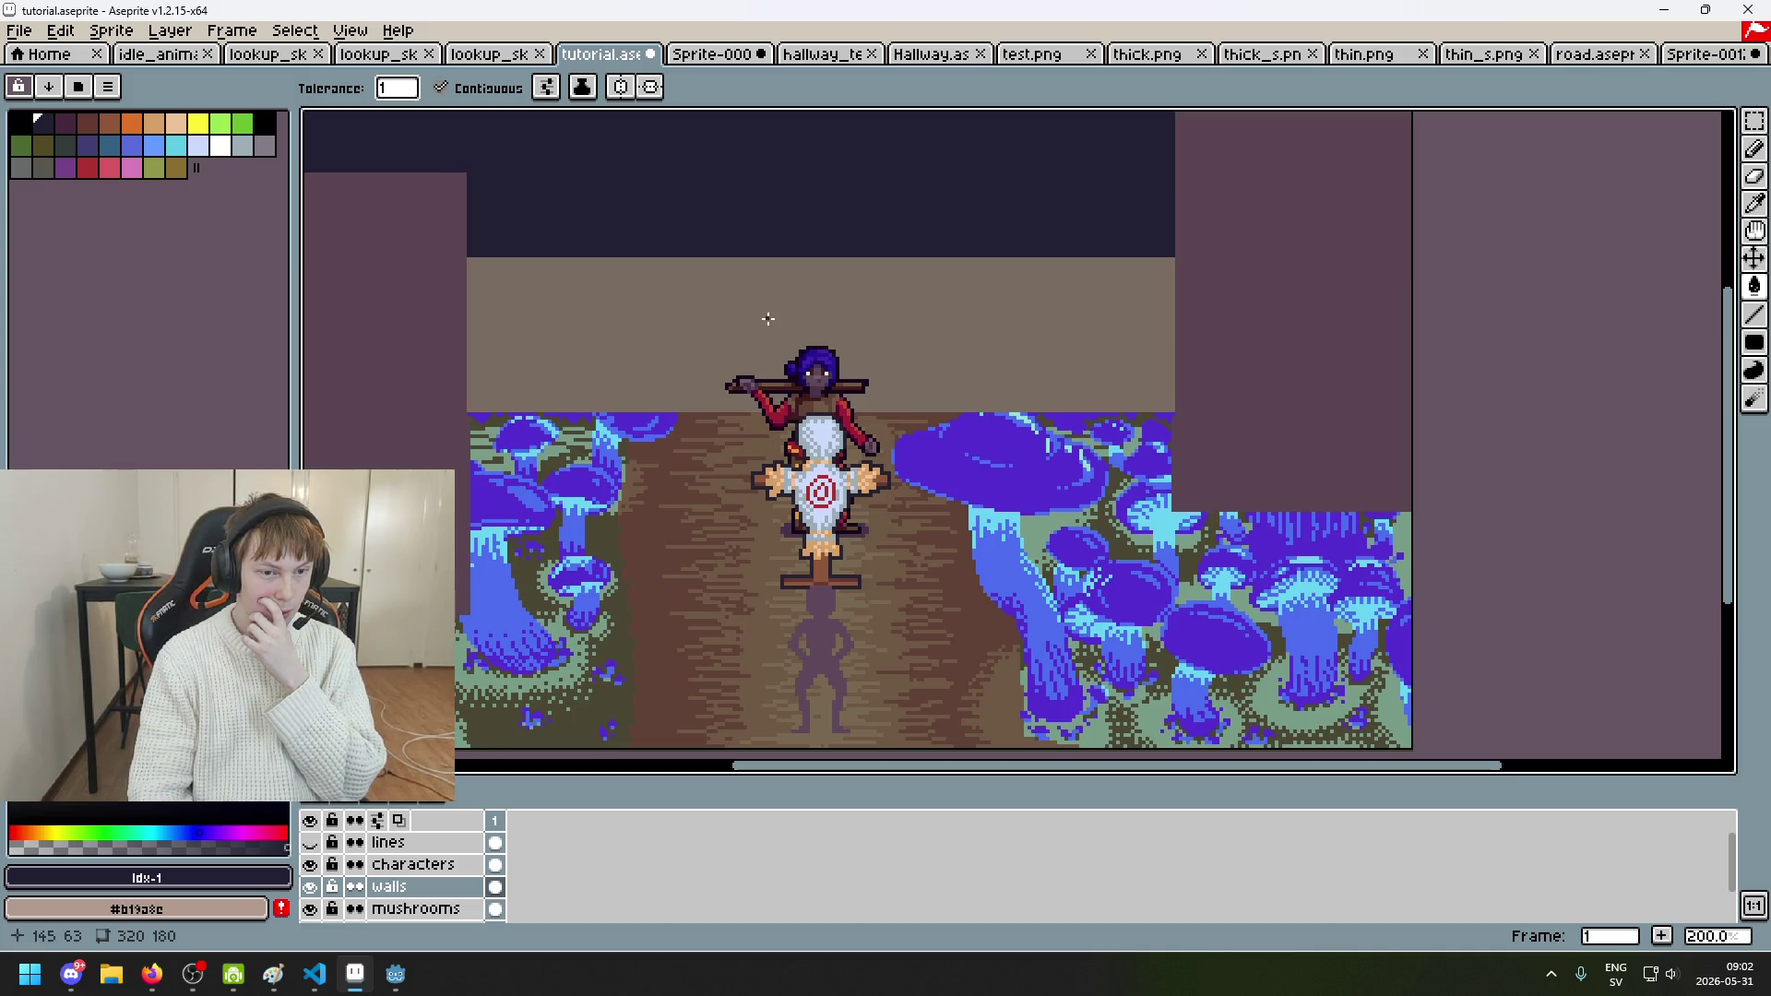
click(311, 843)
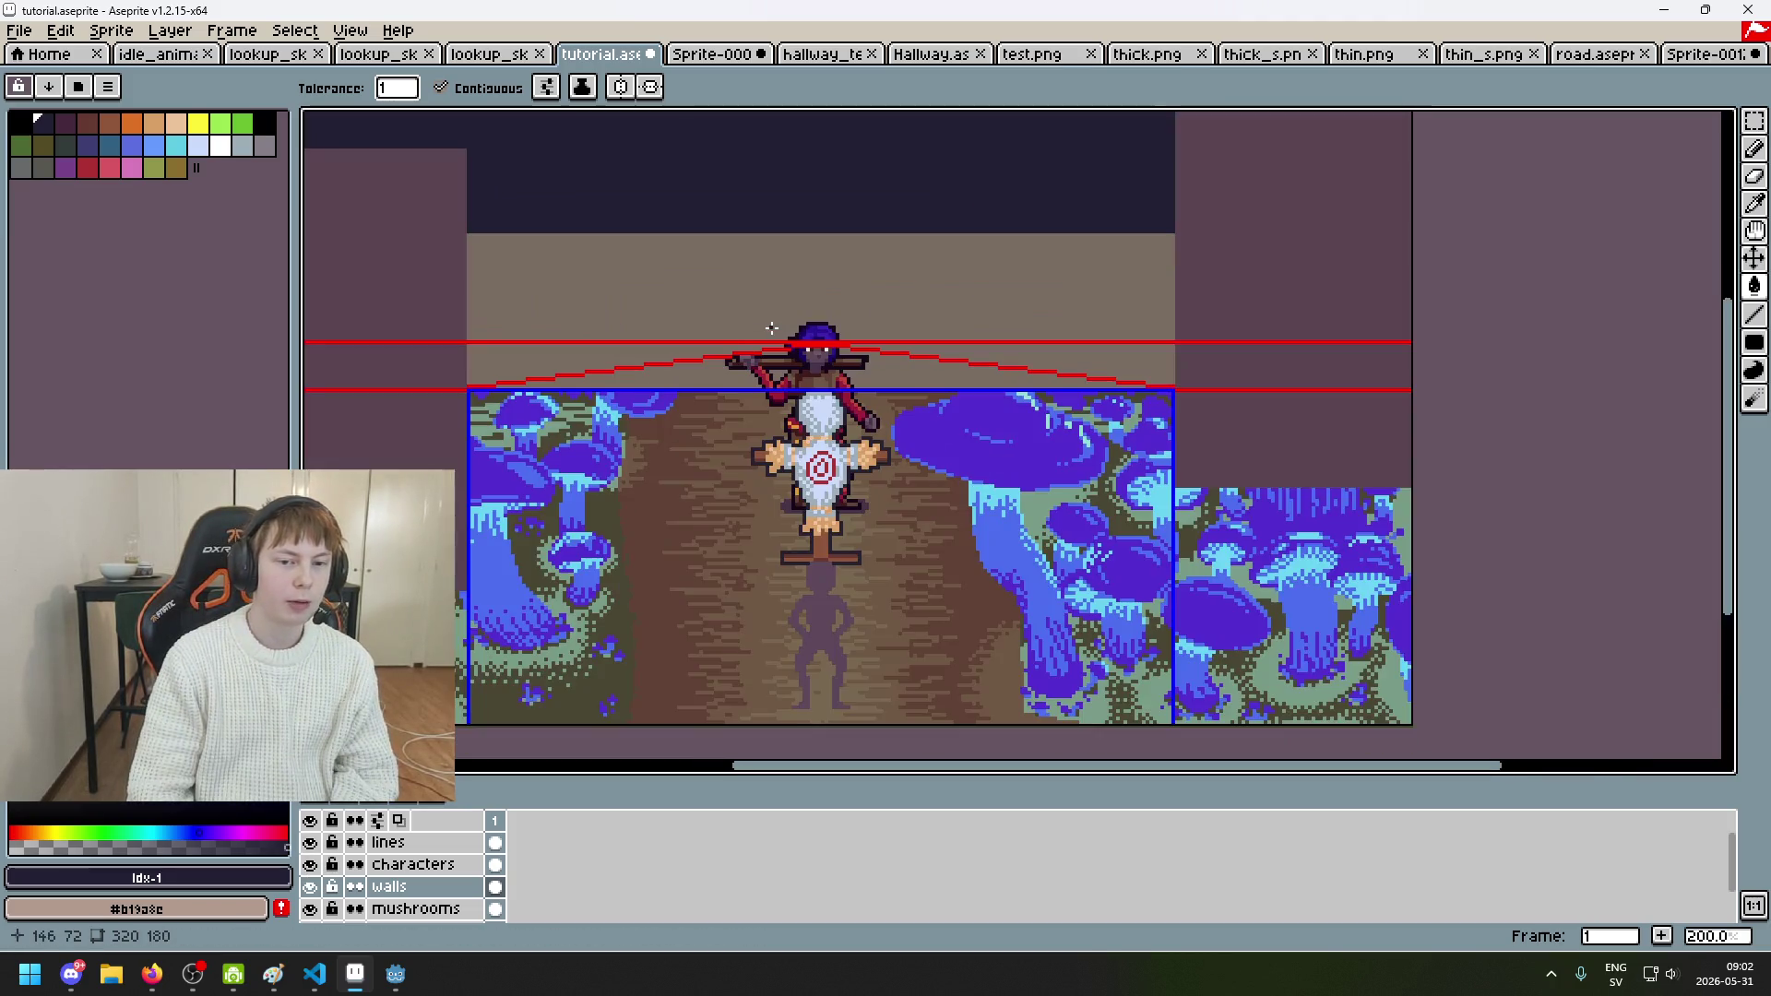
Step: Shift the view up and right and switch to the rectangular marquee (M)
mouse_move(775, 316)
mouse_down()
mouse_move(910, 200)
mouse_move(845, 248)
mouse_up()
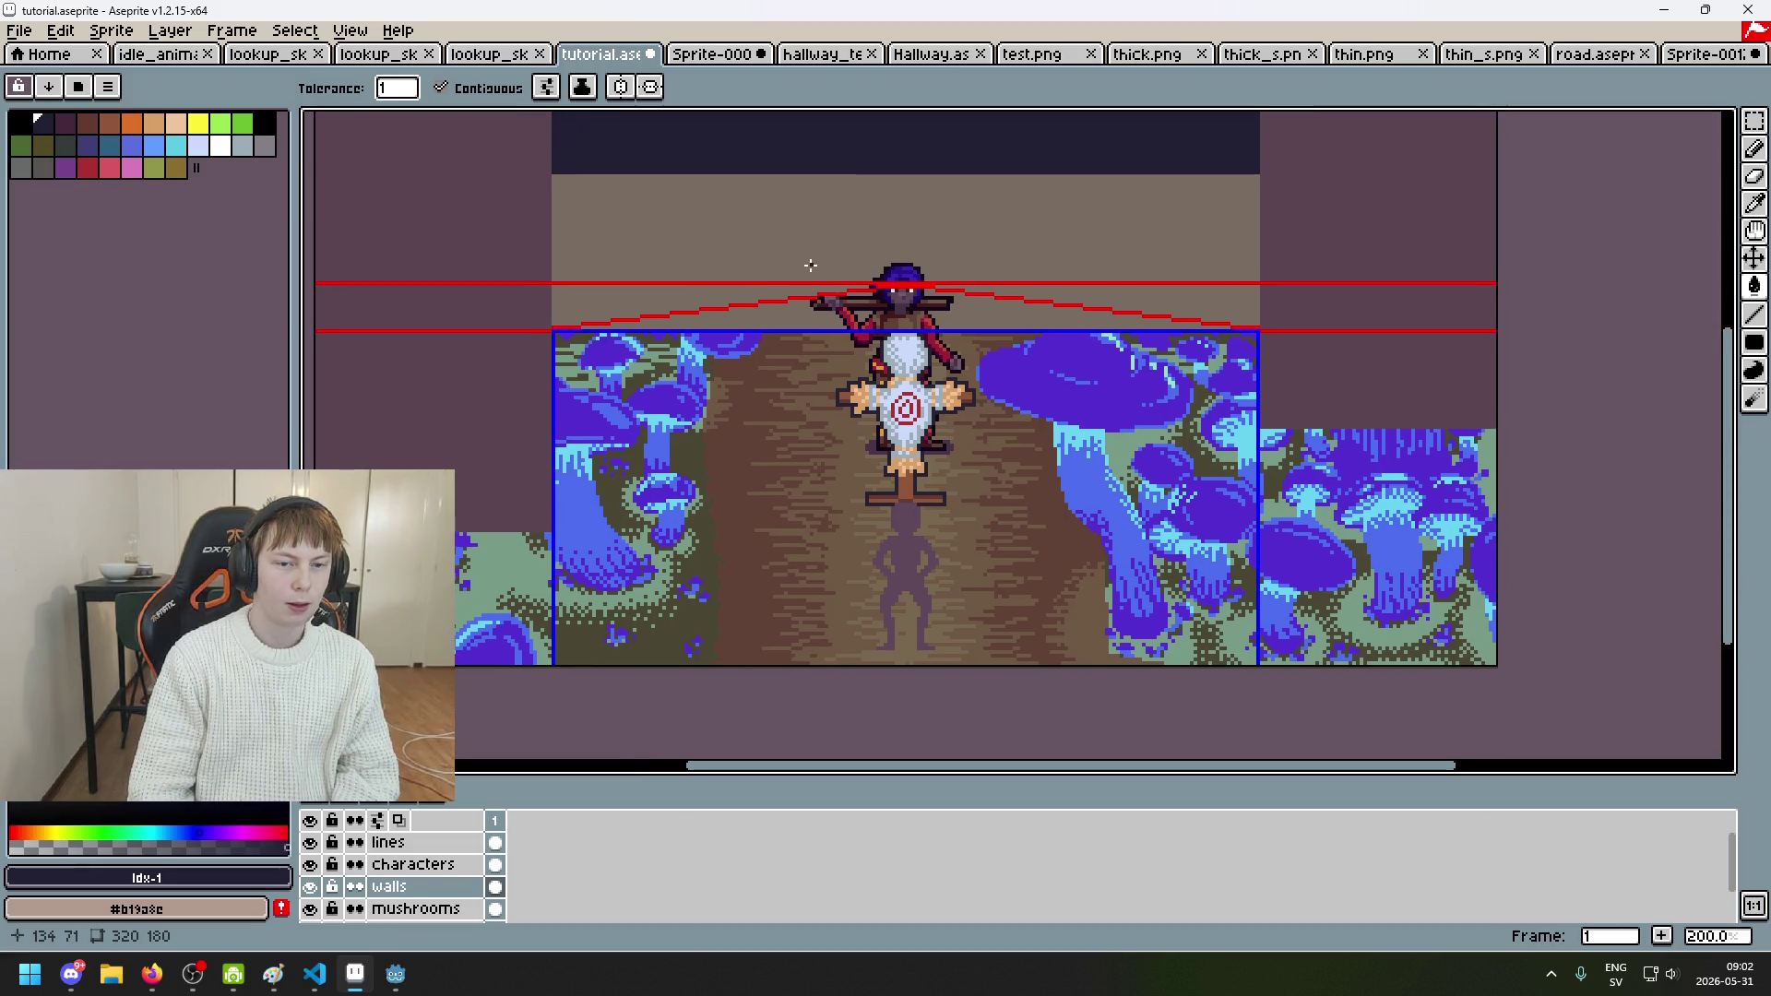
key(m)
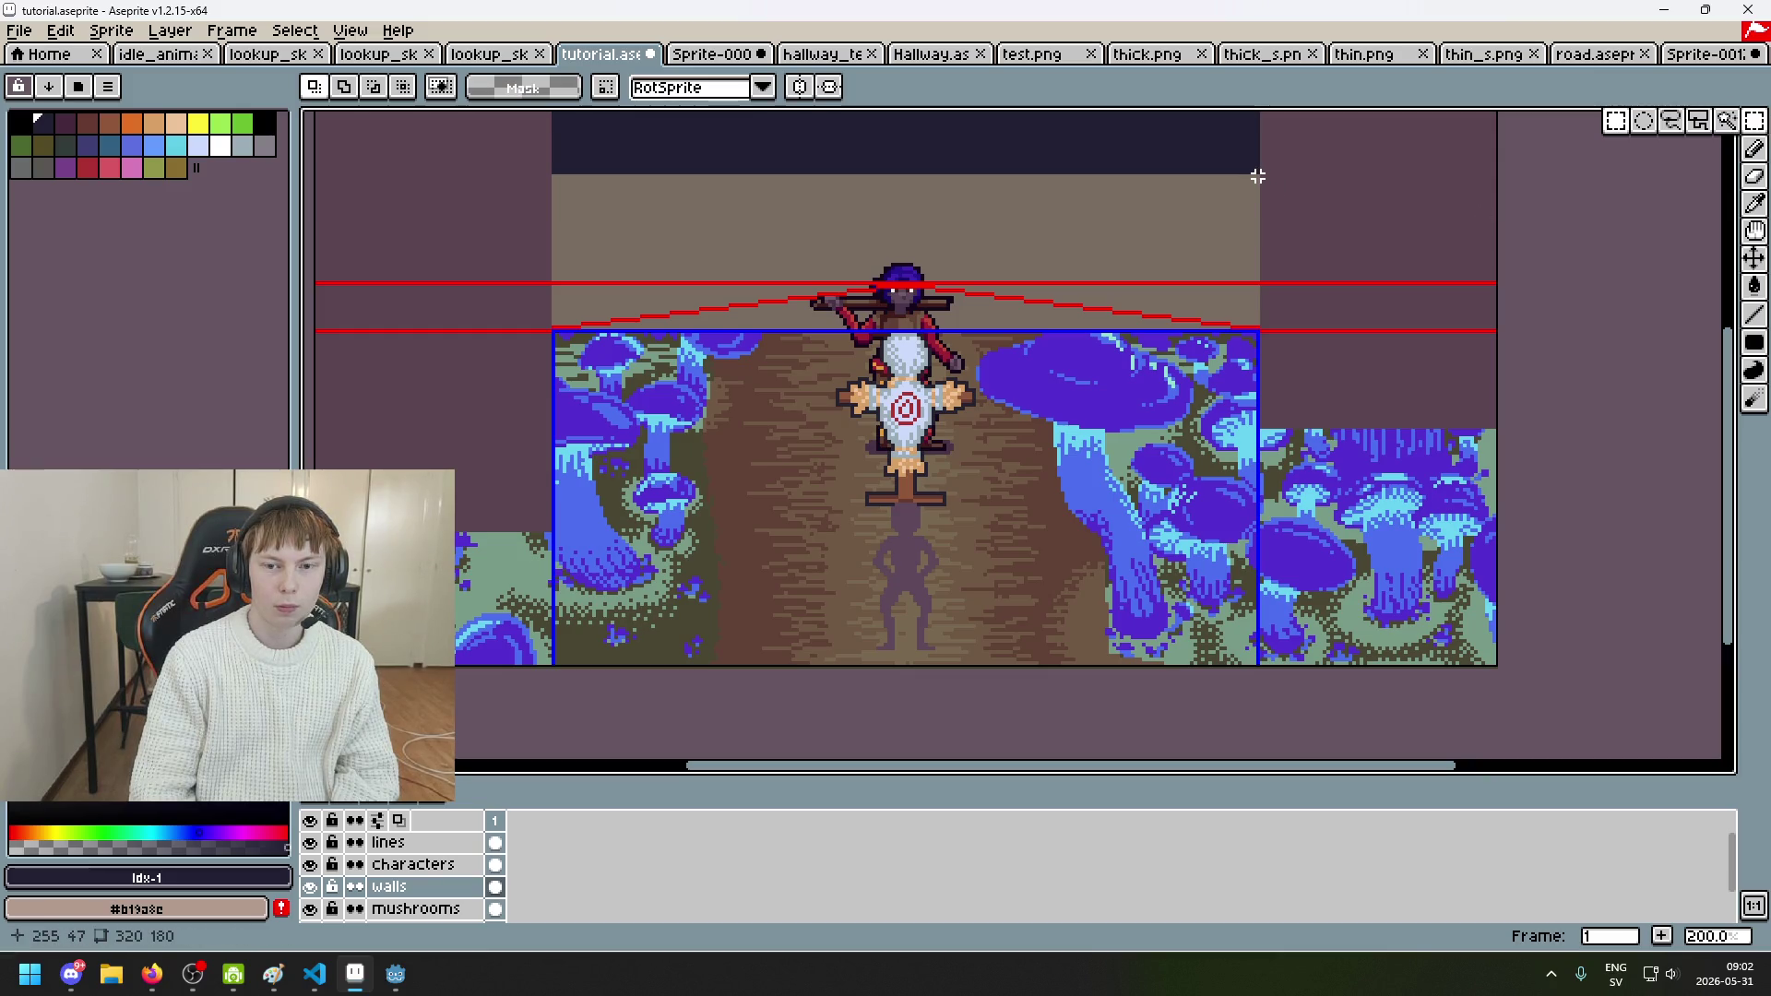
Step: Select the tan back wall band, move it down two pixels, commit, then undo the move
mouse_move(1257, 176)
mouse_down()
mouse_move(1043, 257)
mouse_move(553, 327)
mouse_up()
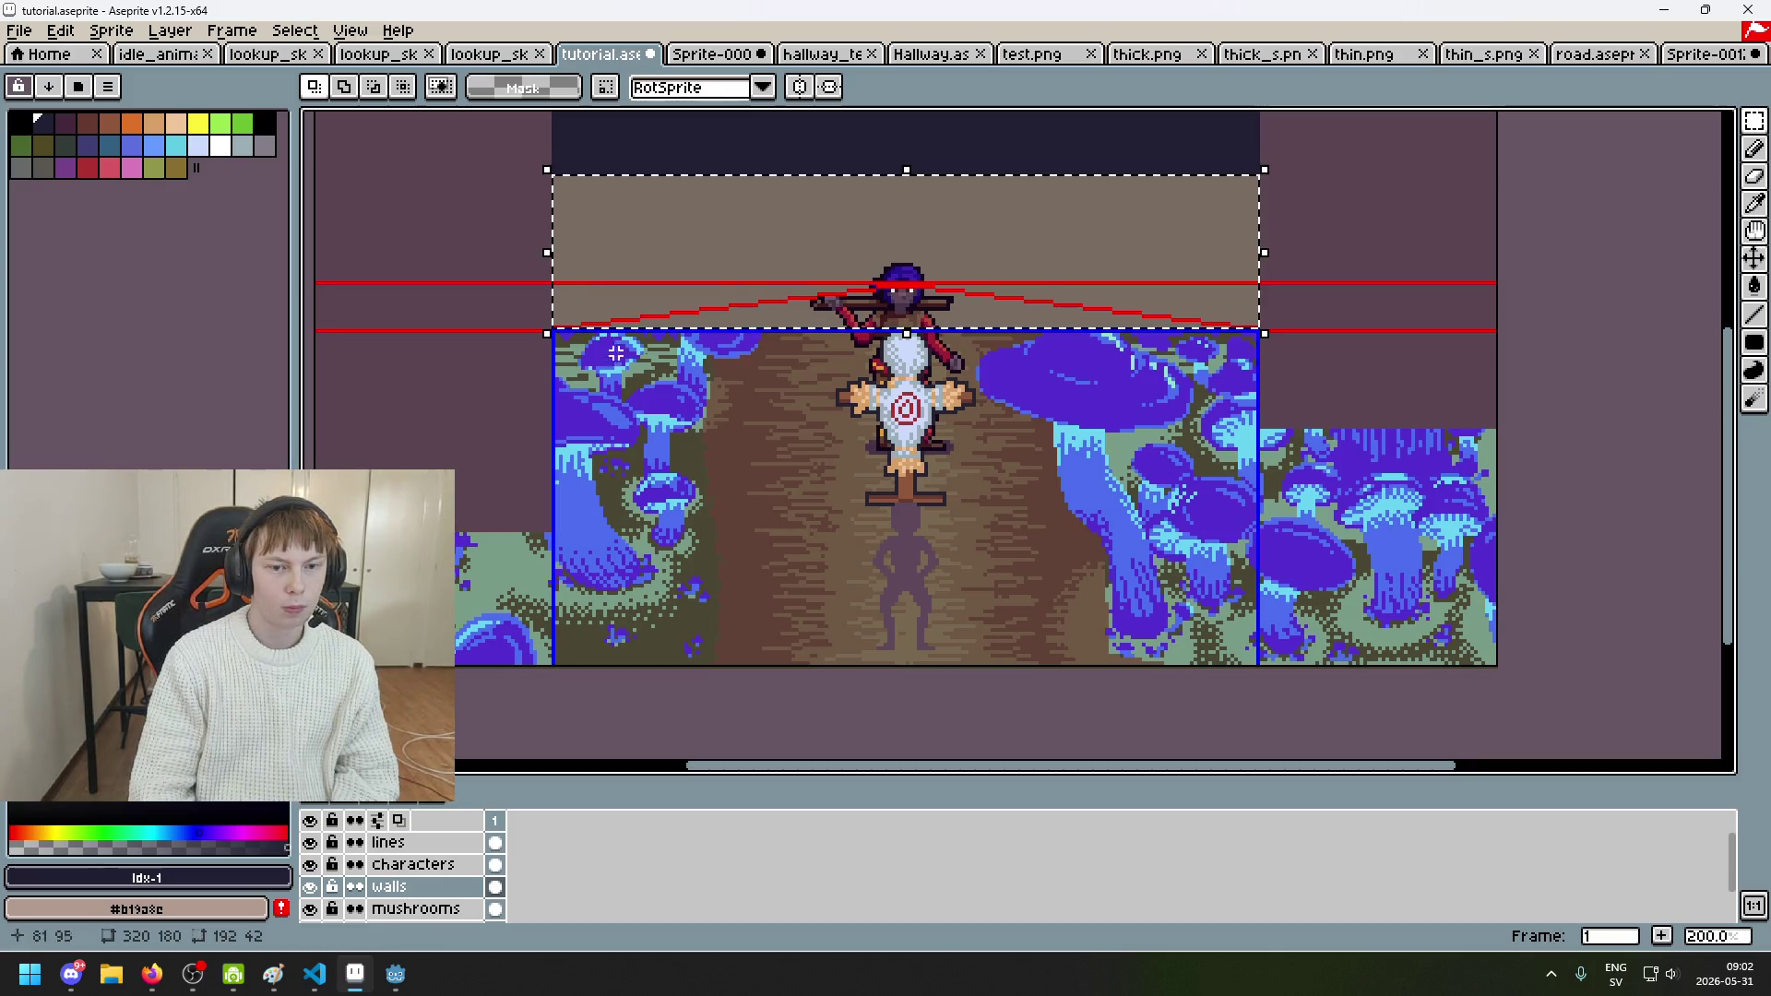
key(Down)
key(Down)
key(Down)
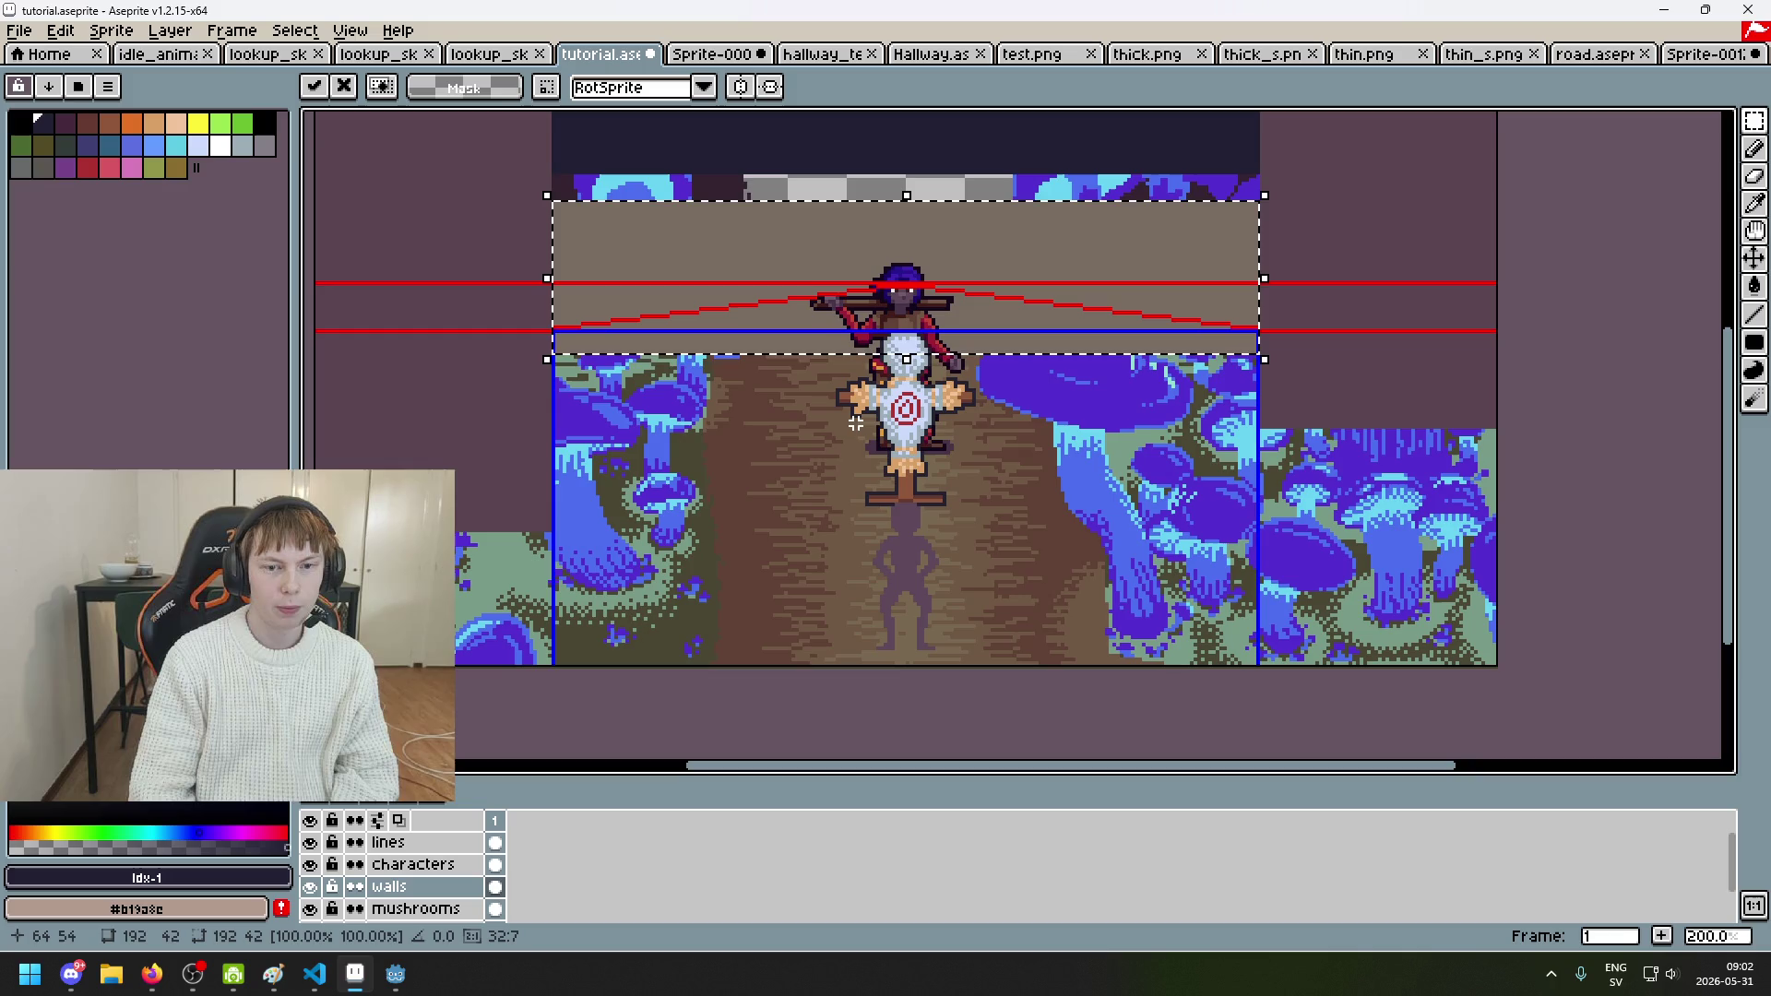
key(Down)
key(Down)
key(Down)
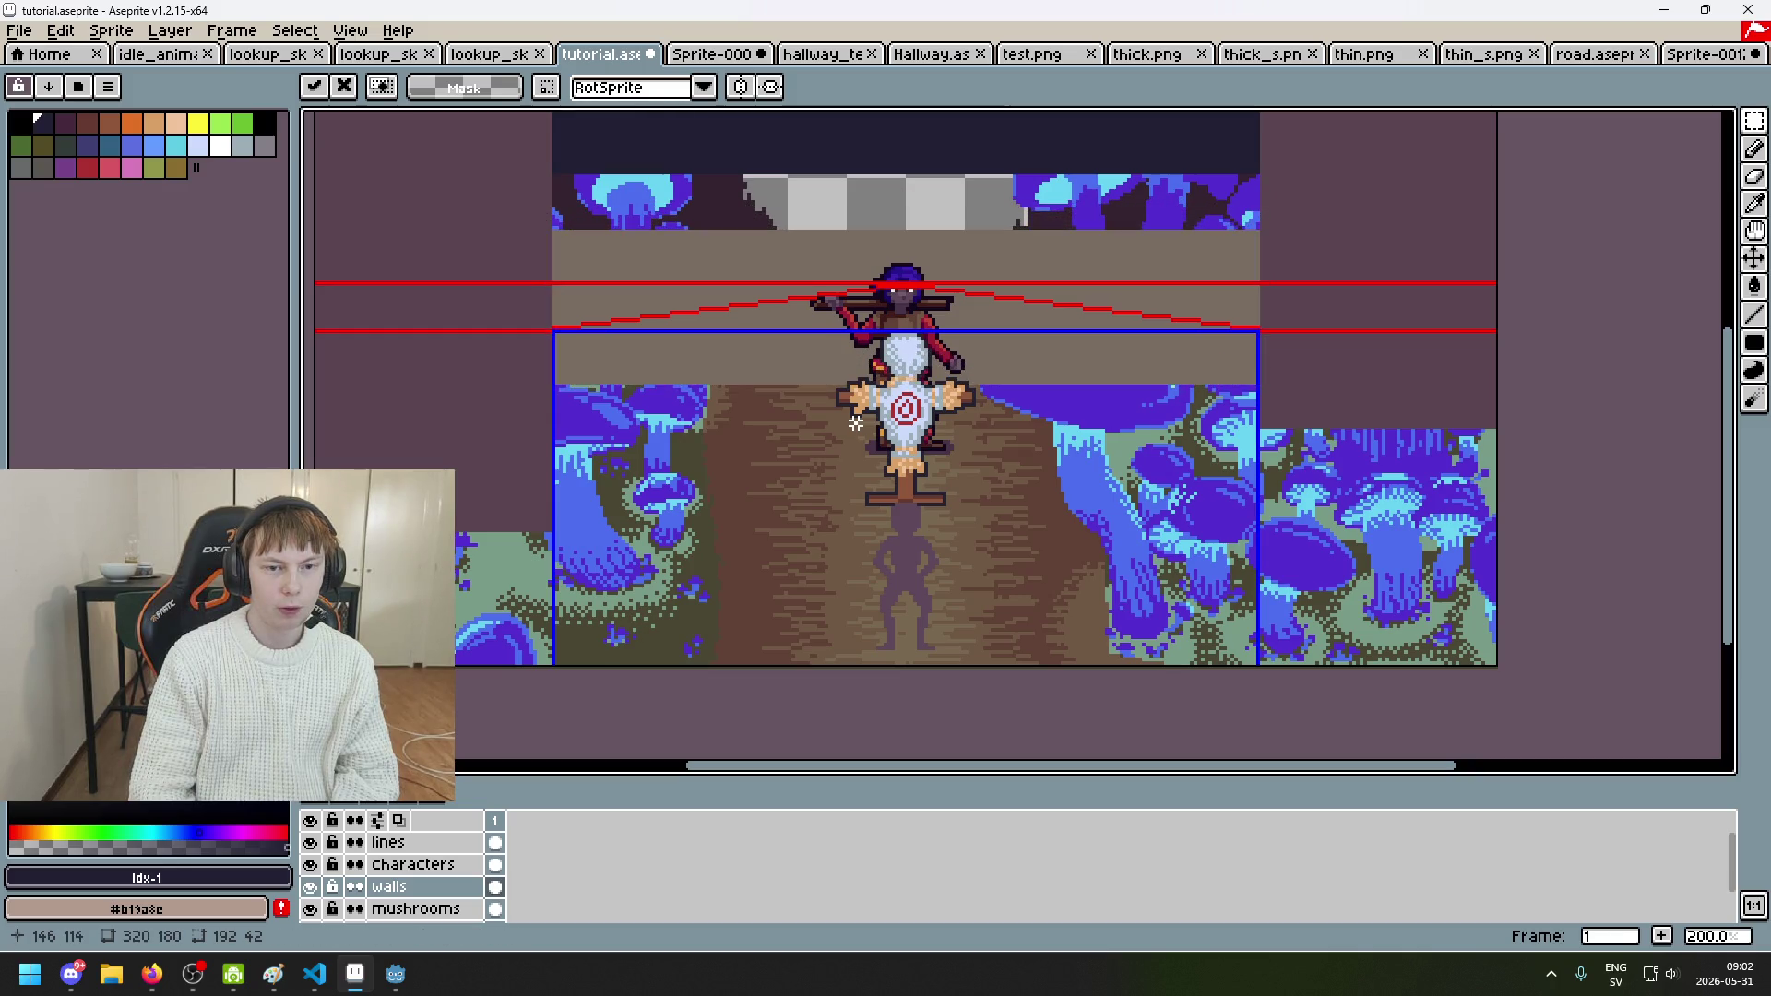
key(Return)
scroll(892, 421, down, 2)
scroll(893, 420, up, 1)
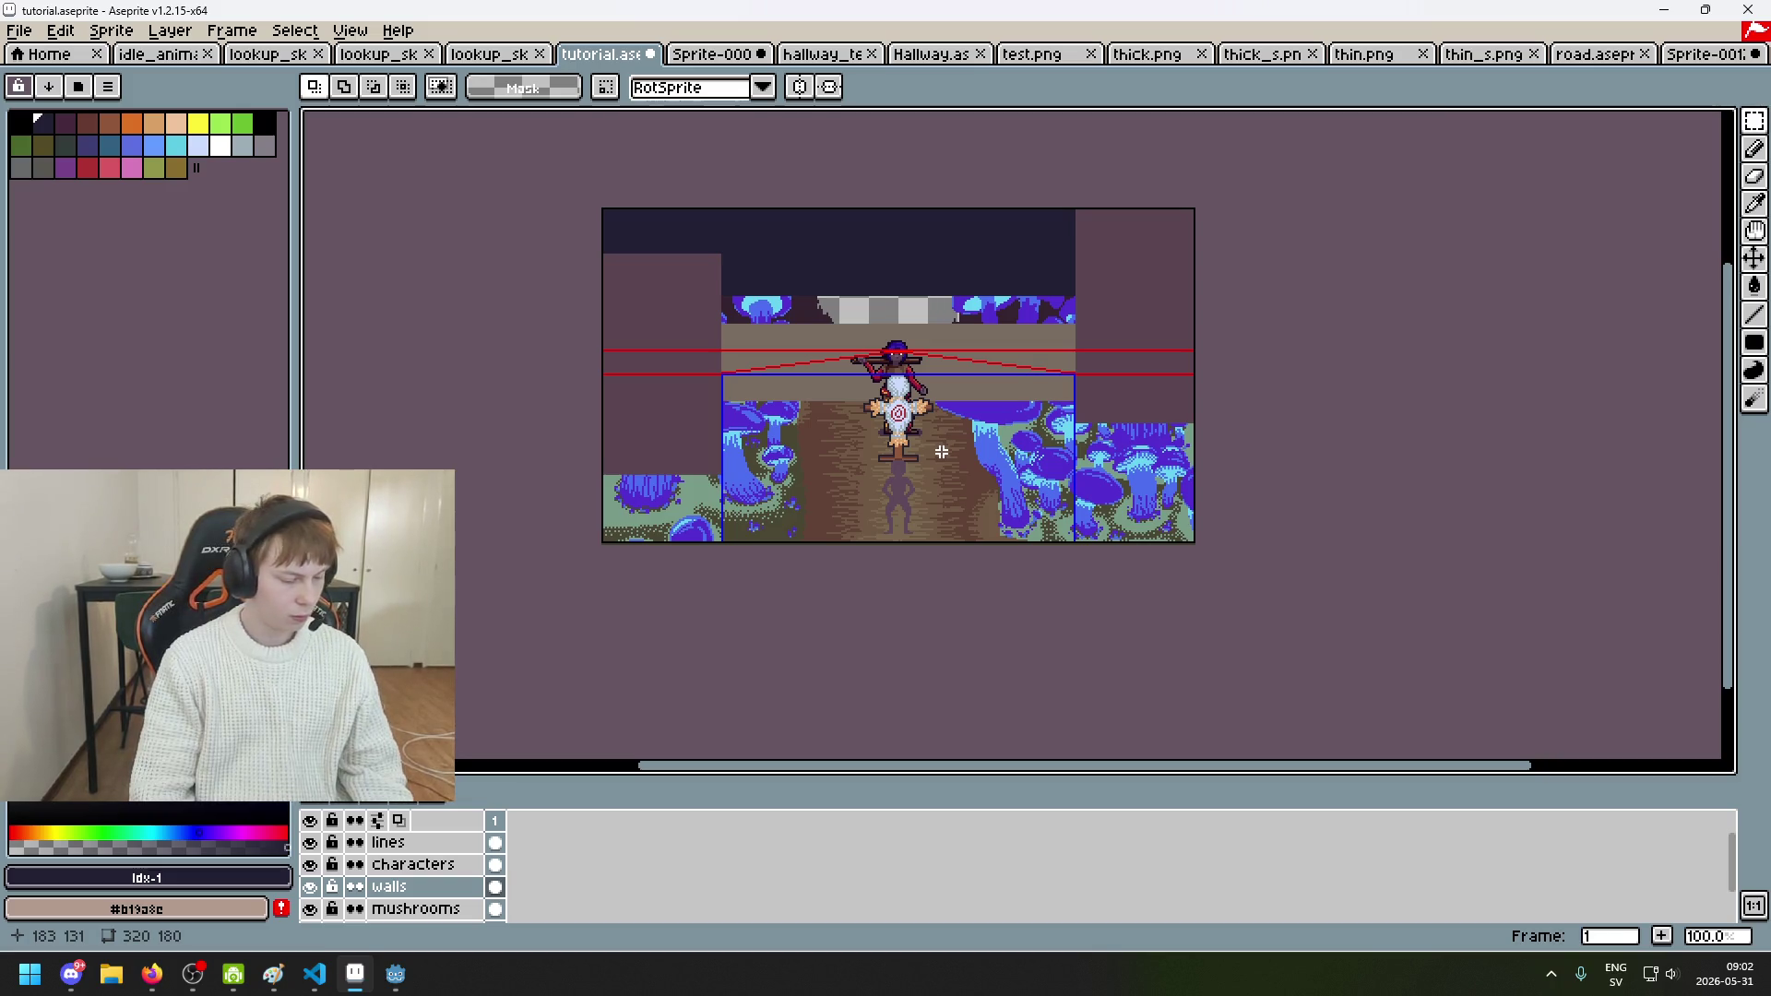
scroll(941, 452, up, 1)
key(ctrl+z)
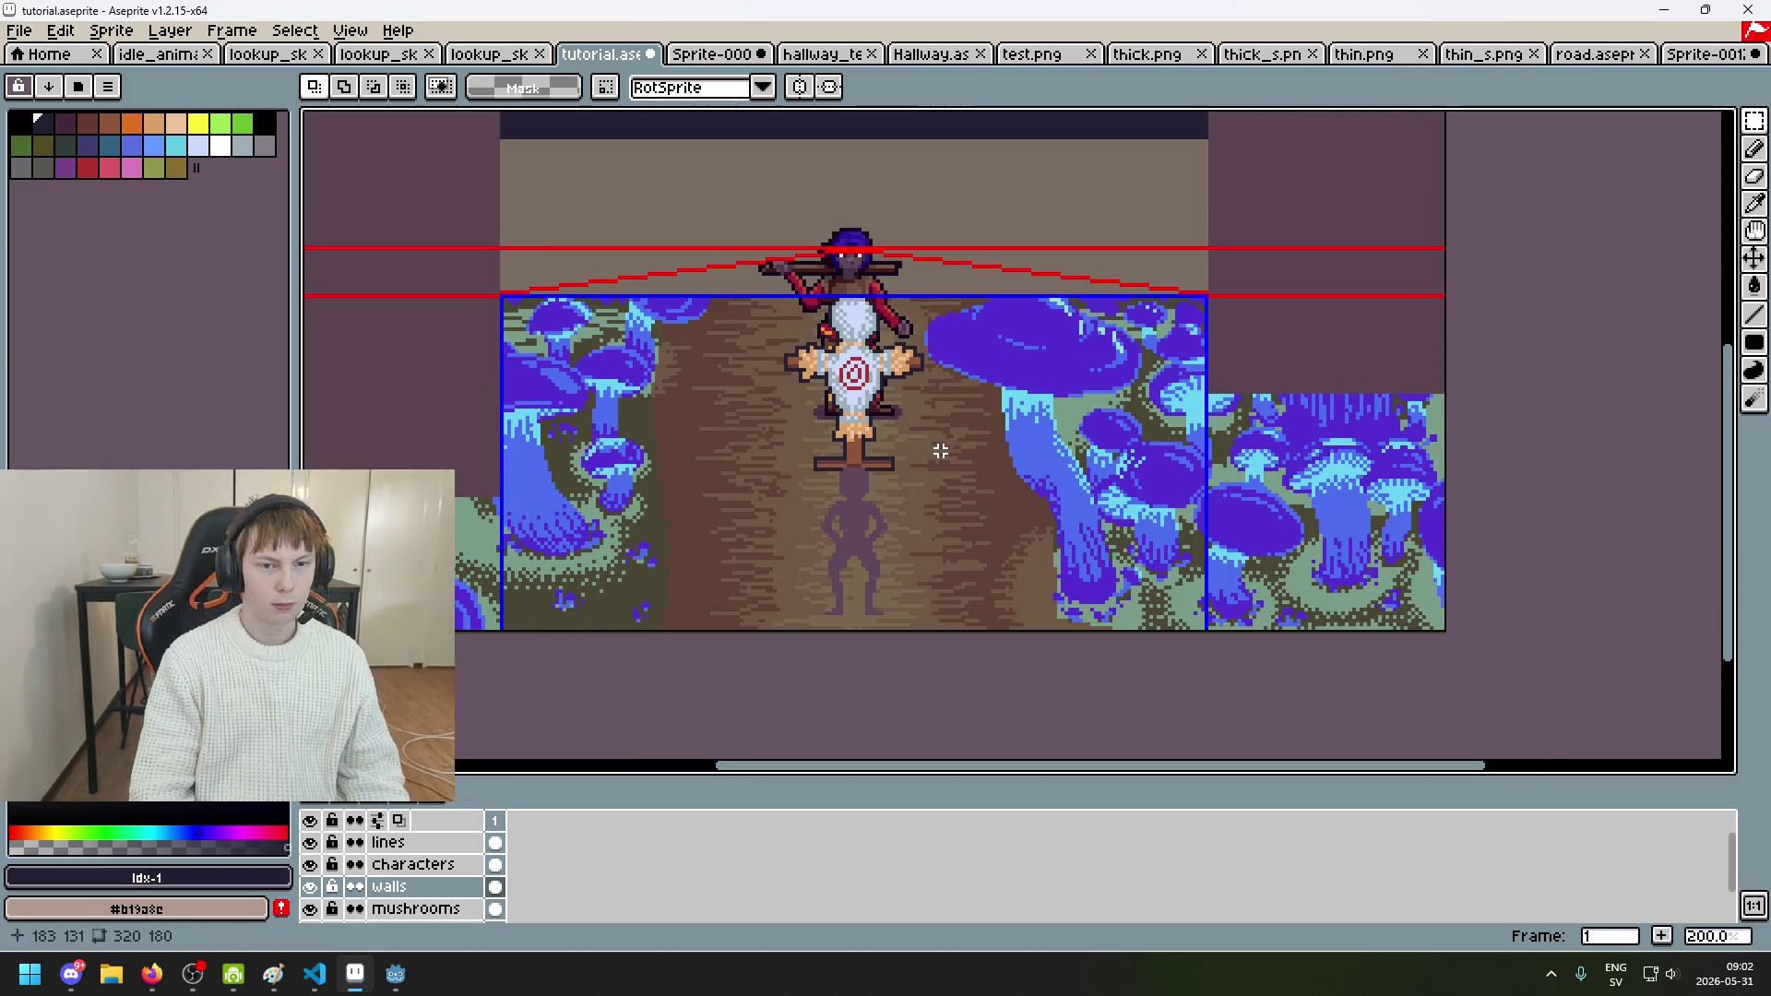
Step: Recentre the scene and toggle the 'lines' layer until it ends hidden
drag(672, 514, 633, 597)
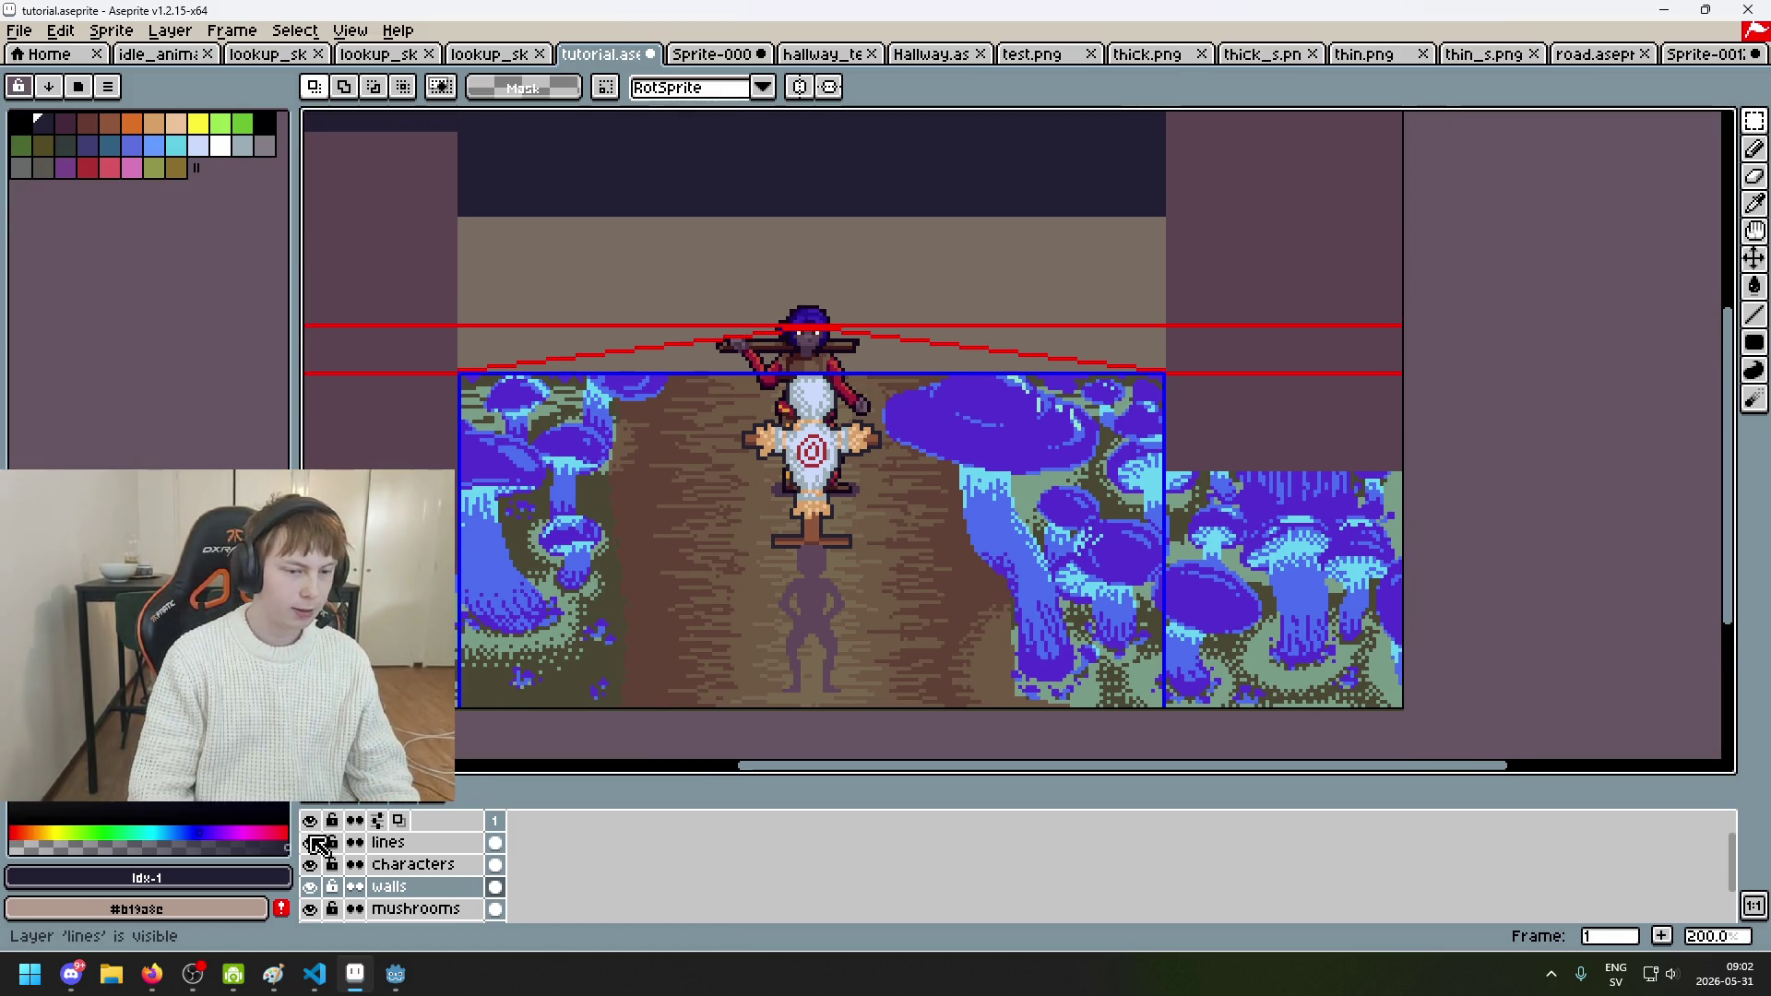
click(312, 843)
click(311, 843)
click(312, 843)
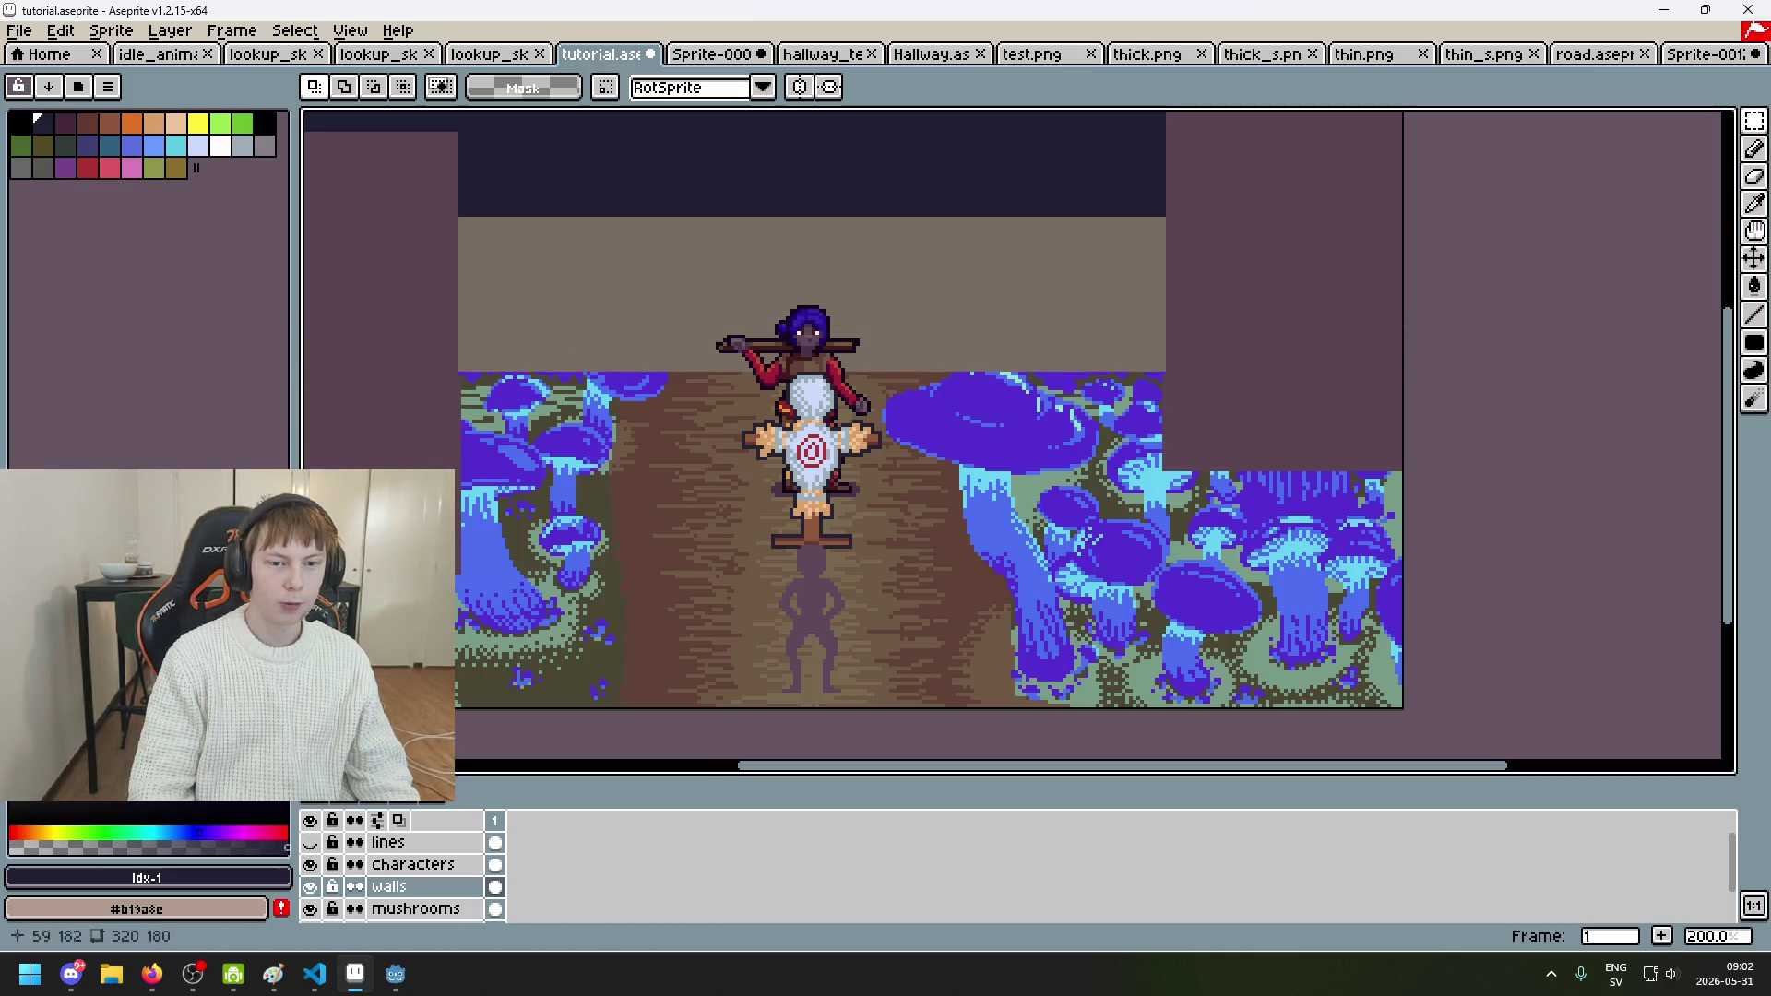
Step: Briefly show the guide lines layer, then recentre the view on the corridor scene
drag(635, 514, 674, 546)
click(310, 843)
click(310, 843)
scroll(845, 474, down, 2)
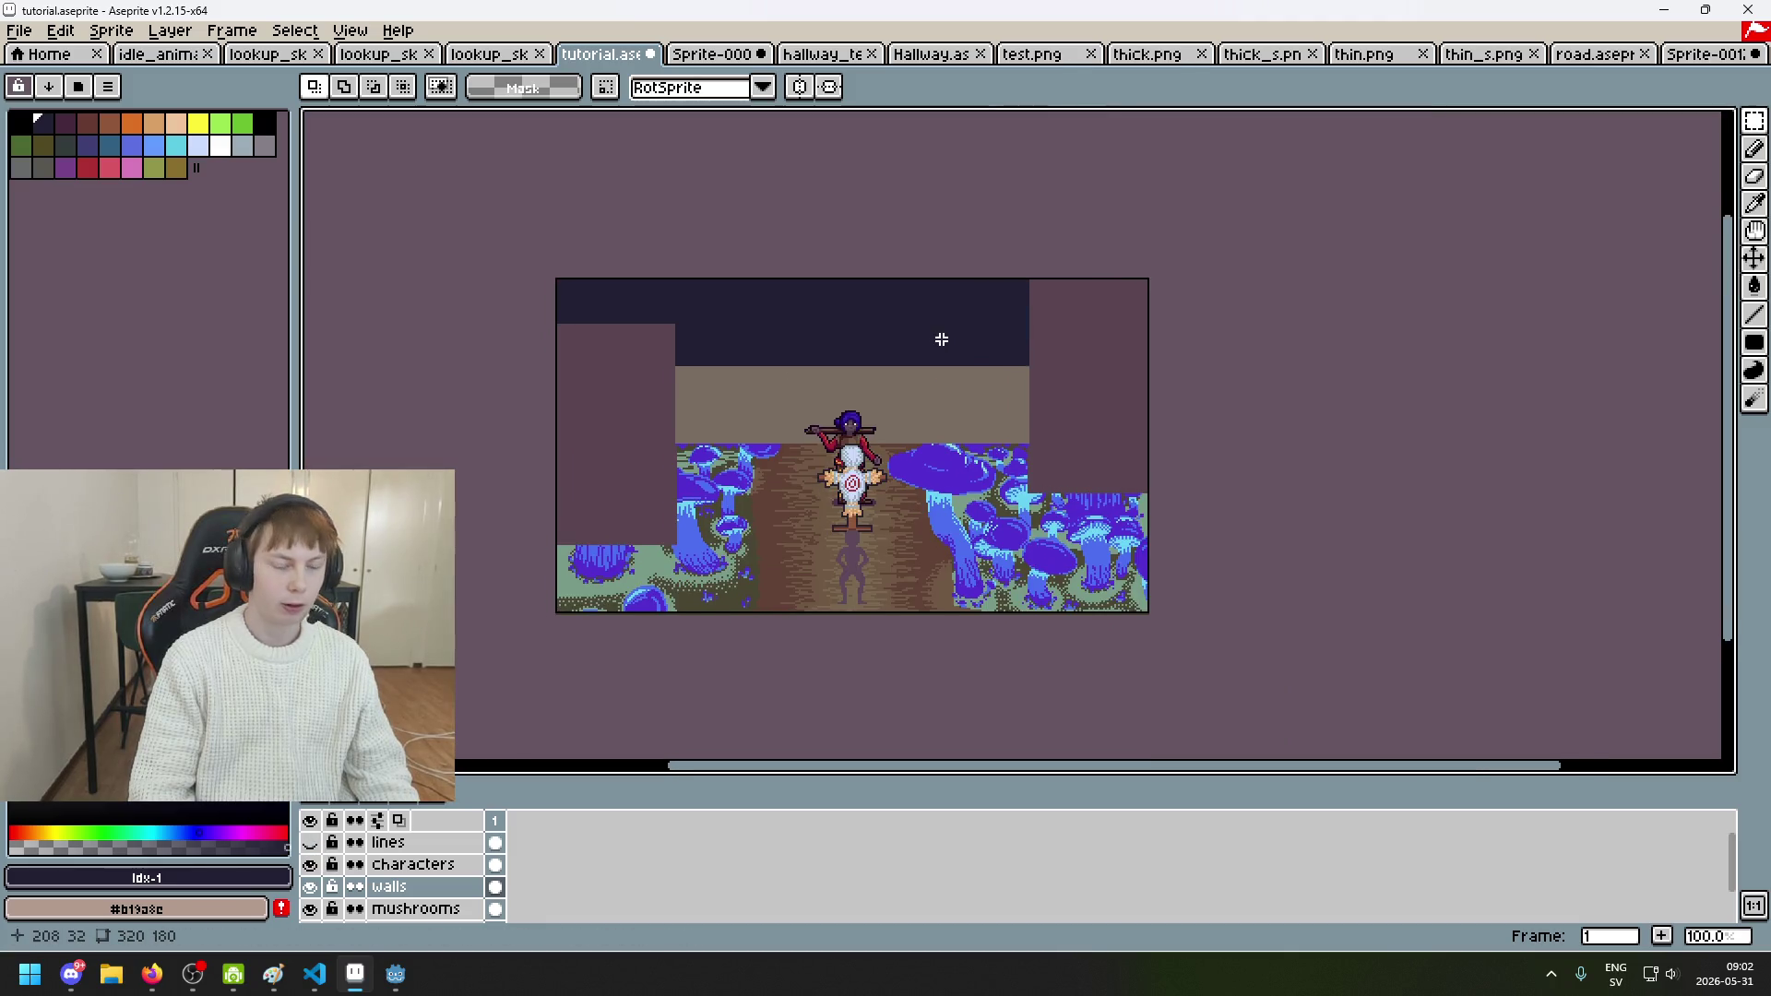
scroll(883, 388, up, 2)
drag(877, 397, 1071, 353)
drag(942, 601, 814, 502)
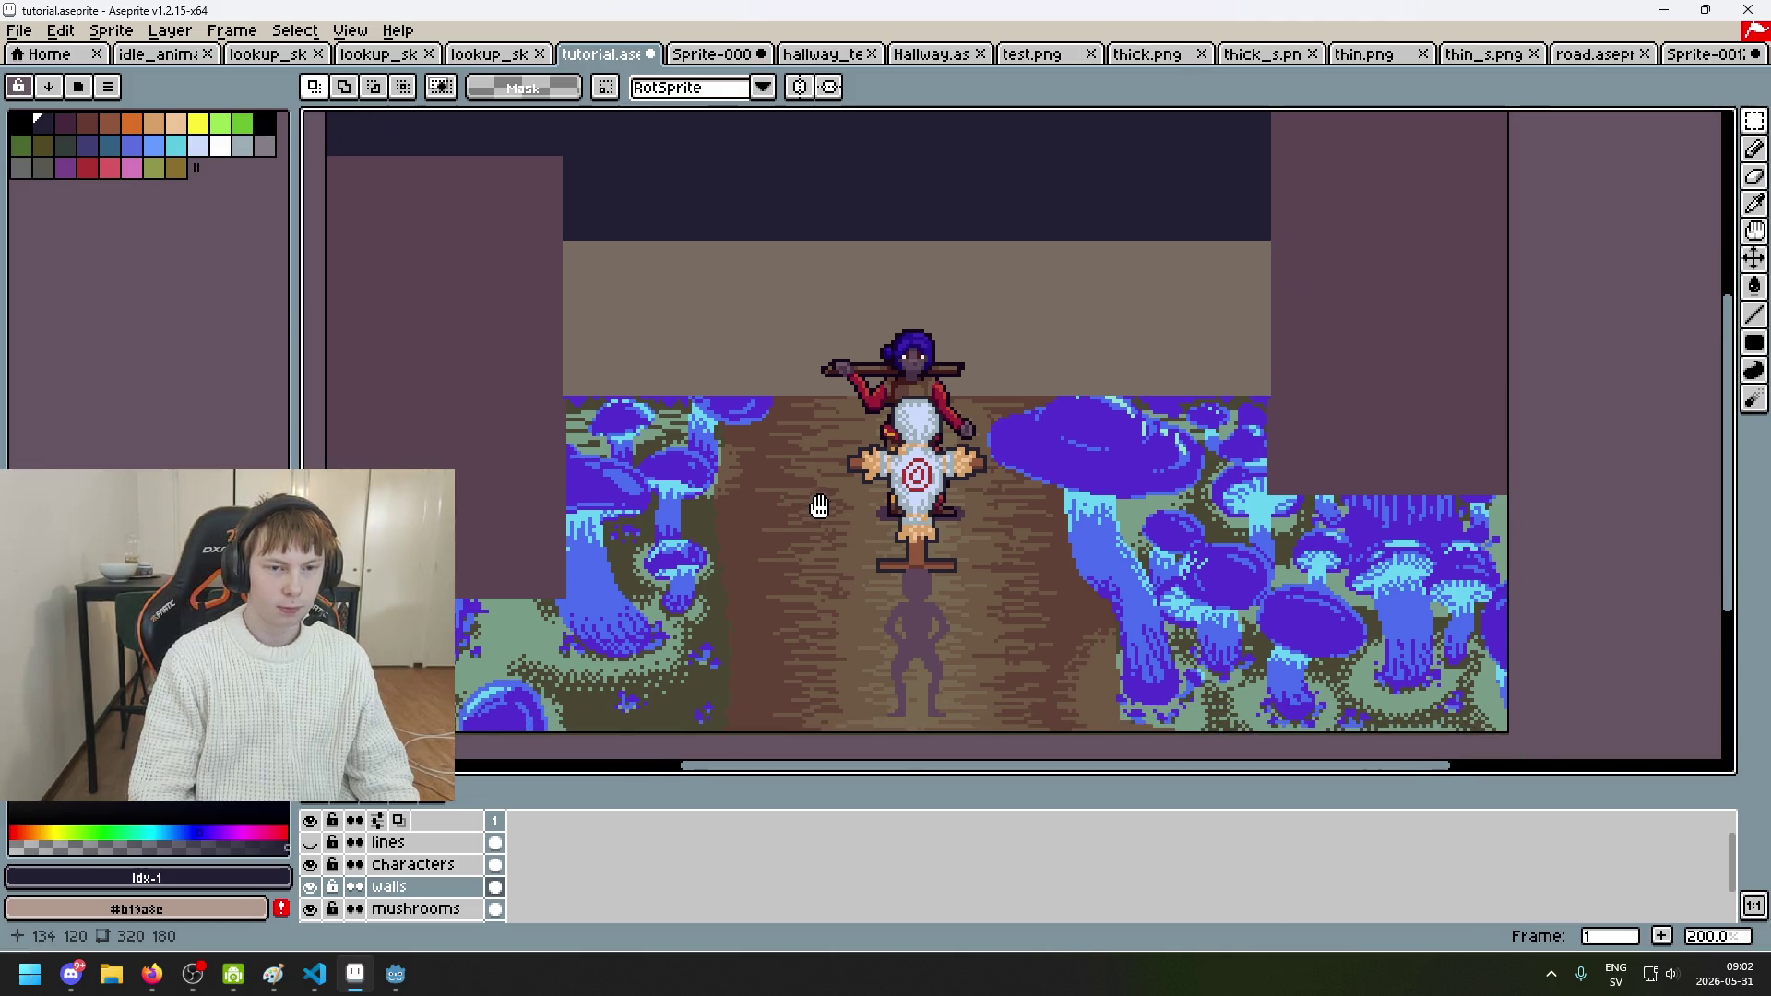
Step: Eyedrop the dungeon floor colour #6c5555 in Sprite-0009, then return to tutorial.aseprite
key(ctrl+Tab)
scroll(726, 386, up, 1)
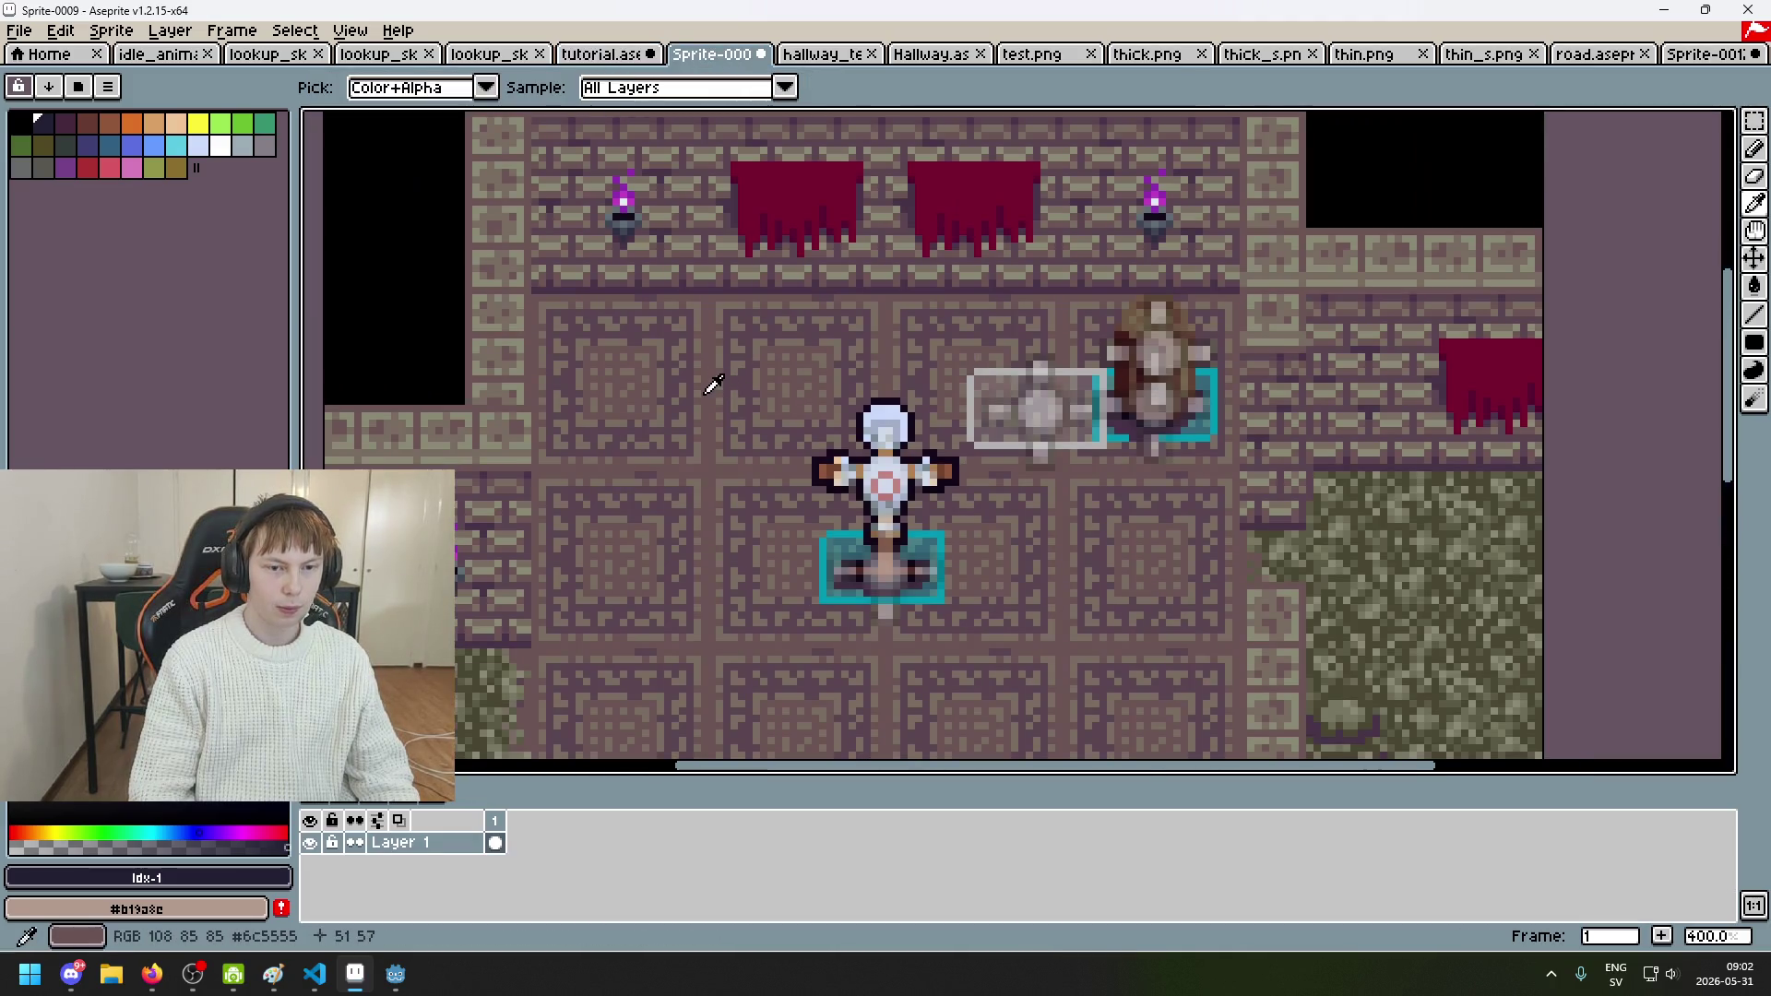
key(i)
click(708, 382)
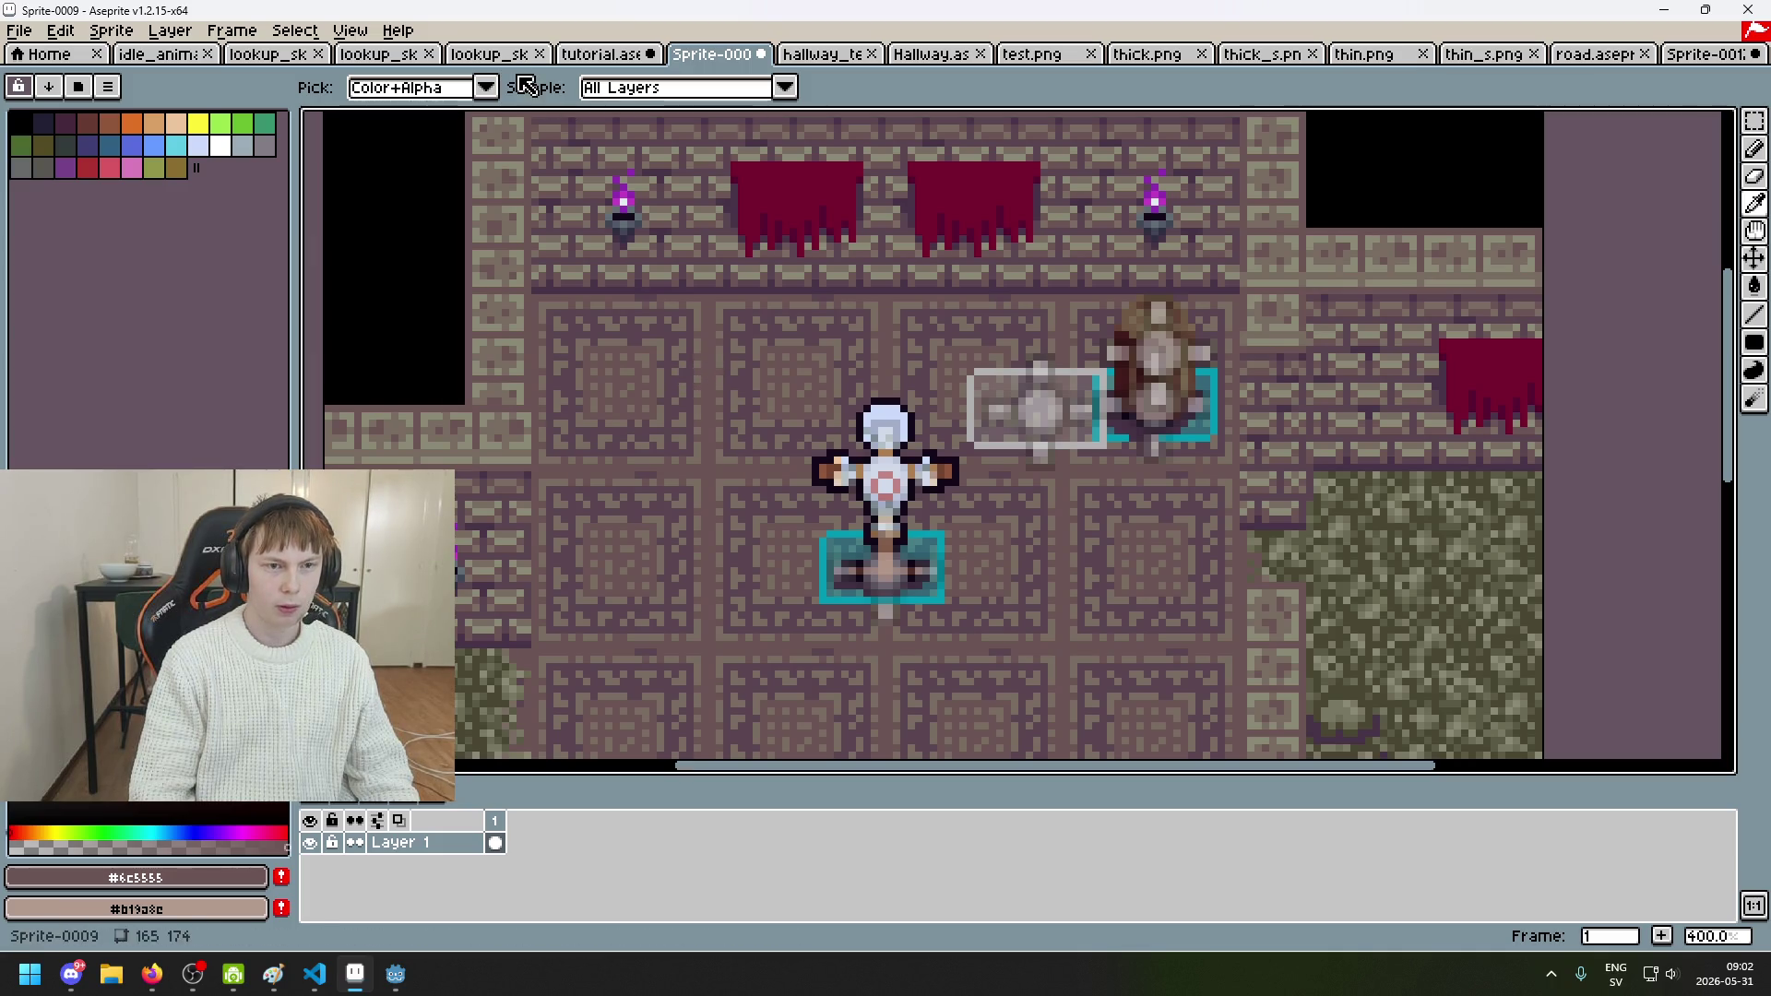
key(ctrl+shift+Tab)
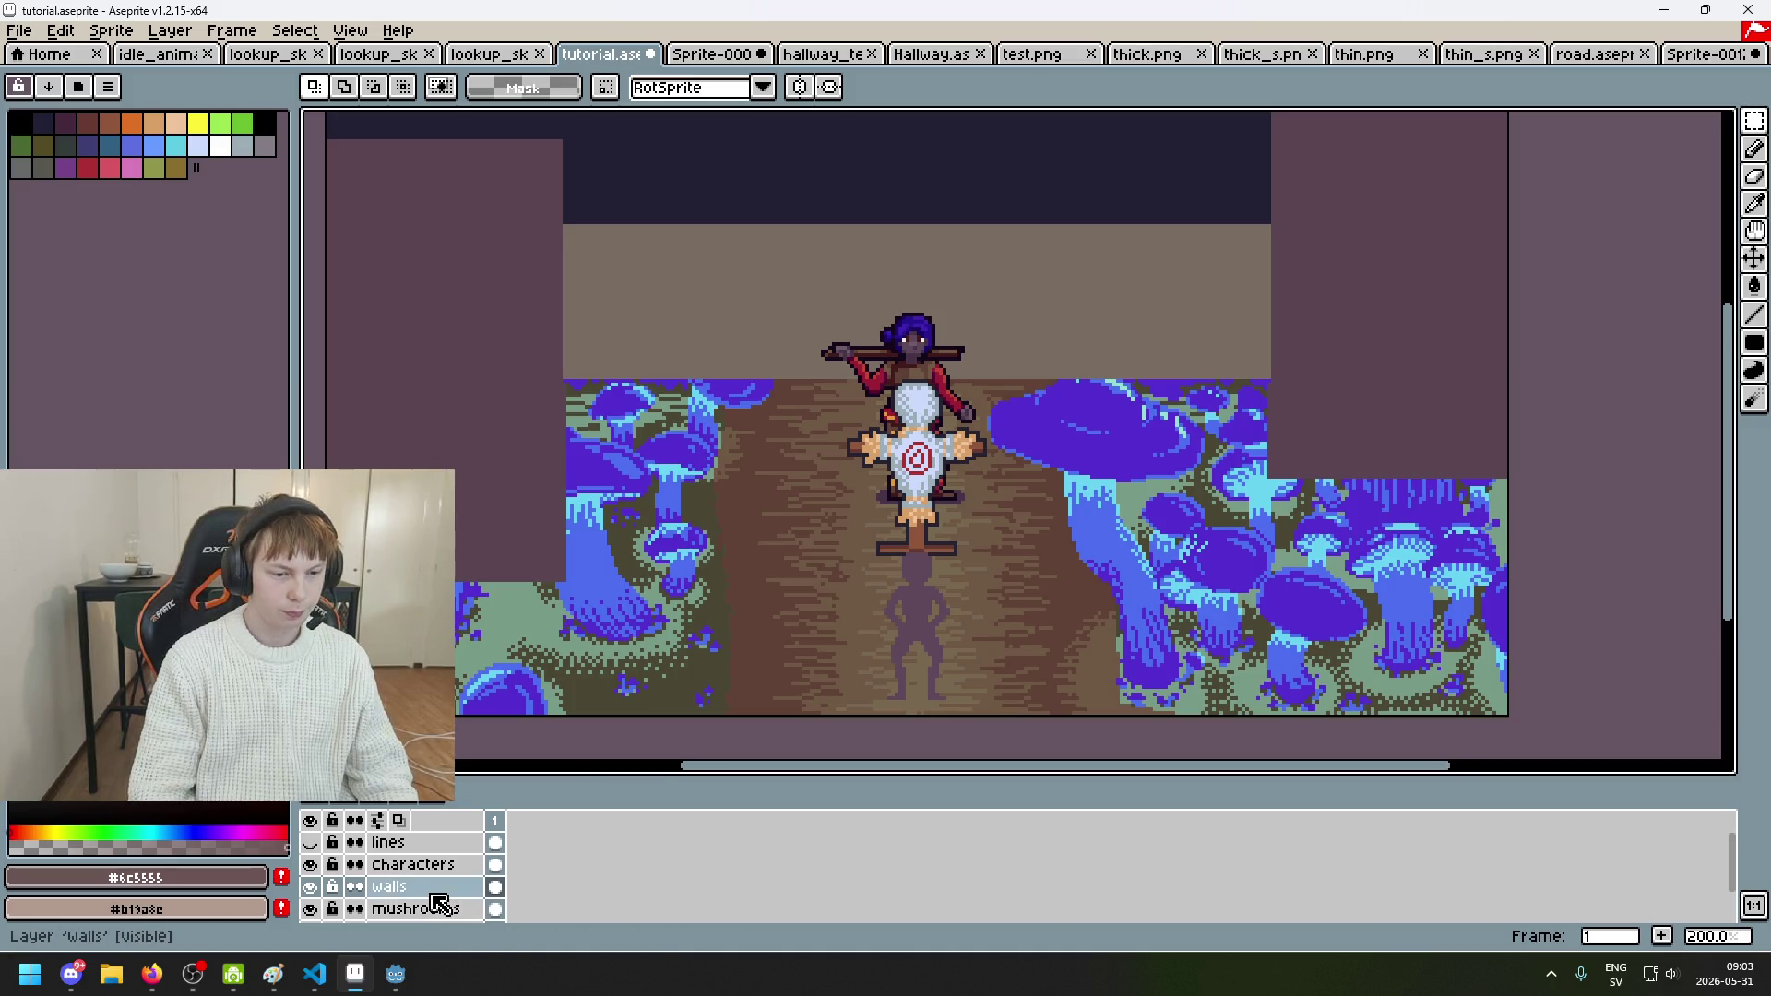
Step: Add a new layer, drag it below walls and name it 'ground'
right_click(453, 886)
click(475, 756)
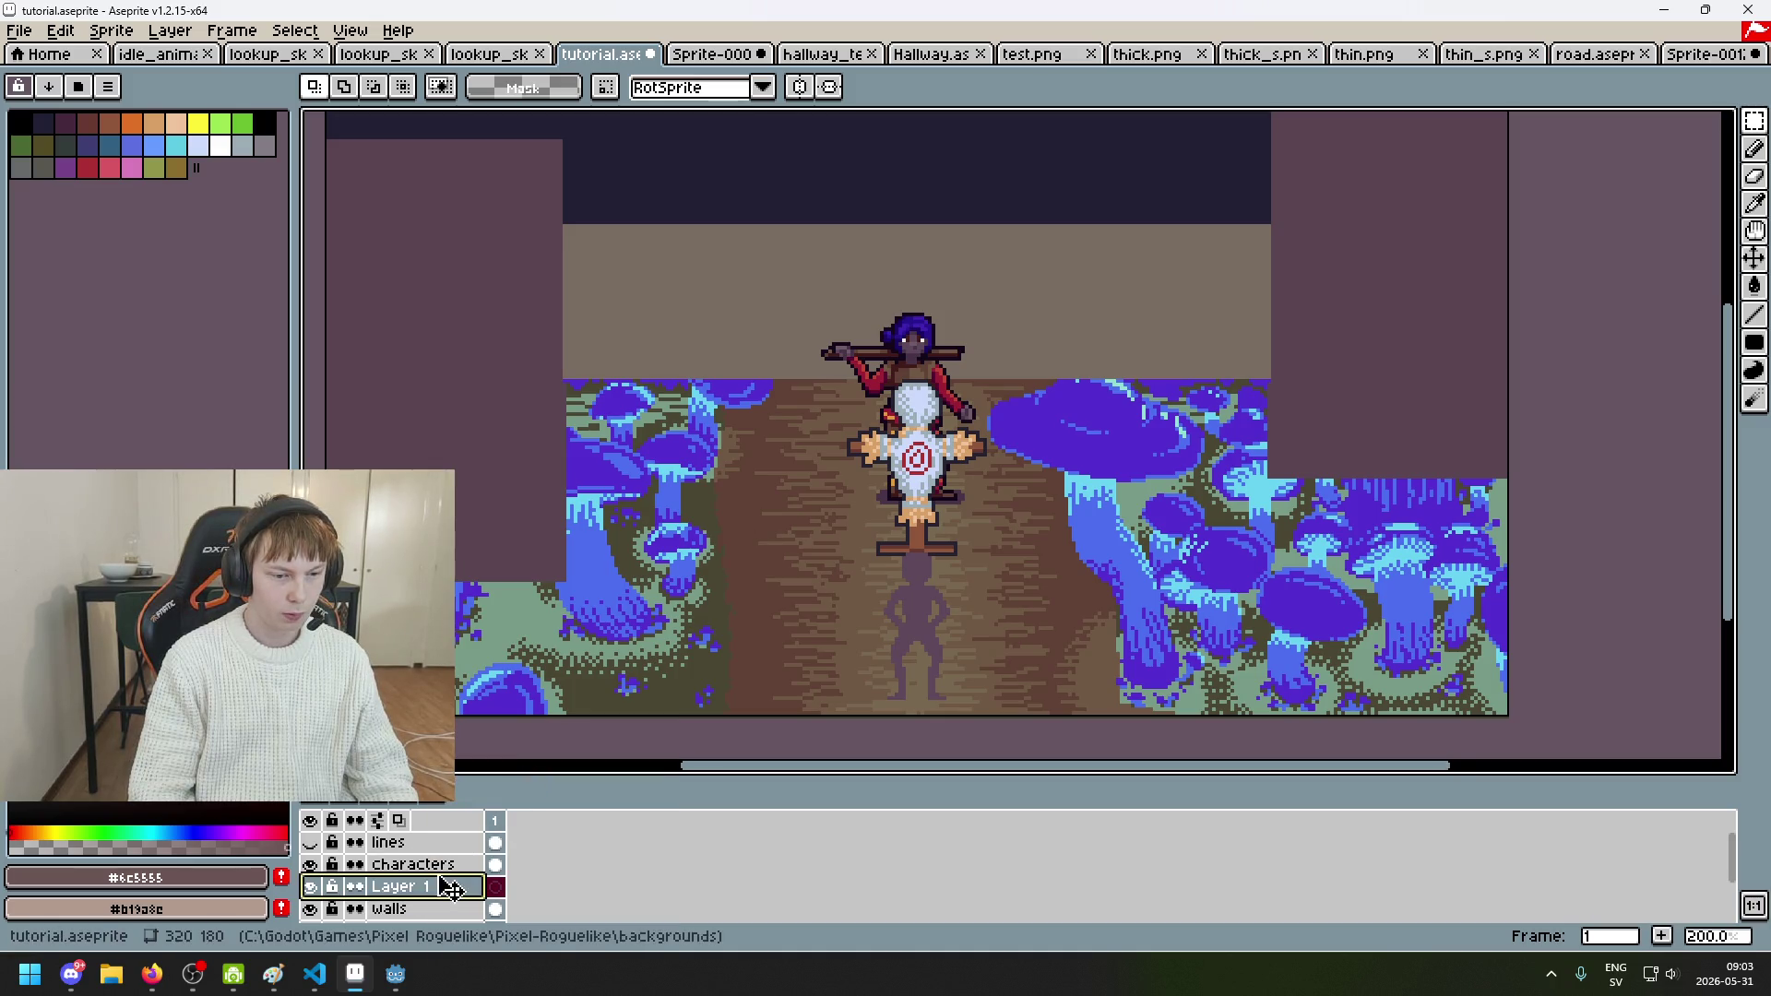
scroll(448, 878, down, 2)
drag(445, 848, 440, 876)
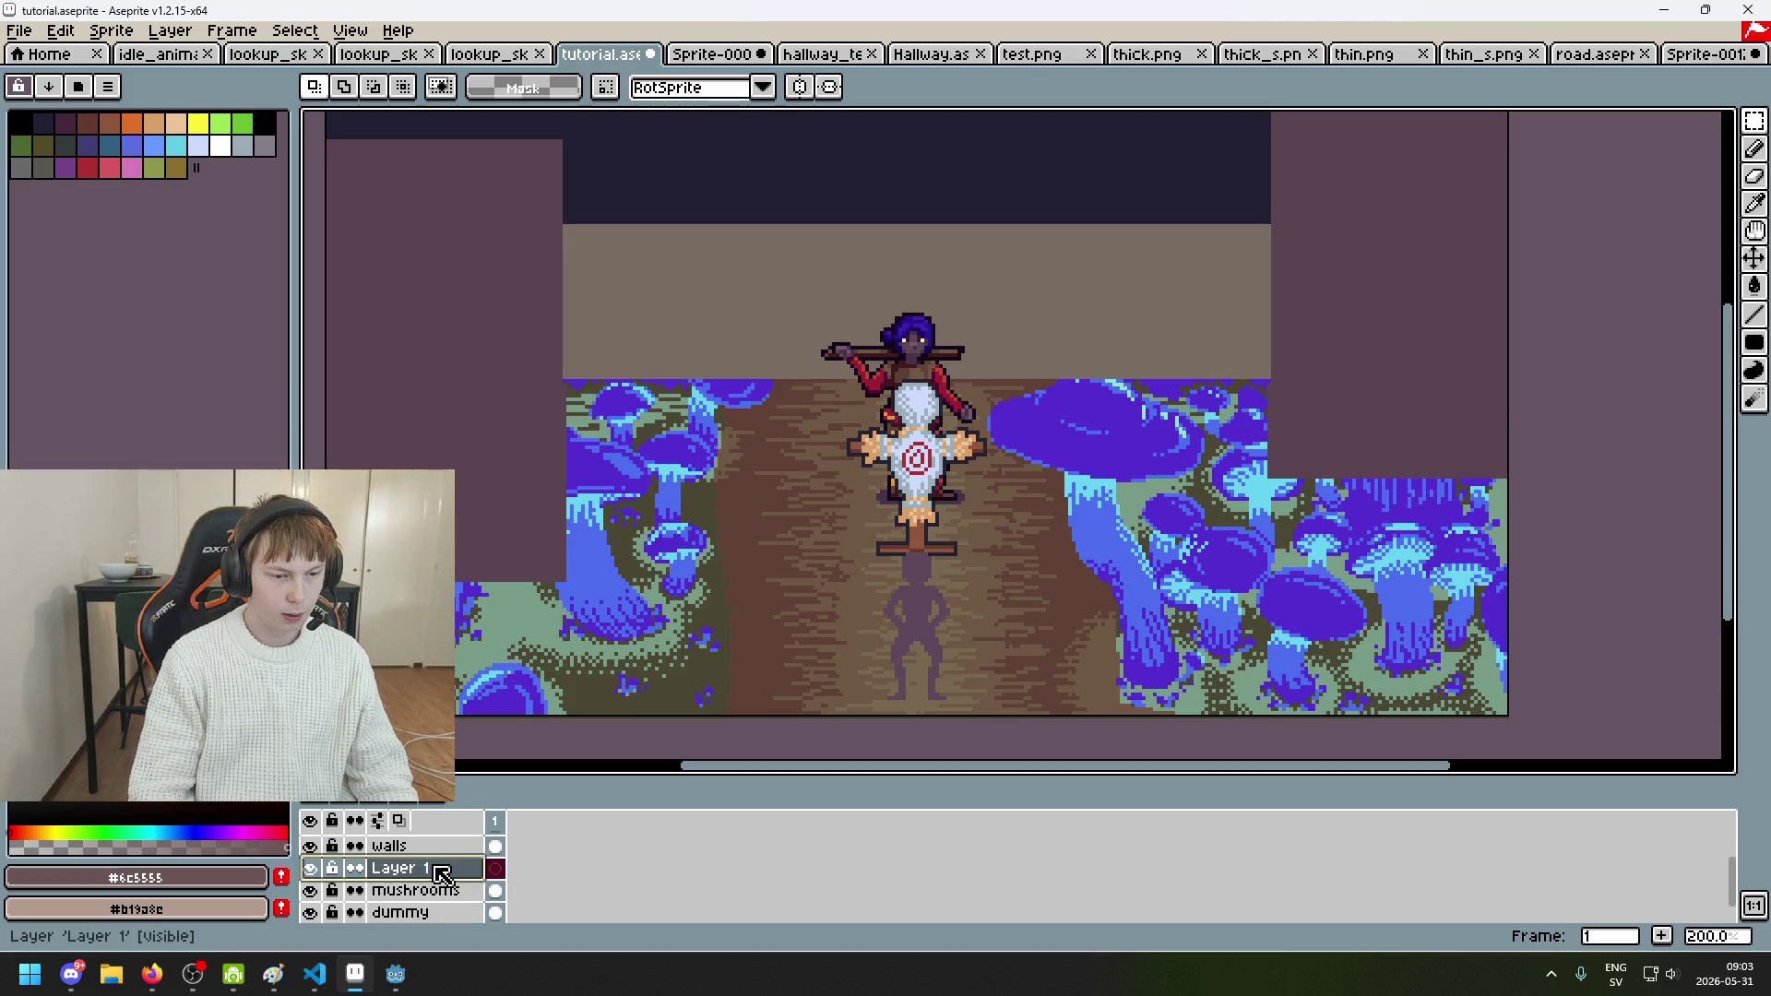
double_click(439, 874)
text(ground)
key(Return)
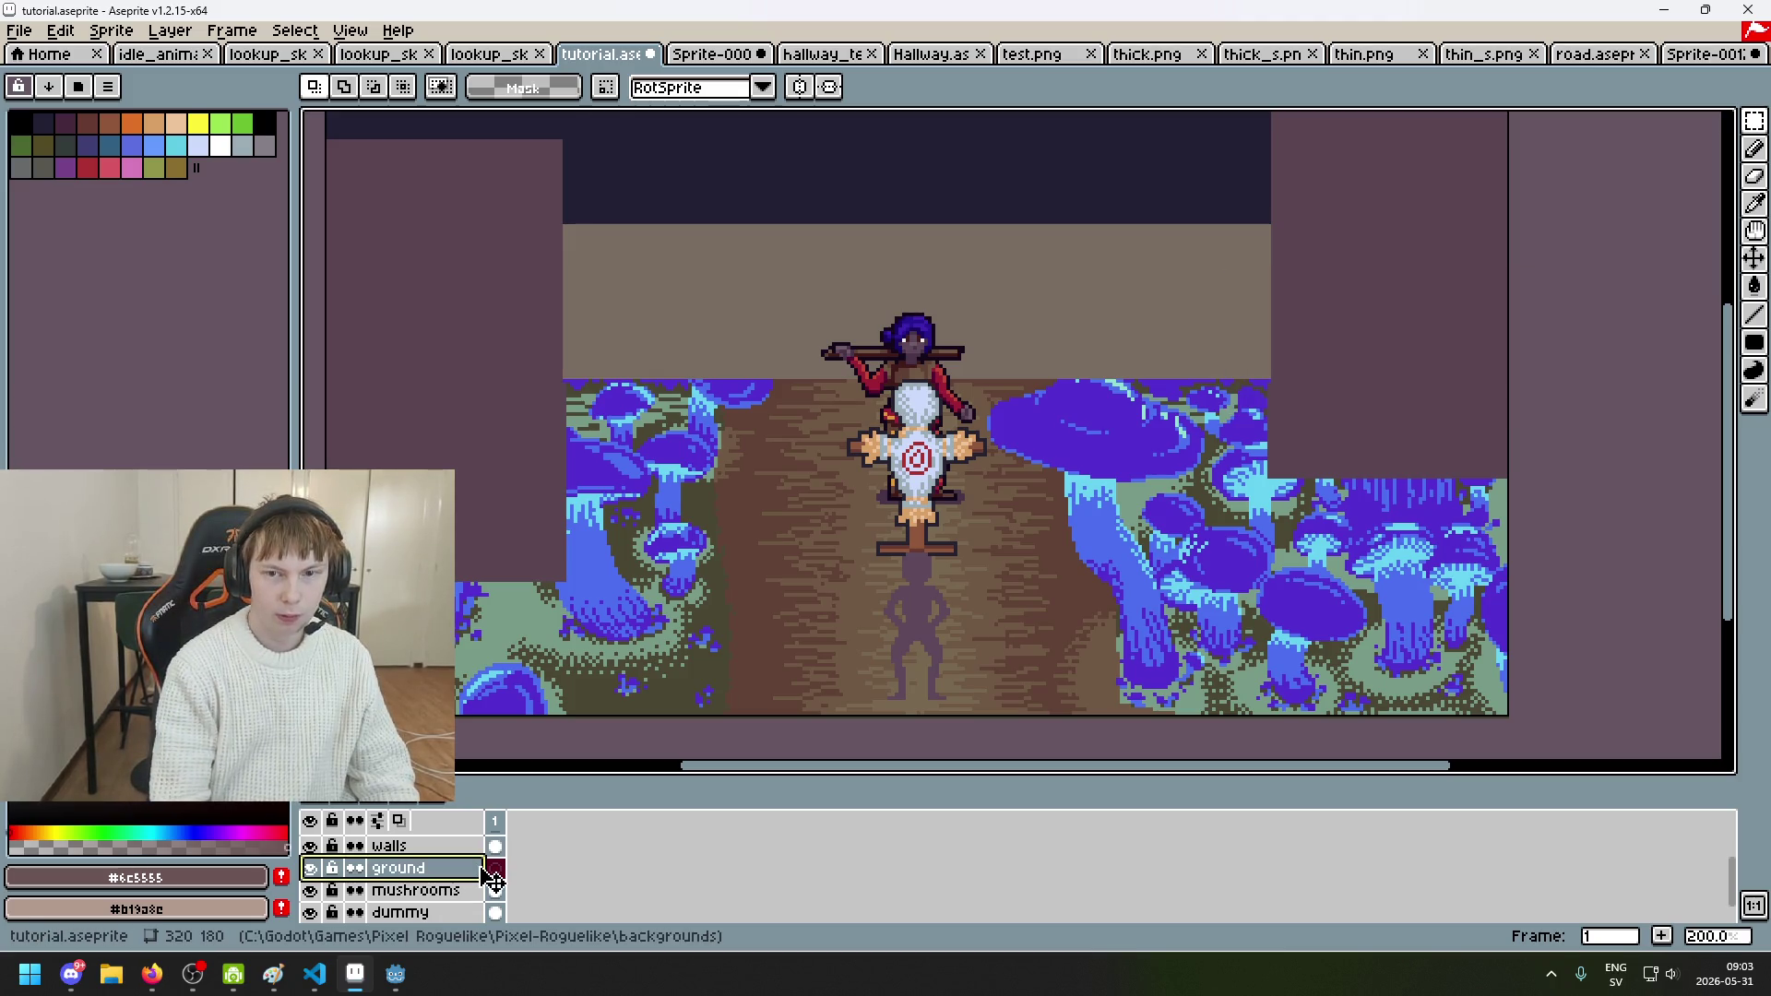
Step: Magic Wand-select the dark ceiling area on the walls layer and delete it
scroll(972, 522, down, 1)
drag(1757, 124, 1725, 121)
click(980, 367)
key(ctrl+d)
click(412, 856)
click(898, 391)
key(Delete)
Step: Add another new layer named 'Ceiling'
right_click(413, 853)
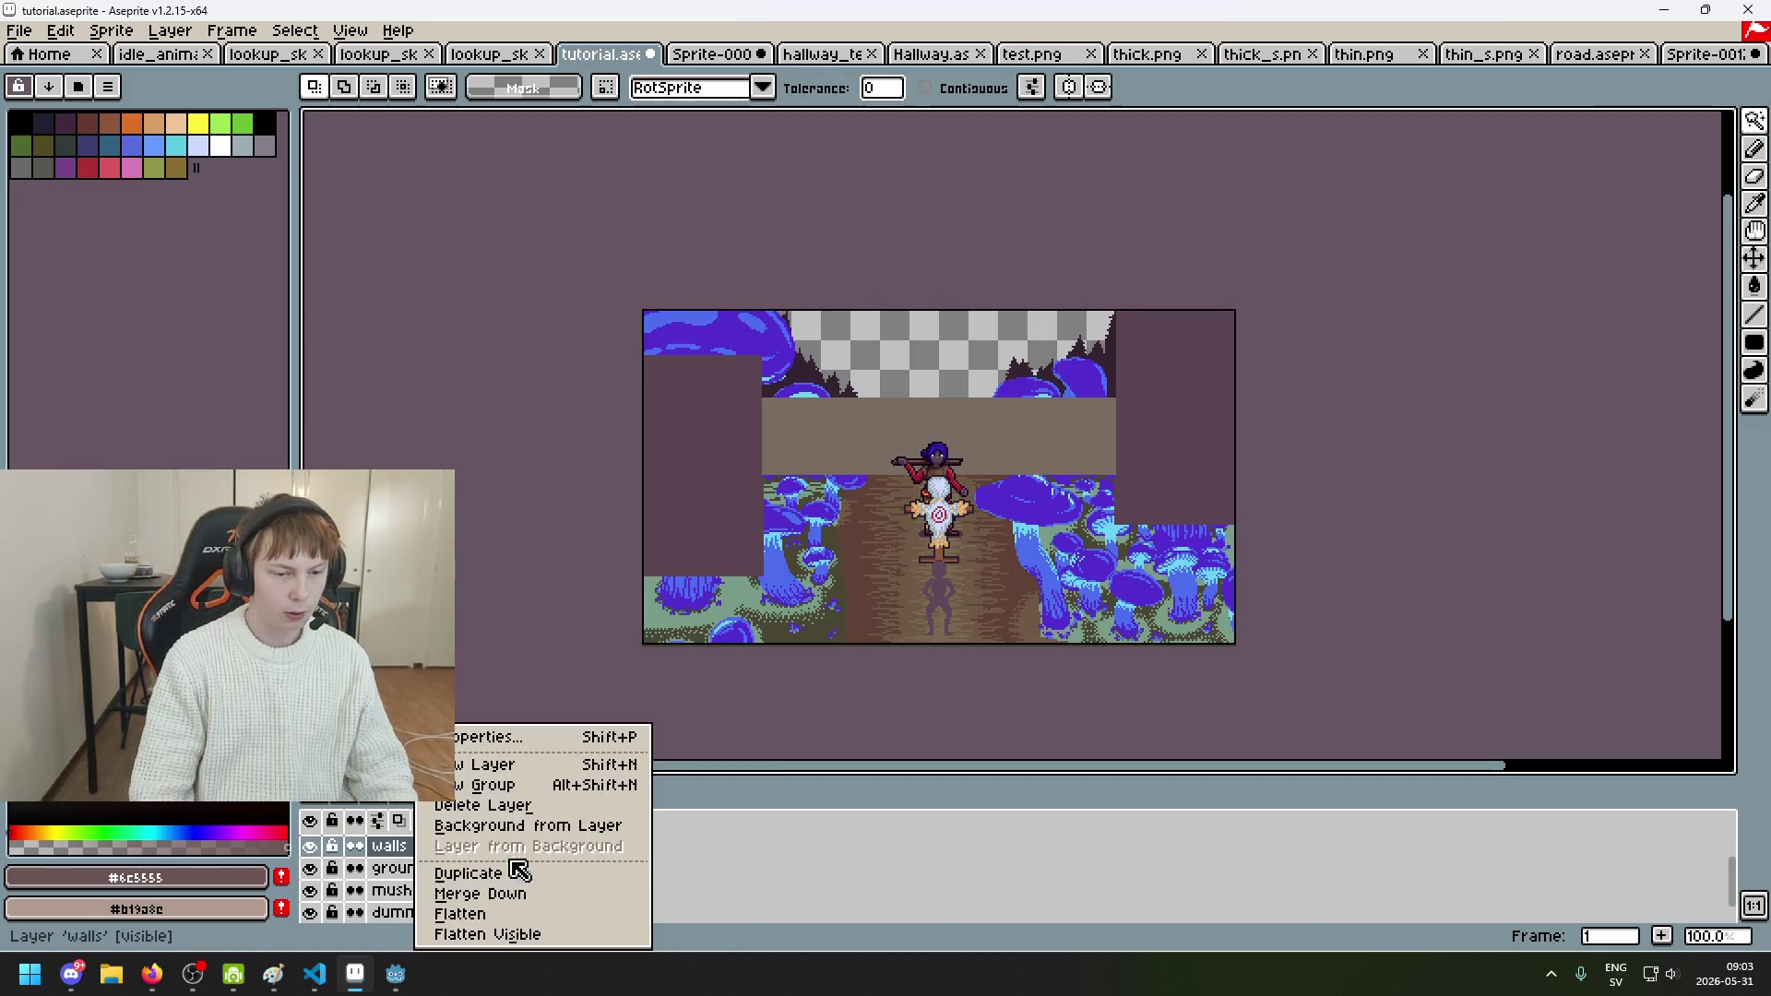
click(503, 764)
double_click(435, 885)
text(Ceiling)
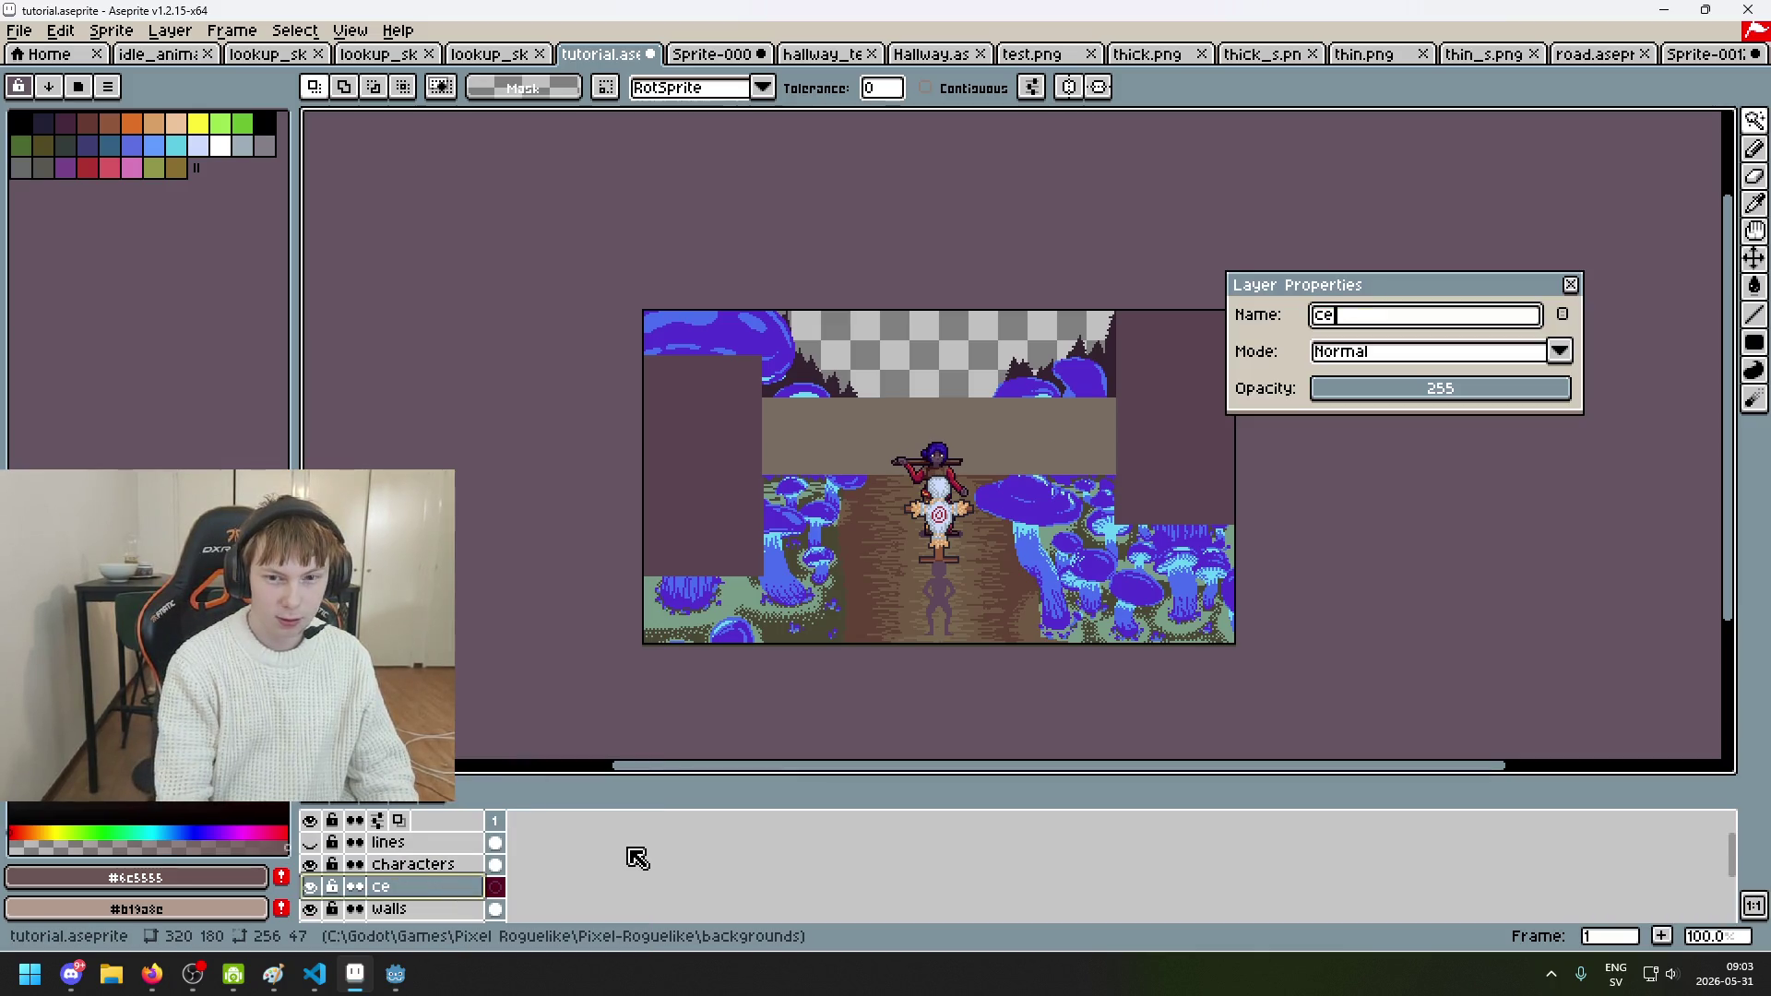
key(Return)
key(g)
key(b)
click(1755, 342)
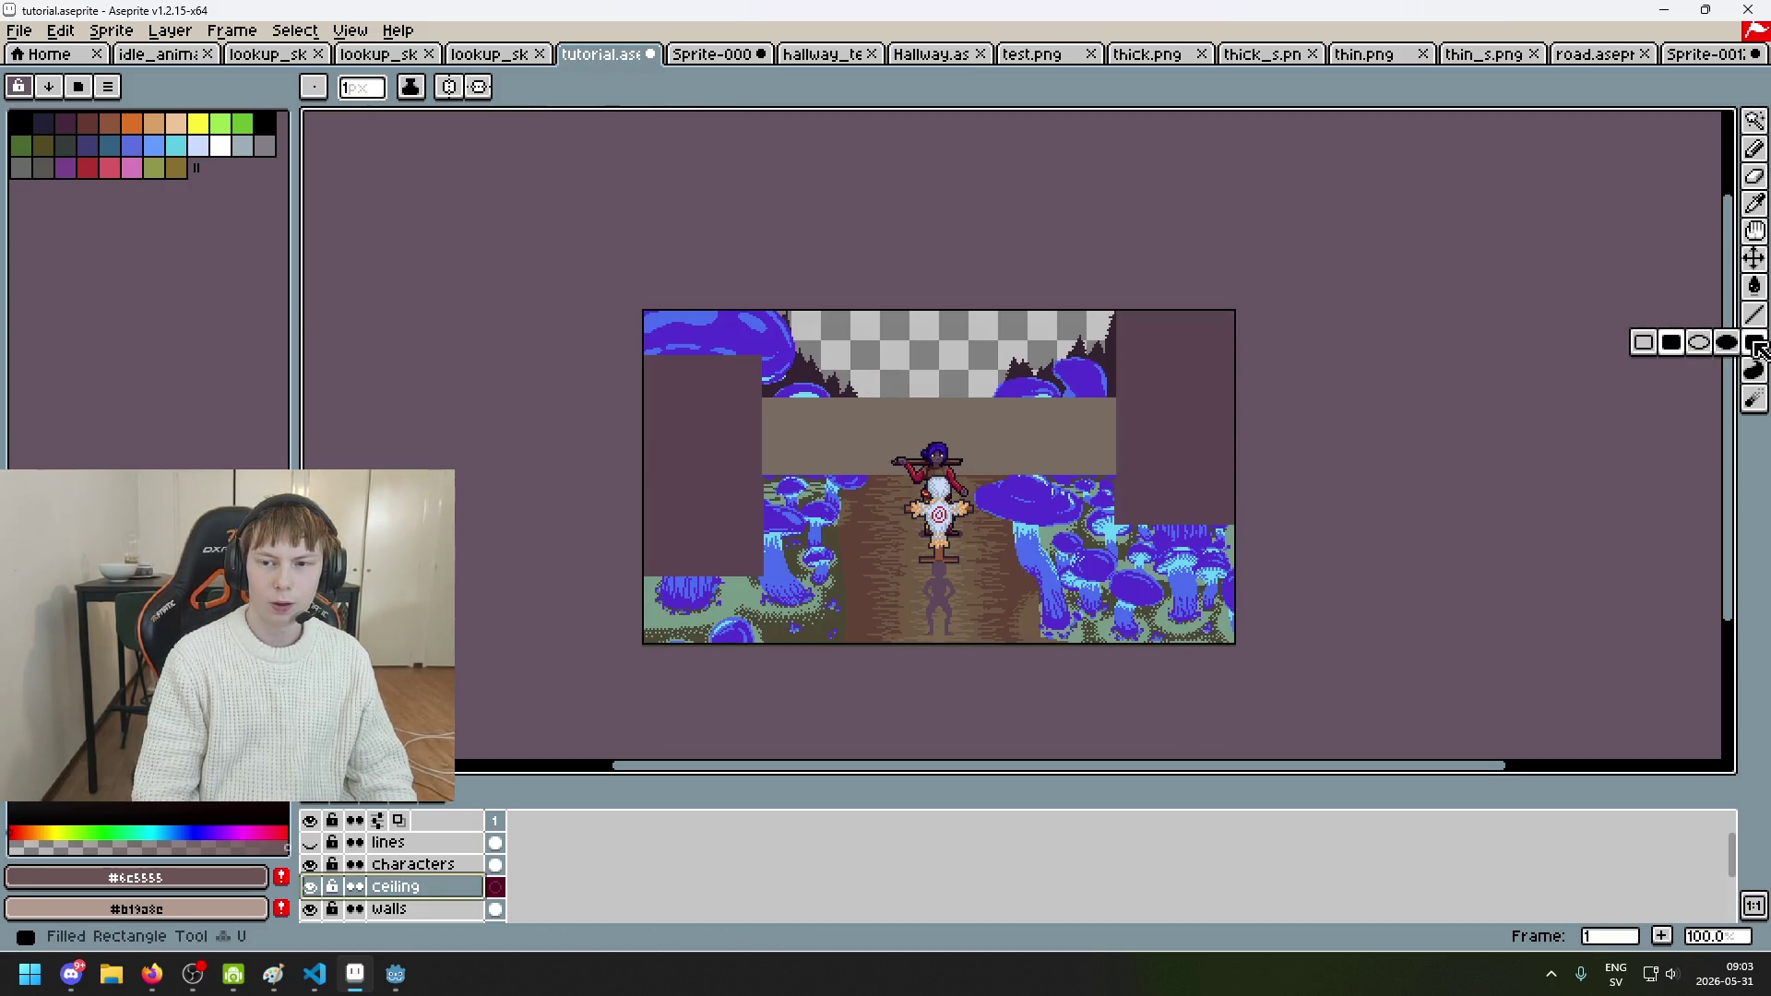
Step: Fill the top of the scene with a dark navy block and sample its colour #222034
scroll(749, 423, up, 1)
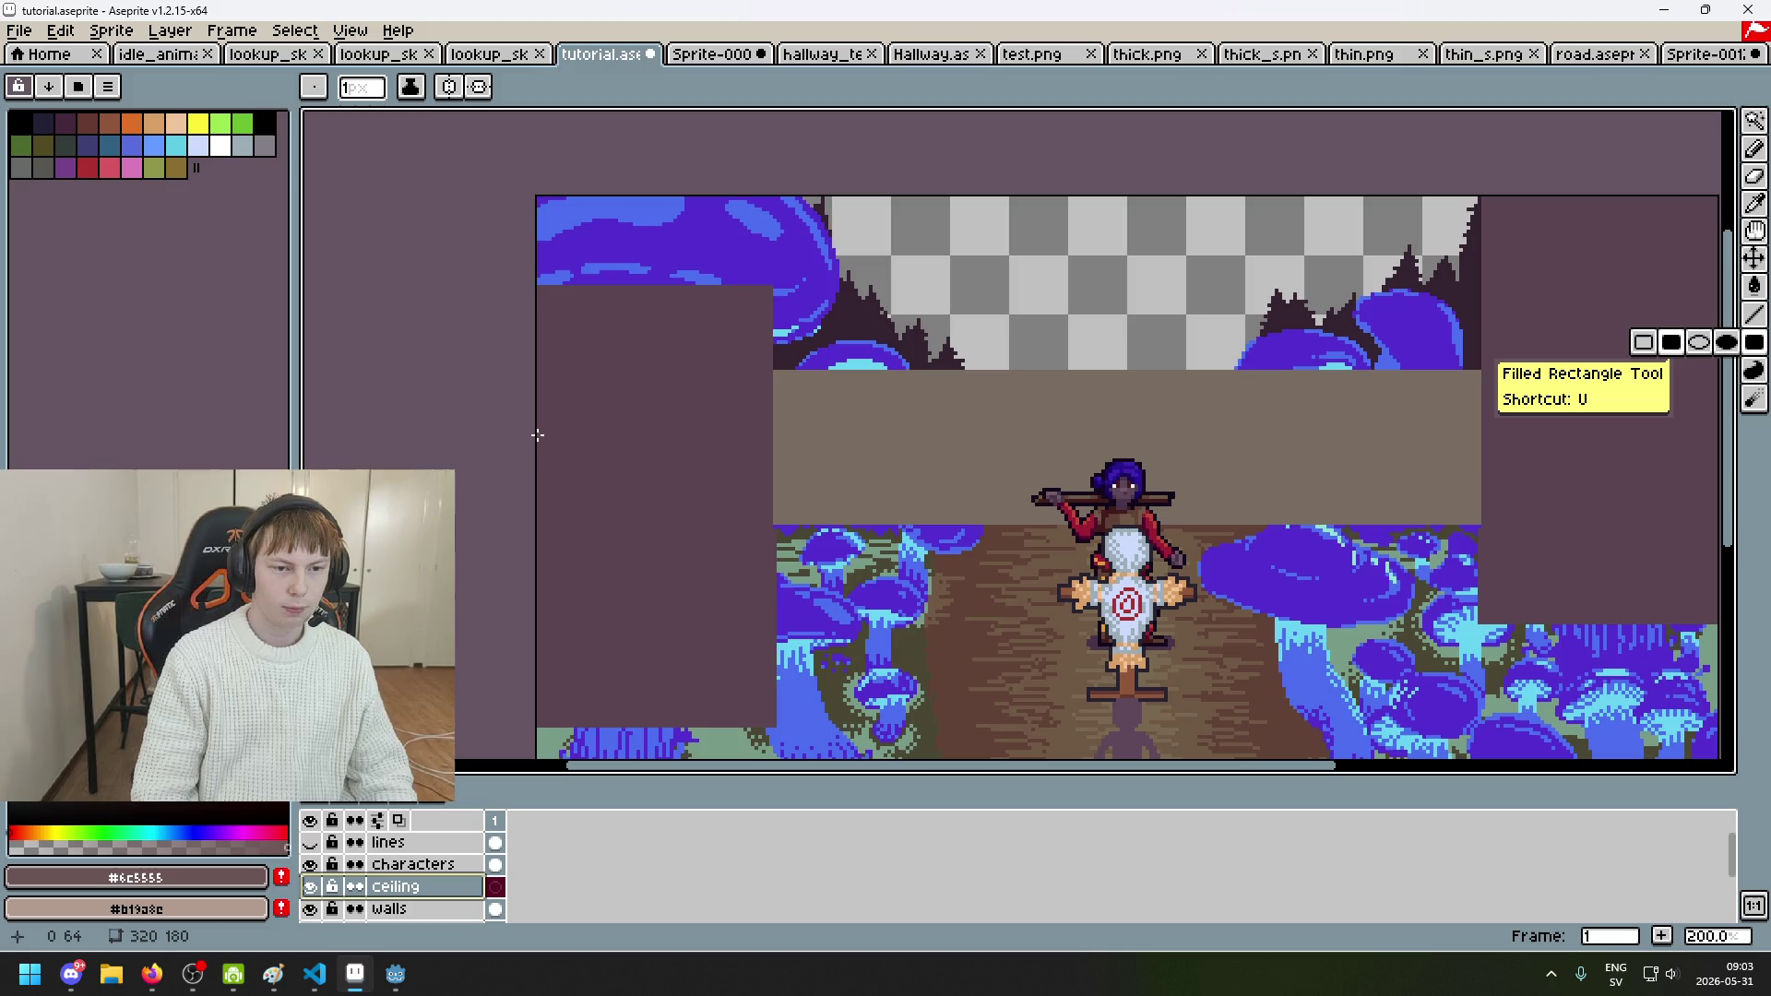
mouse_move(537, 434)
mouse_down()
mouse_move(1213, 240)
mouse_move(1614, 260)
mouse_up()
key(ctrl+z)
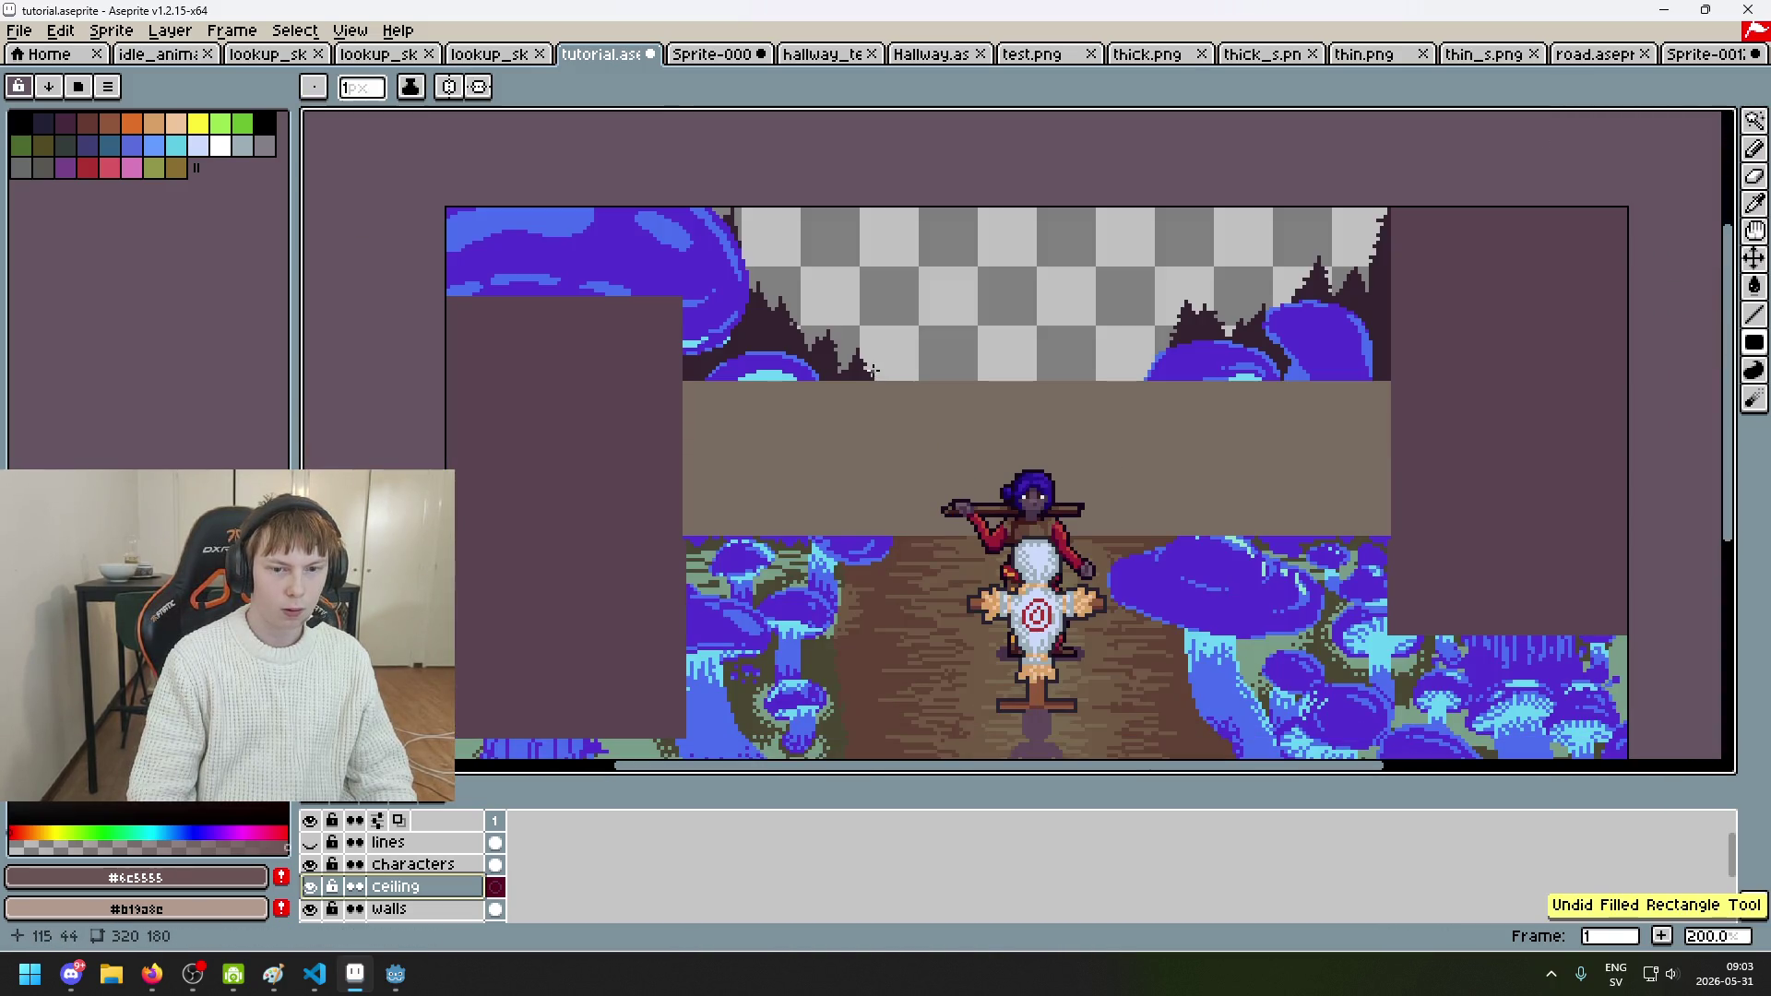
key(ctrl+z)
key(ctrl+v)
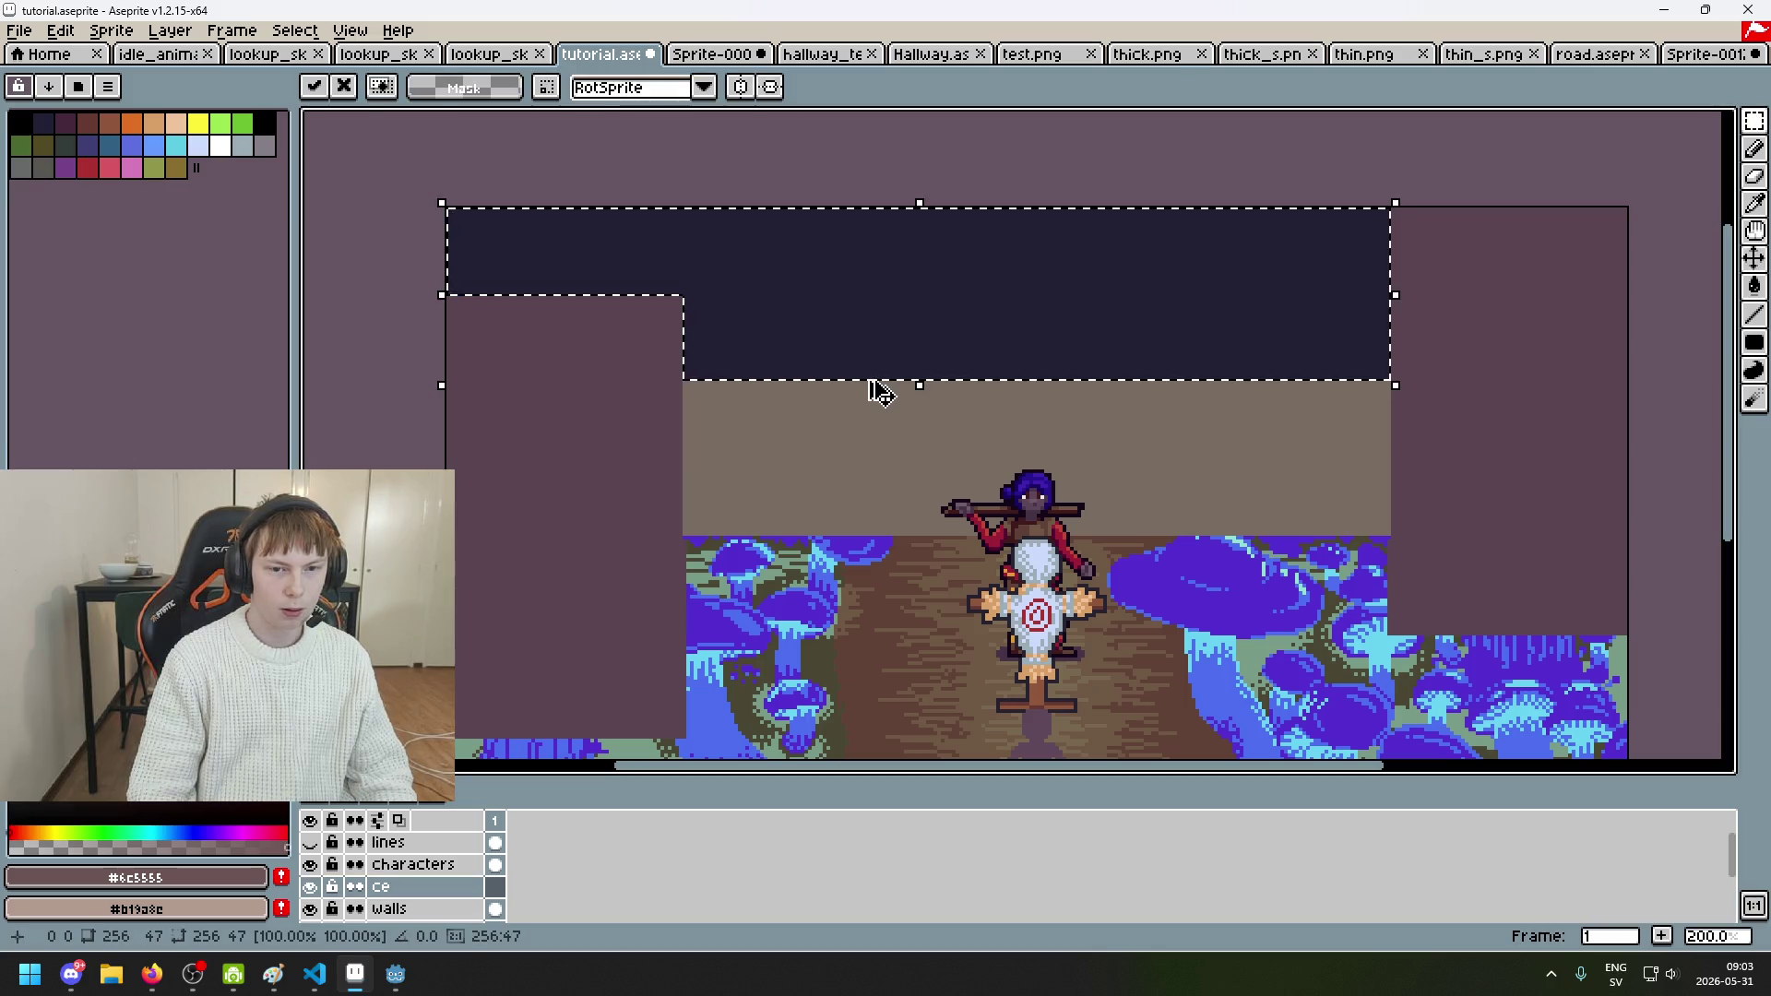
key(i)
click(815, 305)
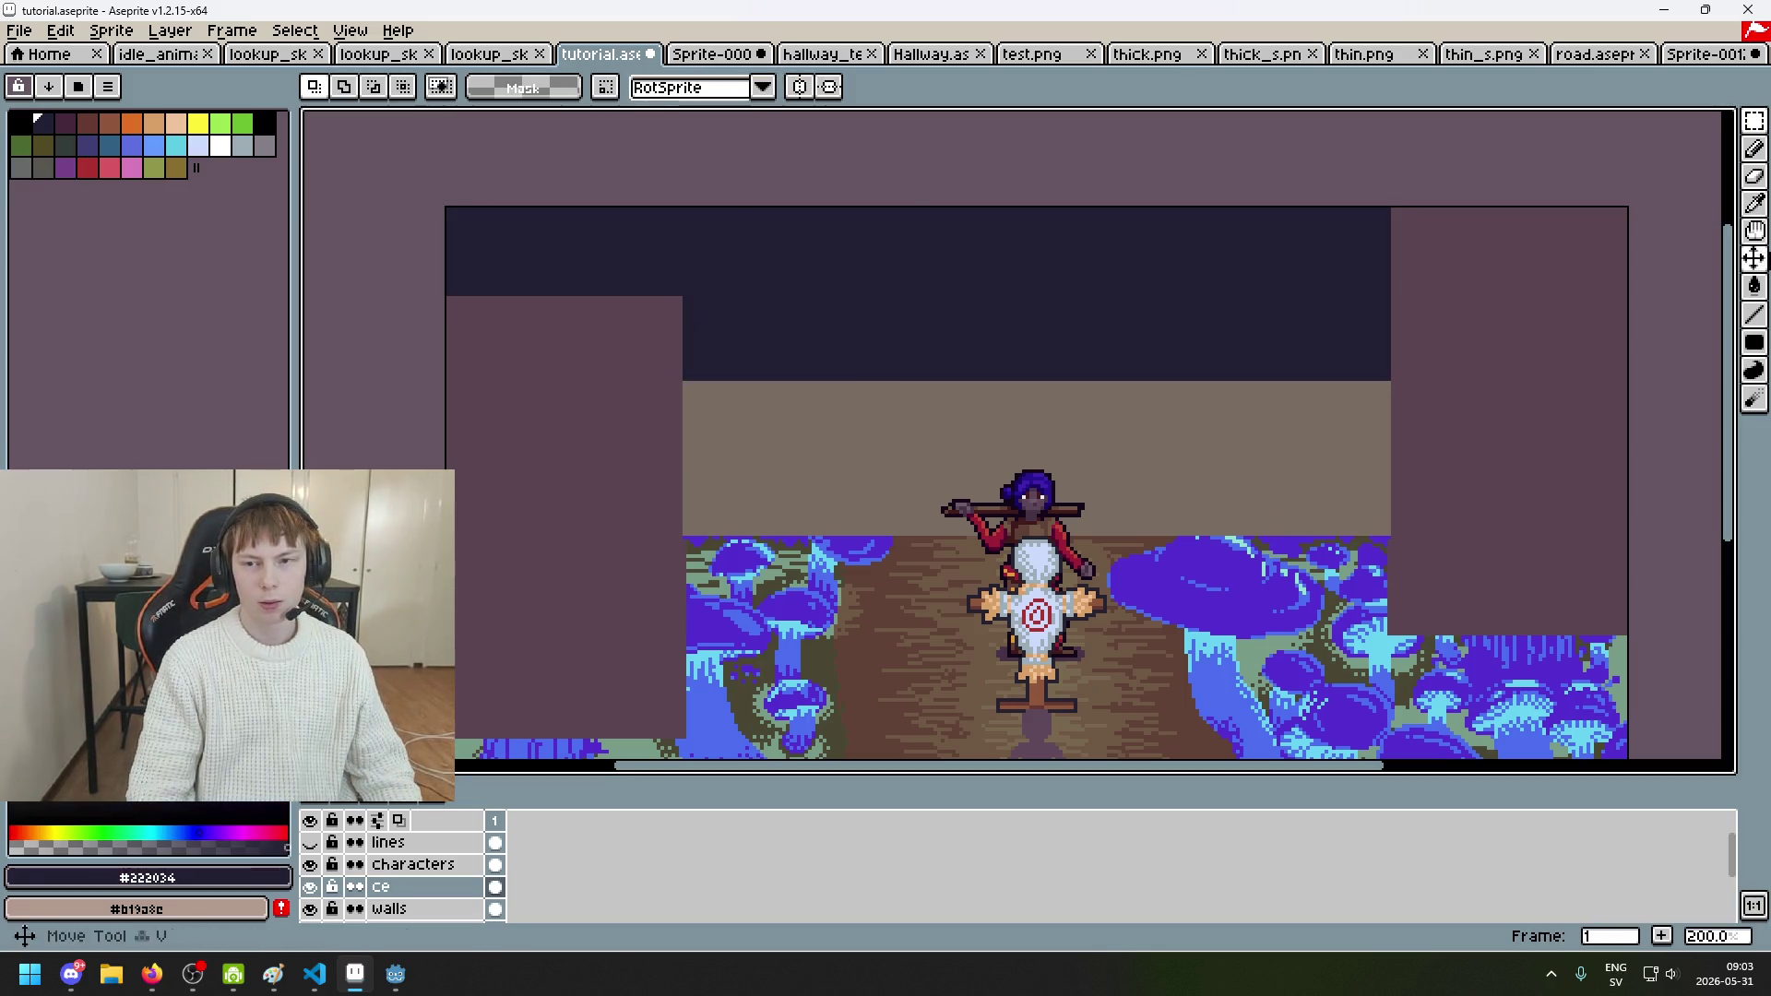
key(u)
scroll(450, 201, up, 1)
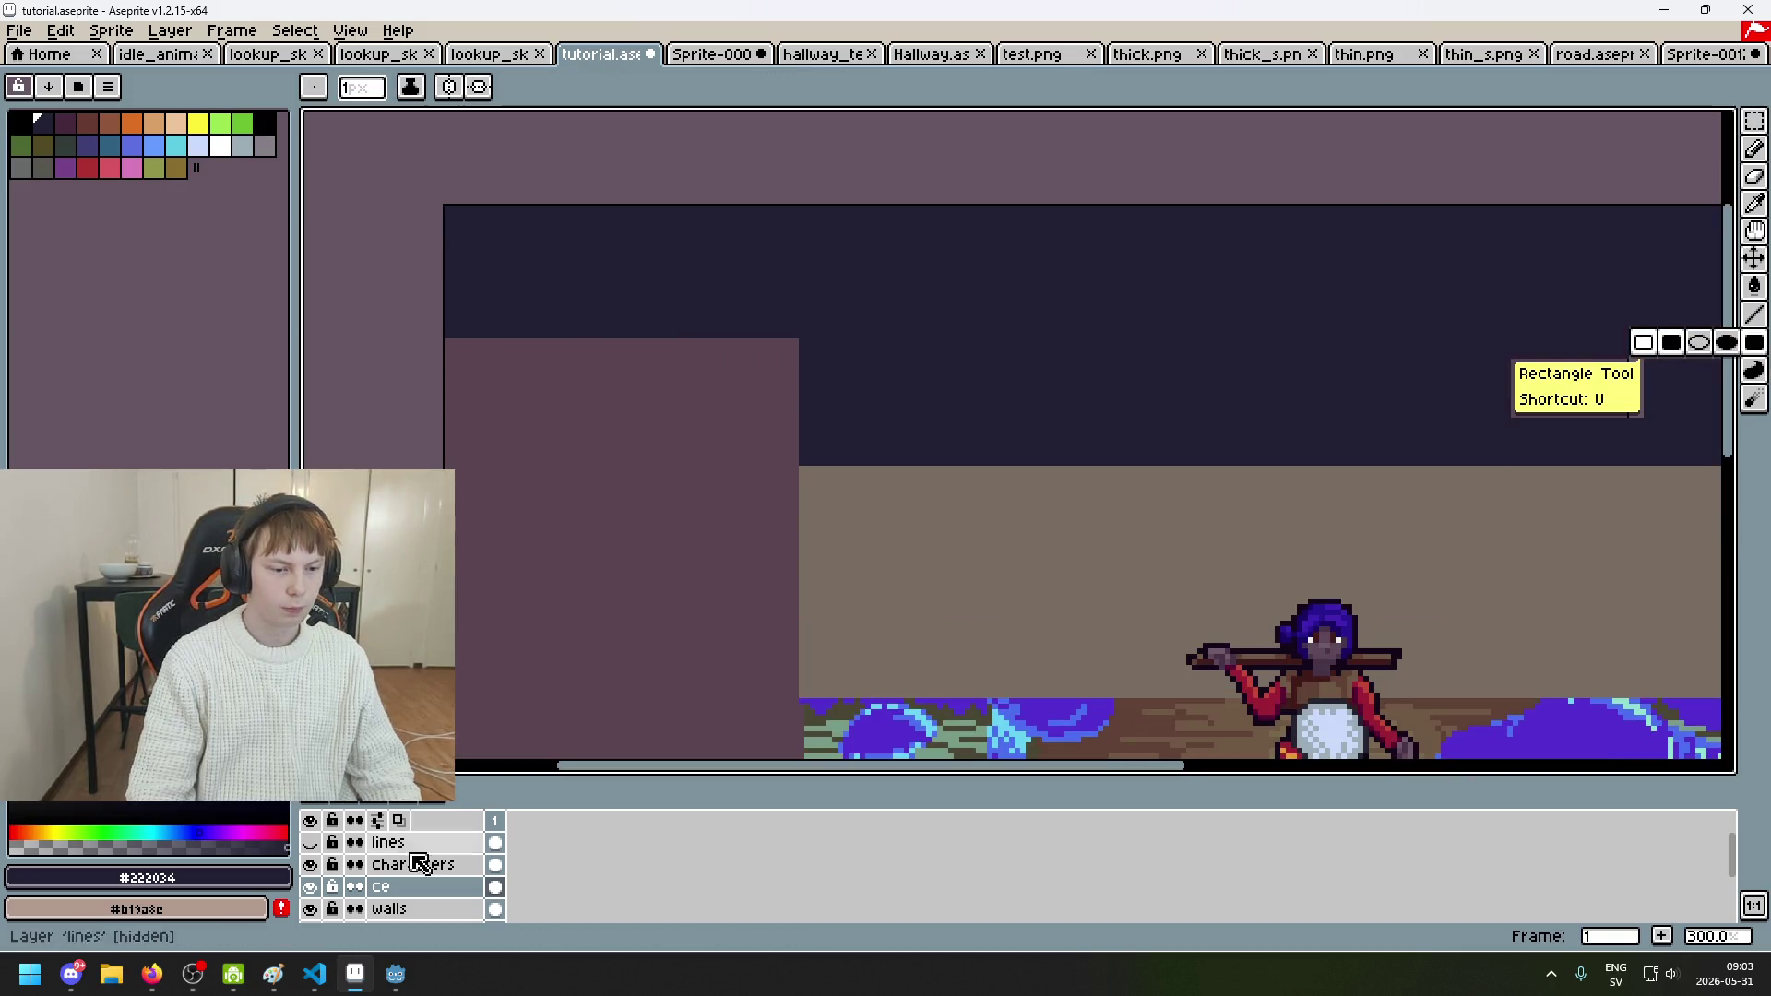
Step: Rename the layer 'ceiling', move it below walls, and select the ground layer
double_click(440, 889)
text(ceiling)
key(Return)
scroll(442, 900, down, 1)
drag(443, 916, 439, 909)
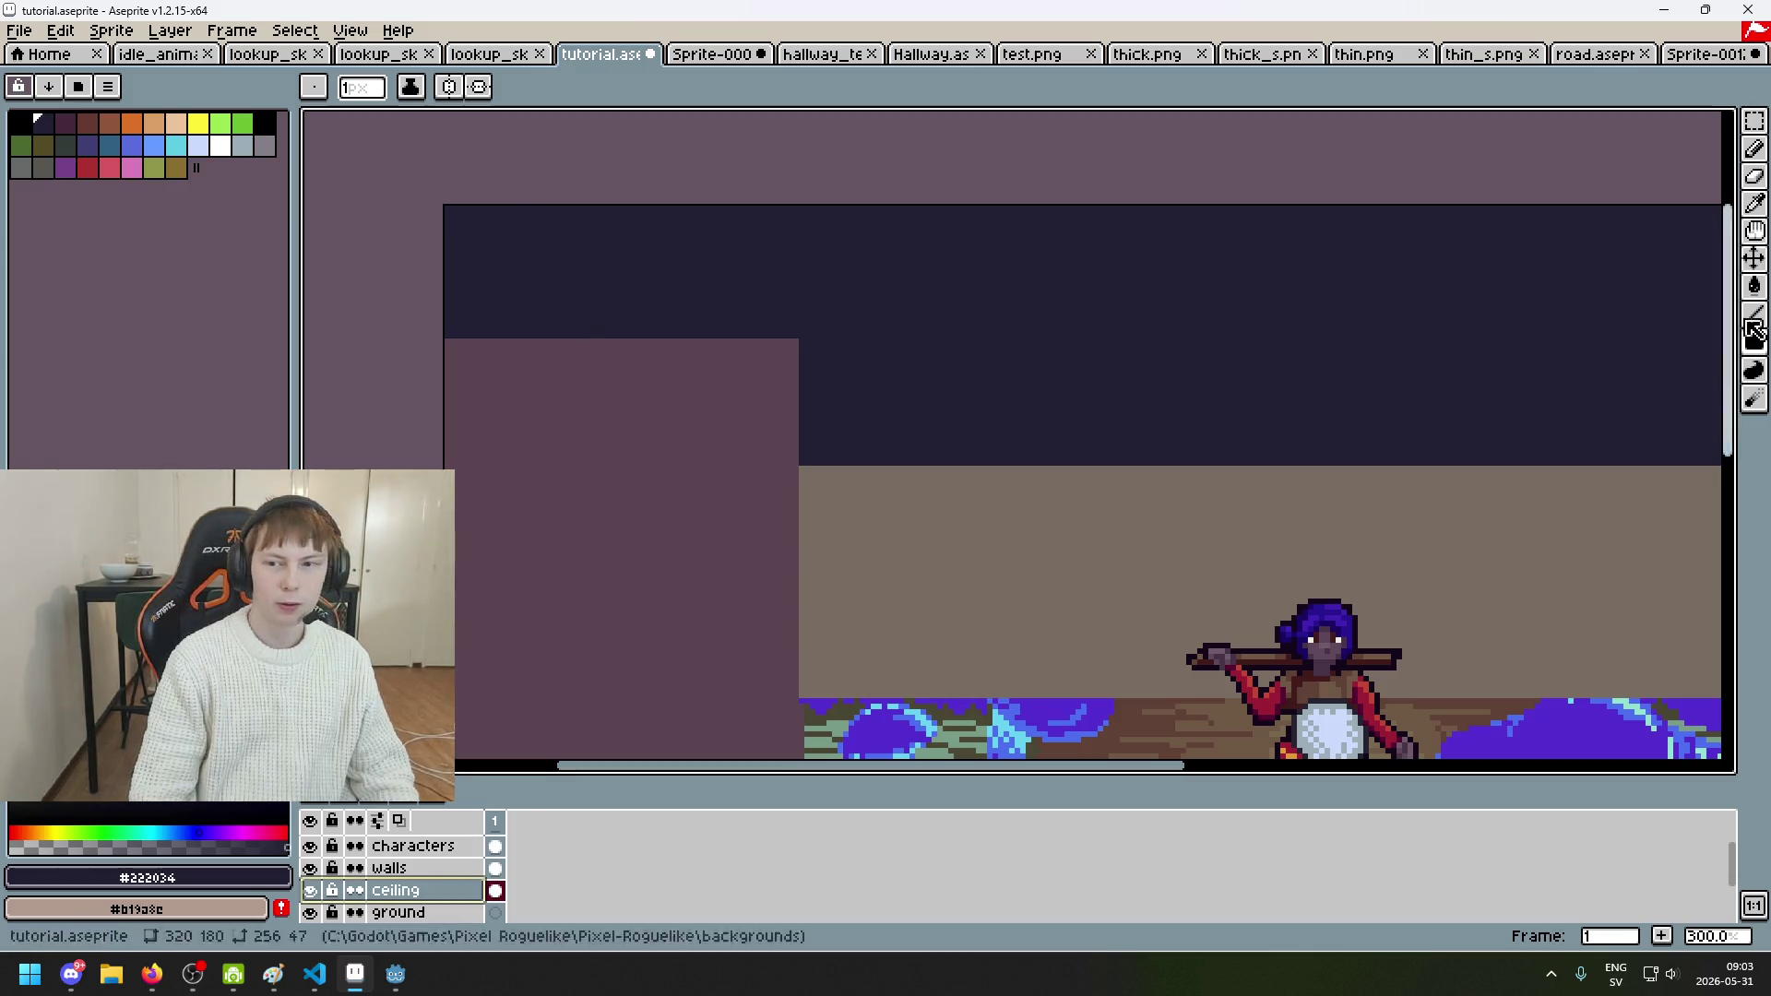
scroll(440, 209, up, 2)
mouse_move(441, 209)
mouse_down()
mouse_move(558, 273)
mouse_move(1694, 478)
mouse_move(1363, 651)
mouse_move(1348, 614)
mouse_up()
scroll(443, 210, down, 2)
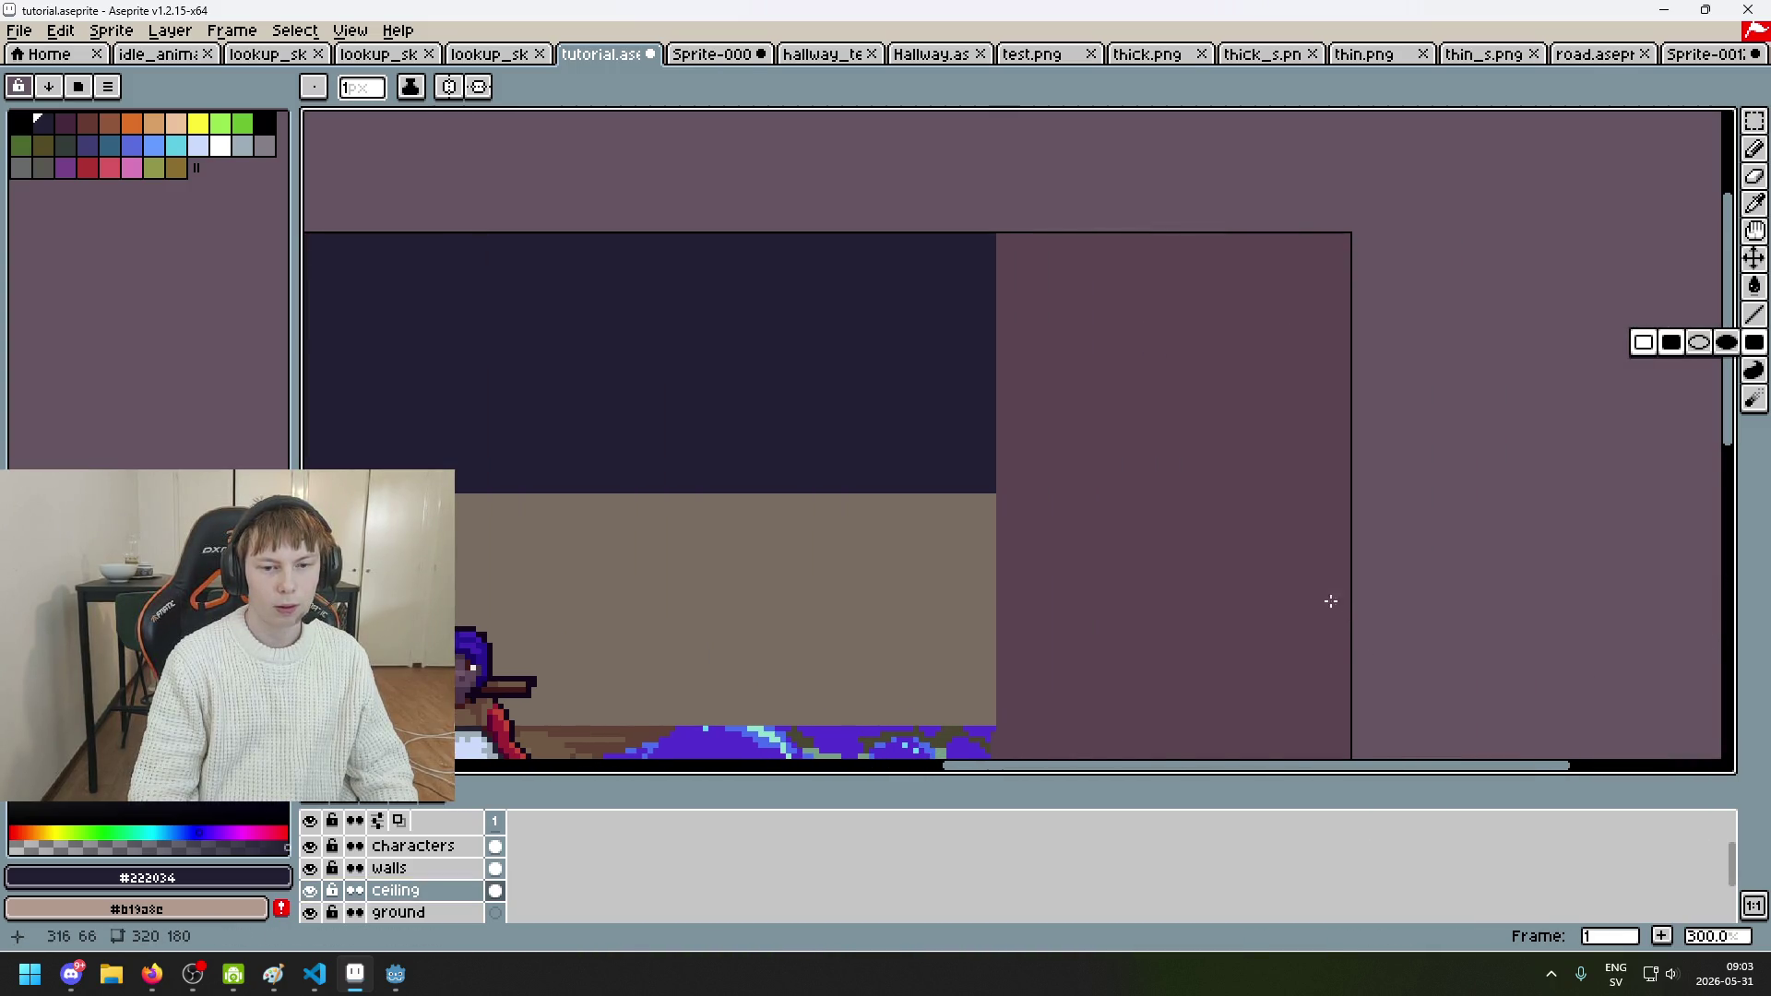
scroll(1338, 605, down, 2)
click(401, 912)
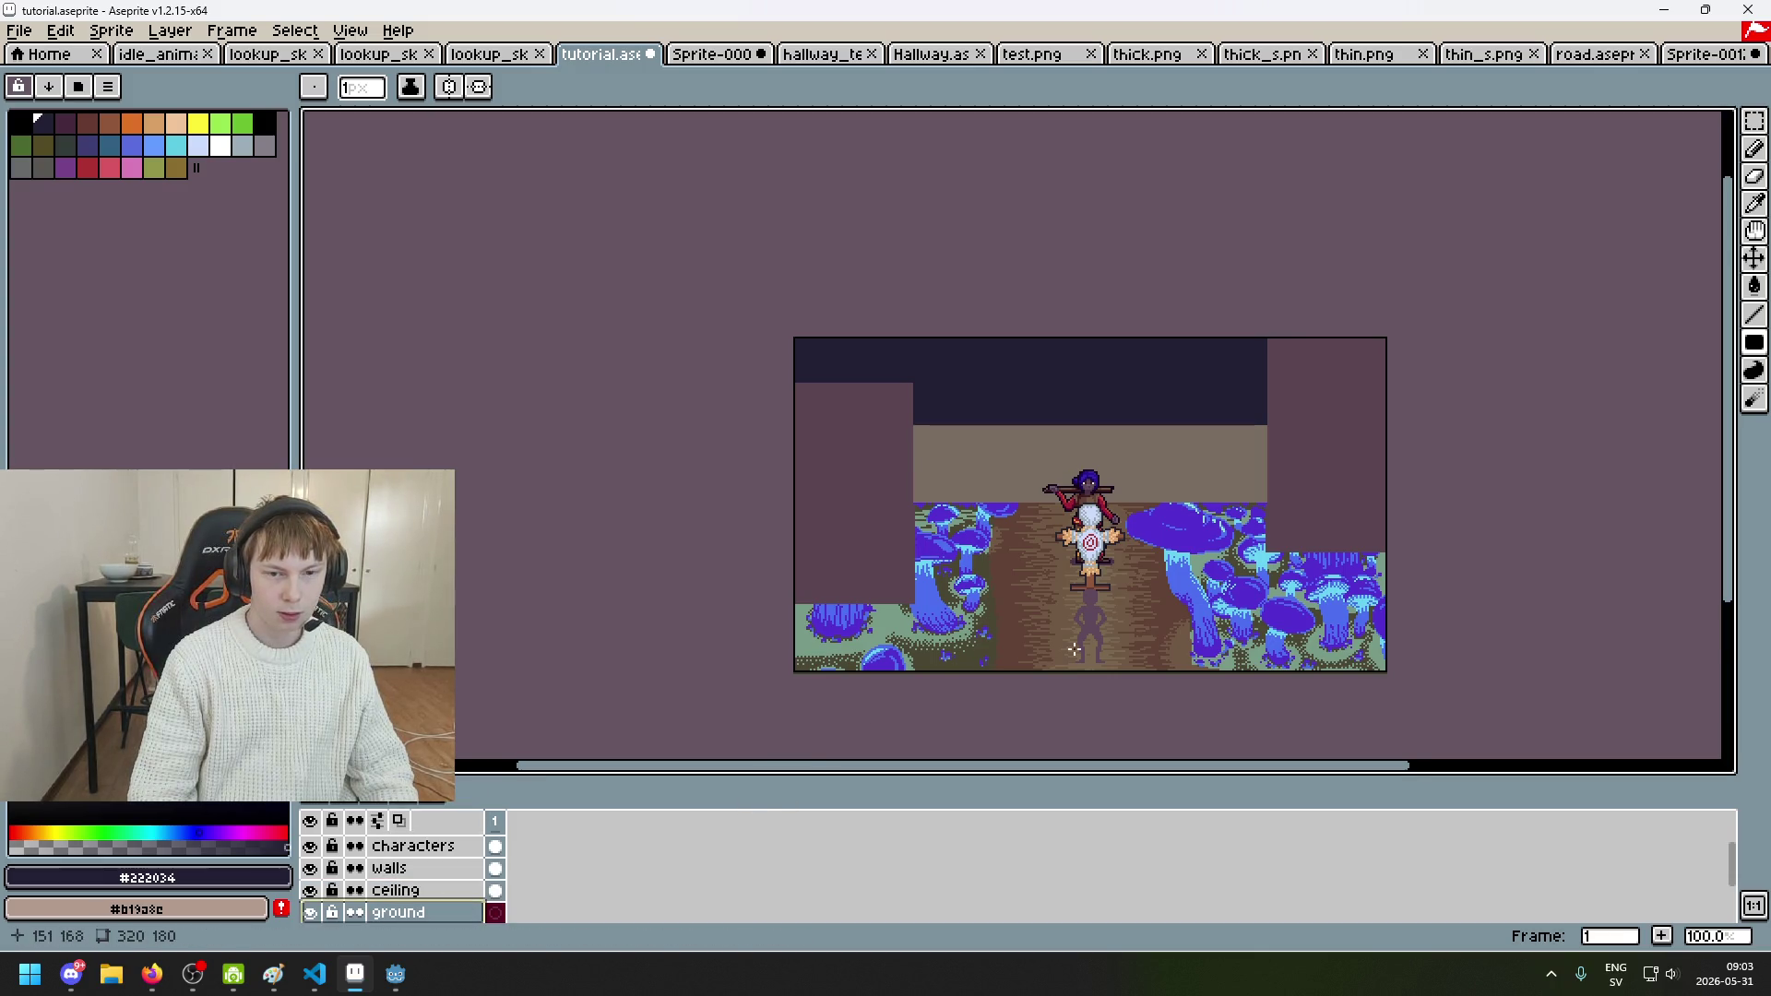
Step: Try flood-filling the ground layer with #5b4550 sampled from Sprite-0009, then undo it
key(g)
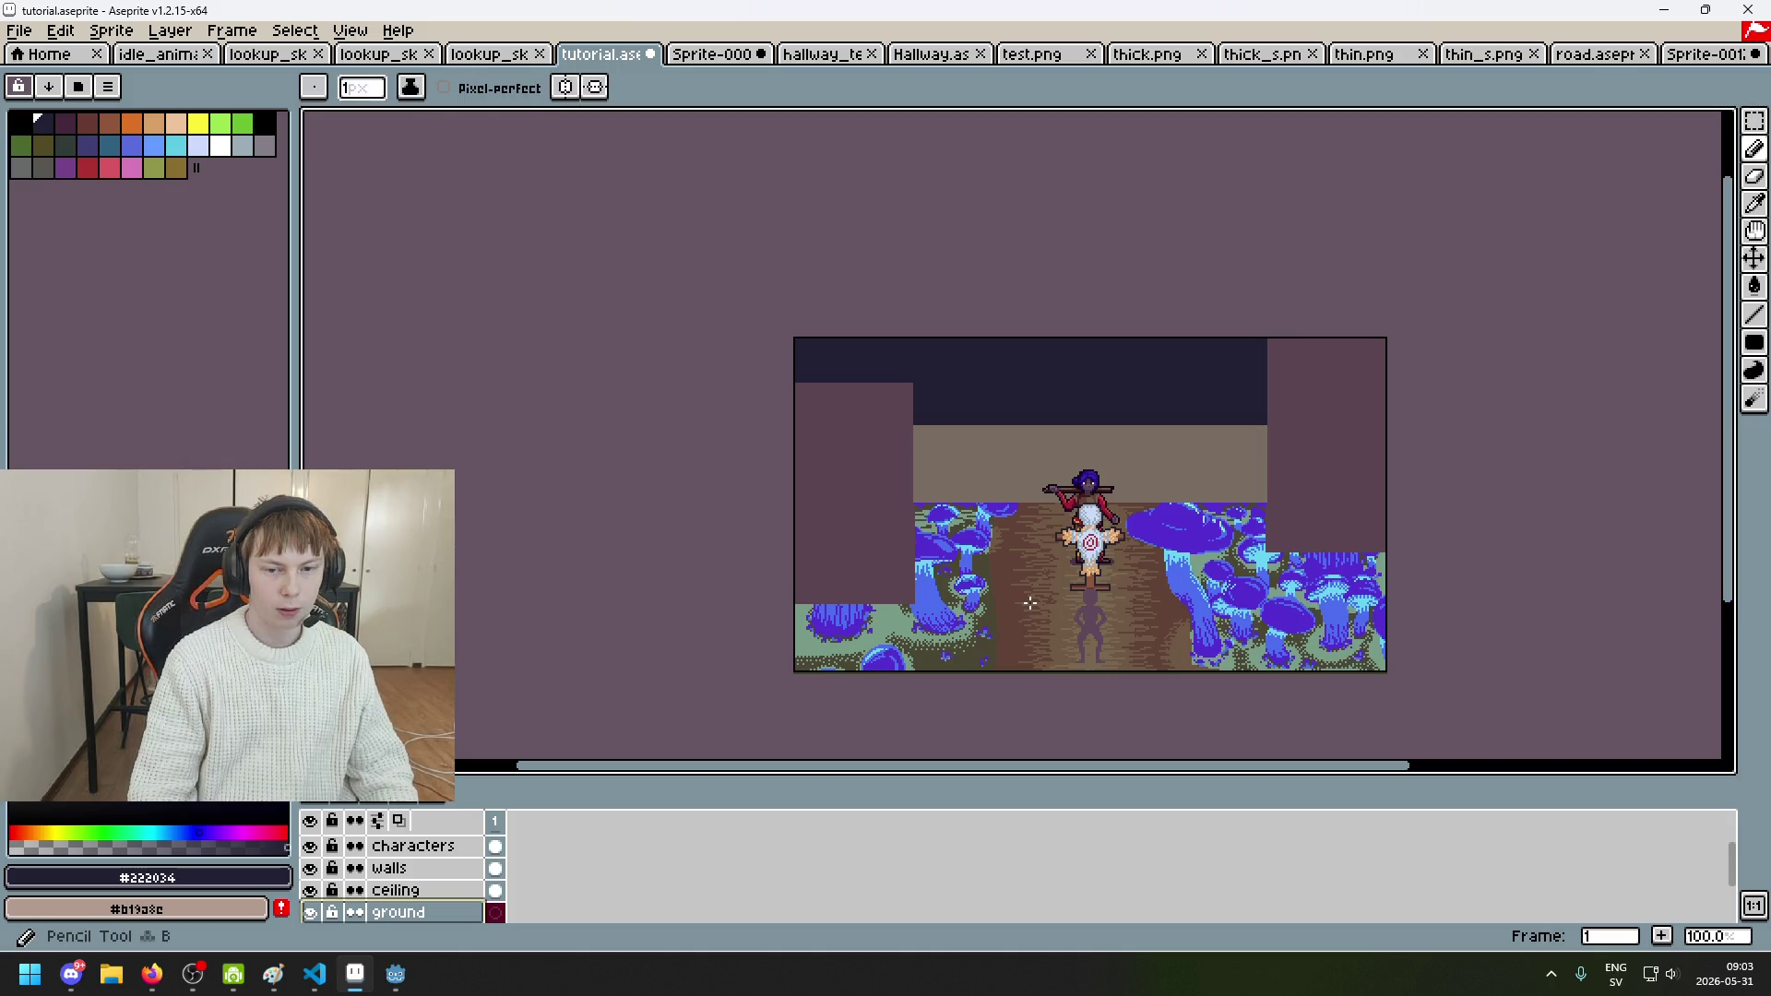
click(1029, 609)
key(ctrl+z)
click(708, 54)
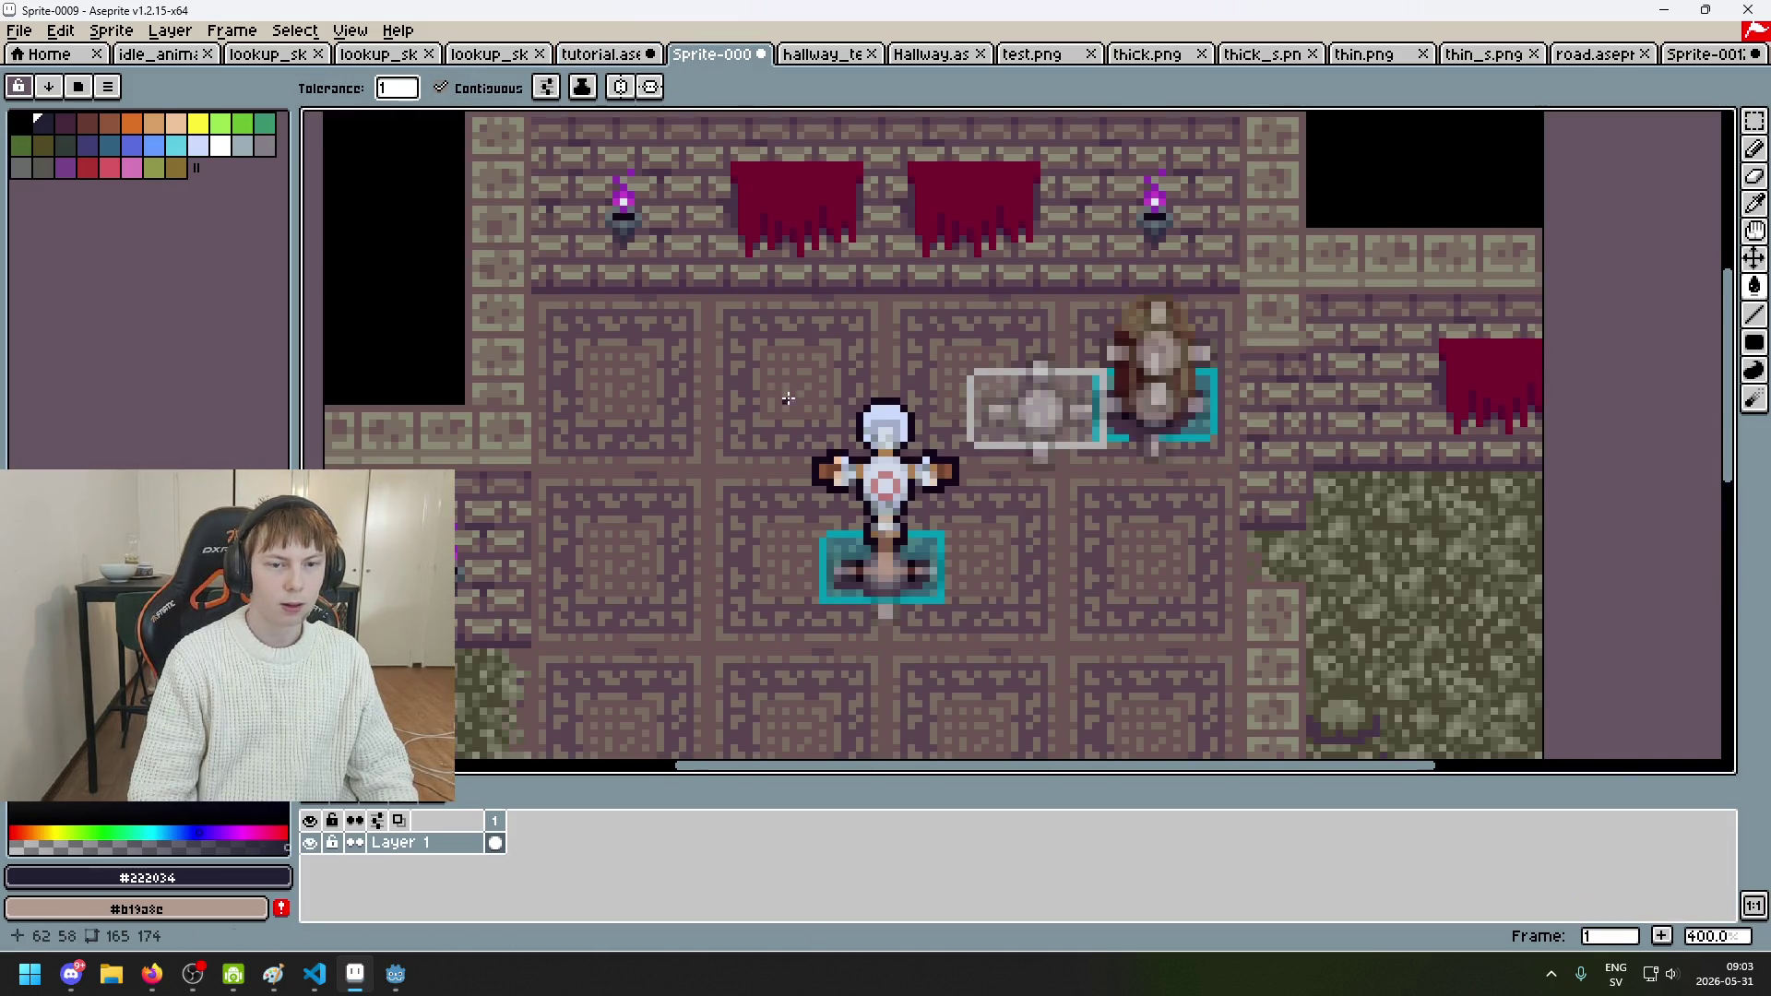
scroll(771, 356, up, 1)
key(i)
click(739, 356)
click(500, 57)
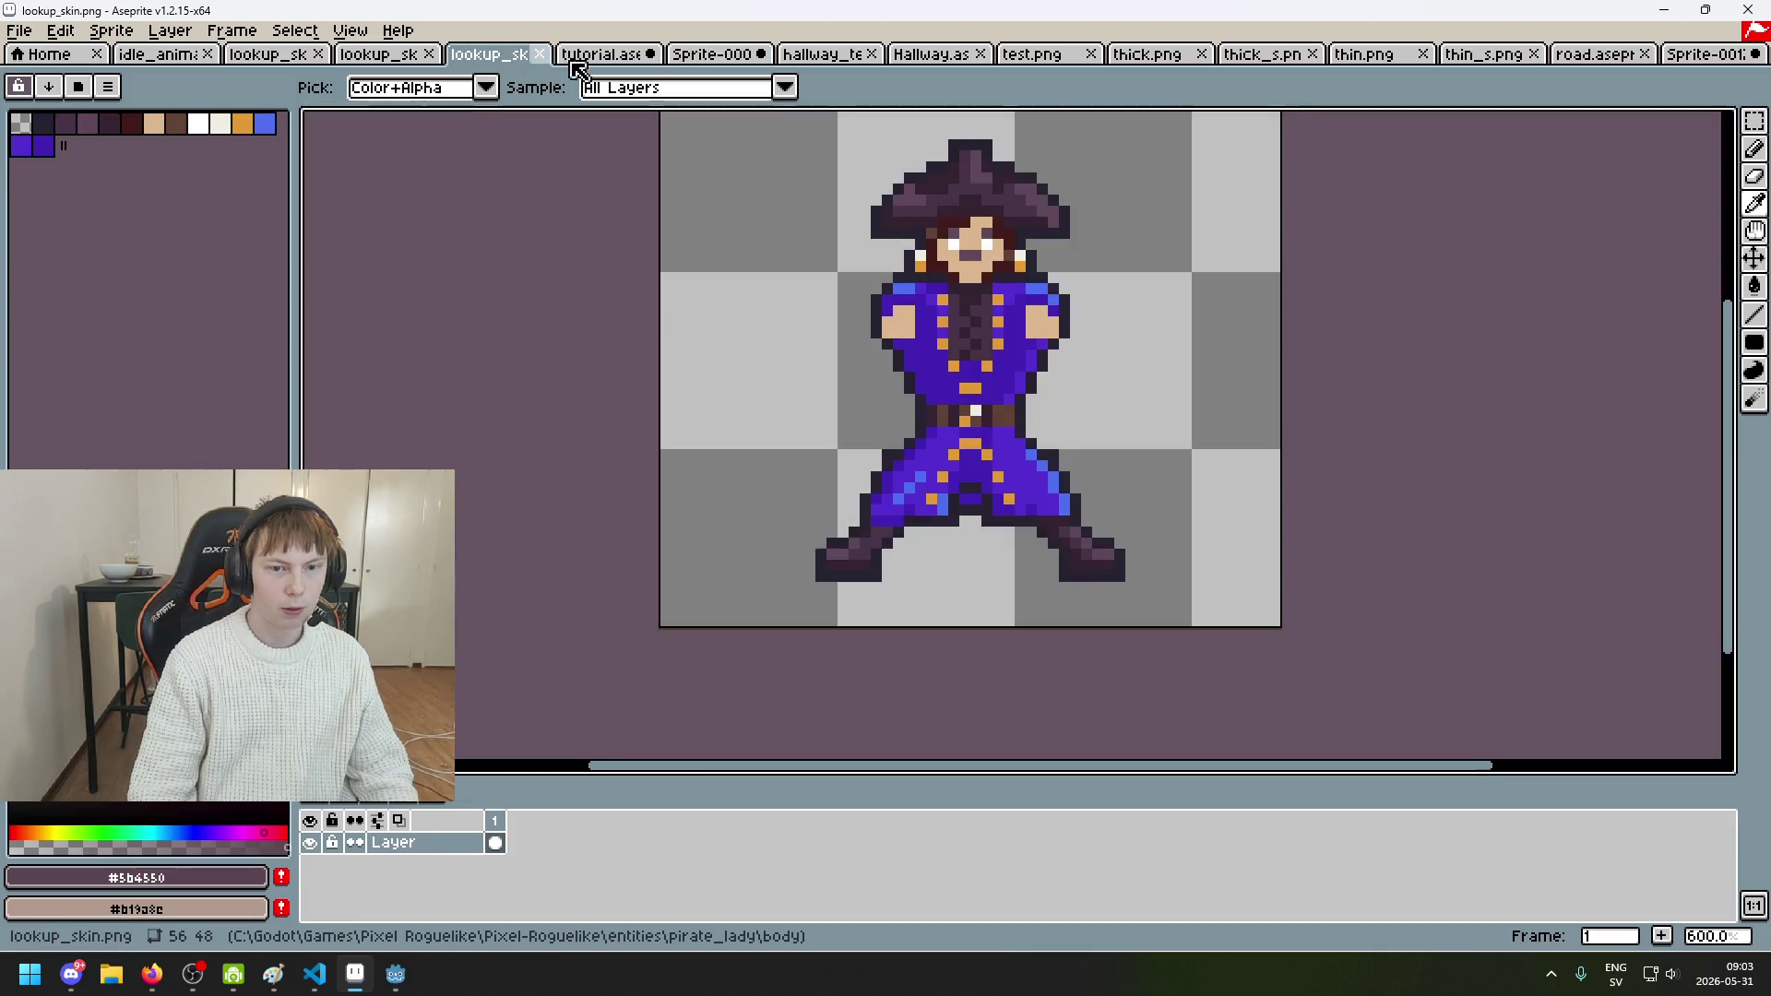
click(576, 56)
click(984, 575)
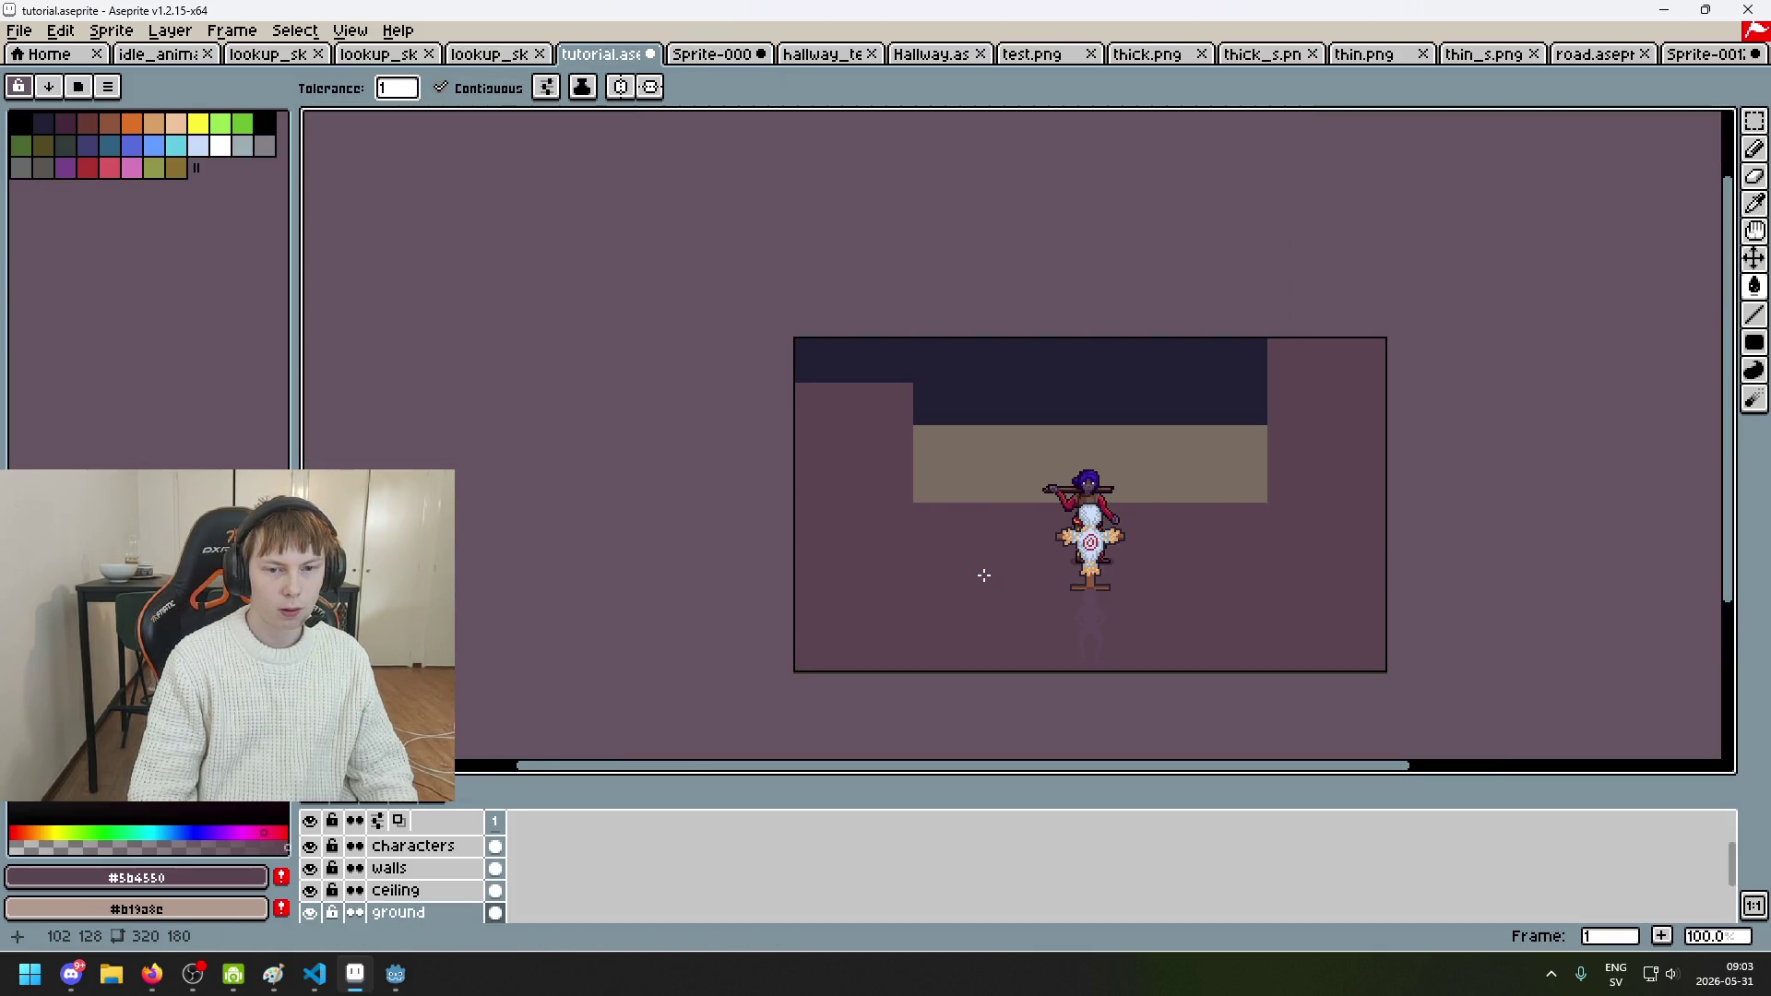
key(ctrl+z)
Step: Sample the olive grass colour #5b5a45 from Sprite-0009 and return to the corridor scene
key(i)
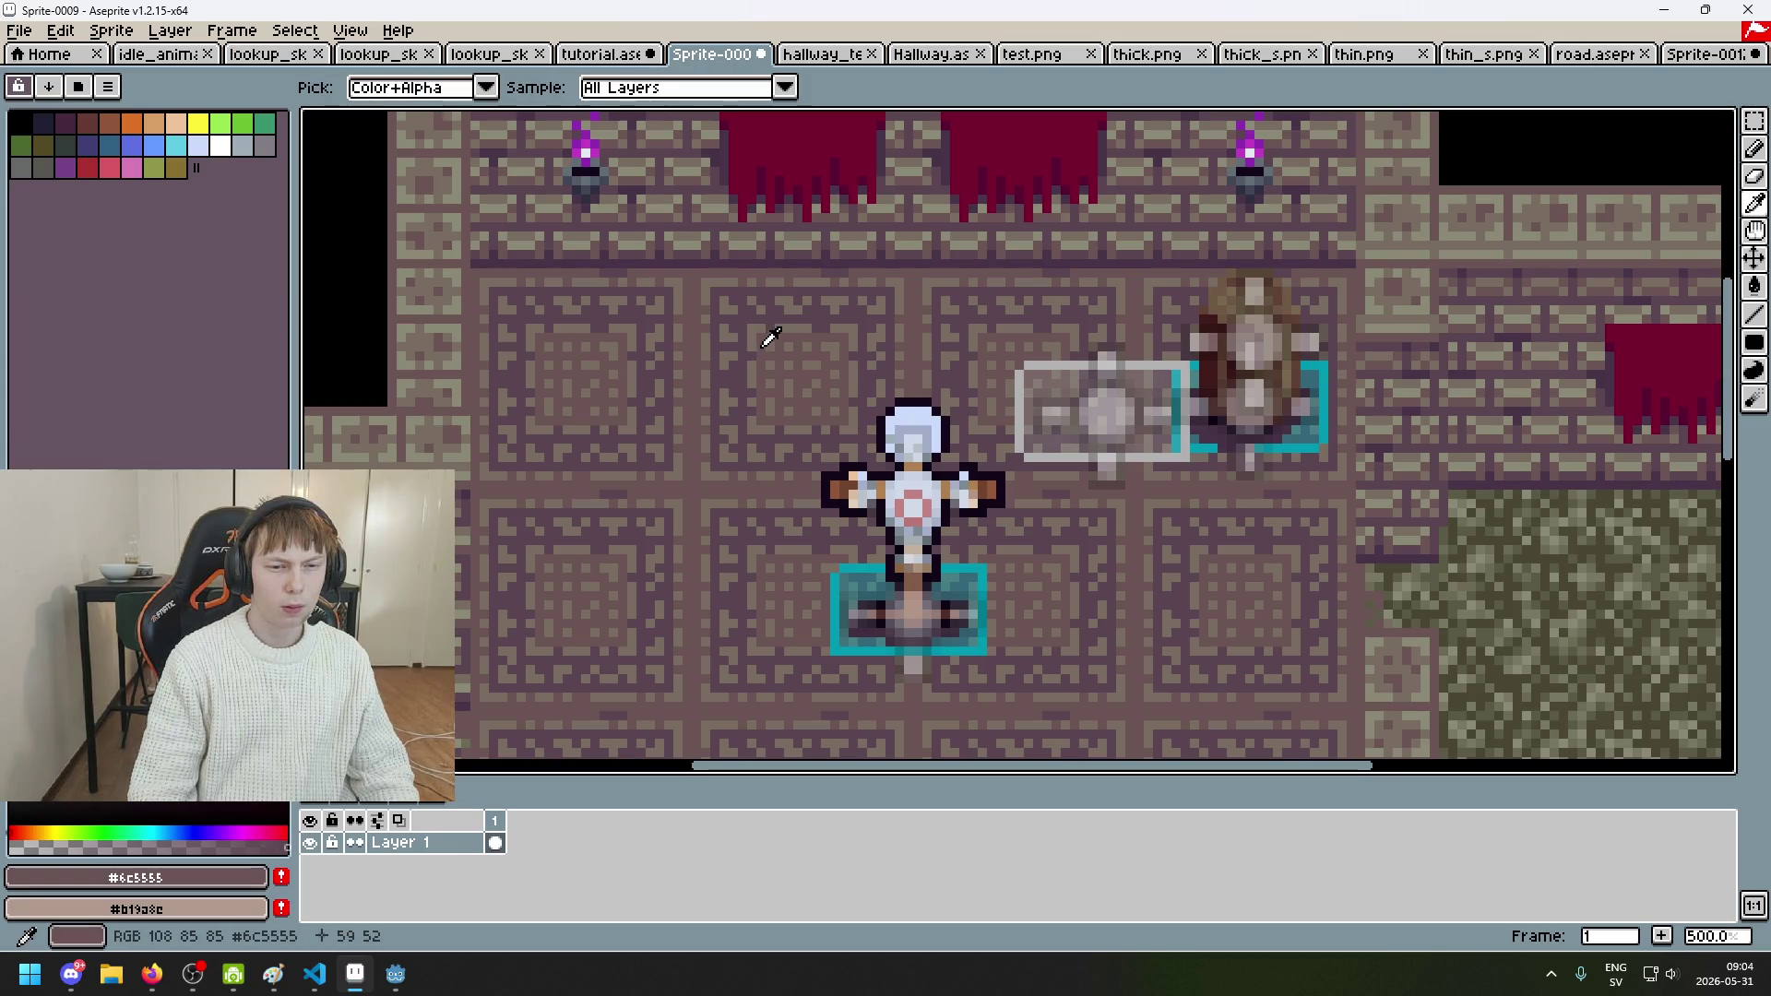
click(618, 54)
key(g)
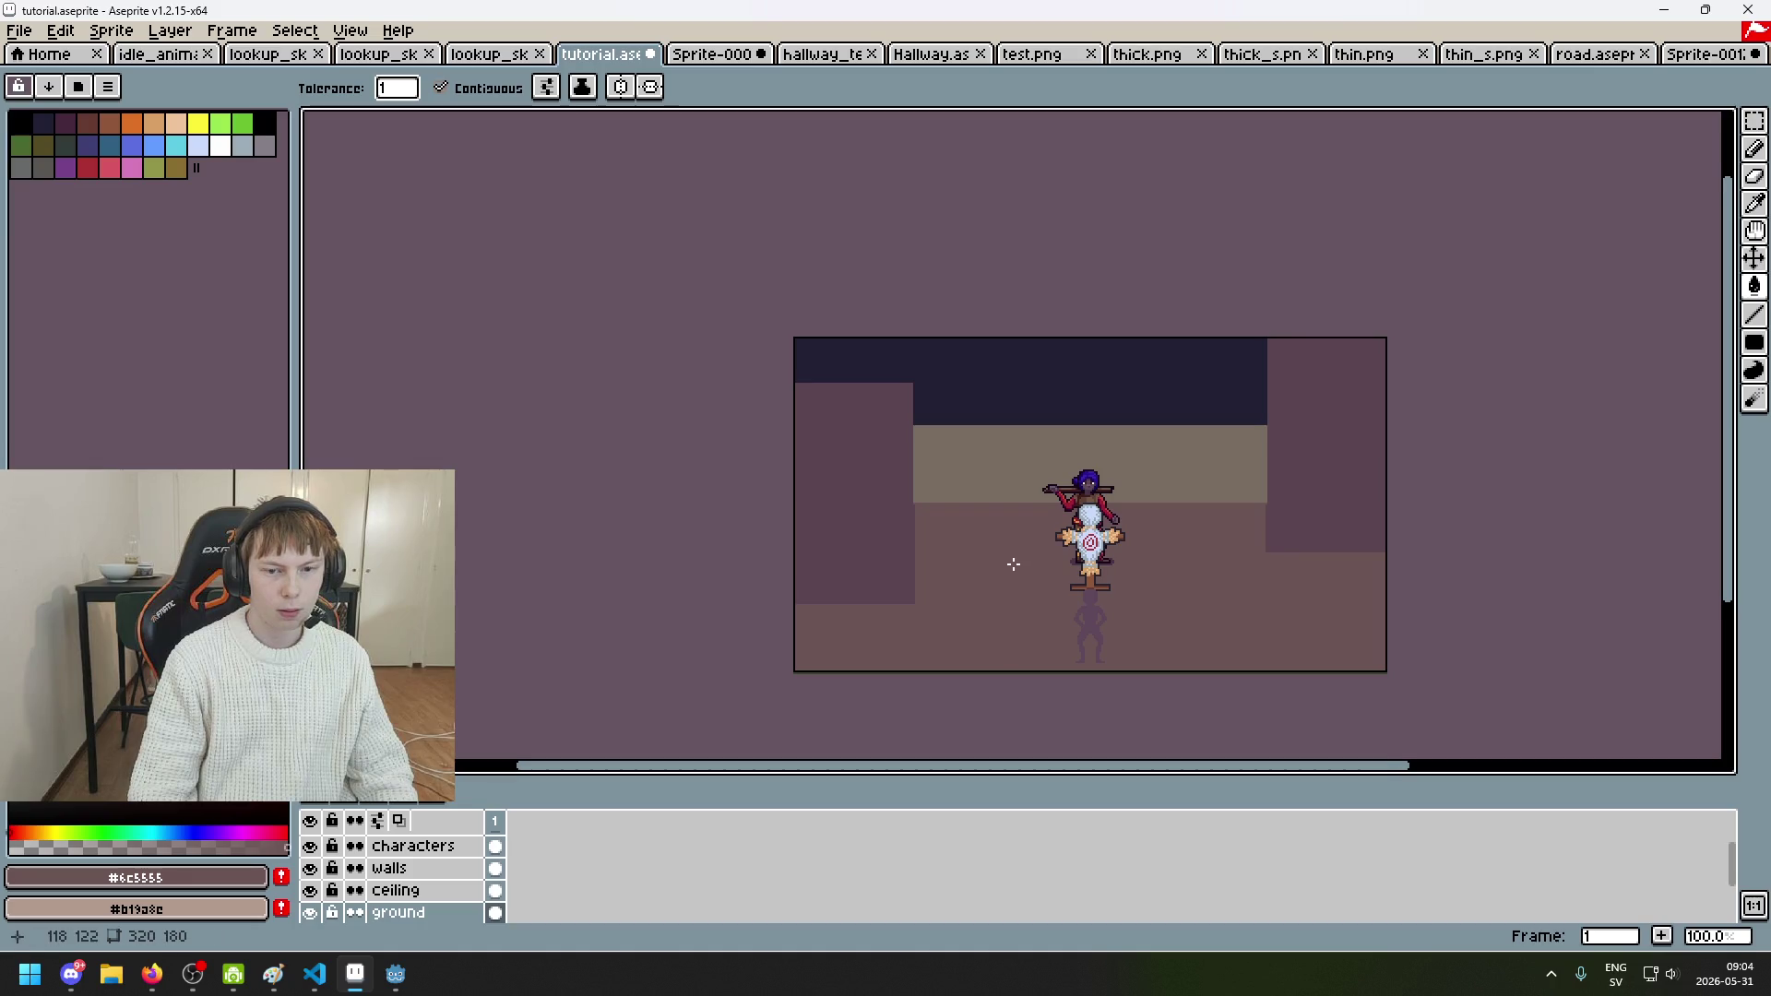
scroll(1012, 563, down, 1)
scroll(1007, 529, up, 1)
drag(1007, 528, 924, 454)
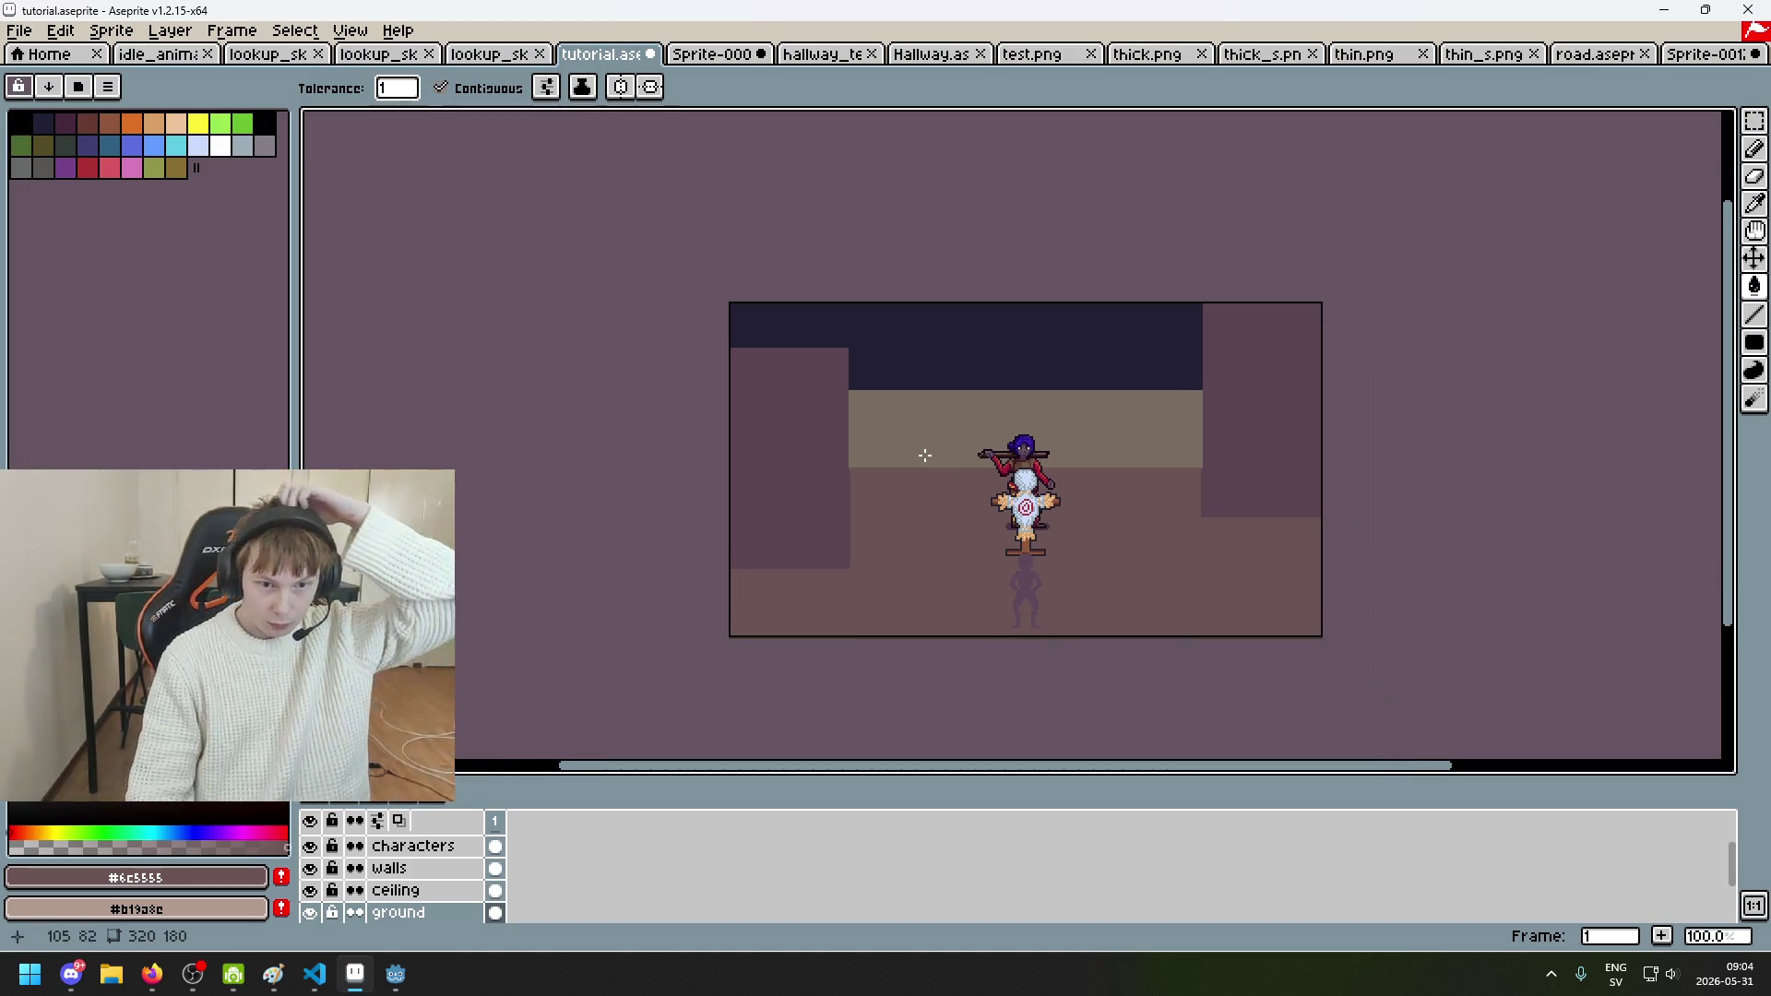
click(715, 53)
scroll(1087, 158, up, 1)
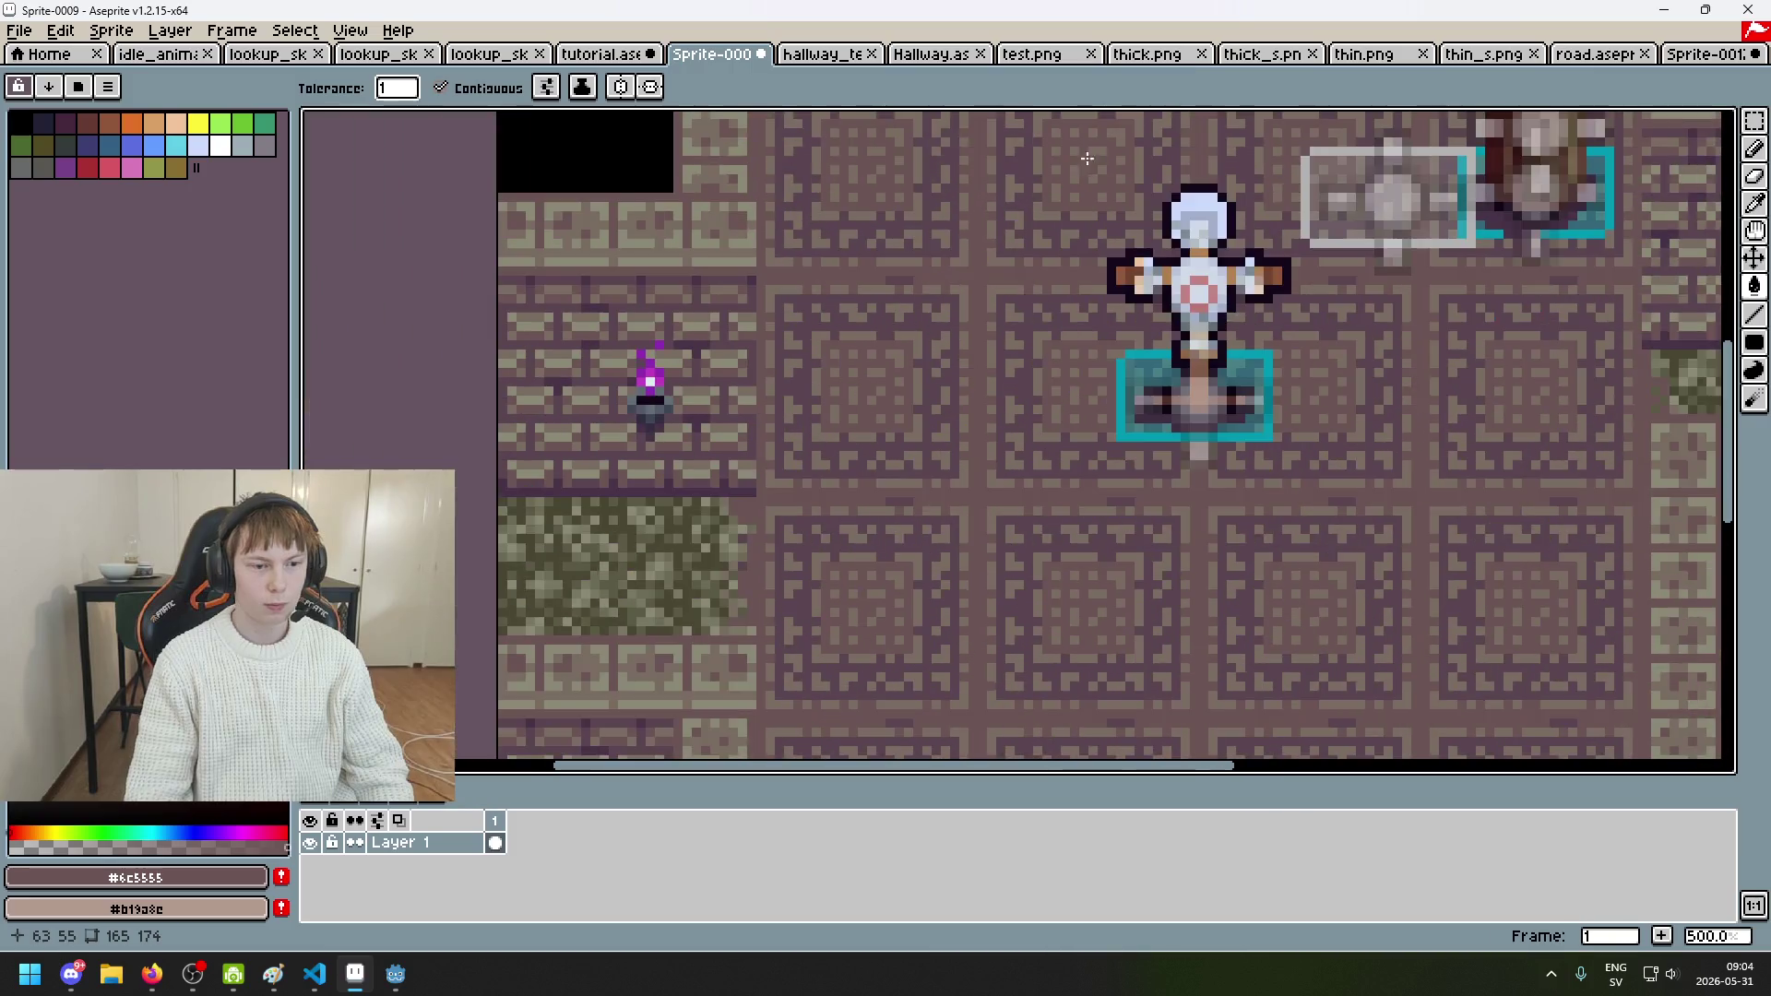
scroll(980, 343, down, 3)
scroll(844, 403, up, 4)
key(i)
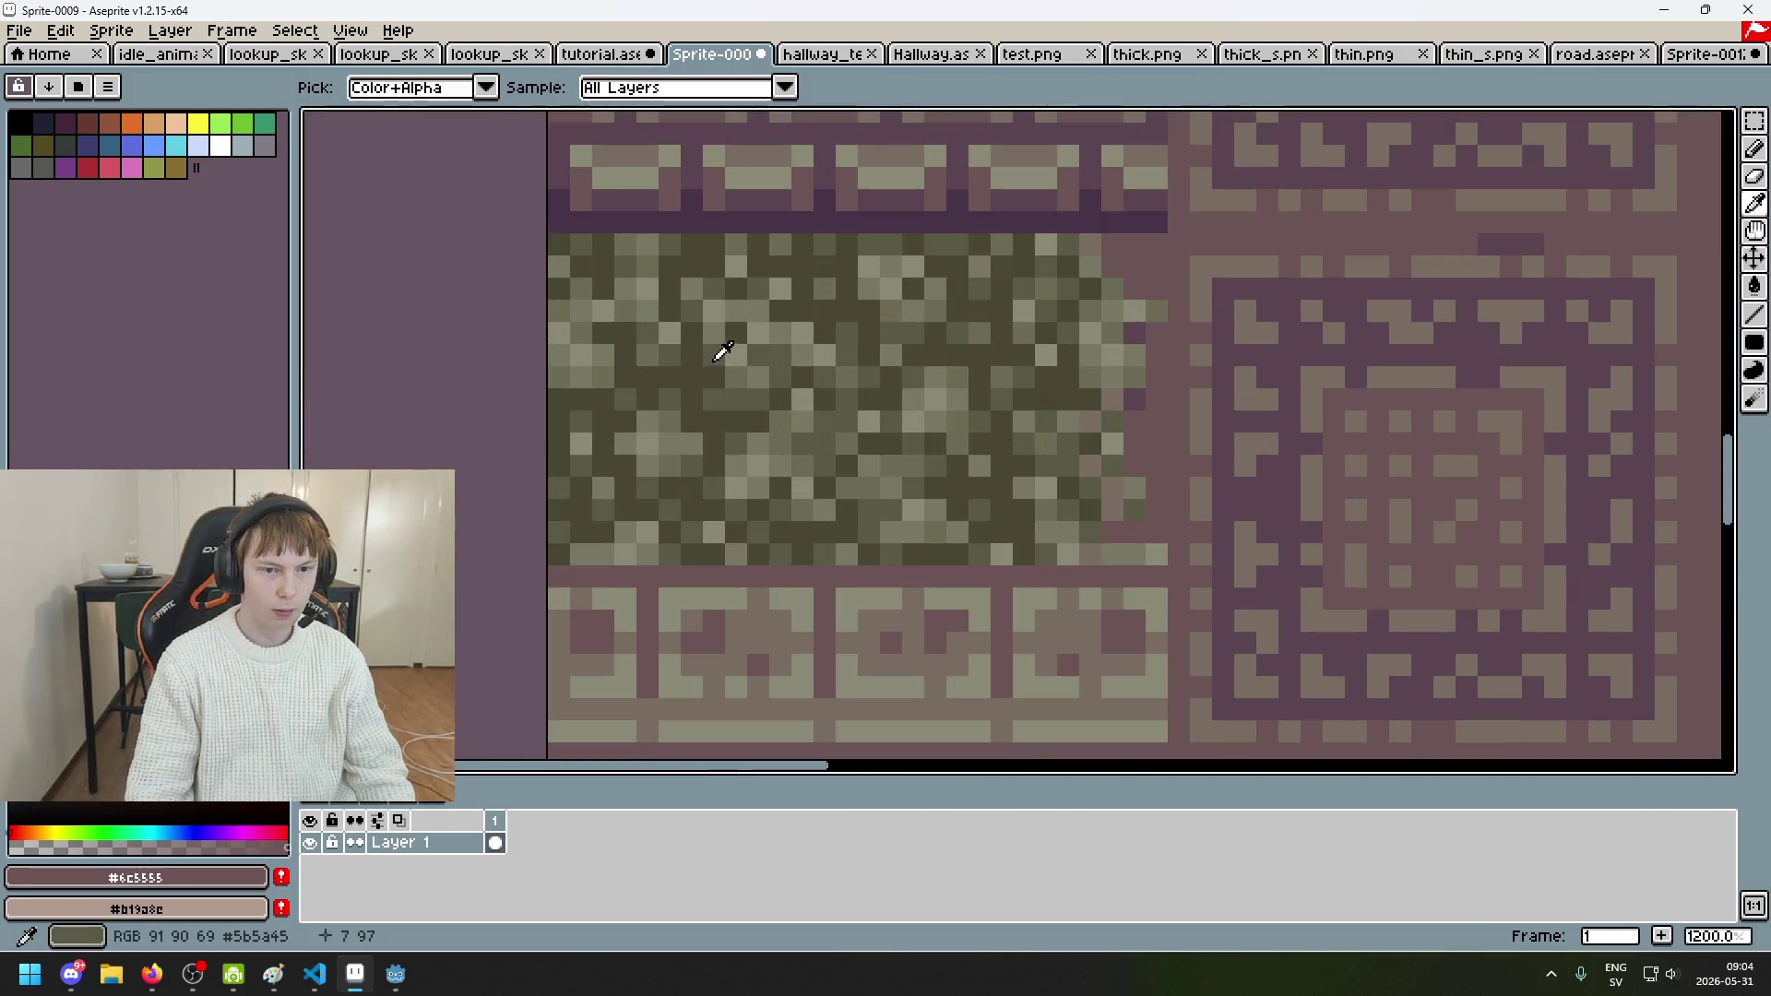
click(600, 53)
drag(913, 478, 1036, 316)
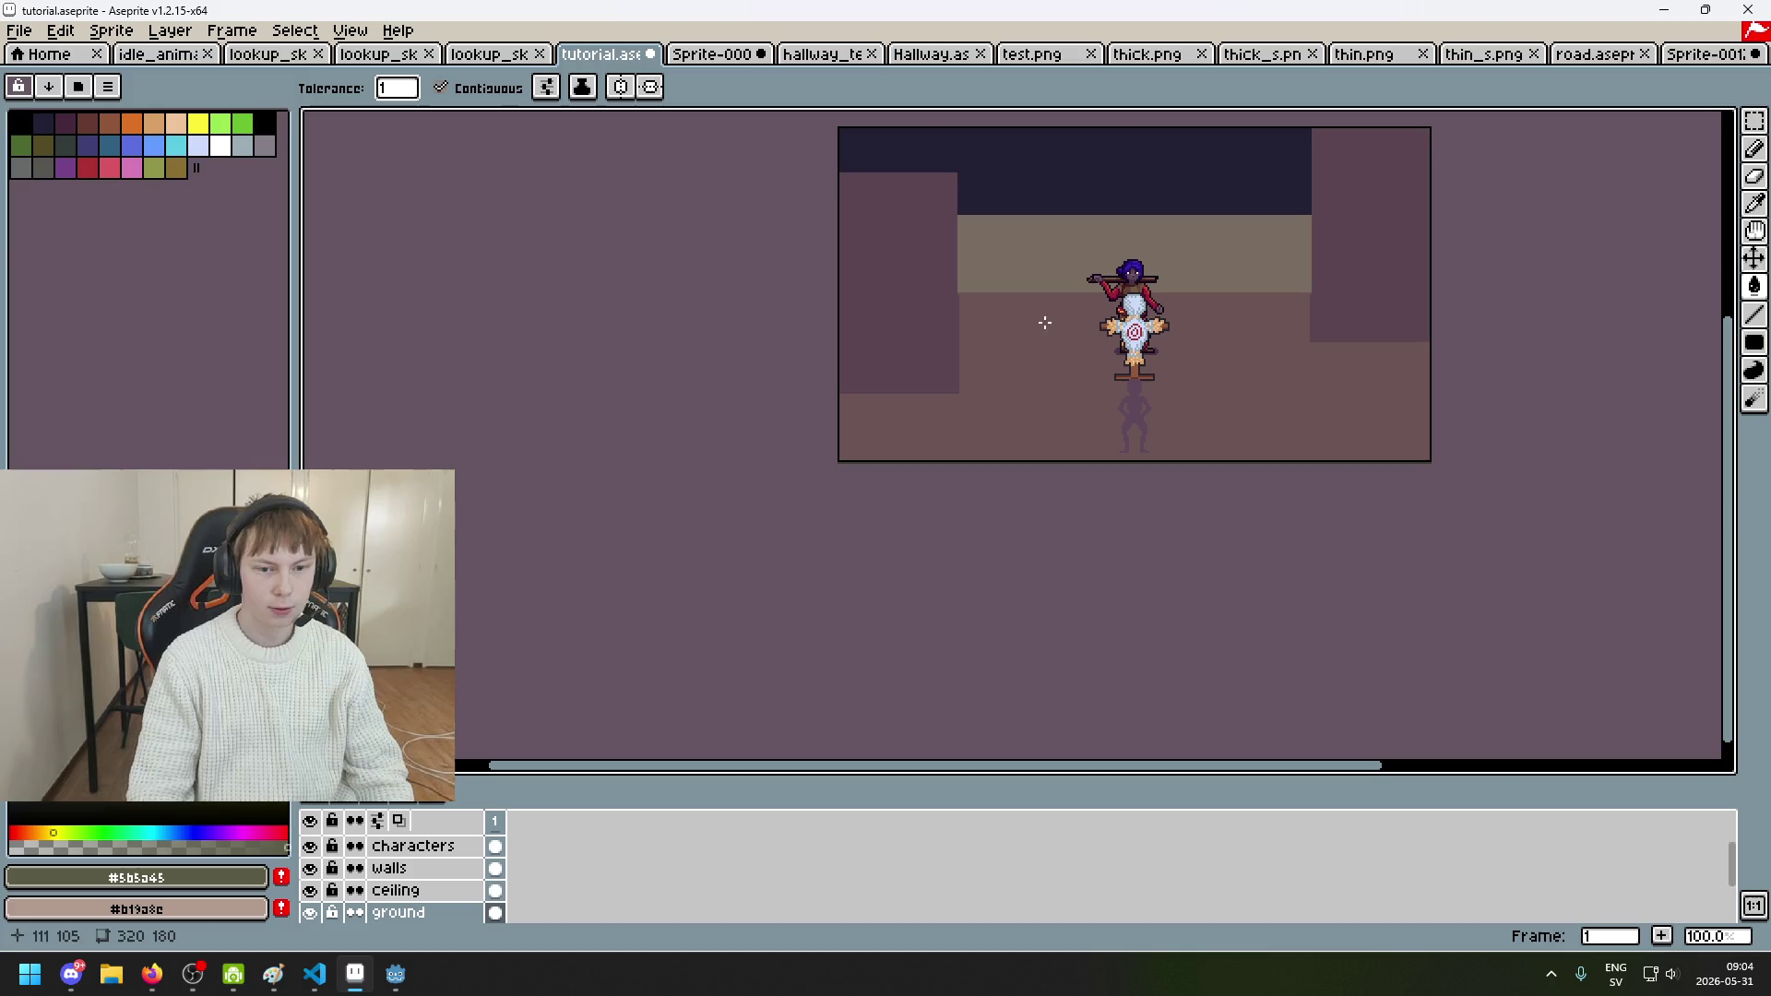
Step: Draw filled #5b5a45 olive grass blocks at the floor's bottom-left and bottom-right corners
click(1754, 342)
scroll(979, 381, up, 3)
drag(998, 217, 305, 594)
scroll(941, 422, down, 3)
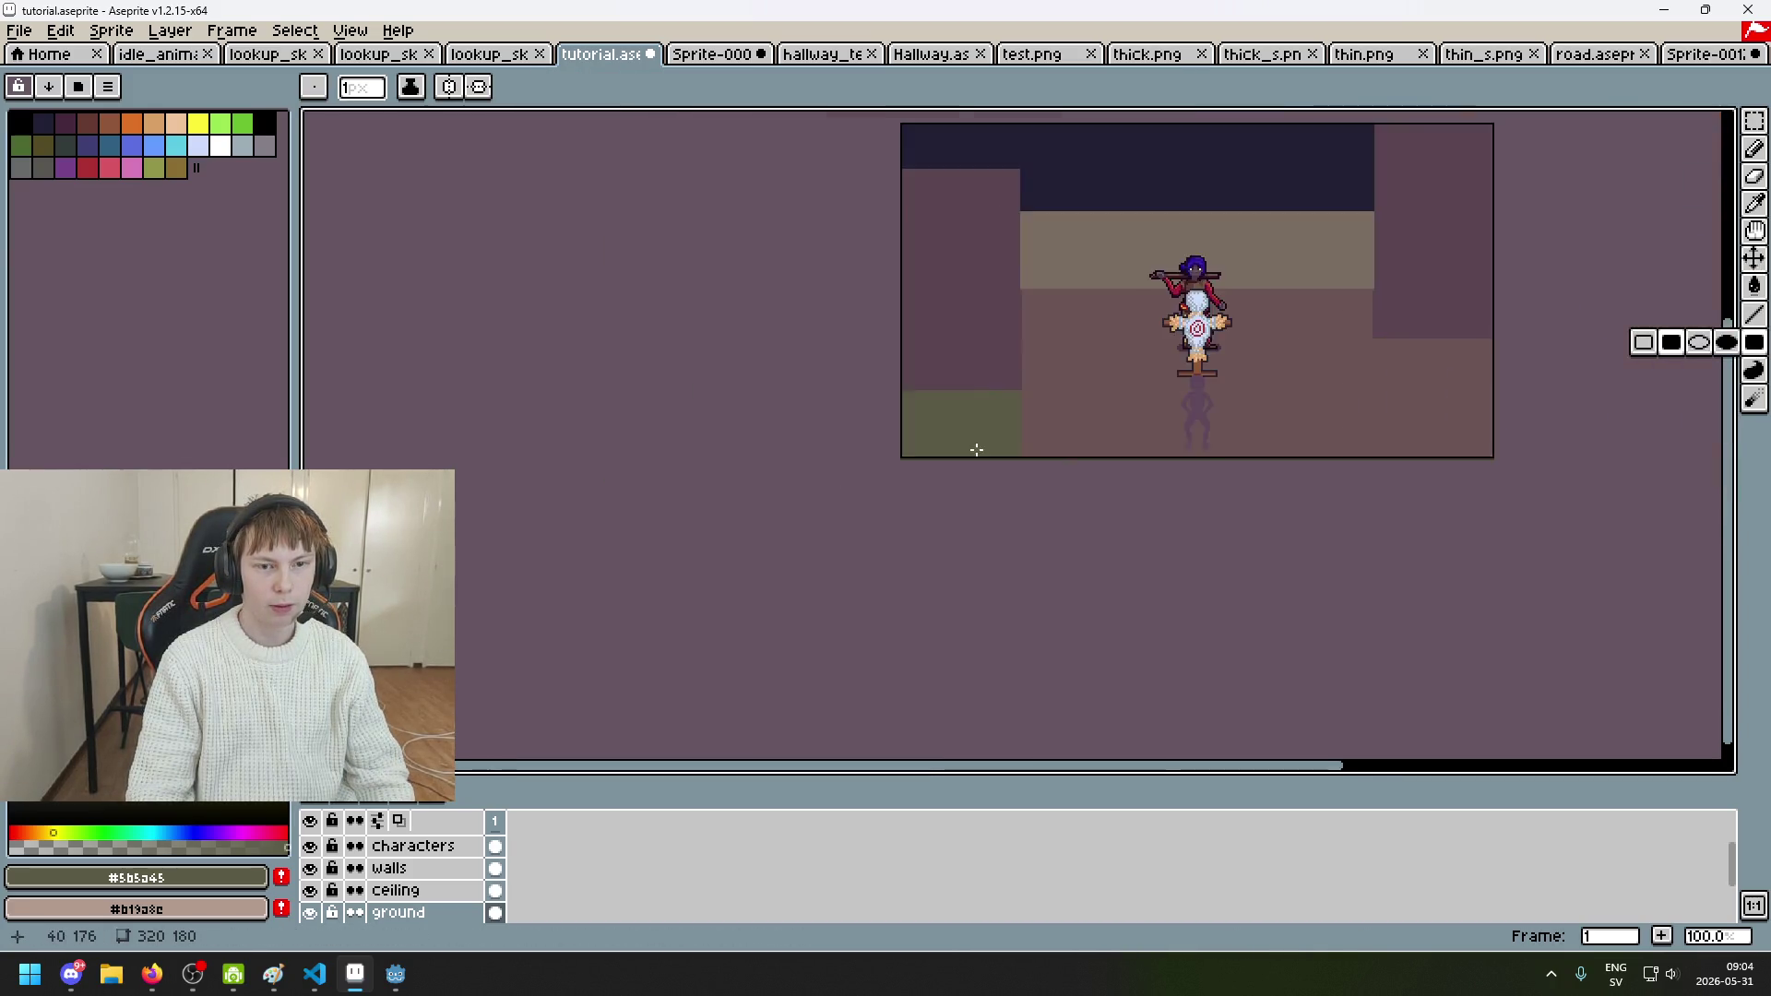
scroll(902, 389, up, 4)
scroll(822, 428, down, 4)
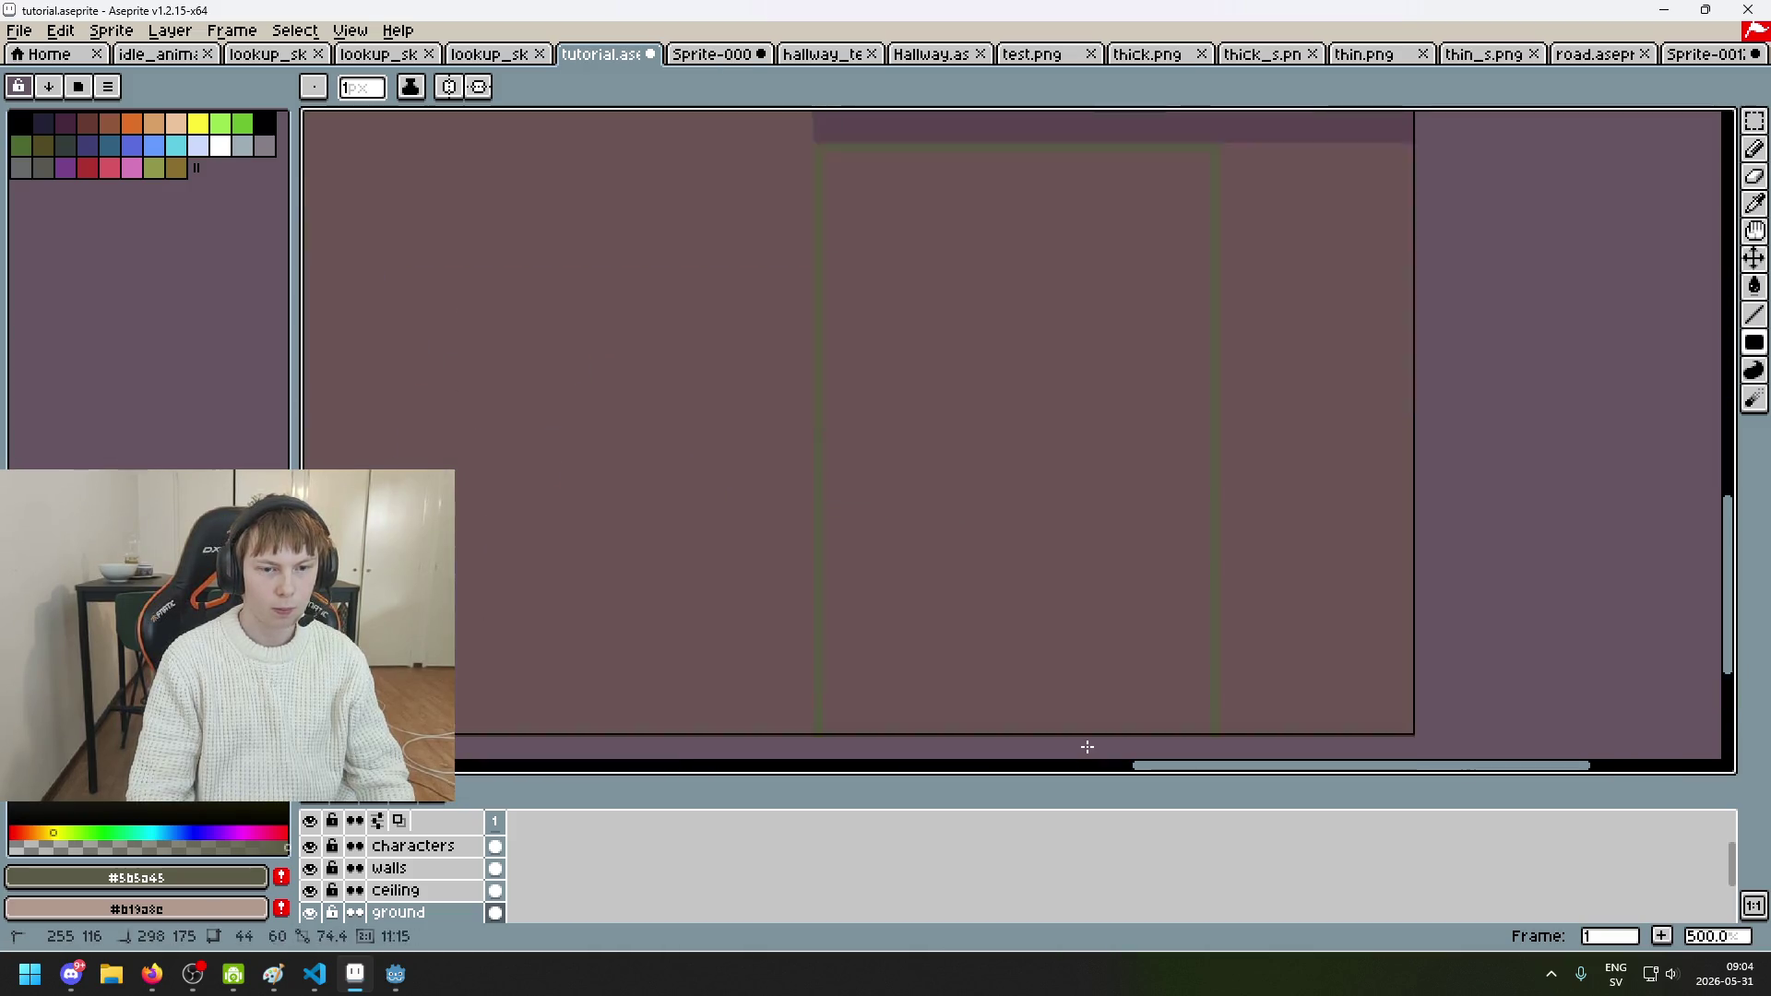
drag(1122, 266, 1095, 314)
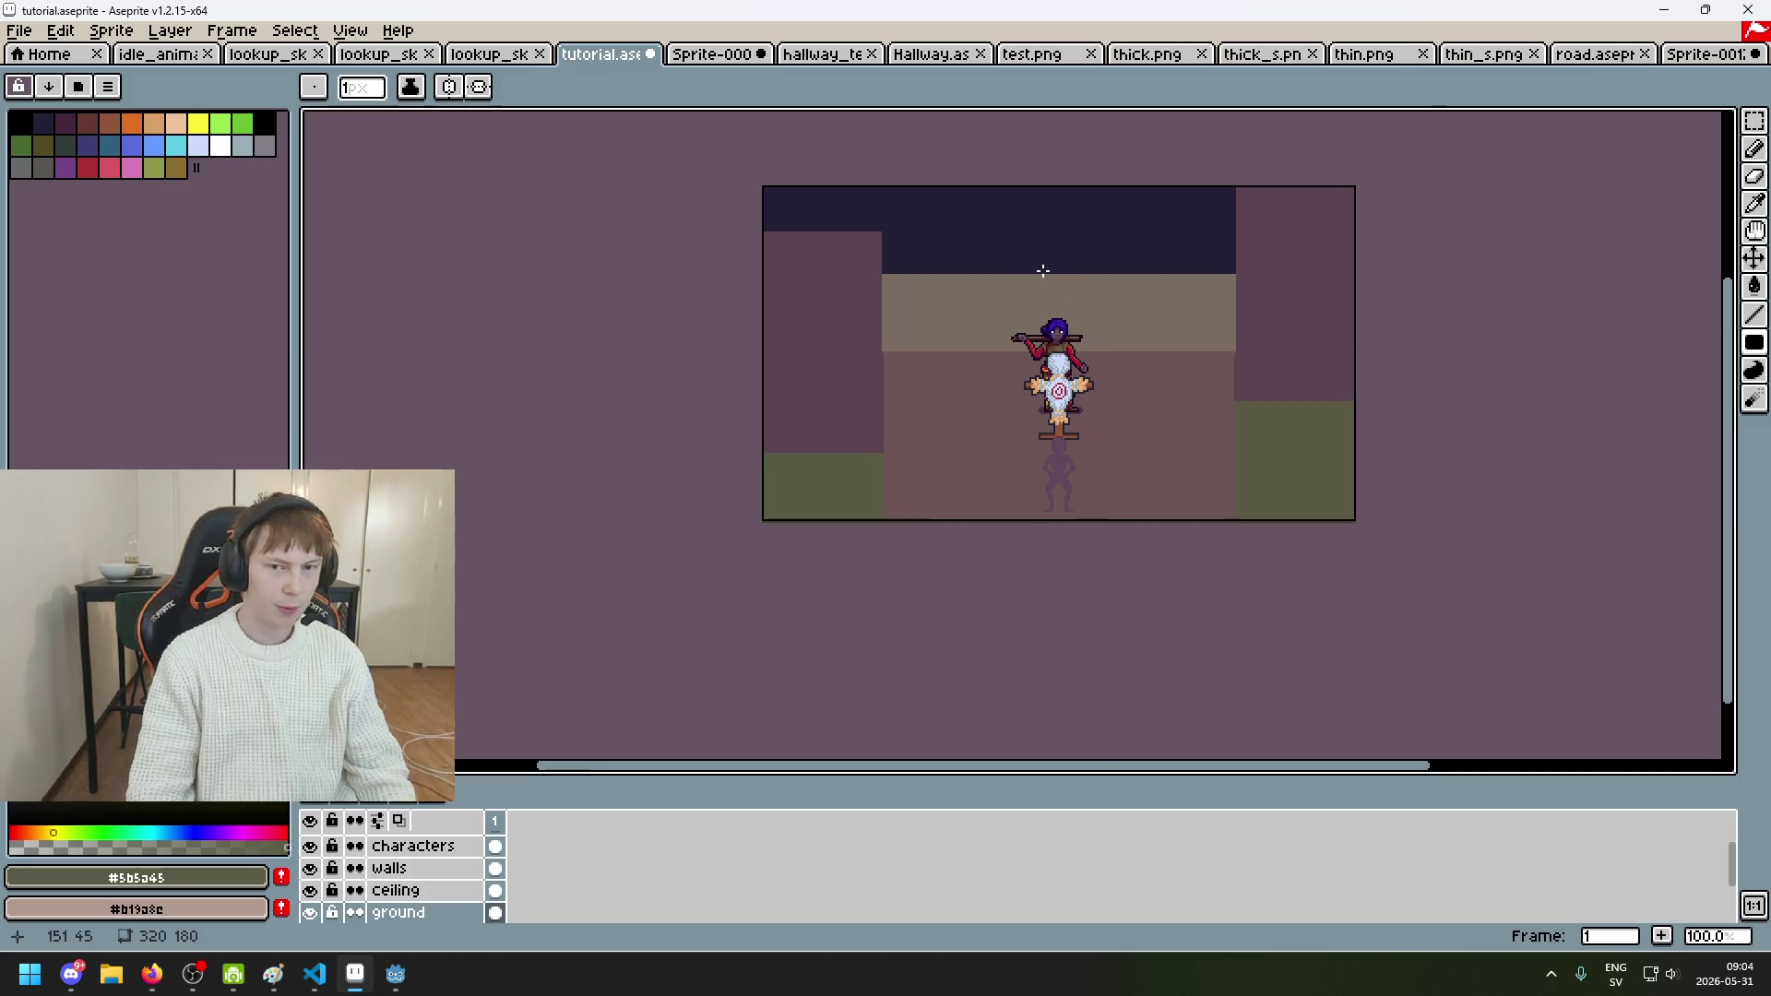
scroll(1043, 270, up, 1)
drag(1036, 269, 898, 324)
scroll(892, 350, down, 1)
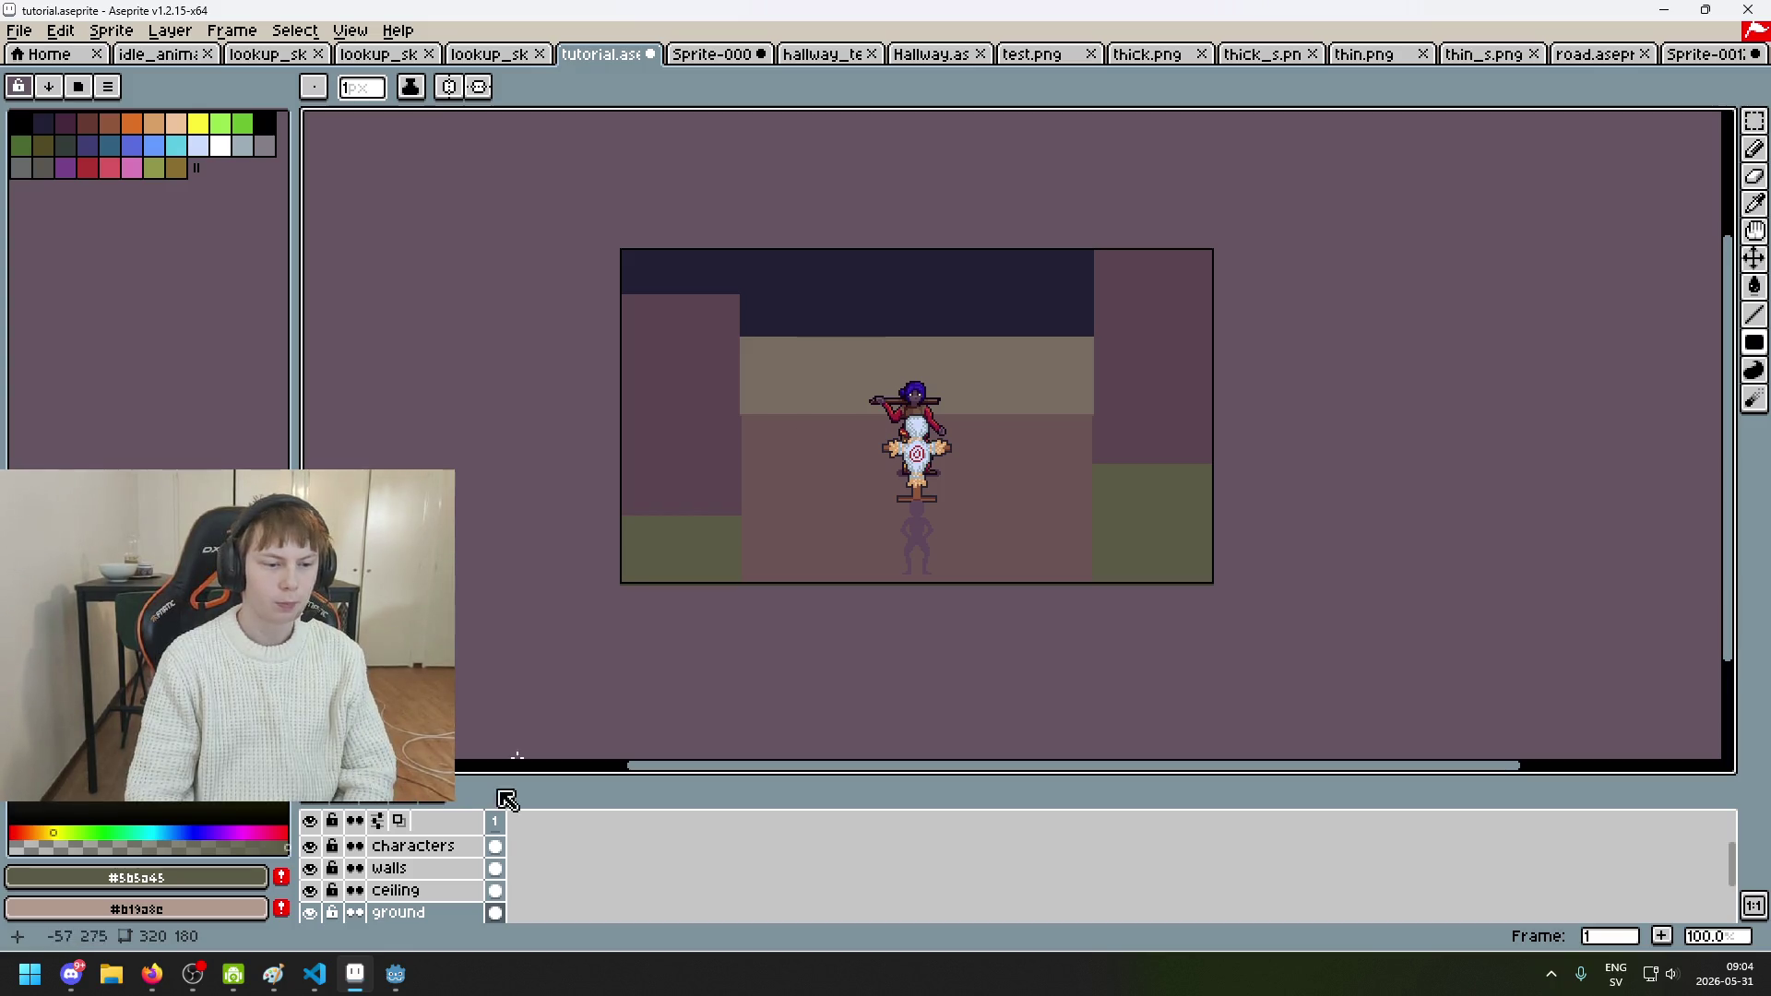
click(432, 869)
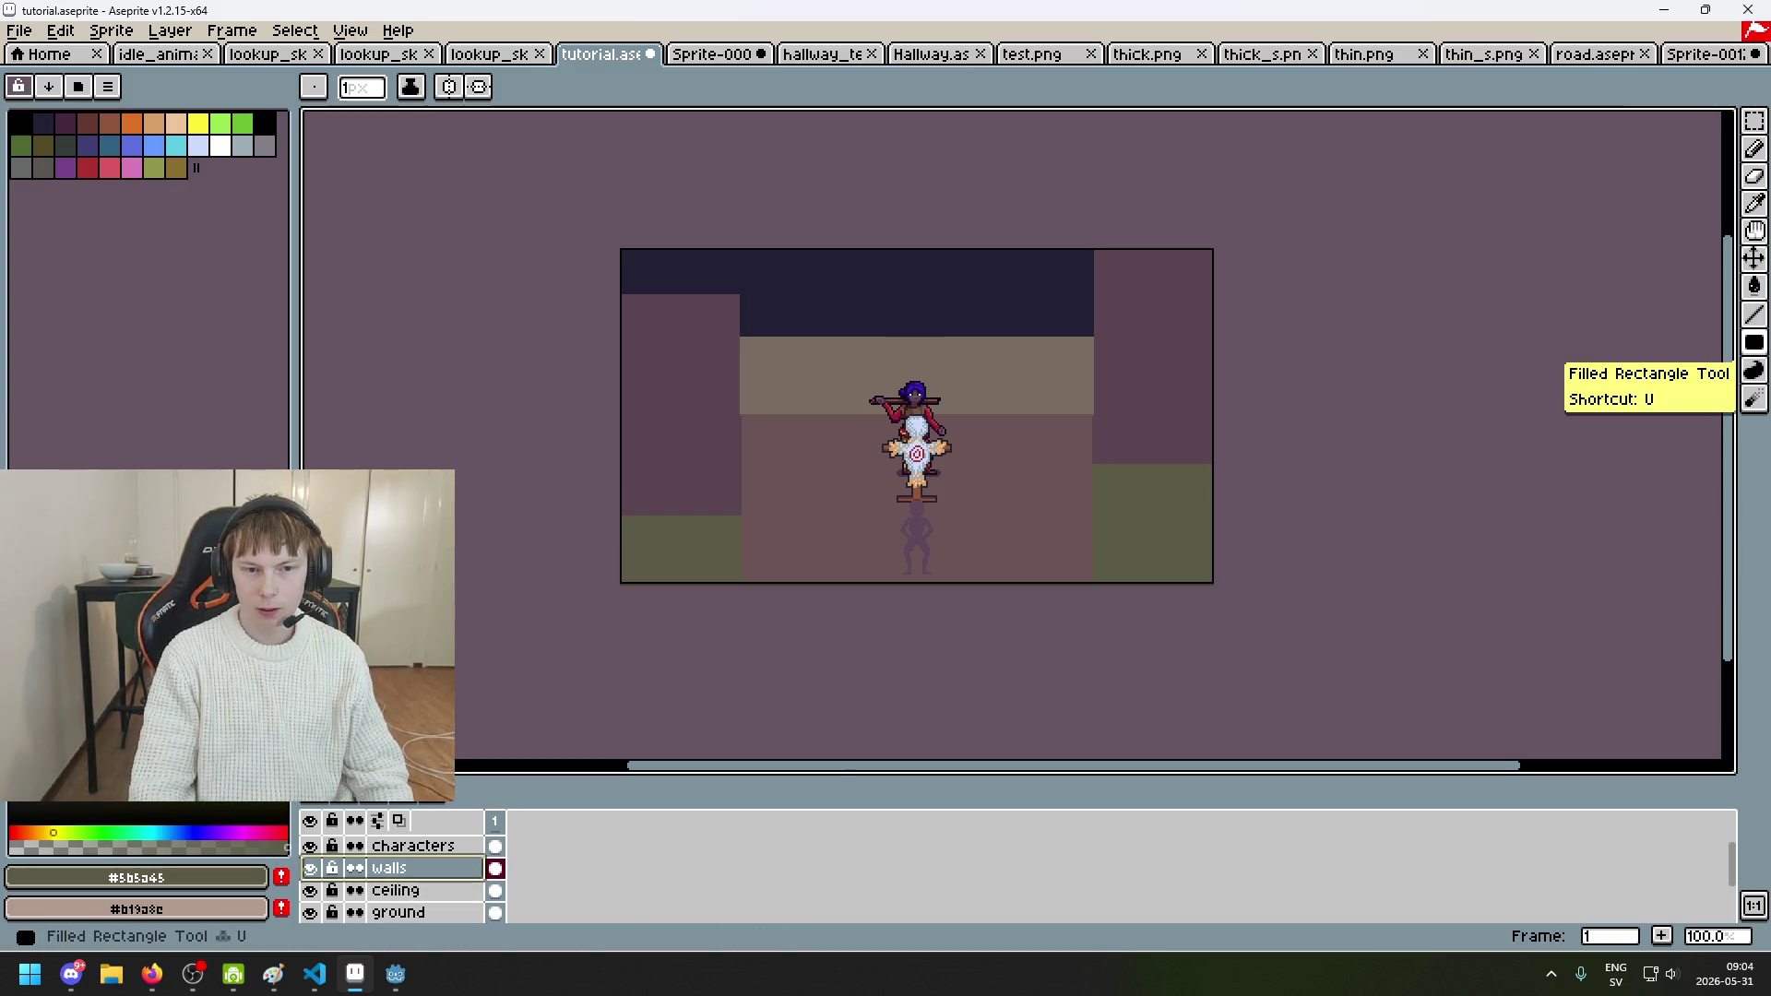
Step: Try shifting the walls down with the Move tool, then undo it
scroll(1034, 426, up, 2)
scroll(968, 489, down, 2)
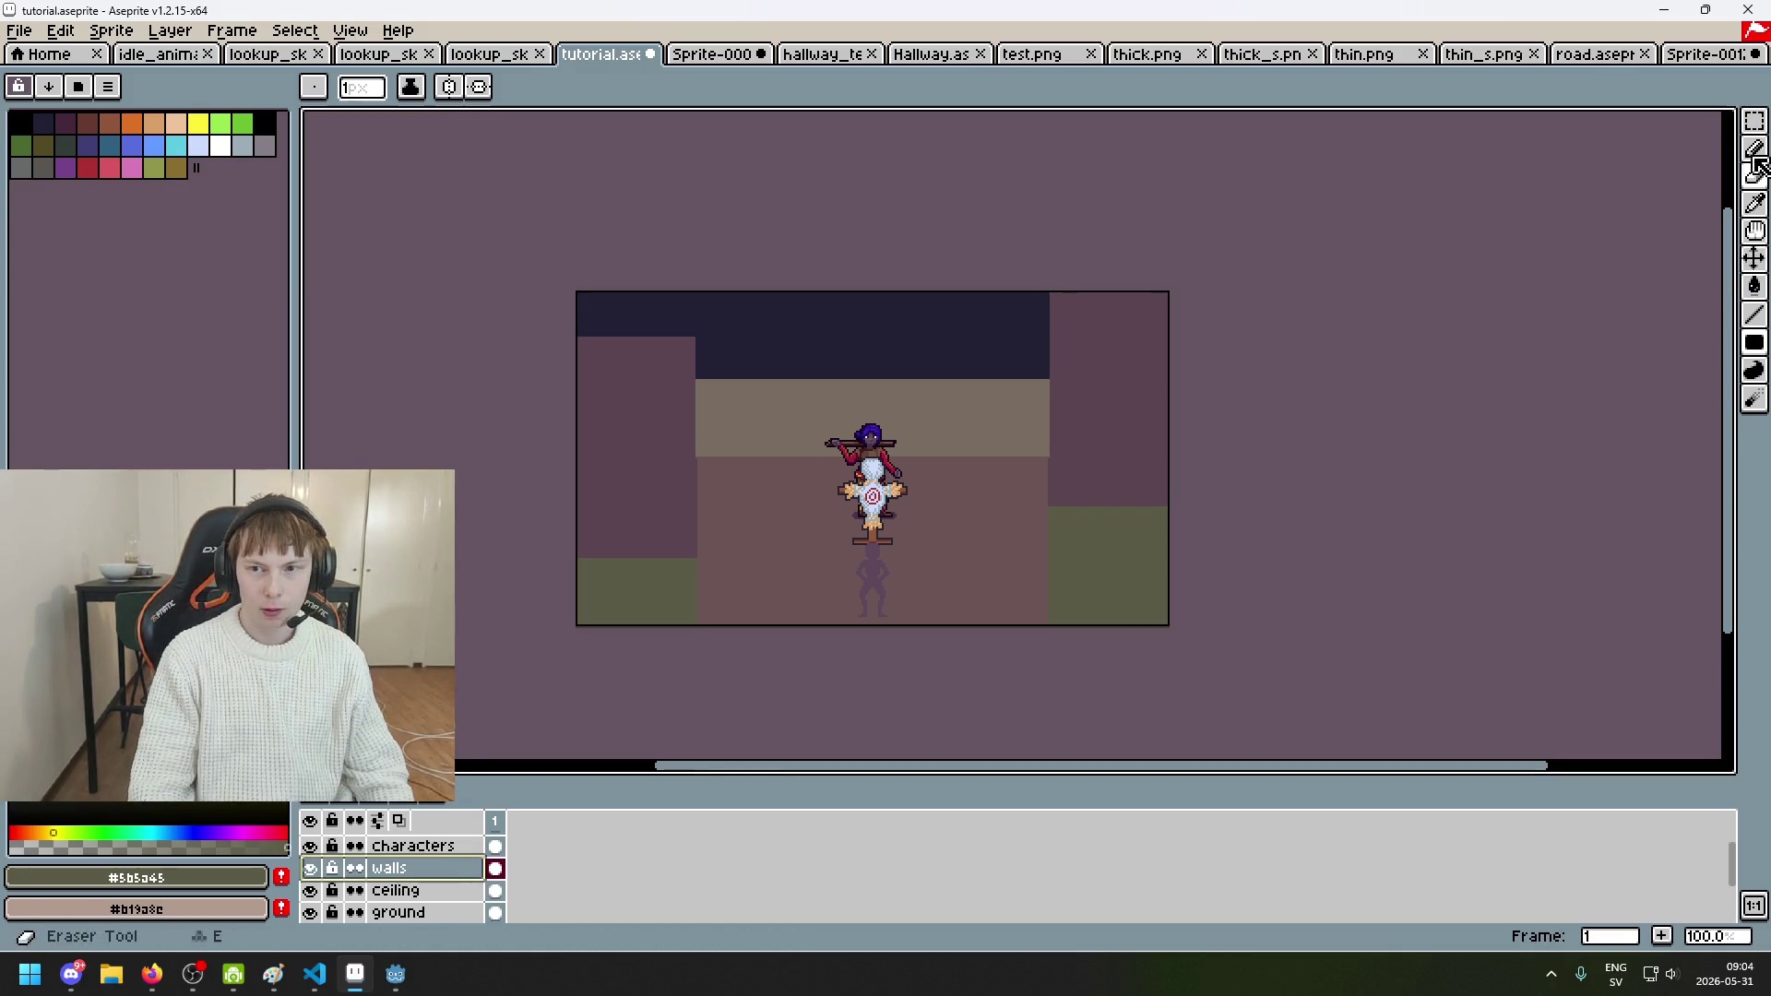
click(1754, 258)
drag(871, 473, 867, 494)
key(ctrl+z)
Step: Draw a vertical pencil line along the right wall's inner edge
click(1754, 121)
scroll(1066, 375, up, 2)
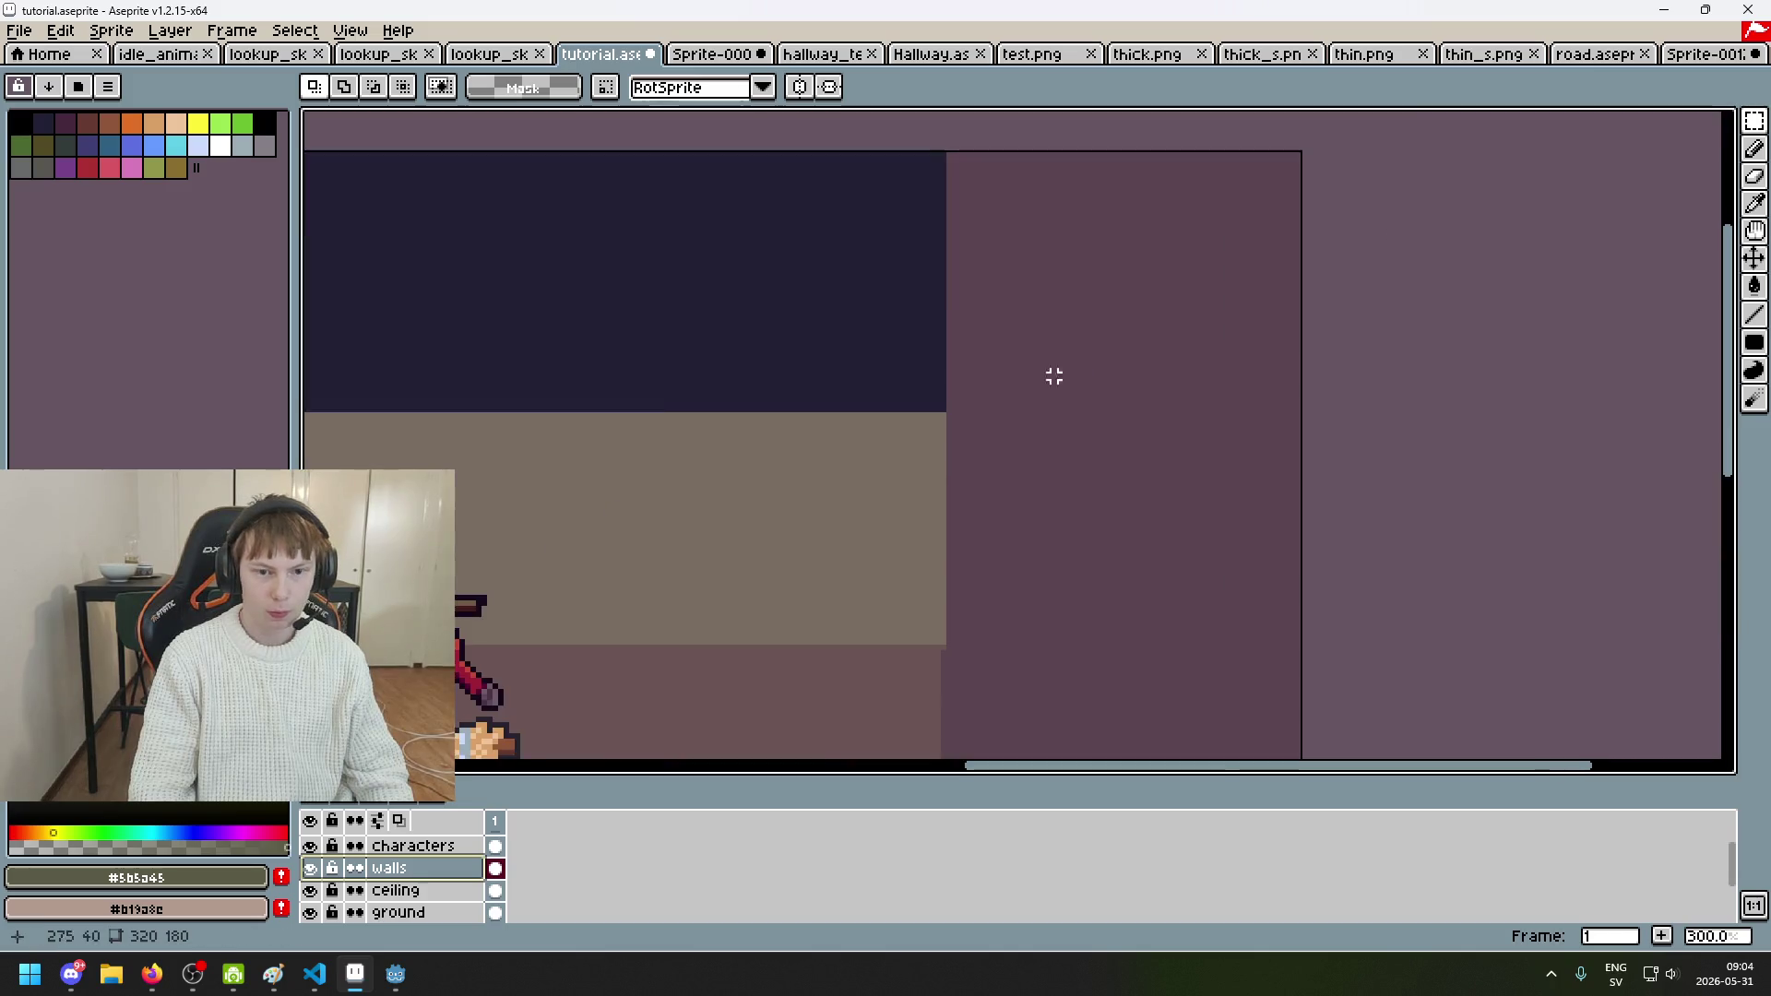
drag(1065, 375, 1213, 315)
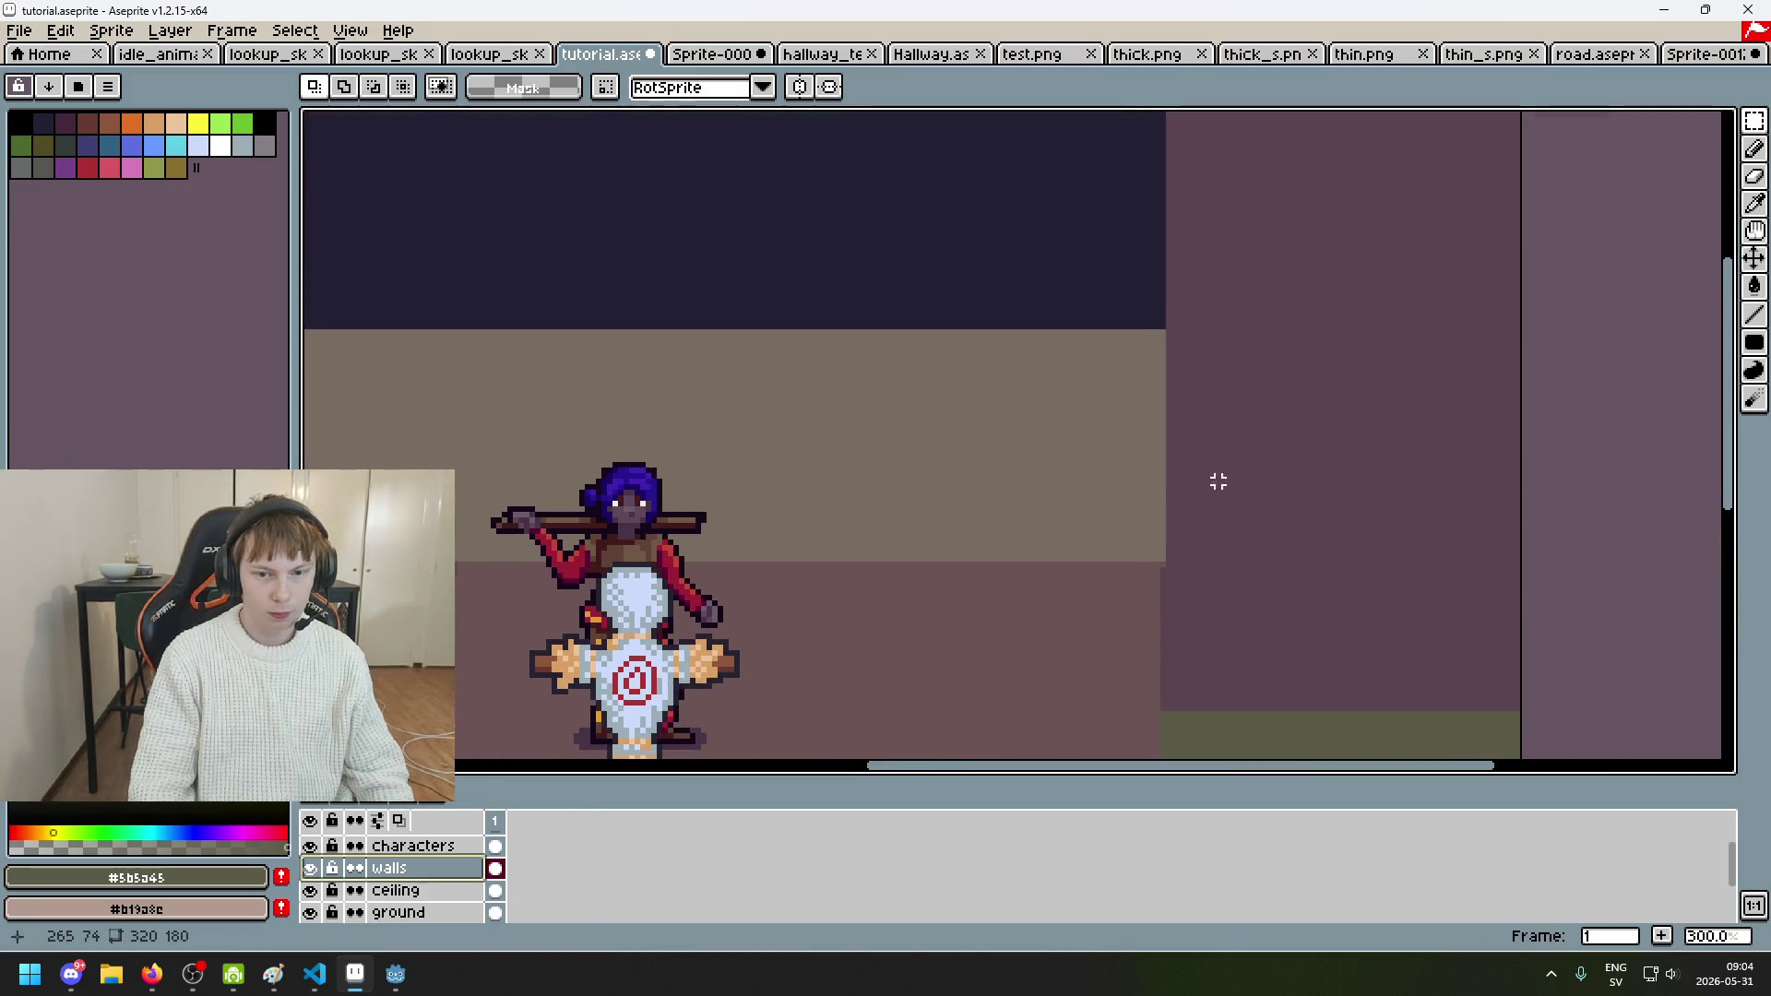
scroll(1213, 481, up, 1)
key(b)
drag(1245, 415, 1263, 515)
drag(1233, 594, 1232, 199)
scroll(1313, 545, down, 1)
scroll(1257, 419, up, 1)
scroll(1218, 328, up, 1)
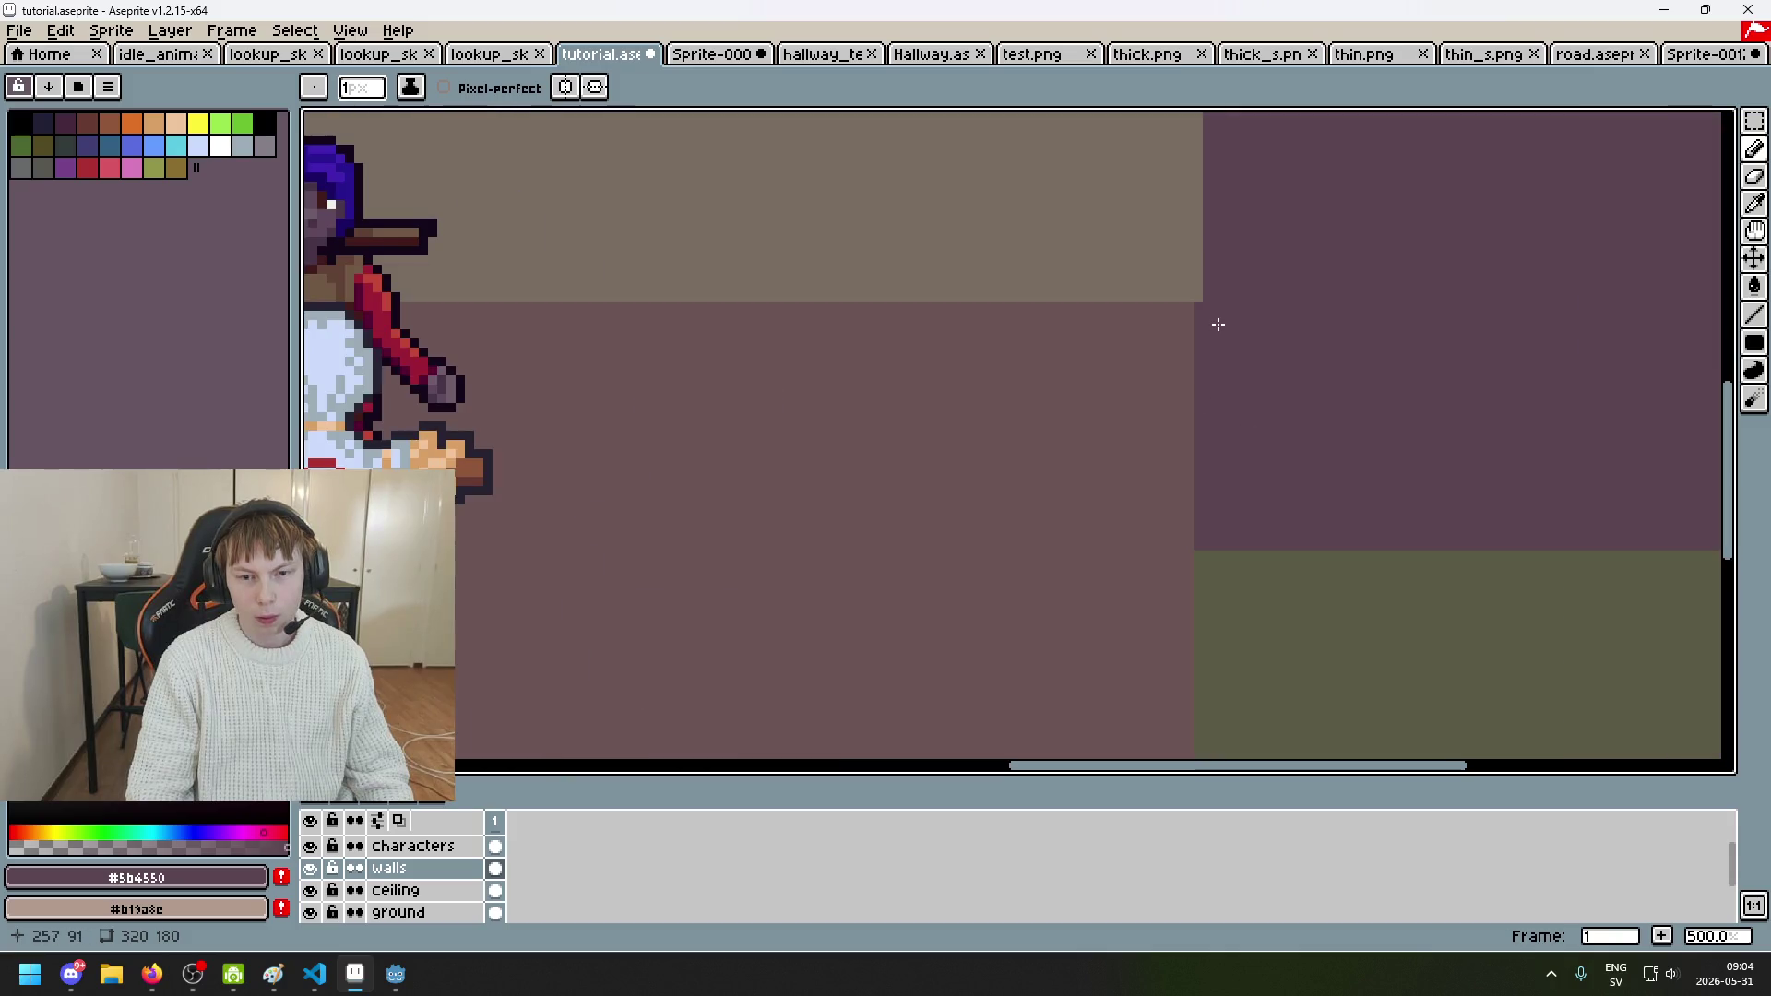
scroll(1189, 522, down, 1)
scroll(1154, 679, up, 1)
scroll(1308, 373, down, 1)
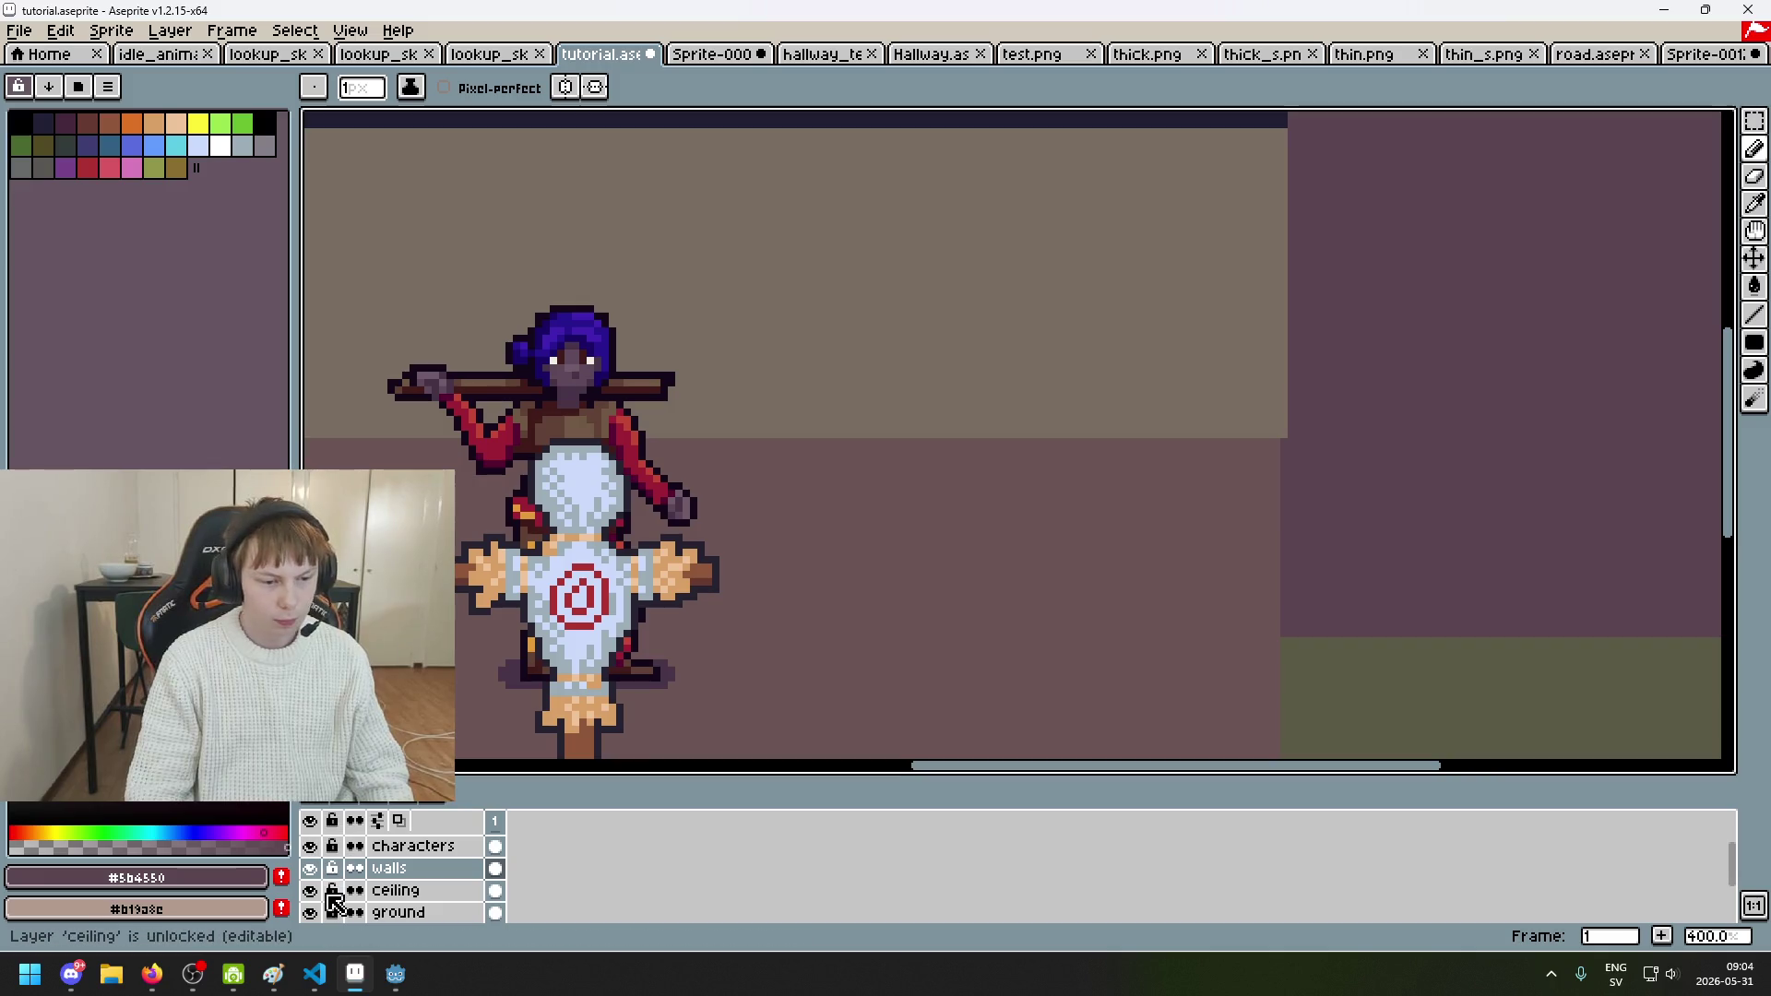
scroll(345, 896, up, 1)
Step: Show the red and blue guide lines to compare, then hide them again
click(310, 843)
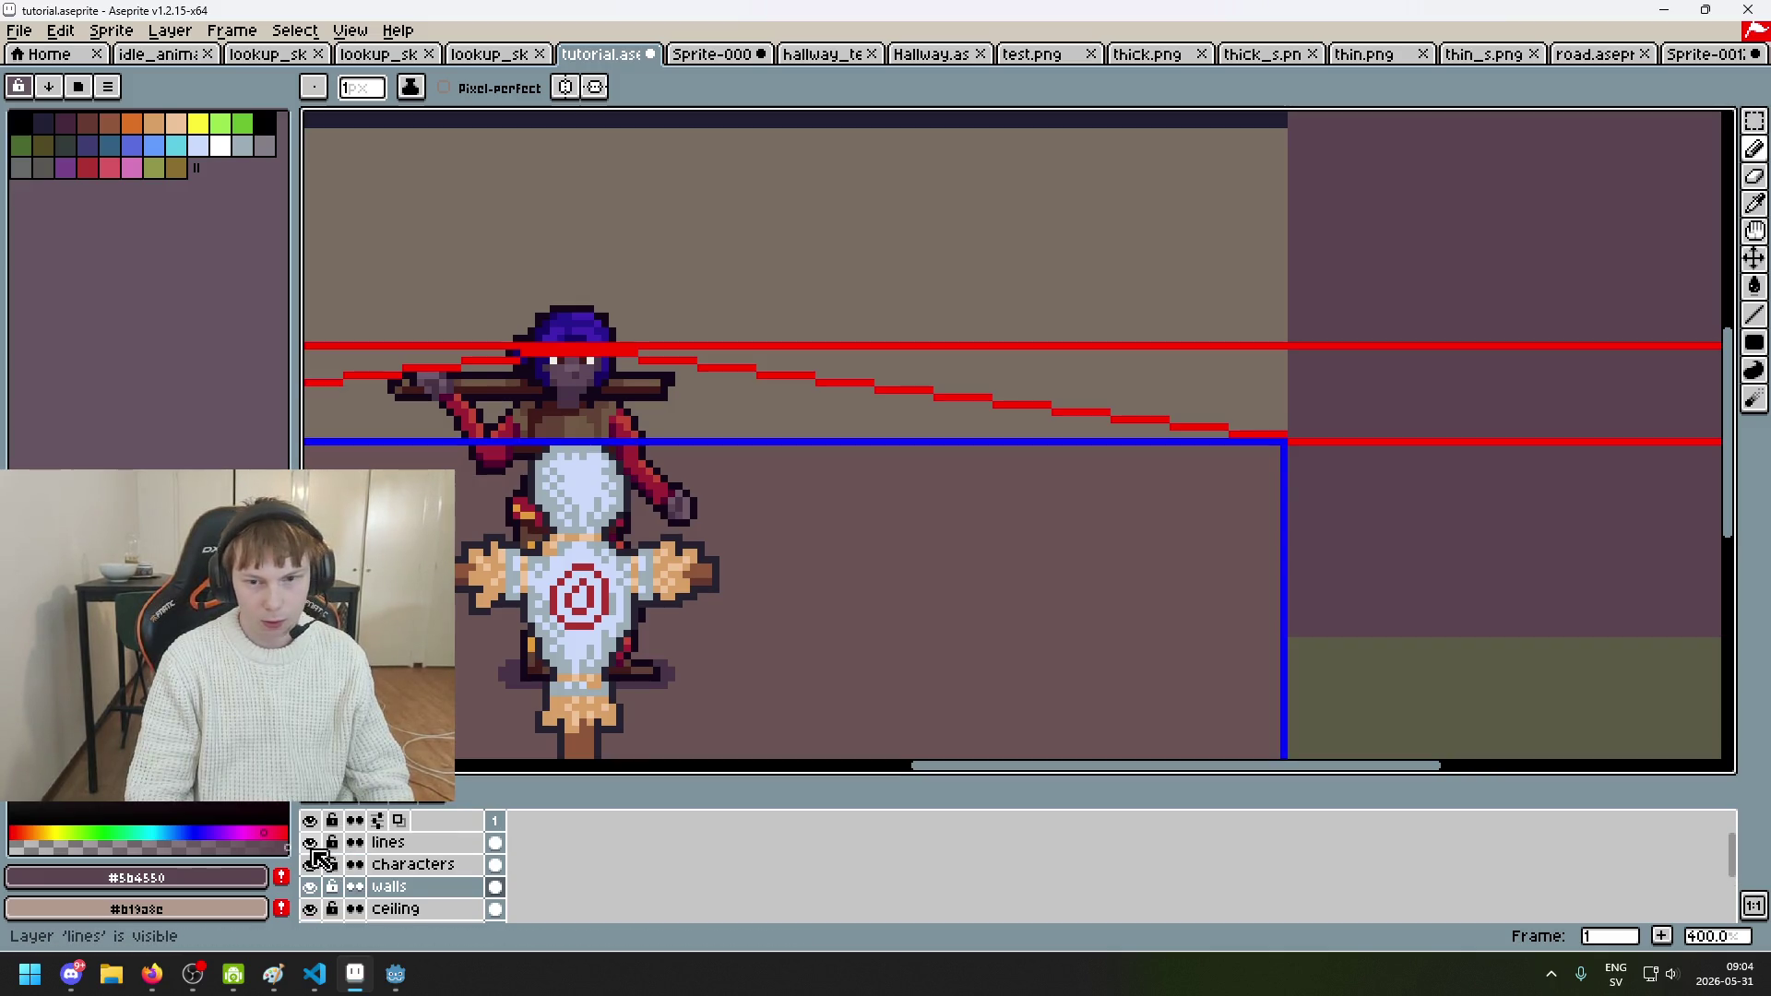
scroll(597, 539, down, 2)
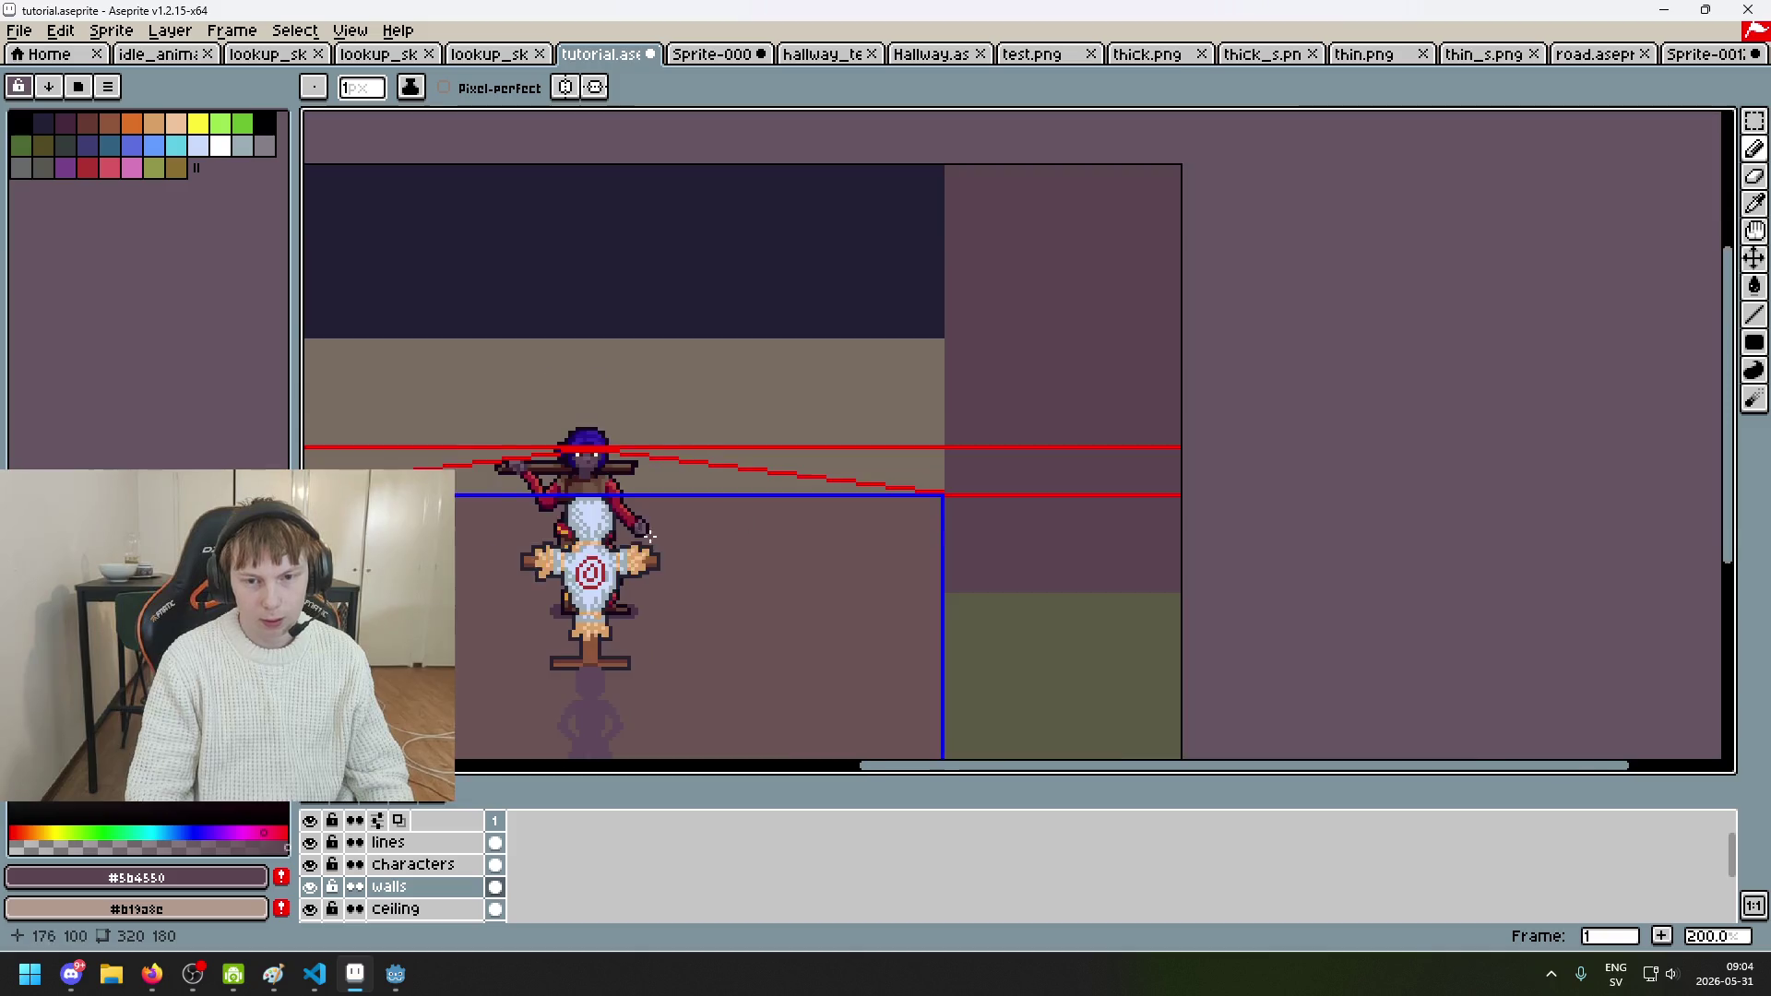
scroll(802, 459, left, 5)
scroll(802, 458, up, 3)
scroll(901, 485, down, 2)
scroll(1197, 439, right, 5)
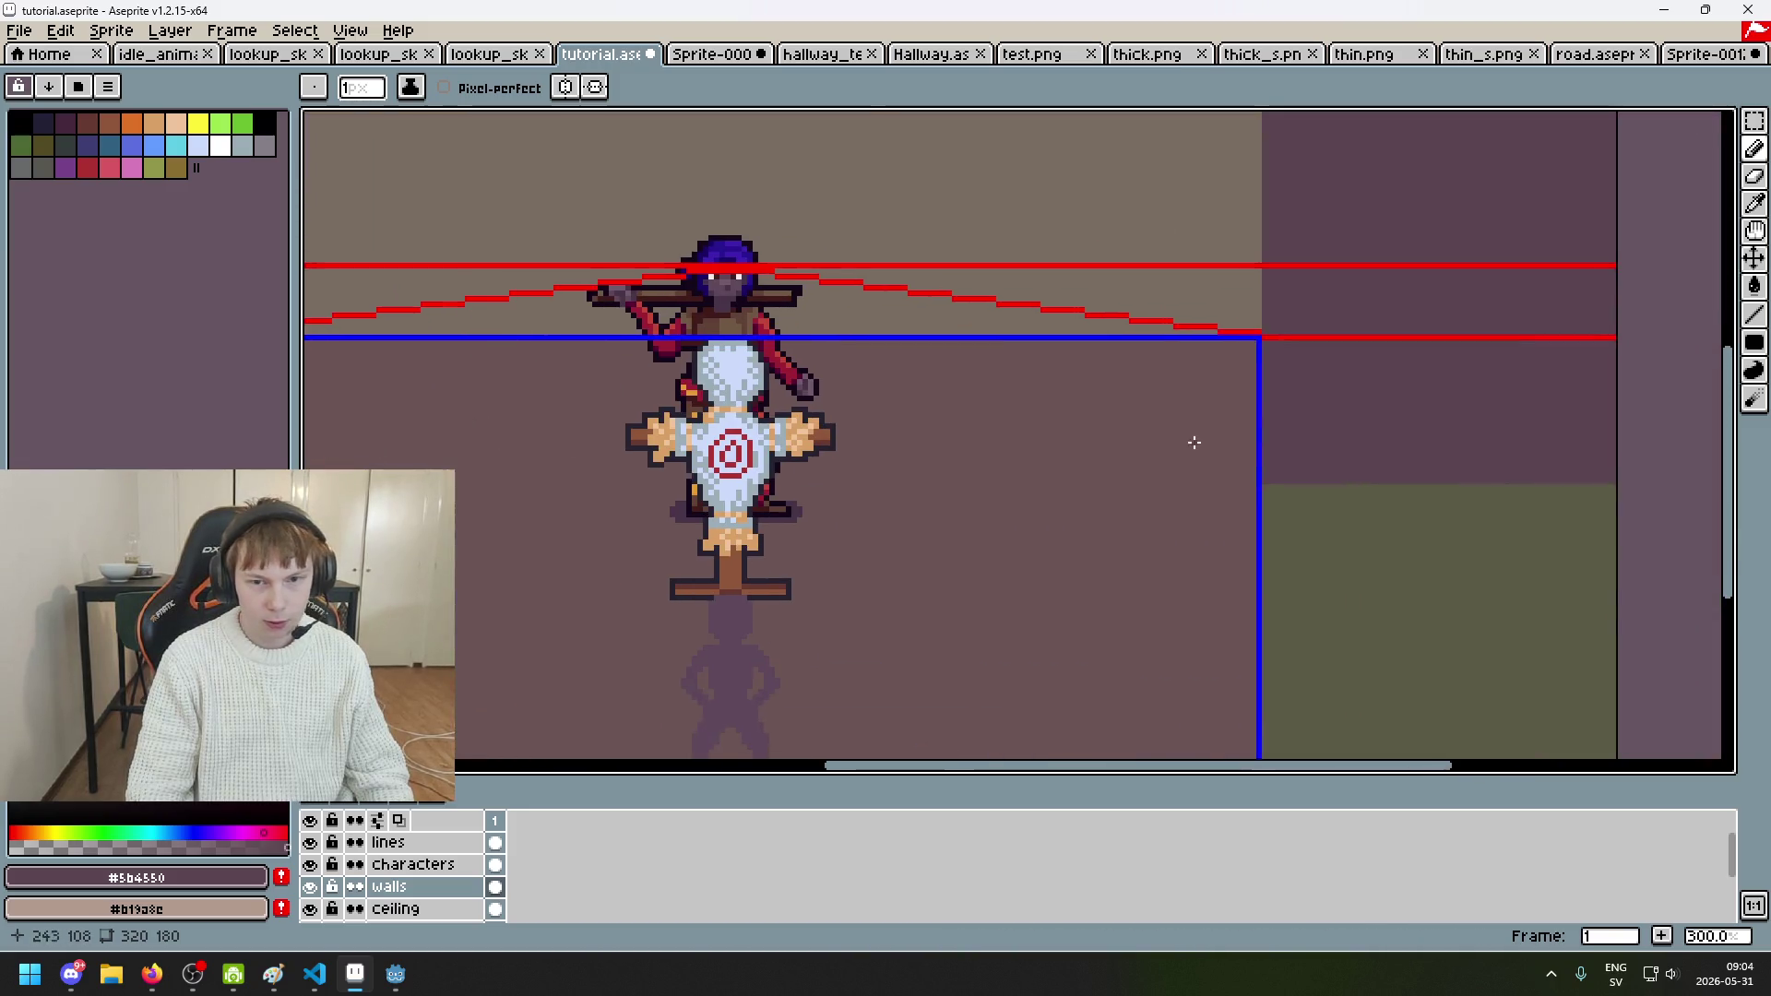
scroll(1061, 369, up, 3)
key(e)
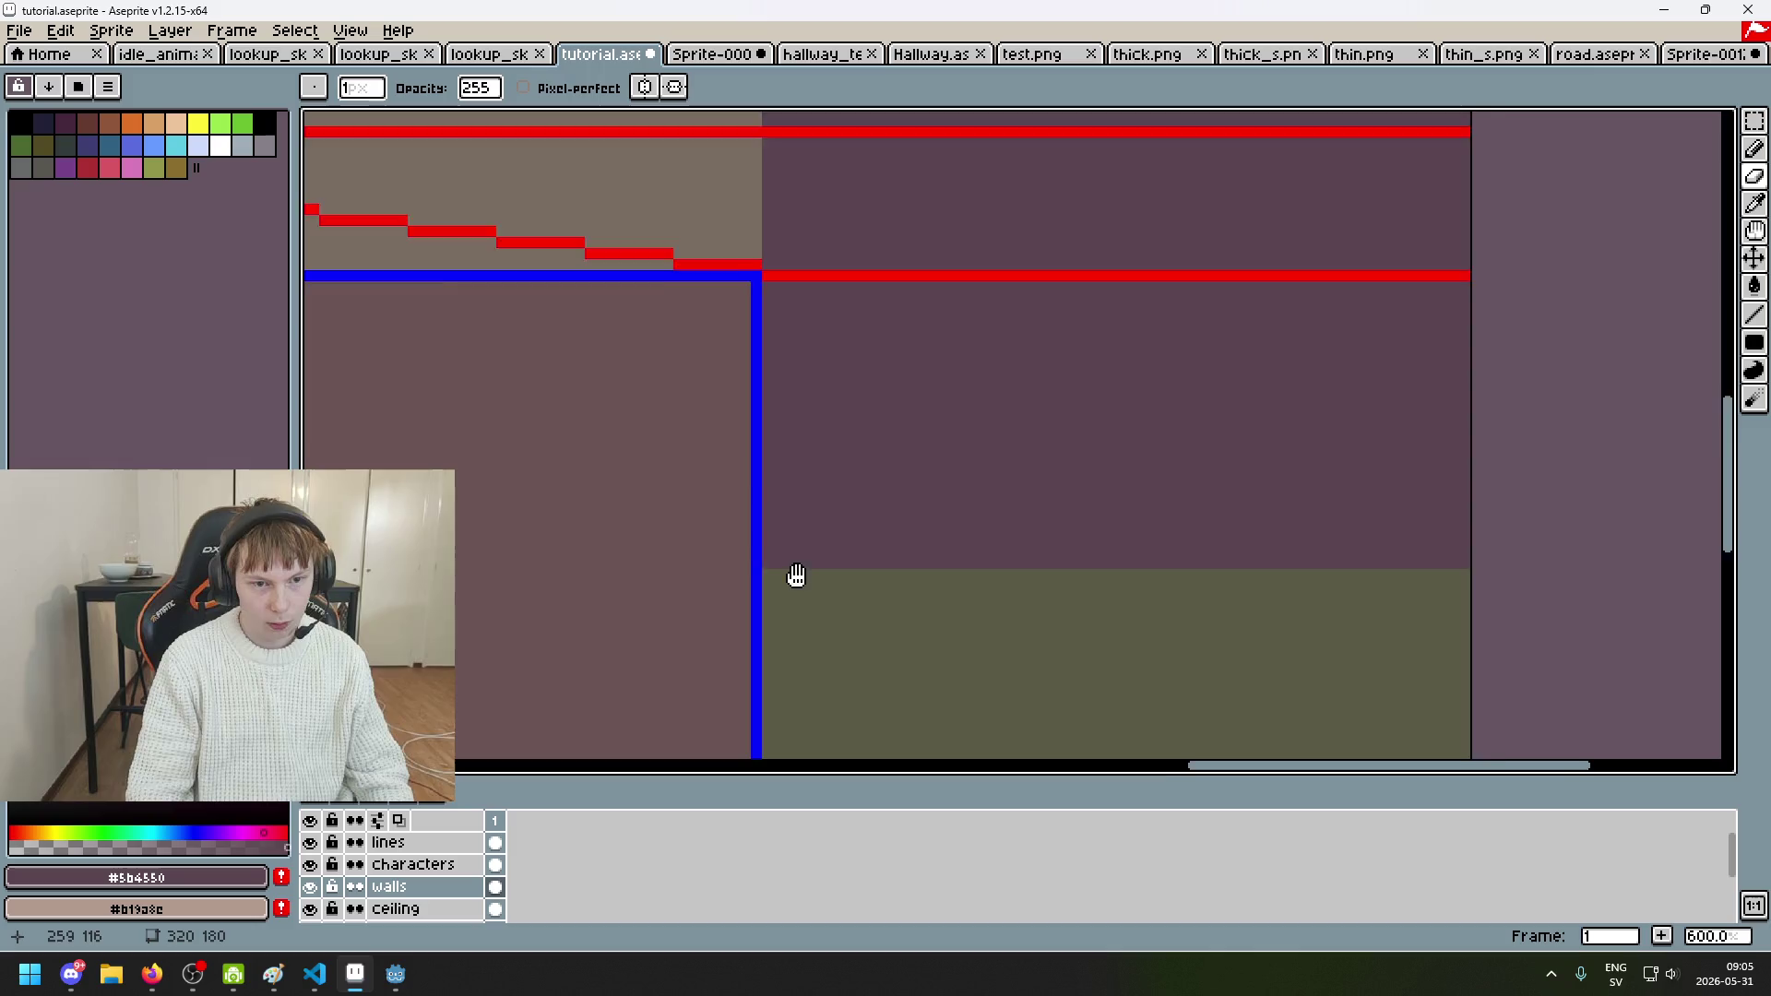
scroll(811, 553, down, 5)
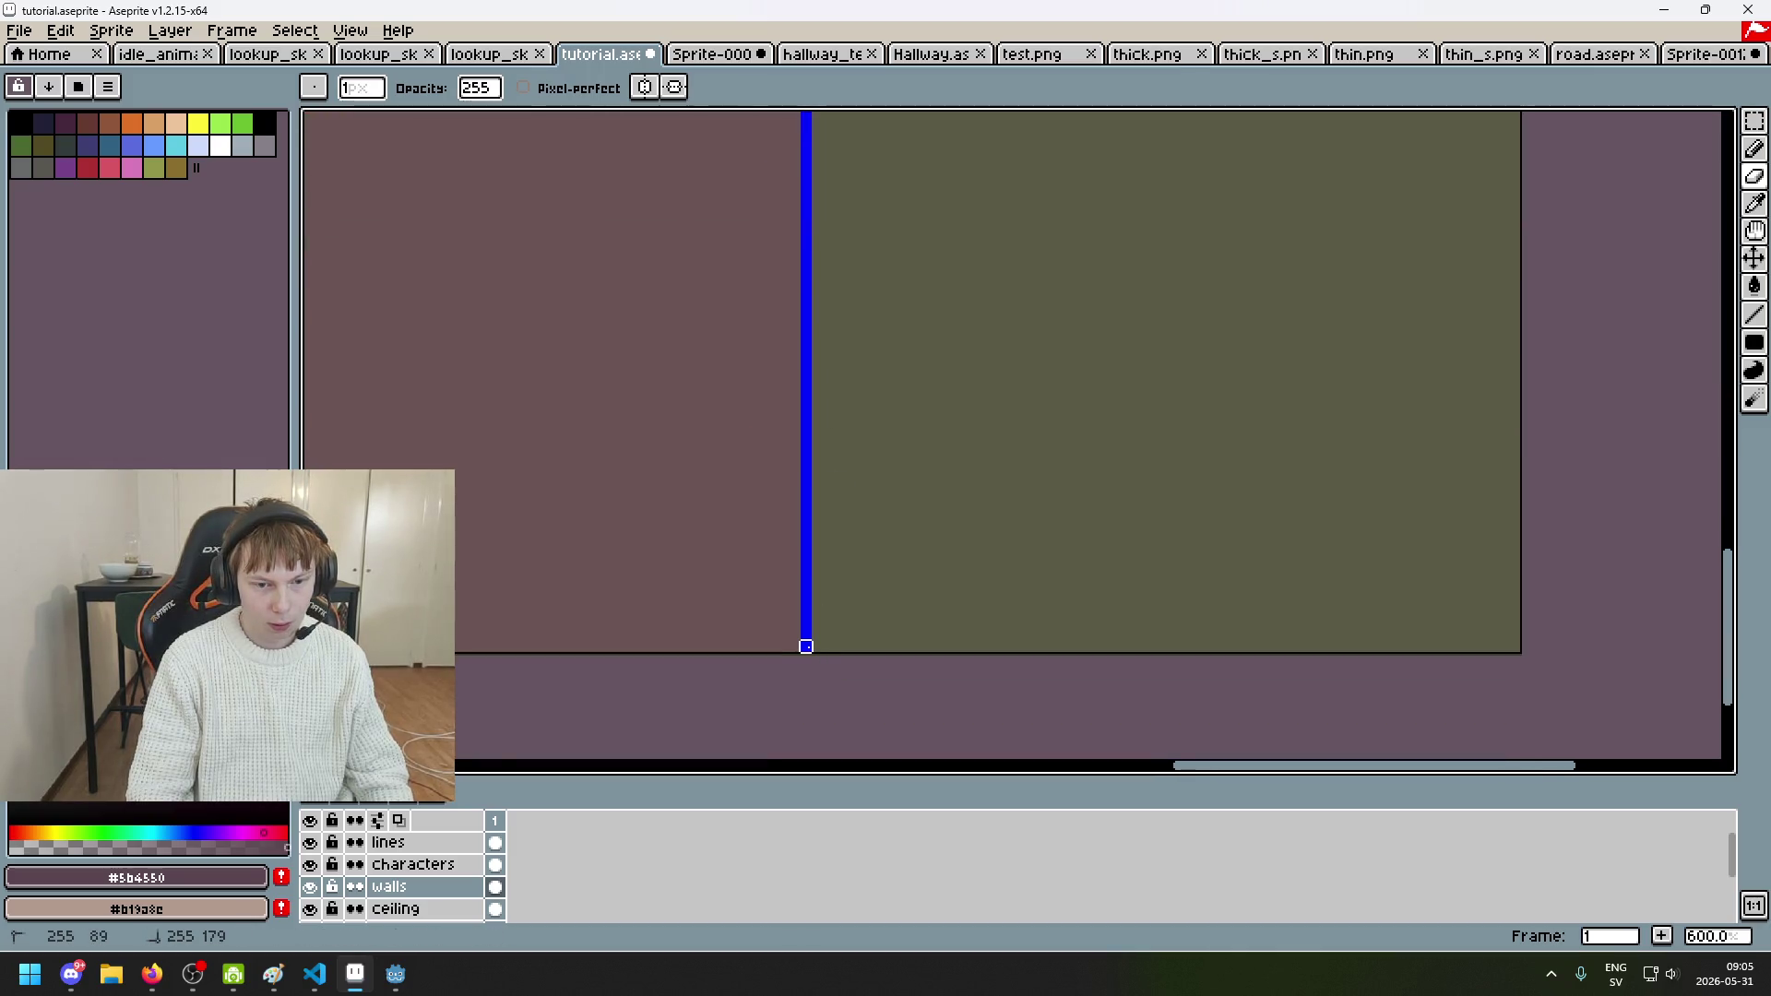
click(309, 842)
Step: Toggle the ceiling and ground layers' visibility to check them, then select ground
scroll(692, 448, down, 3)
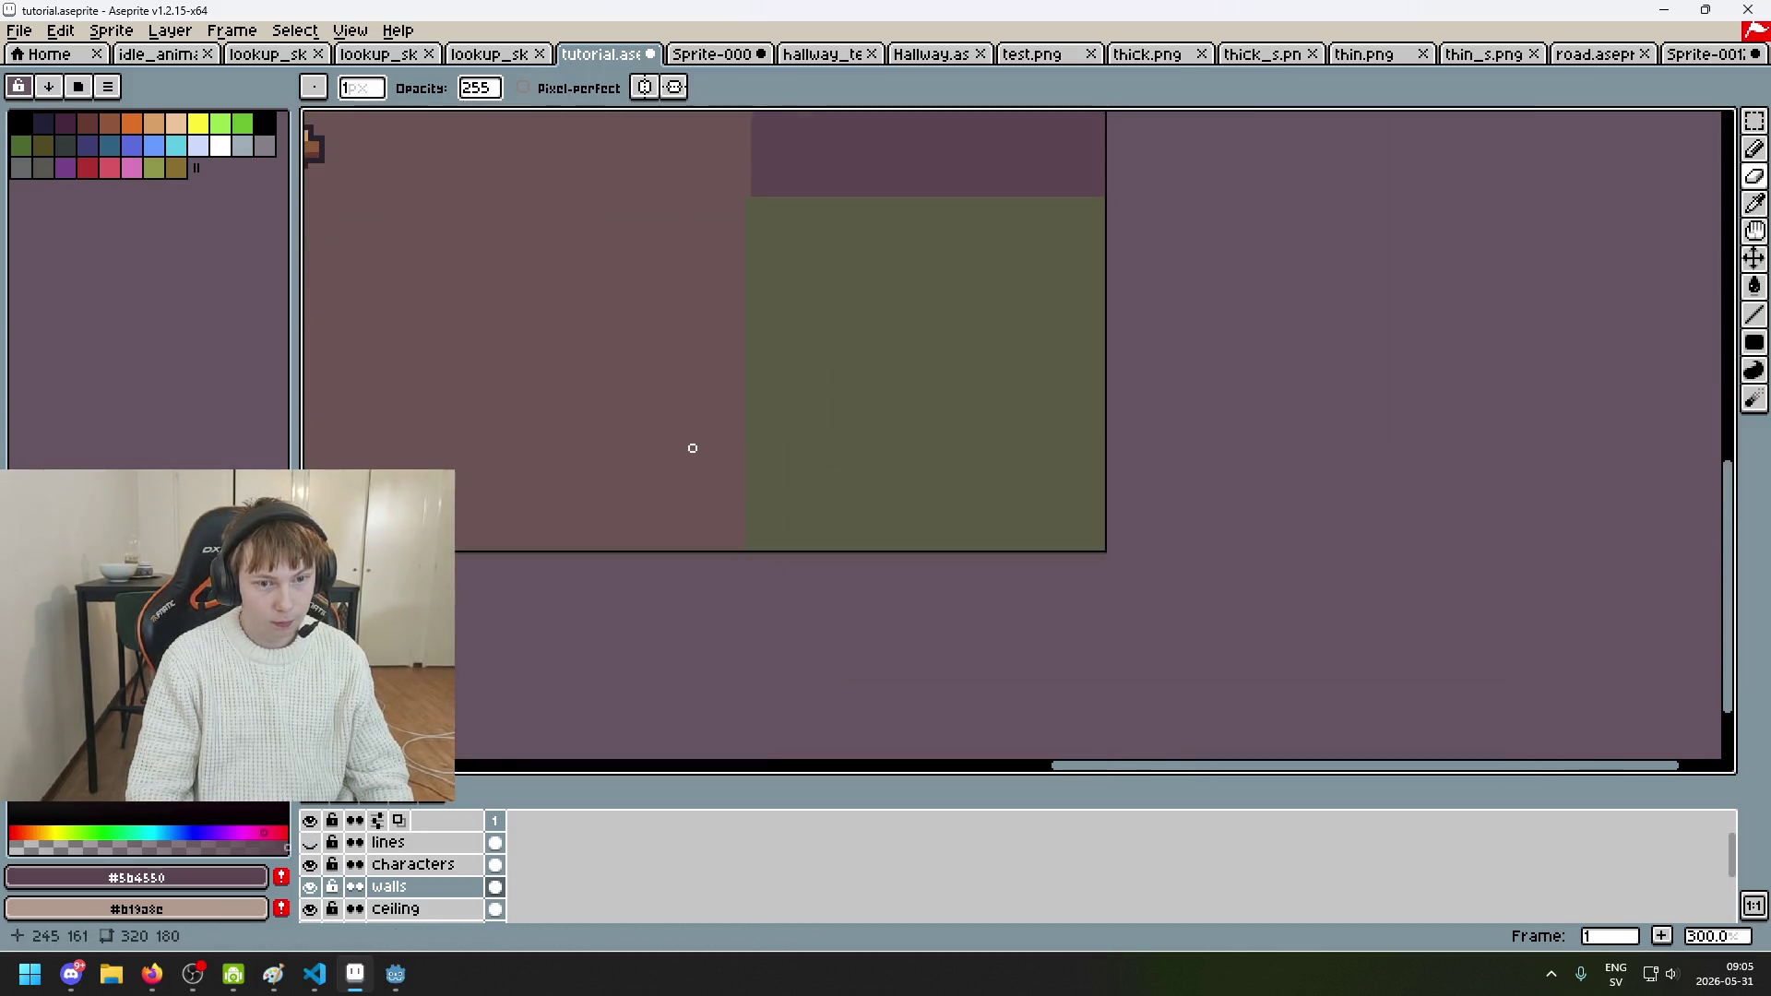
scroll(759, 657, up, 1)
scroll(783, 466, down, 1)
scroll(821, 350, up, 1)
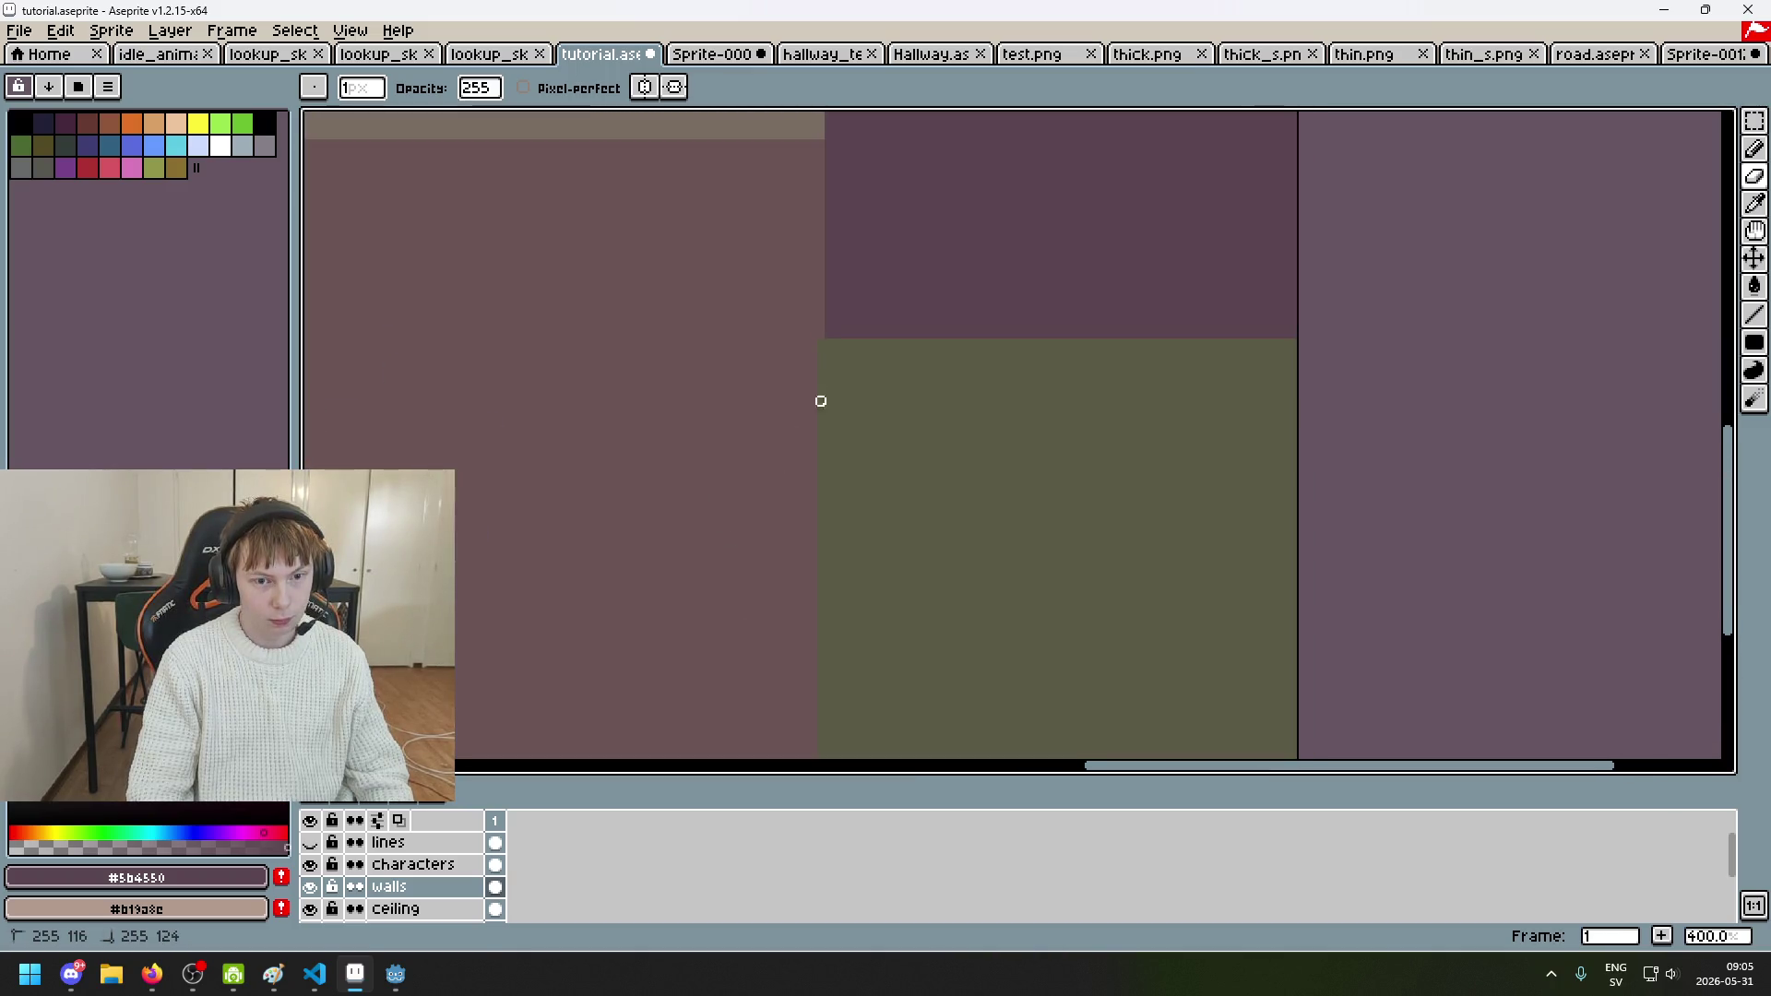
click(310, 909)
click(310, 910)
scroll(318, 914, down, 2)
click(310, 886)
click(310, 886)
click(310, 887)
click(310, 886)
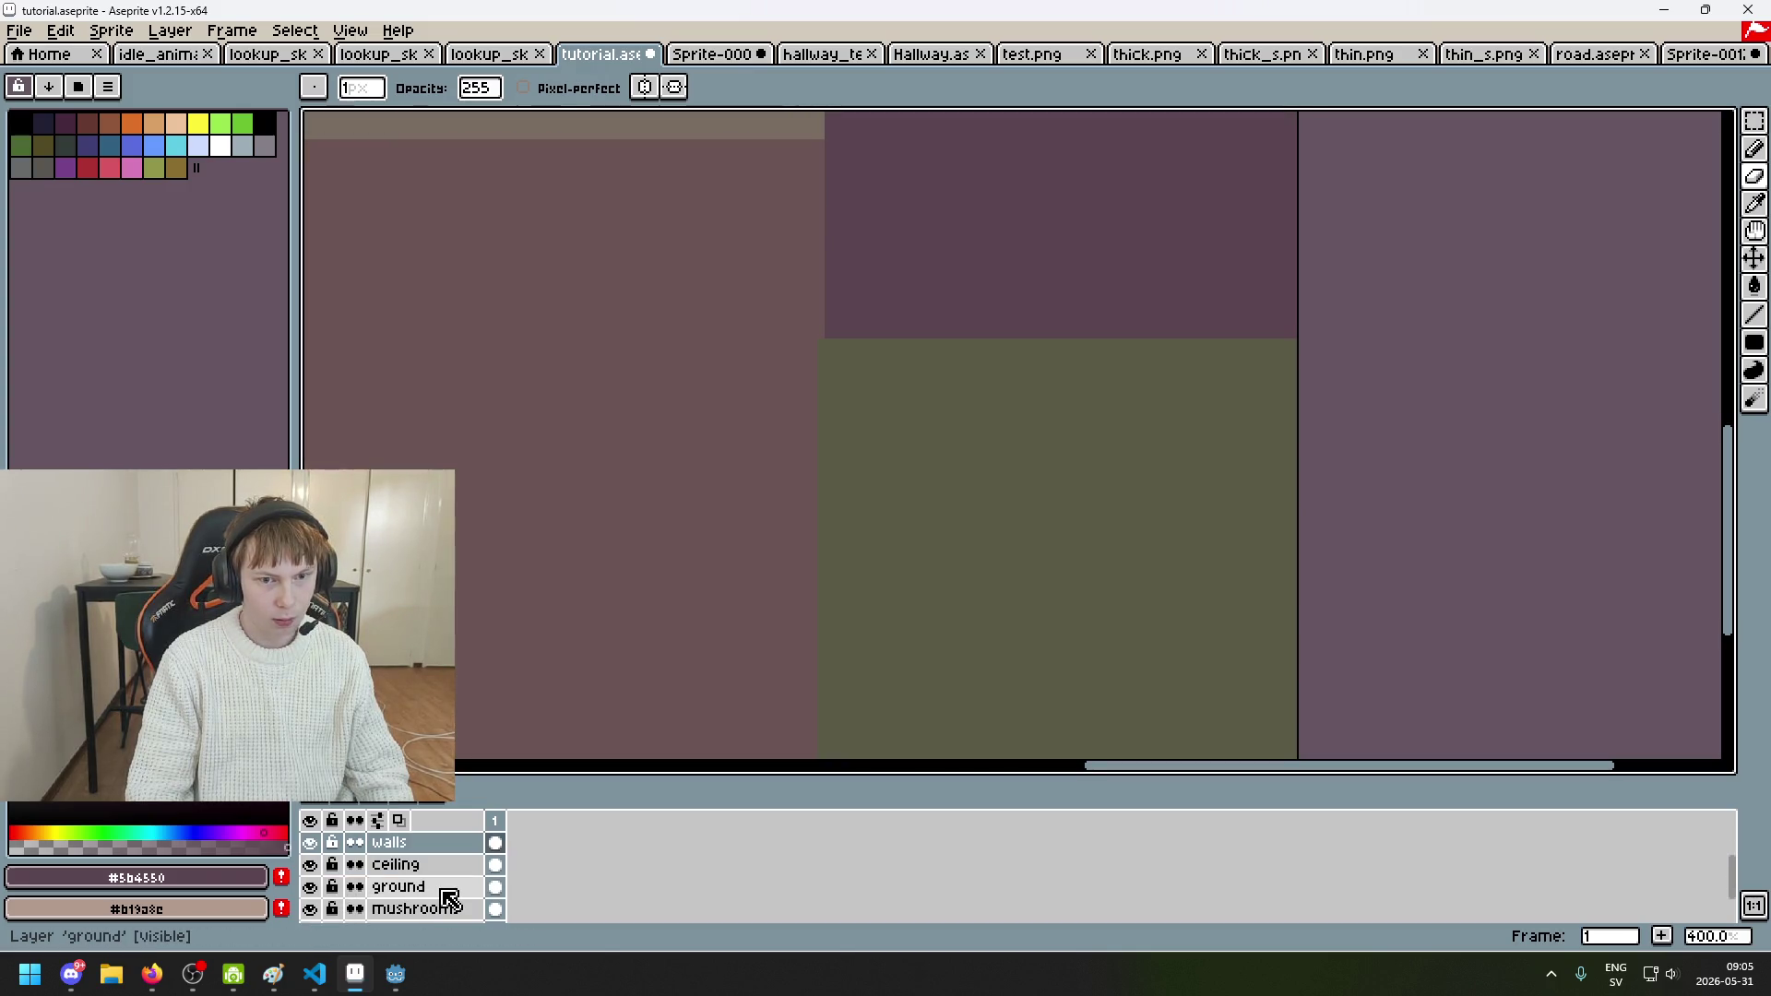
click(406, 886)
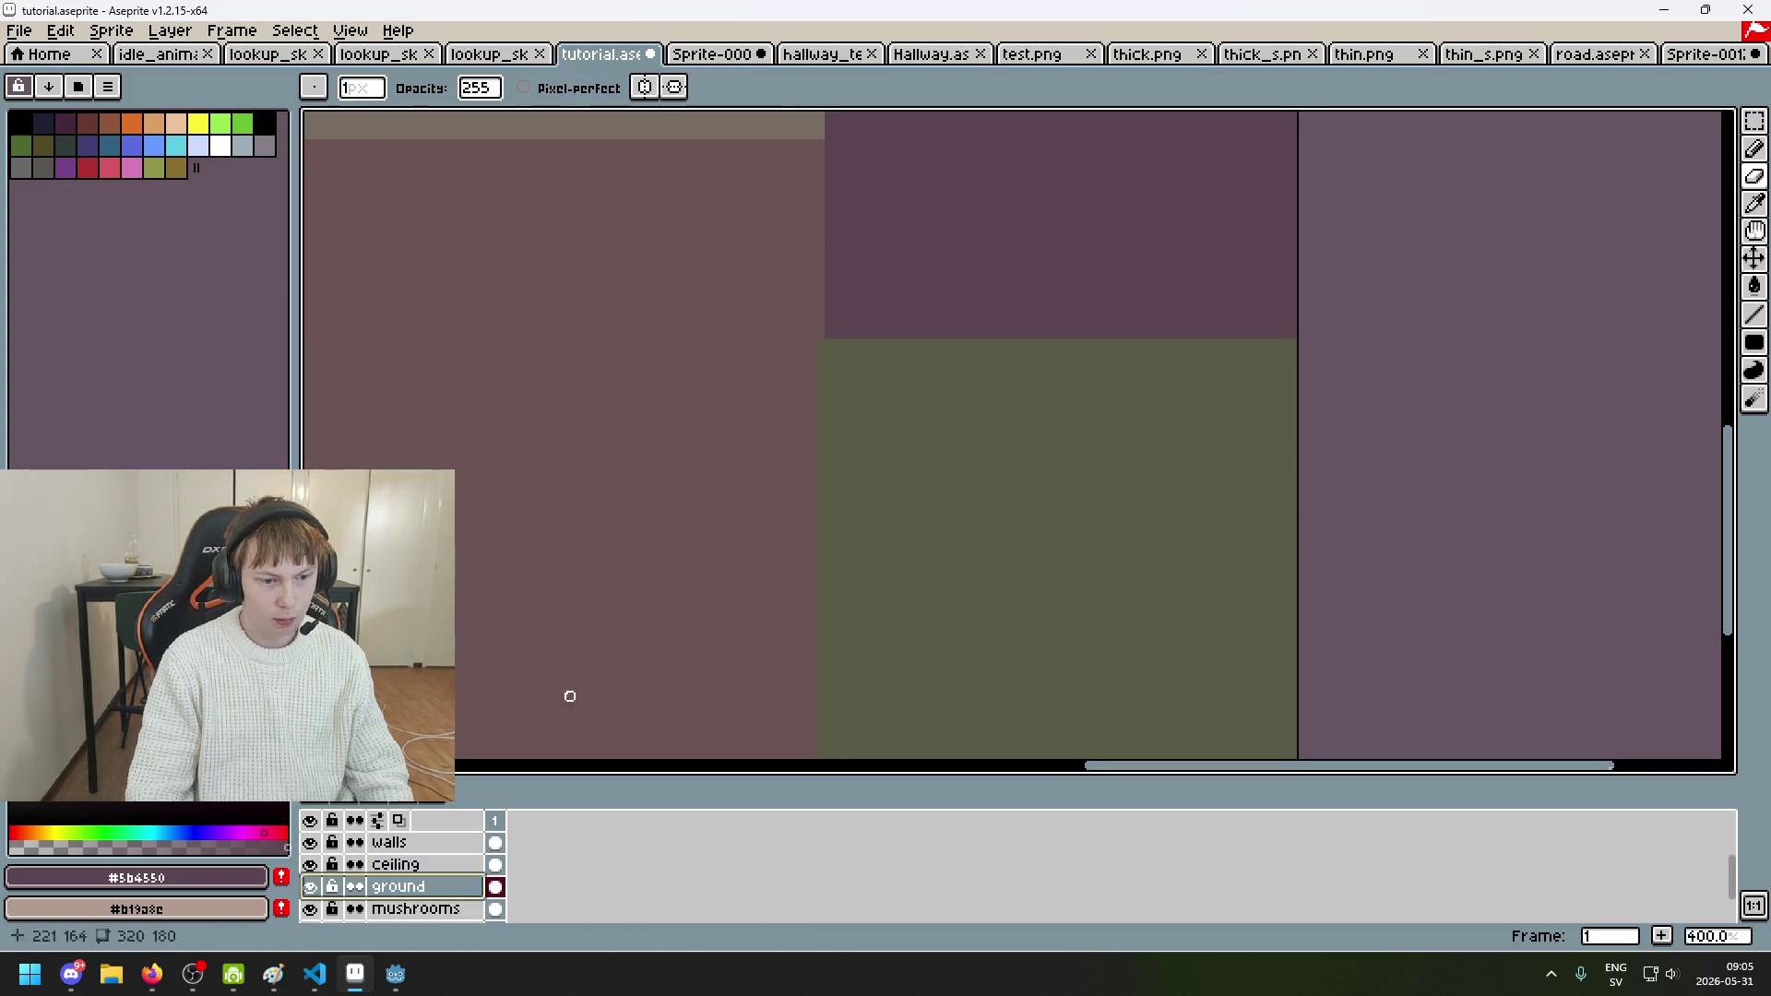
Step: Eyedrop the brown wall colour #6c5555 from the canvas and save the file
alt+click(784, 697)
scroll(802, 693, down, 3)
scroll(866, 557, up, 1)
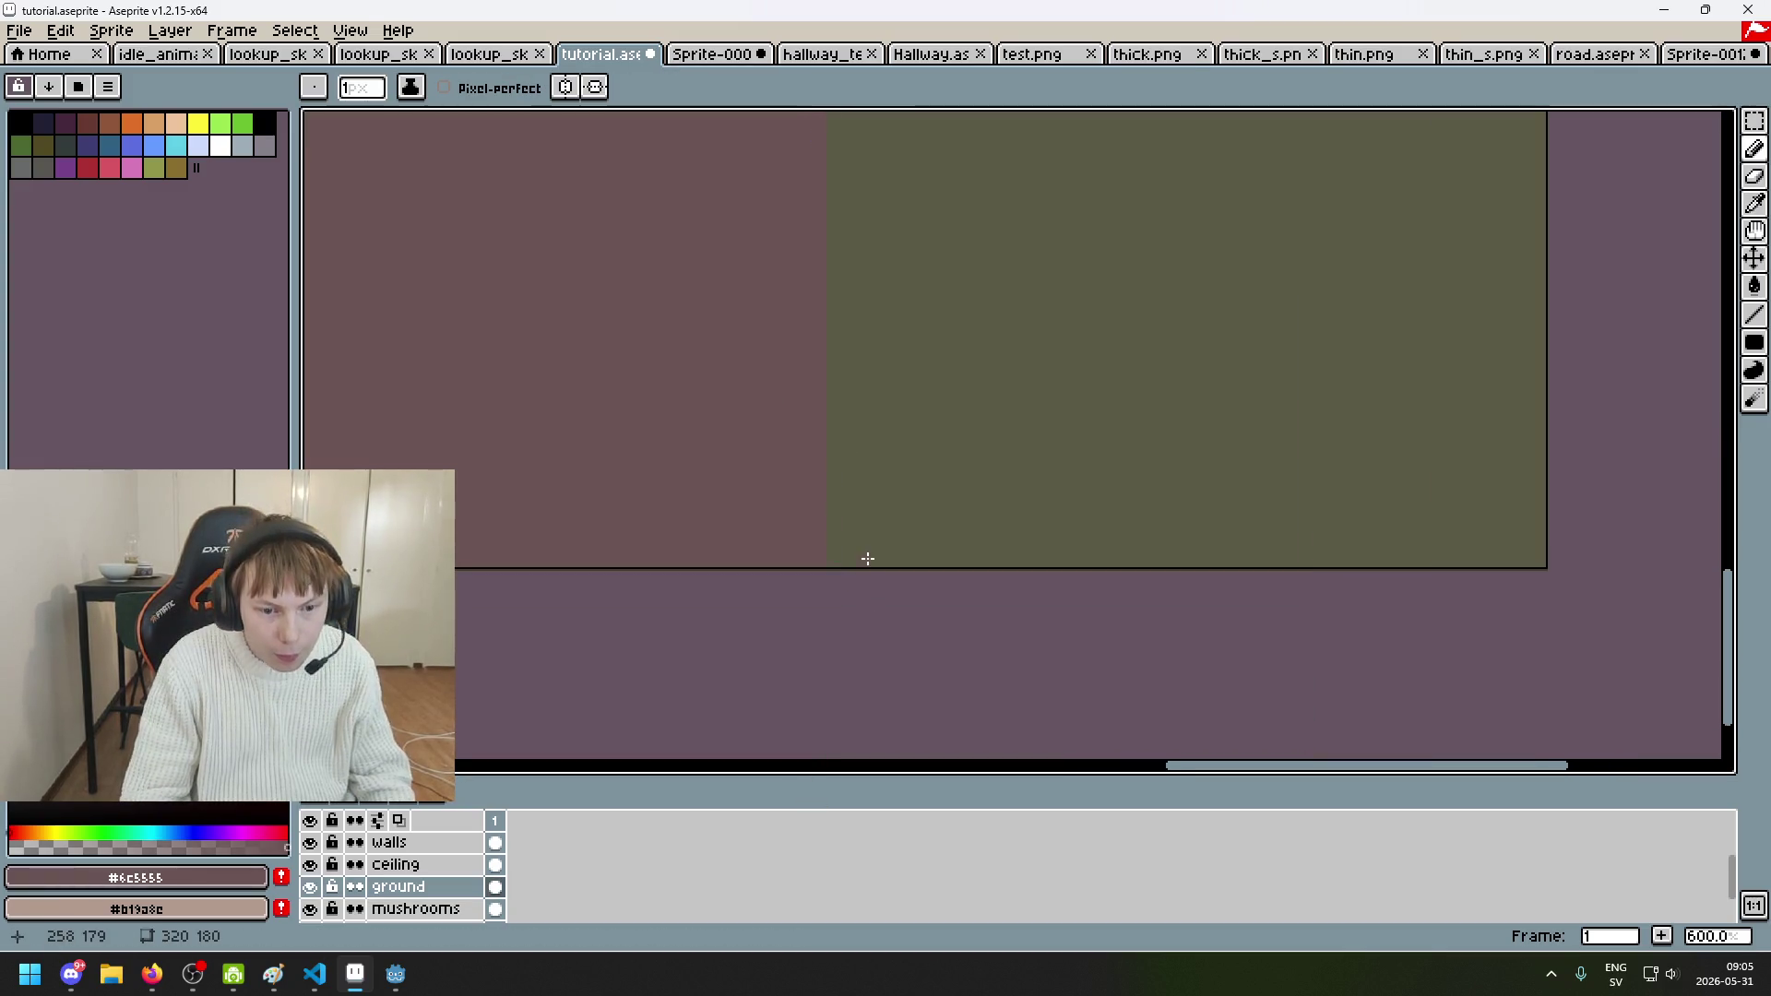
scroll(910, 538, up, 3)
scroll(842, 159, down, 1)
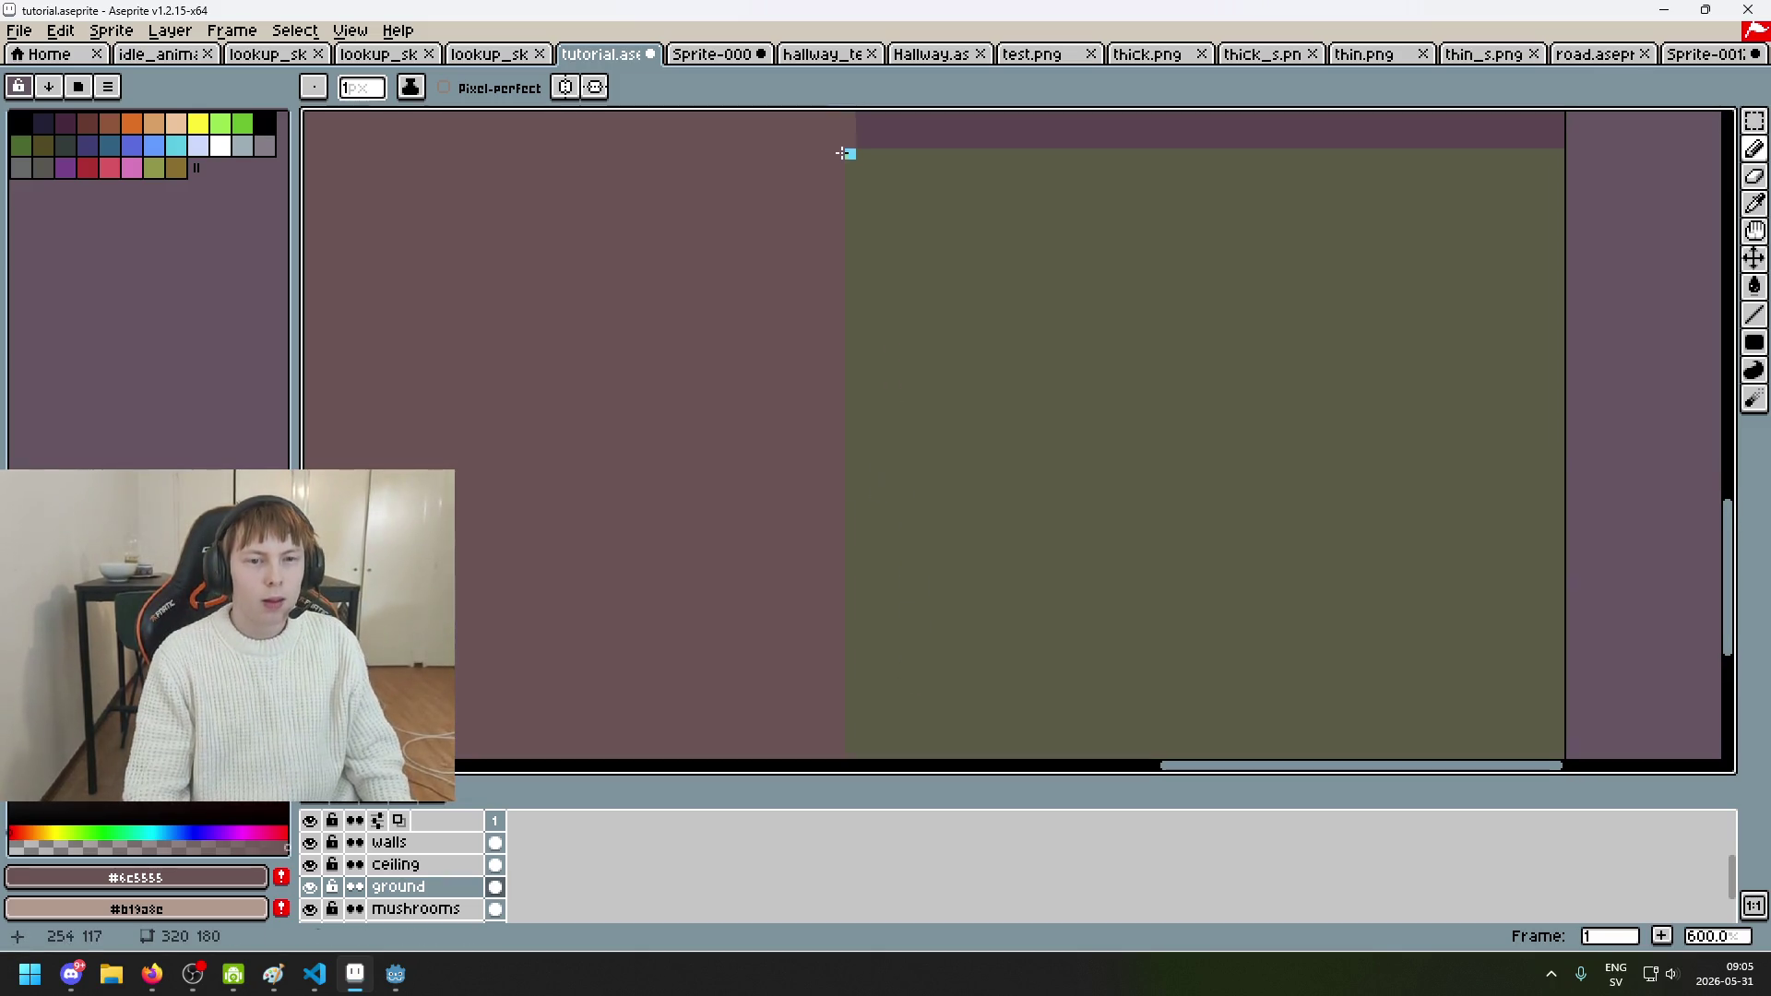
scroll(1138, 557, down, 5)
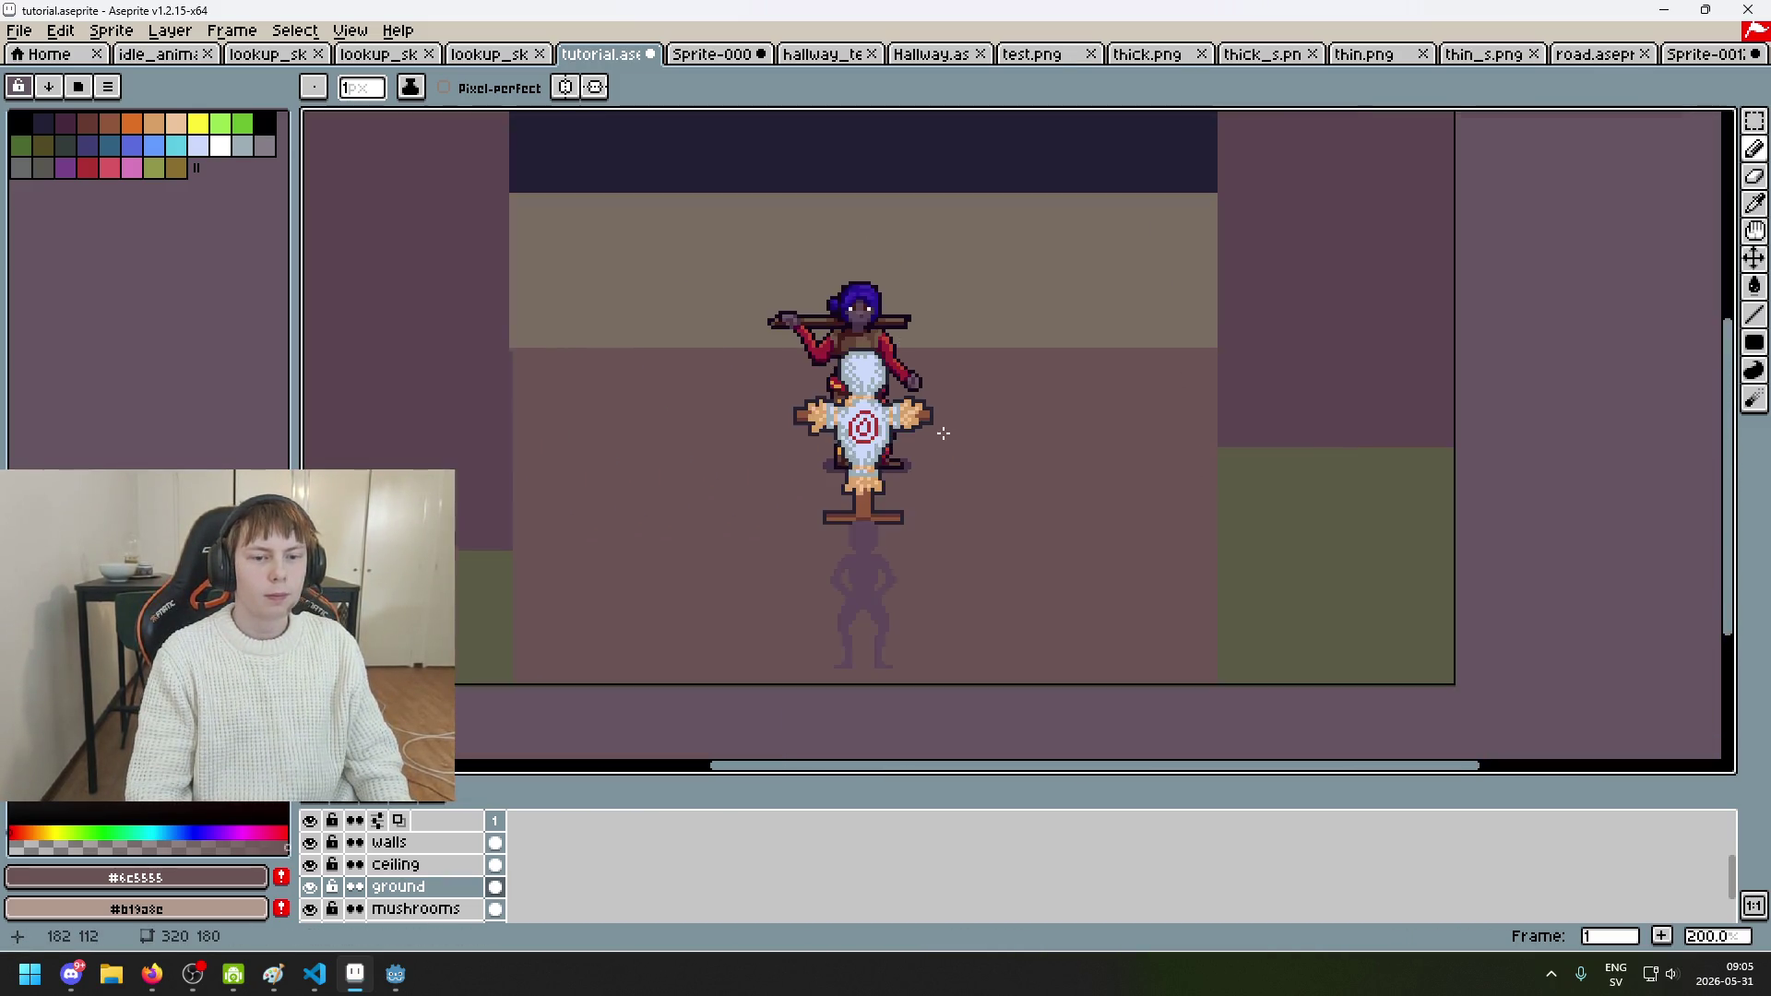
scroll(934, 450, up, 2)
scroll(830, 481, down, 1)
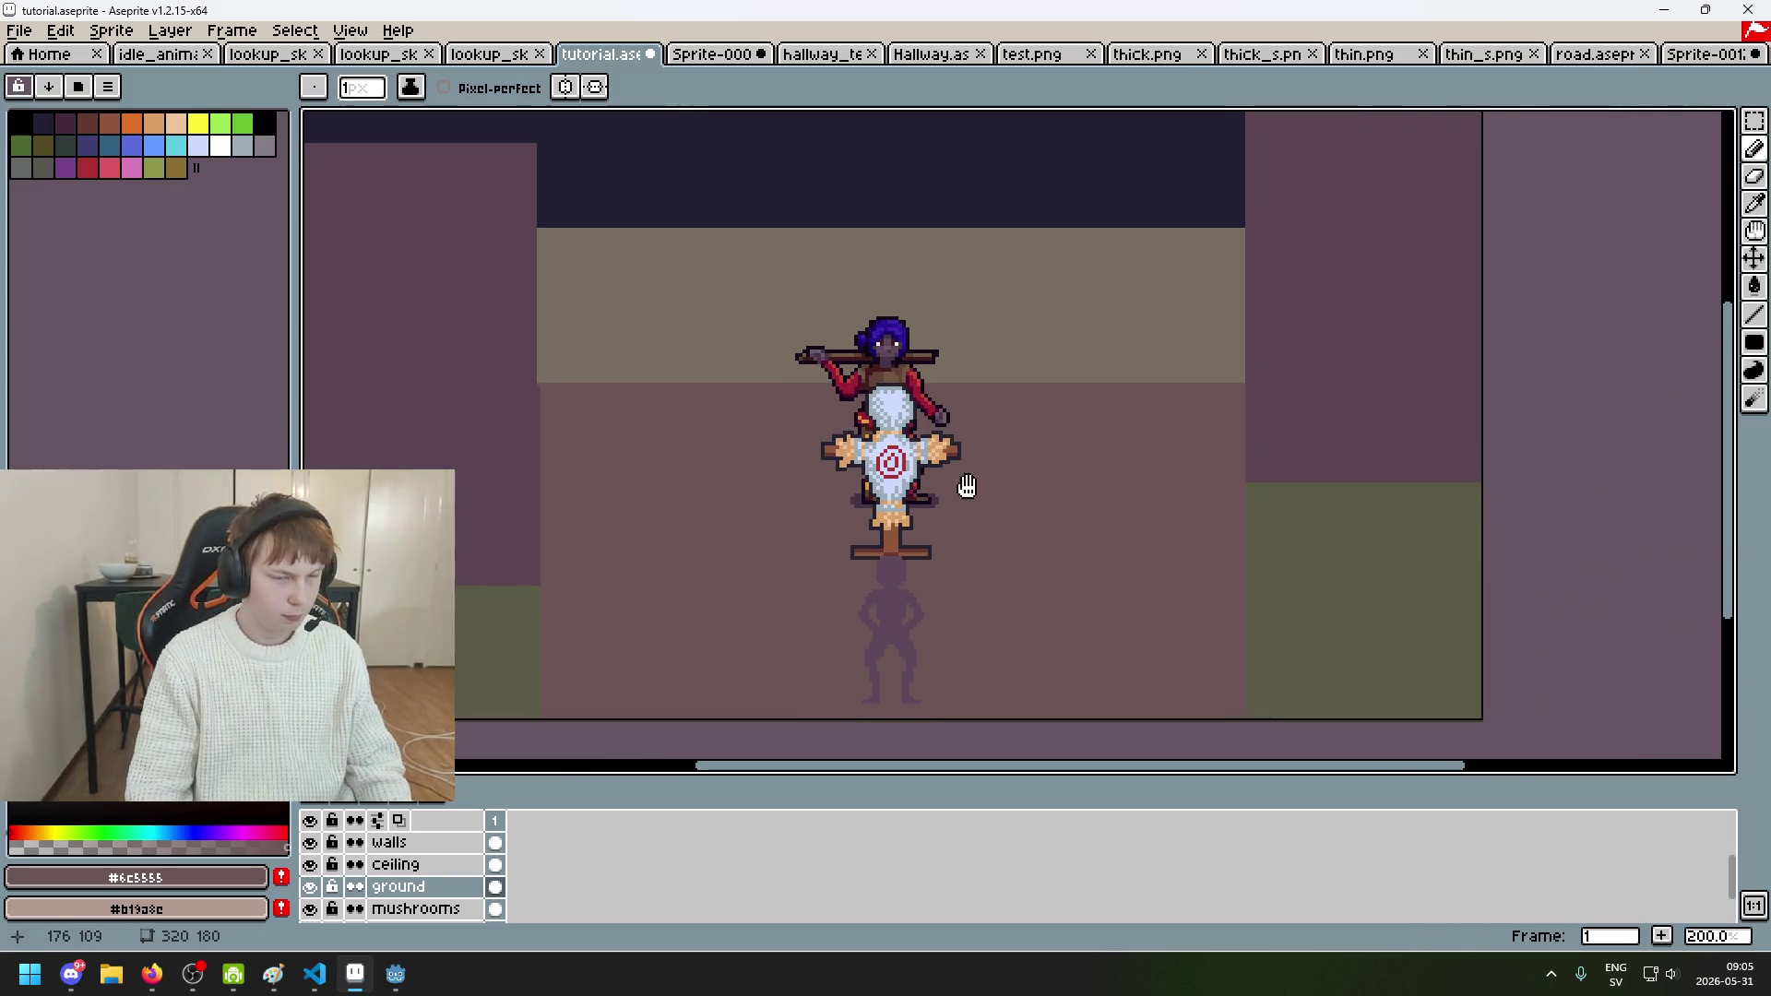
key(ctrl+s)
Step: Toggle the walls, ceiling and guide-lines layers' visibility, leaving the lines layer hidden
scroll(1022, 617, up, 3)
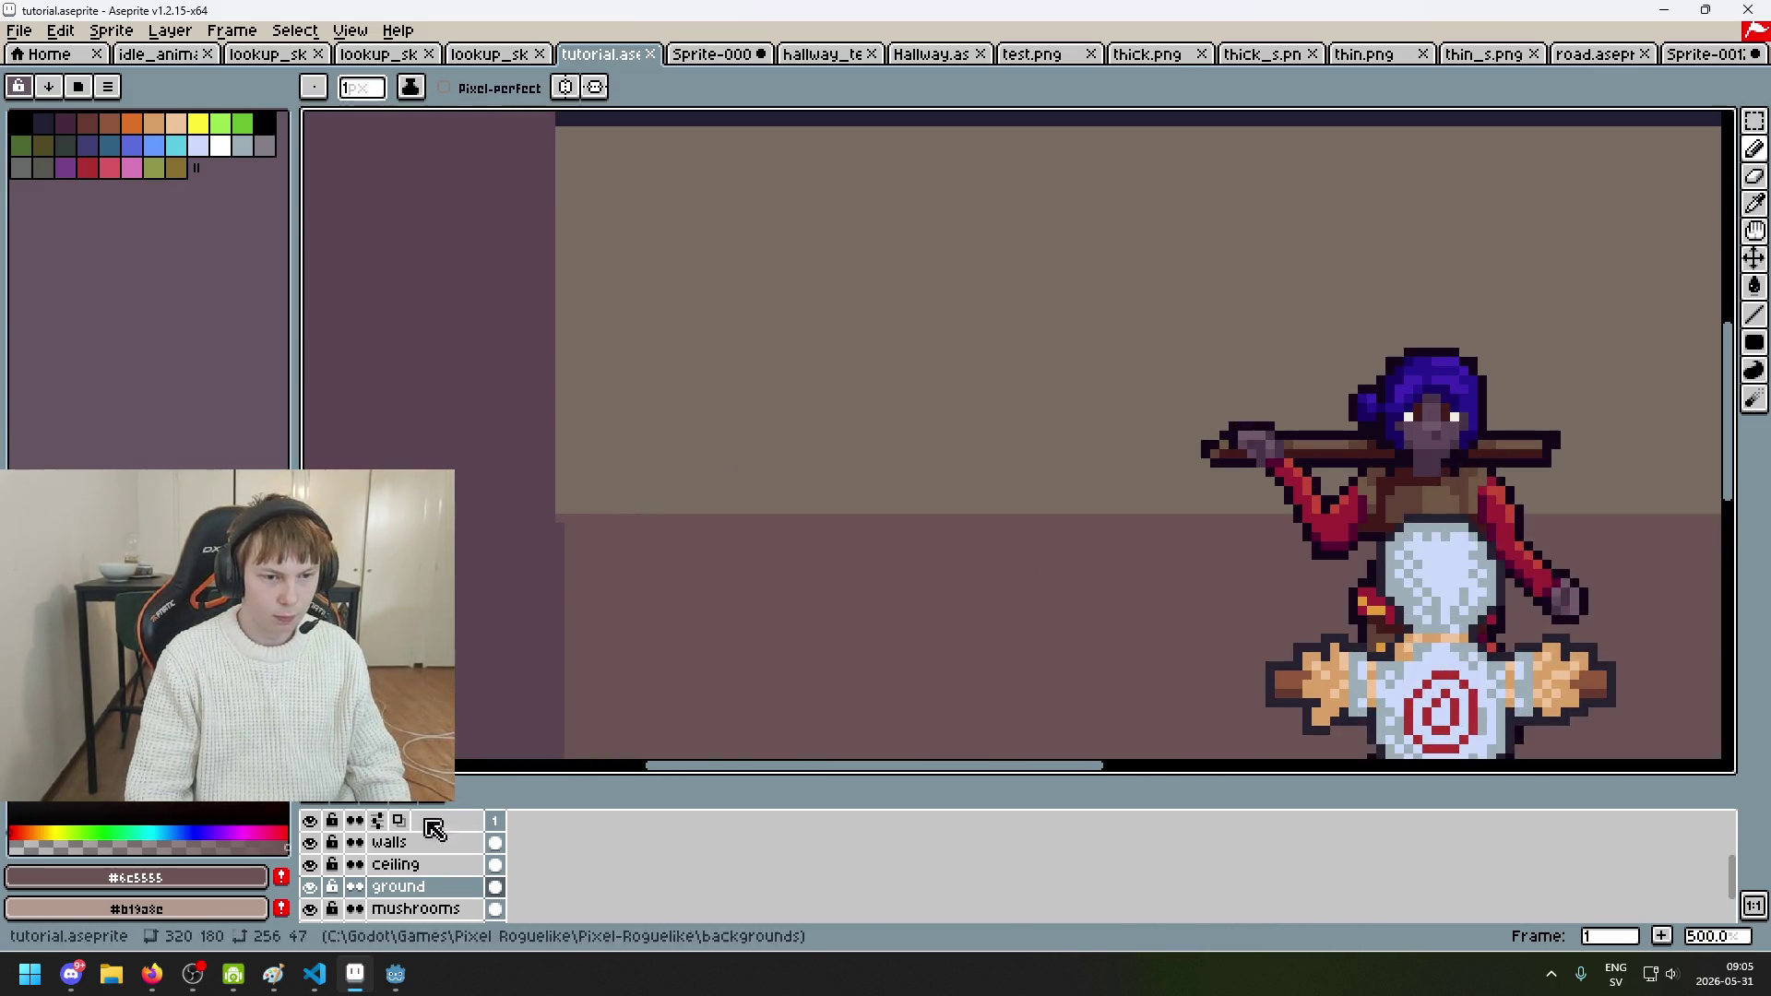
click(311, 864)
click(310, 864)
click(311, 842)
click(311, 842)
click(311, 842)
click(310, 842)
scroll(323, 853, up, 2)
click(311, 842)
click(318, 844)
click(318, 844)
click(318, 844)
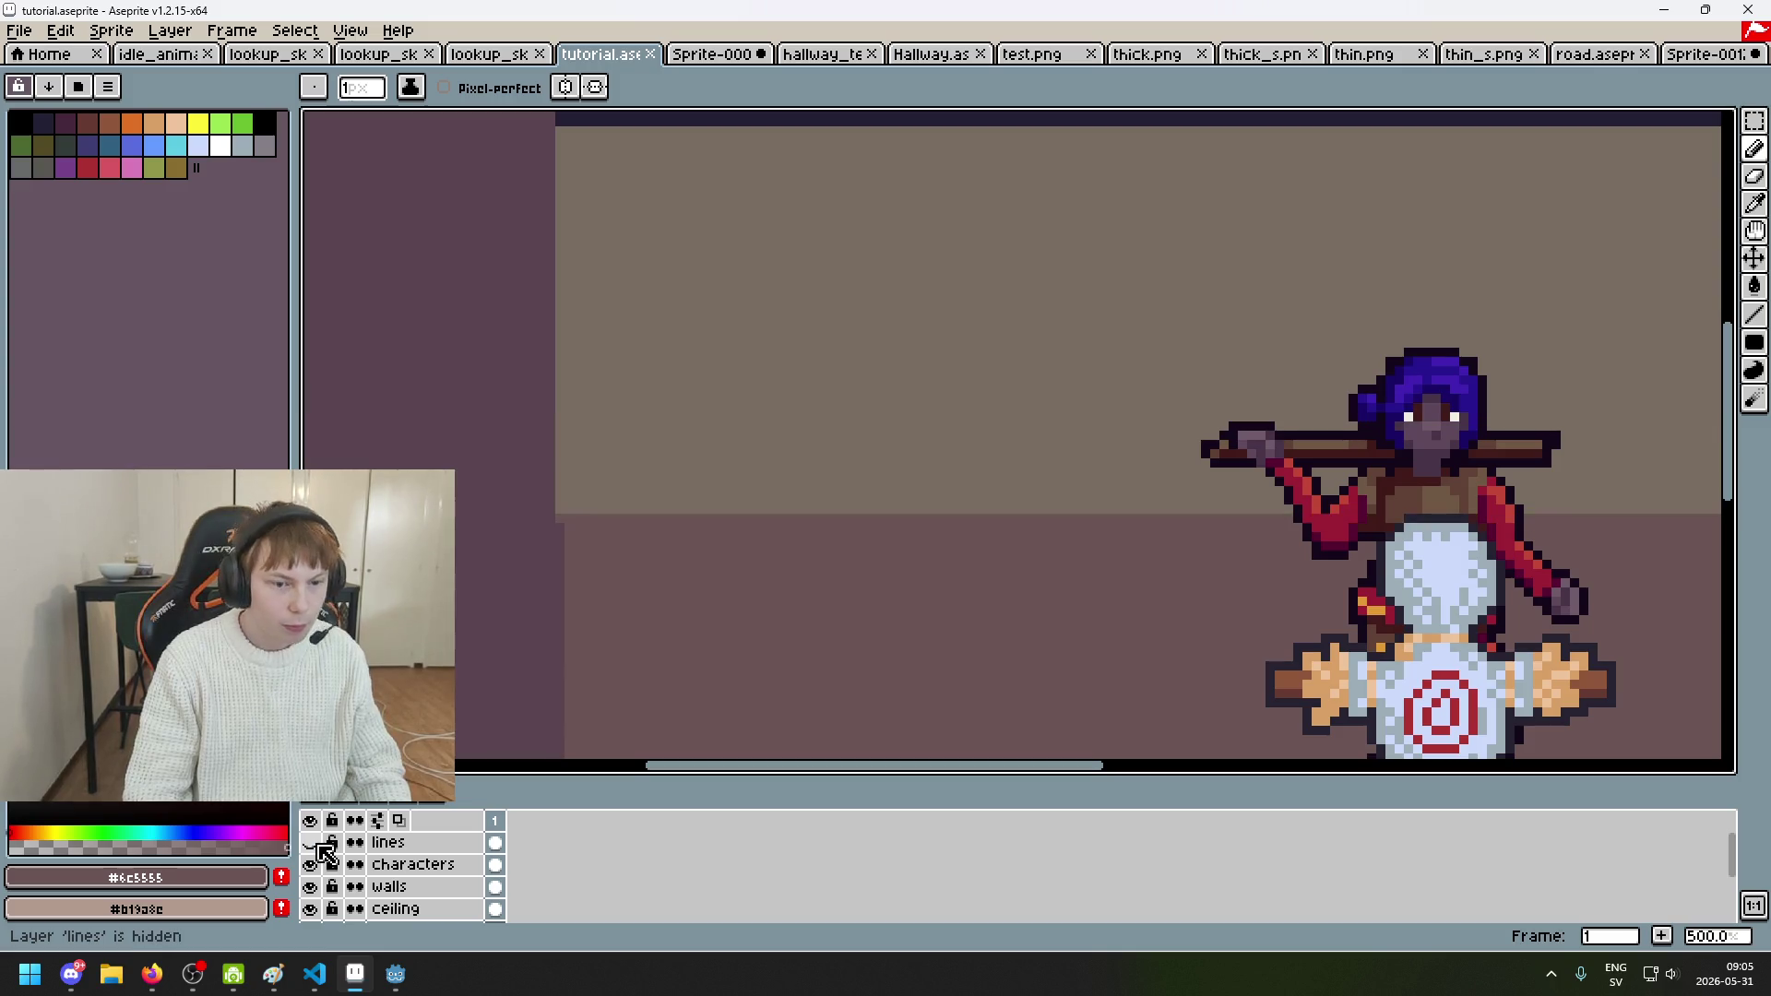
Step: Erase pixels on the walls layer at the left wall's corner (64,90)
click(319, 843)
click(319, 844)
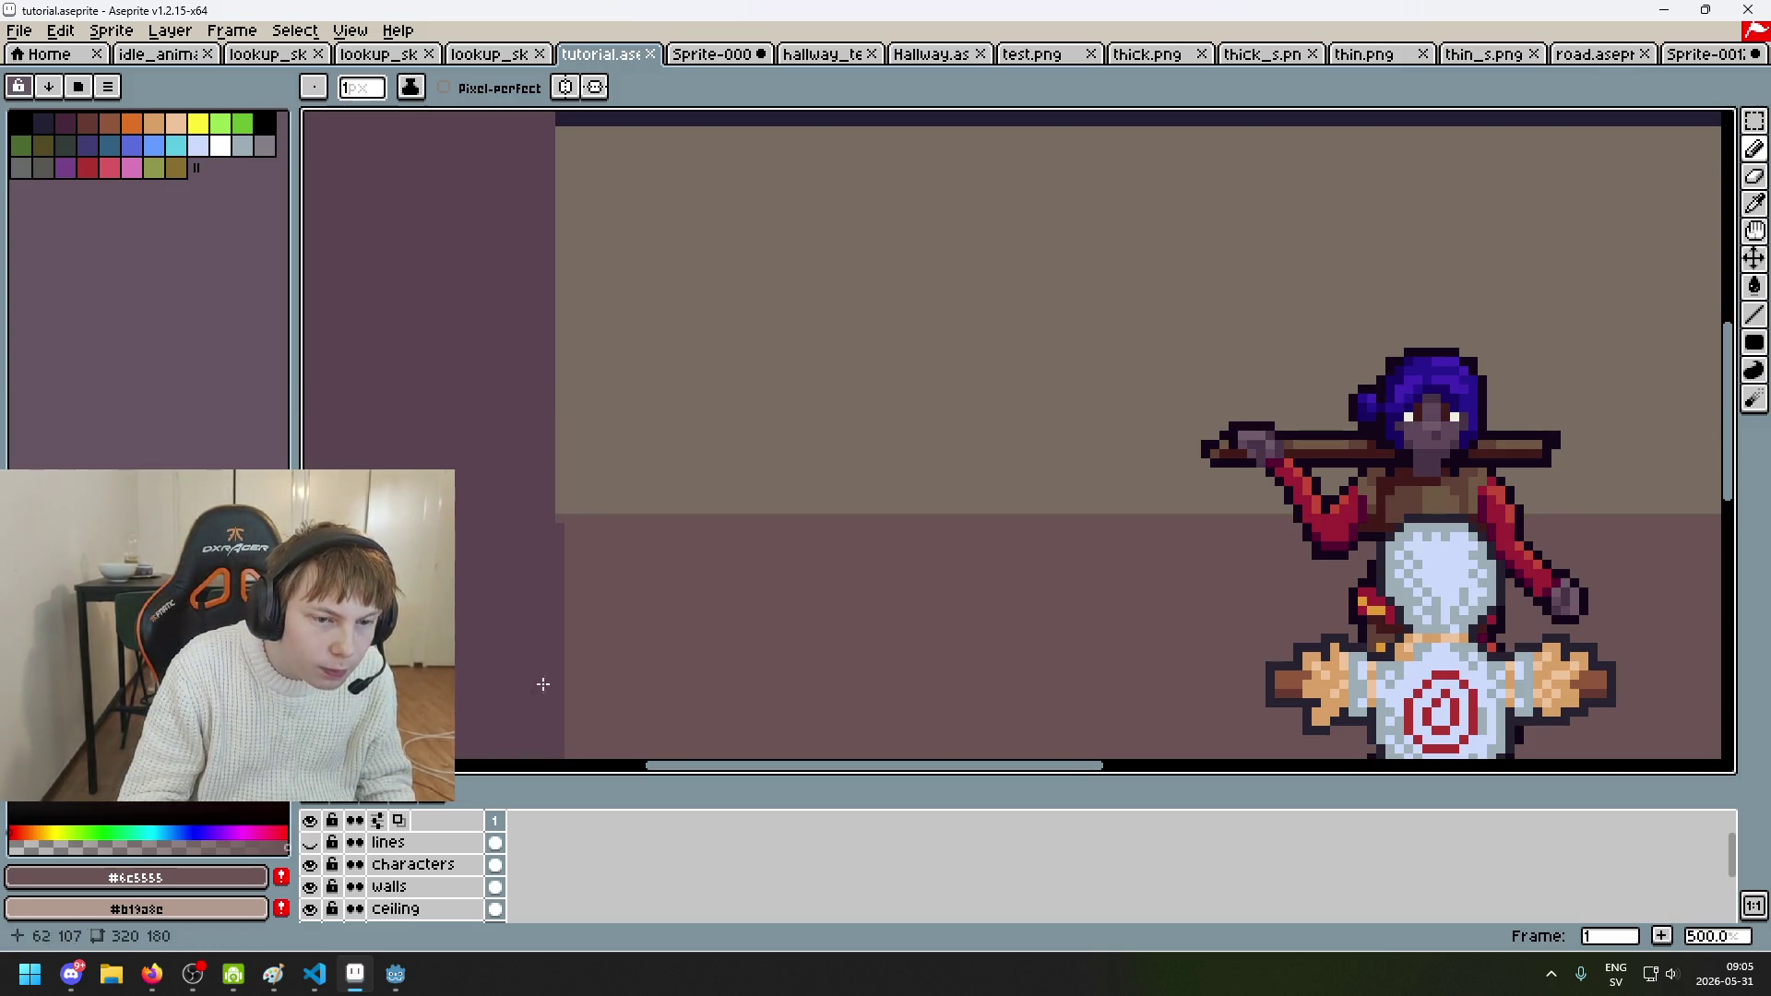
drag(579, 552, 747, 366)
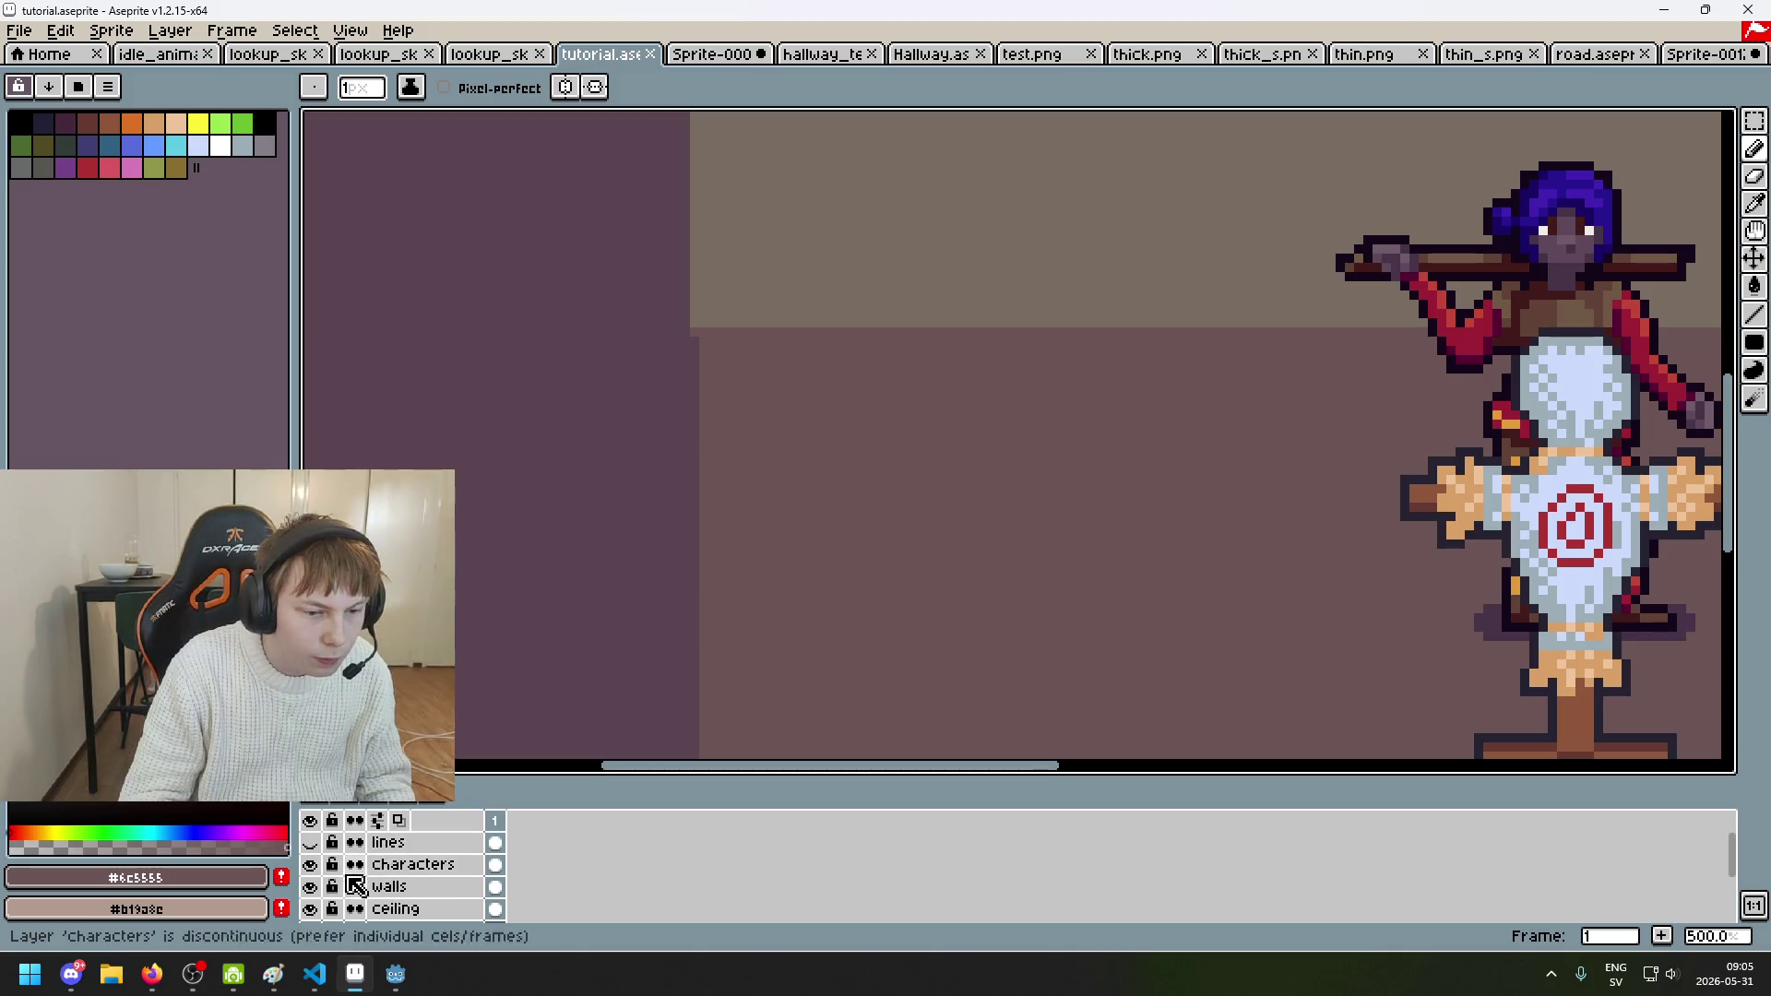
key(e)
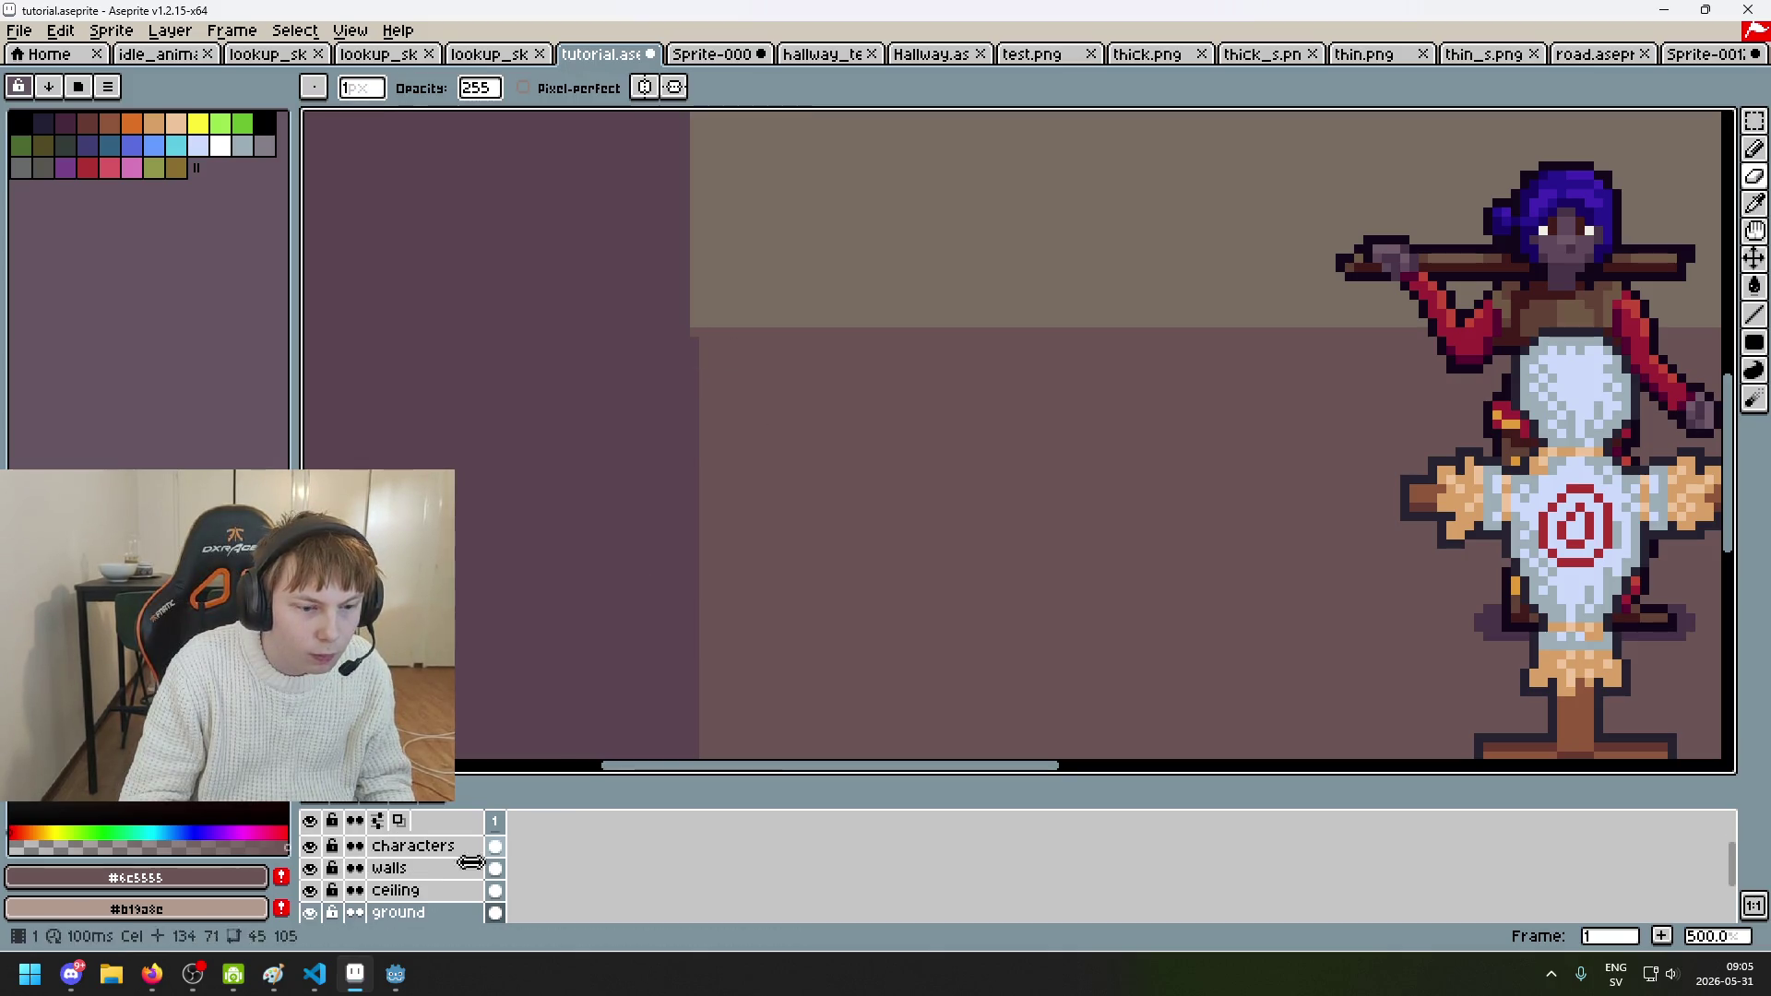
click(446, 868)
click(694, 341)
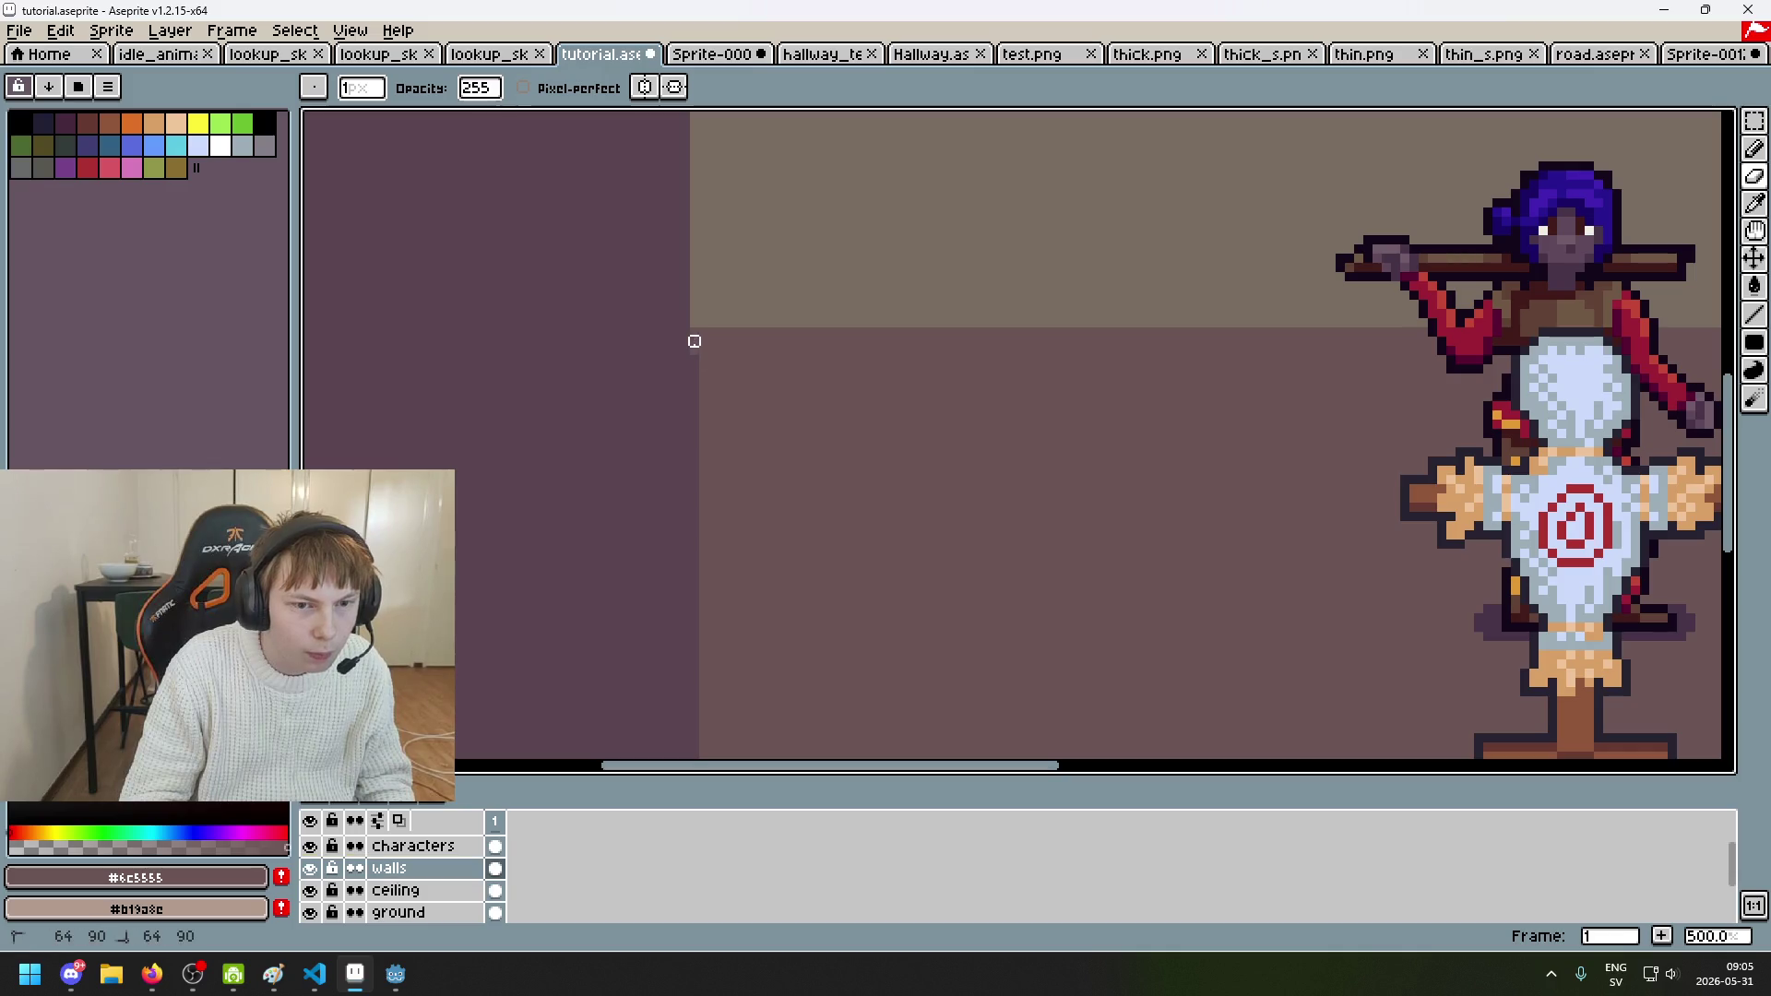
scroll(693, 572, down, 5)
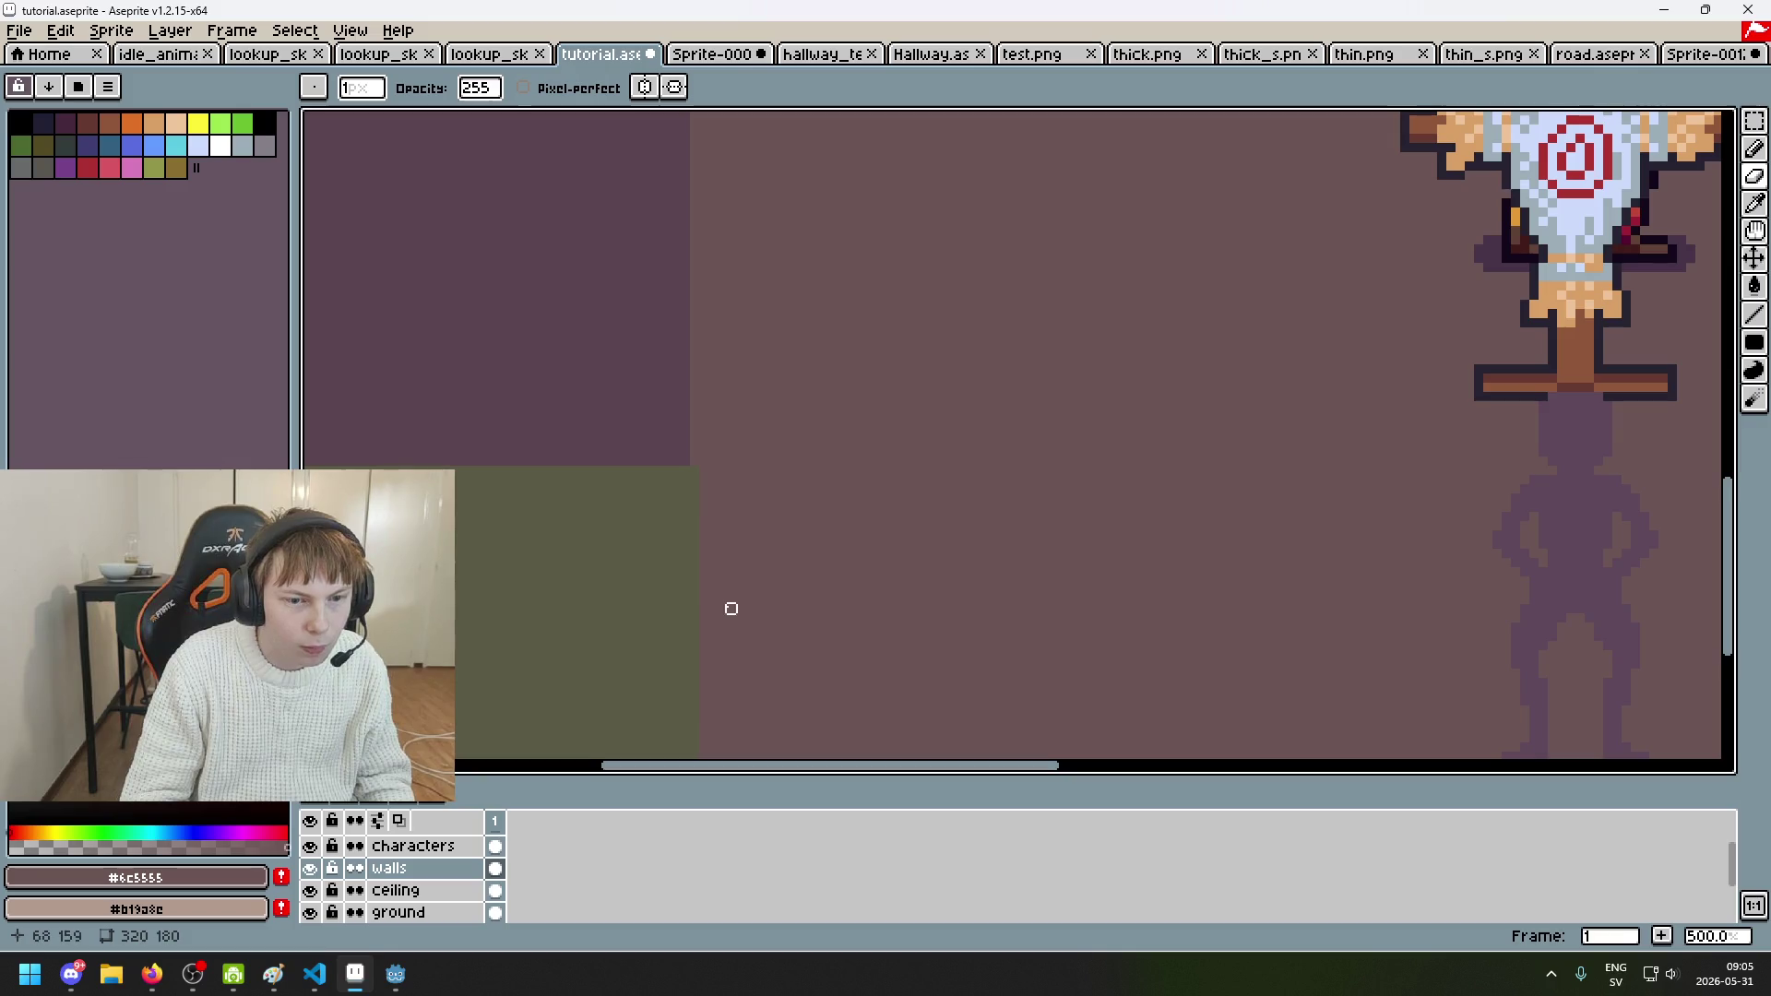
scroll(697, 710, down, 1)
Step: Touch up the ground layer's edge, return to the Pencil and save tutorial.aseprite
click(472, 910)
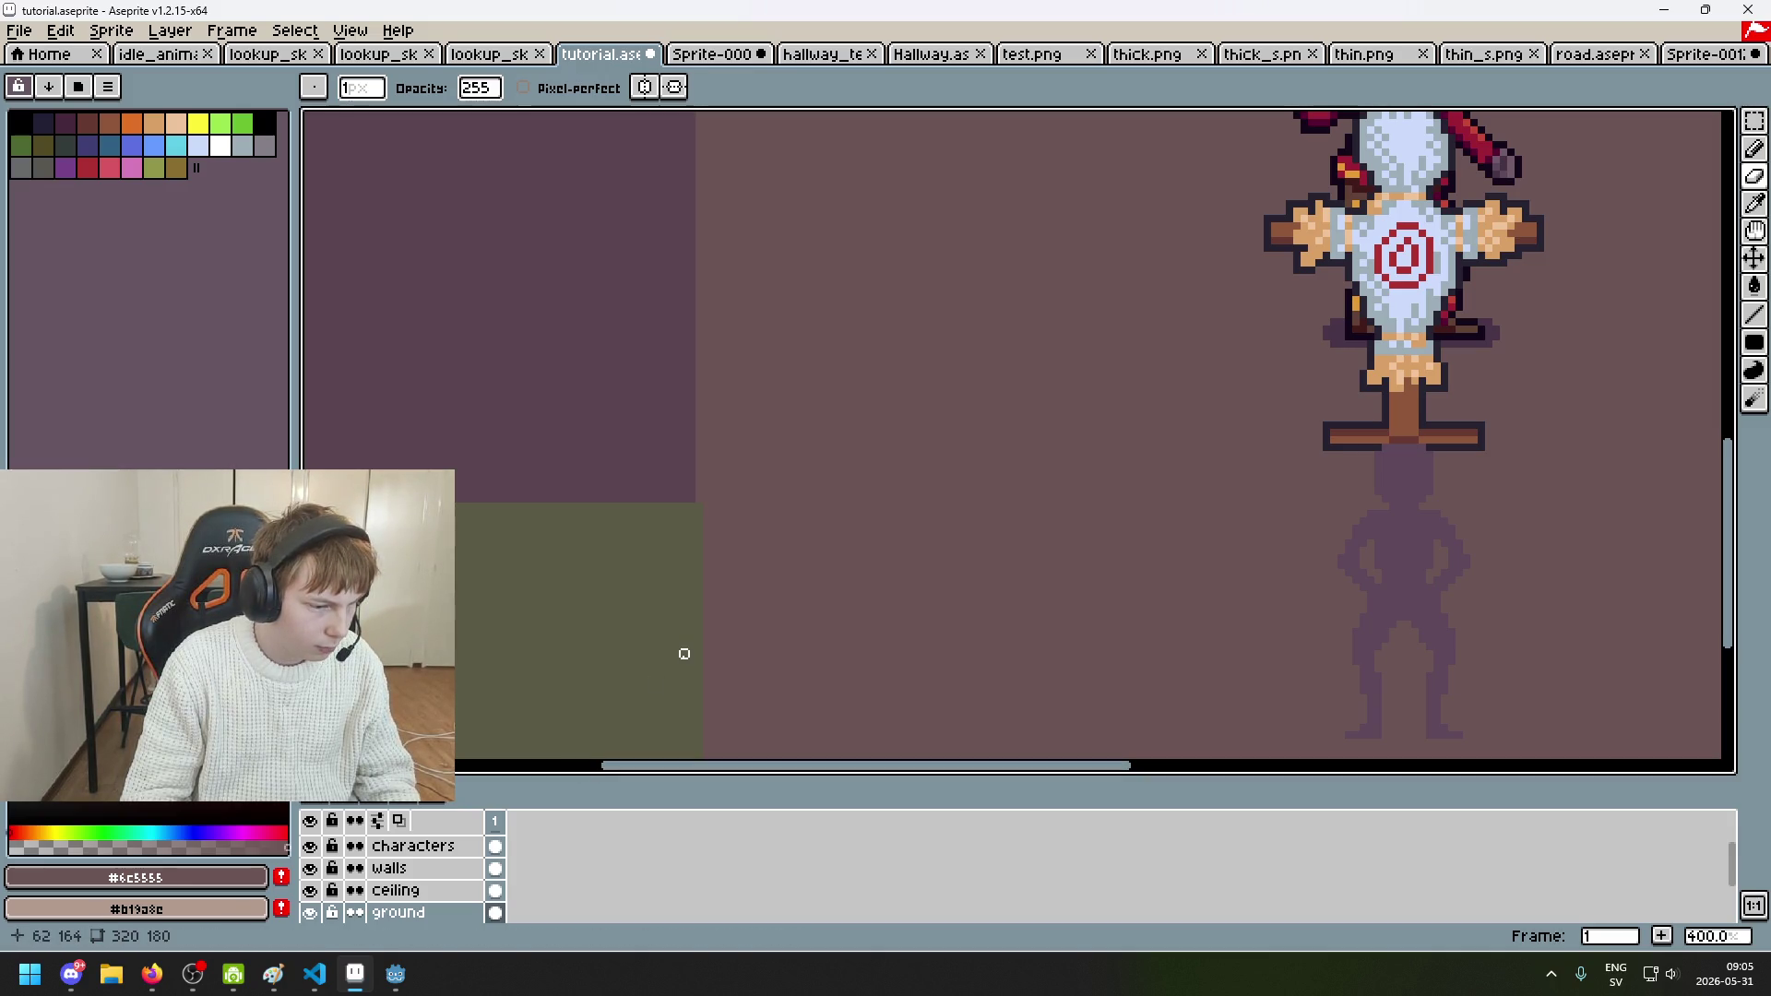
drag(684, 654, 848, 541)
scroll(858, 462, up, 2)
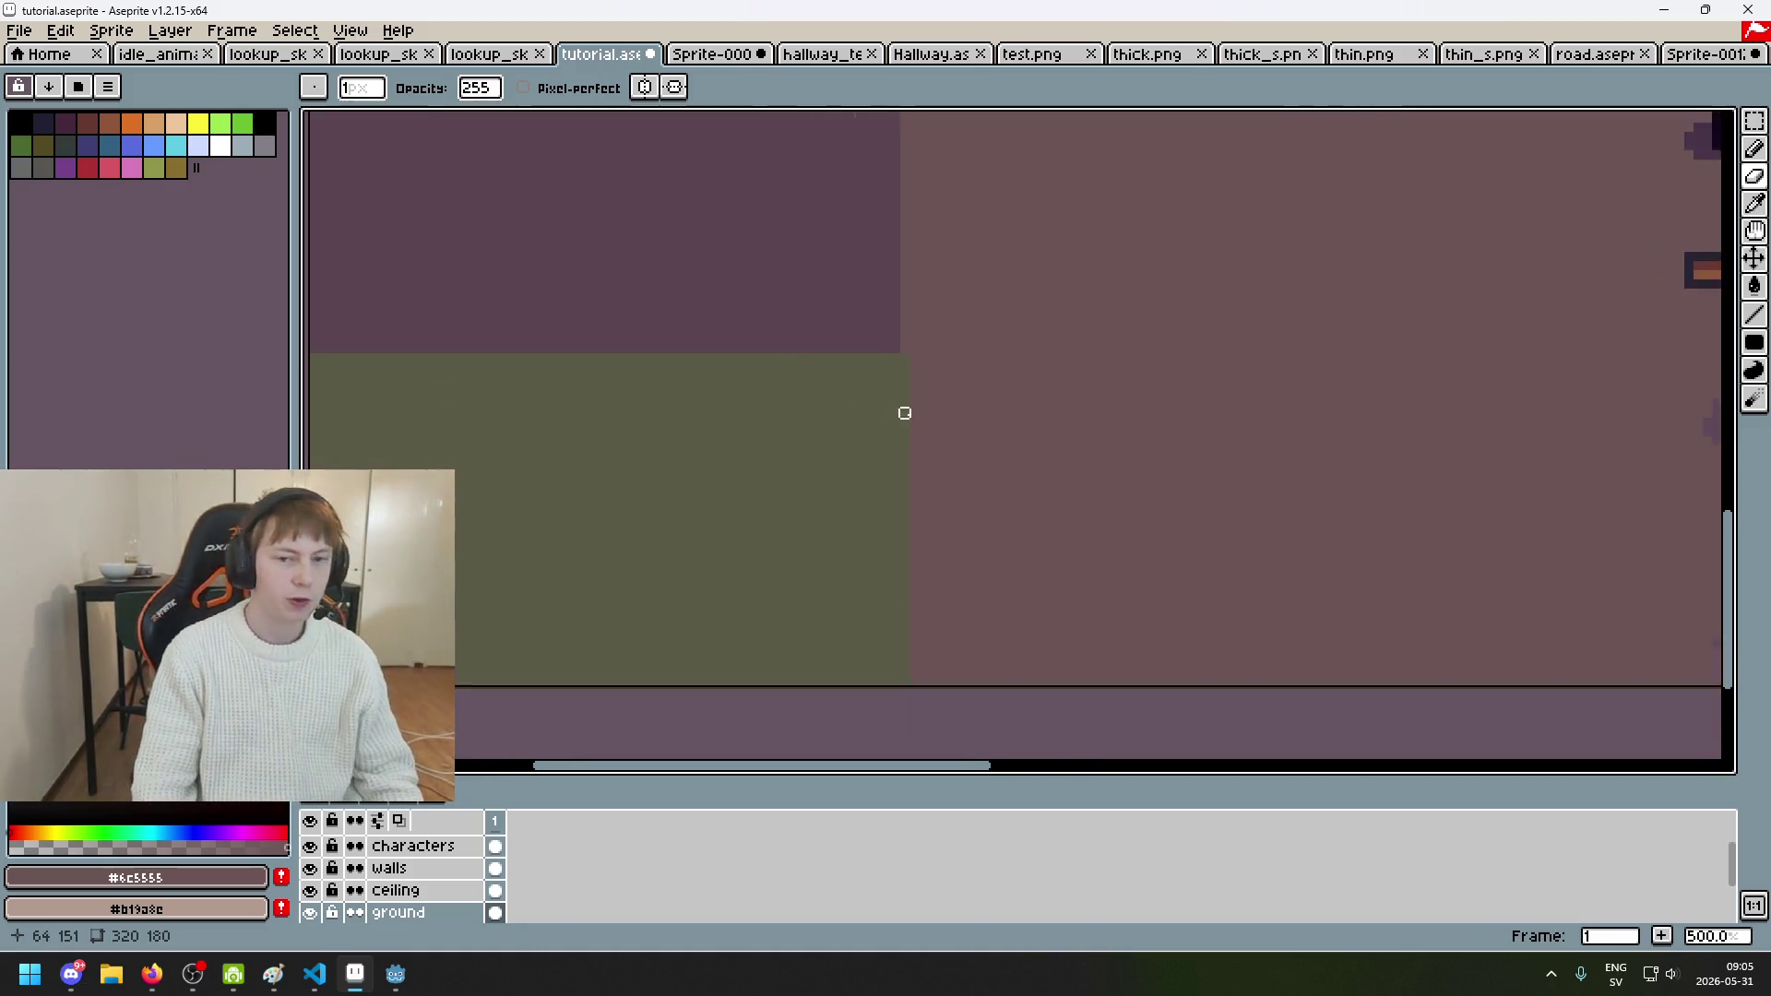
key(b)
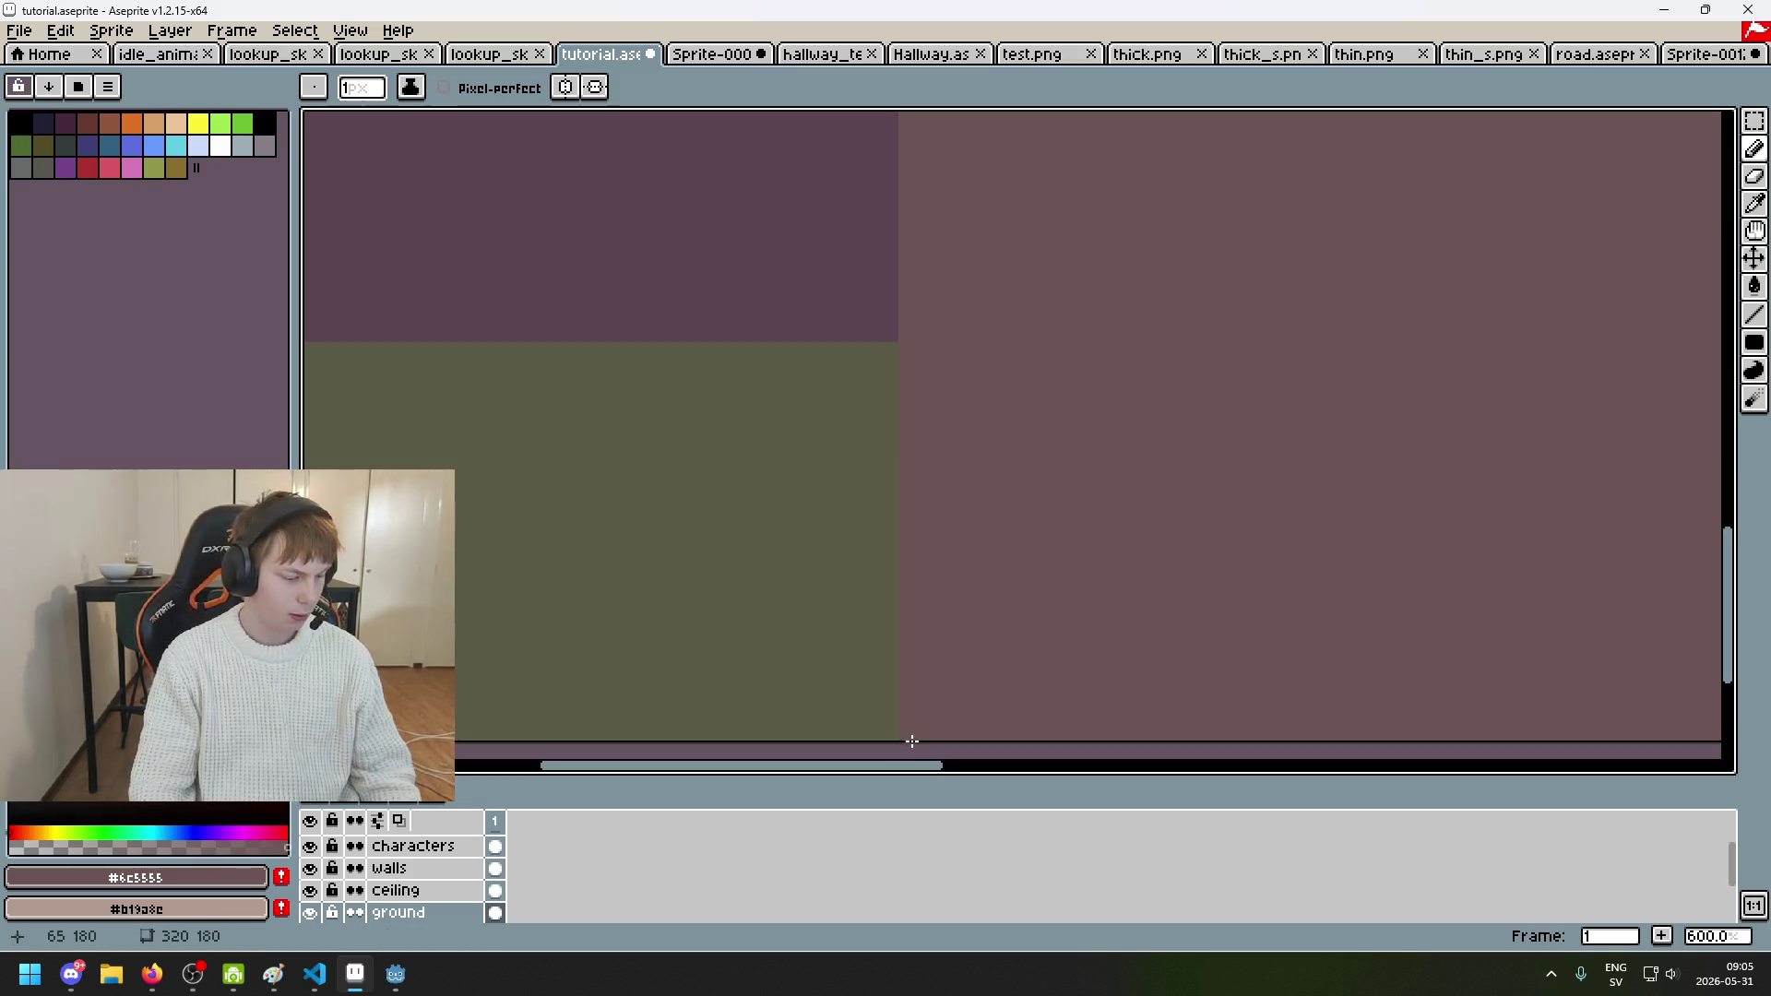
scroll(937, 672, down, 2)
key(ctrl+s)
scroll(778, 672, down, 2)
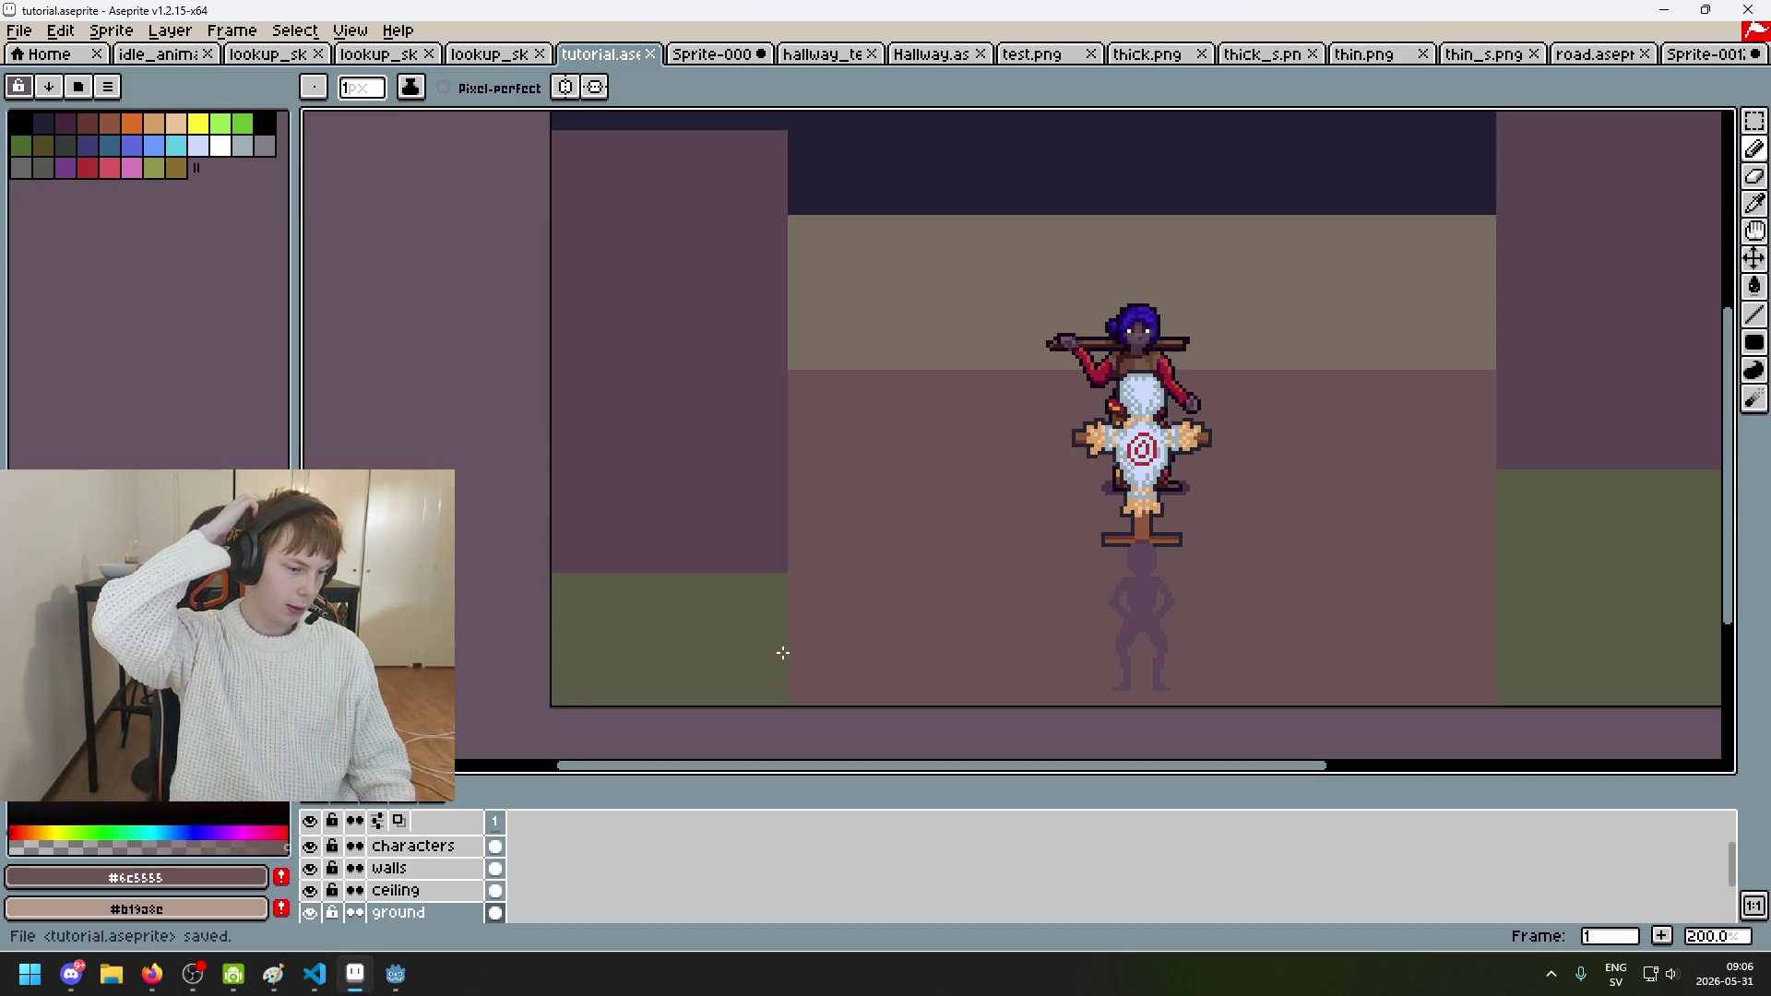
drag(951, 560, 800, 615)
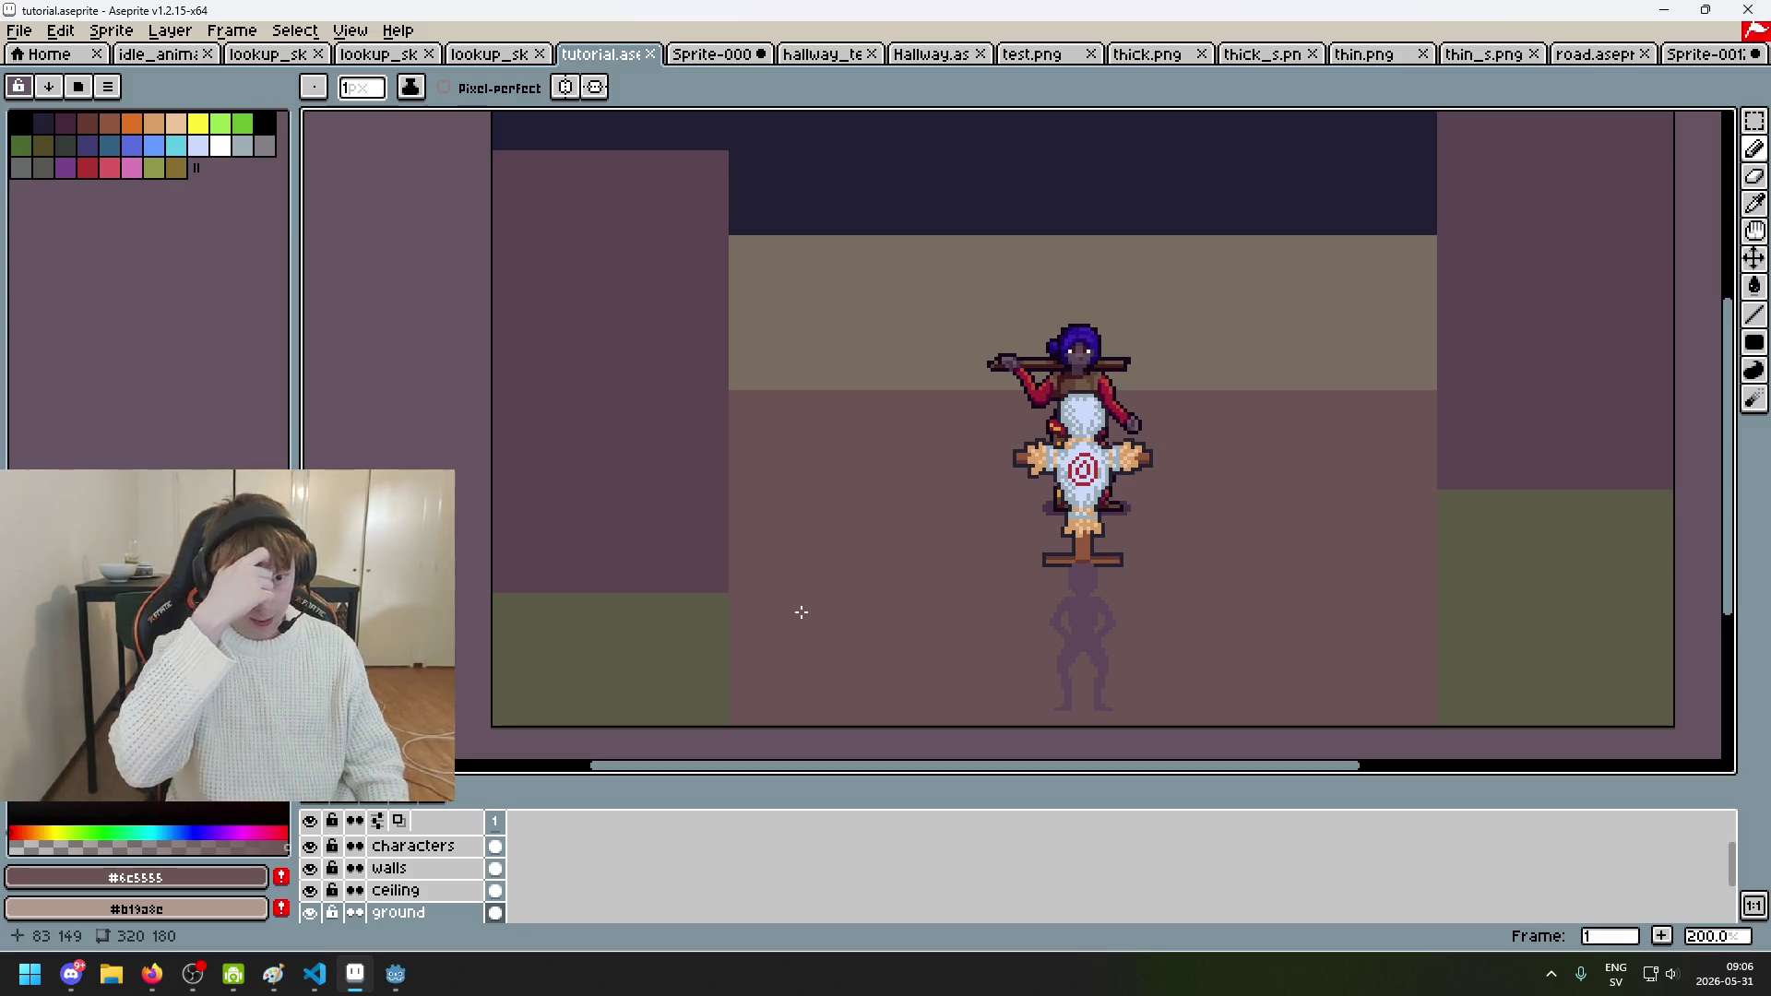
mouse_move(818, 482)
mouse_down()
mouse_move(773, 588)
mouse_move(752, 514)
mouse_move(664, 396)
mouse_up()
key(v)
key(ctrl+s)
key(b)
scroll(824, 554, down, 1)
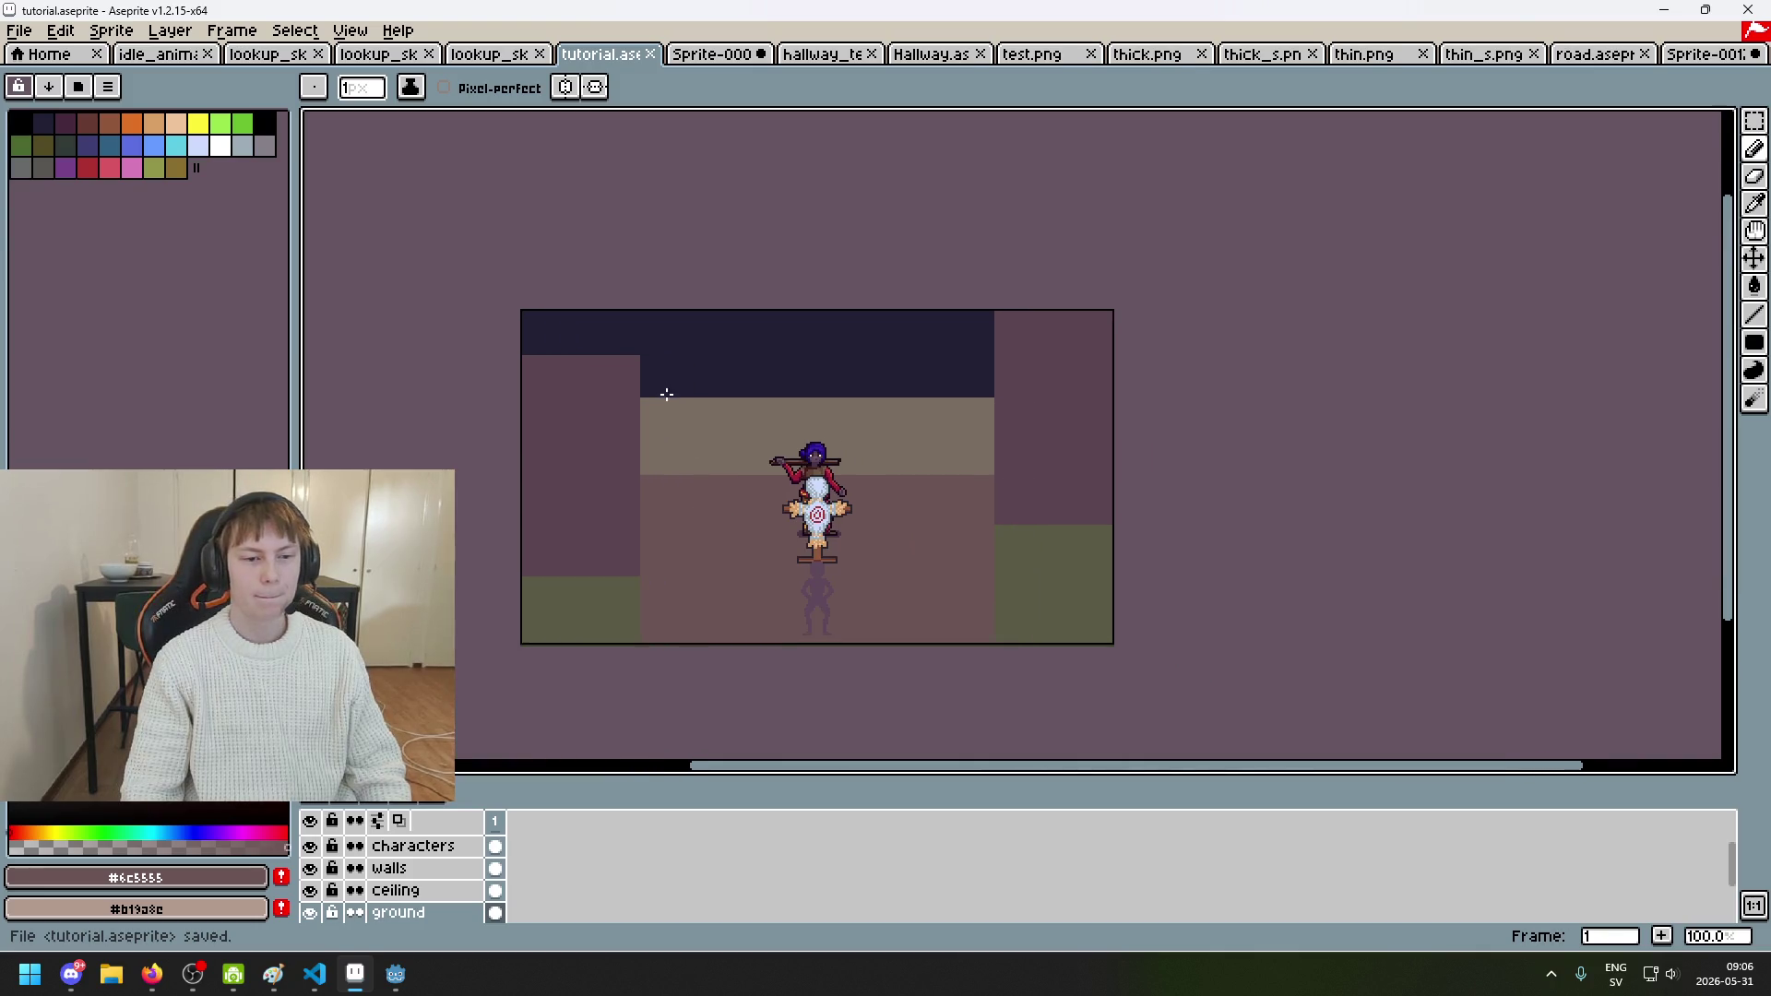
scroll(650, 386, up, 1)
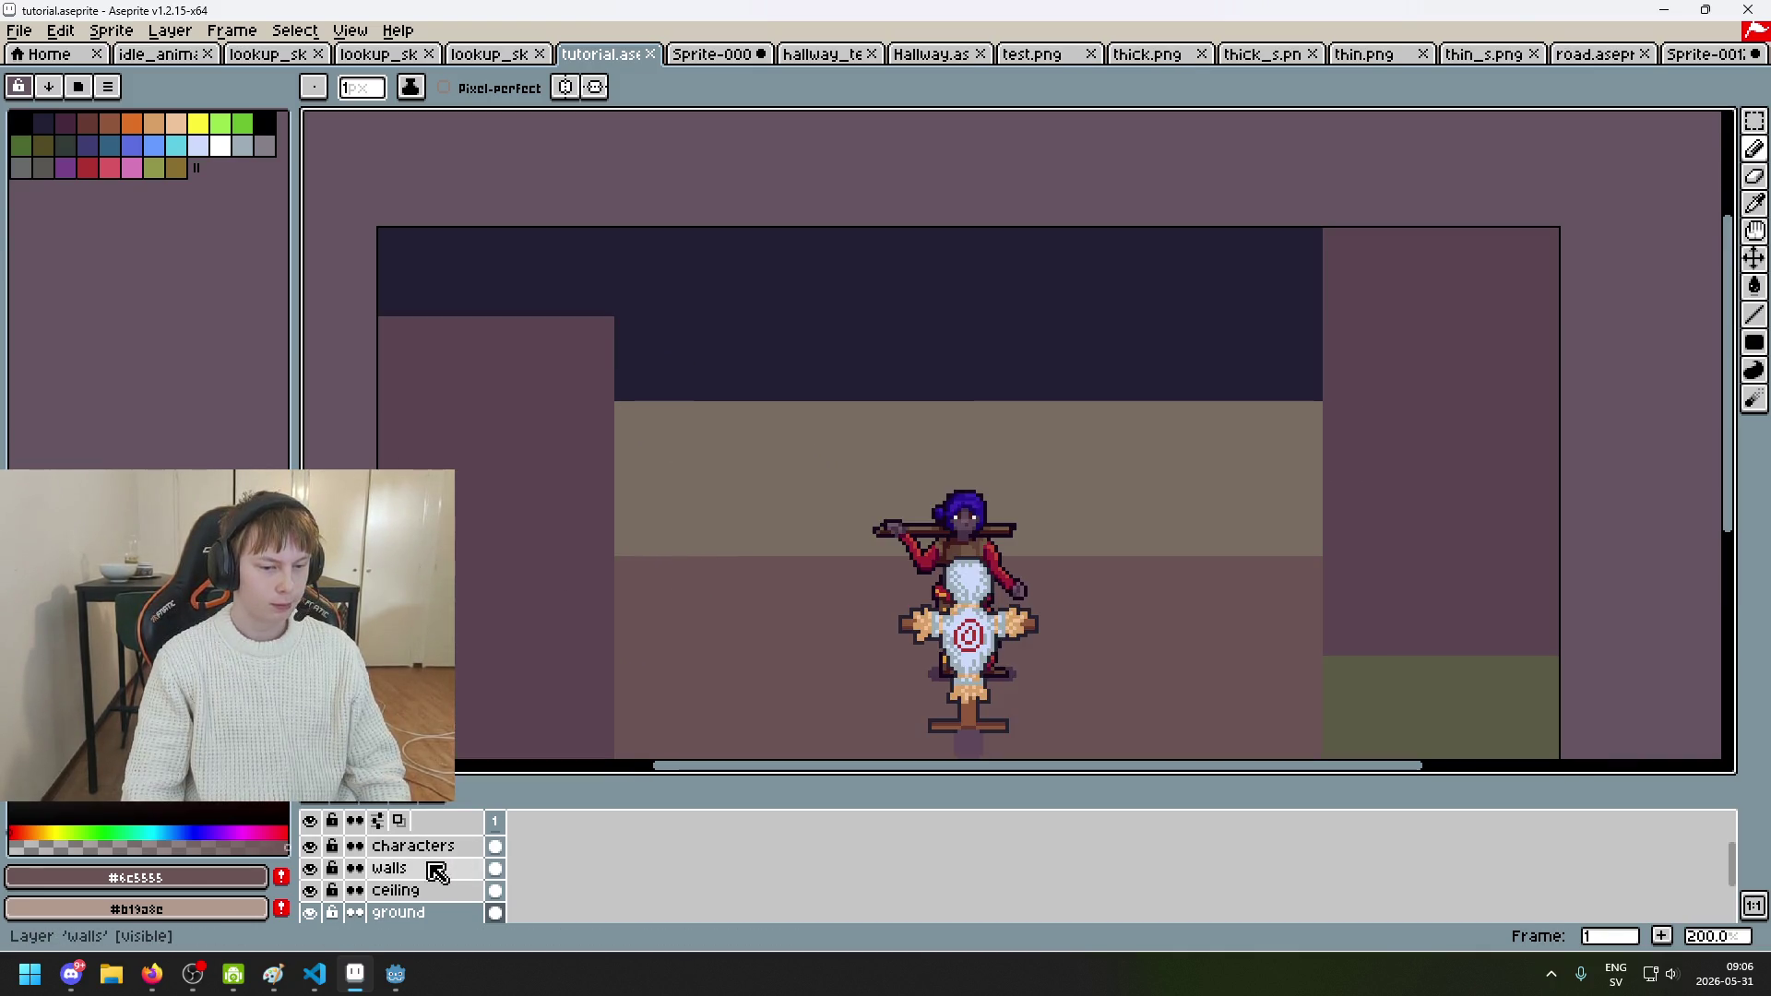
Step: Select the ceiling layer and eyedrop the dark ceiling colour #222034 from the canvas
click(369, 890)
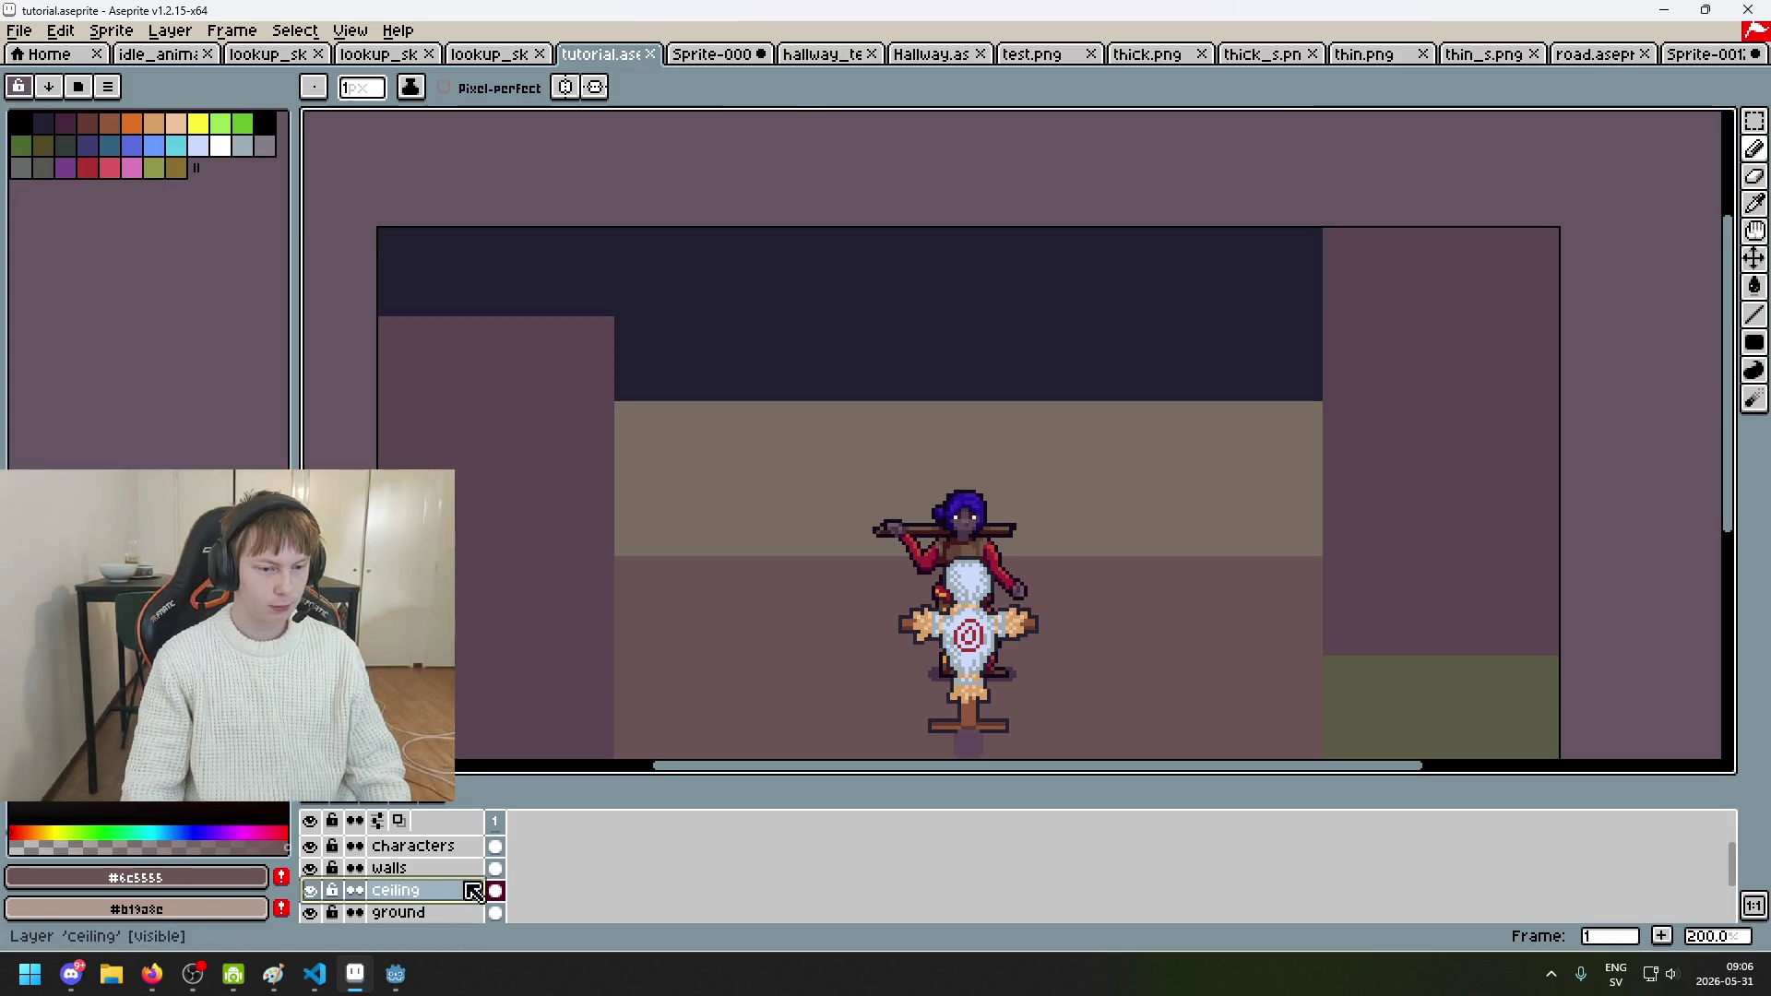
click(1739, 992)
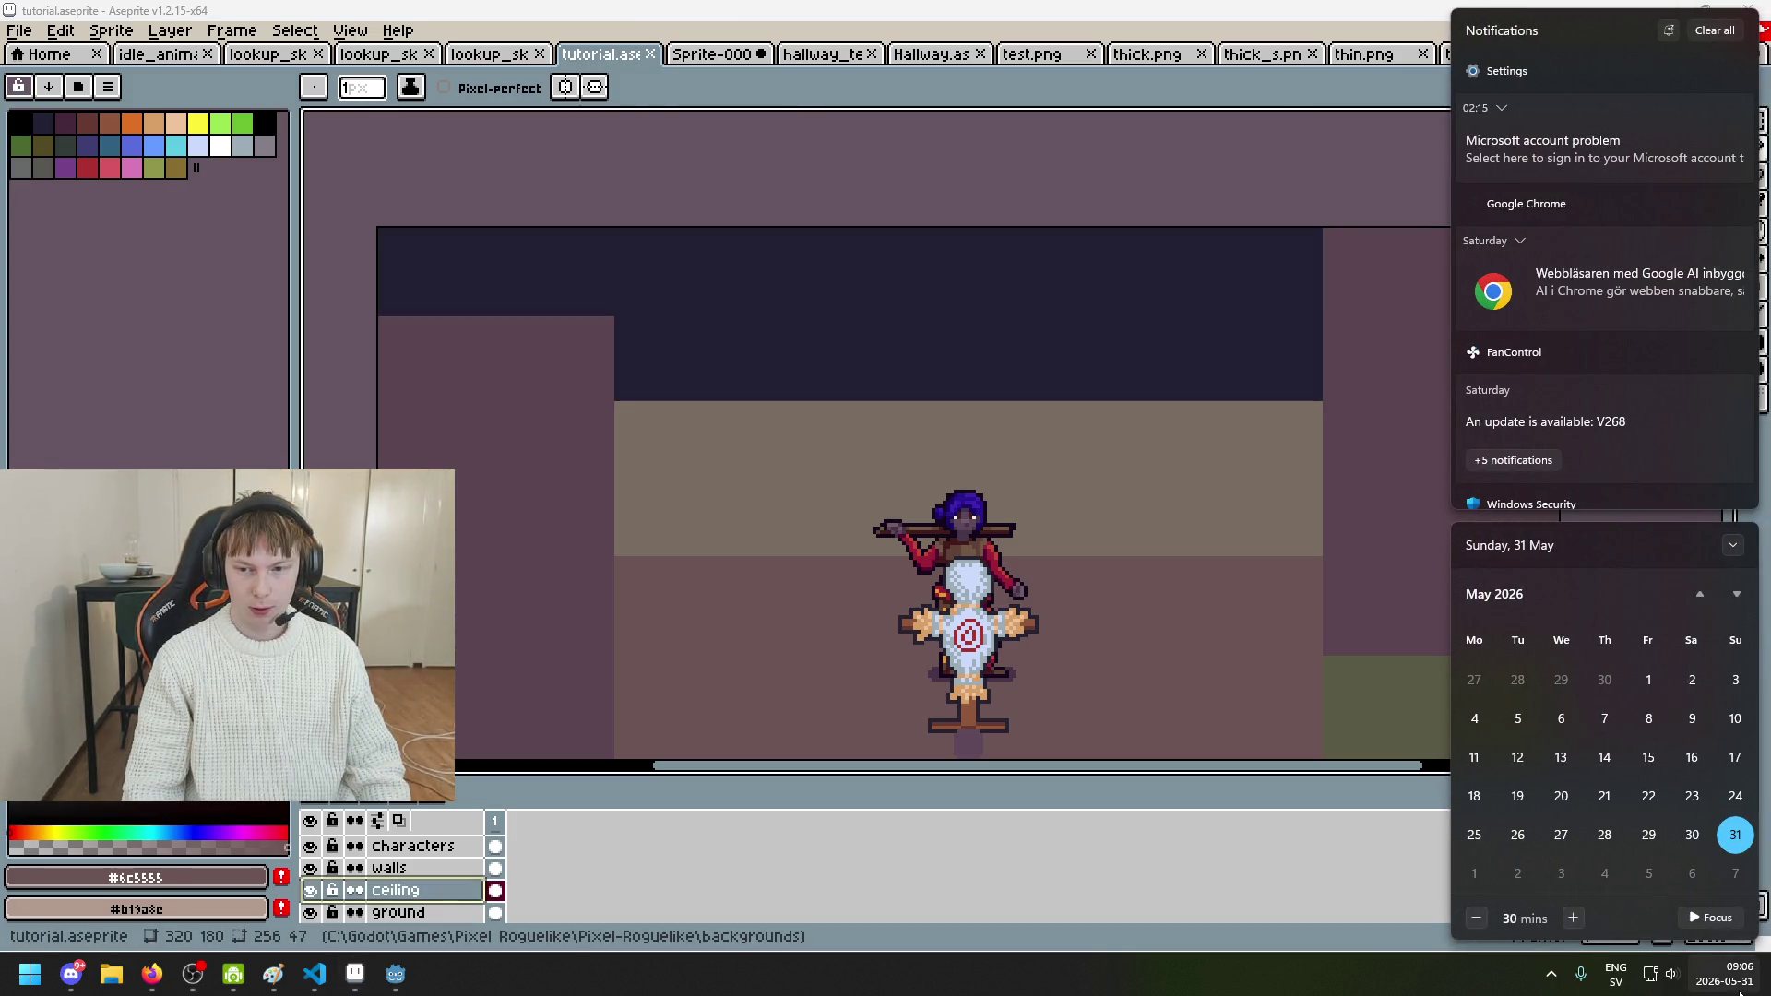
click(1740, 993)
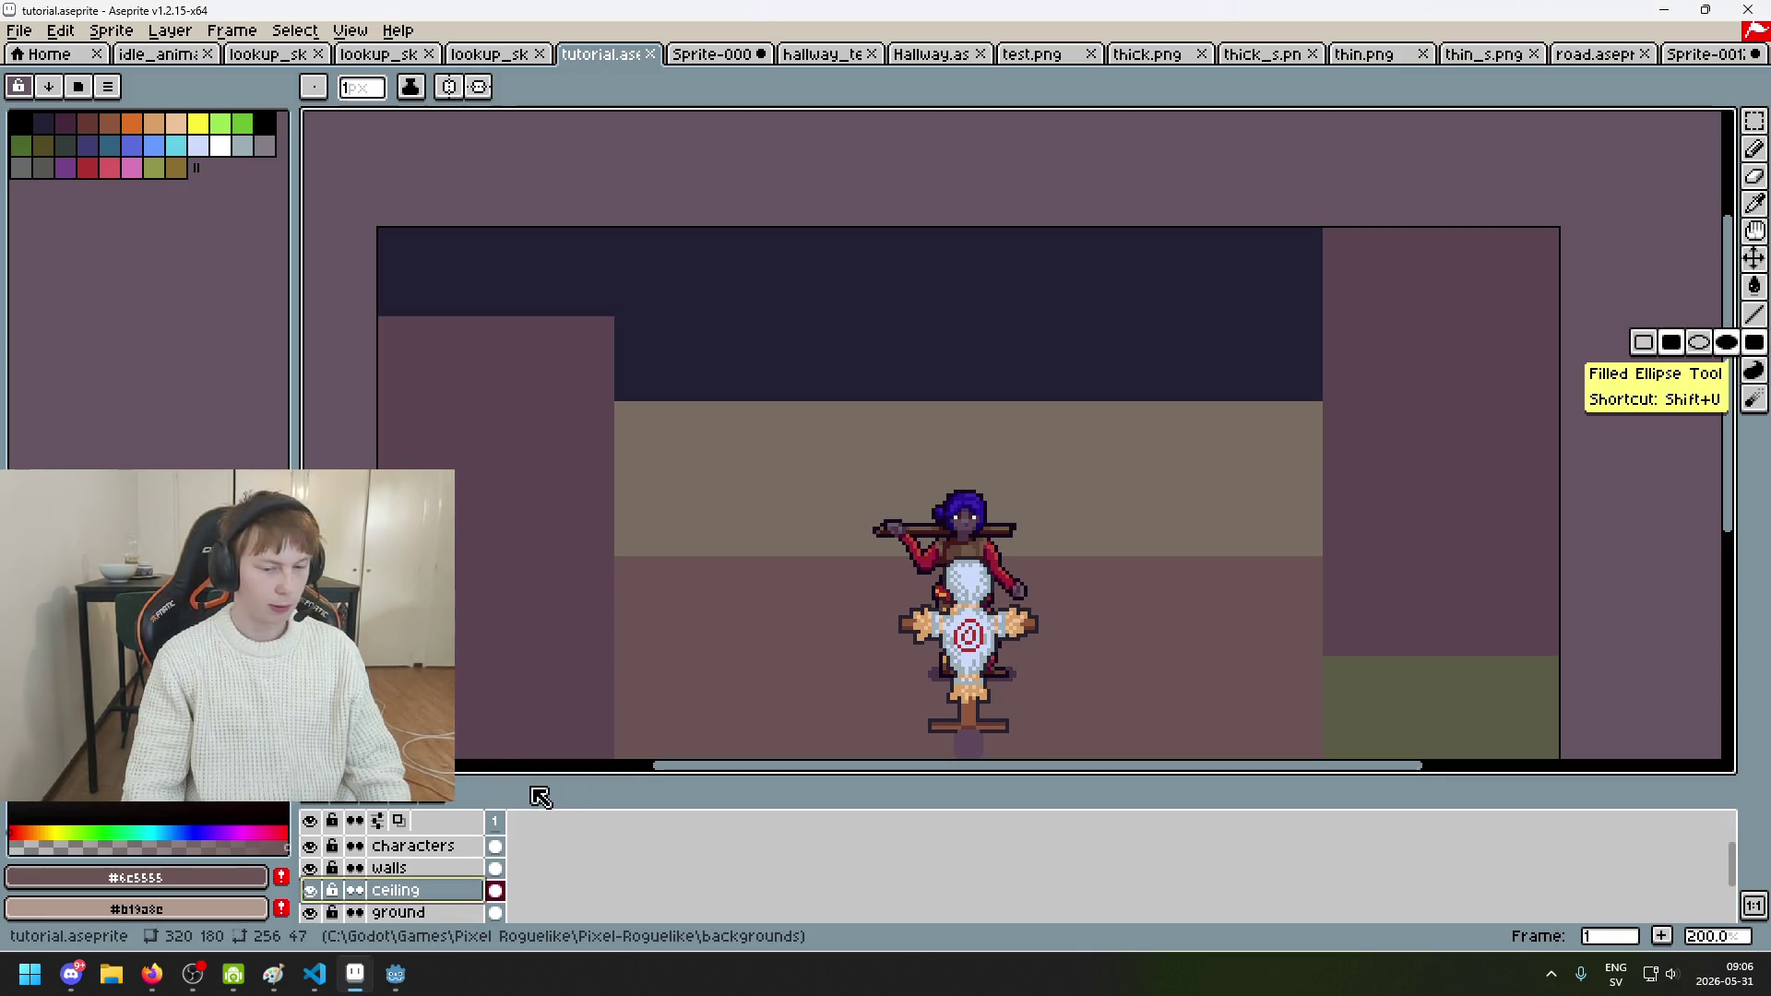
click(1706, 978)
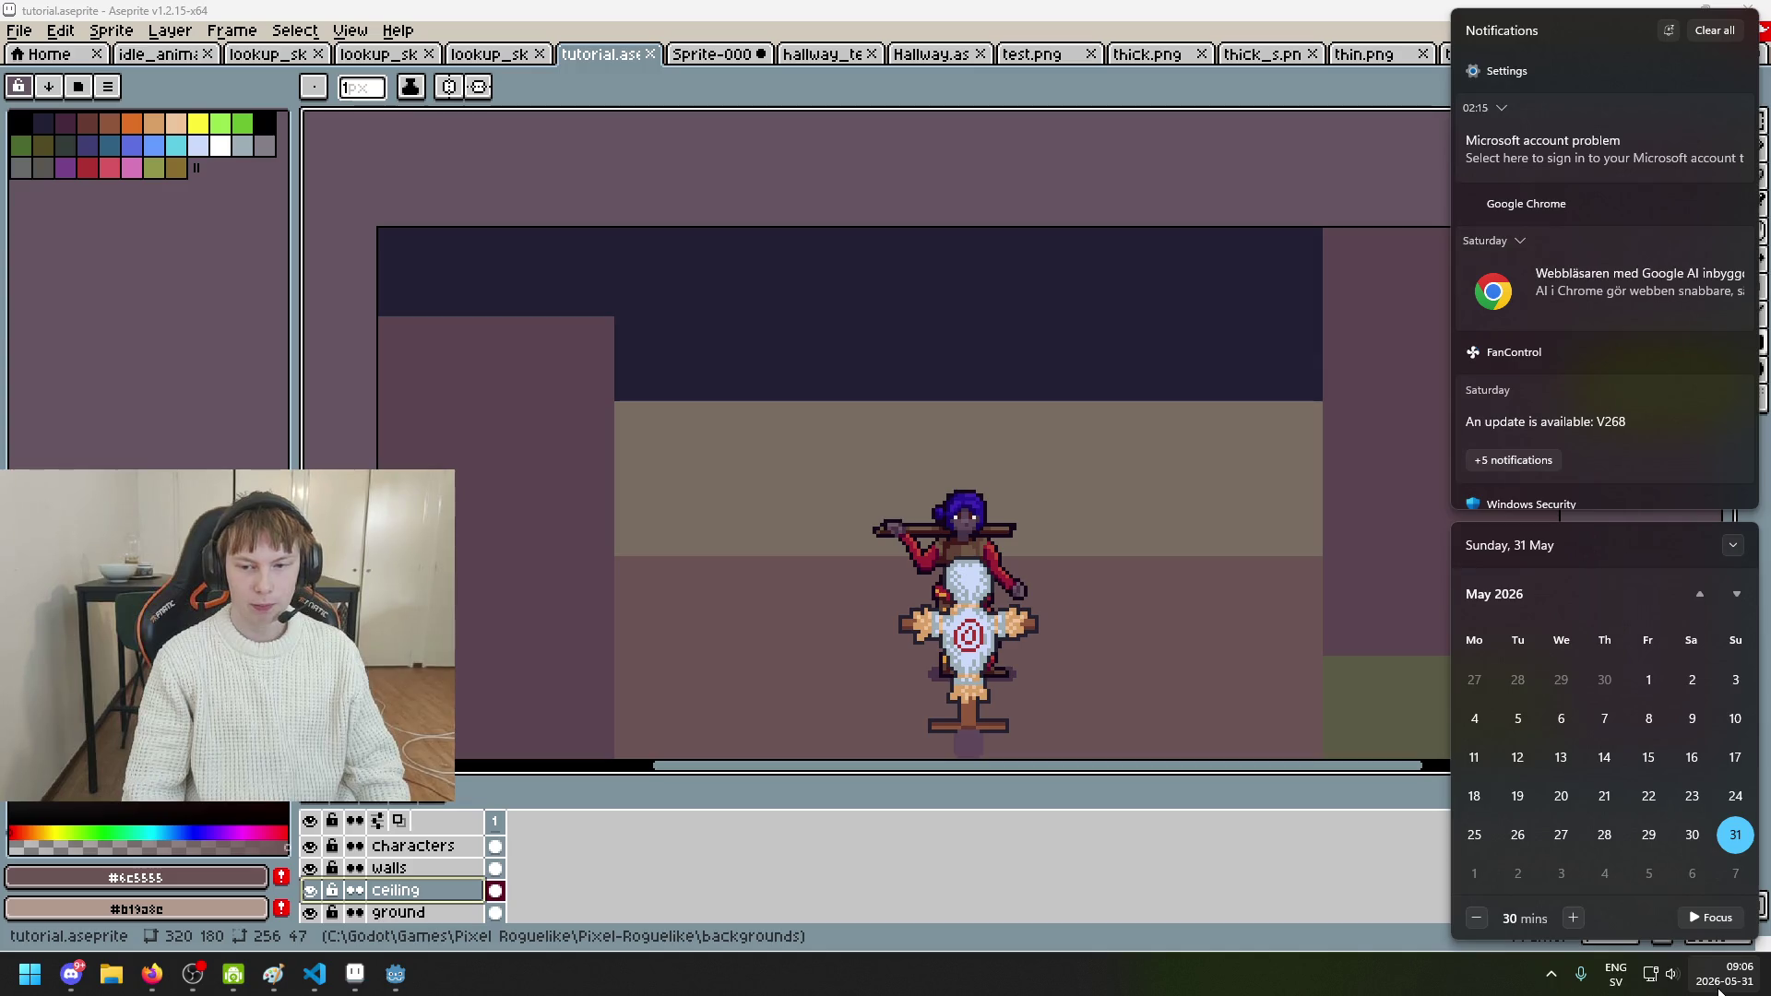
click(680, 362)
drag(625, 269, 411, 340)
key(ctrl+z)
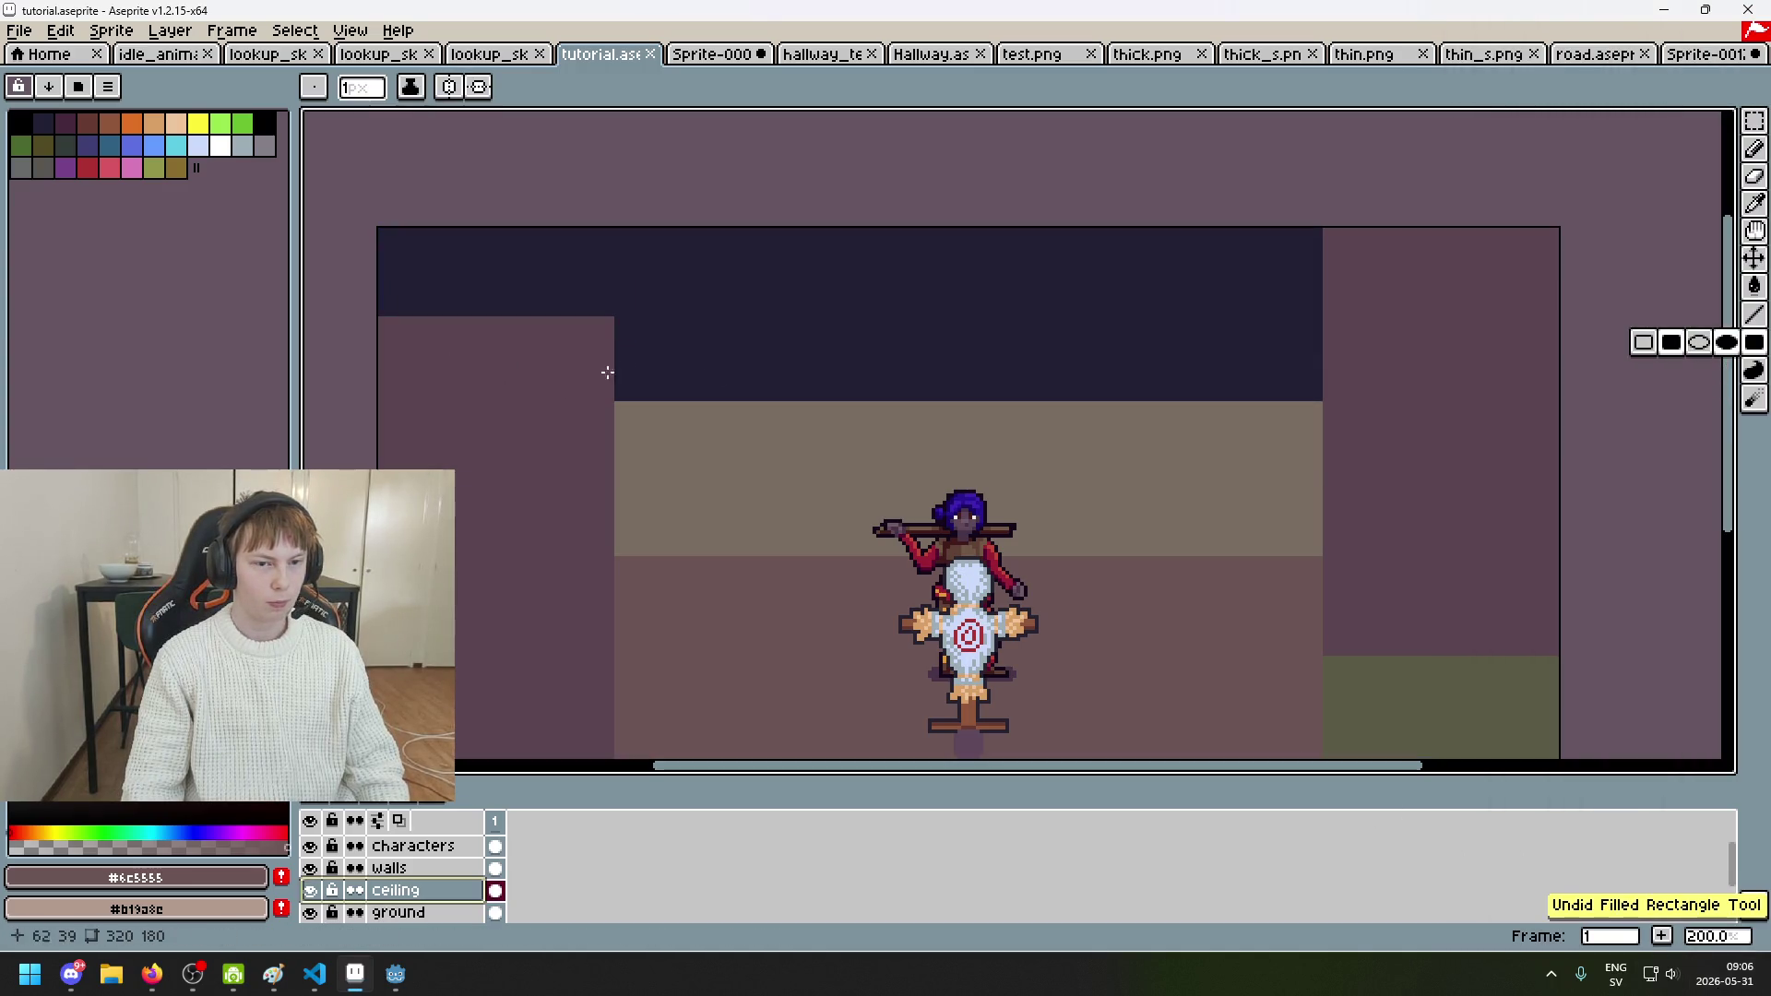
alt+click(627, 369)
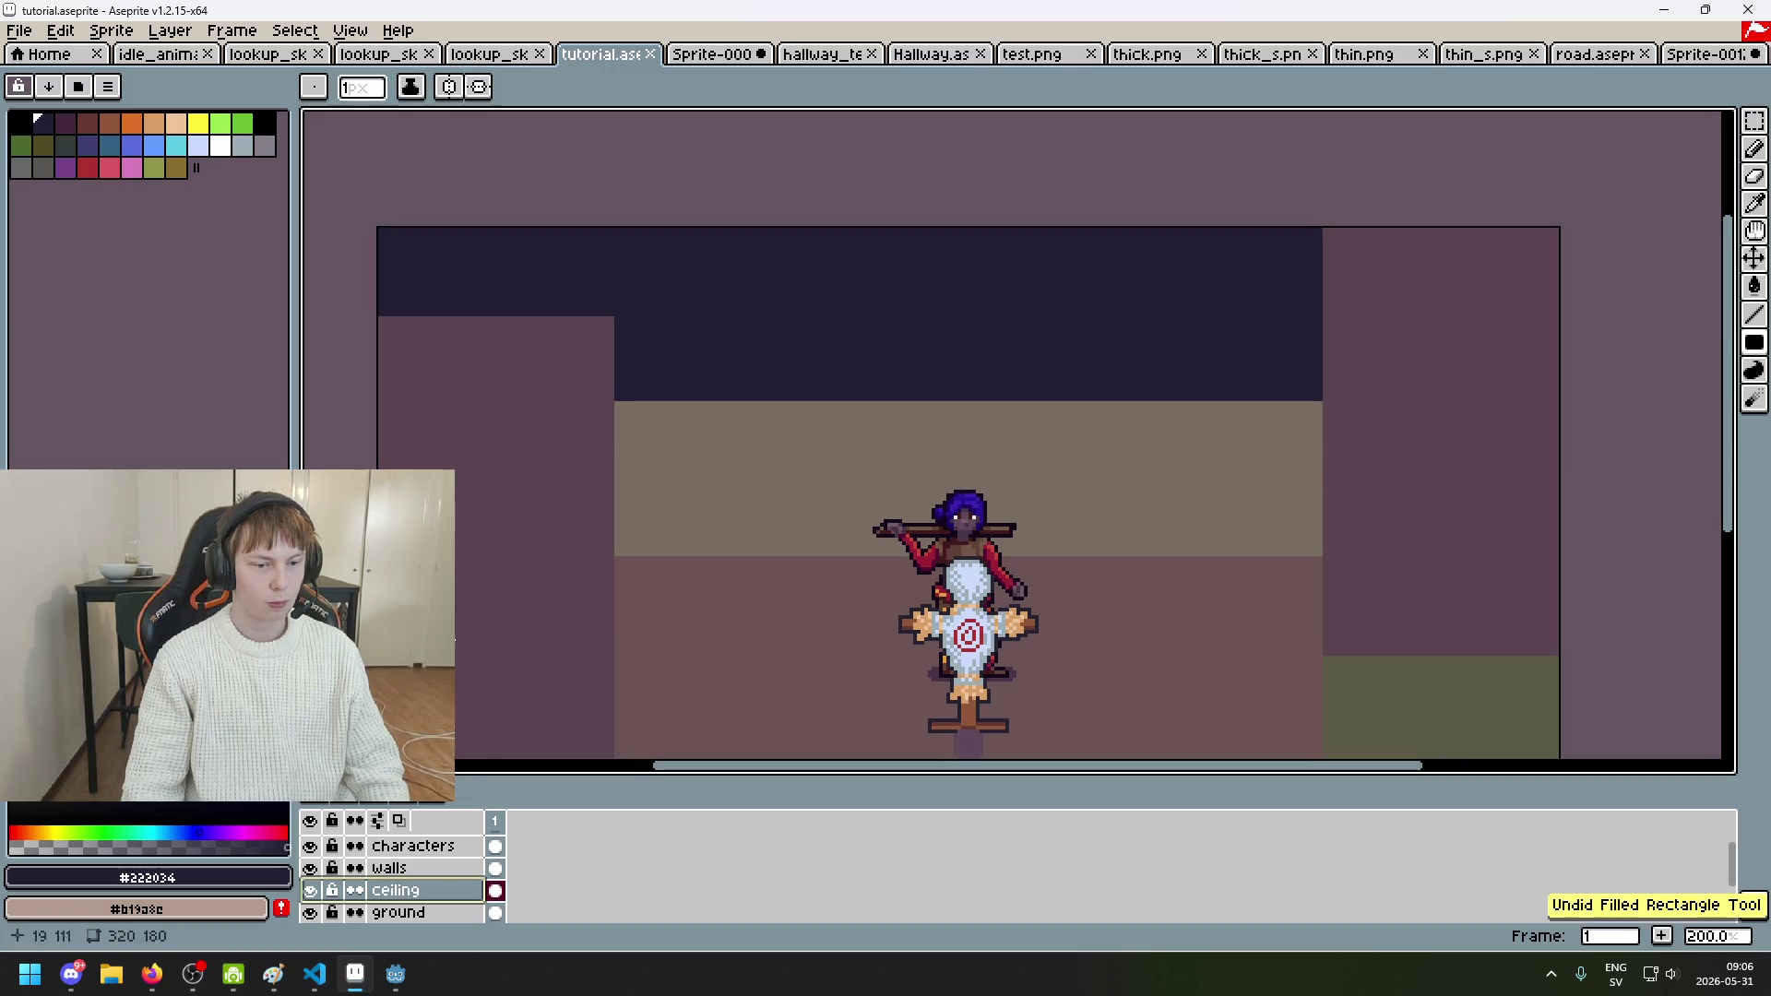
scroll(415, 881, down, 1)
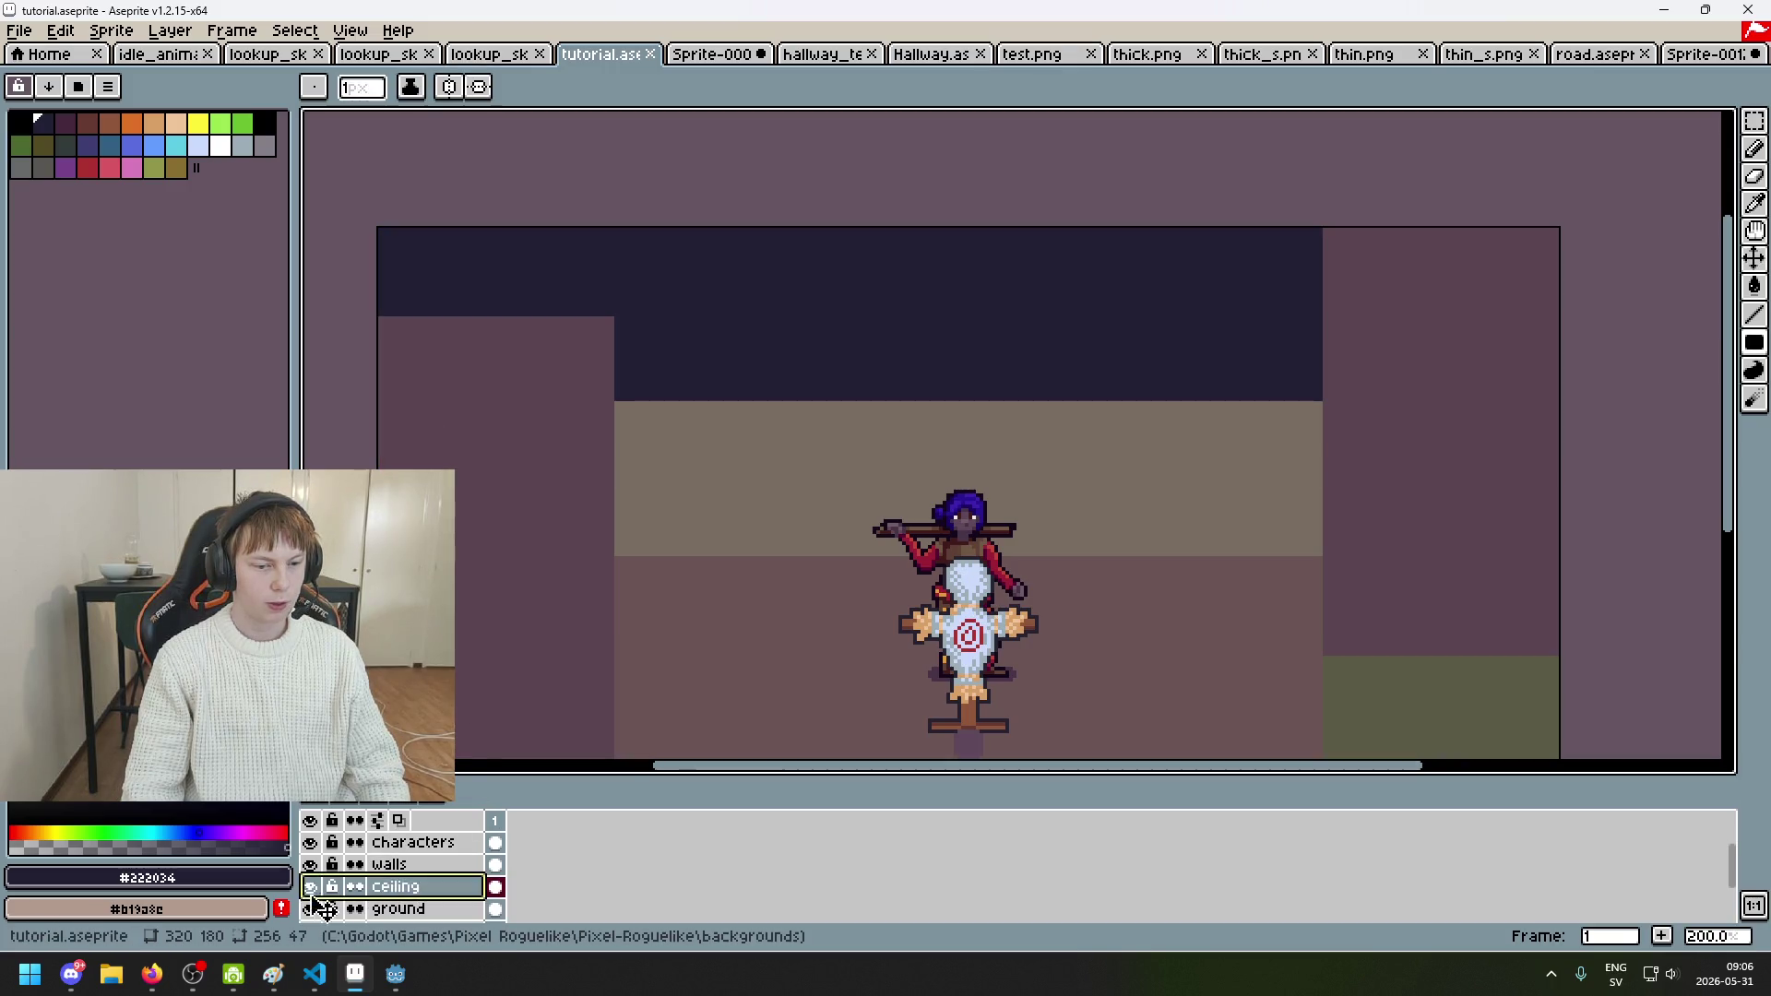
Step: Hide and re-show the ceiling layer to compare, then save tutorial.aseprite
click(311, 887)
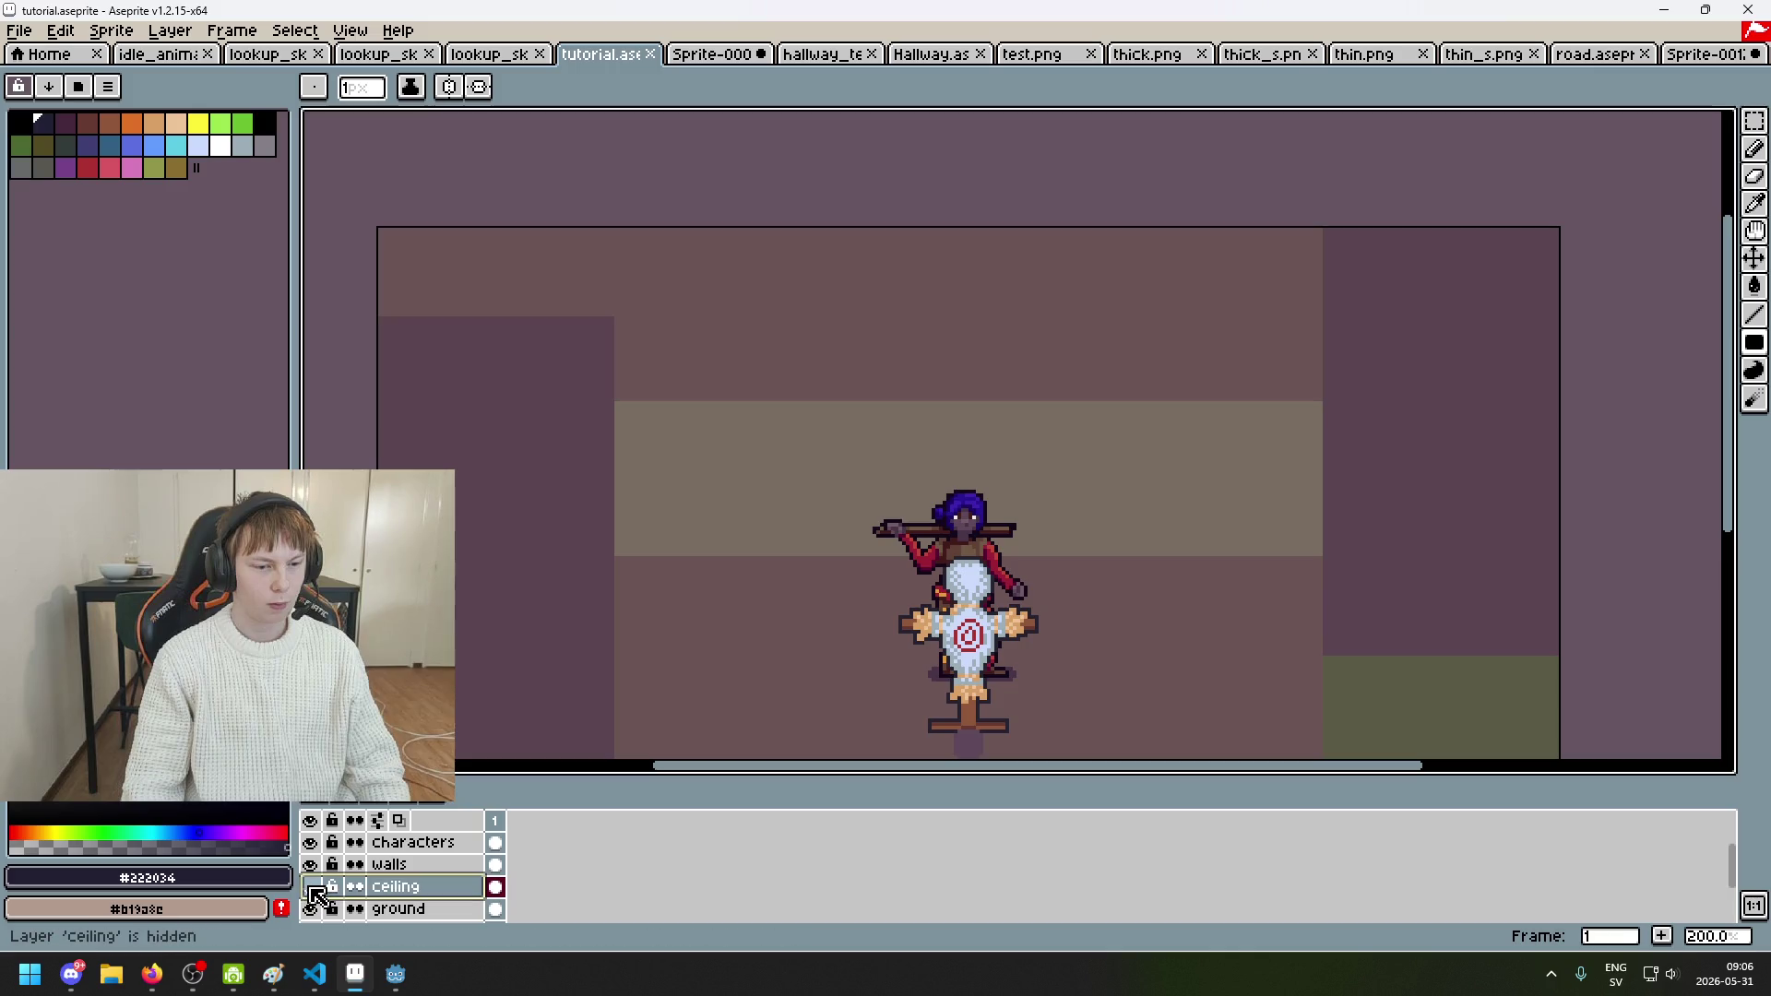
click(313, 890)
double_click(313, 890)
key(ctrl+s)
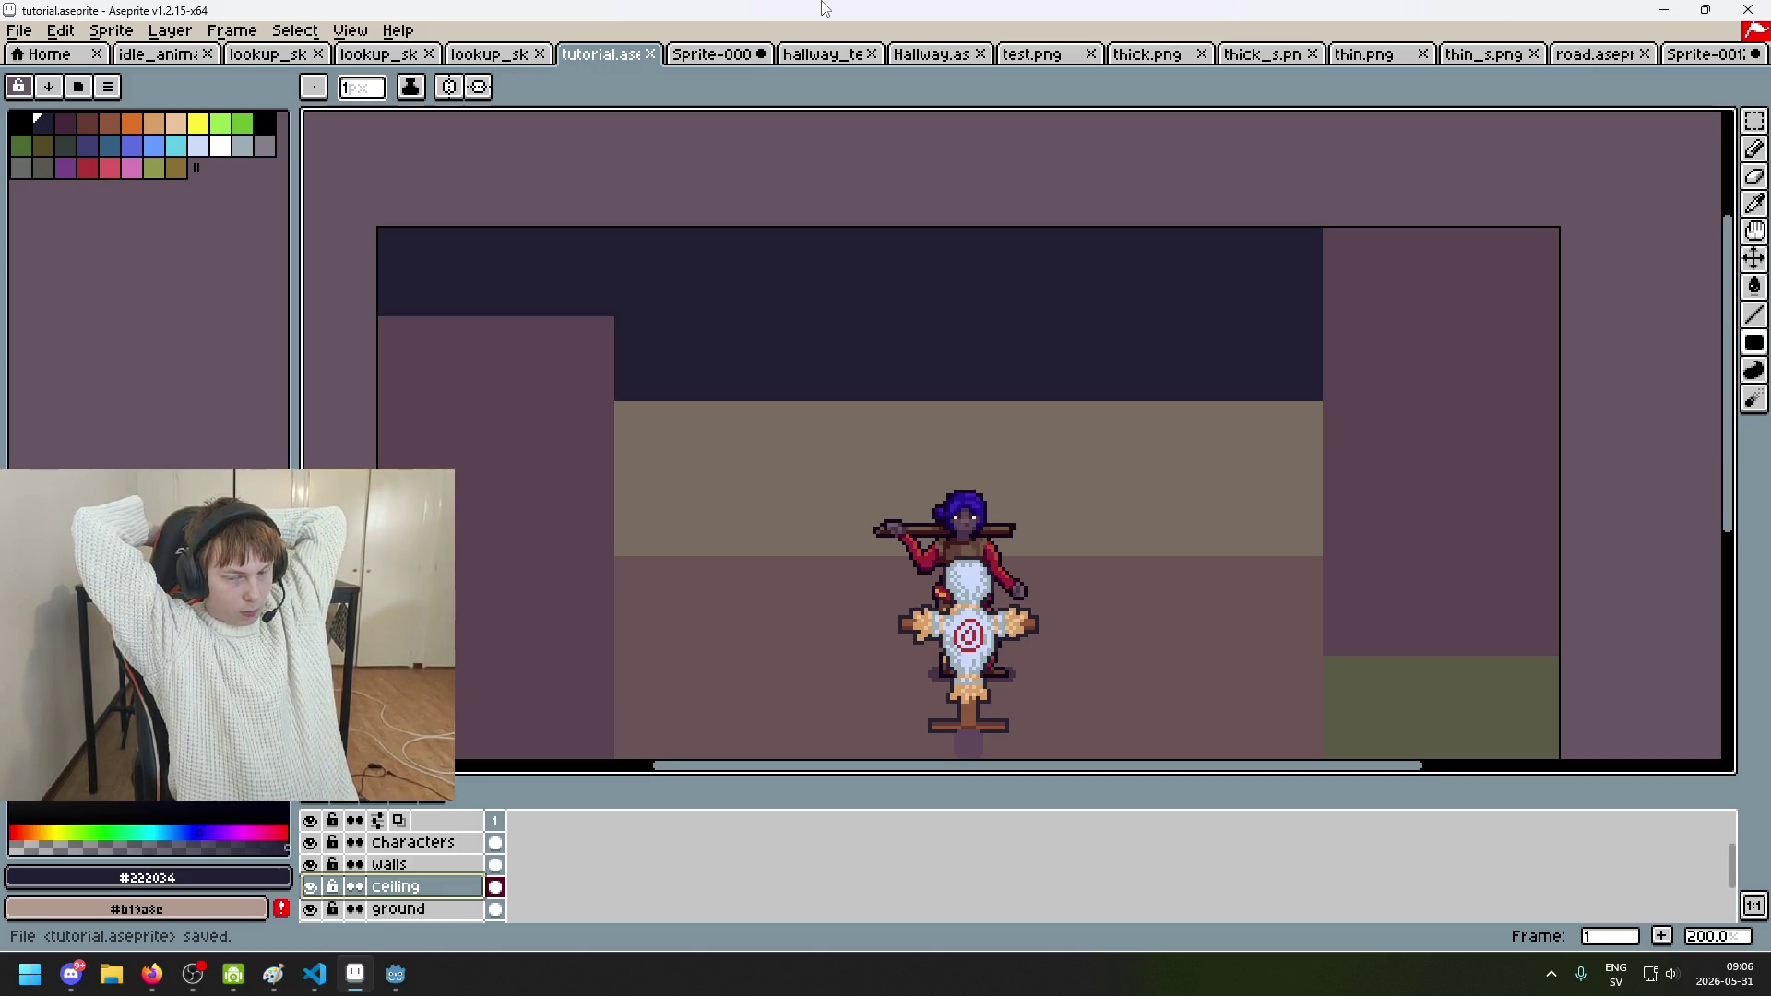
scroll(1015, 169, down, 2)
scroll(1014, 169, left, 3)
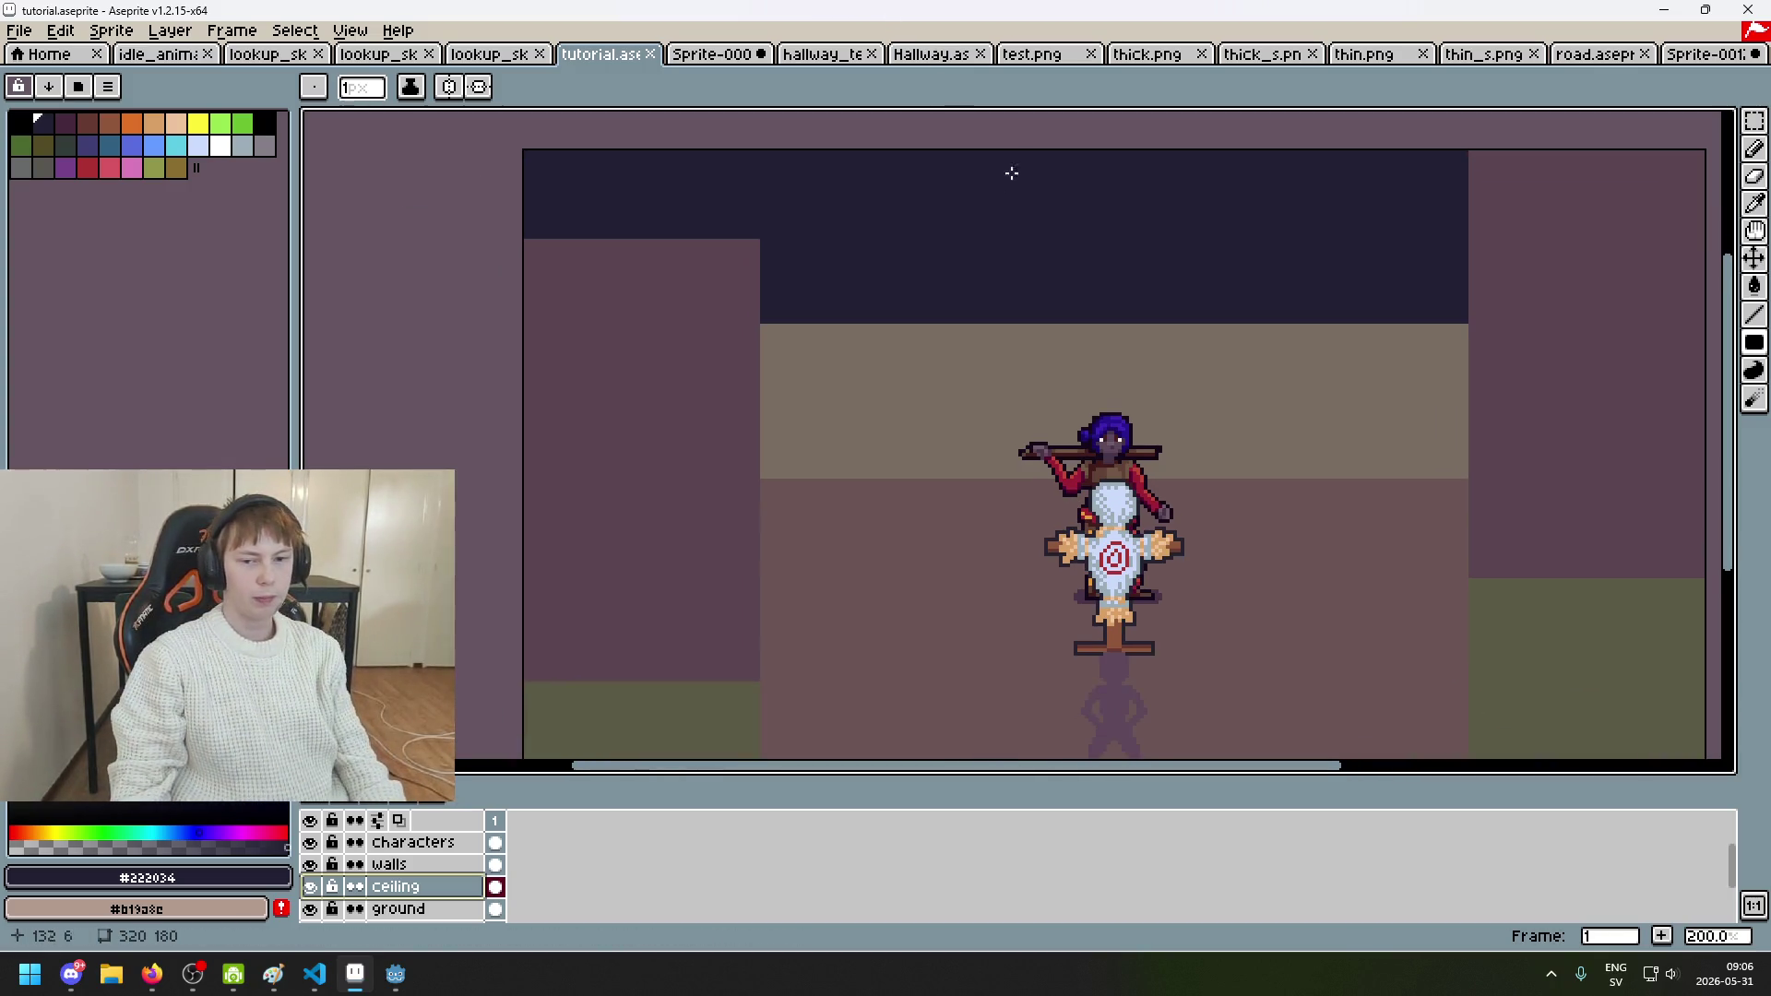
scroll(1014, 169, down, 3)
scroll(800, 187, up, 1)
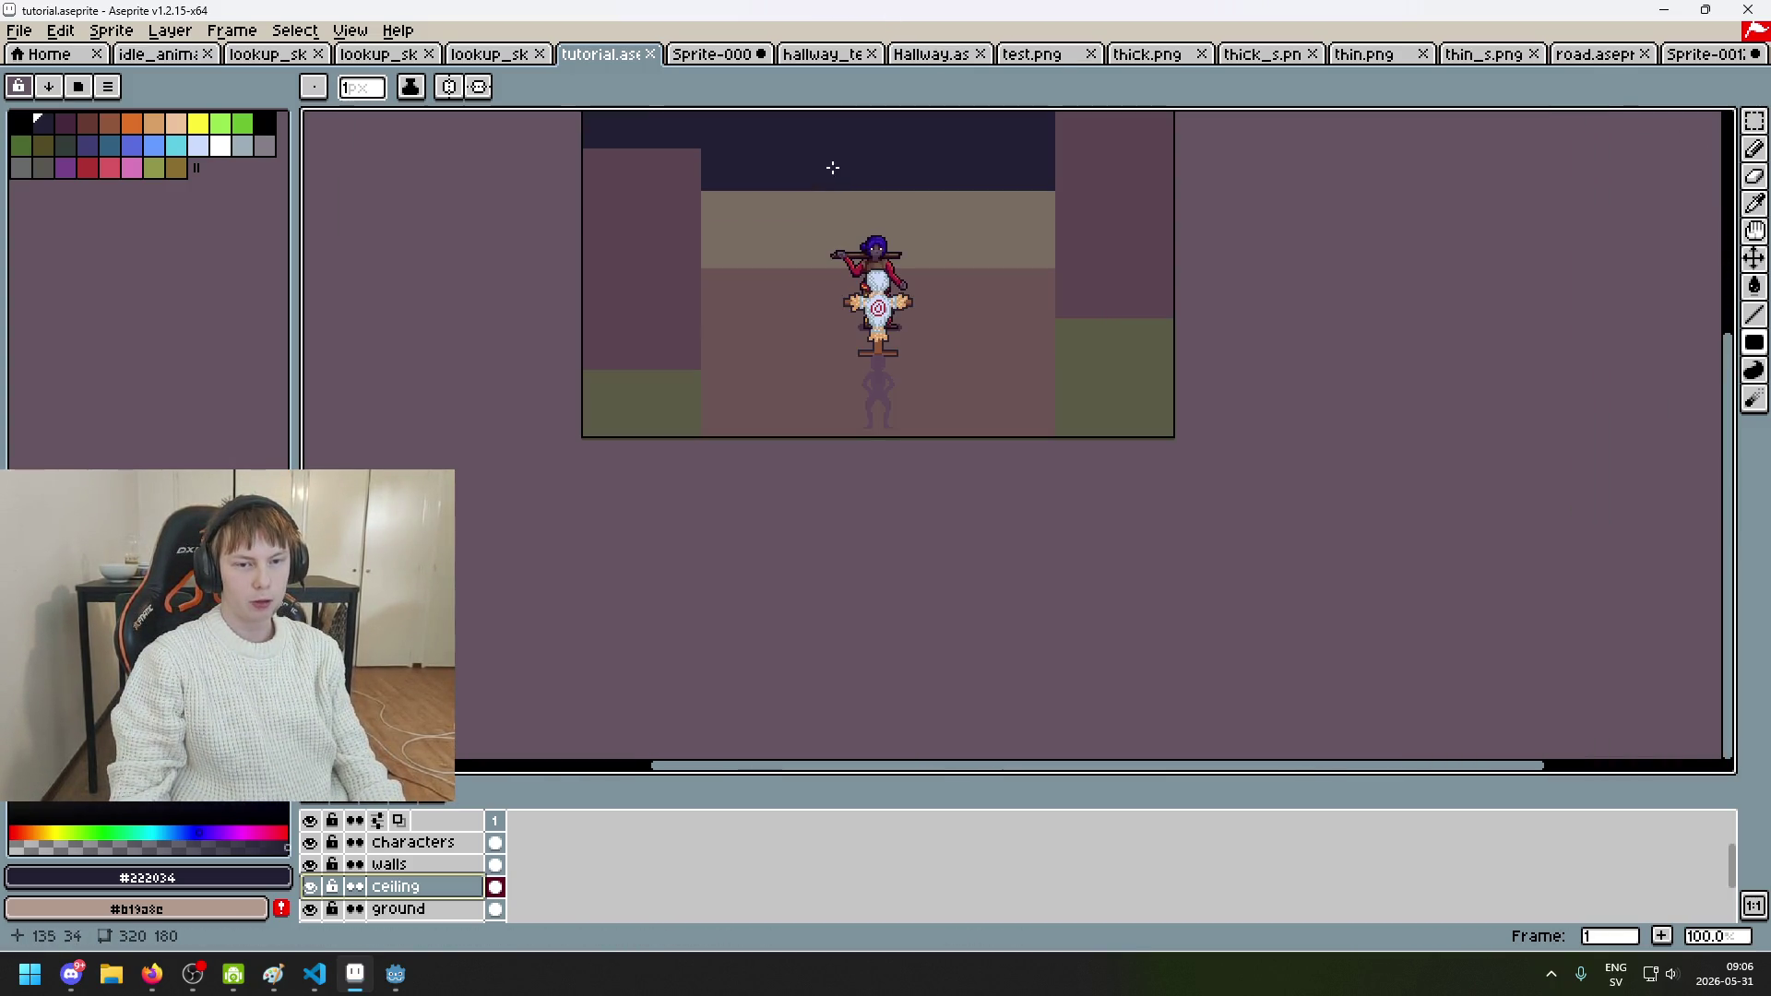
scroll(835, 166, up, 4)
scroll(835, 166, left, 1)
scroll(946, 250, up, 1)
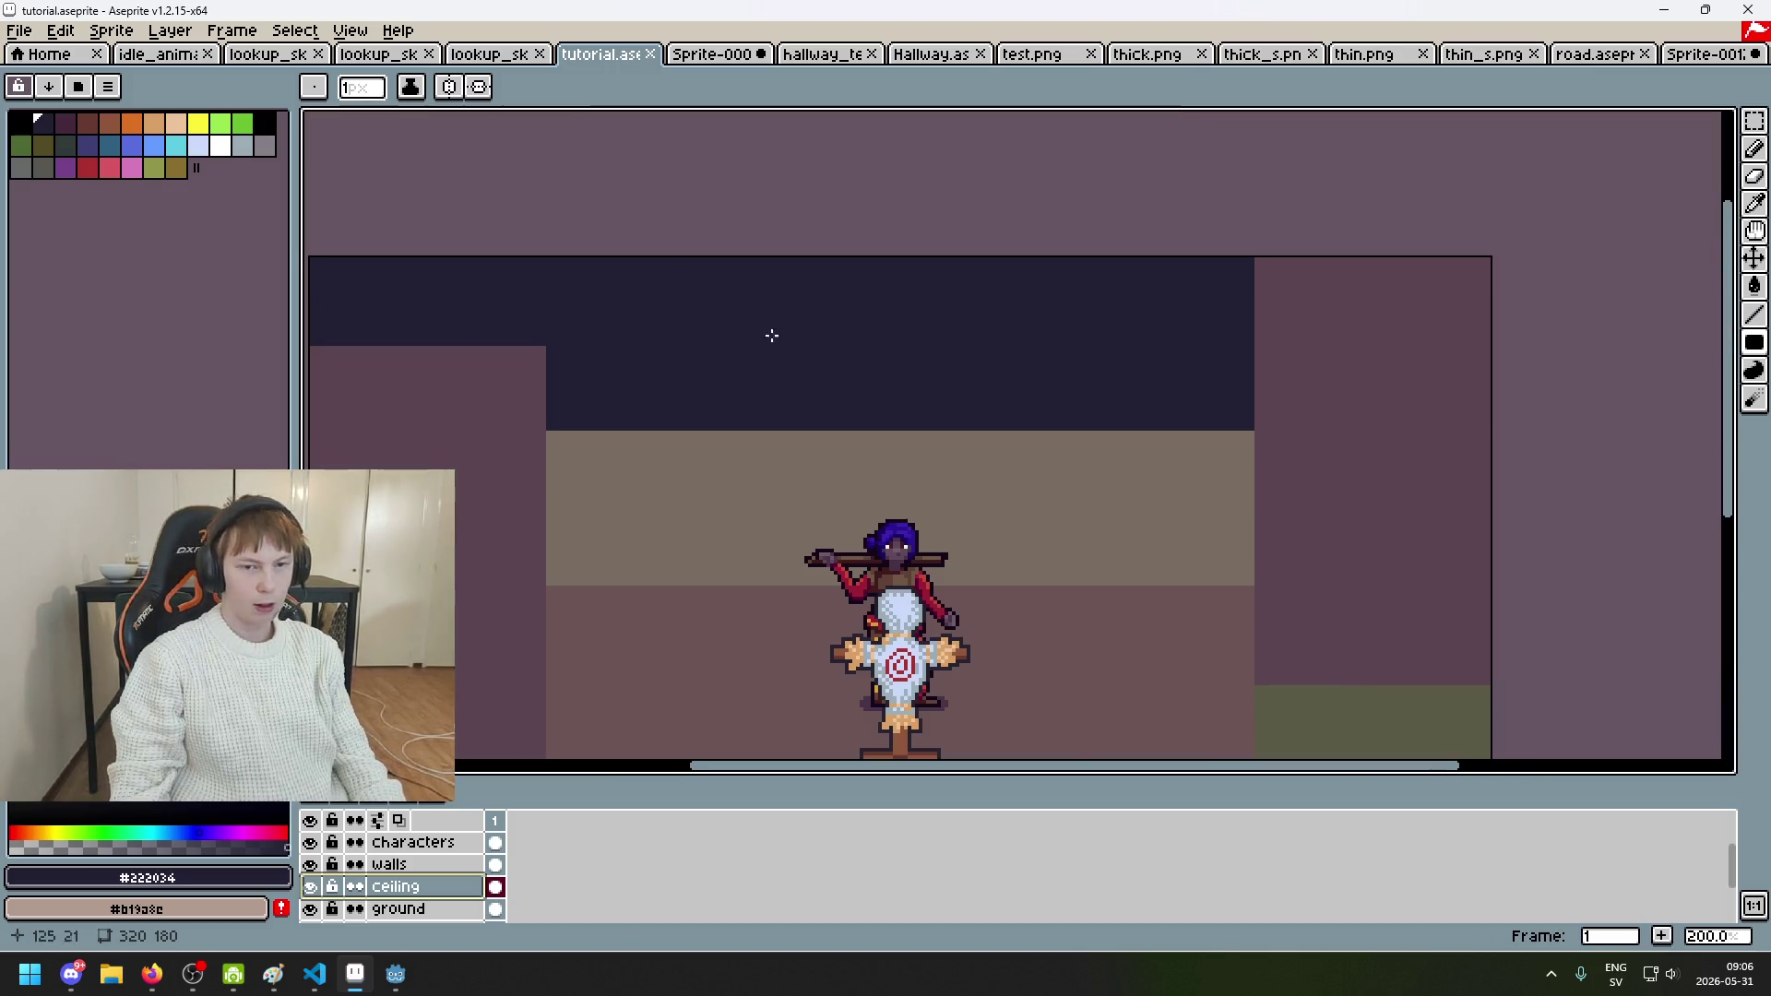
scroll(767, 335, left, 2)
scroll(767, 335, down, 1)
scroll(752, 236, up, 1)
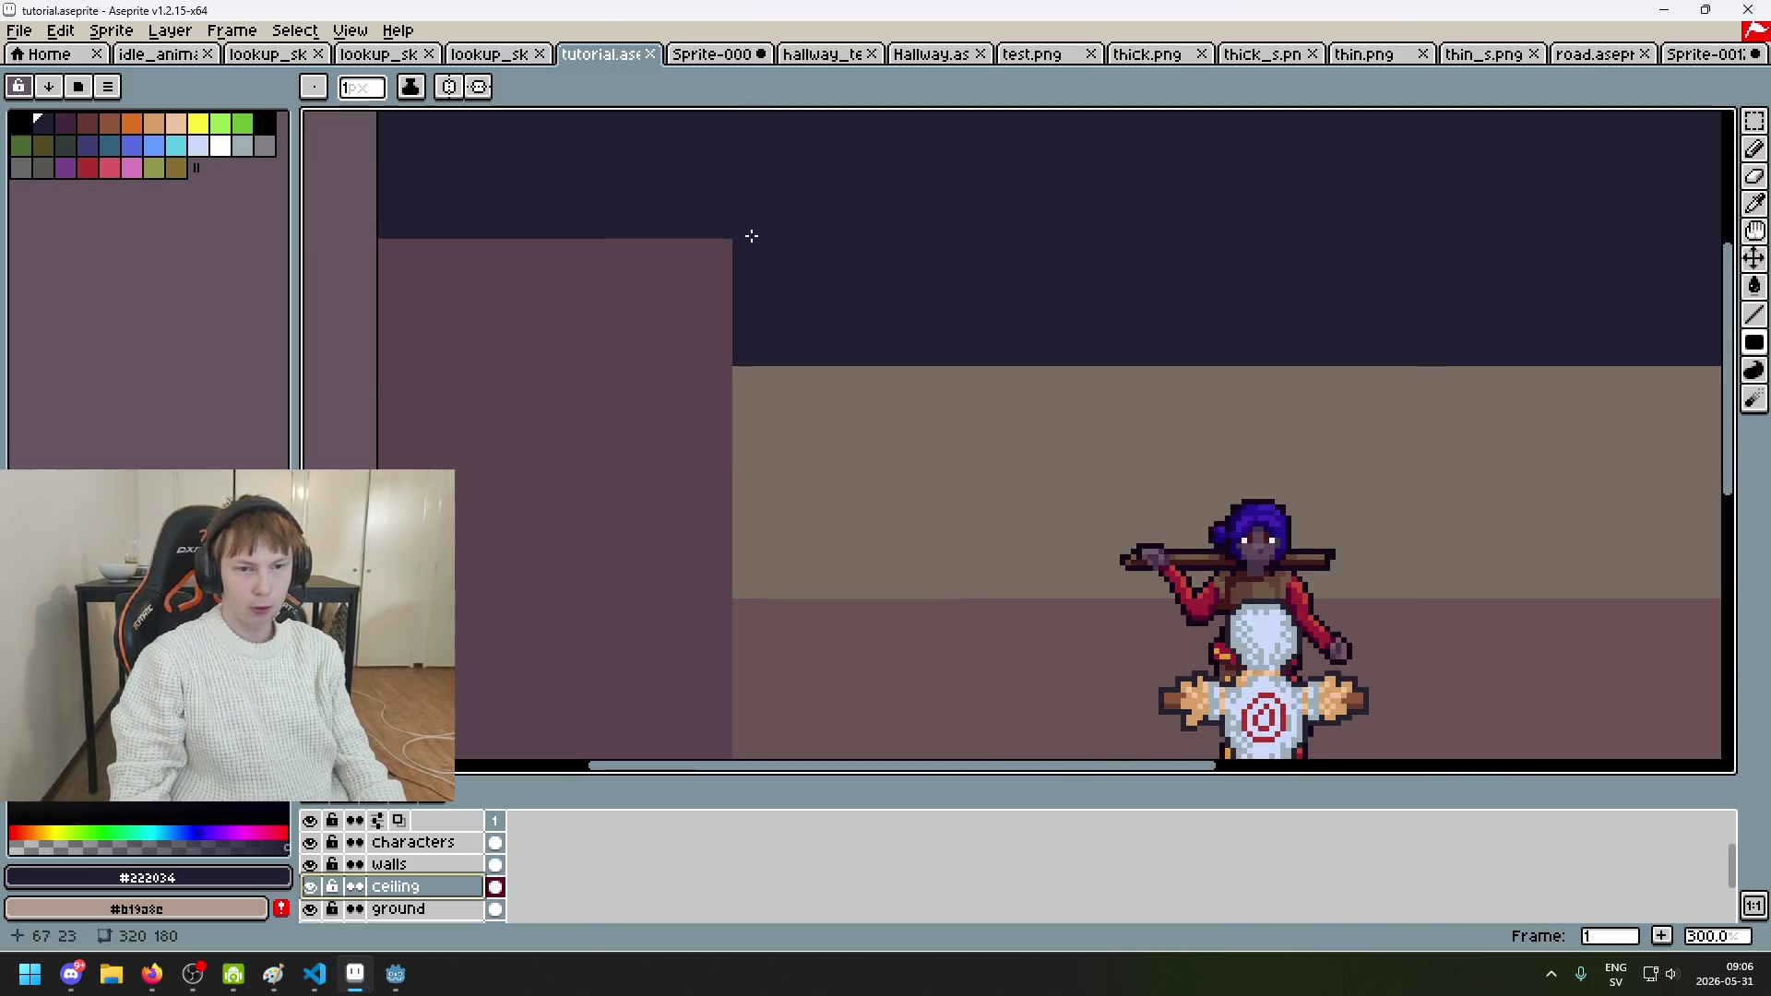
click(397, 886)
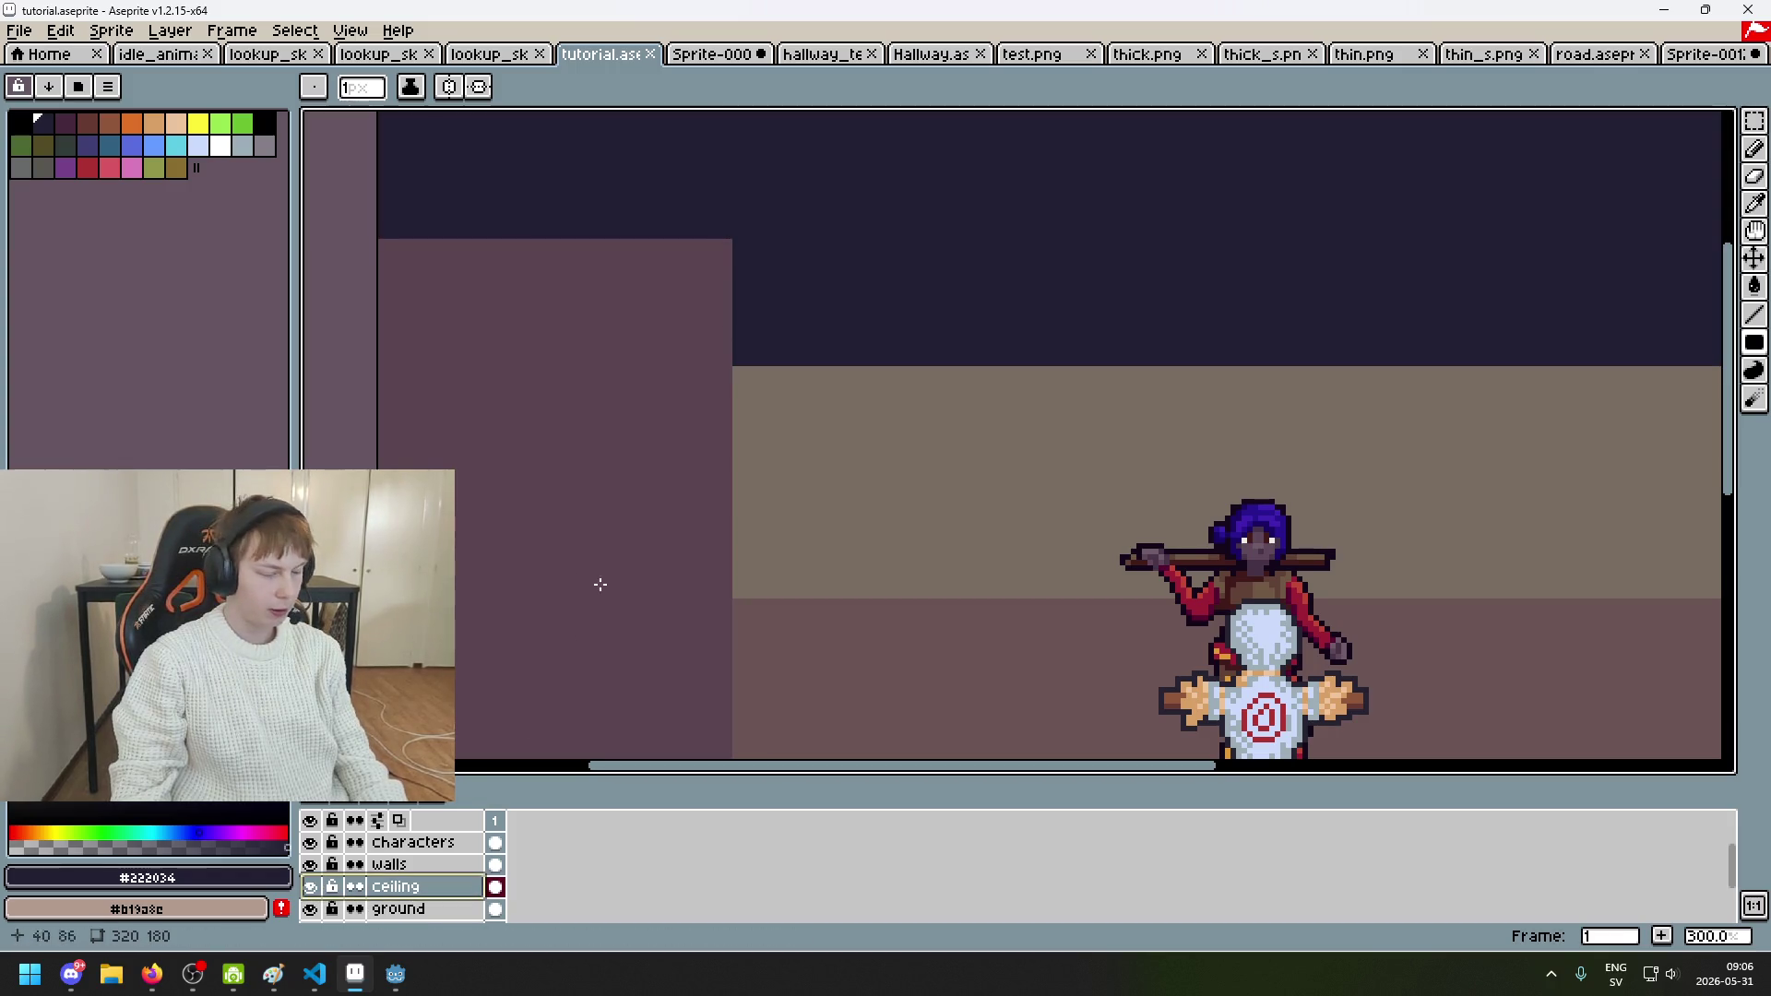
click(405, 888)
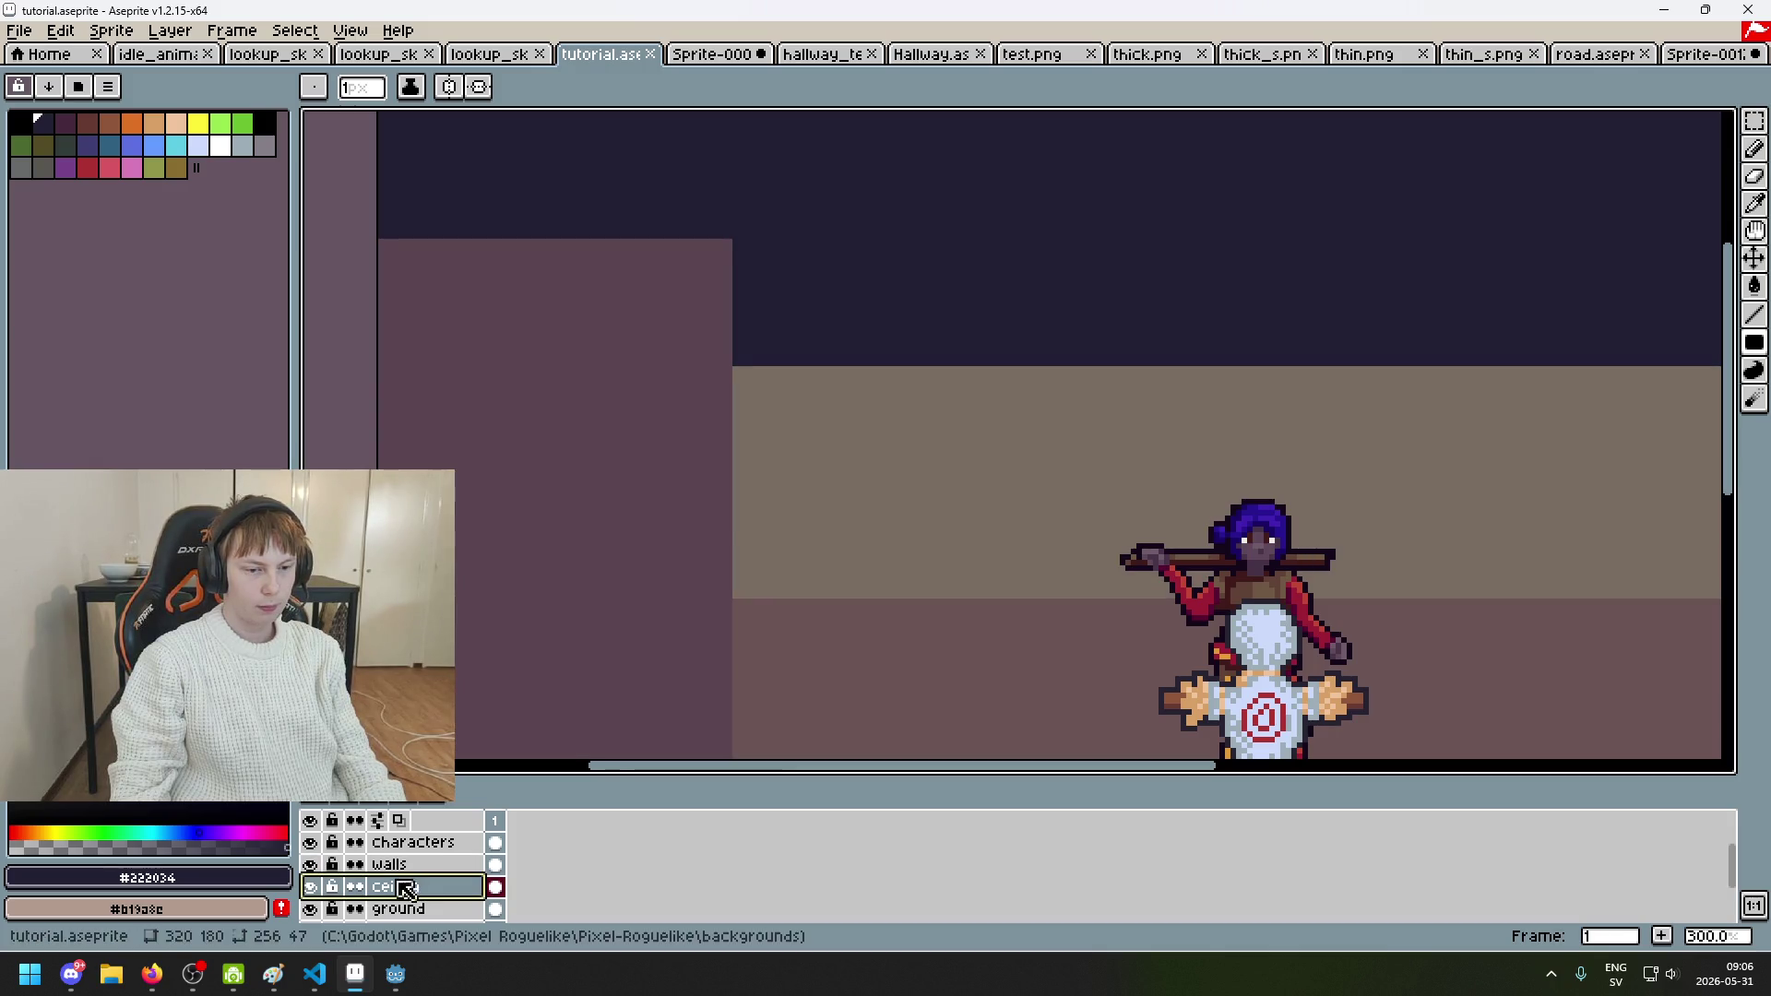
click(311, 887)
click(313, 888)
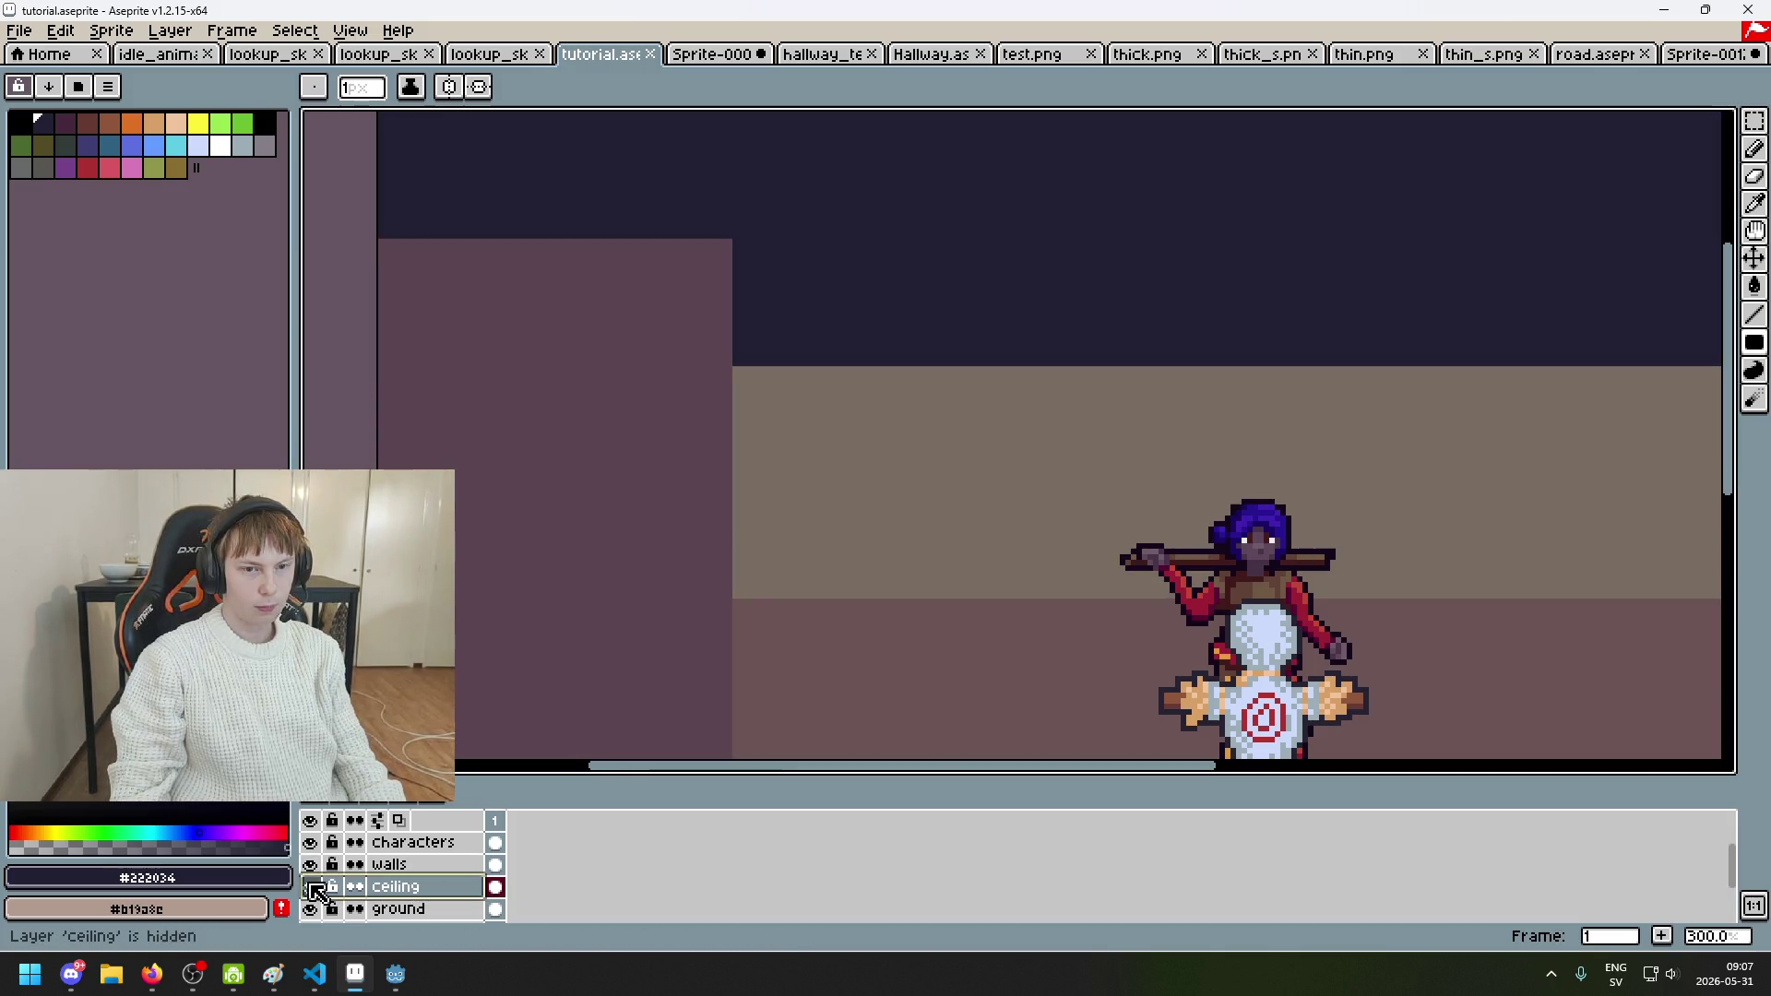
Step: Marquee-select the beige back-wall band on the walls layer and stretch it upward
click(369, 864)
mouse_move(975, 228)
mouse_down()
mouse_move(744, 422)
mouse_move(490, 331)
mouse_up()
click(1755, 121)
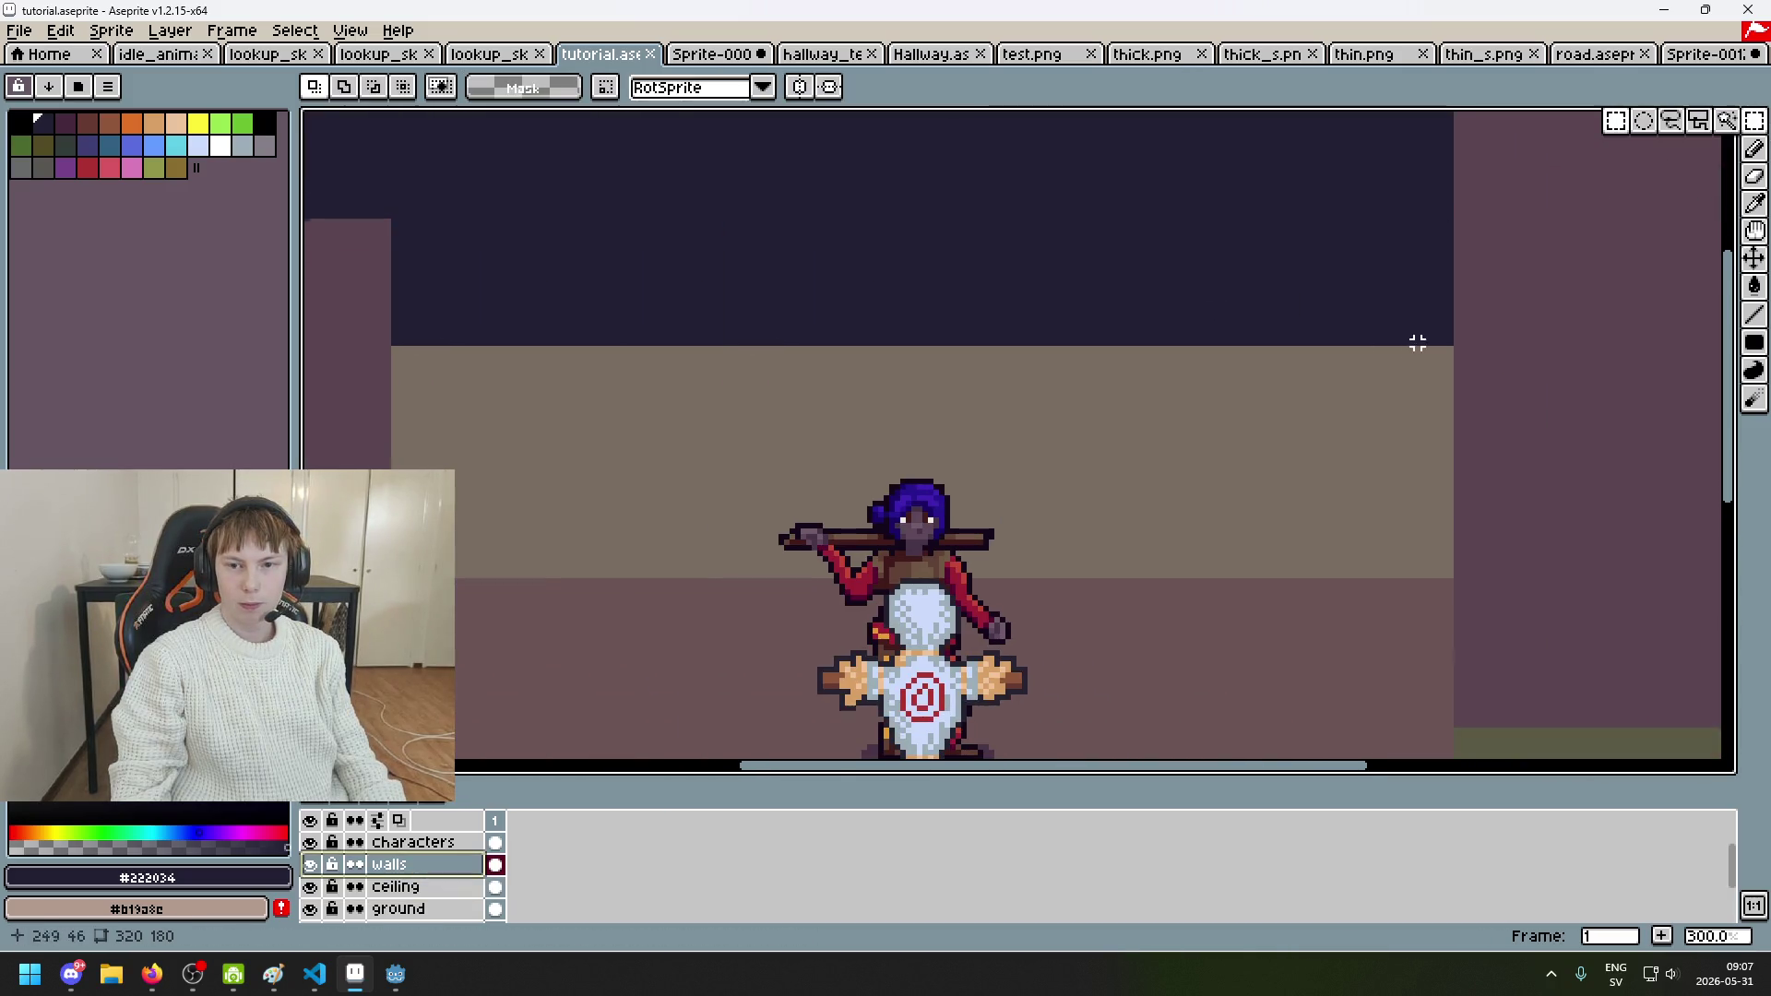
scroll(1411, 348, up, 1)
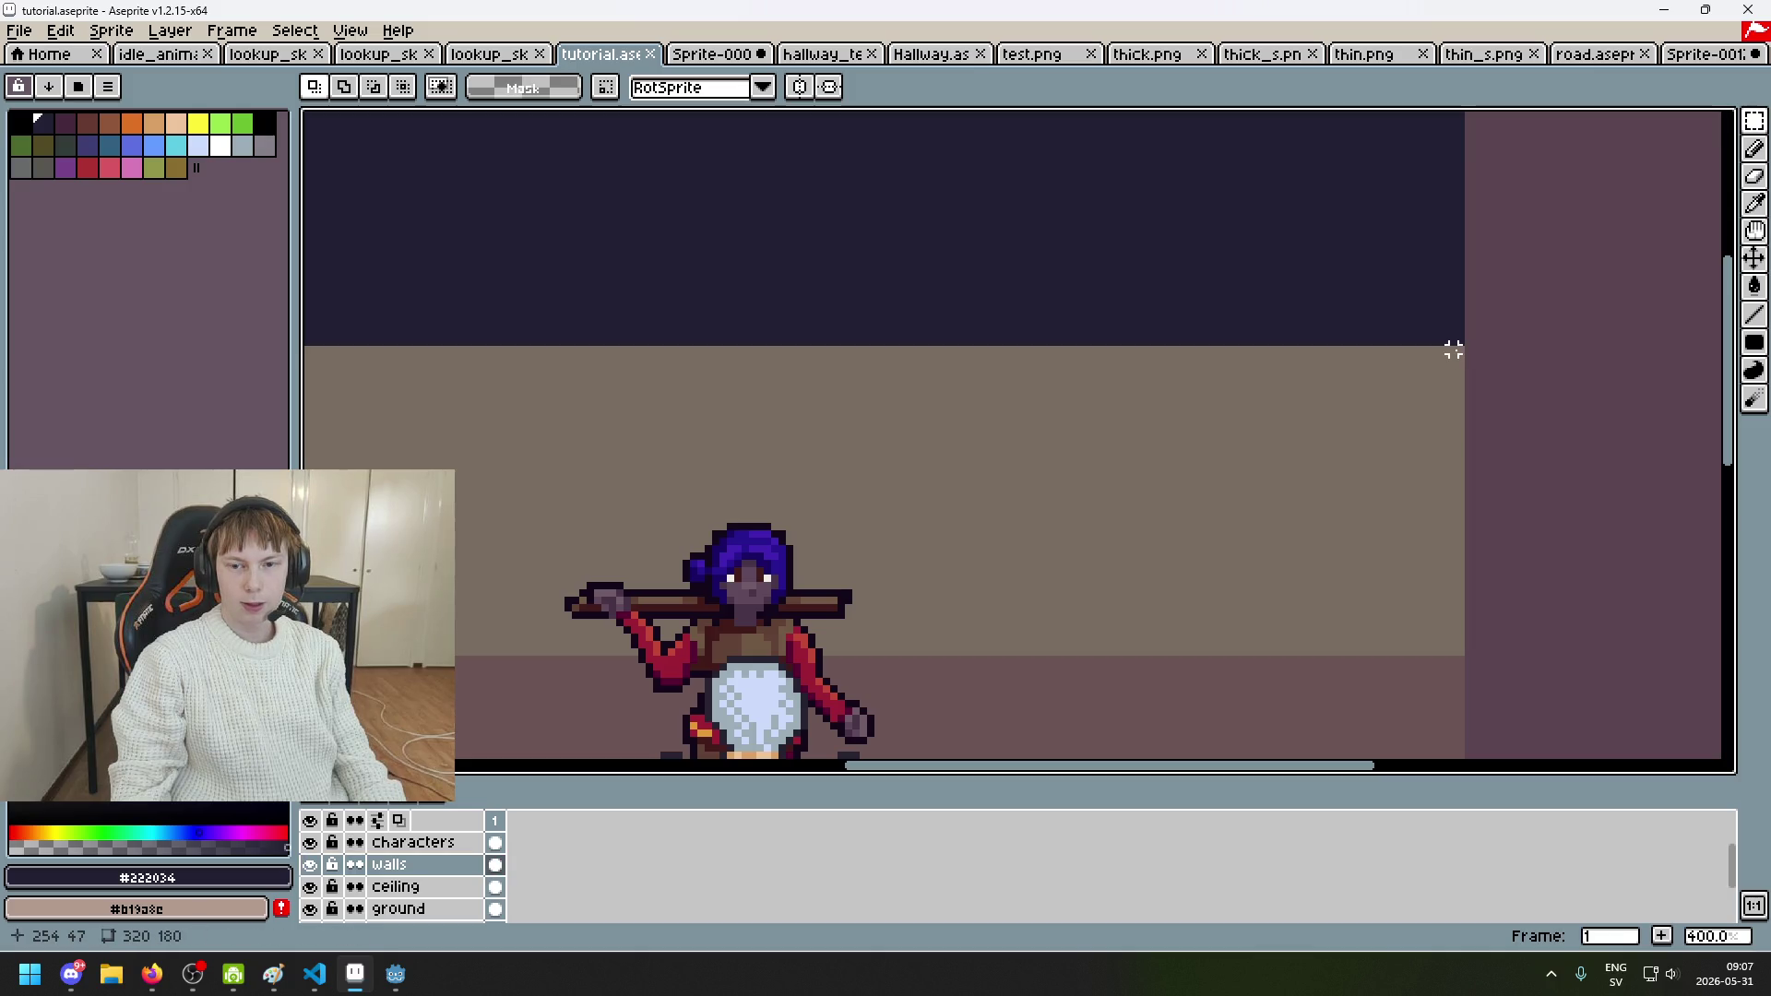
mouse_move(1448, 349)
mouse_down()
mouse_move(314, 565)
mouse_move(969, 584)
mouse_move(850, 586)
mouse_up()
scroll(1190, 365, down, 2)
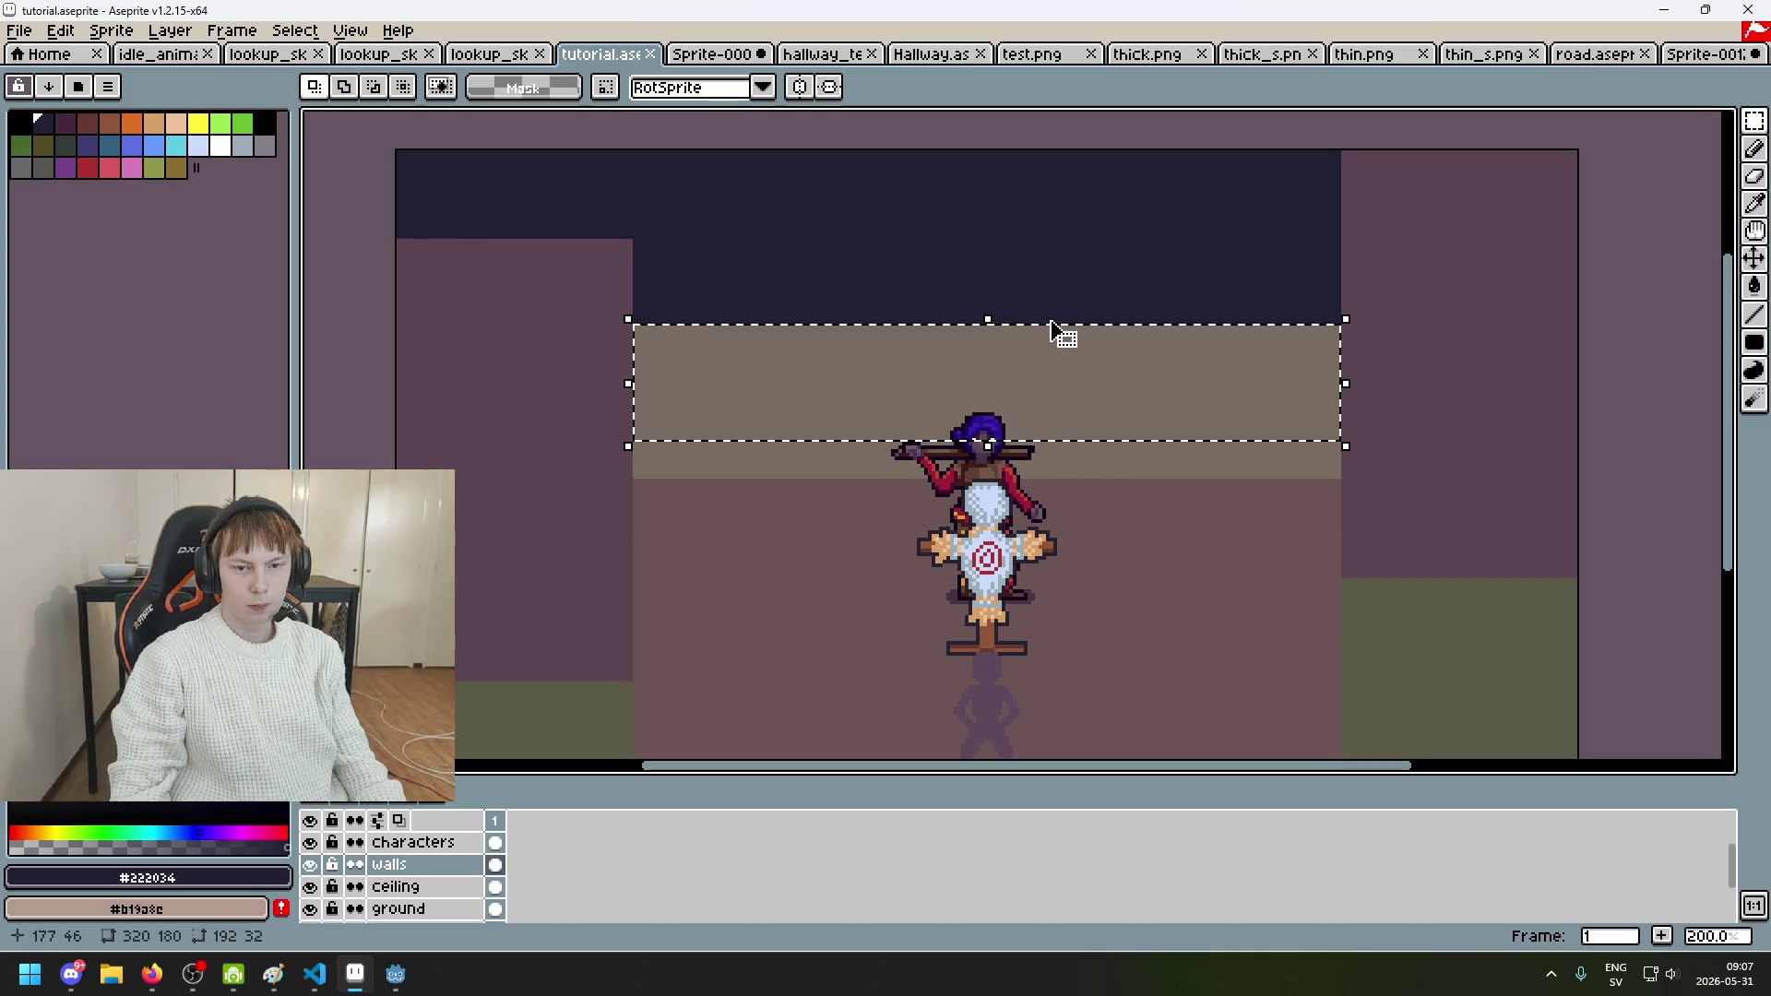
drag(1001, 326, 998, 268)
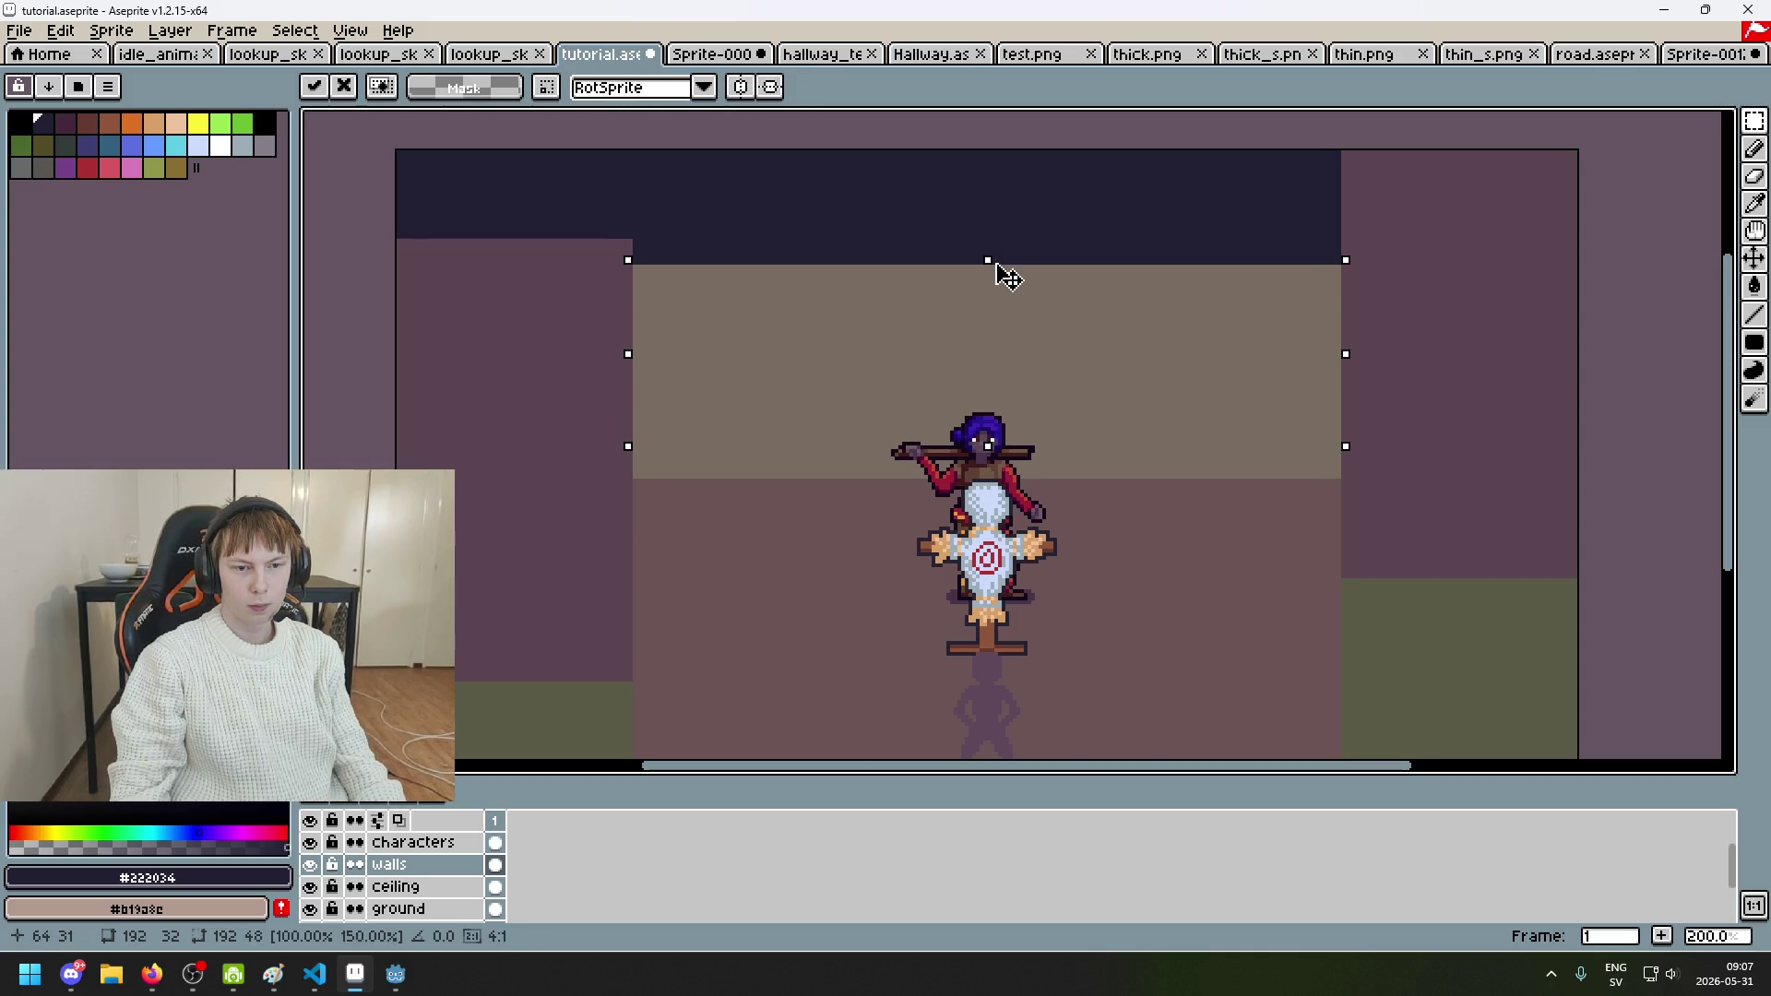
key(Return)
Step: Undo the stretch, redo it at a smaller height and apply it
scroll(1128, 549, down, 3)
scroll(1103, 506, up, 2)
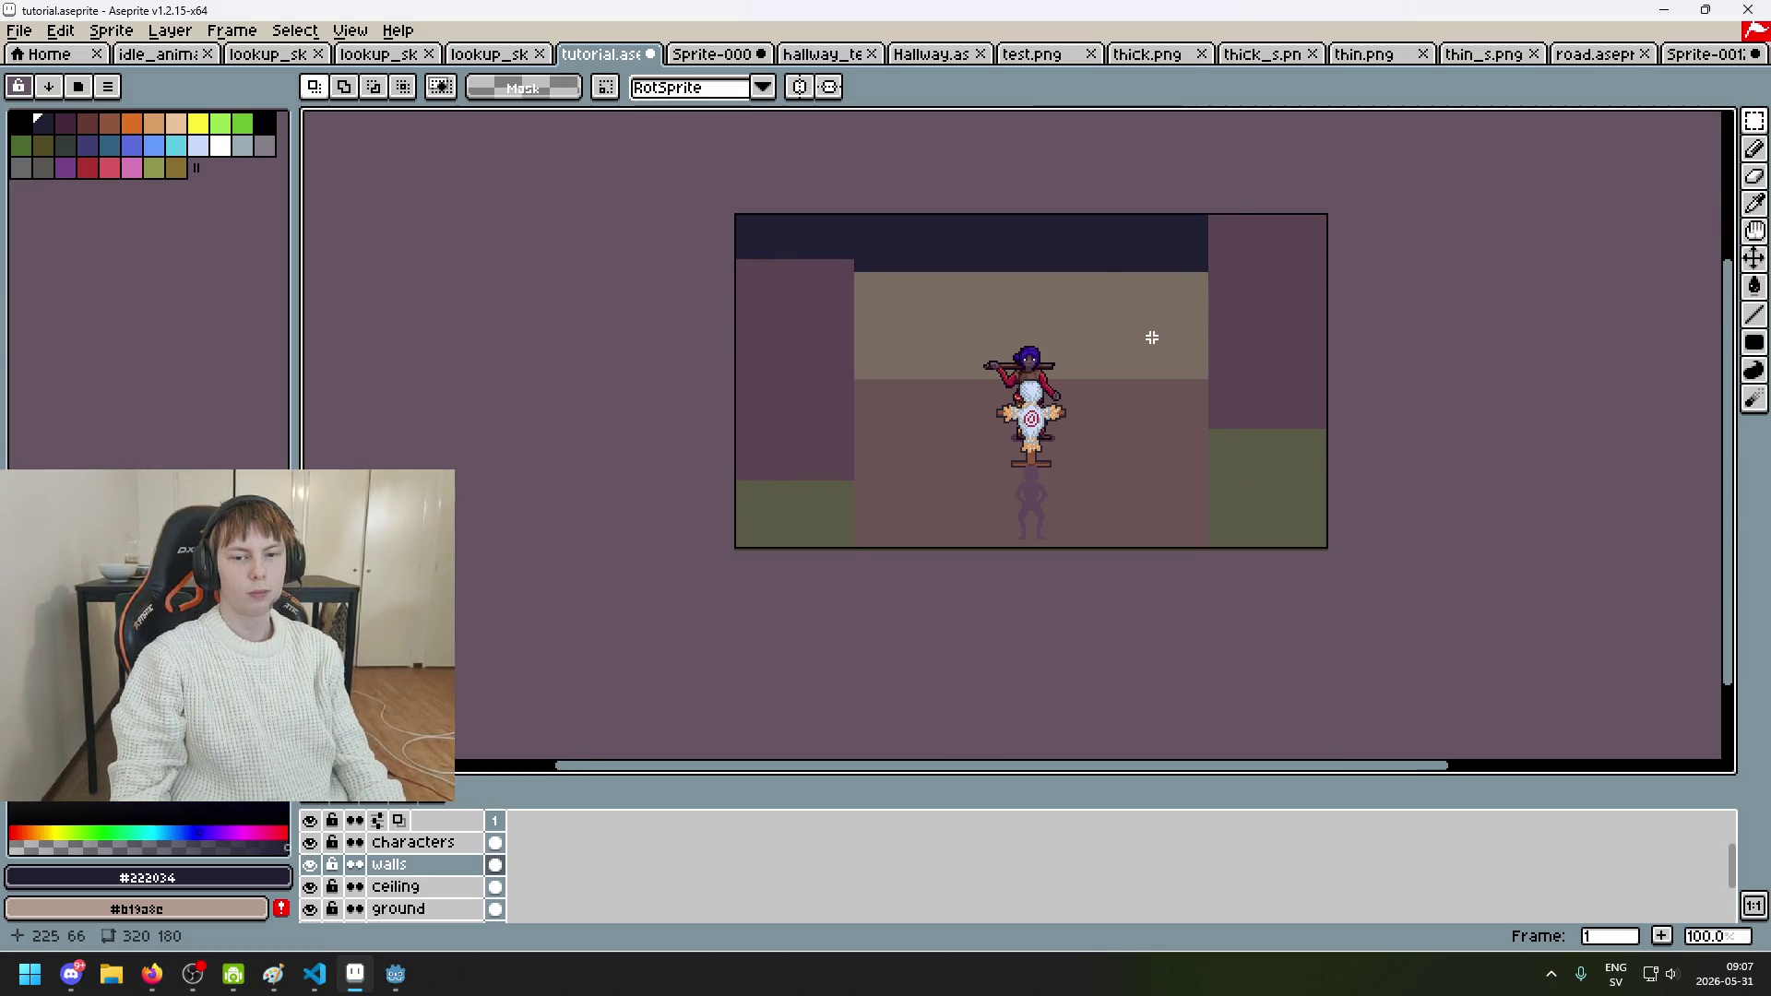
key(ctrl+z)
scroll(1051, 277, up, 2)
drag(998, 261, 1000, 317)
scroll(1042, 415, down, 1)
key(ctrl+d)
mouse_move(1136, 541)
mouse_down()
mouse_move(1071, 379)
mouse_move(1067, 526)
mouse_move(1061, 486)
mouse_move(993, 521)
mouse_up()
scroll(978, 466, down, 2)
scroll(987, 468, up, 1)
scroll(987, 468, up, 1)
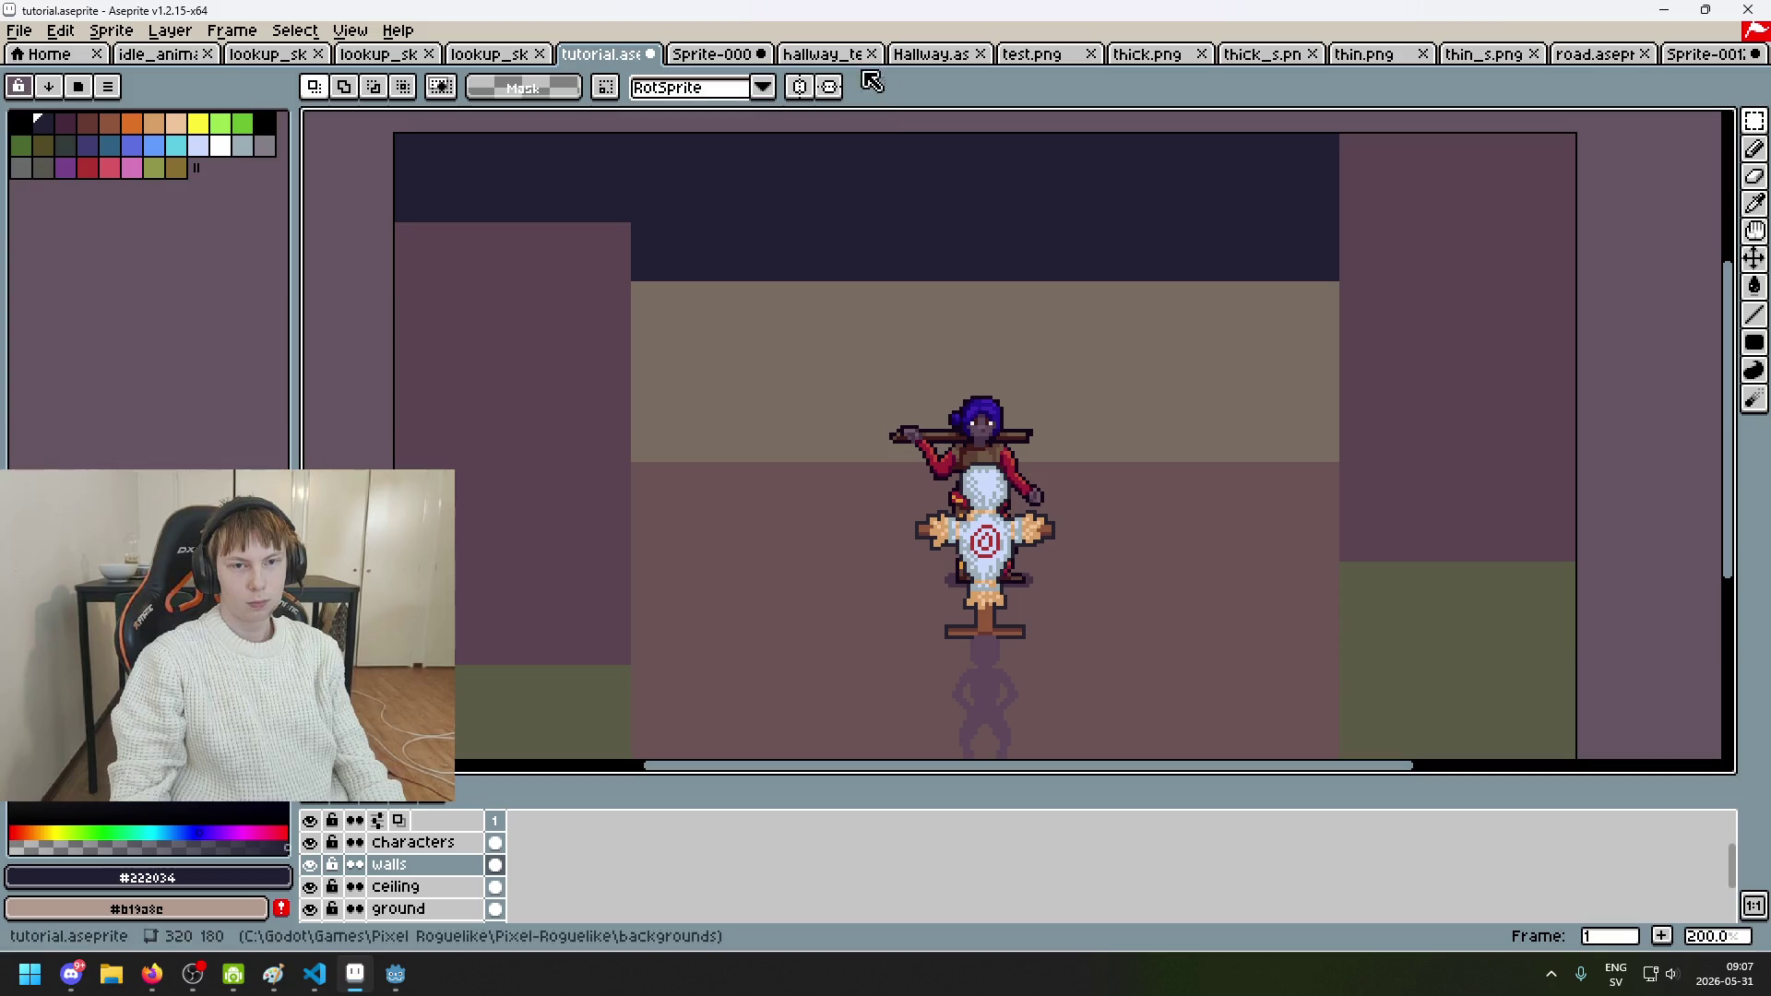
Step: Browse the Sprite-0009, hallway_test, Hallway, test.png and thick.png tabs
click(722, 60)
click(824, 61)
click(934, 67)
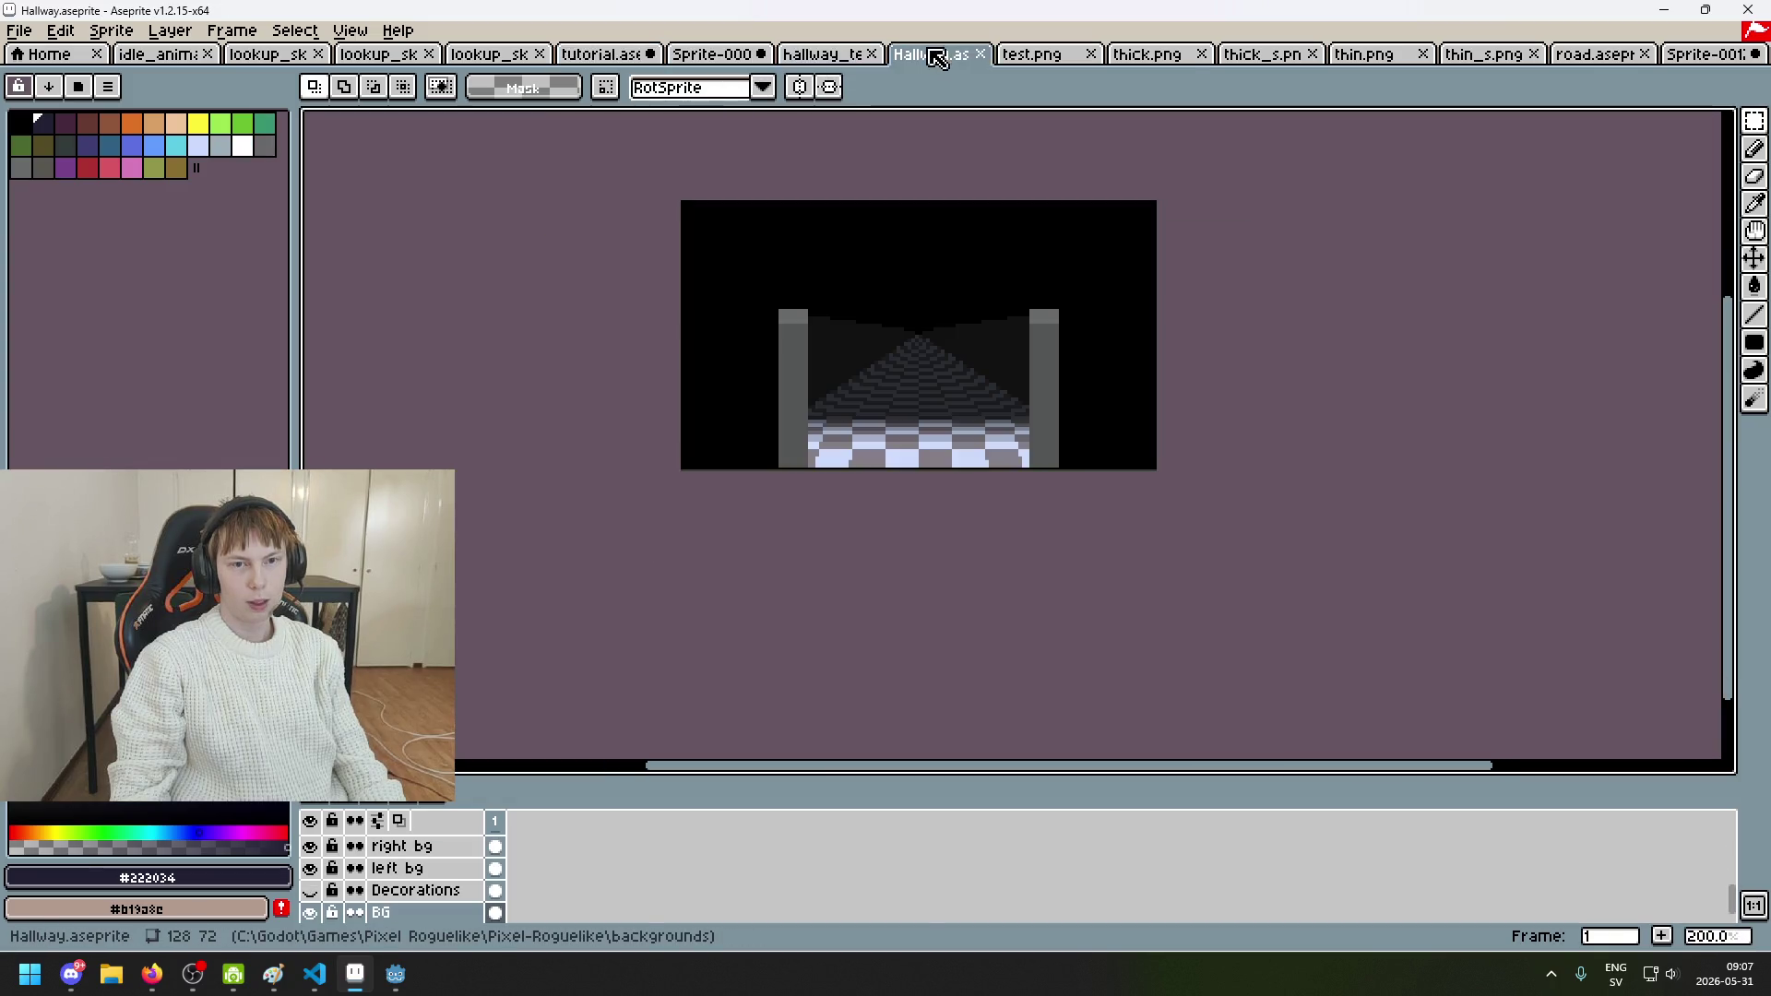
click(1022, 71)
click(1127, 57)
click(824, 59)
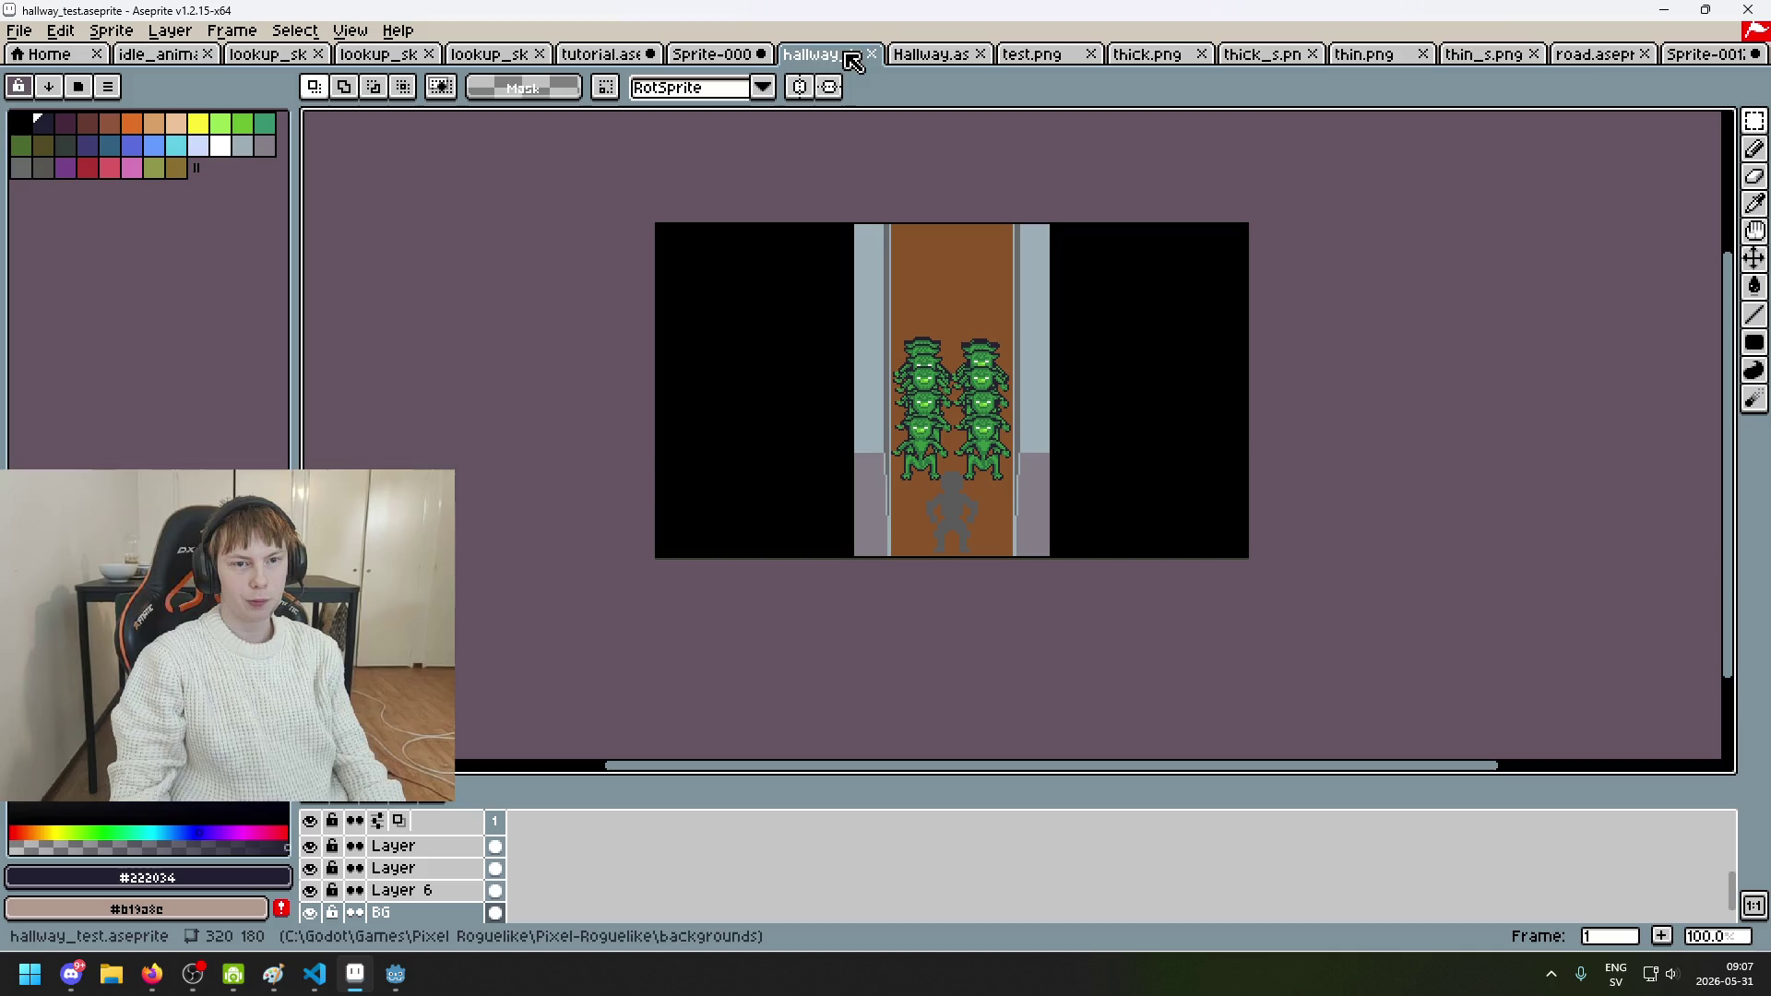
click(718, 64)
Step: In Sprite-0009, select the training dummy, try moving it up-right, and undo
scroll(932, 261, down, 3)
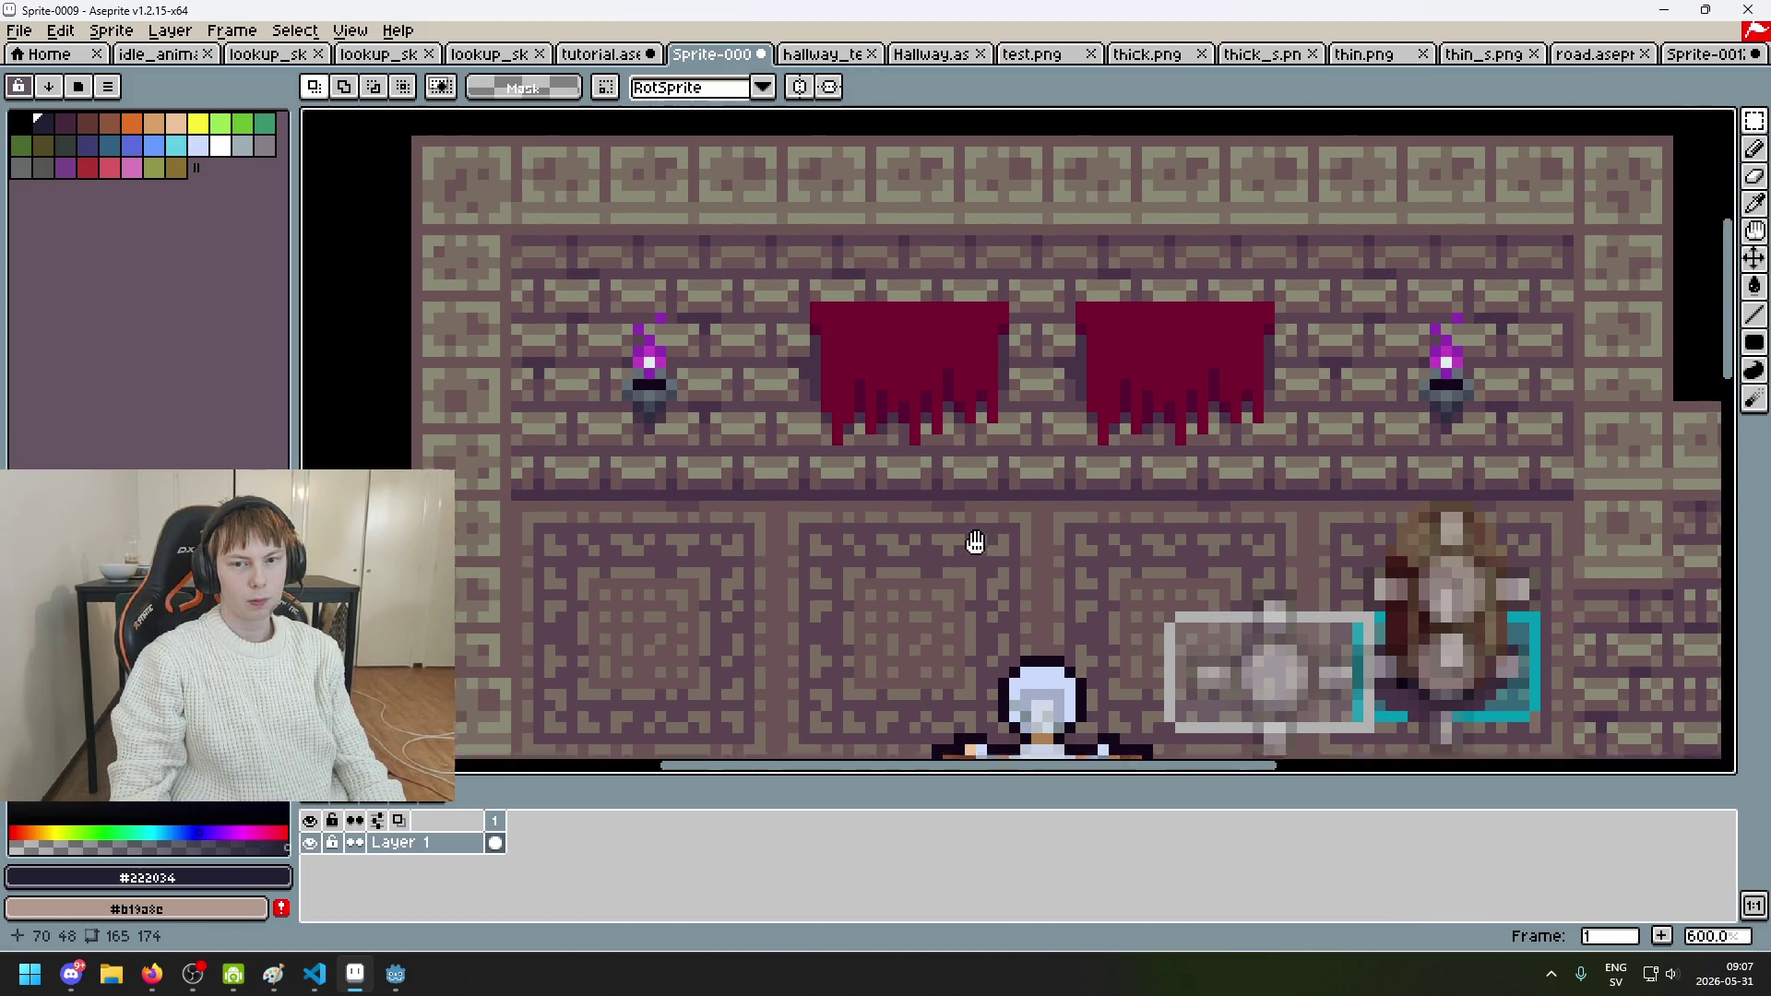
drag(974, 542, 963, 548)
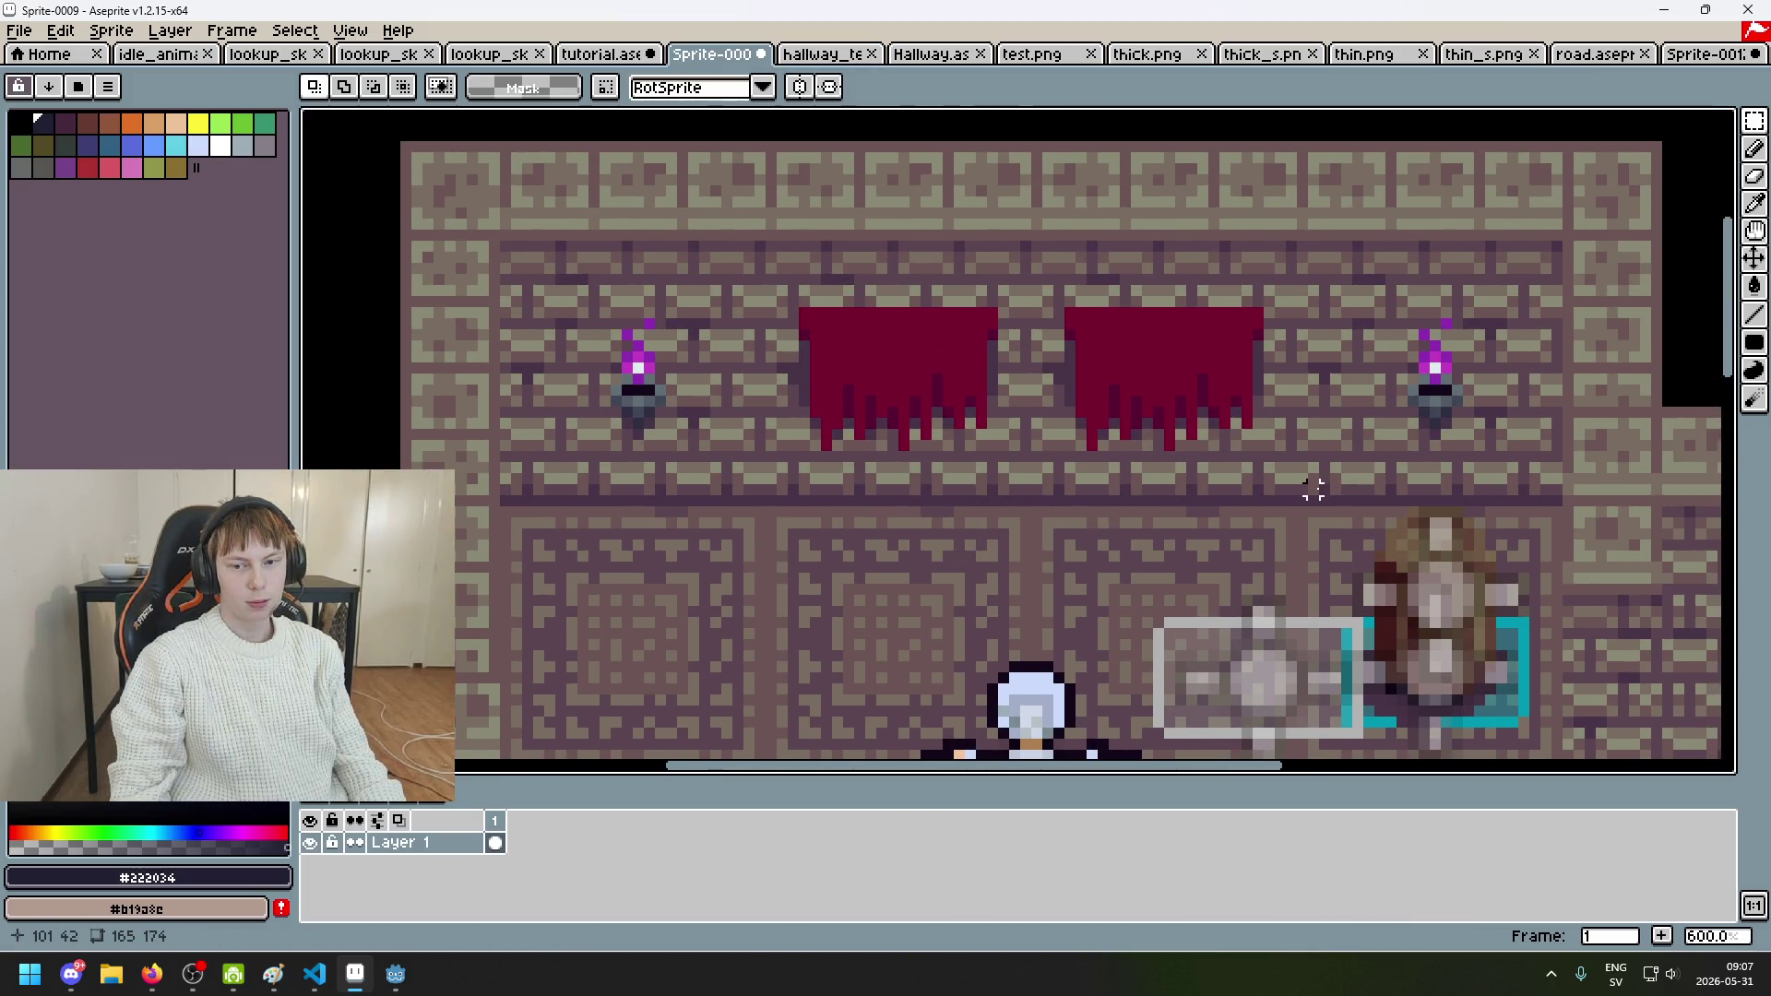
drag(1213, 534, 1147, 277)
drag(846, 376, 1097, 756)
mouse_move(1031, 672)
mouse_down()
mouse_move(1020, 348)
mouse_move(1189, 374)
mouse_move(1199, 360)
mouse_up()
key(ctrl+z)
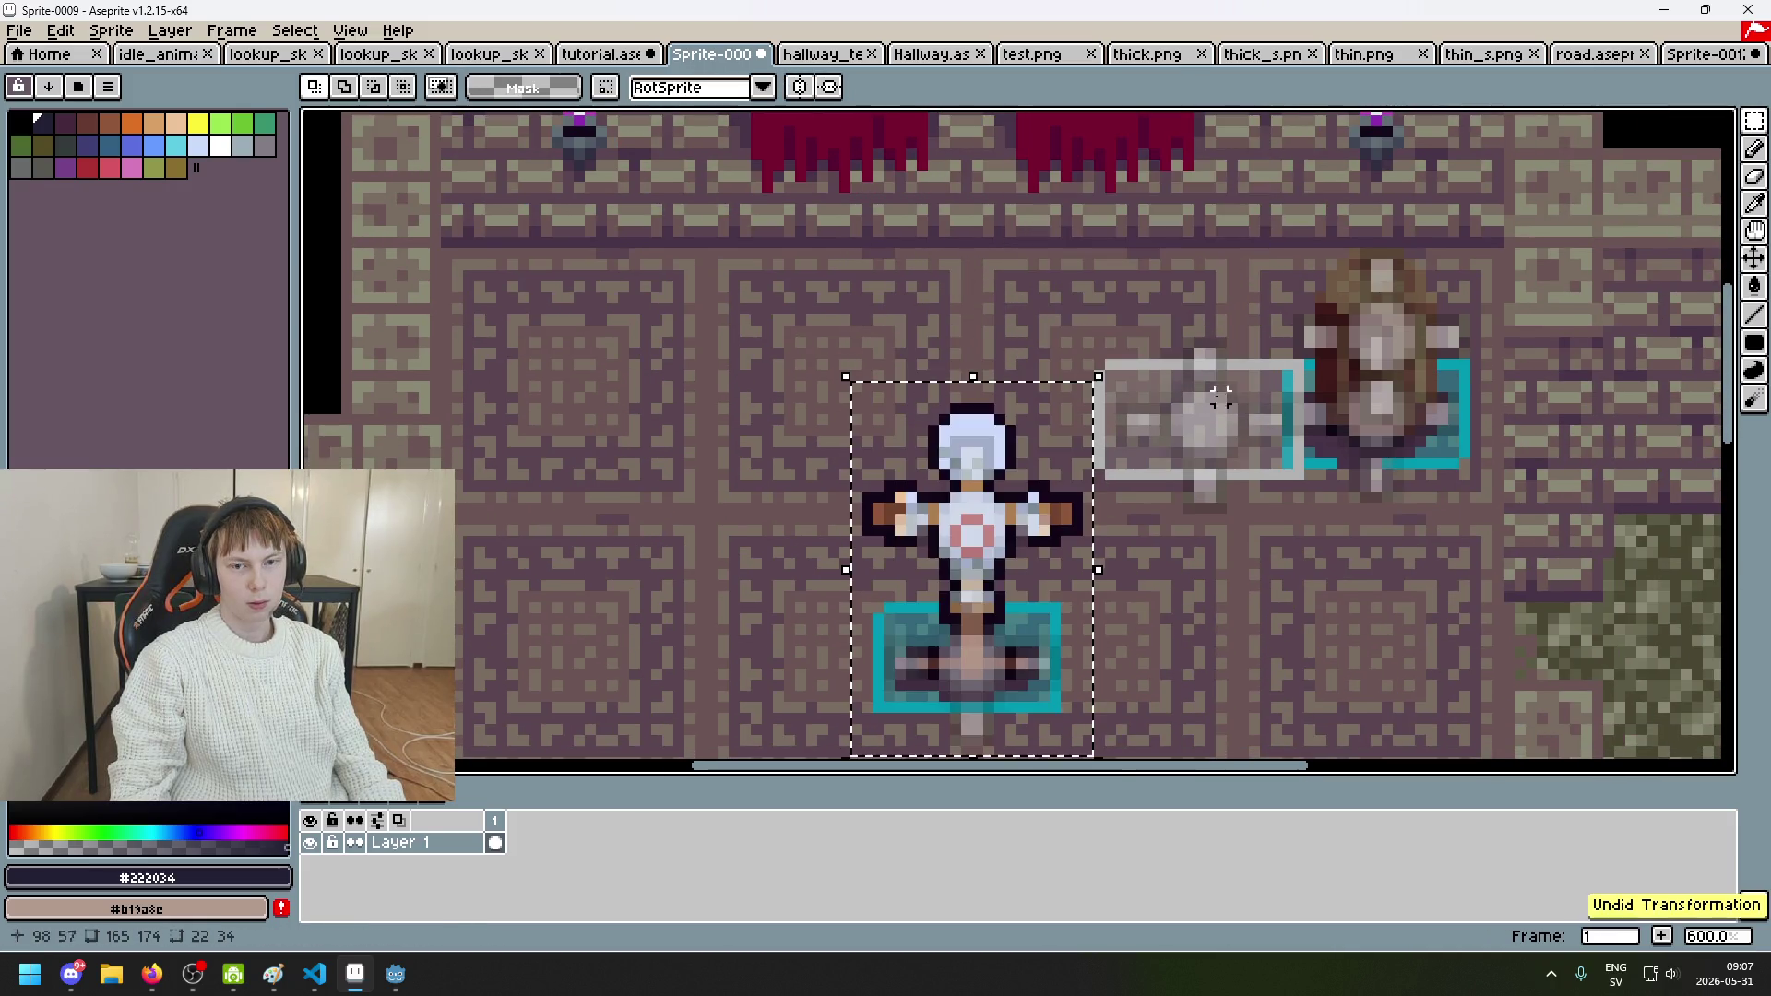
Step: Move the dummy's body up onto the banner wall, then return to tutorial.aseprite
mouse_move(918, 703)
mouse_down()
mouse_move(1035, 407)
mouse_move(1008, 415)
mouse_move(1010, 399)
mouse_up()
mouse_move(959, 533)
mouse_down()
mouse_move(962, 213)
mouse_move(1005, 185)
mouse_move(1024, 429)
mouse_up()
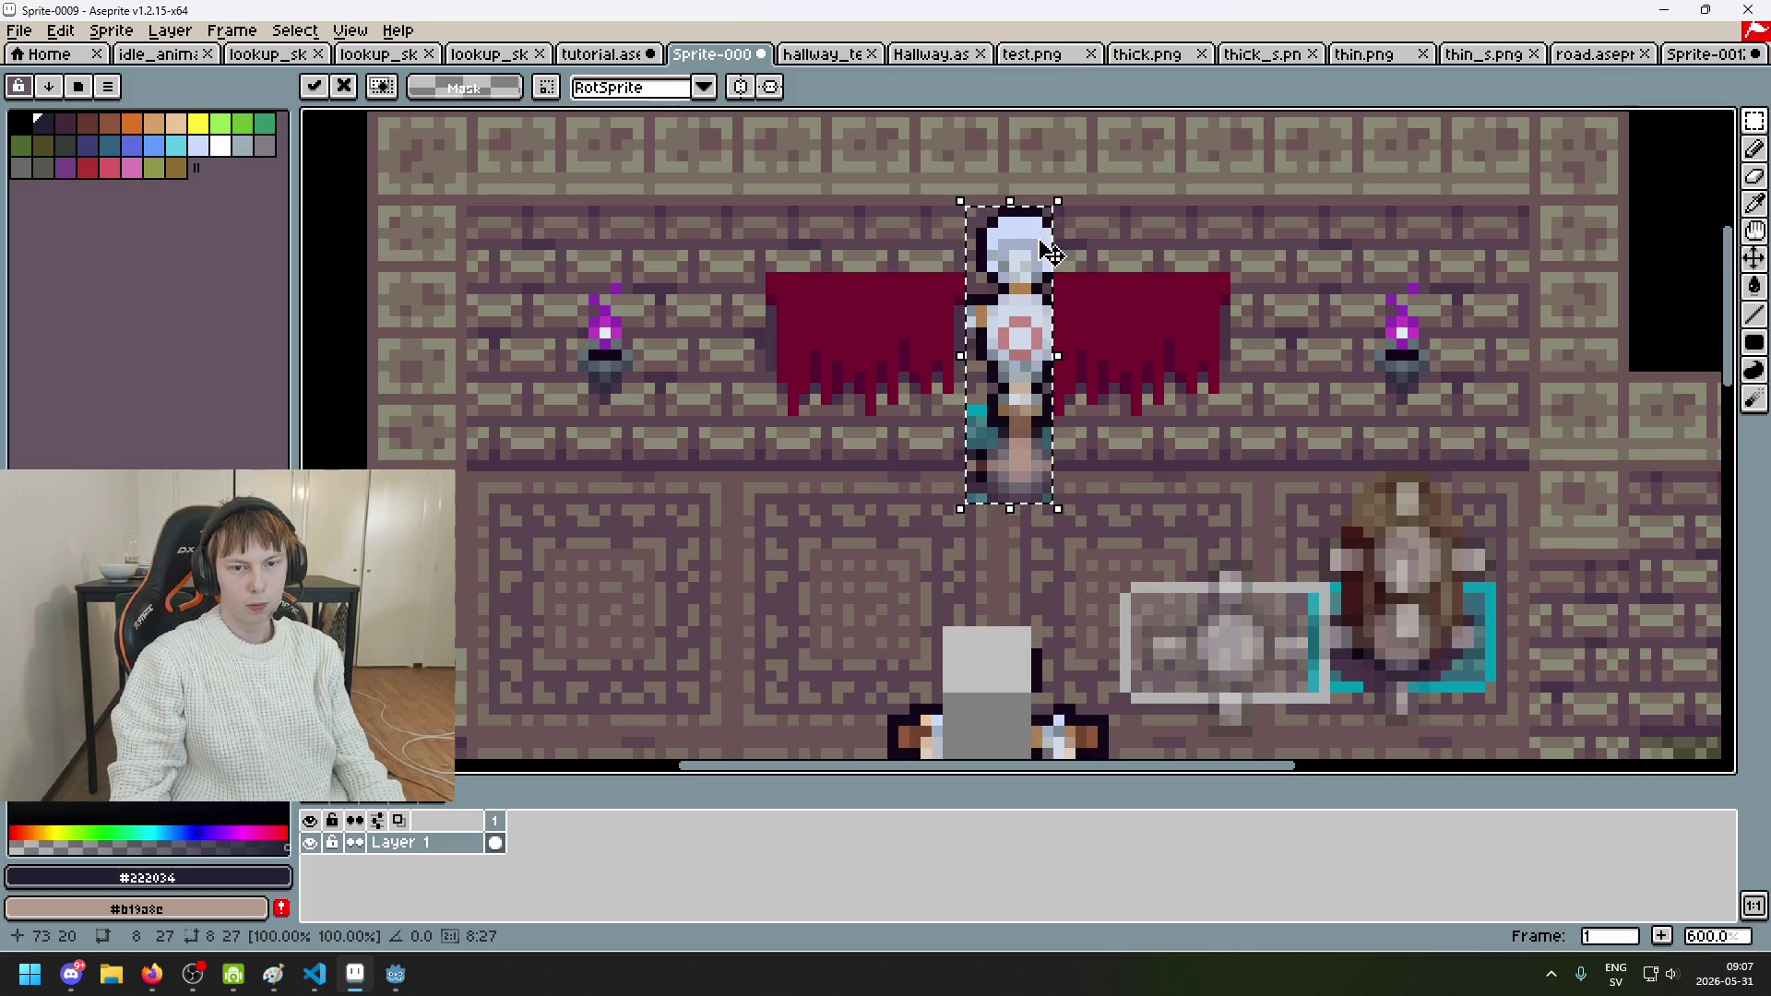
scroll(1040, 295, down, 3)
drag(1043, 337, 1042, 330)
scroll(1042, 327, up, 1)
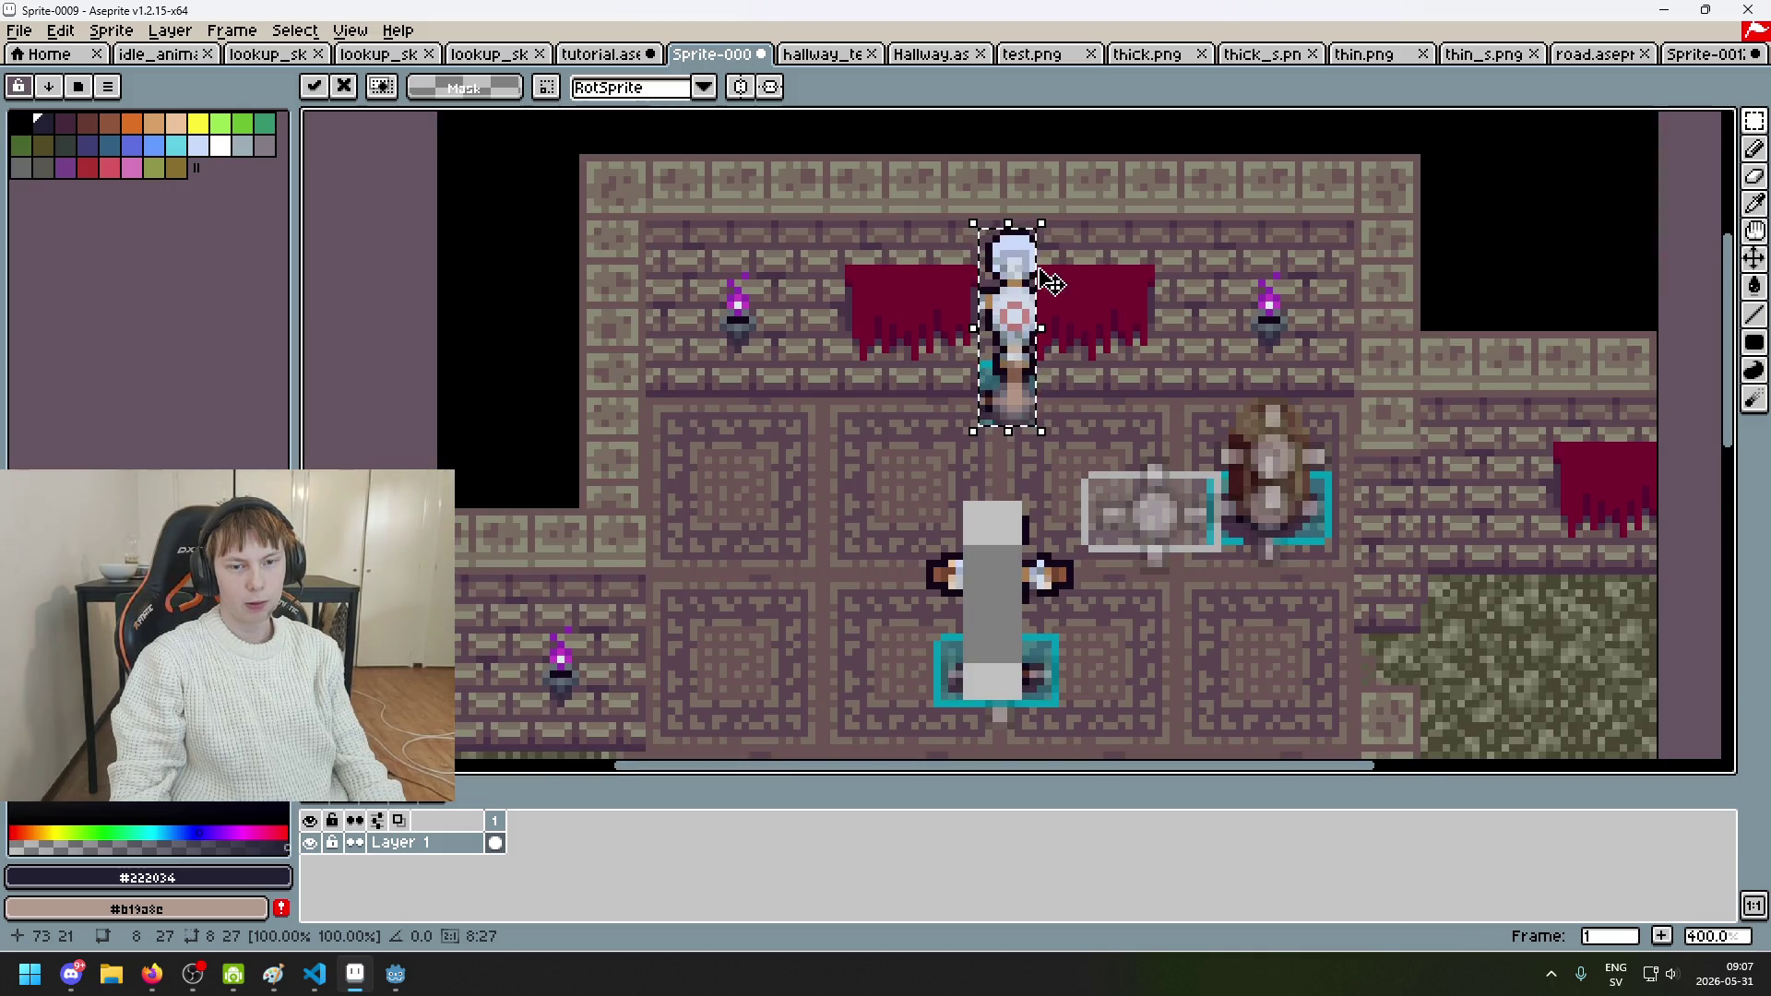
scroll(1061, 332, down, 1)
scroll(1070, 338, up, 1)
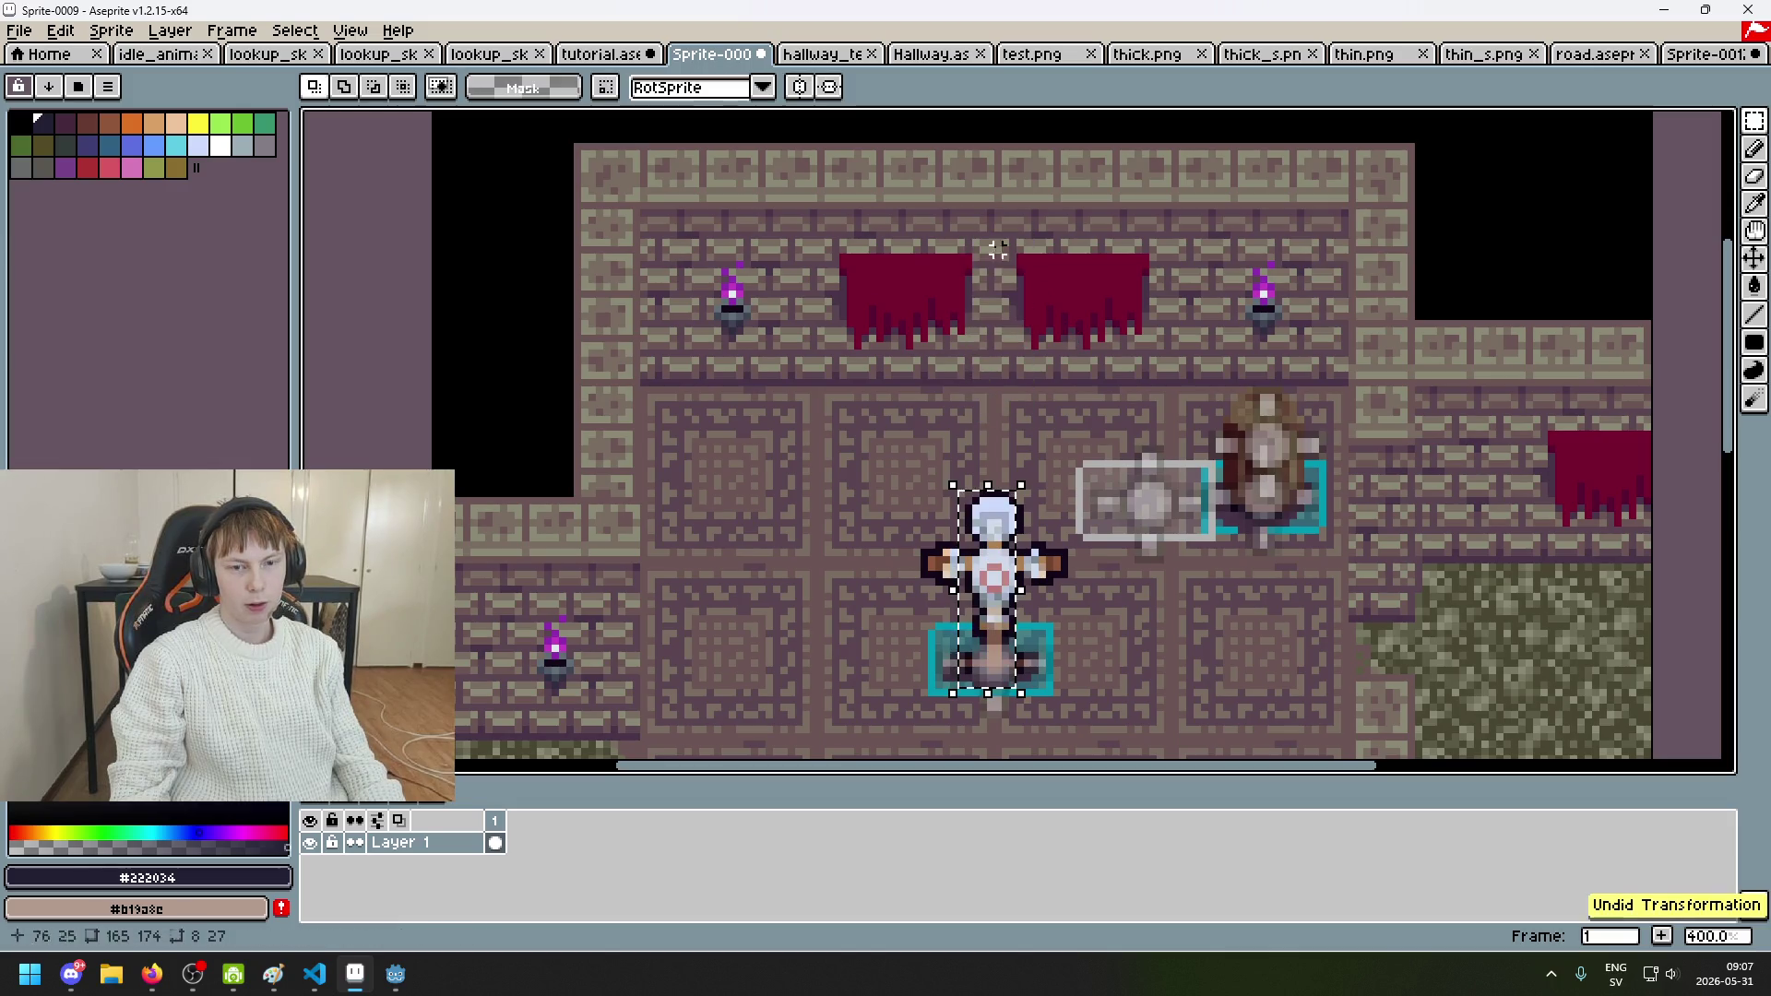
click(600, 53)
scroll(922, 313, down, 2)
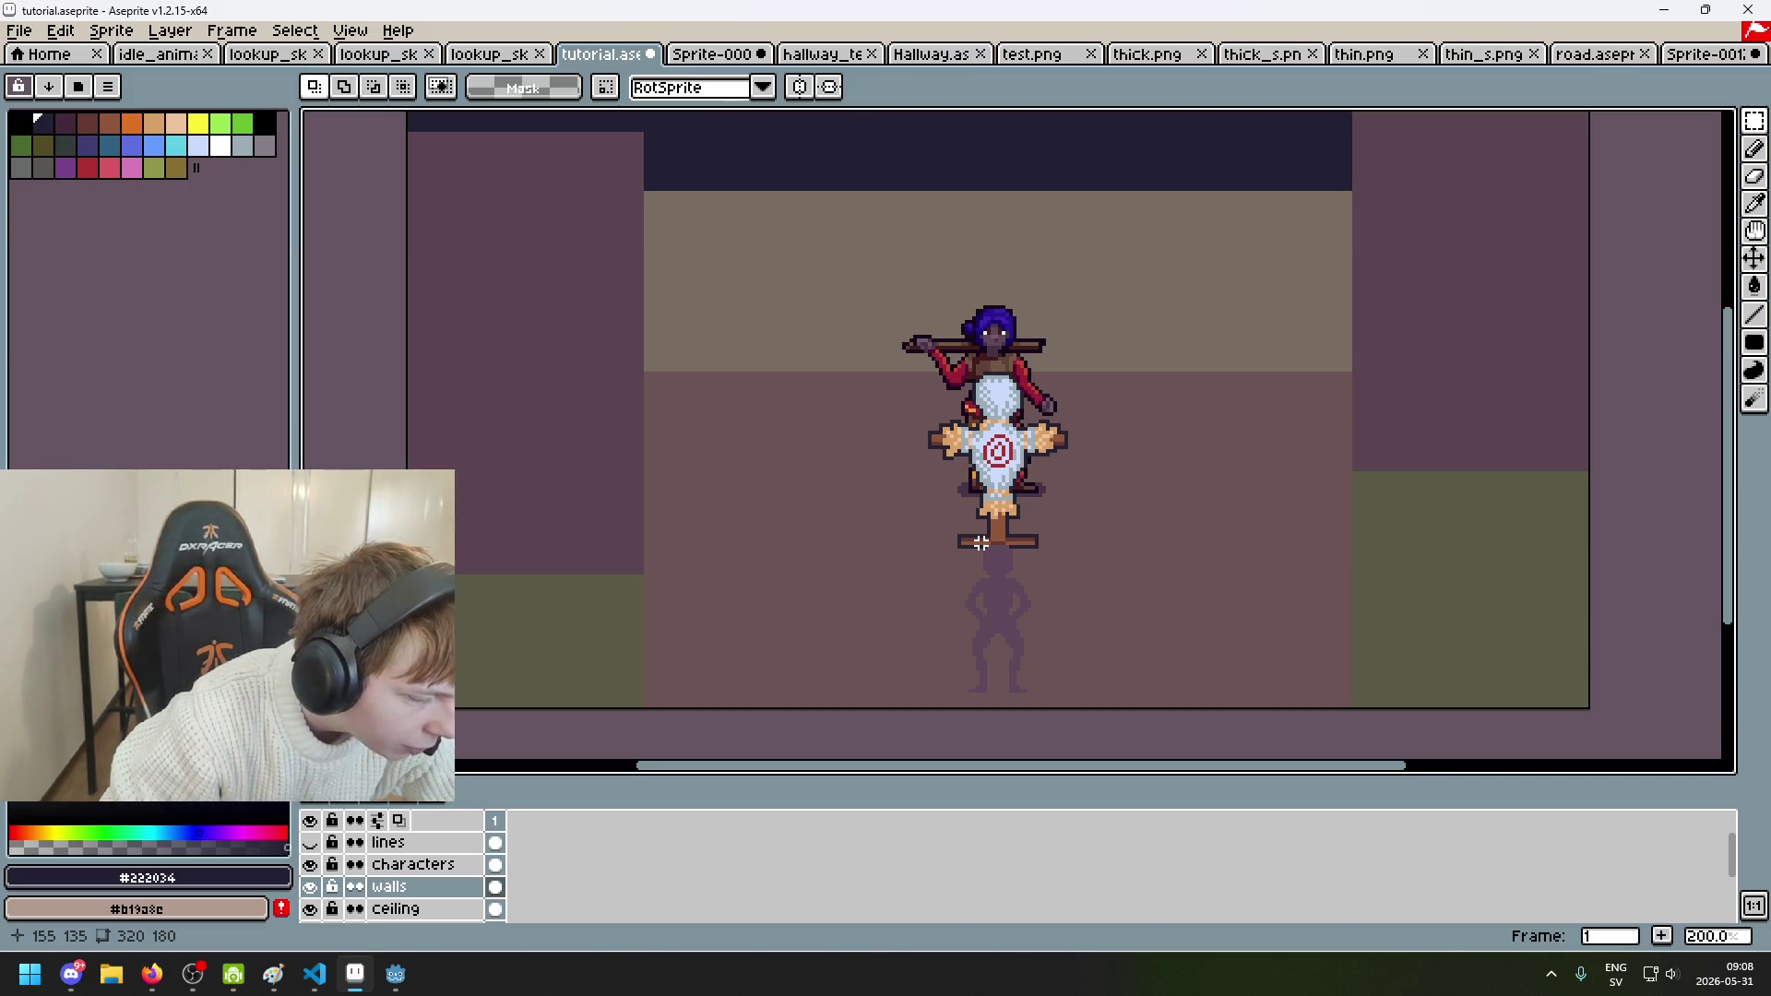
Step: Save the file and toggle the walls layer off and on to compare
key(ctrl+s)
drag(1071, 539, 1051, 558)
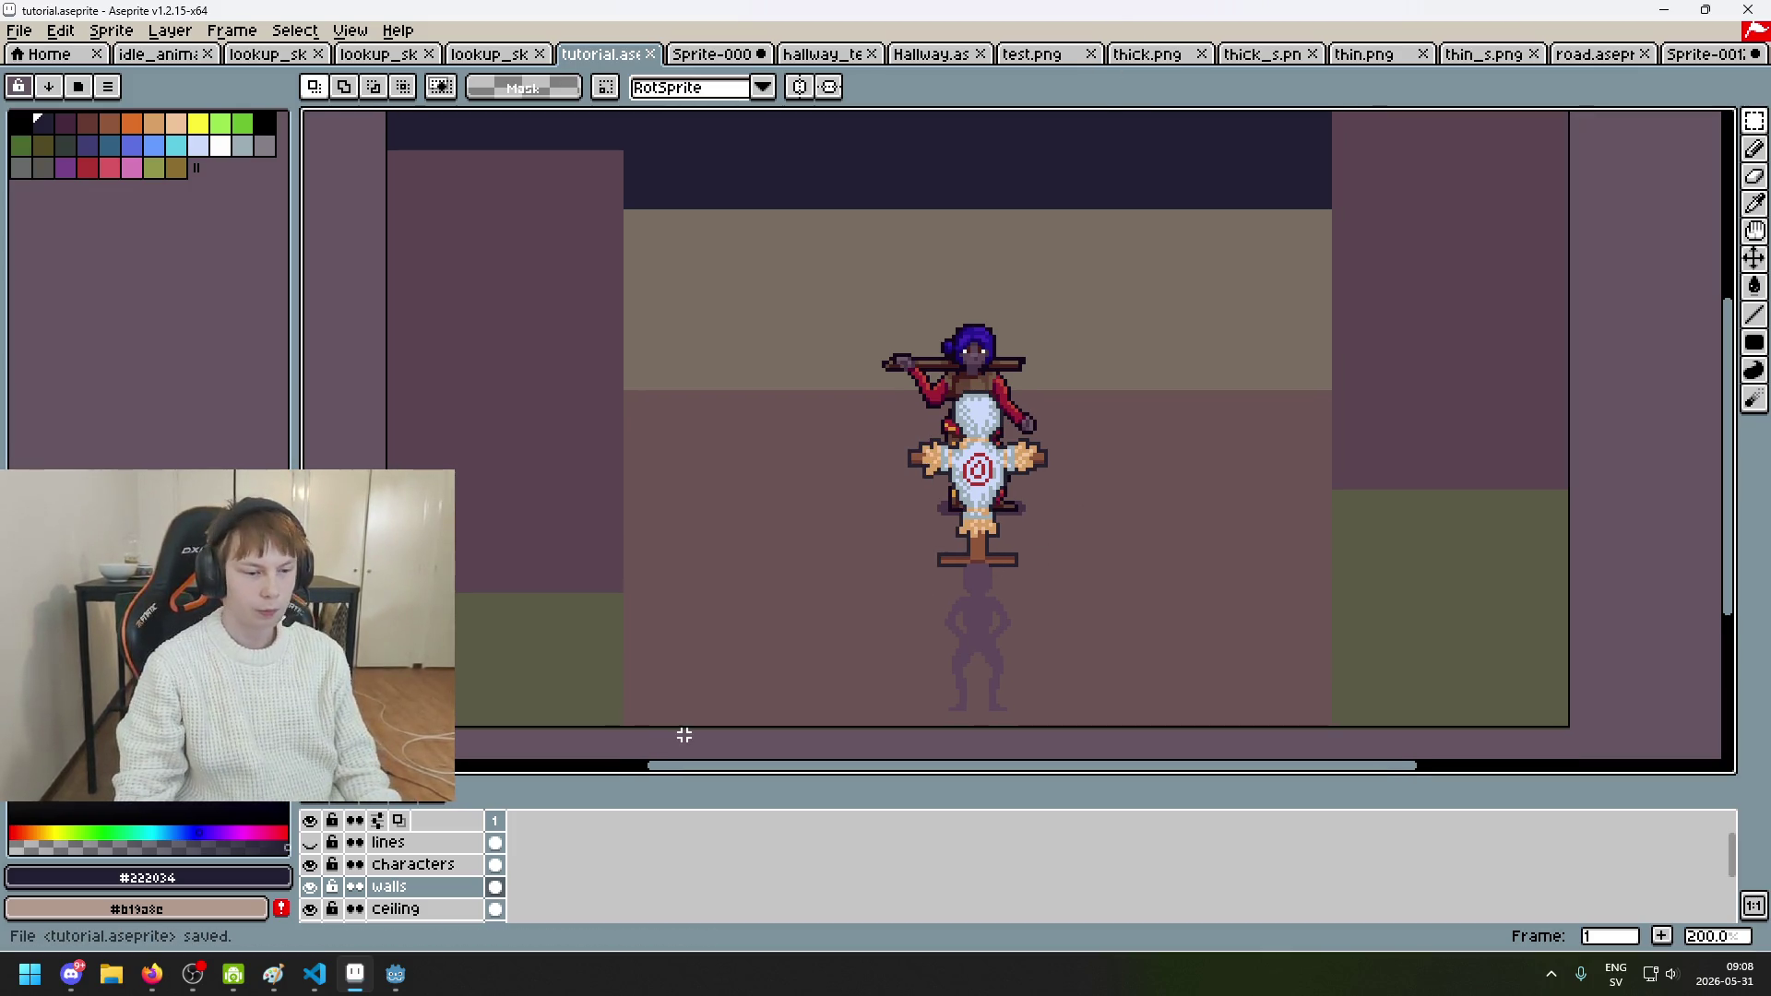
click(309, 887)
click(310, 887)
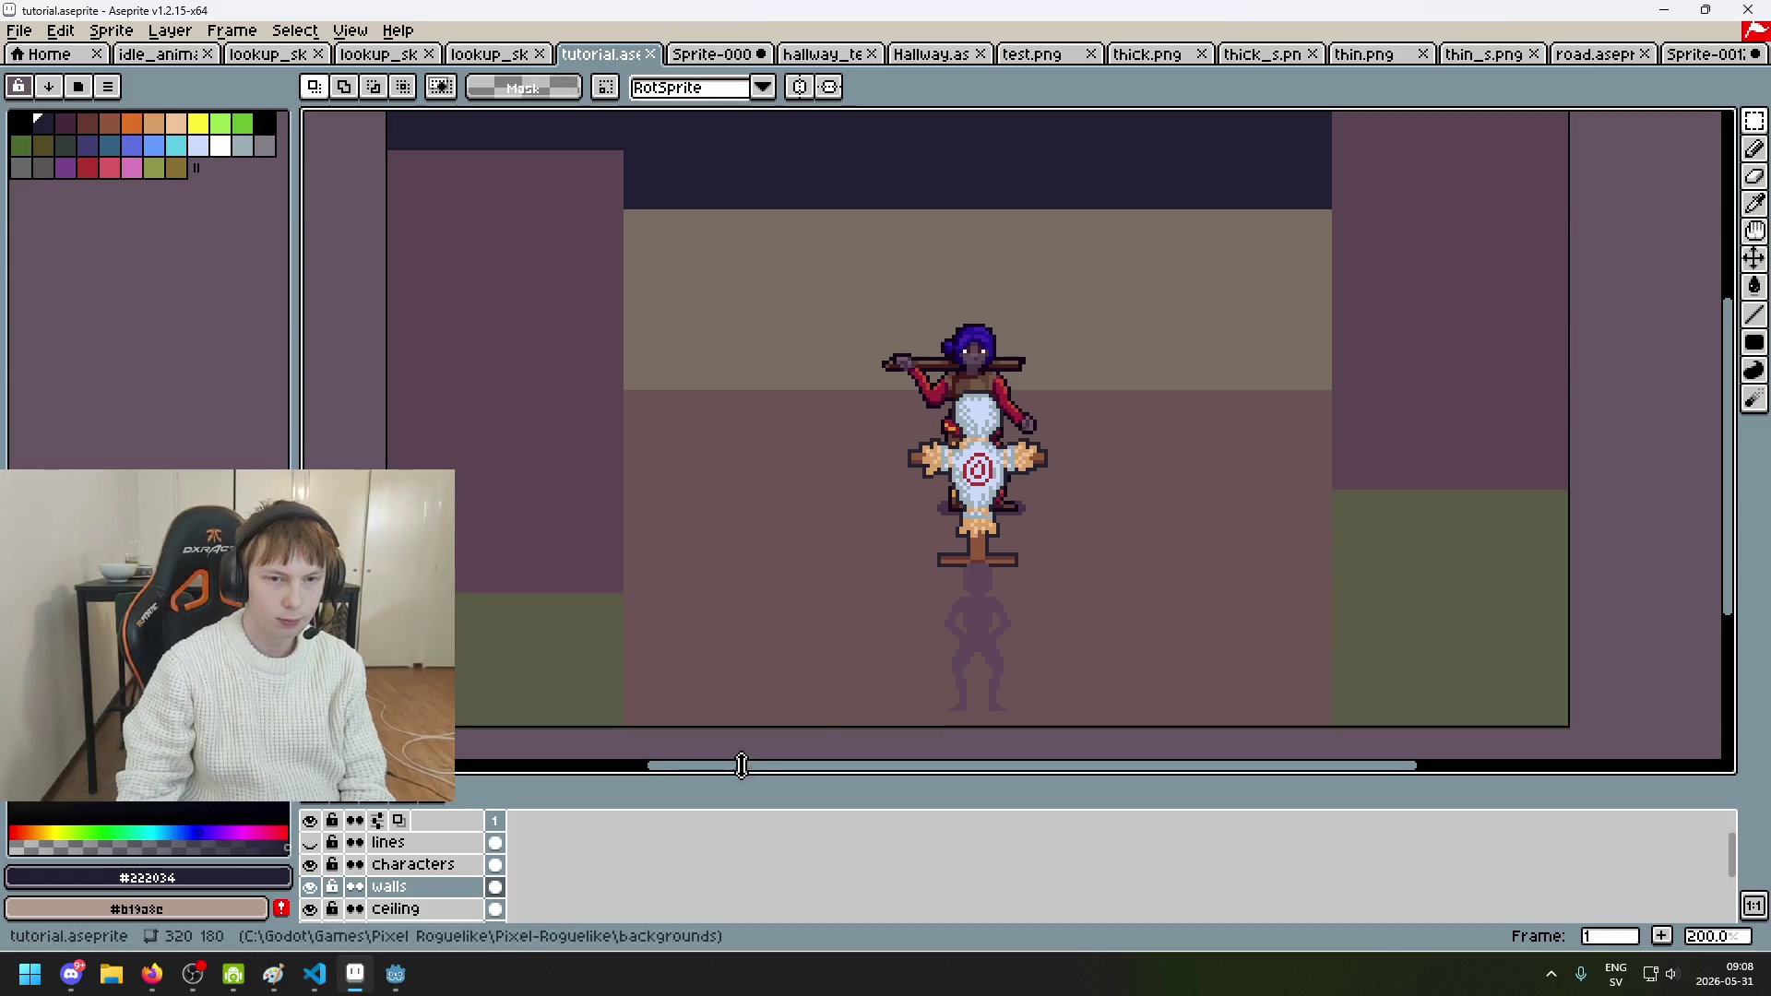
scroll(942, 585, down, 1)
drag(943, 496, 895, 184)
scroll(927, 398, up, 2)
Step: Try marquee selections over the dummy's post and the back wall, then clear them
drag(1114, 556, 1059, 285)
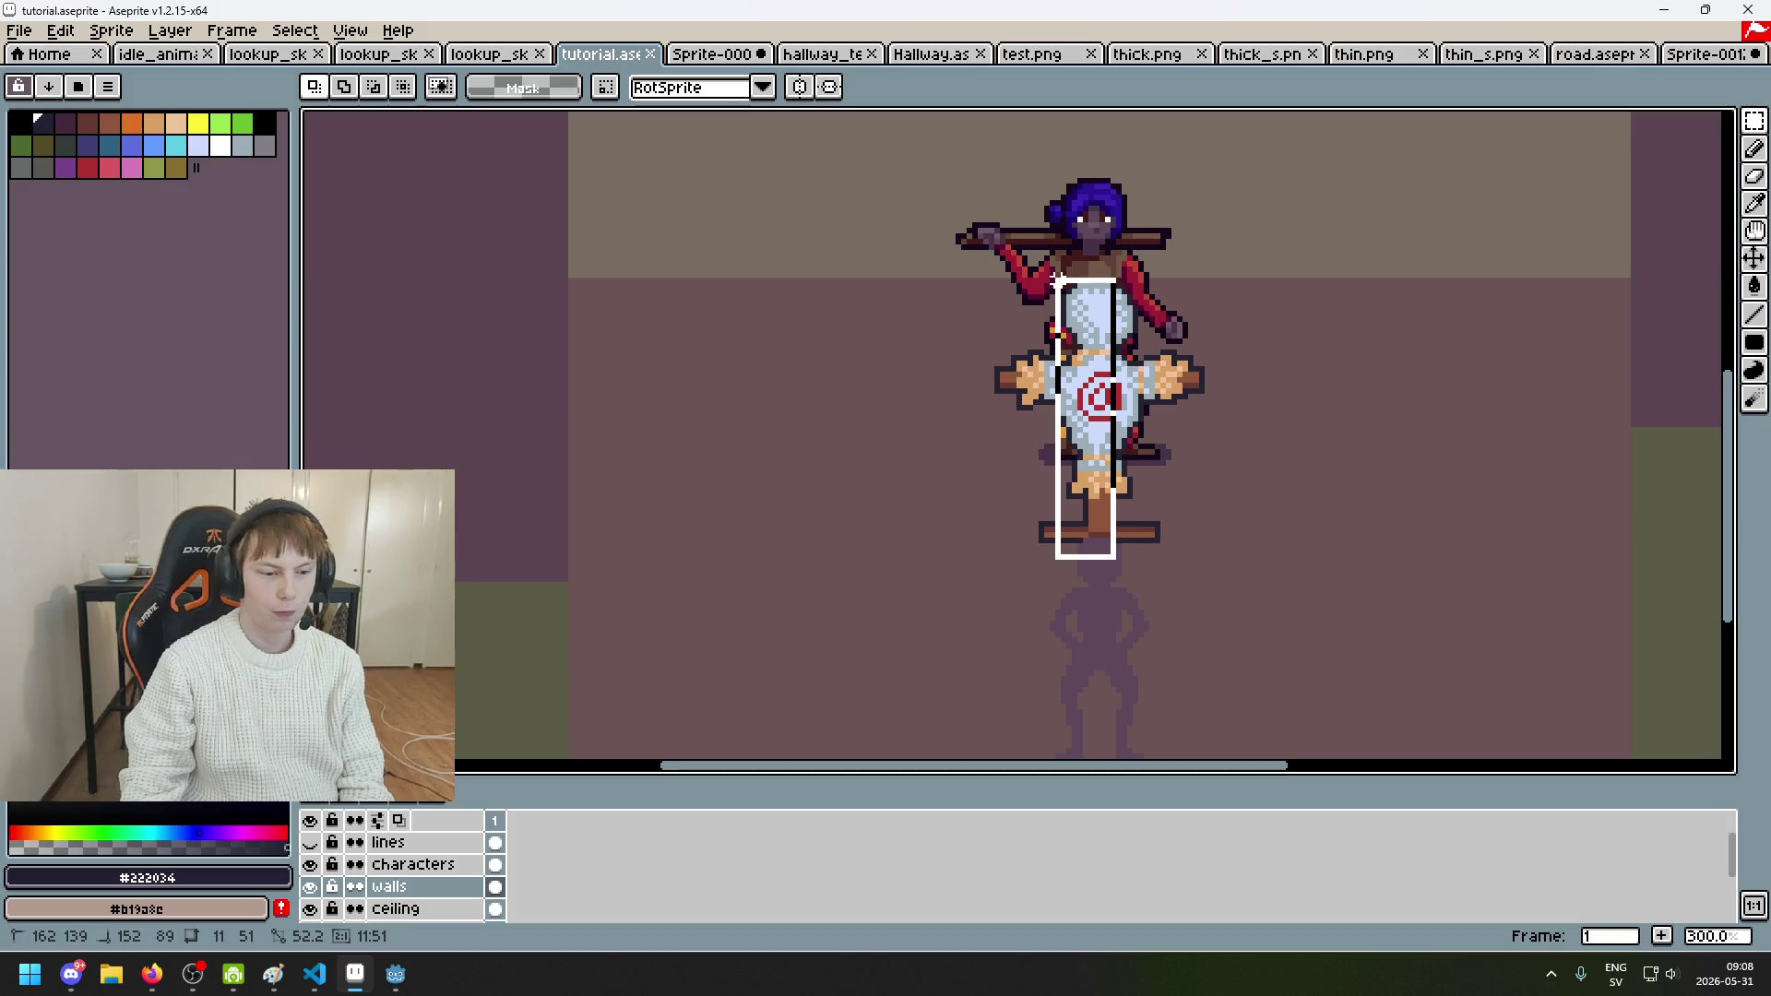
click(1134, 518)
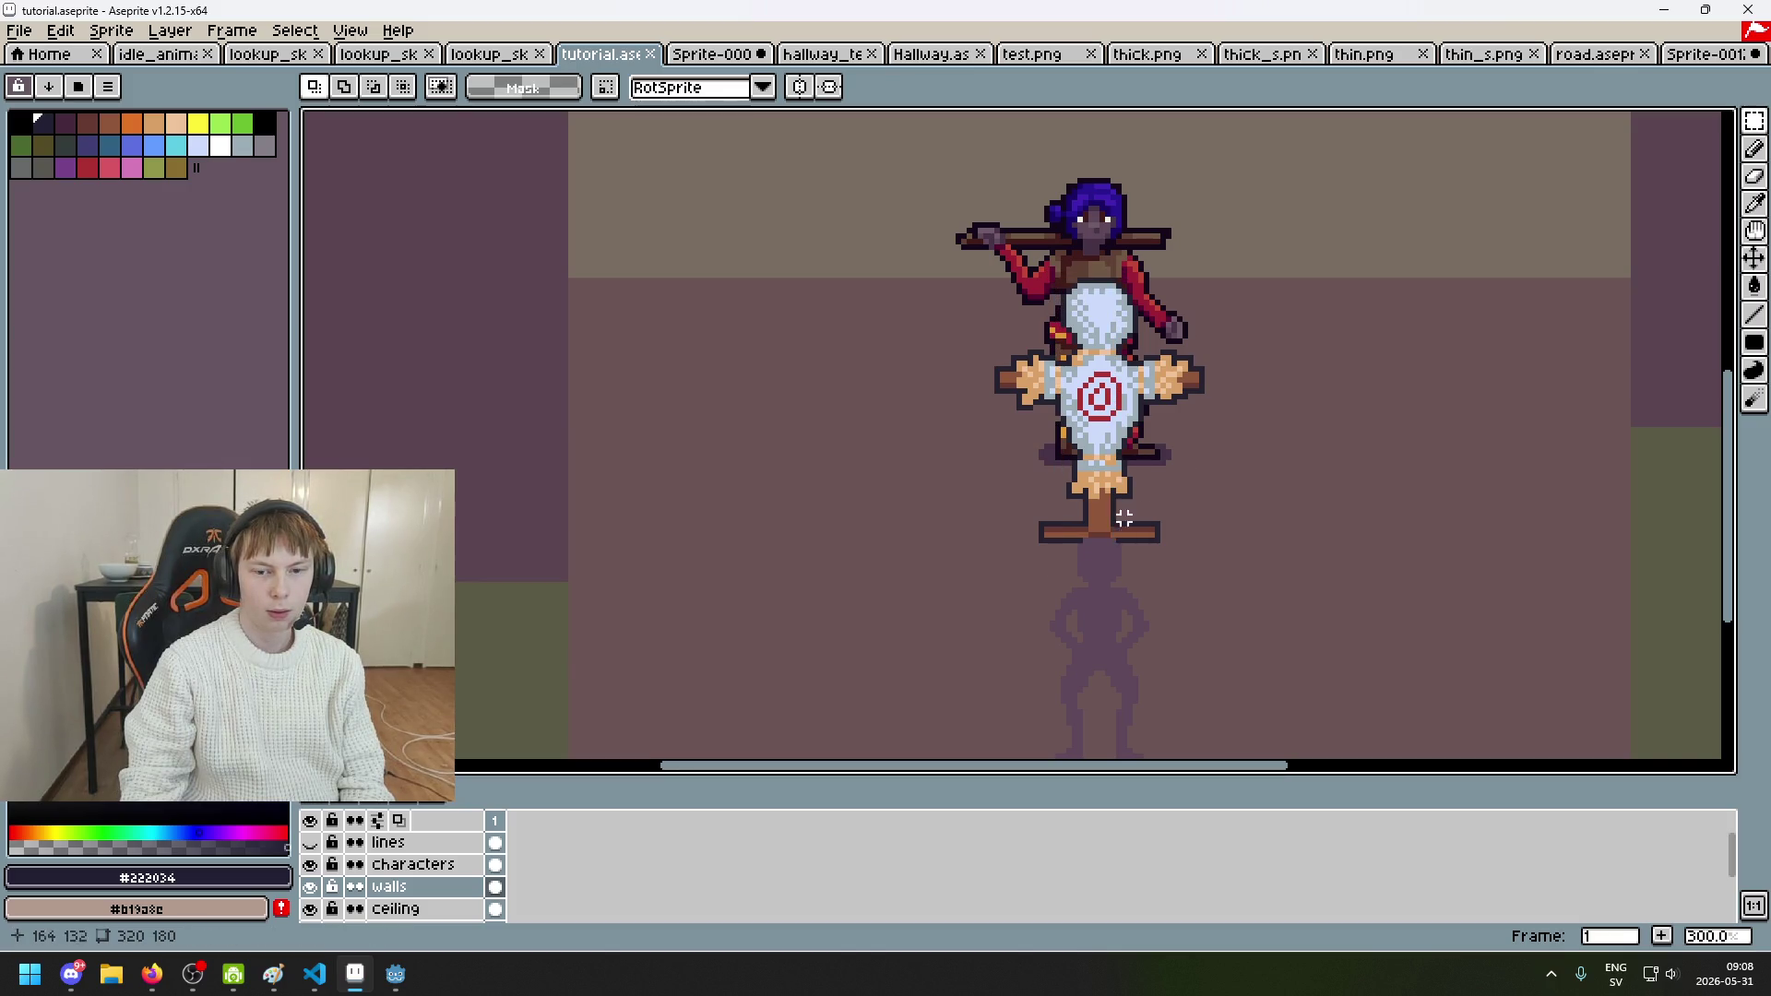
drag(1079, 540, 1113, 281)
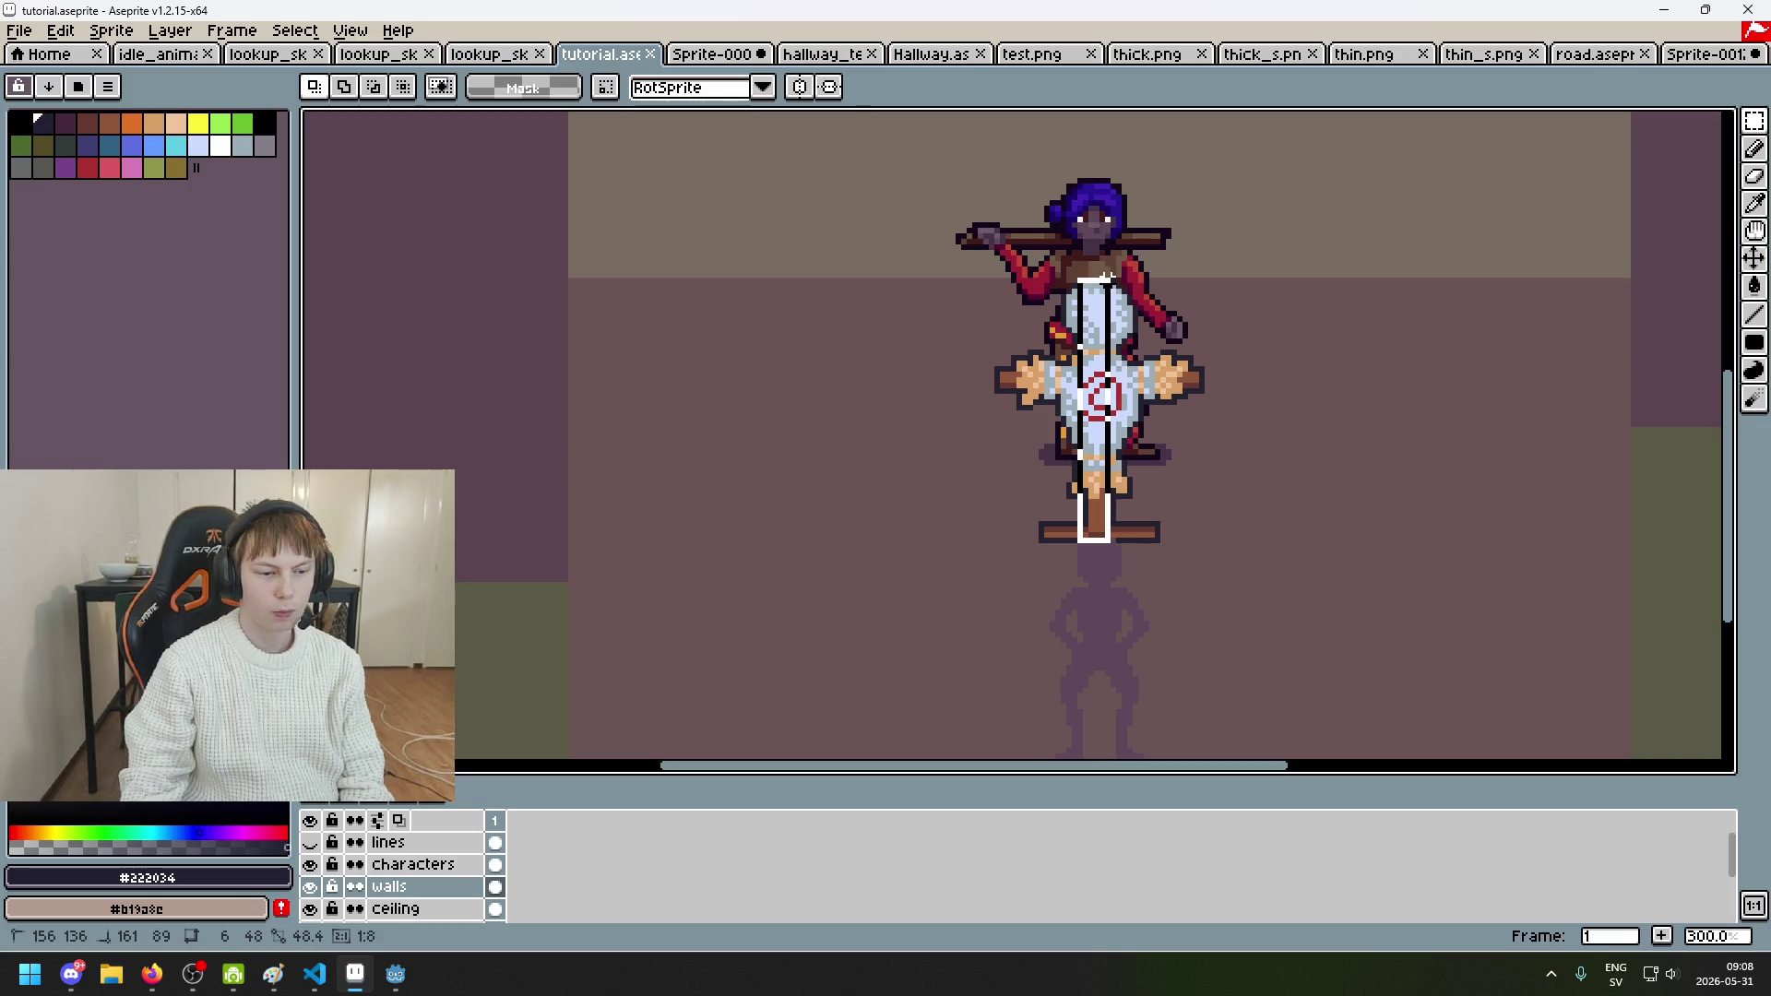
scroll(829, 501, up, 3)
drag(768, 546, 862, 280)
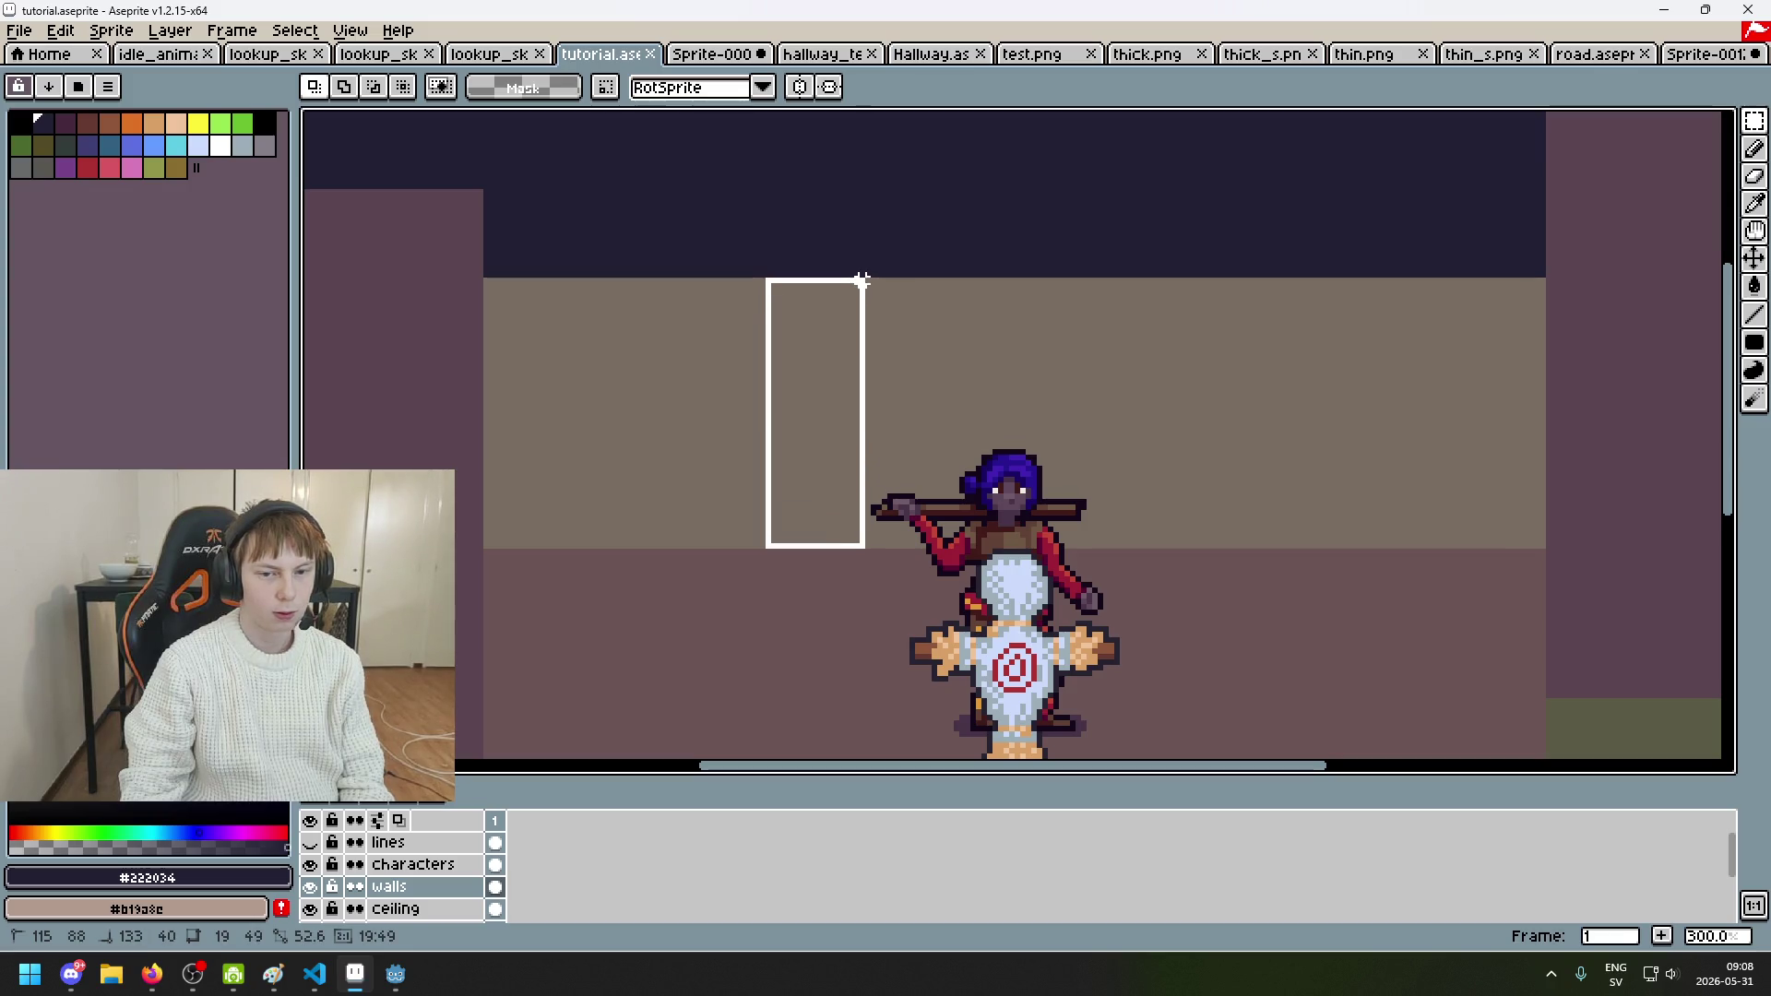
drag(862, 281, 861, 280)
click(811, 297)
Step: Select a thin 192-pixel-wide strip across the scene, stretch it taller and apply it
mouse_move(486, 286)
mouse_down()
mouse_move(1522, 375)
mouse_move(1542, 282)
mouse_up()
drag(1012, 276, 1015, 251)
click(1214, 356)
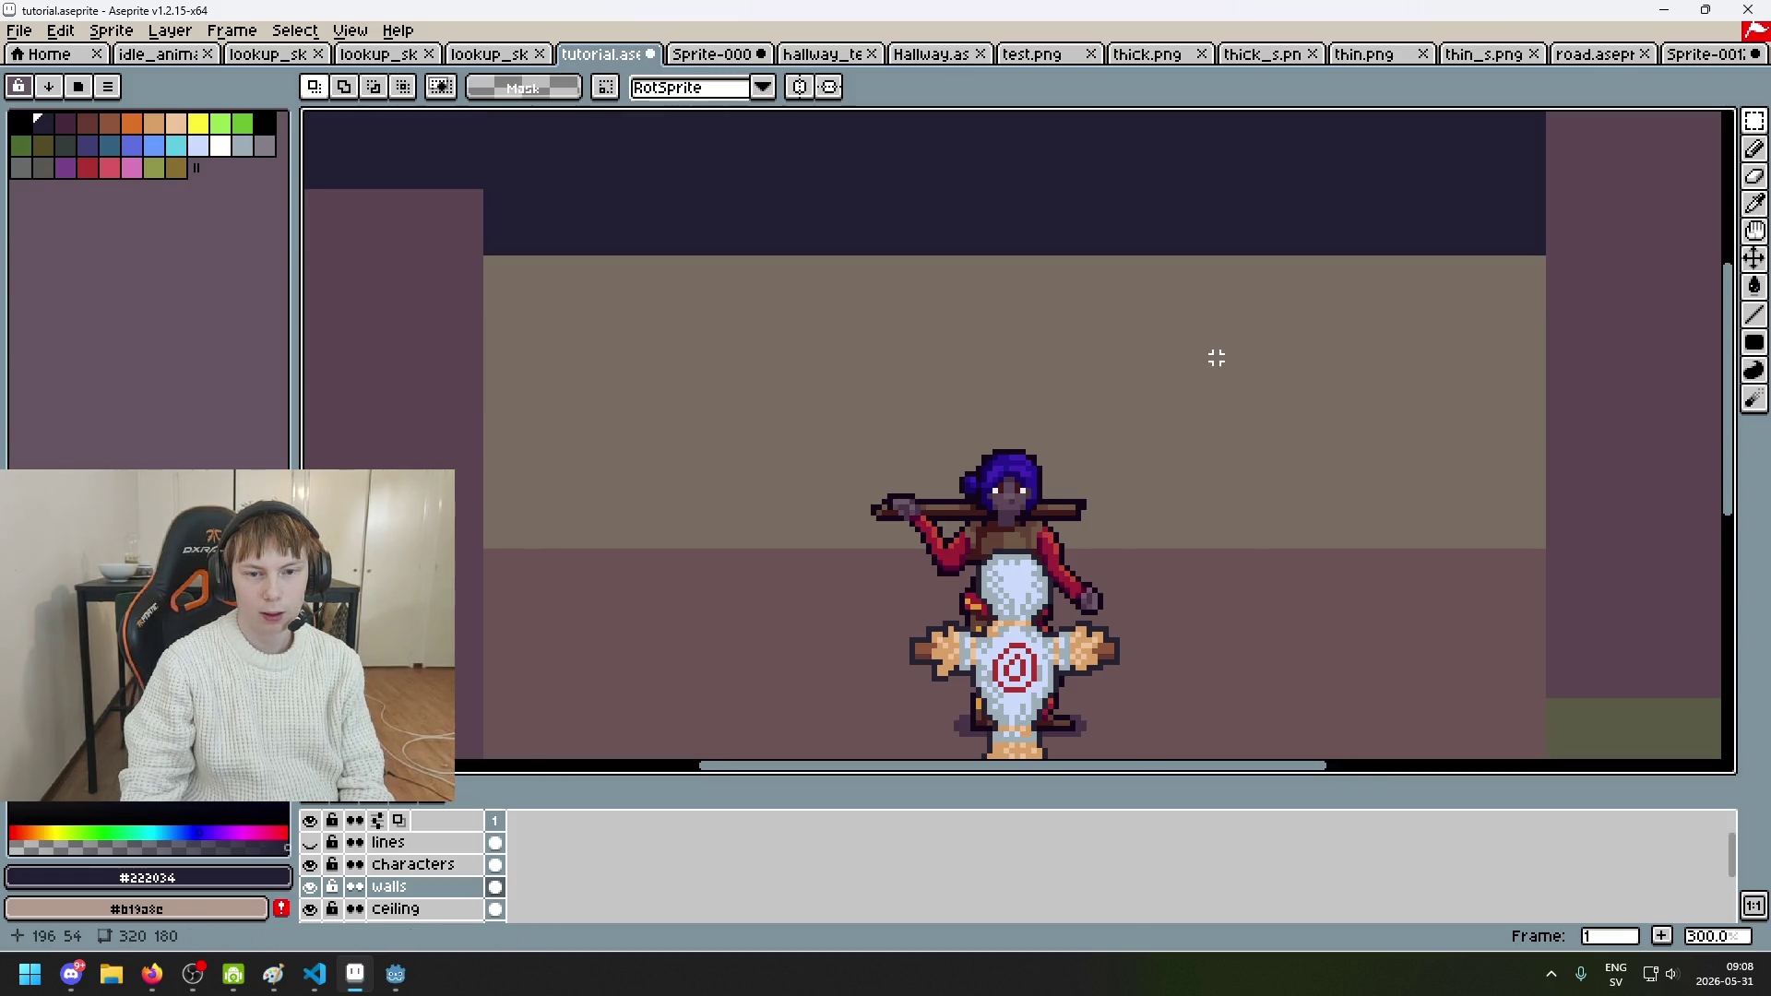
scroll(1214, 356, down, 2)
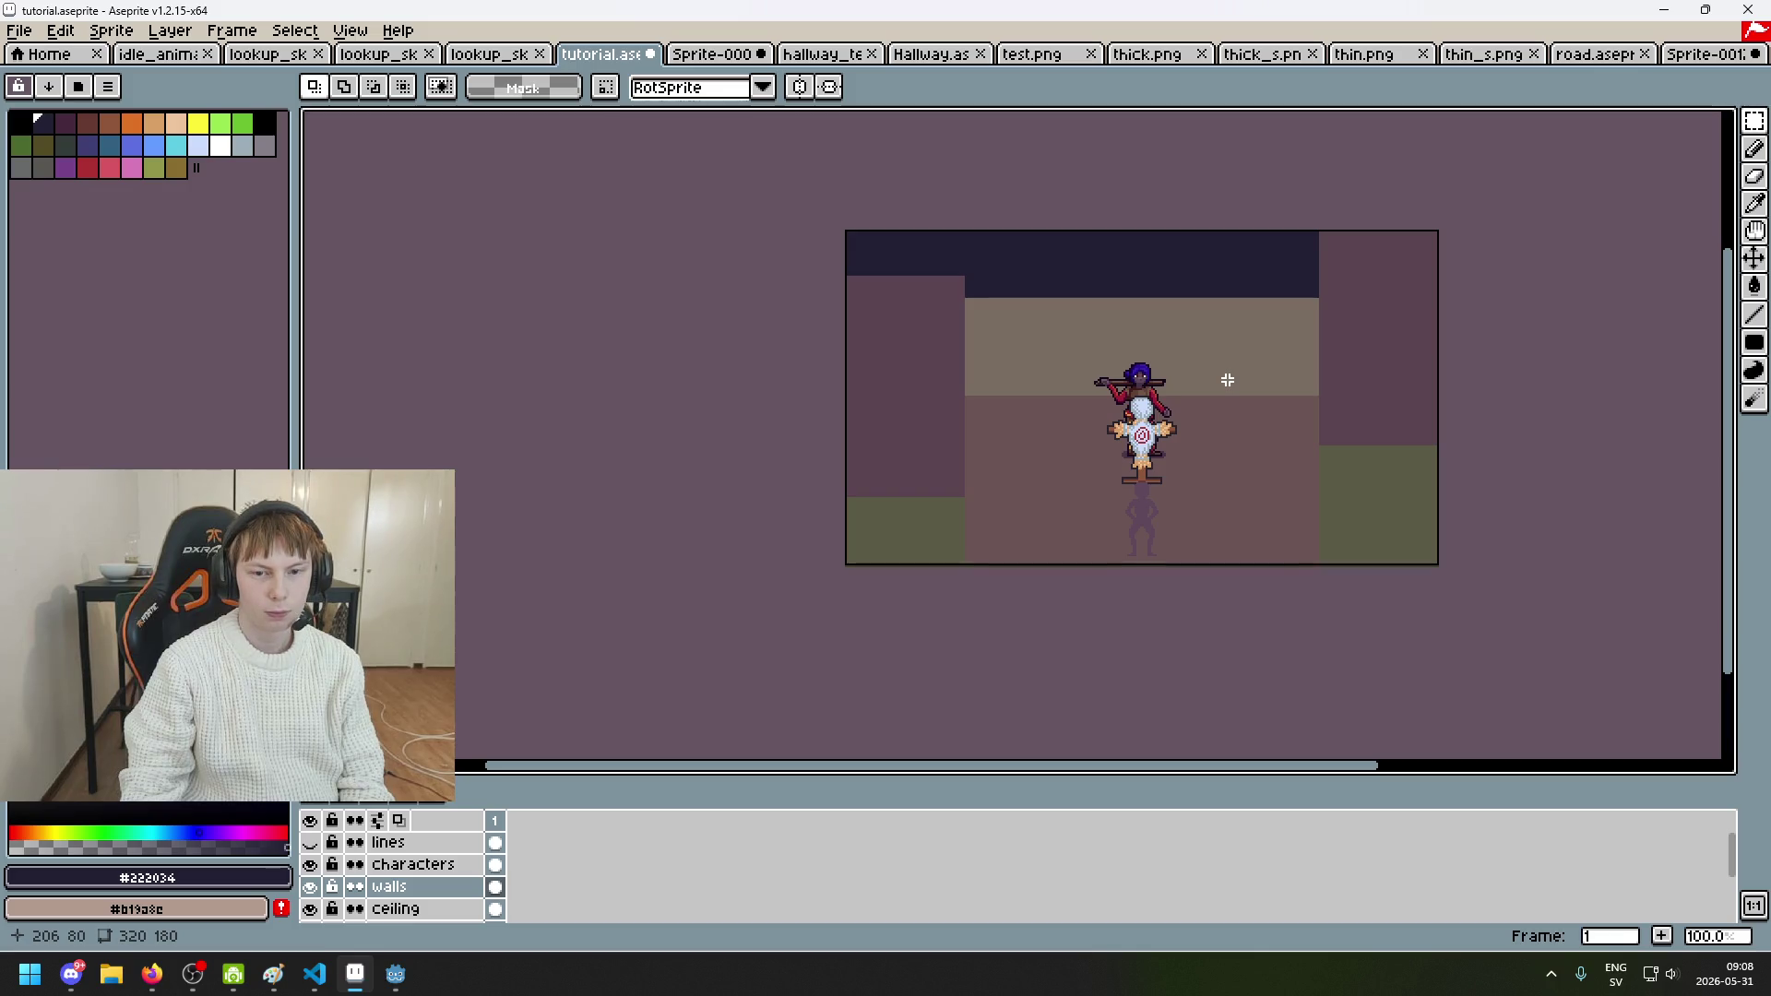
scroll(1224, 378, up, 1)
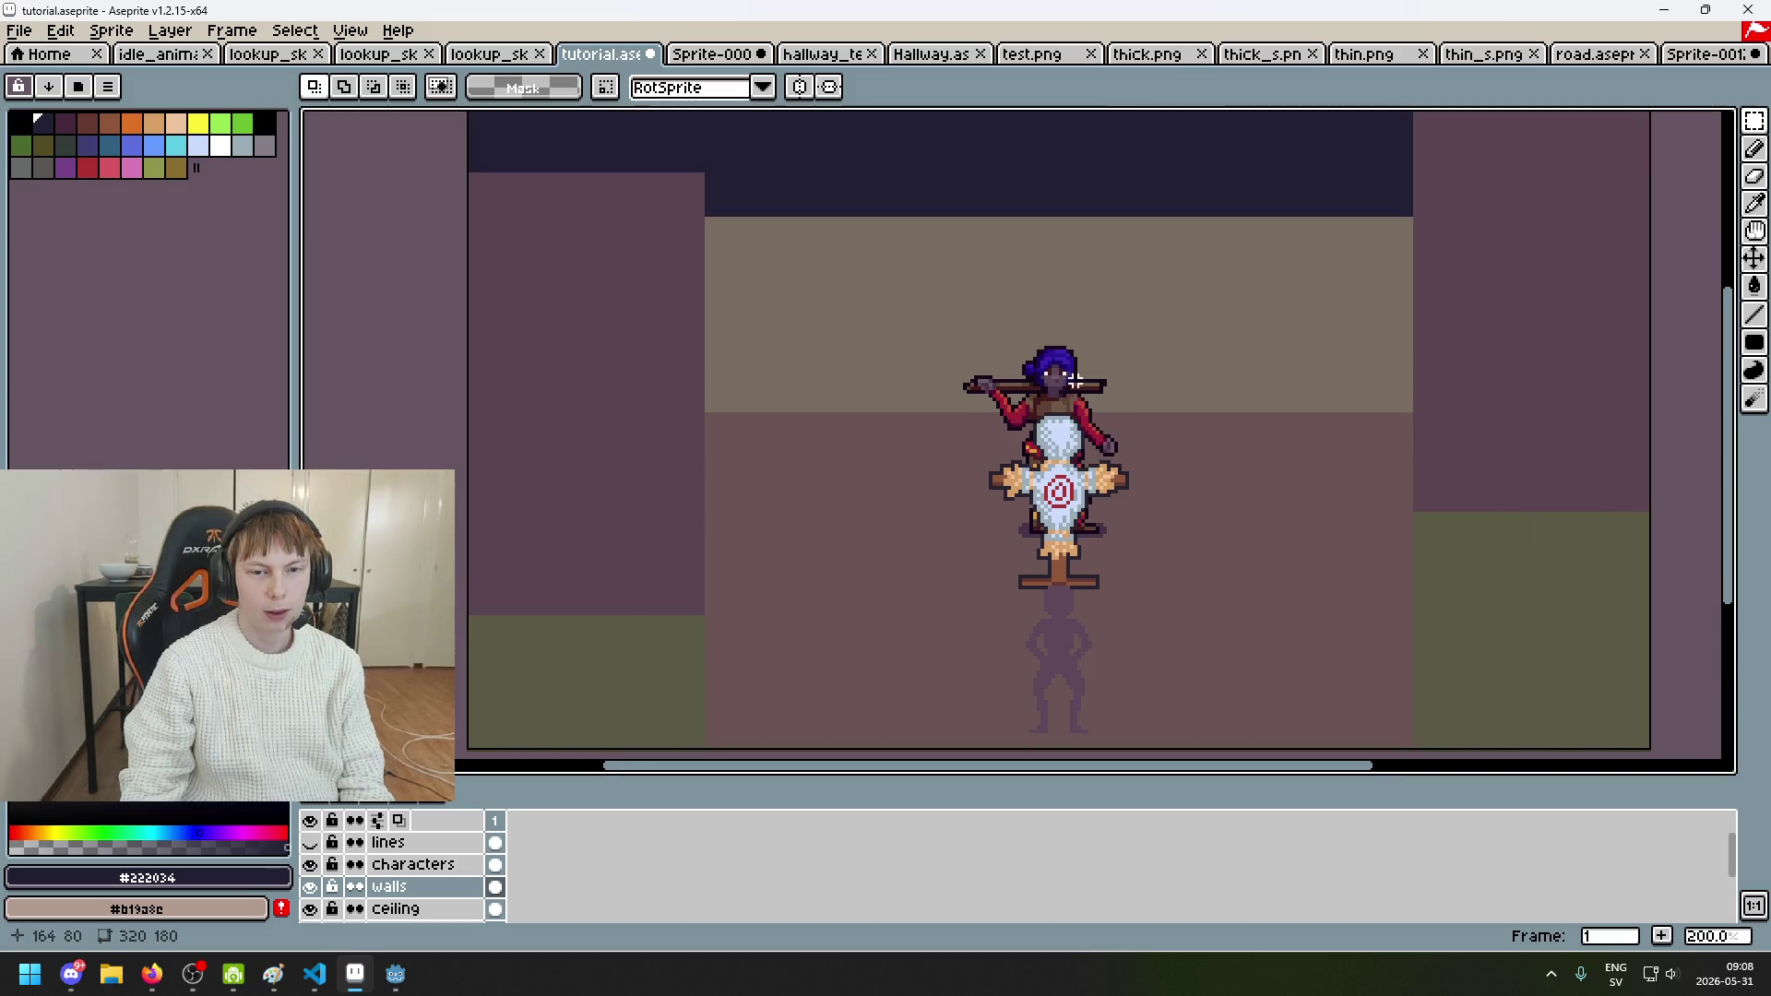
scroll(1105, 387, down, 1)
scroll(861, 251, up, 2)
mouse_move(807, 227)
mouse_down()
mouse_move(1399, 434)
mouse_move(1723, 304)
mouse_move(1609, 273)
mouse_move(1635, 274)
mouse_up()
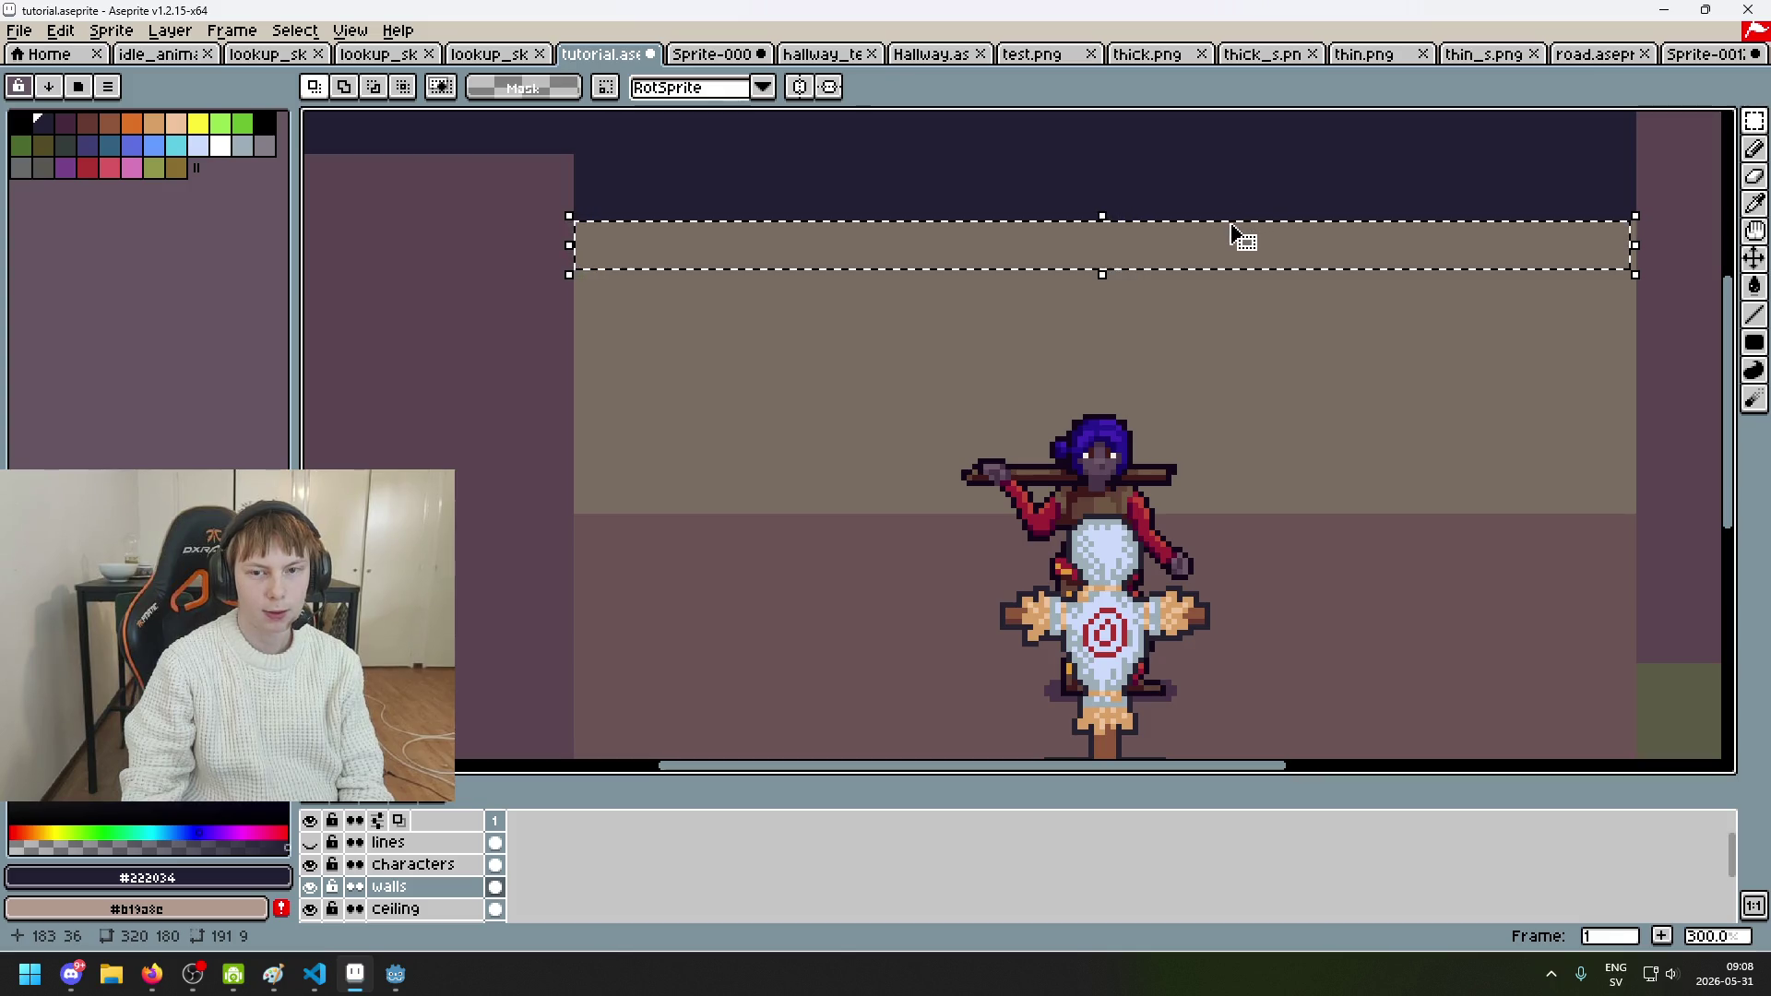
click(715, 268)
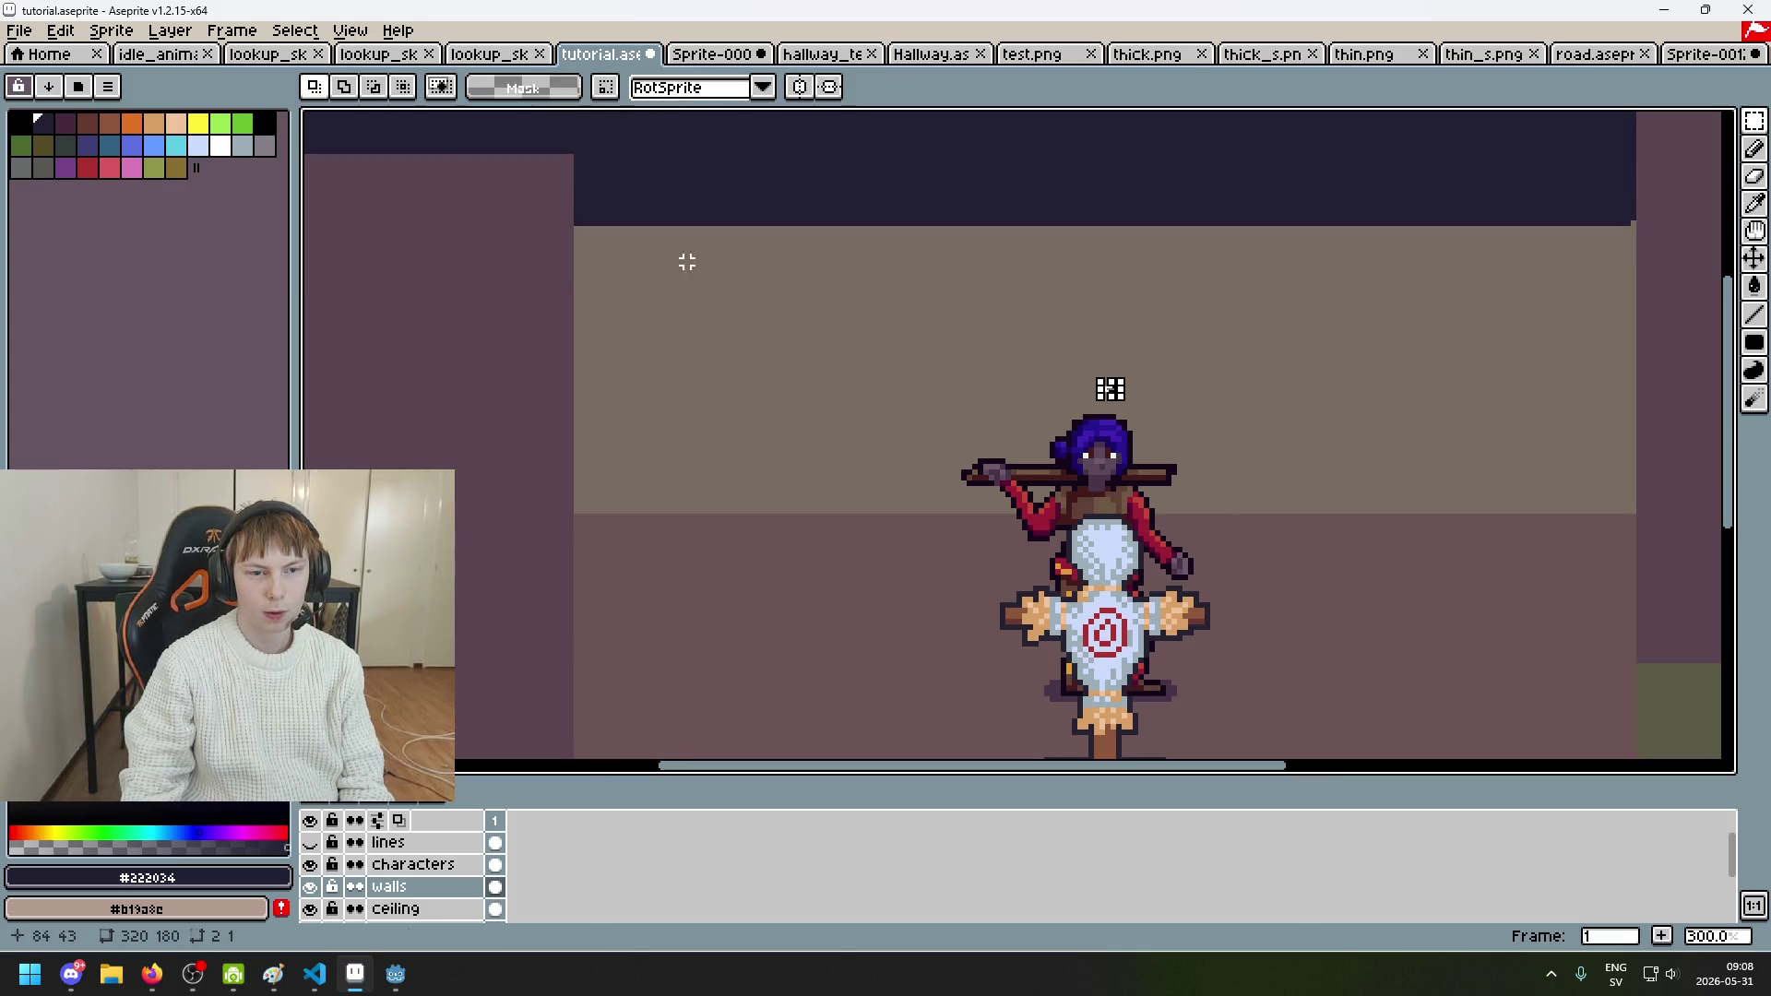
mouse_move(576, 228)
mouse_down()
mouse_move(1254, 431)
mouse_move(1649, 507)
mouse_move(1631, 508)
mouse_up()
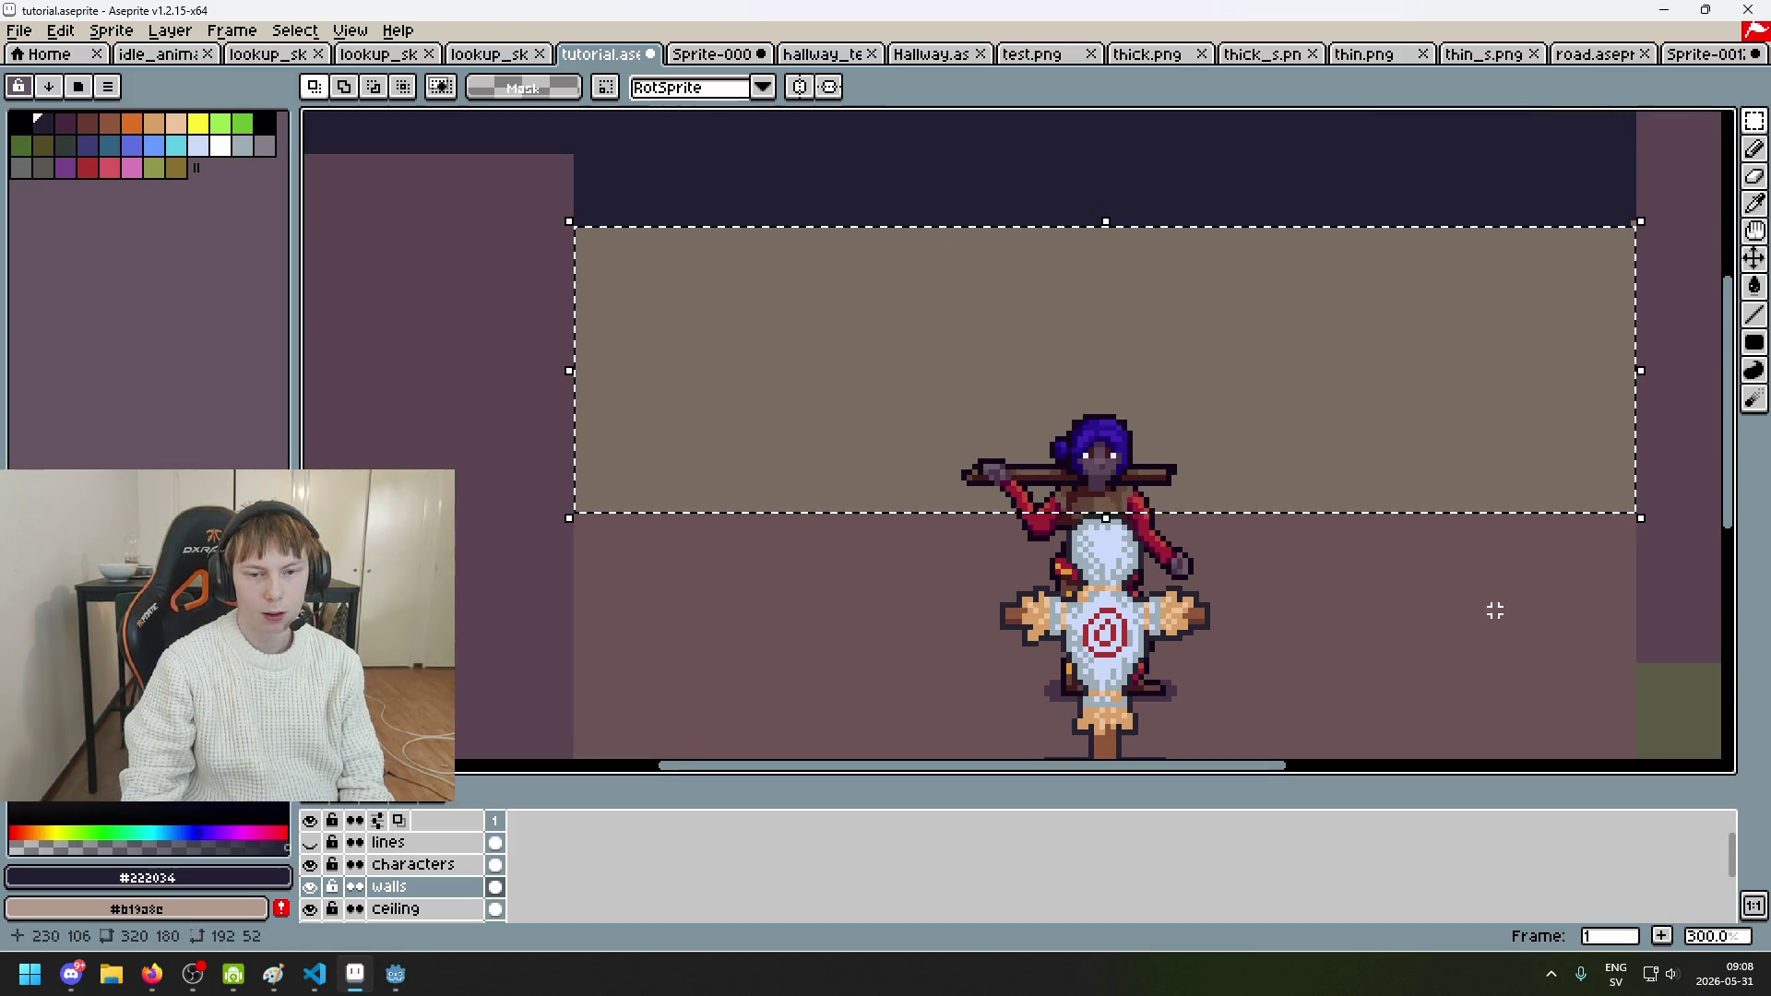
scroll(1291, 479, down, 3)
click(1262, 498)
drag(1261, 499, 1105, 397)
scroll(1039, 360, up, 1)
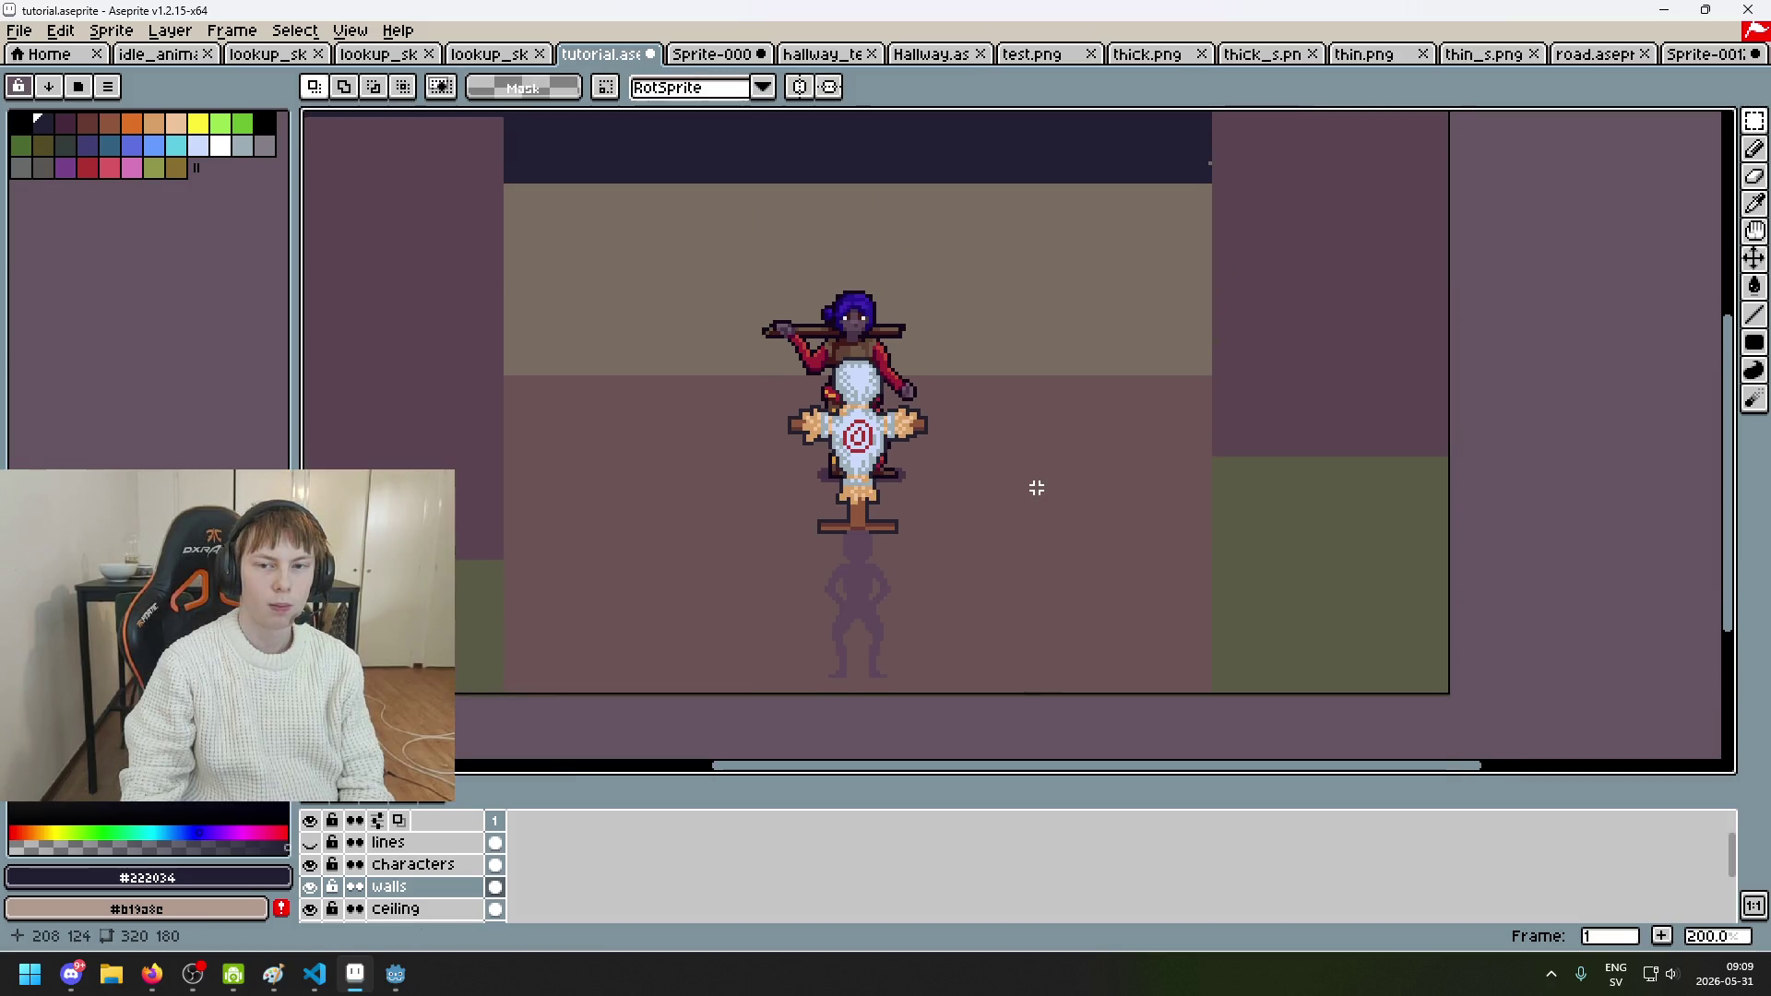
scroll(1142, 348, up, 1)
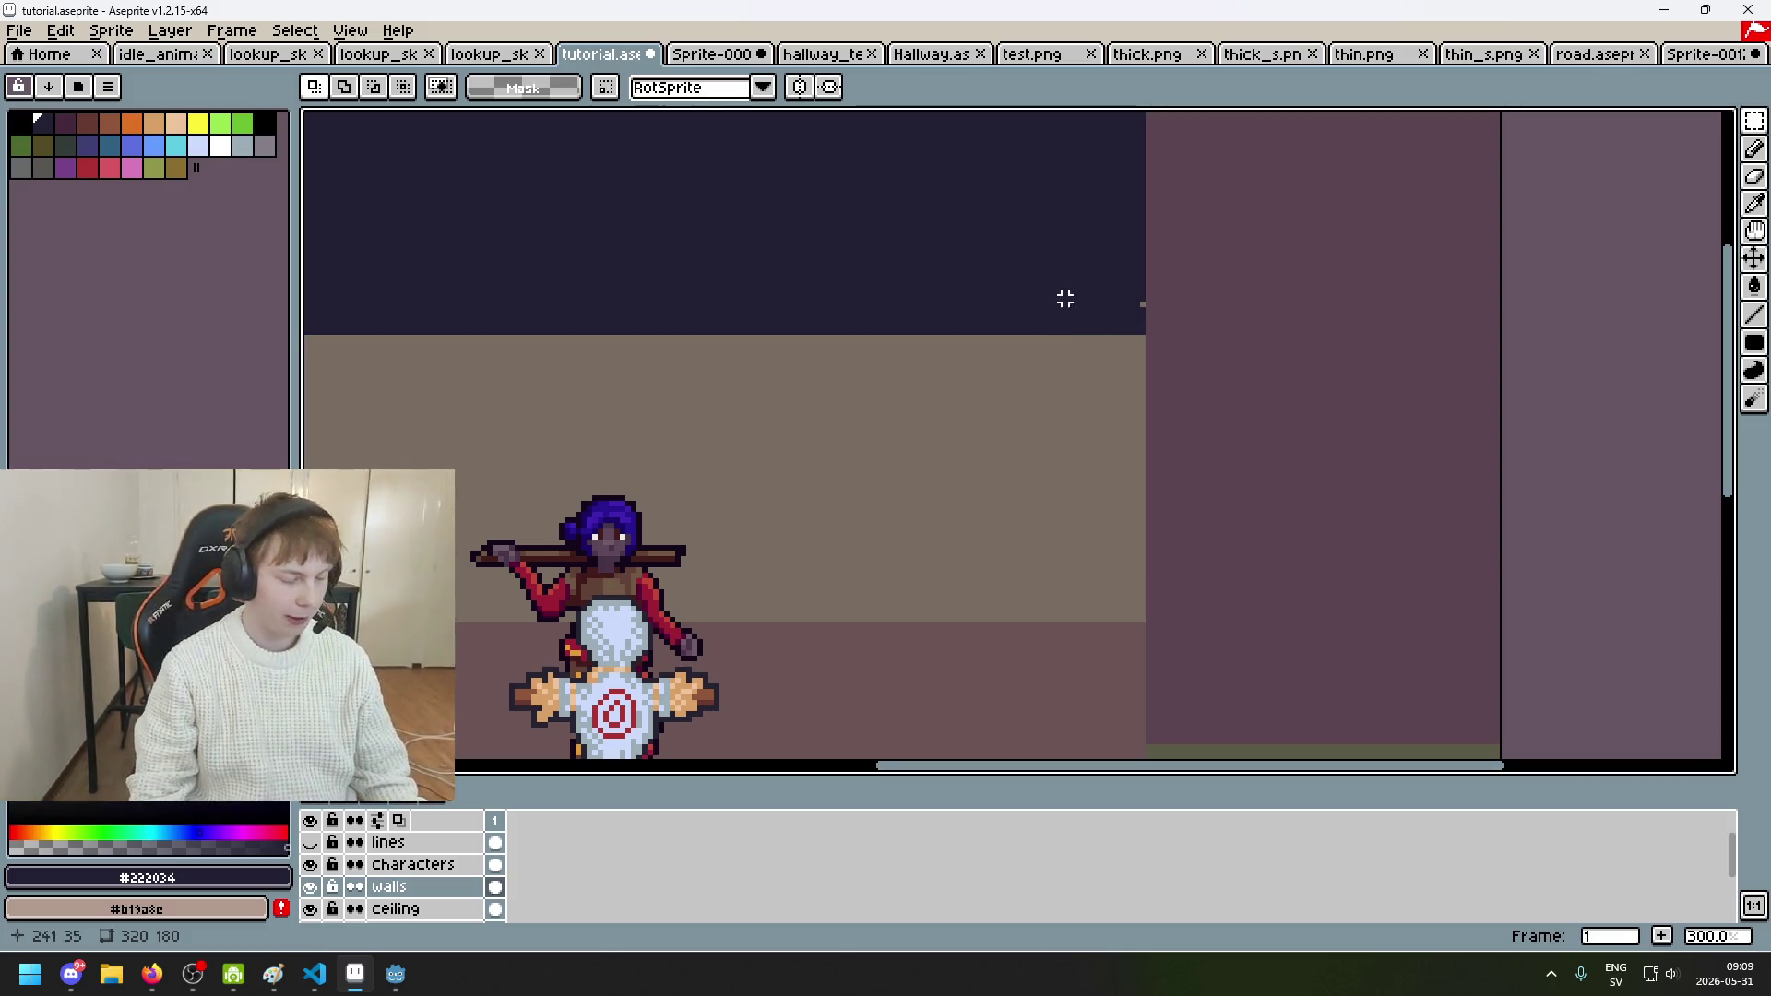
Step: Switch to the Pencil and save tutorial.aseprite
scroll(1059, 298, up, 1)
key(b)
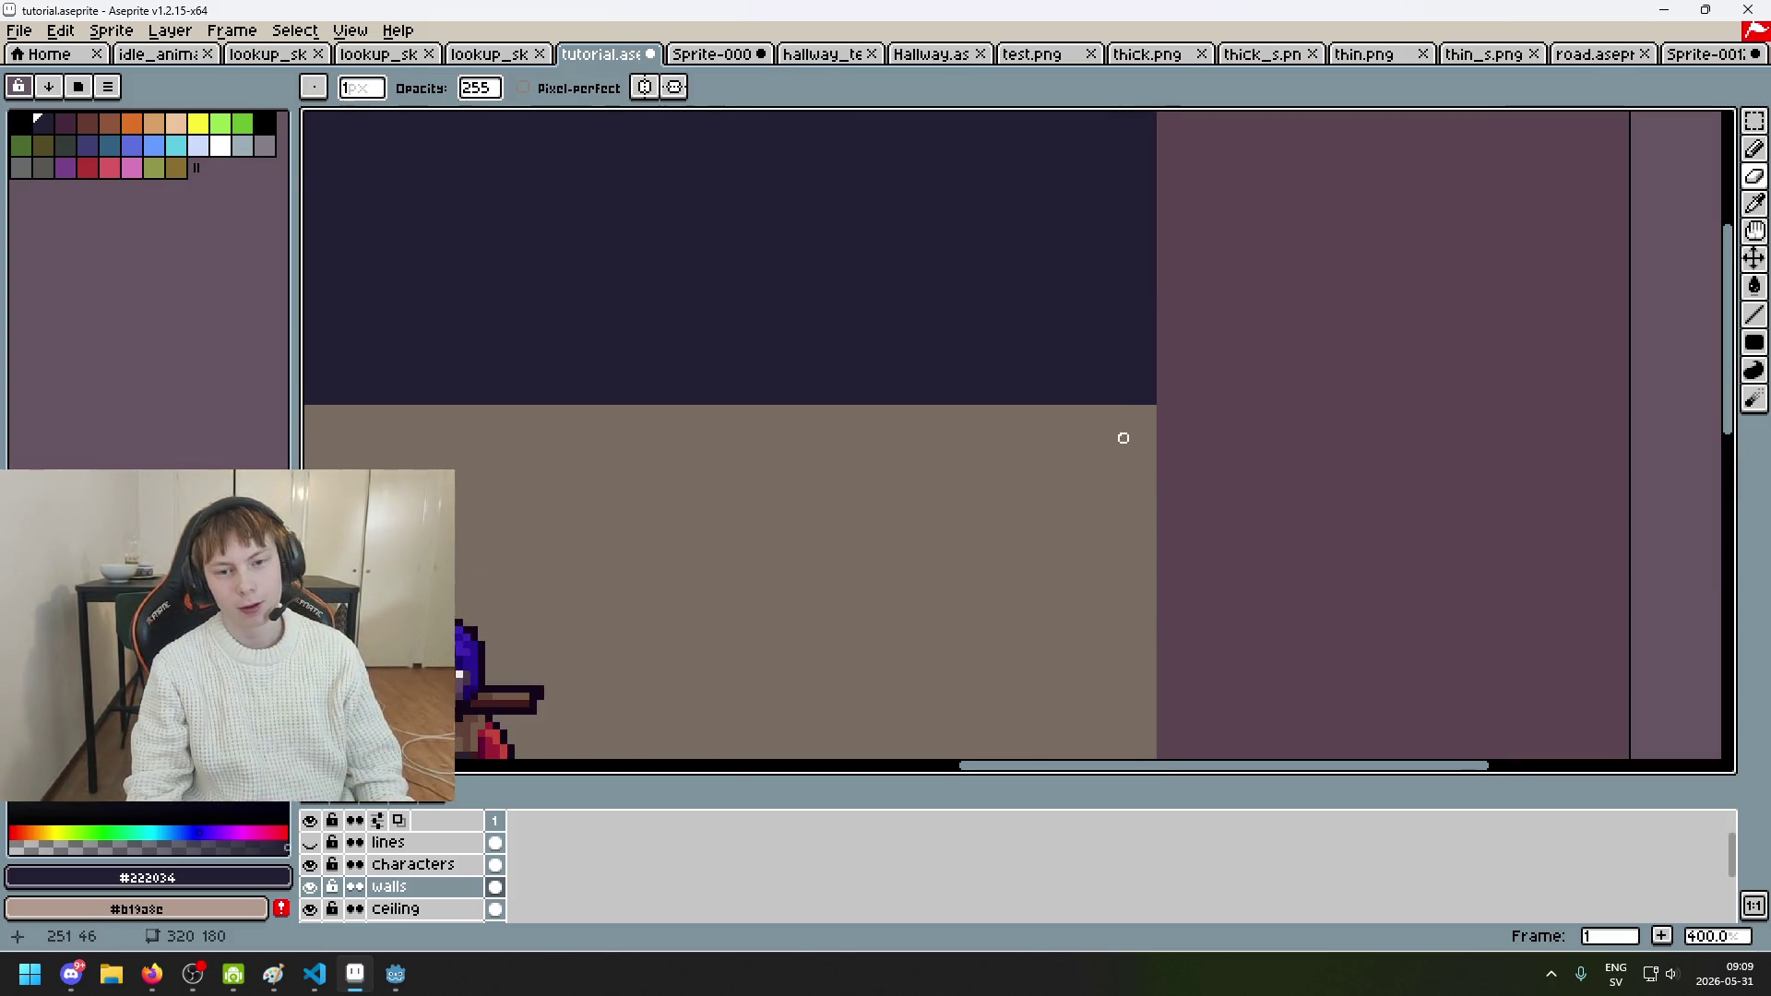
scroll(1122, 431, down, 2)
drag(771, 525, 969, 474)
scroll(969, 475, up, 1)
key(ctrl+s)
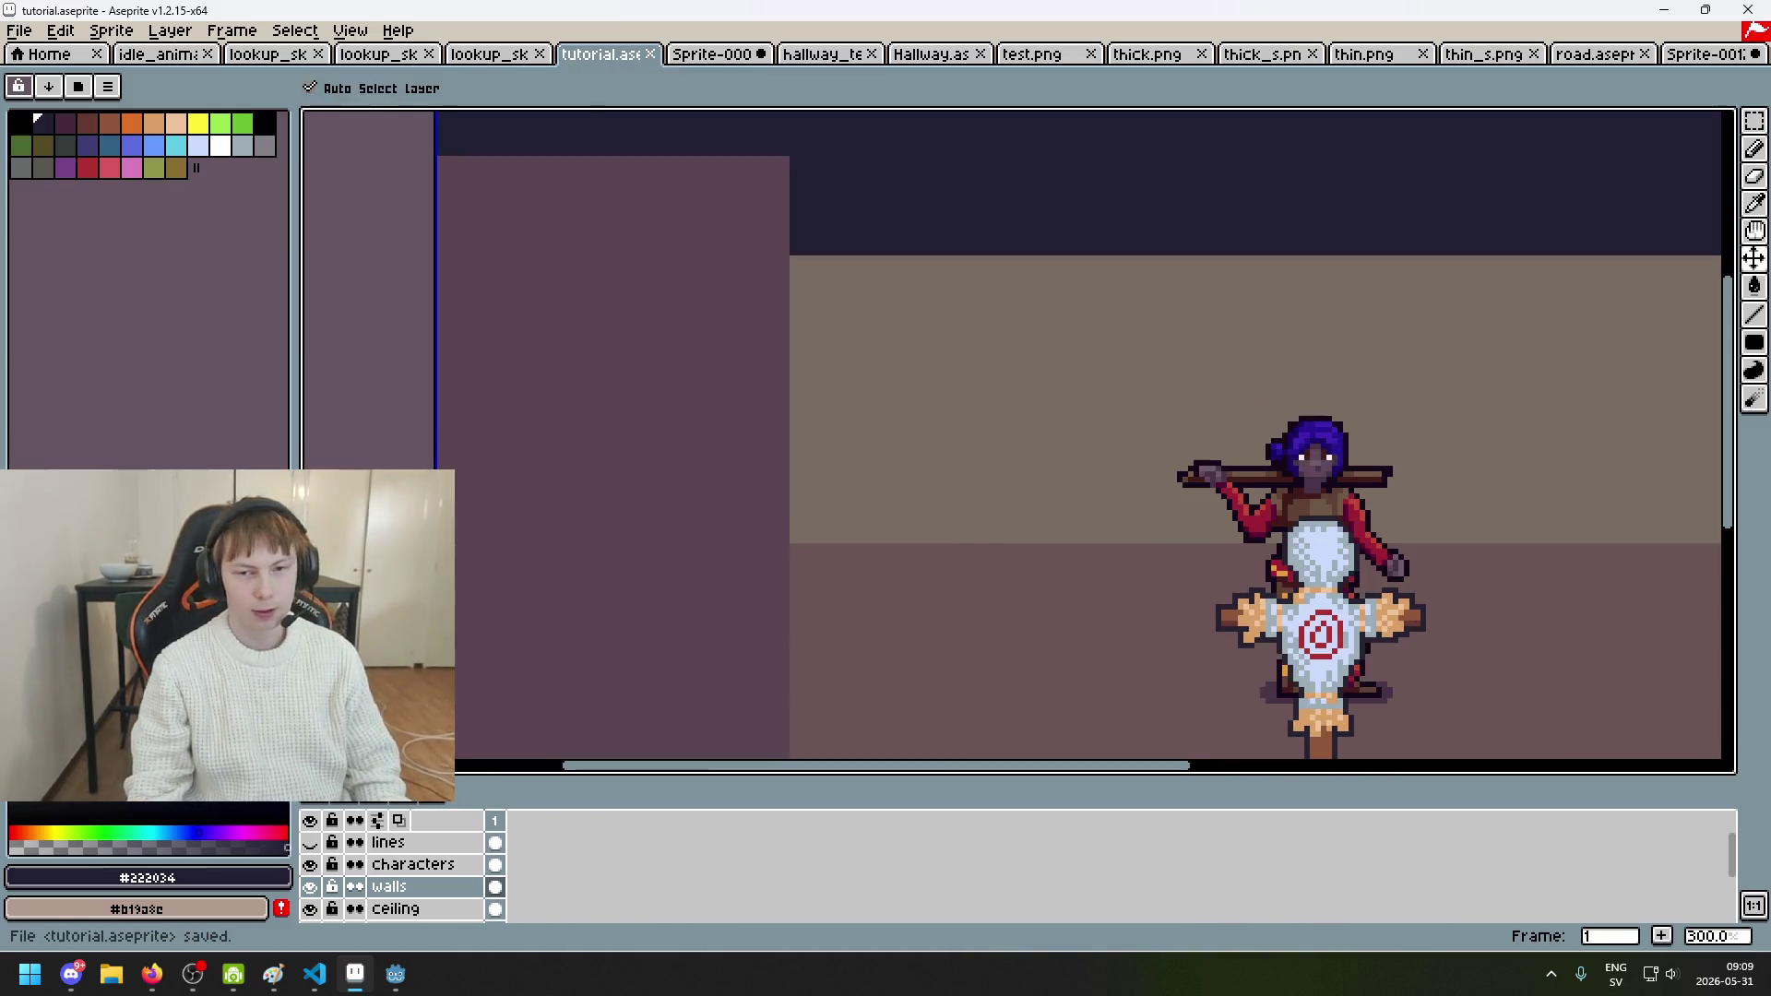
scroll(839, 427, down, 1)
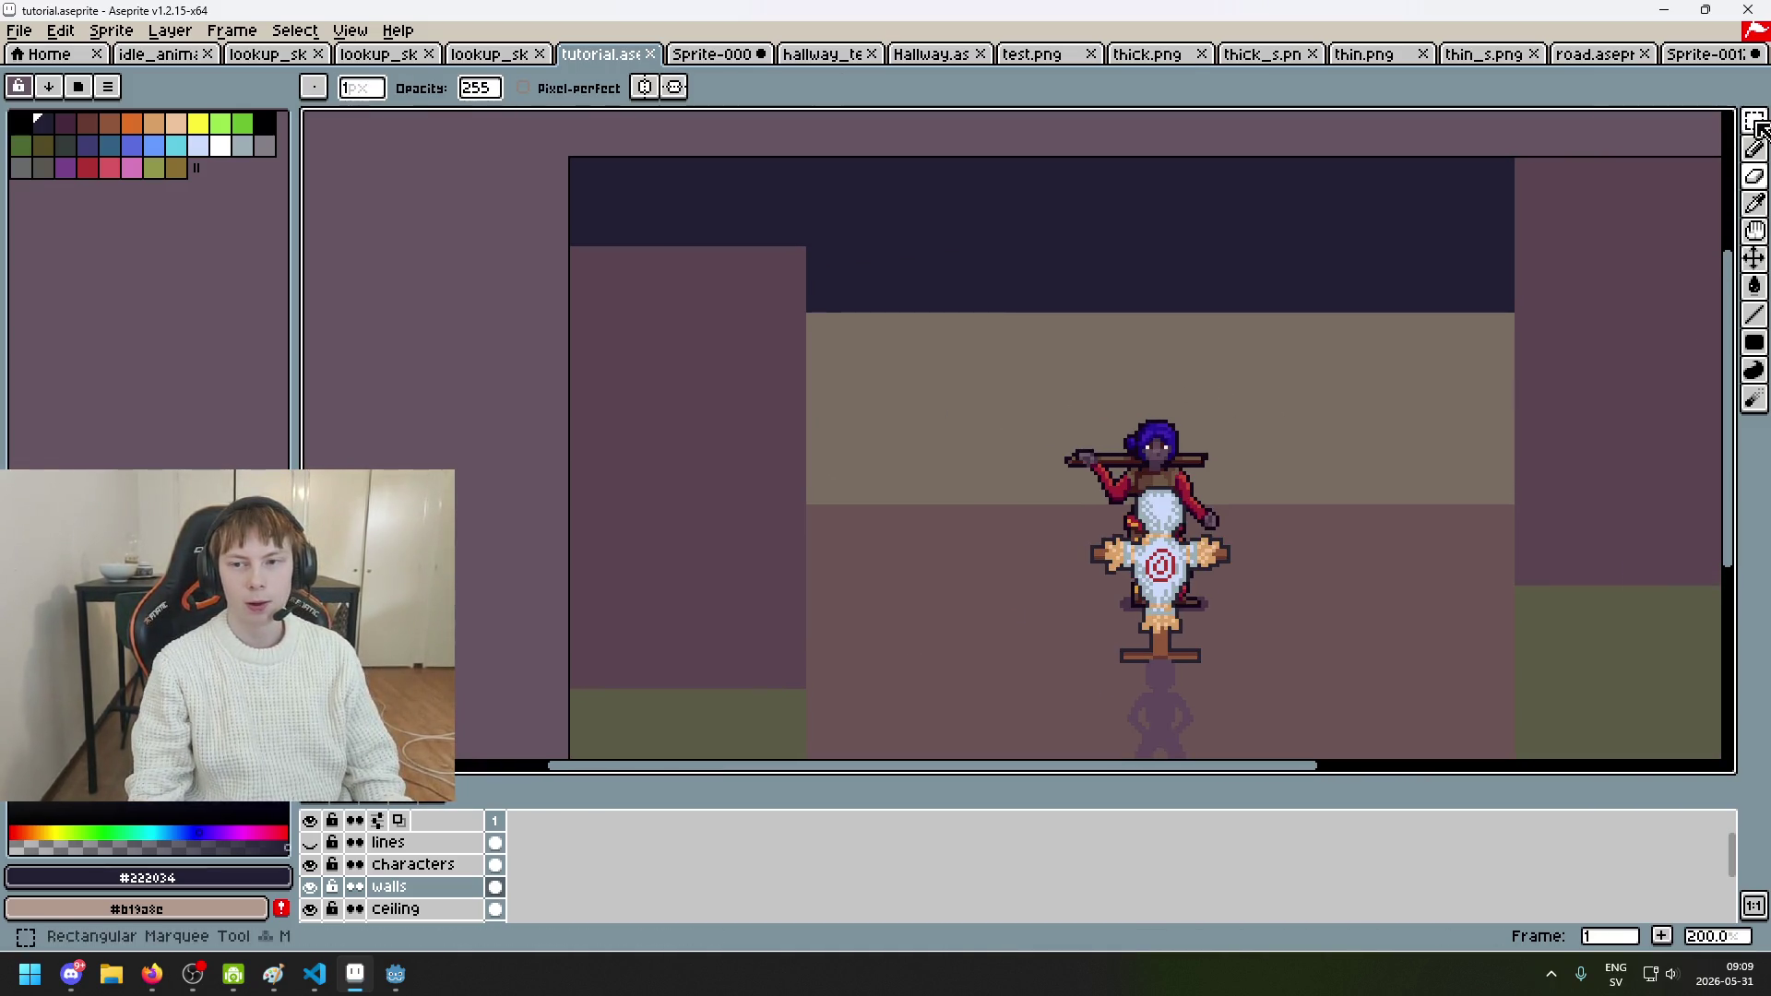
Step: Choose the Rectangular Marquee and bring up the Sprite-0009 dungeon map
click(1757, 125)
drag(1423, 439, 1162, 489)
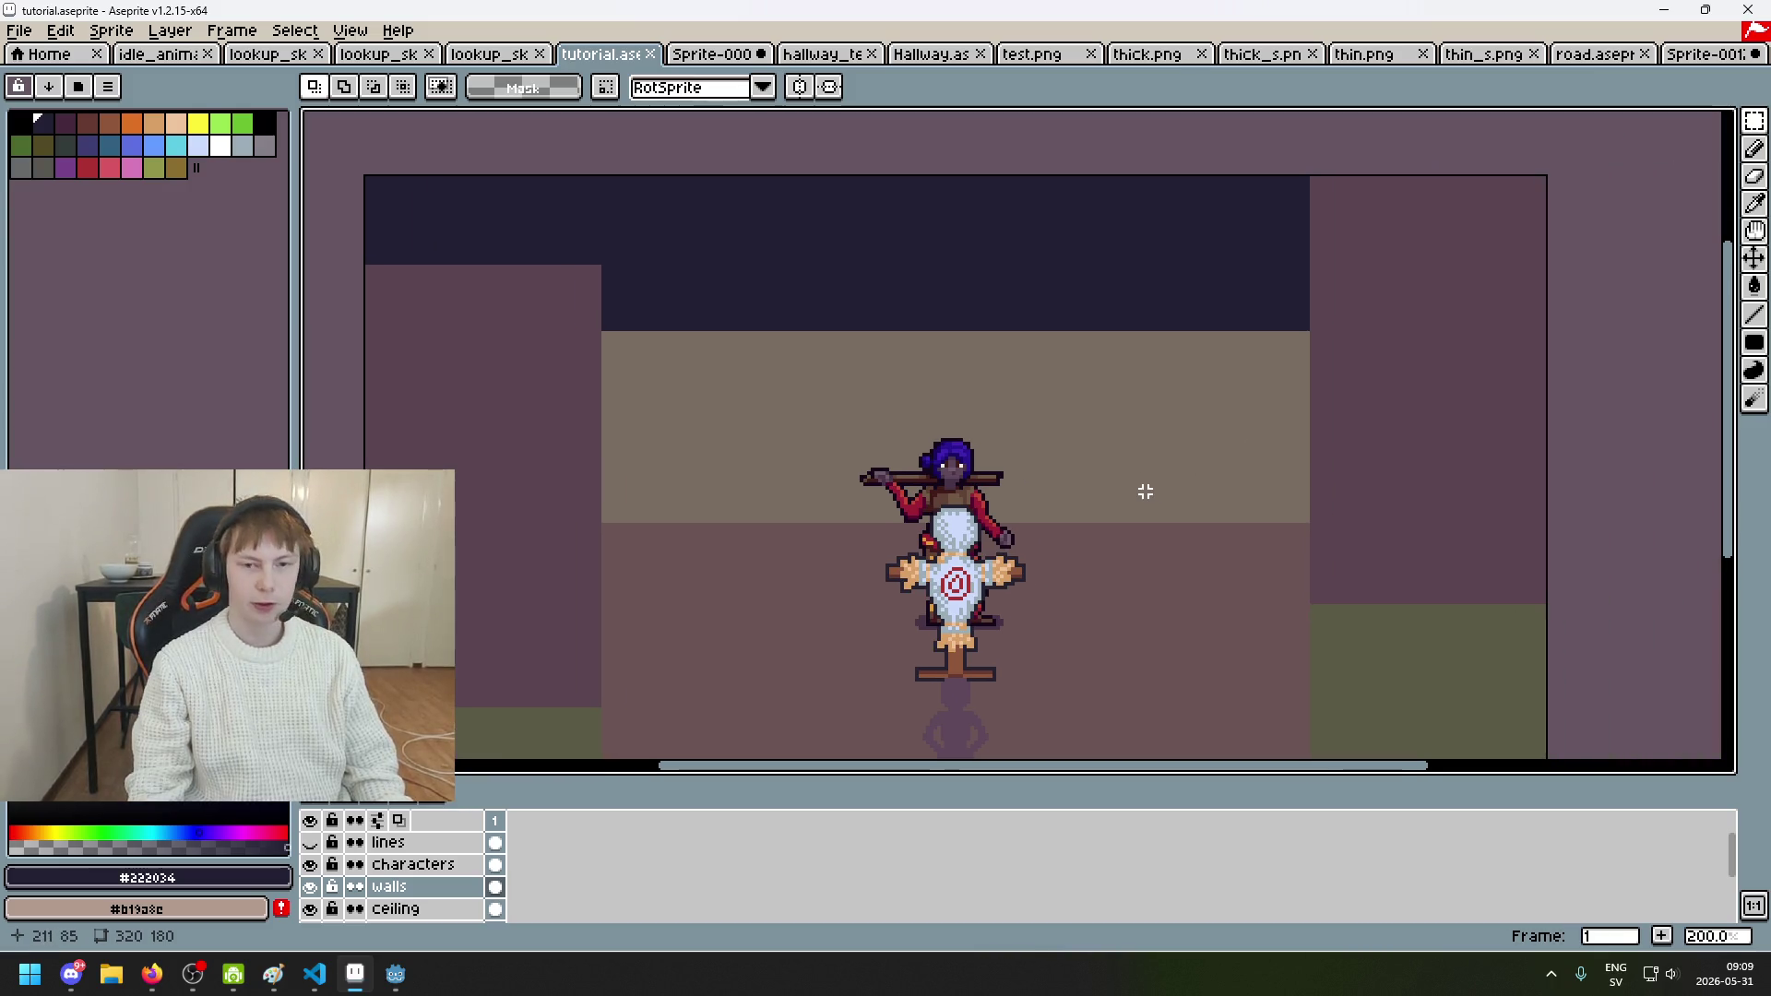
scroll(1051, 434, down, 1)
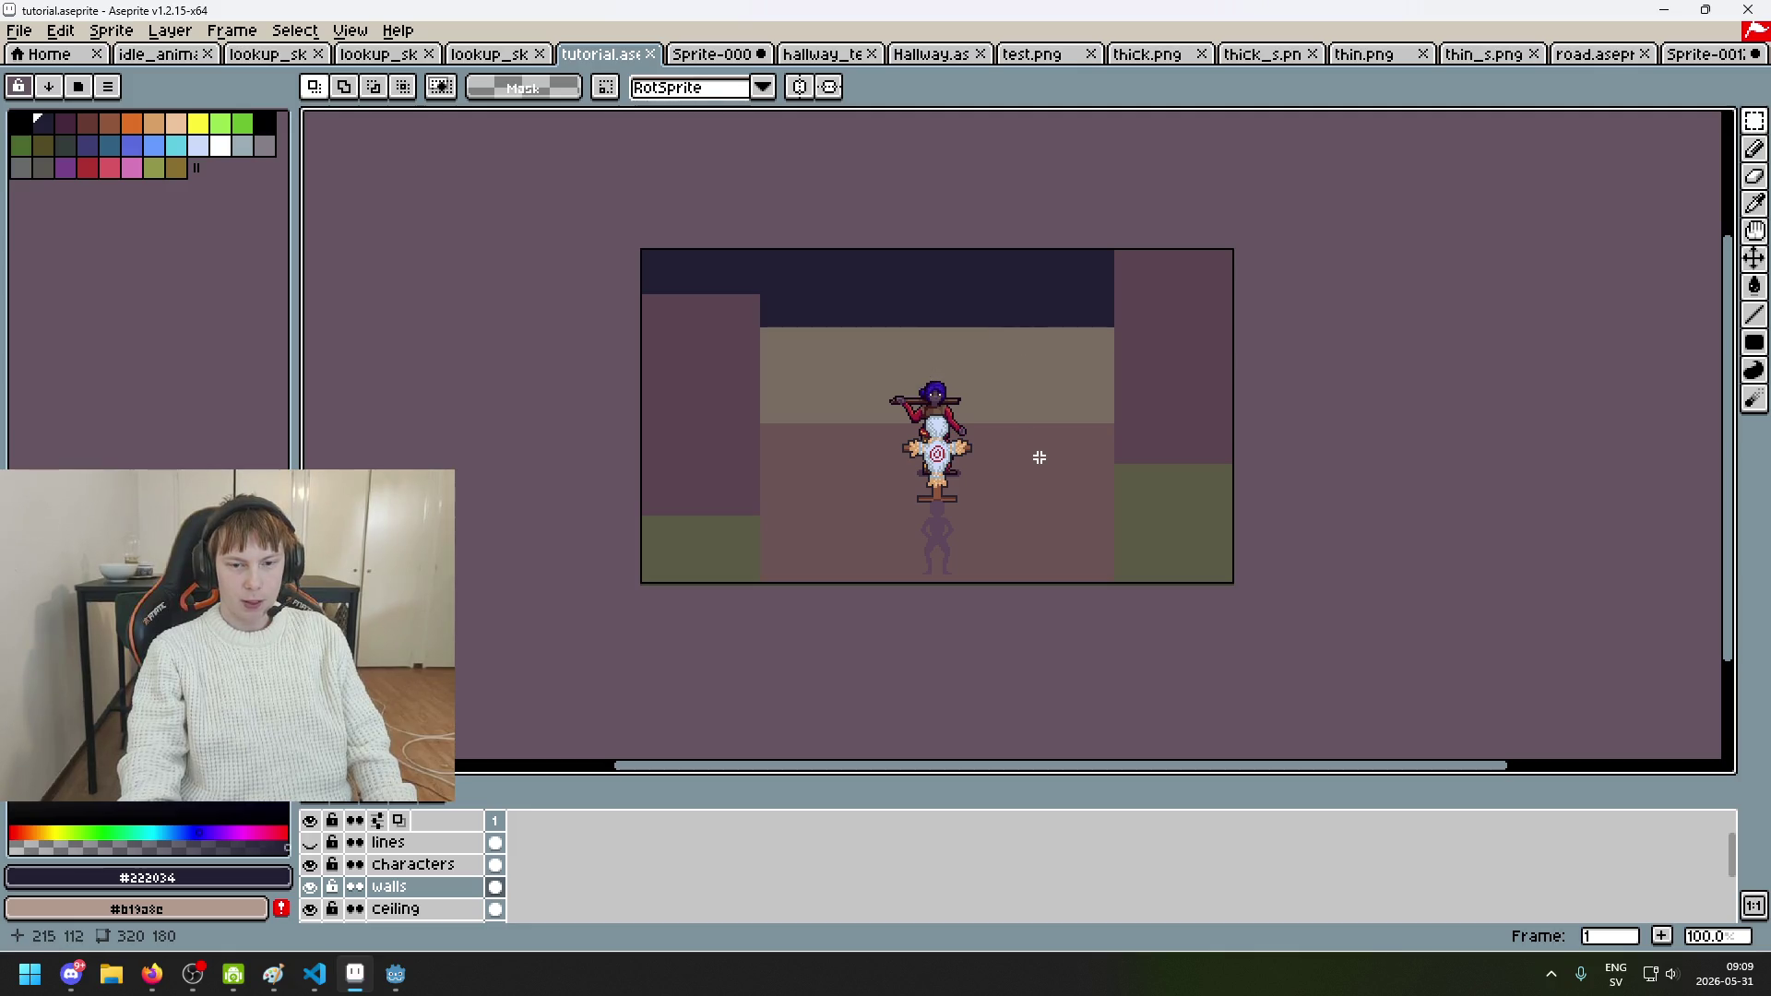
scroll(1042, 452, down, 1)
scroll(1033, 456, up, 2)
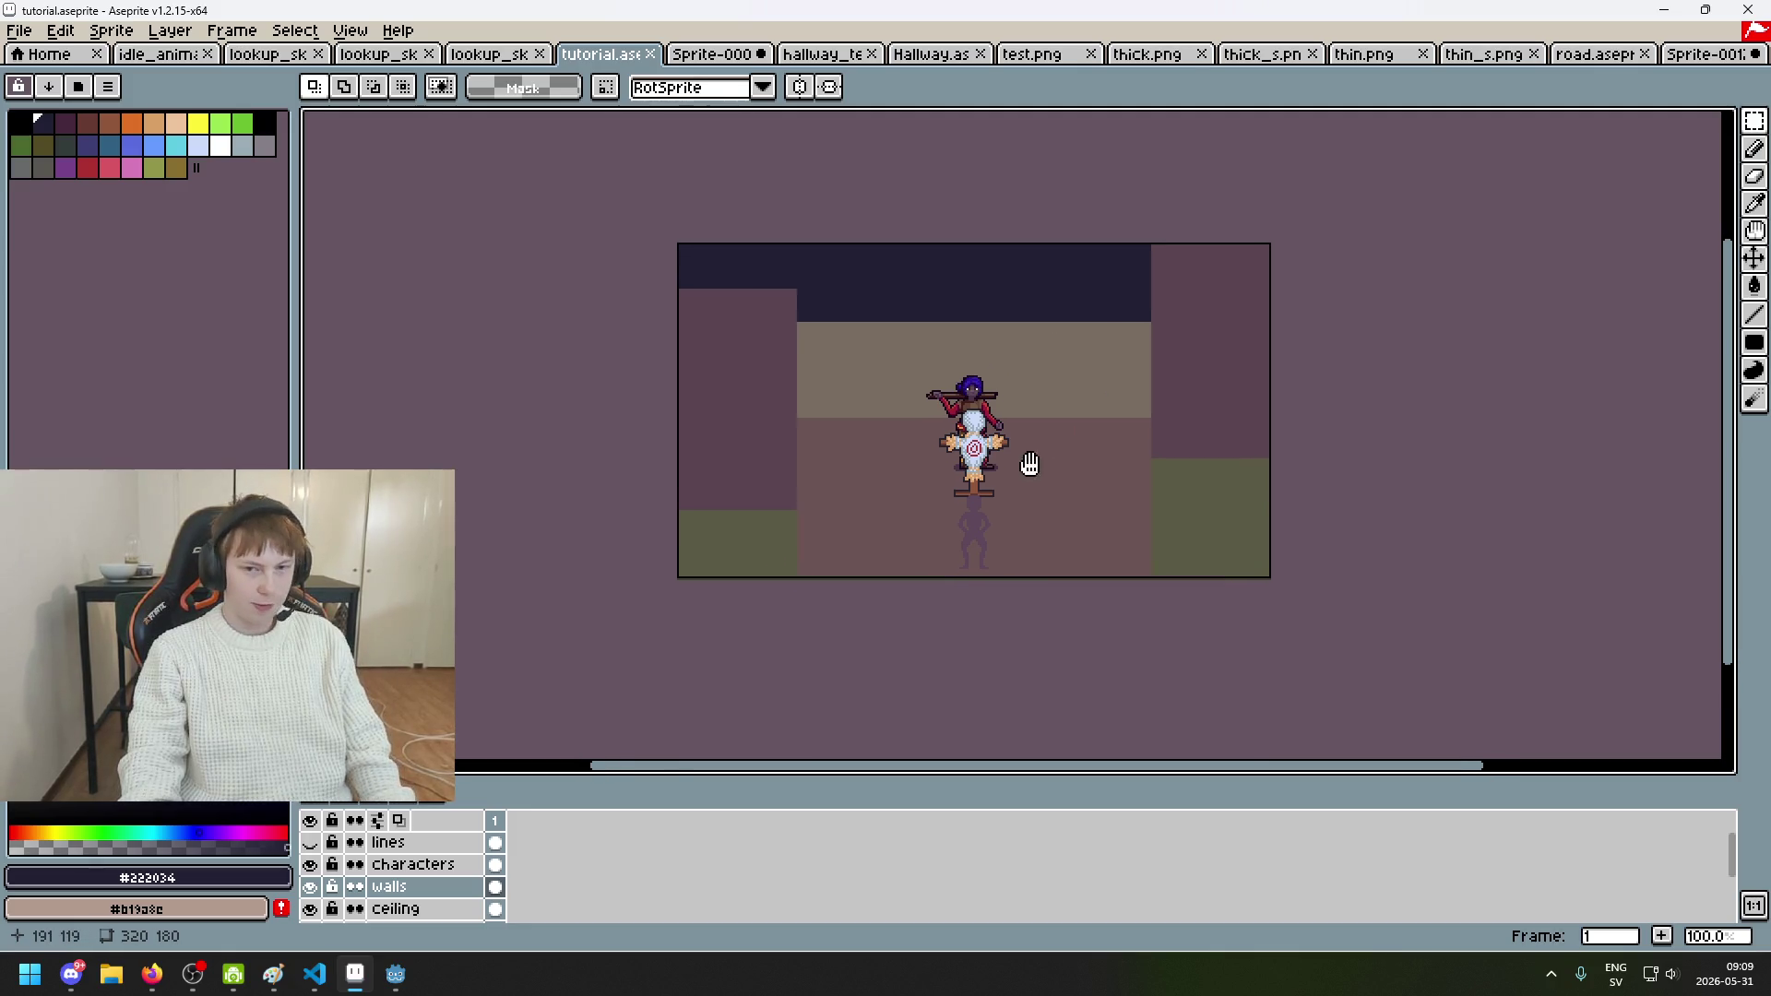
click(715, 54)
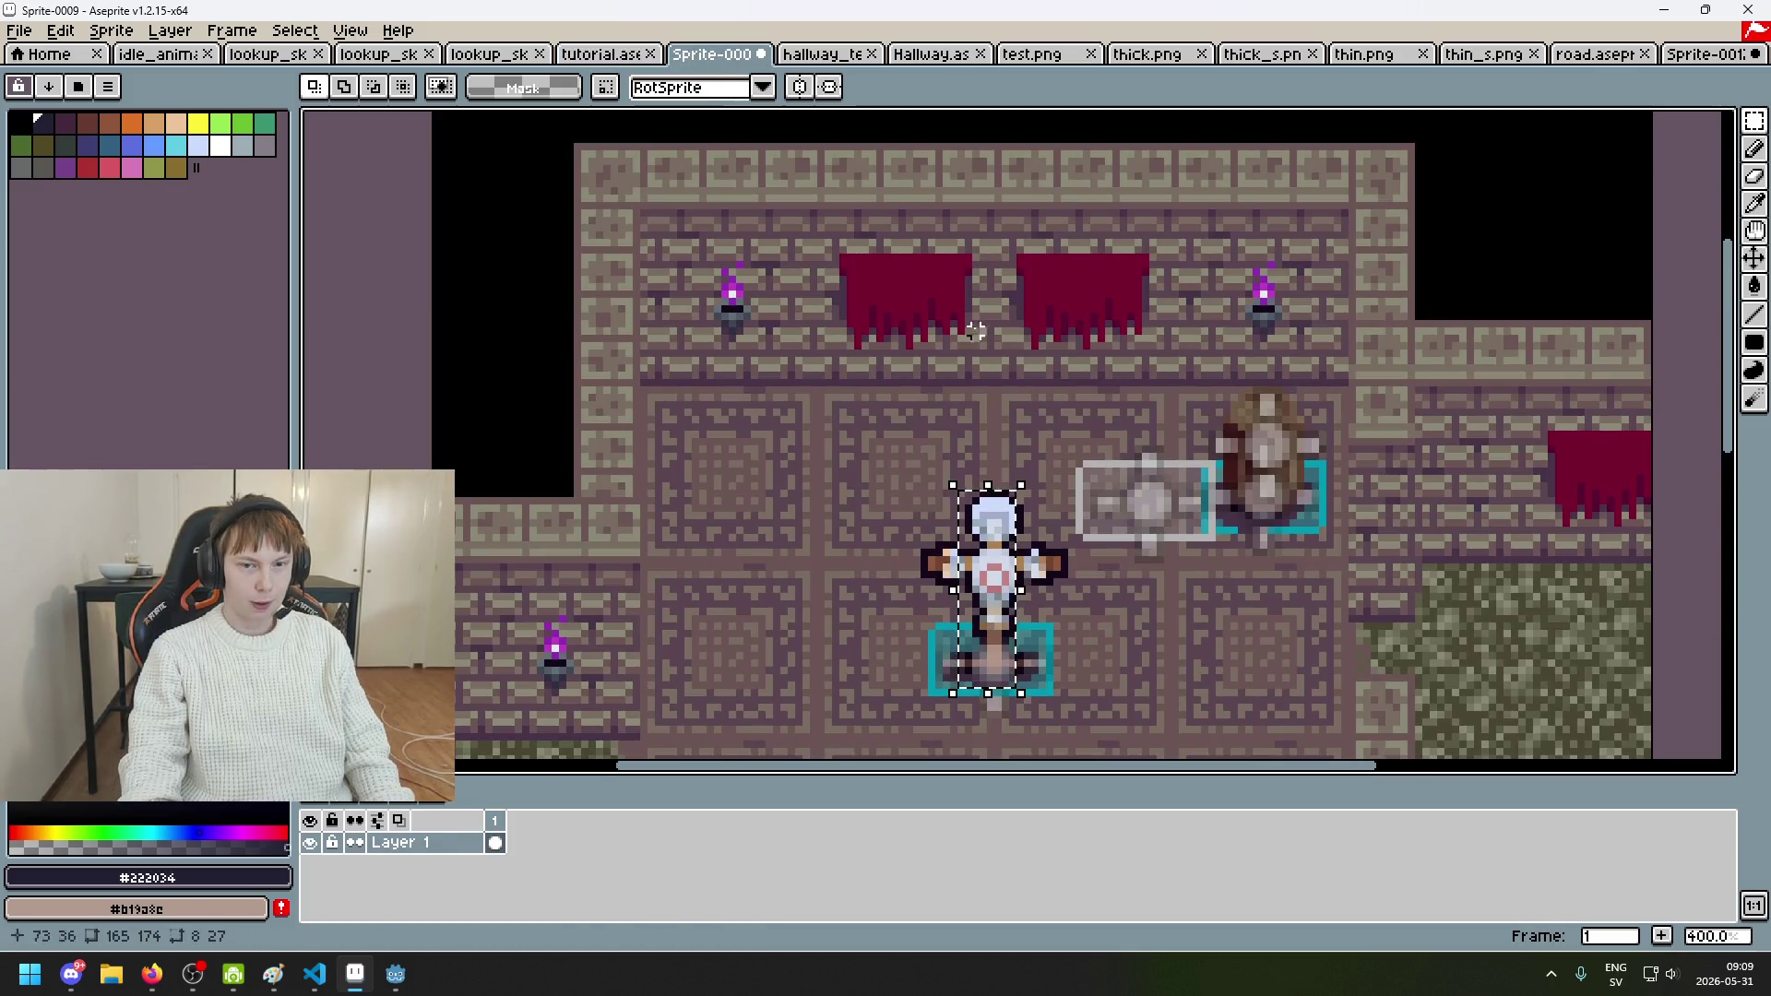
Step: Flip between tutorial.aseprite and the Sprite-0009 dungeon map, ending on the corridor scene
scroll(950, 315, up, 1)
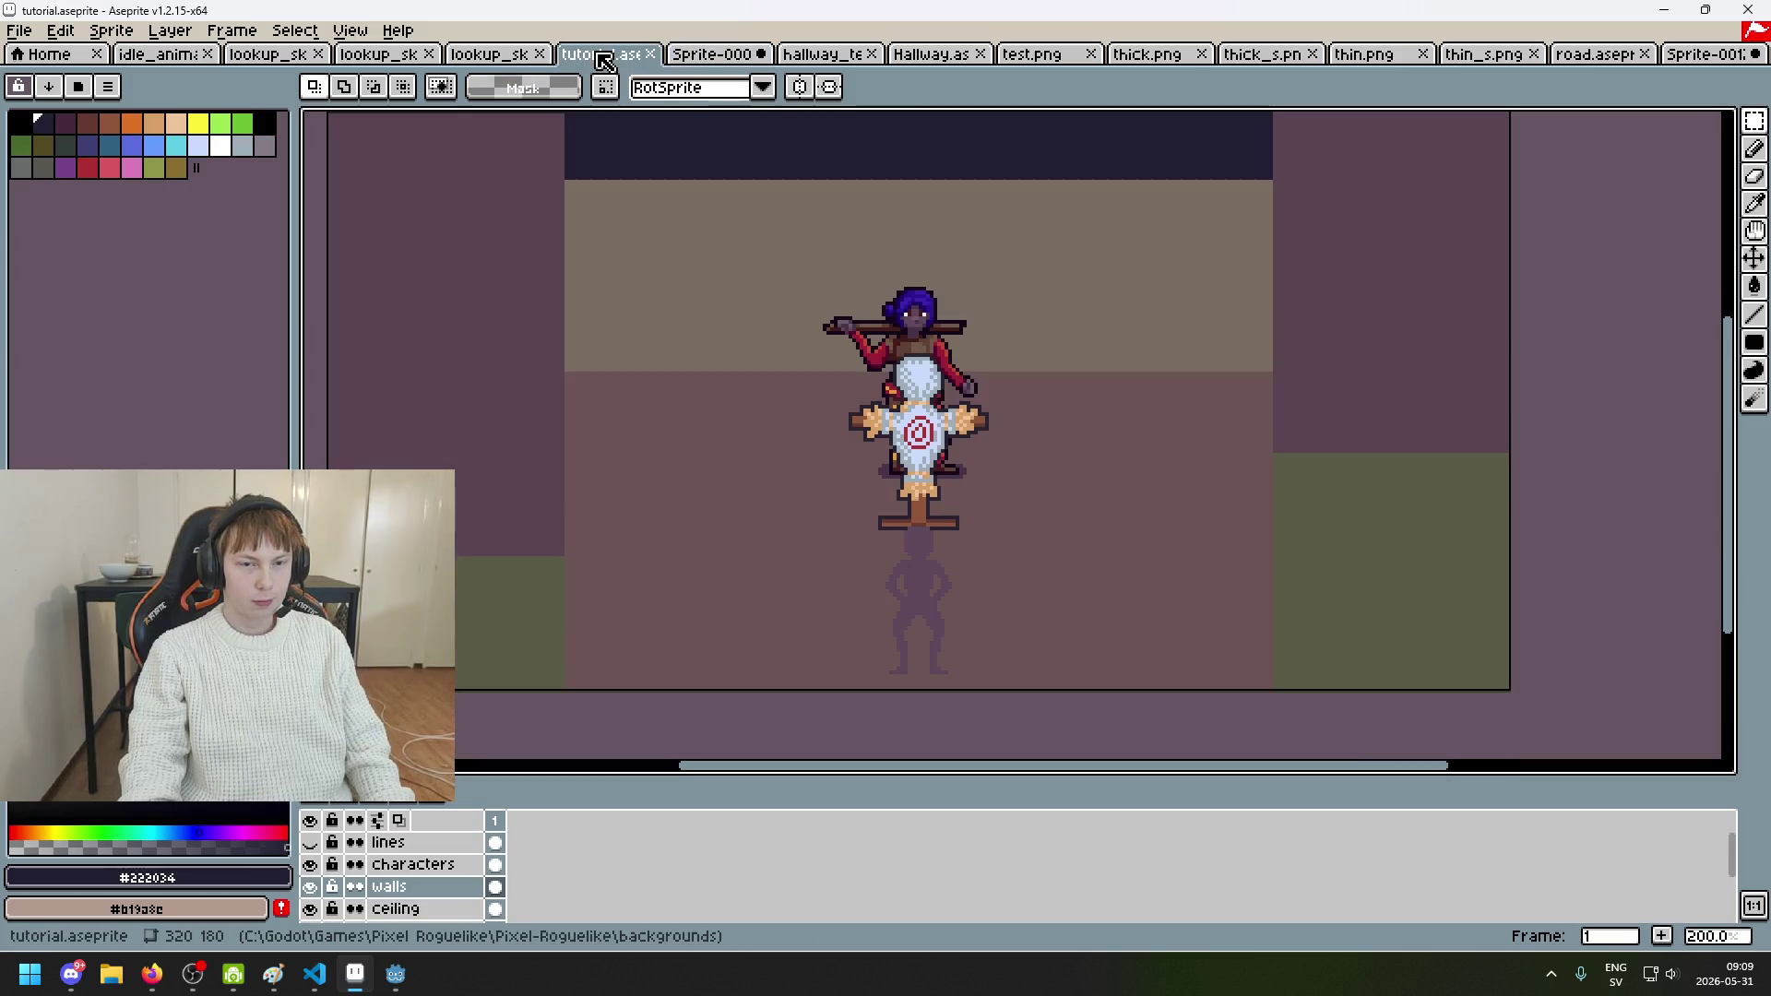
click(601, 53)
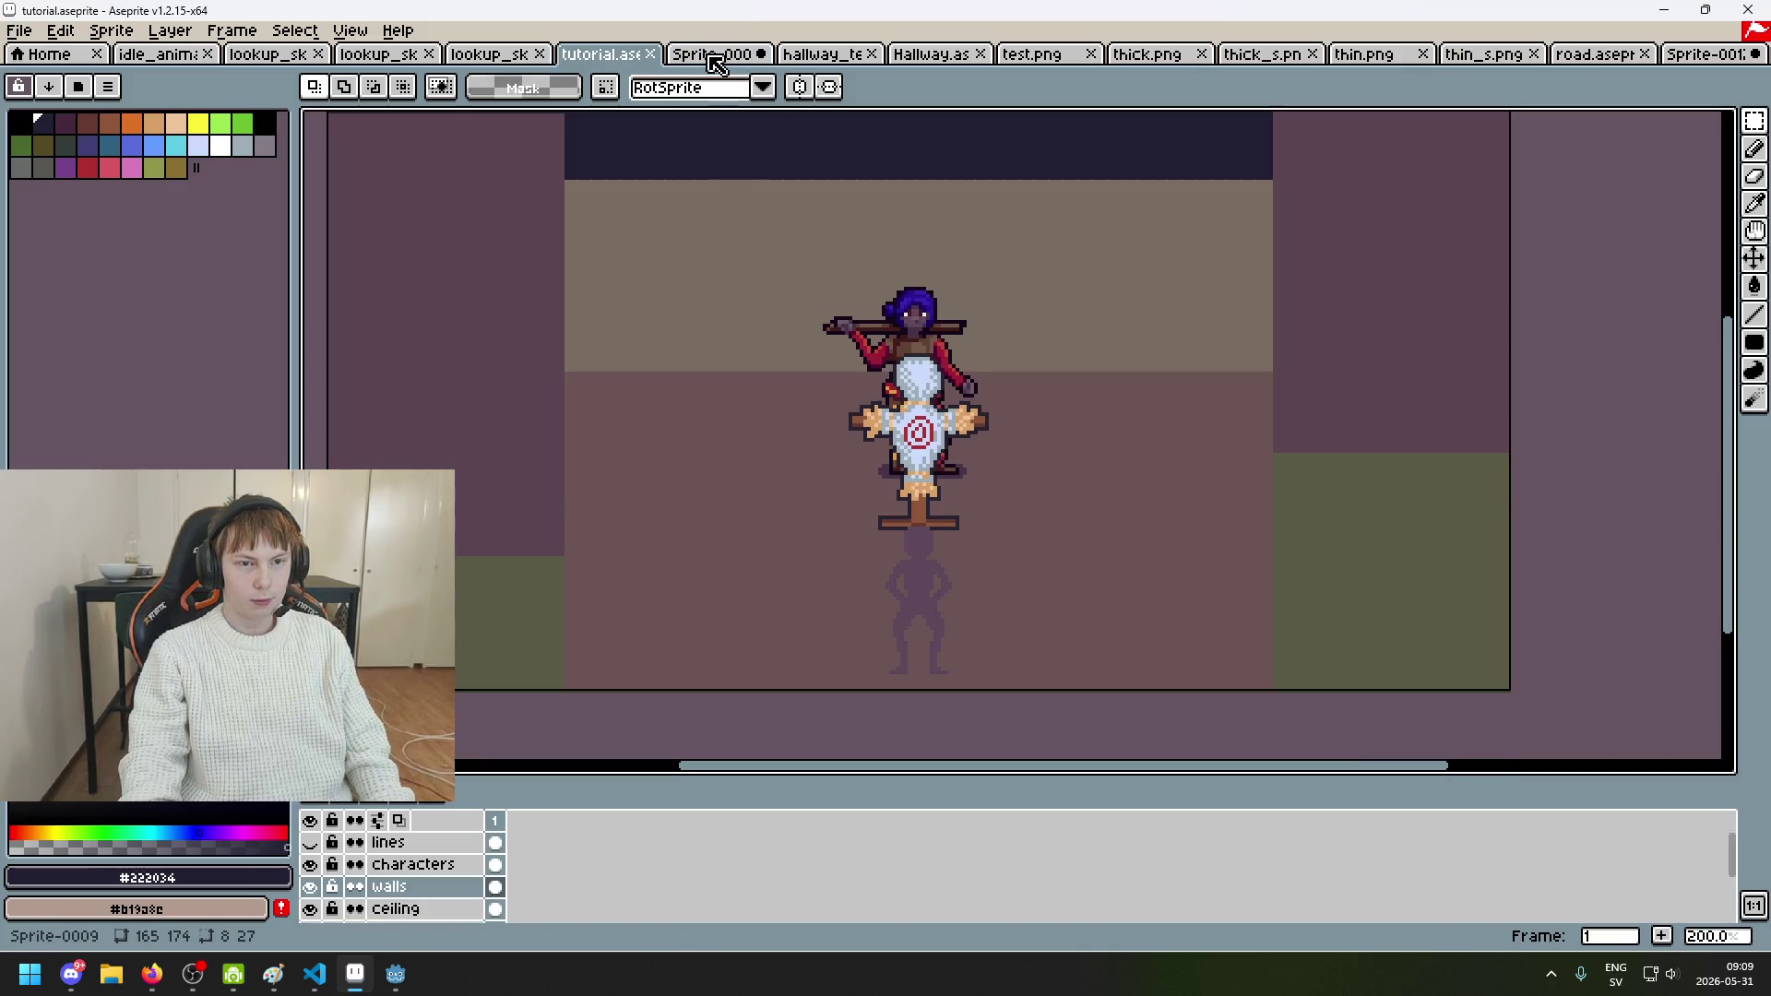
scroll(729, 368, down, 1)
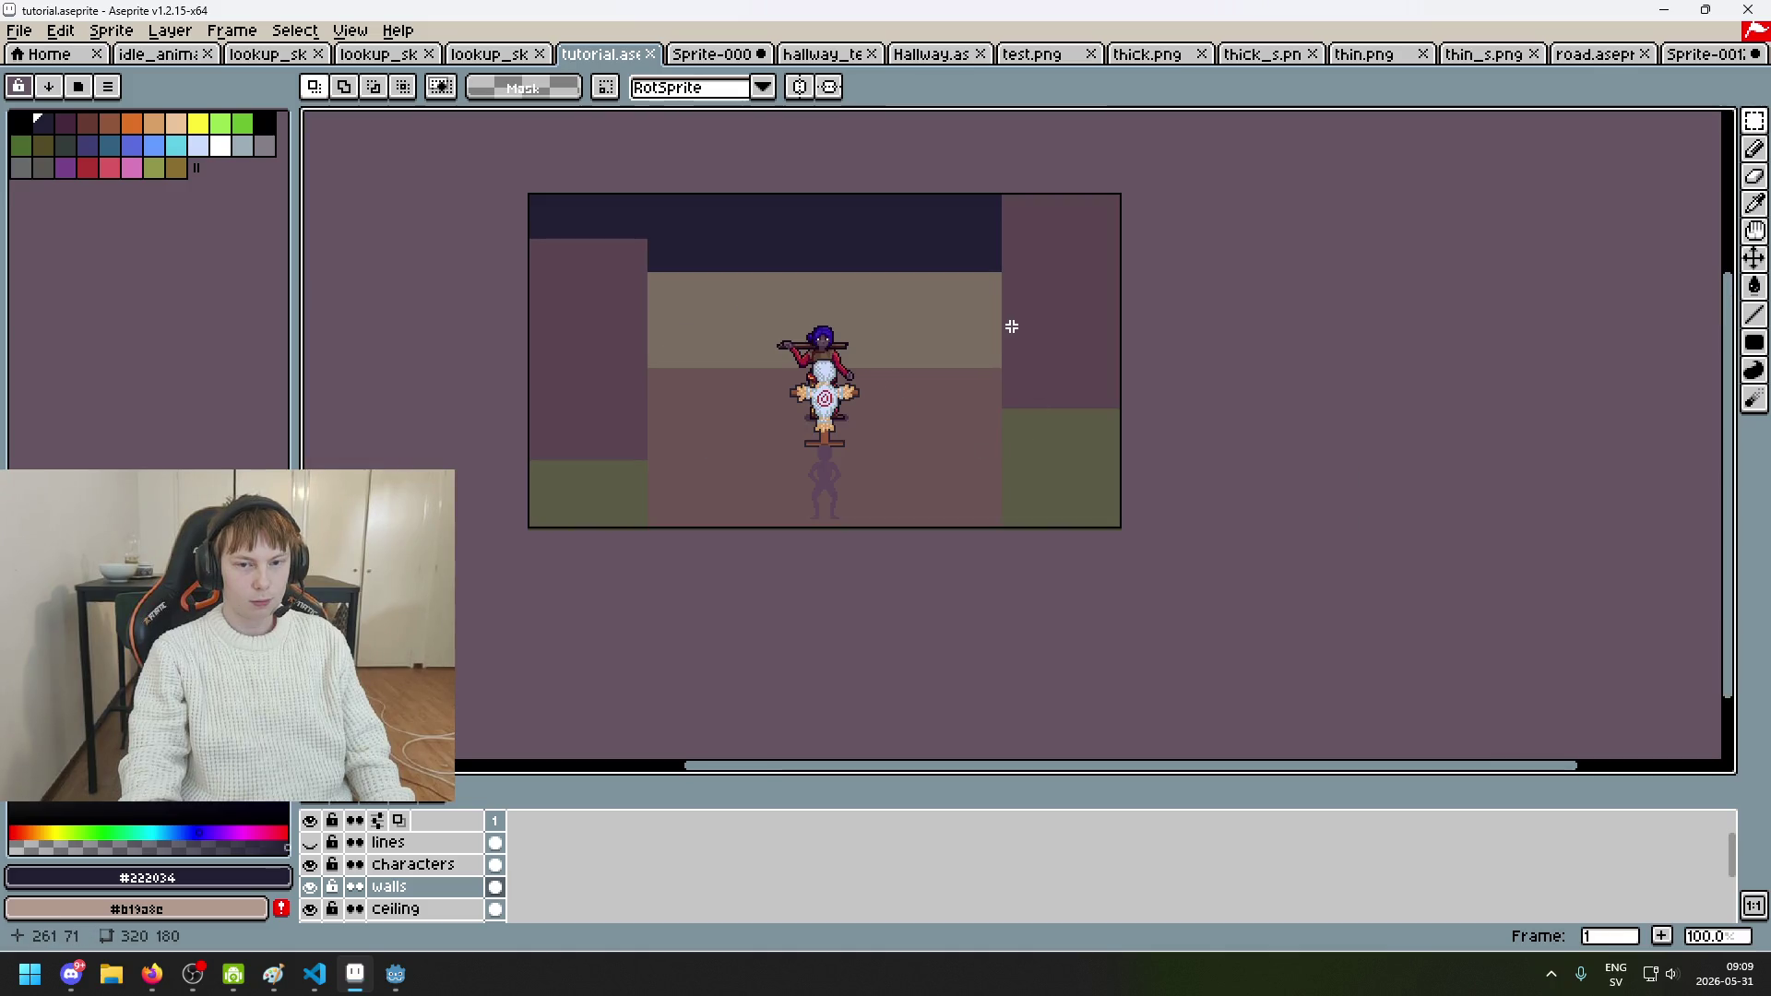
key(ctrl+Tab)
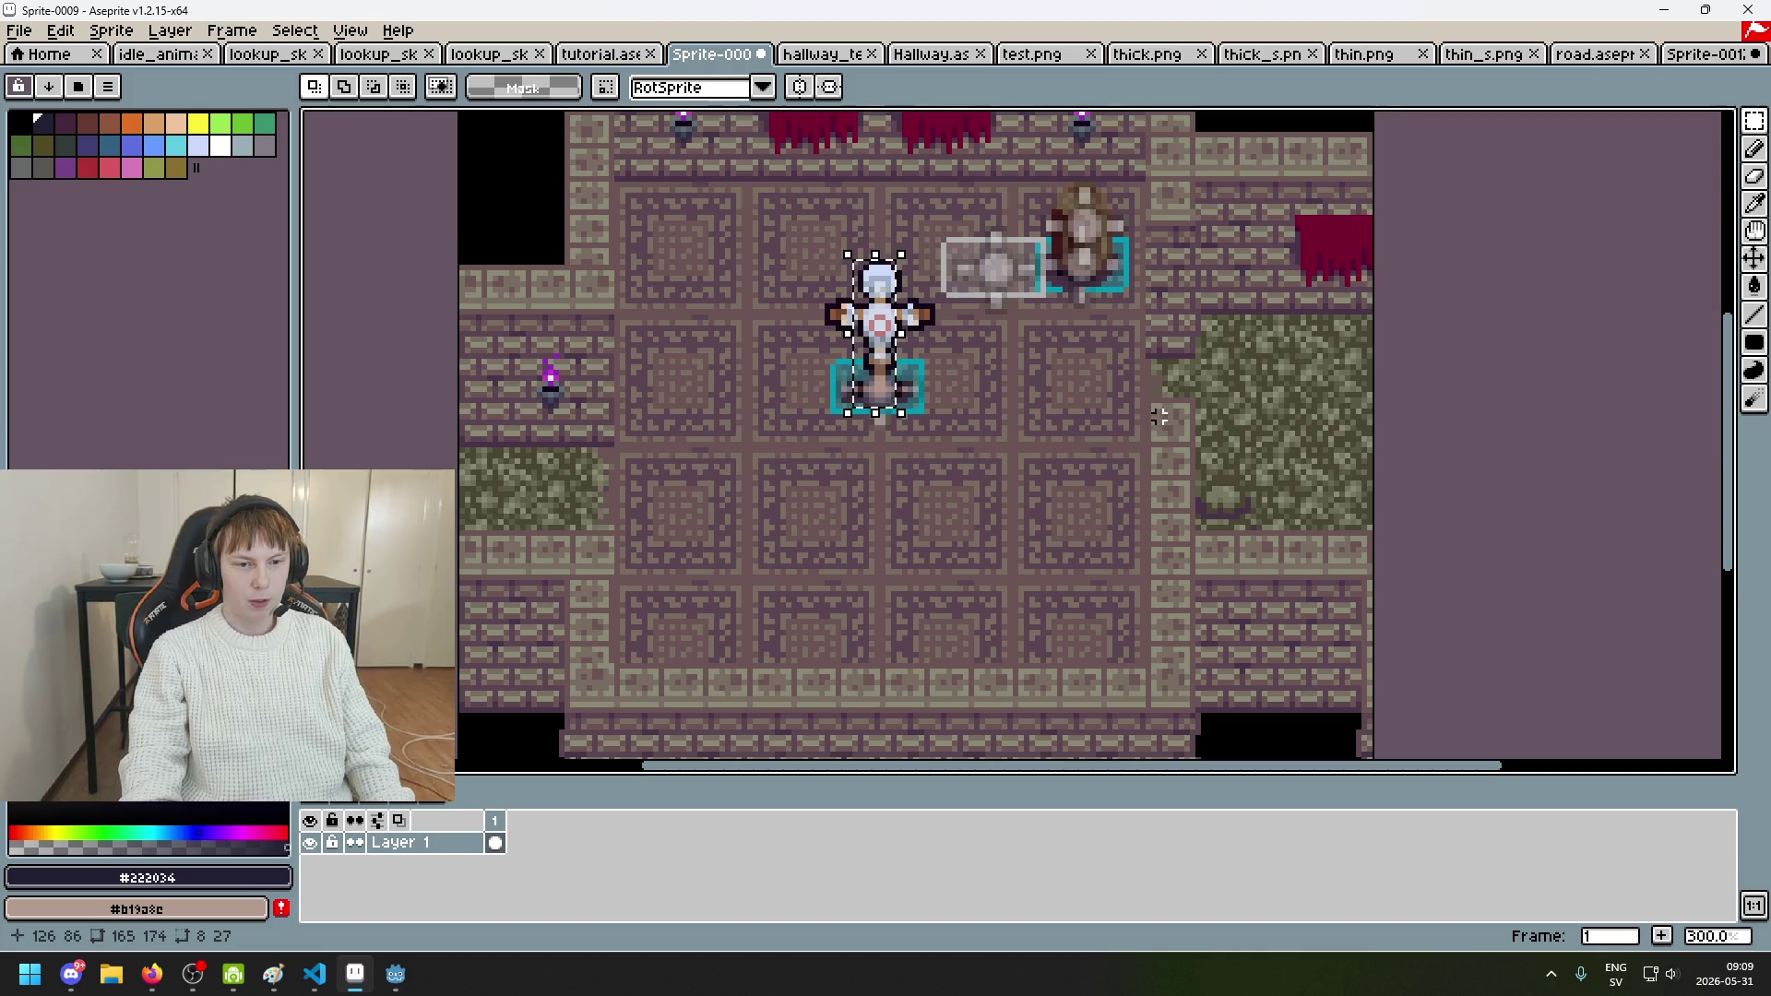
key(ctrl+shift+Tab)
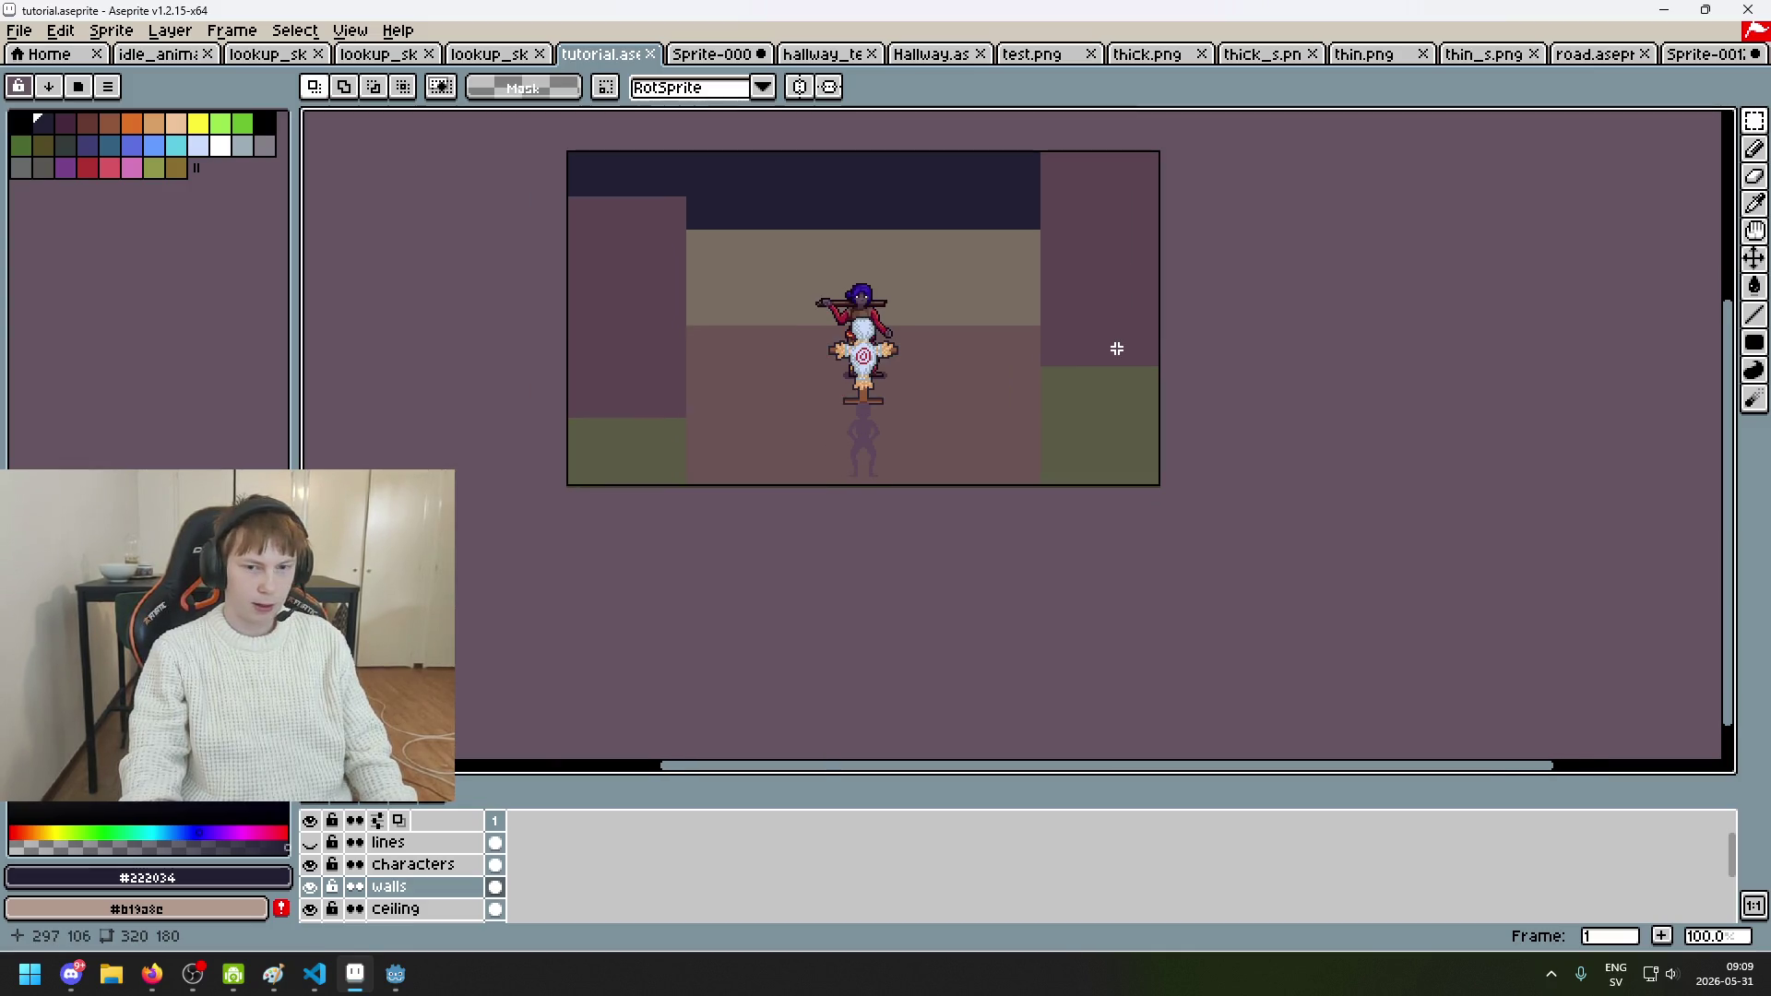
Step: Marquee-select the right wall's lower section, 63 × 129 pixels
scroll(1079, 314, up, 1)
scroll(1027, 267, down, 2)
scroll(1028, 266, up, 1)
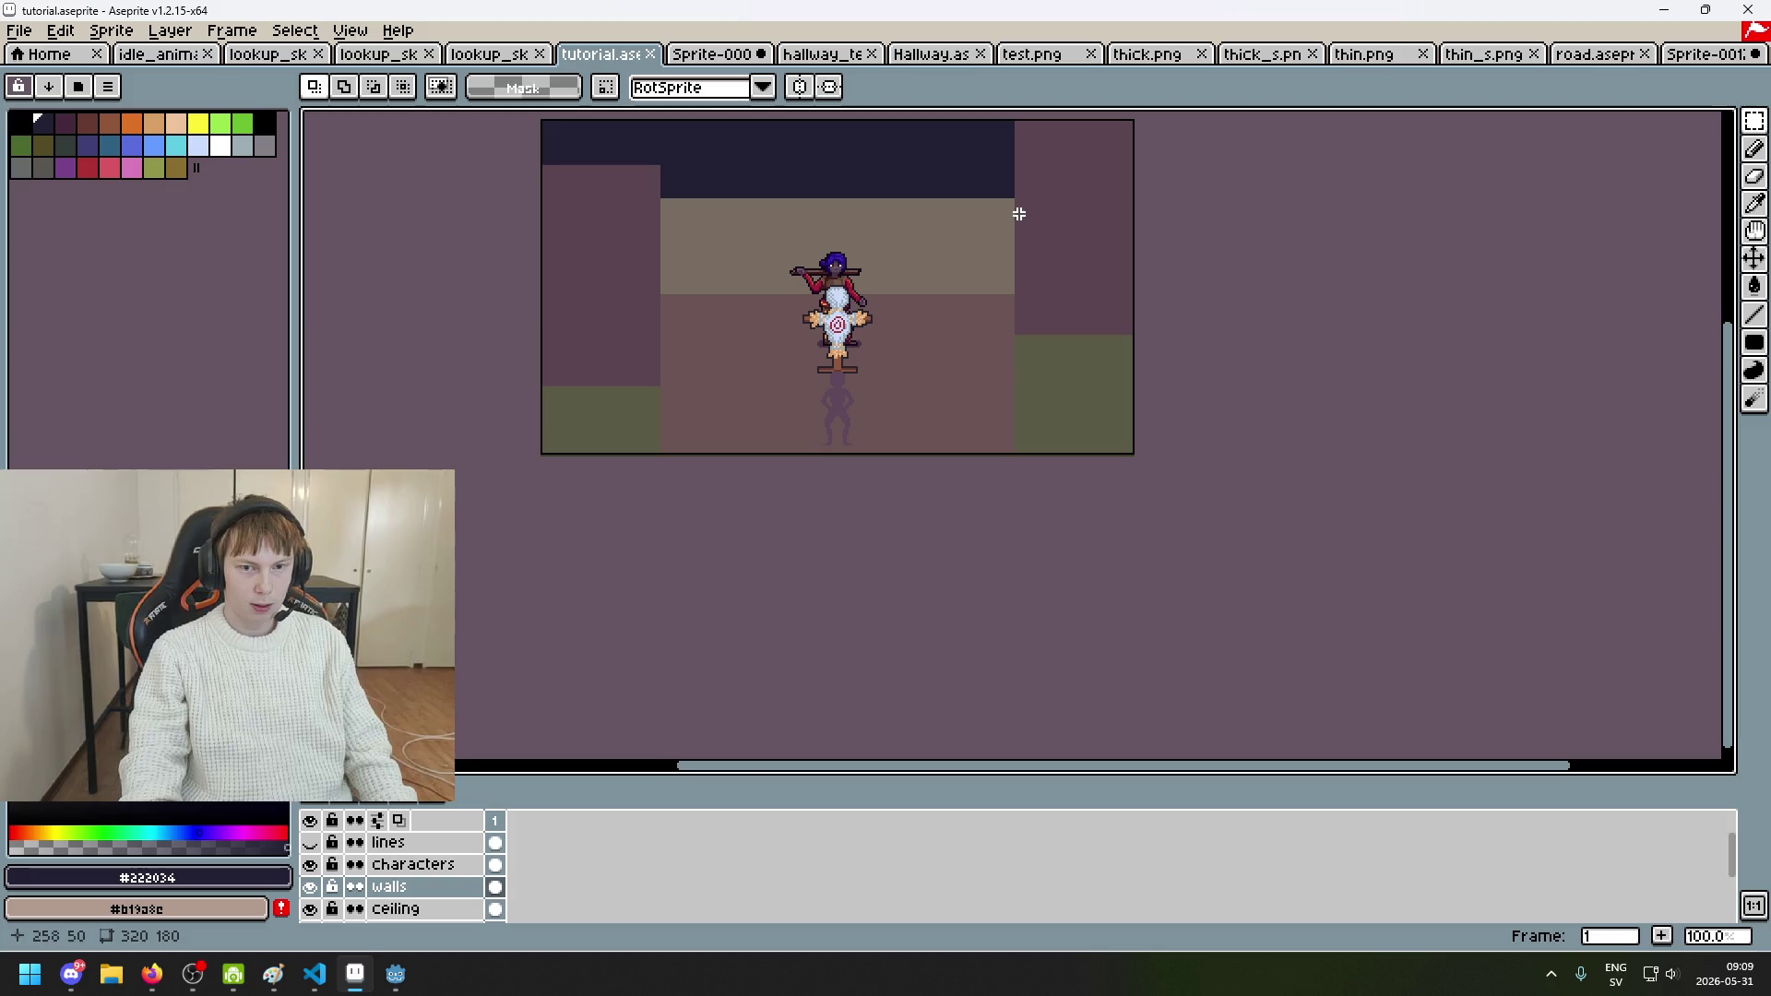
mouse_move(1016, 215)
mouse_down()
mouse_move(1129, 473)
mouse_move(1132, 454)
mouse_up()
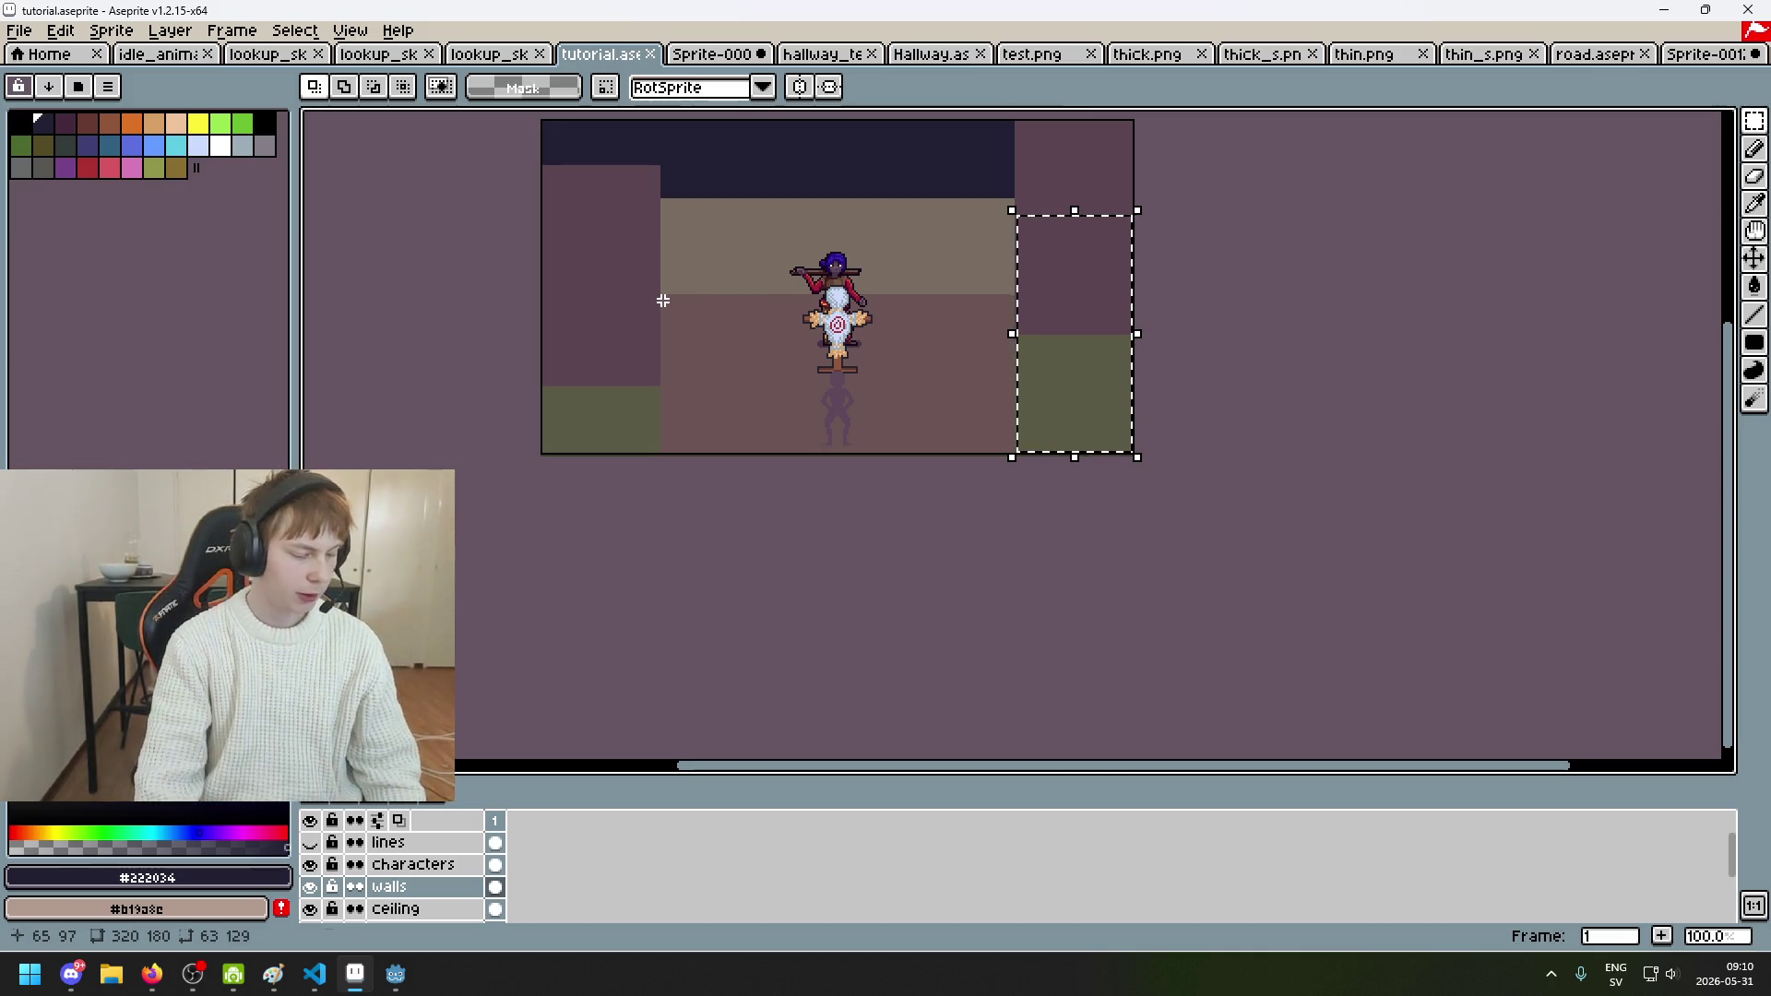
click(663, 300)
scroll(657, 258, up, 1)
drag(725, 186, 570, 382)
click(570, 382)
click(830, 56)
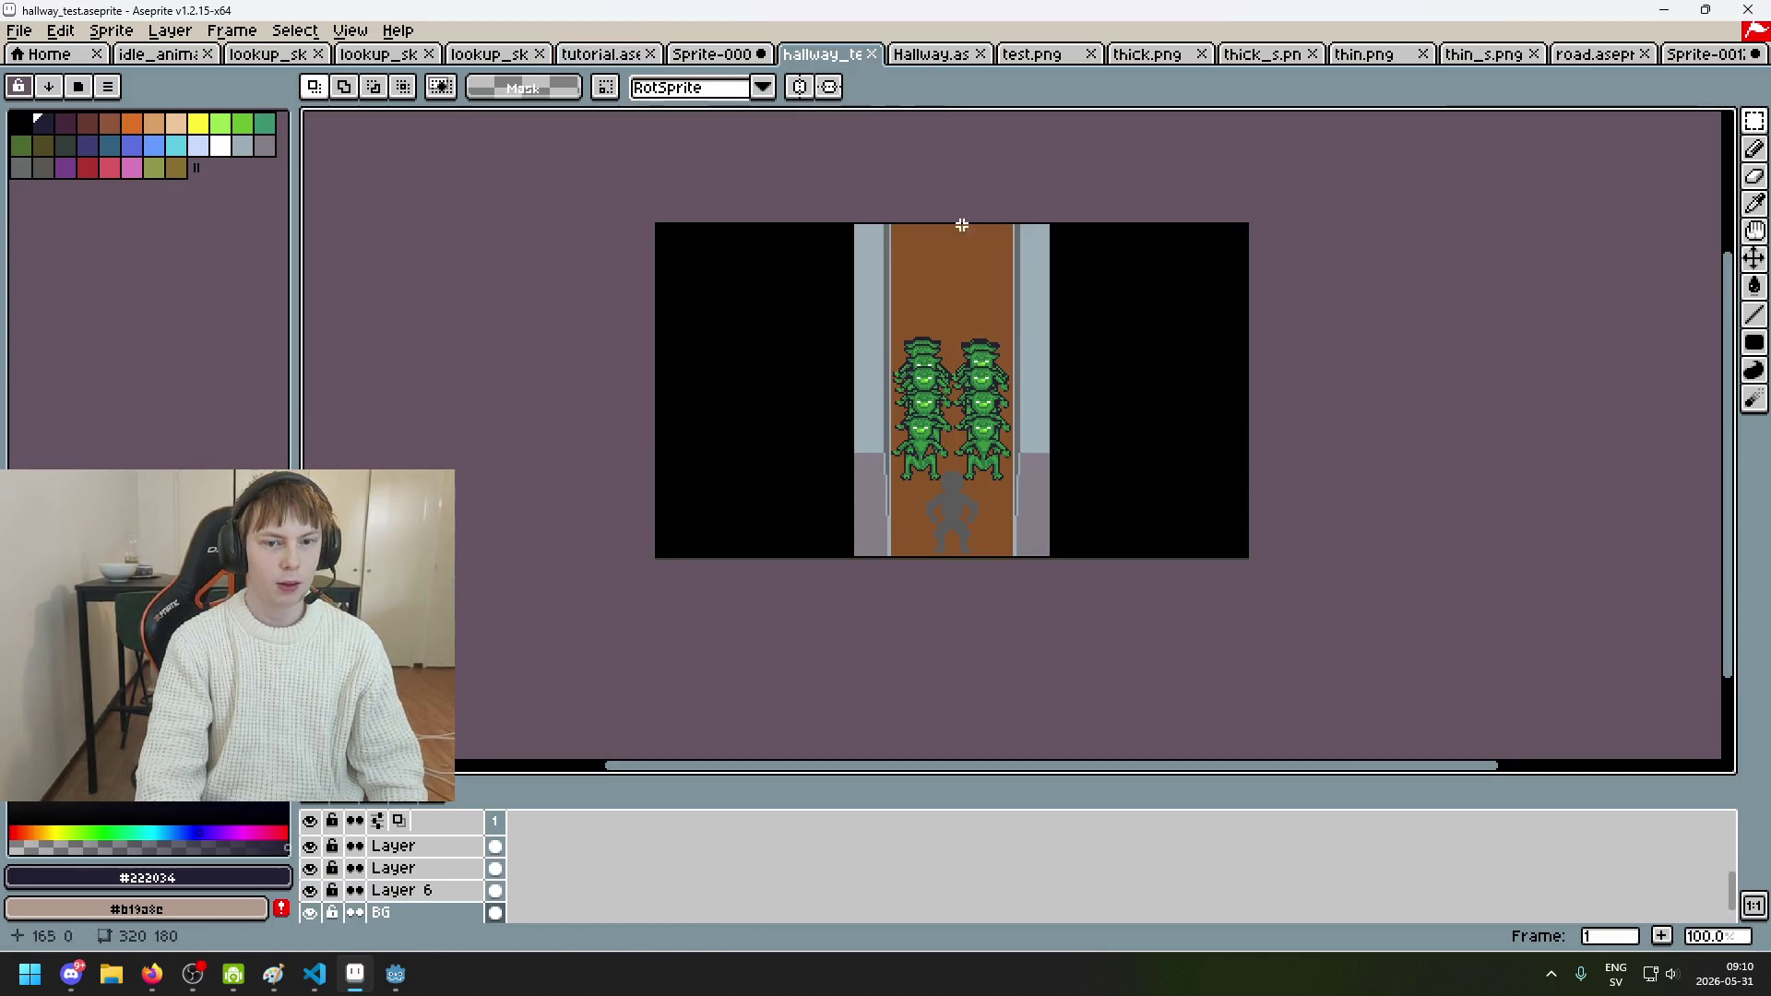
click(701, 54)
drag(885, 374, 645, 420)
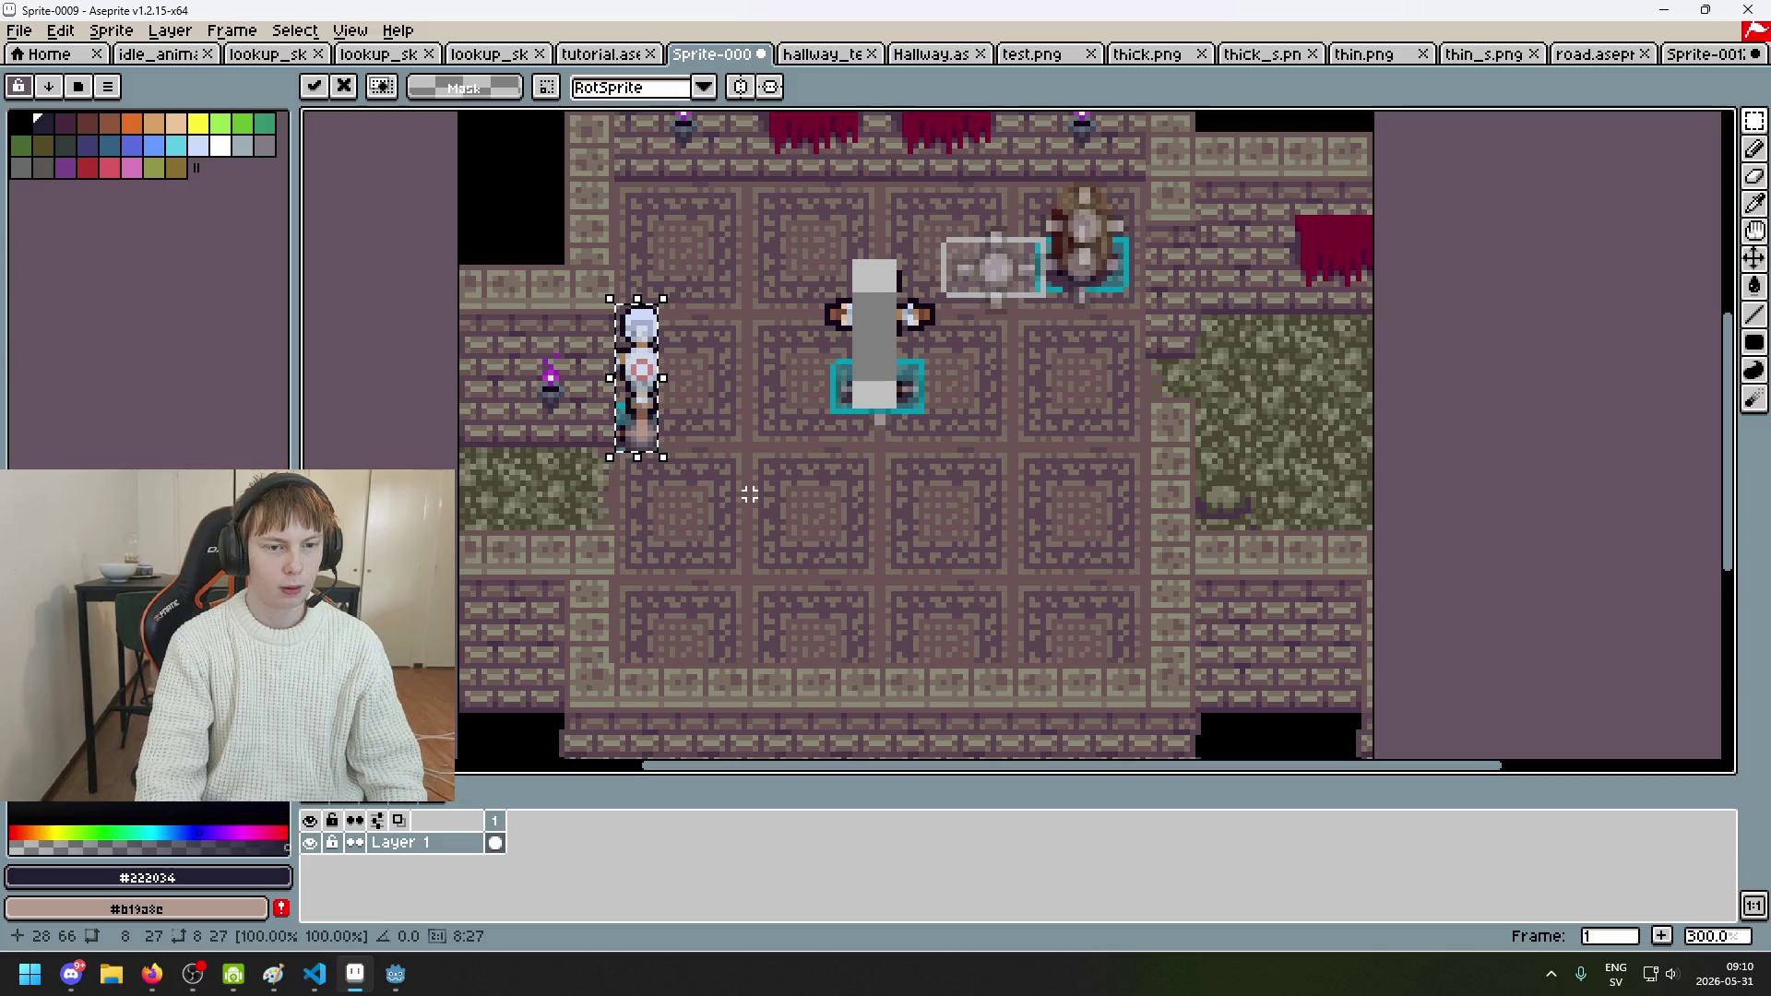
scroll(700, 489, down, 2)
scroll(707, 456, up, 1)
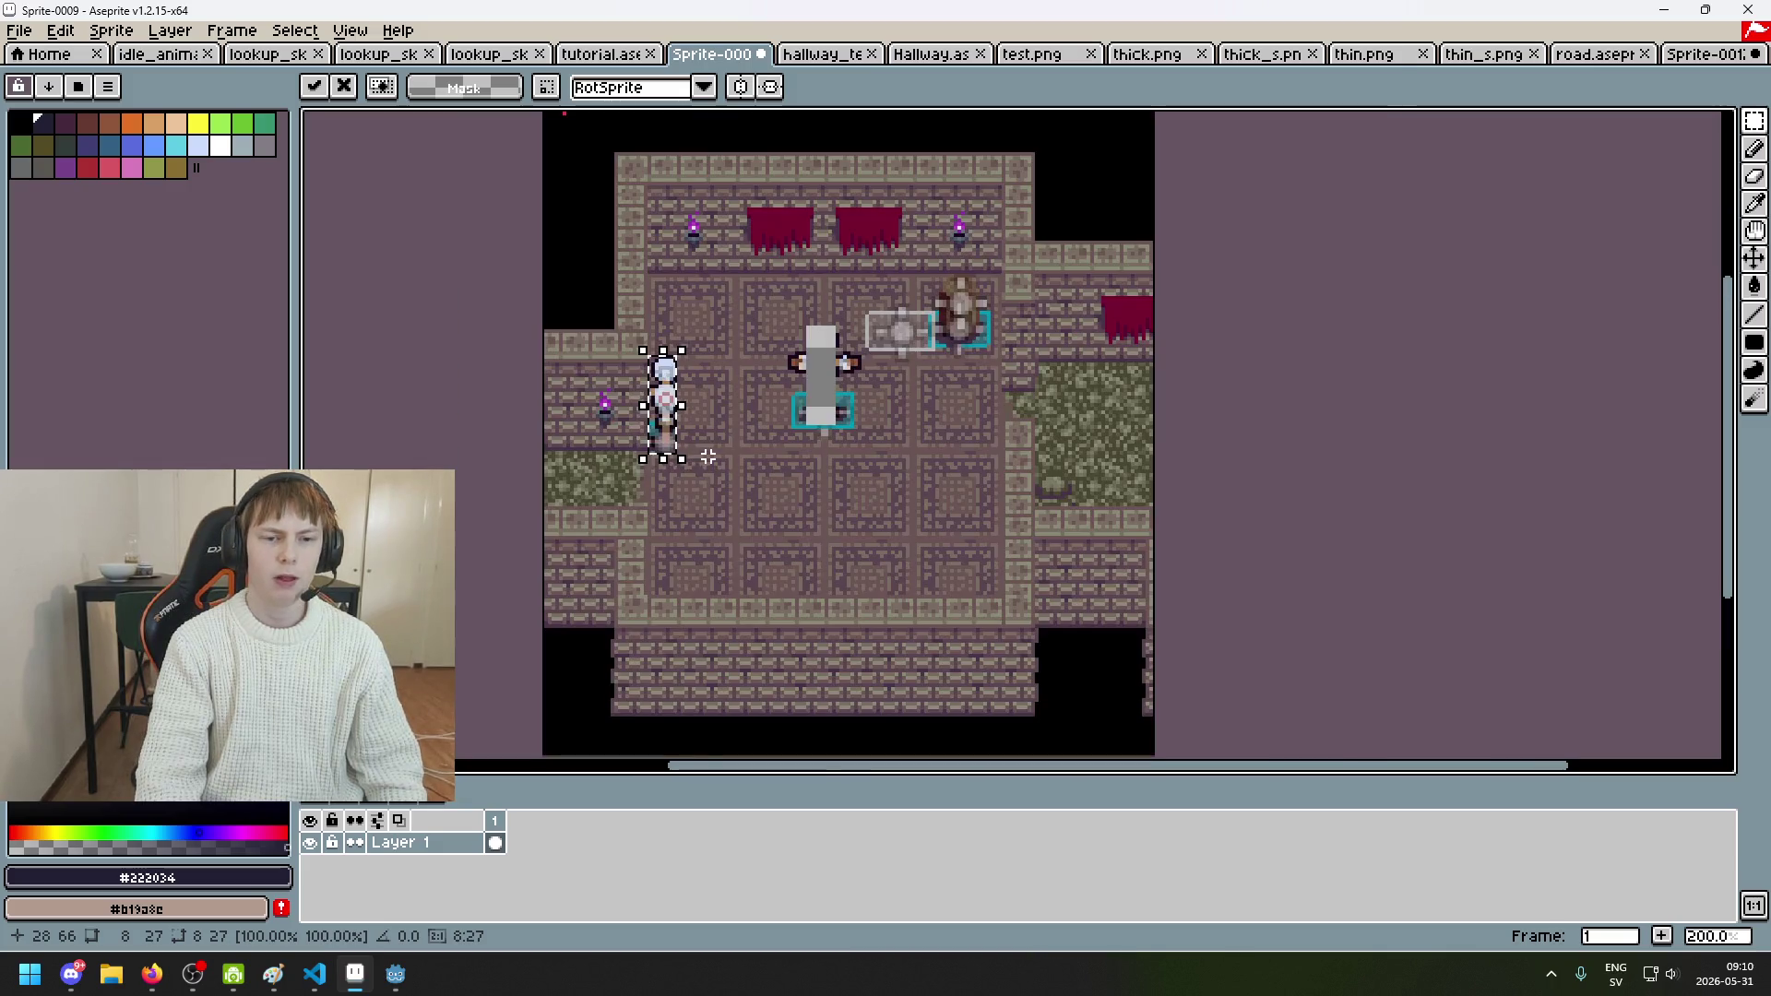
scroll(707, 457, up, 1)
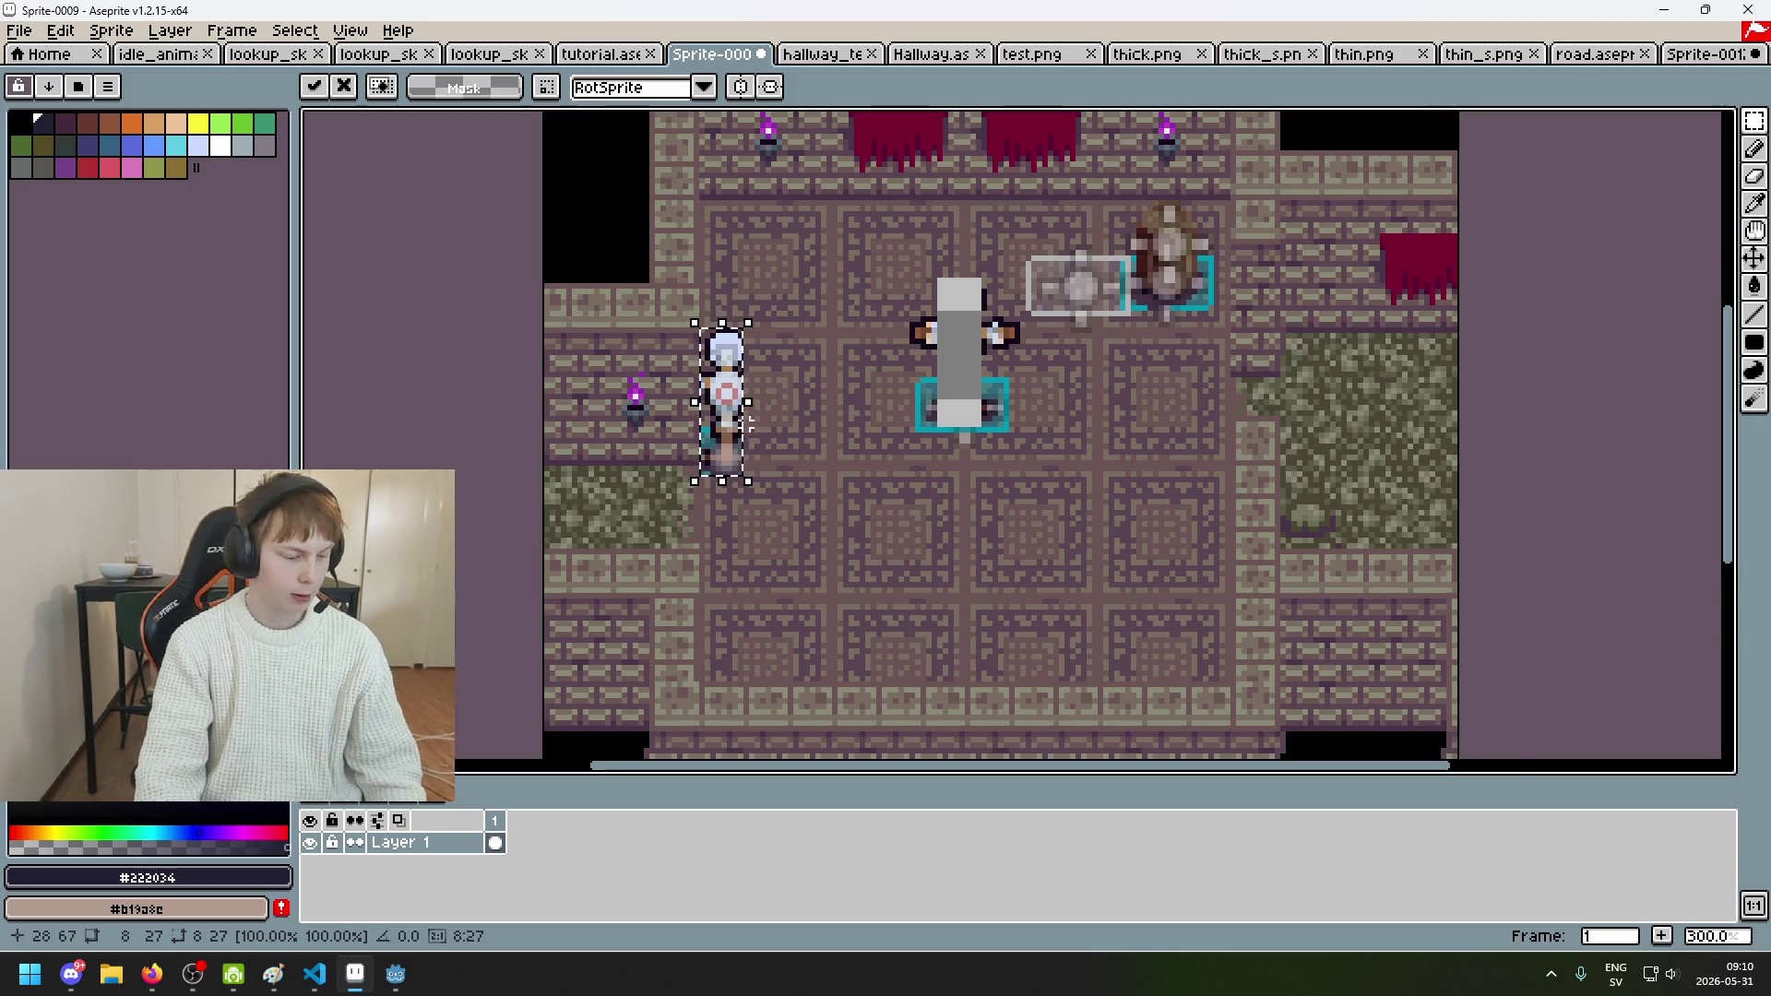
scroll(735, 433, down, 2)
scroll(735, 433, up, 1)
key(ctrl+z)
key(ctrl+d)
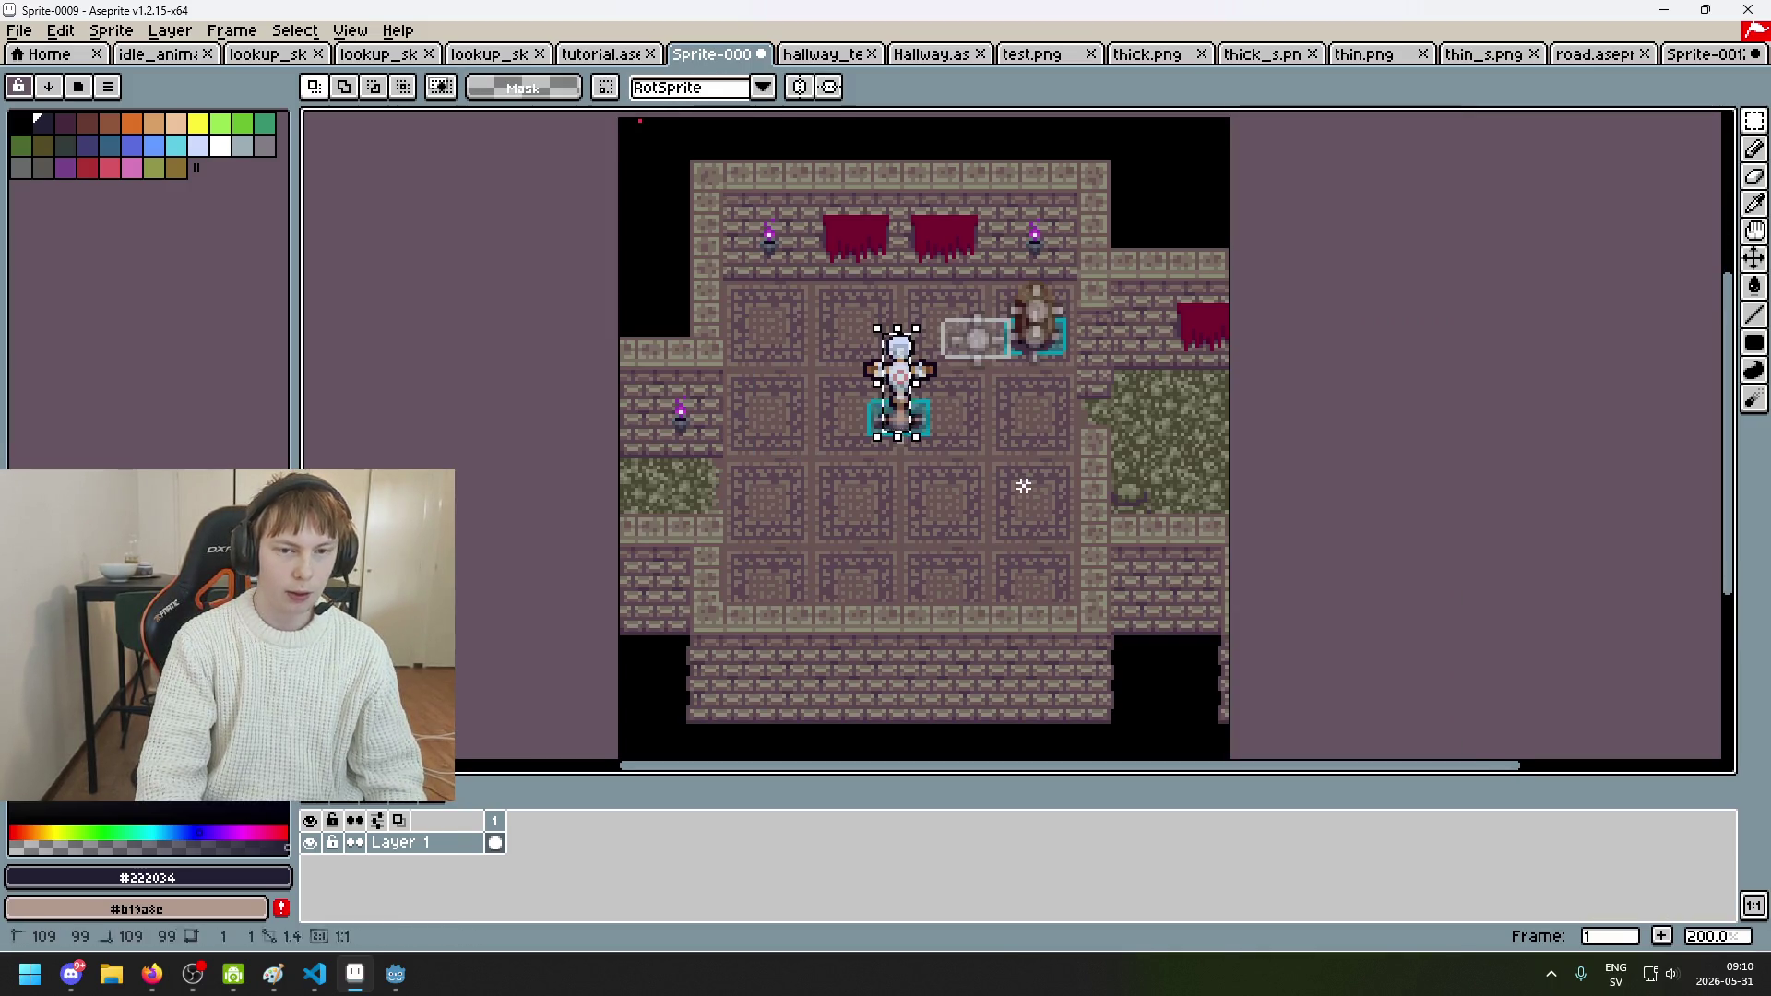
click(602, 58)
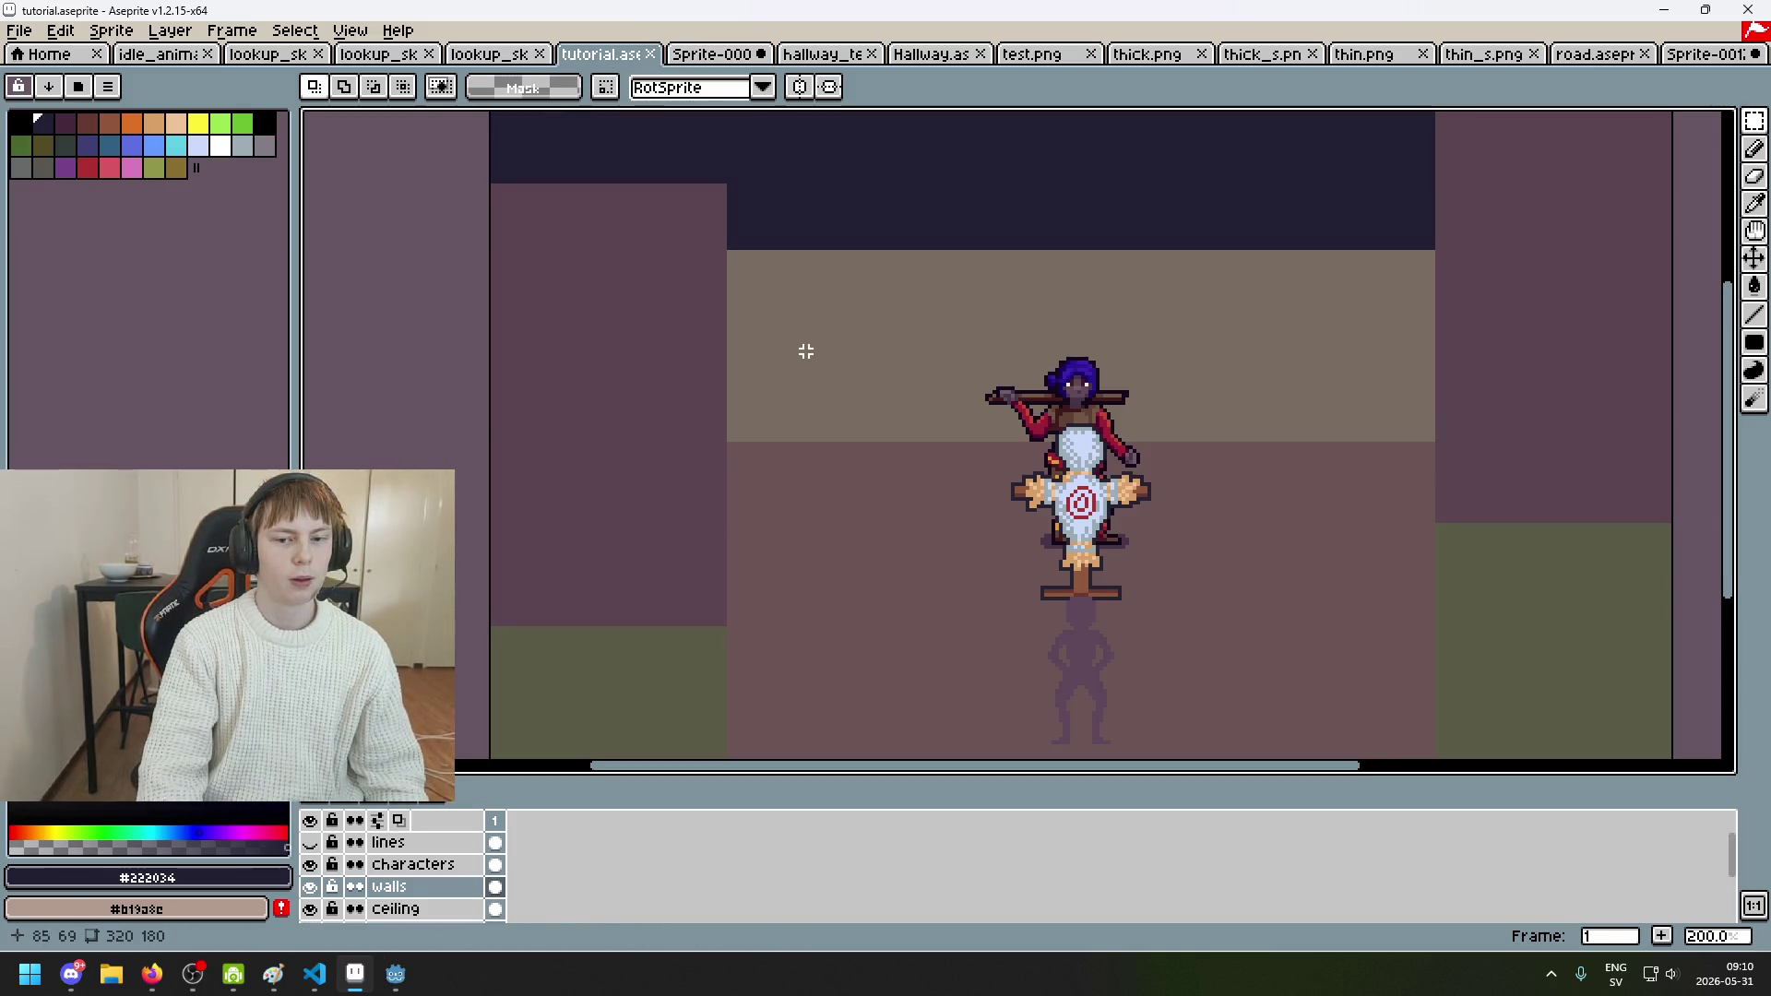
Step: Try moving a block of the scene to the left, then undo it
scroll(833, 336, right, 3)
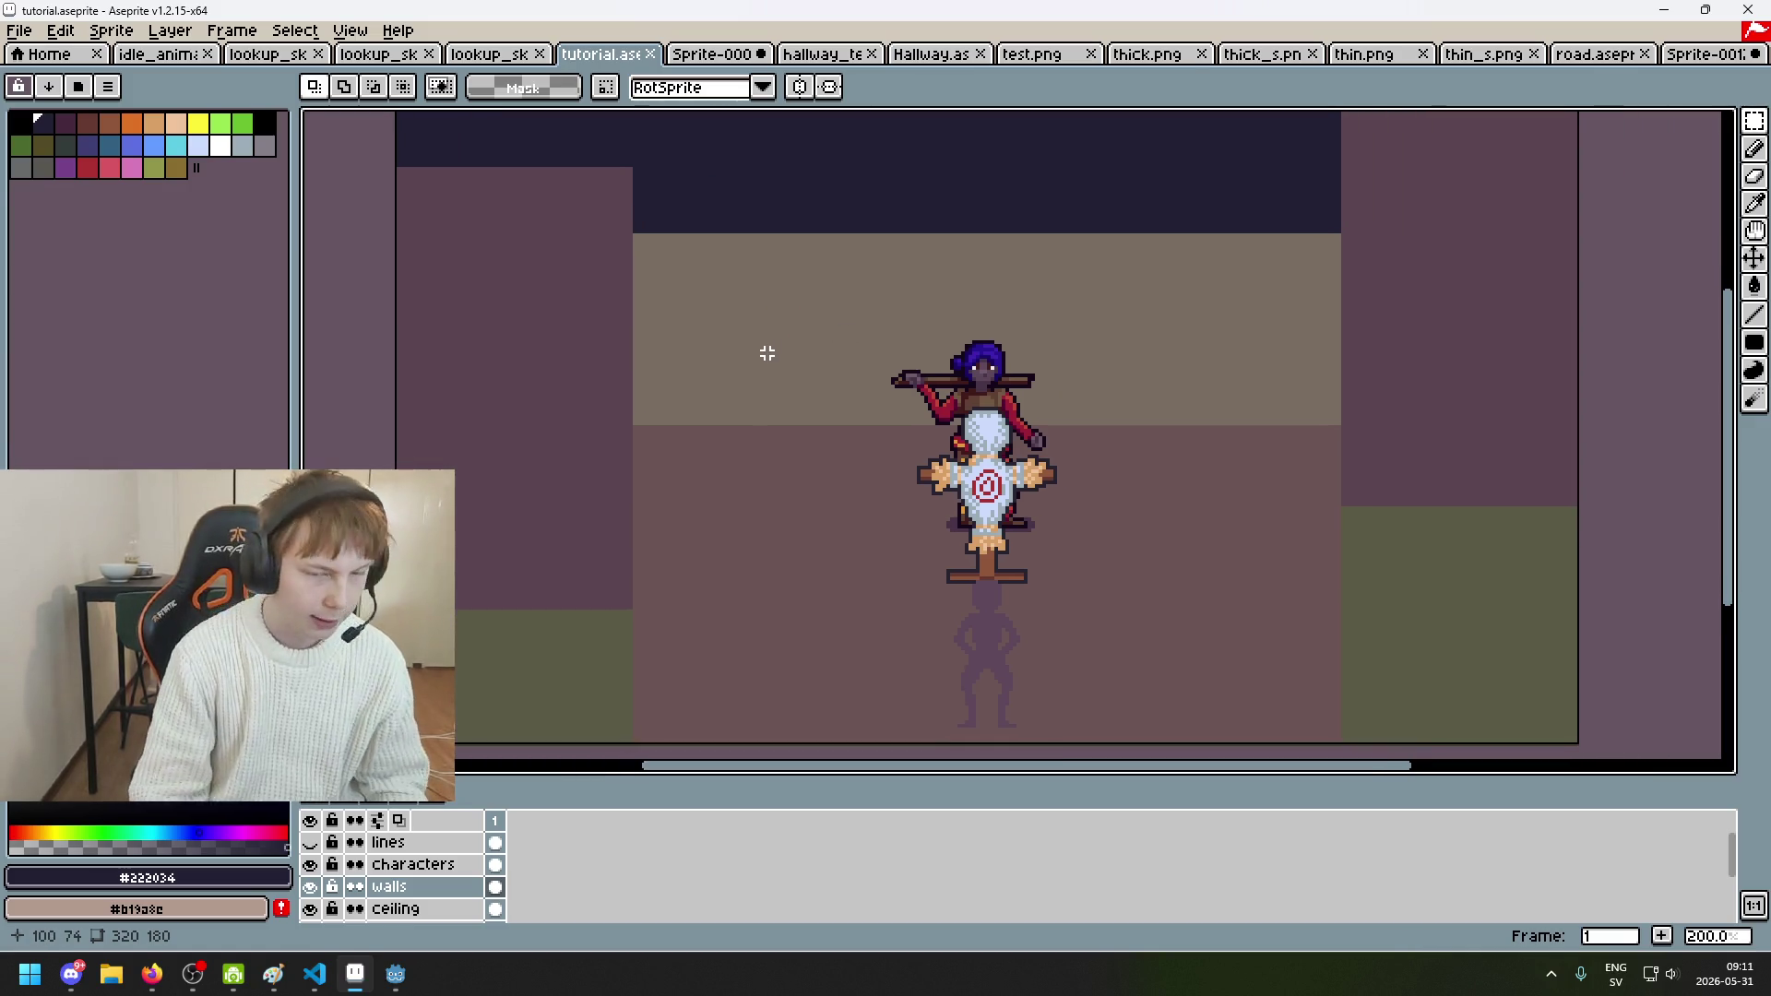
scroll(737, 359, right, 2)
scroll(728, 302, down, 2)
scroll(750, 299, up, 1)
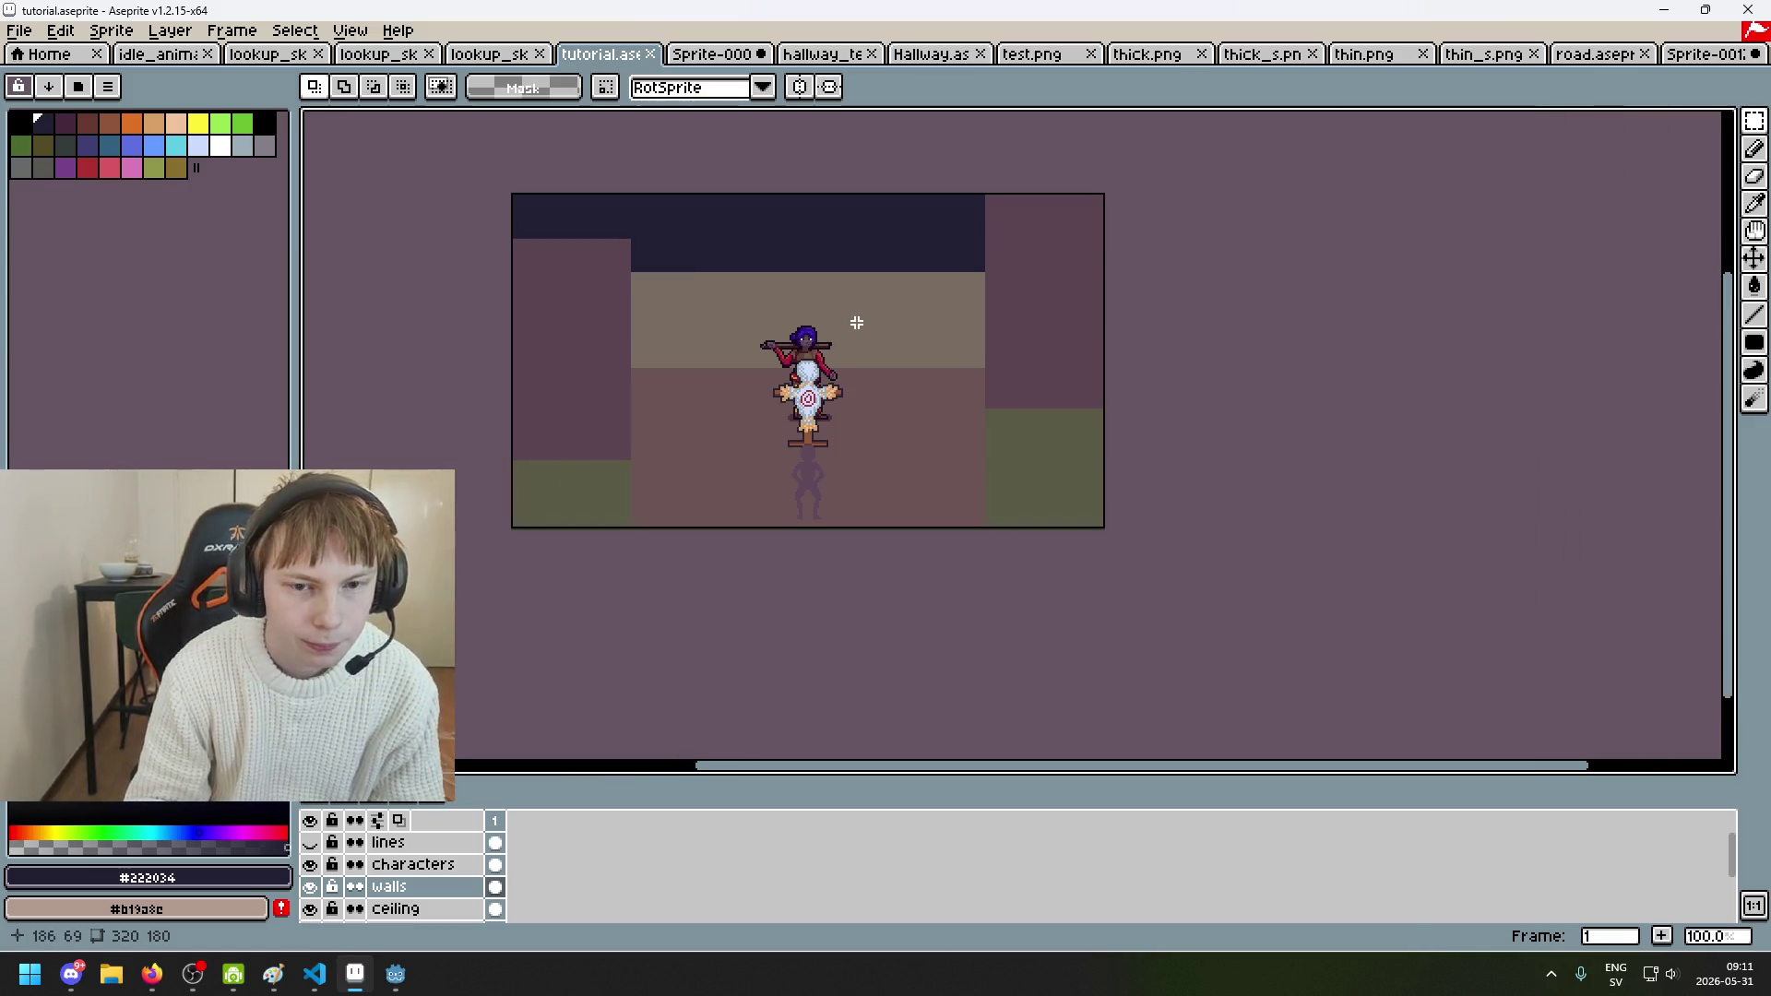
mouse_move(858, 457)
mouse_down()
mouse_move(753, 362)
mouse_move(664, 387)
mouse_up()
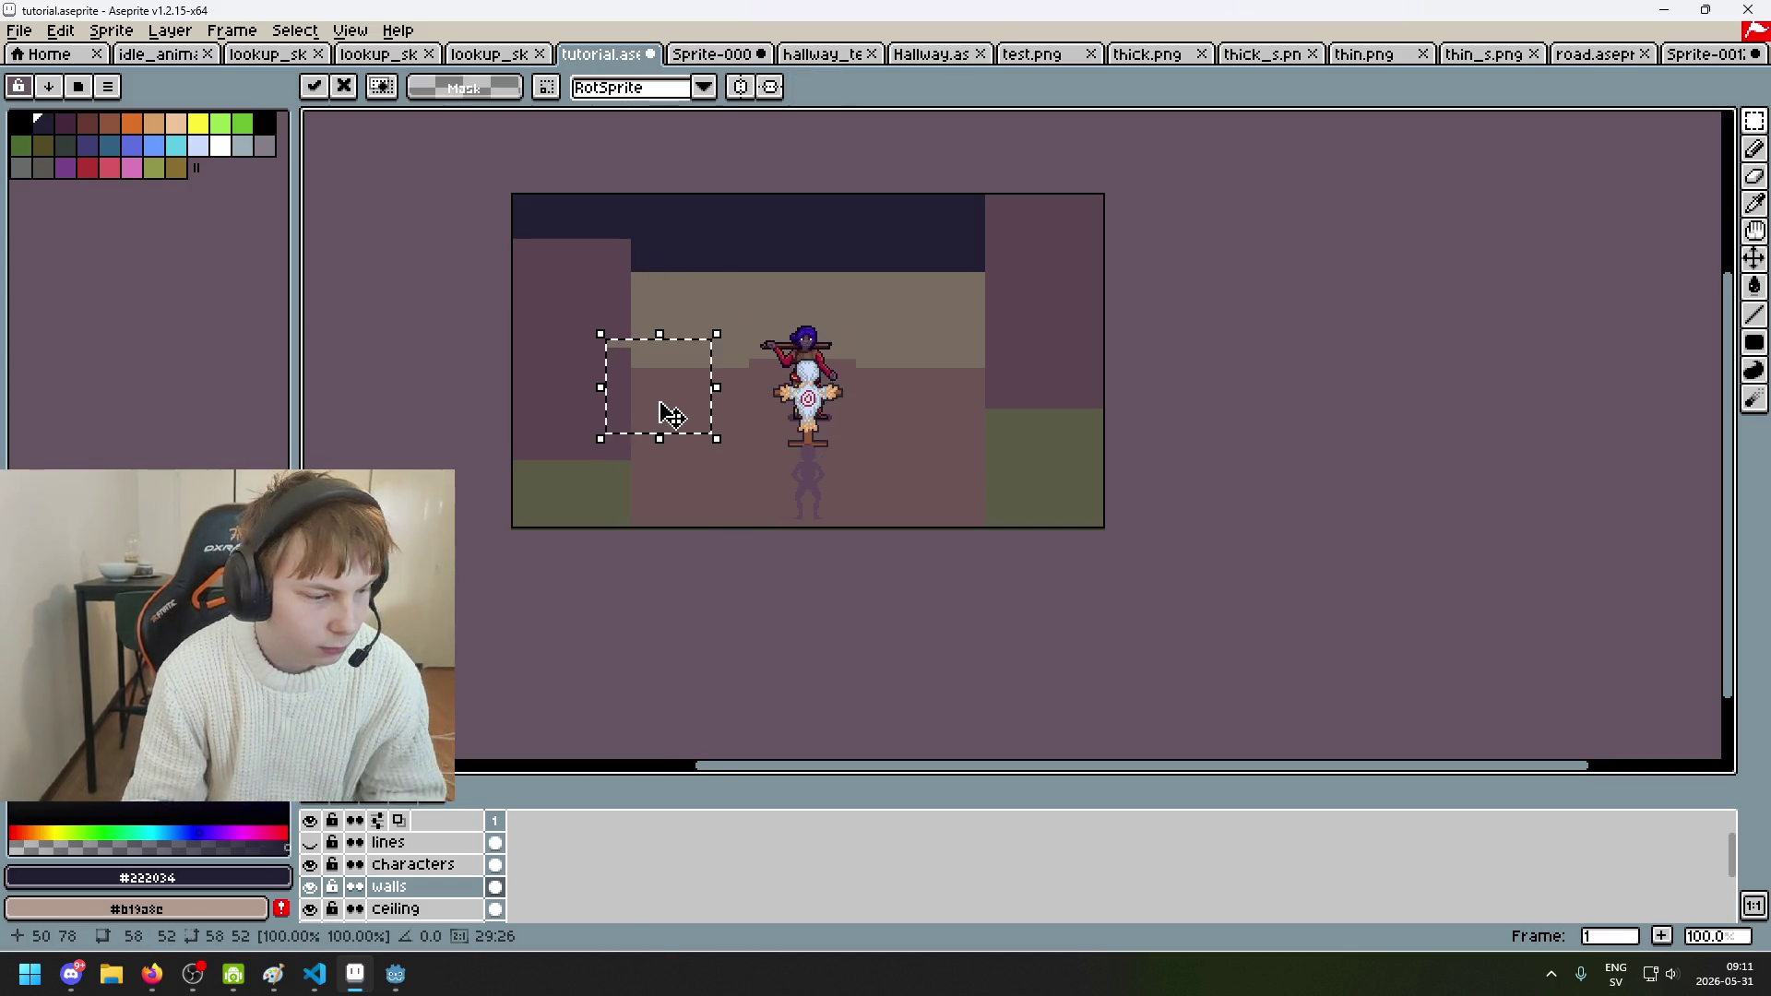
key(ctrl+z)
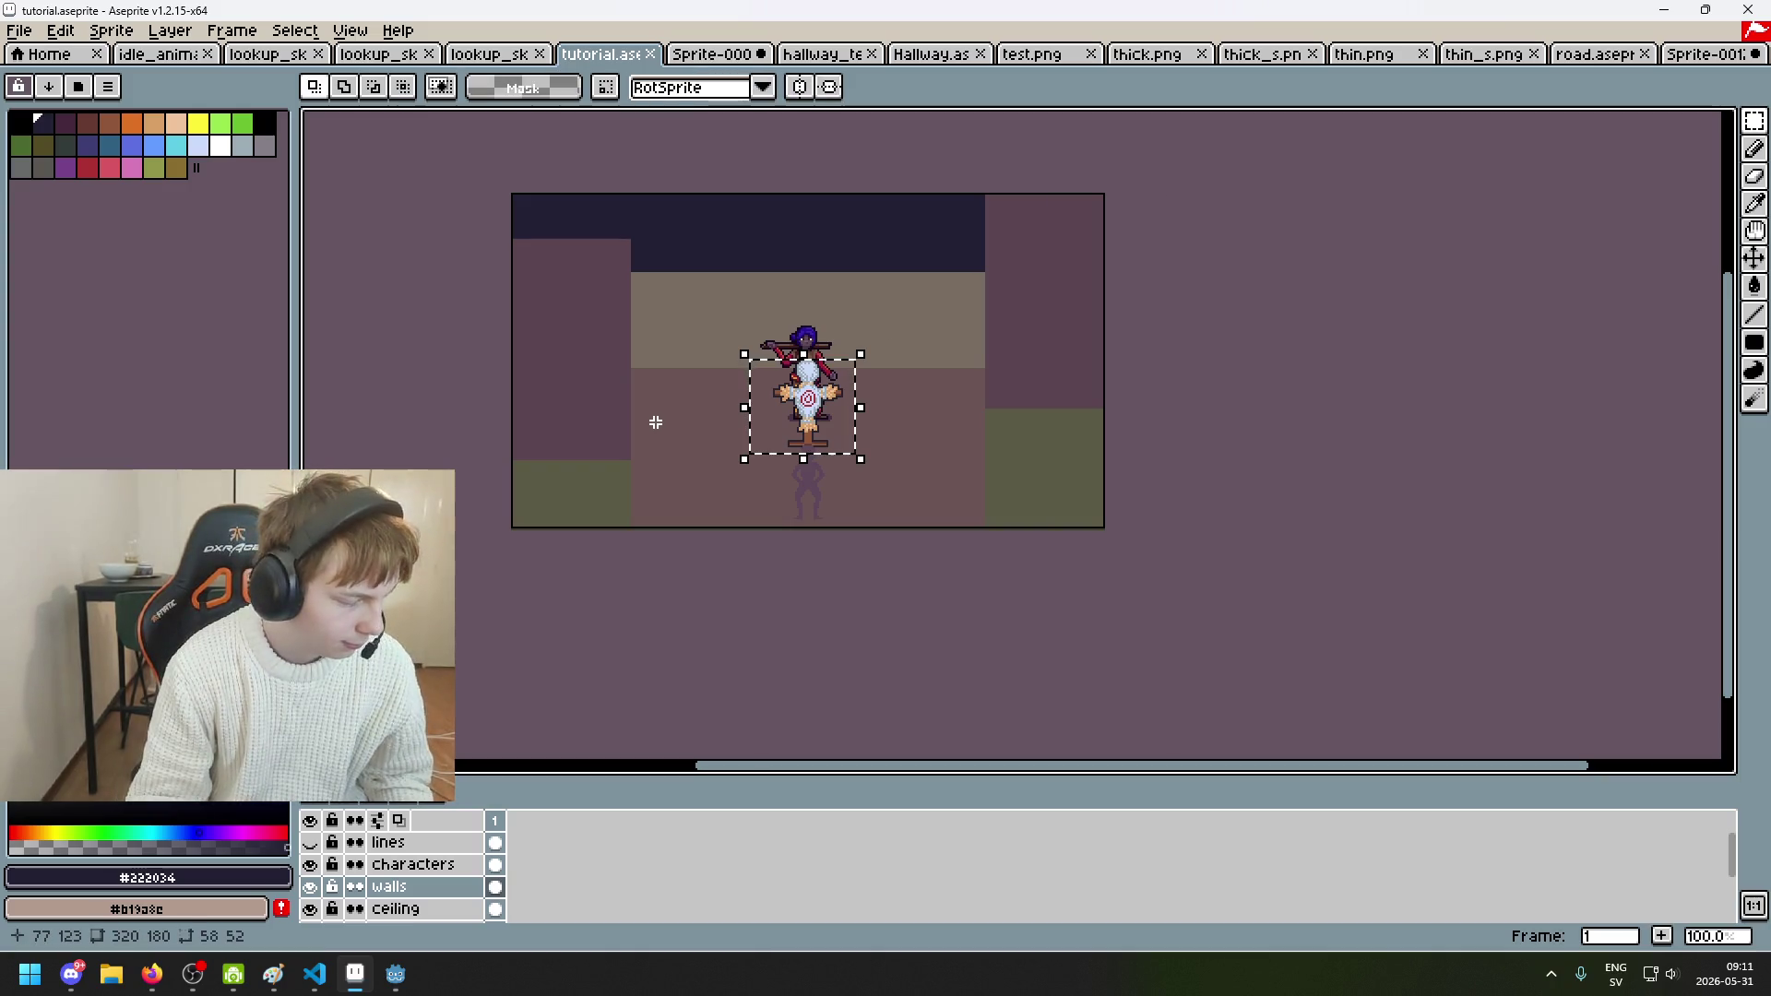
scroll(777, 405, up, 1)
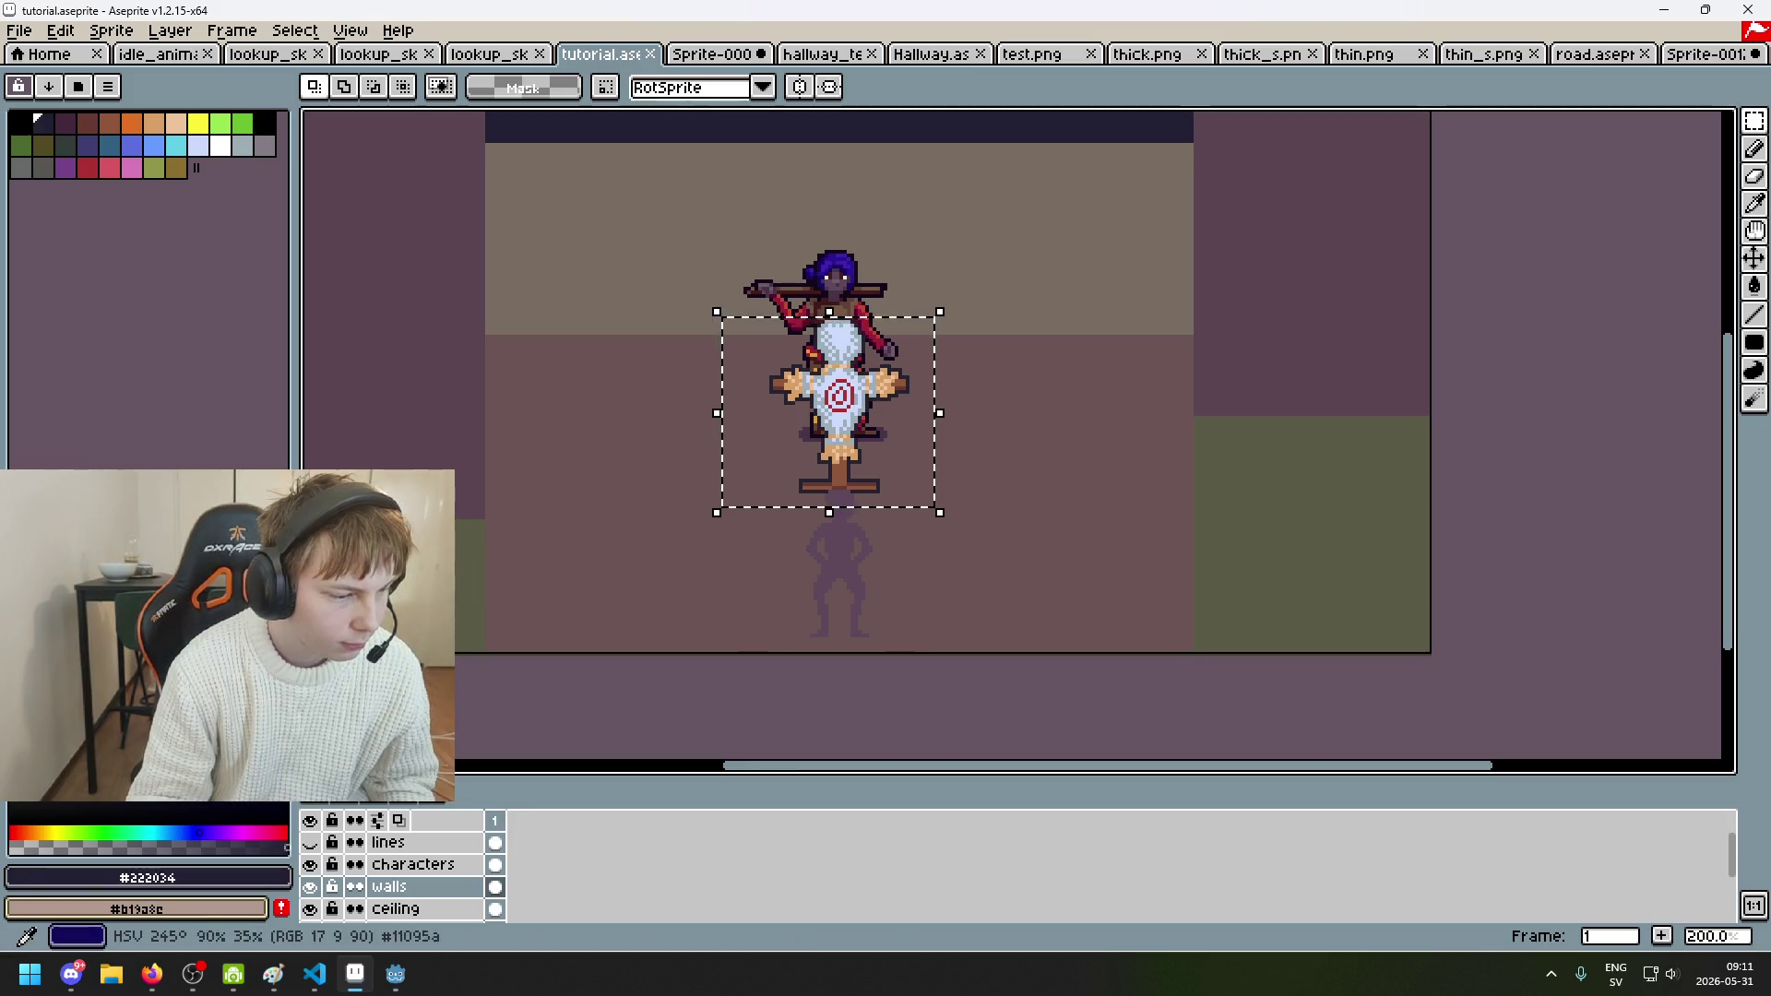
Step: On the characters layer, undo a trial shift and marquee a larger area around the character
click(434, 864)
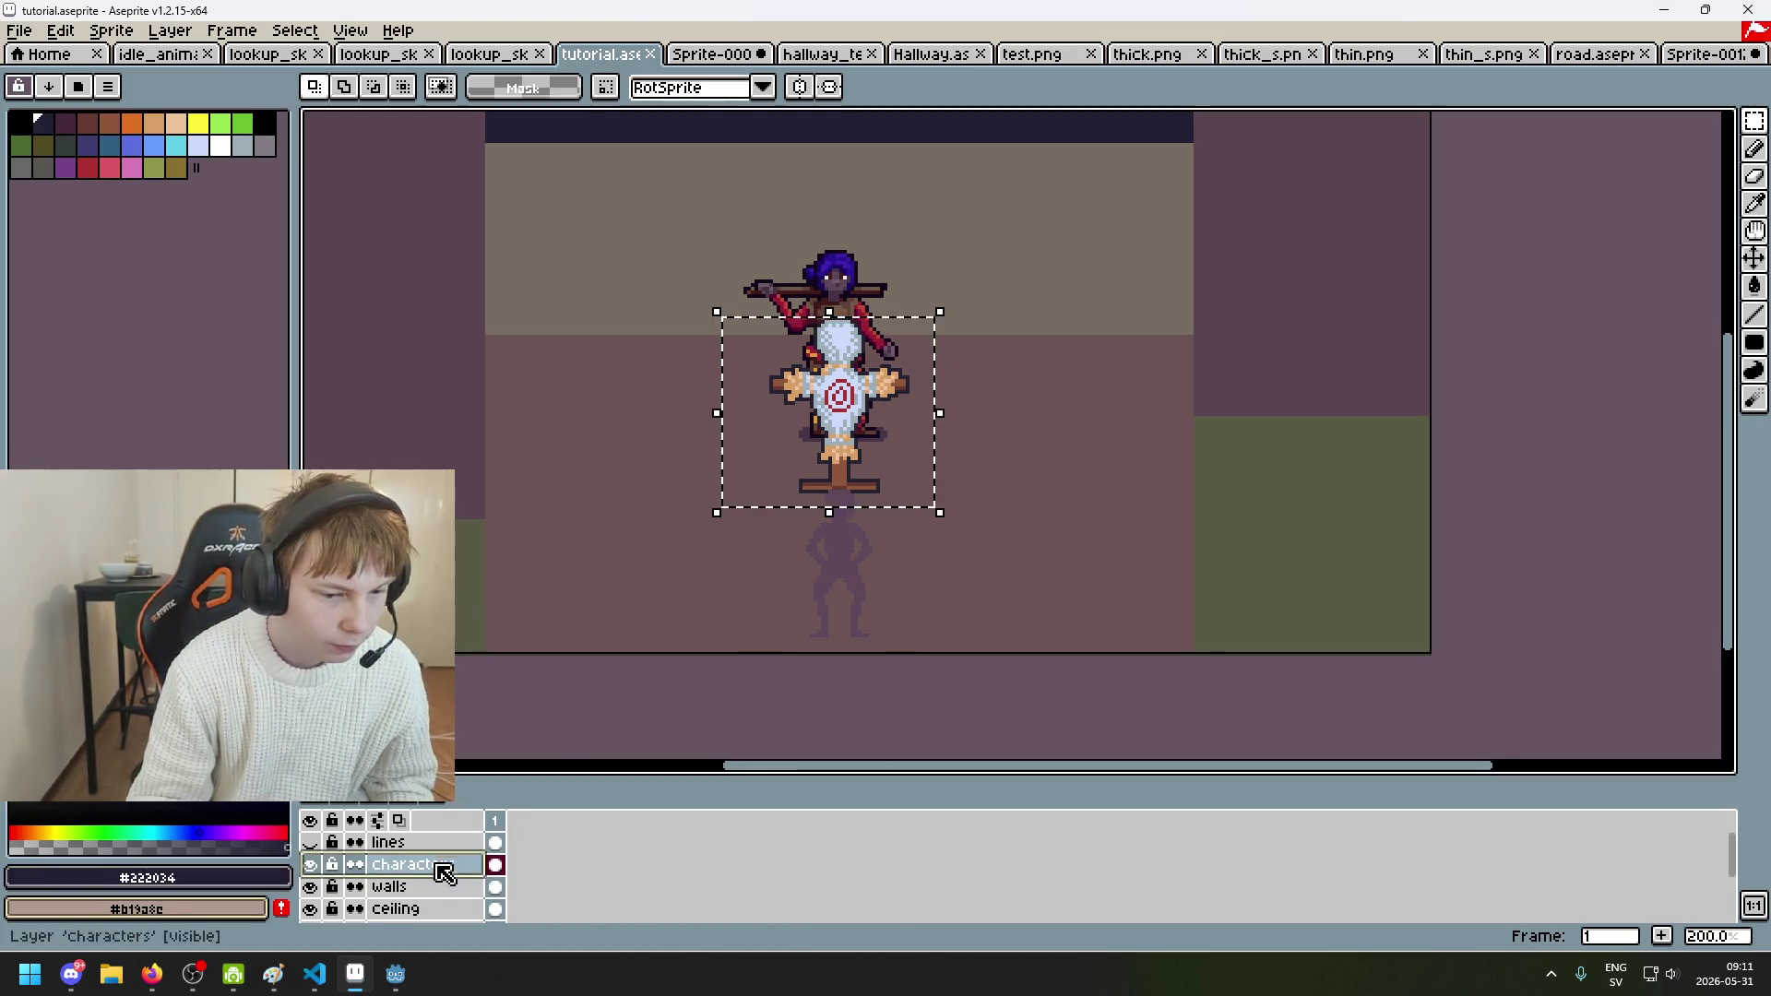
drag(778, 503, 625, 467)
key(ctrl+z)
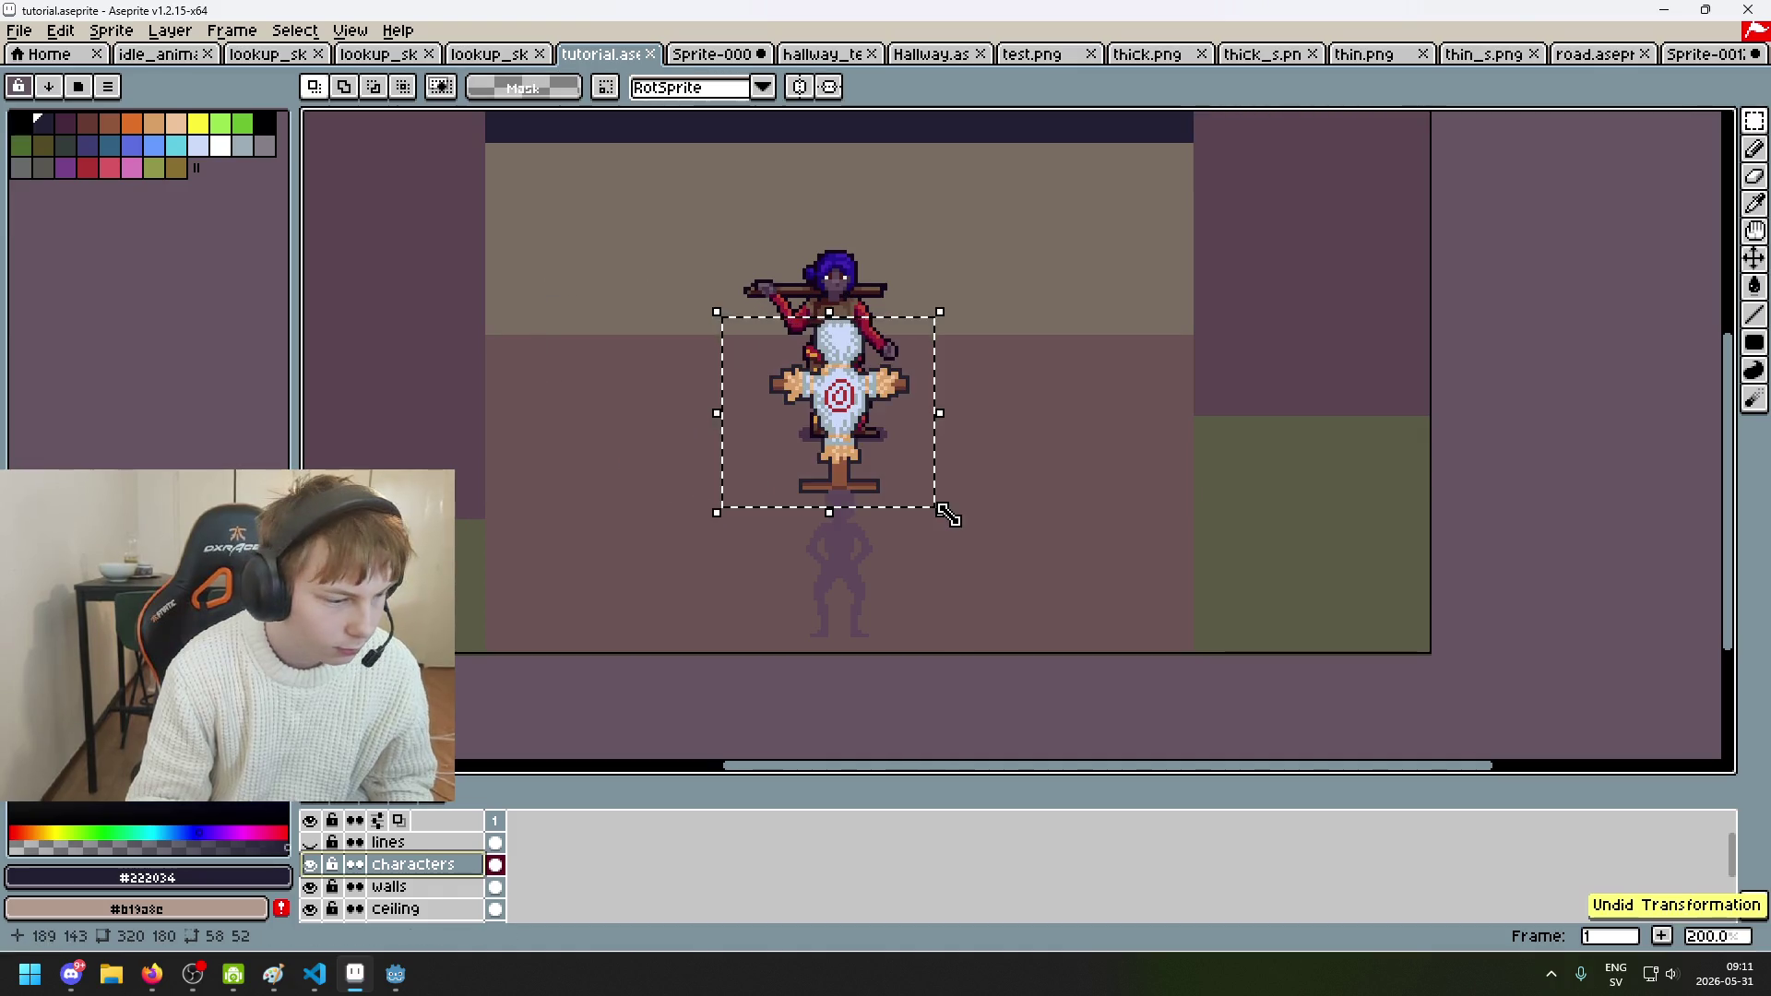
drag(1019, 570, 661, 315)
drag(1024, 549, 676, 312)
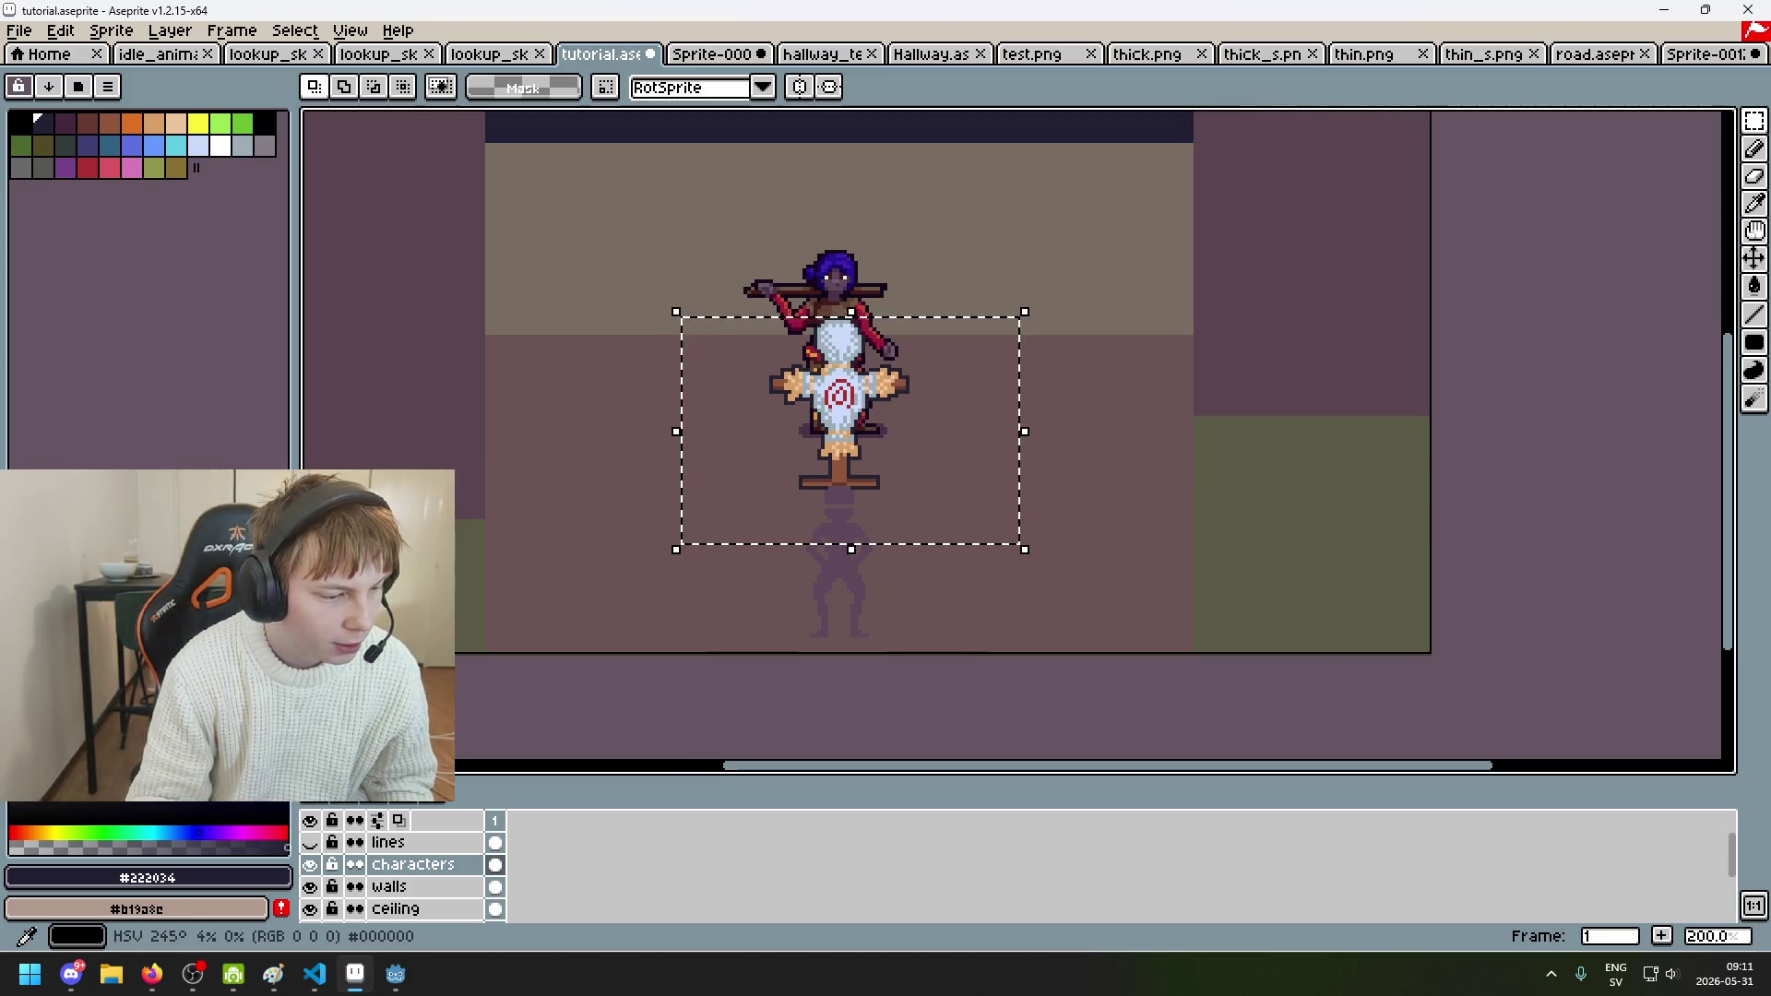
Step: Settle the character one pixel lower over the centre dummy, then marquee the training dummy
drag(841, 482, 716, 479)
key(ctrl+z)
key(ctrl+z)
key(ctrl+z)
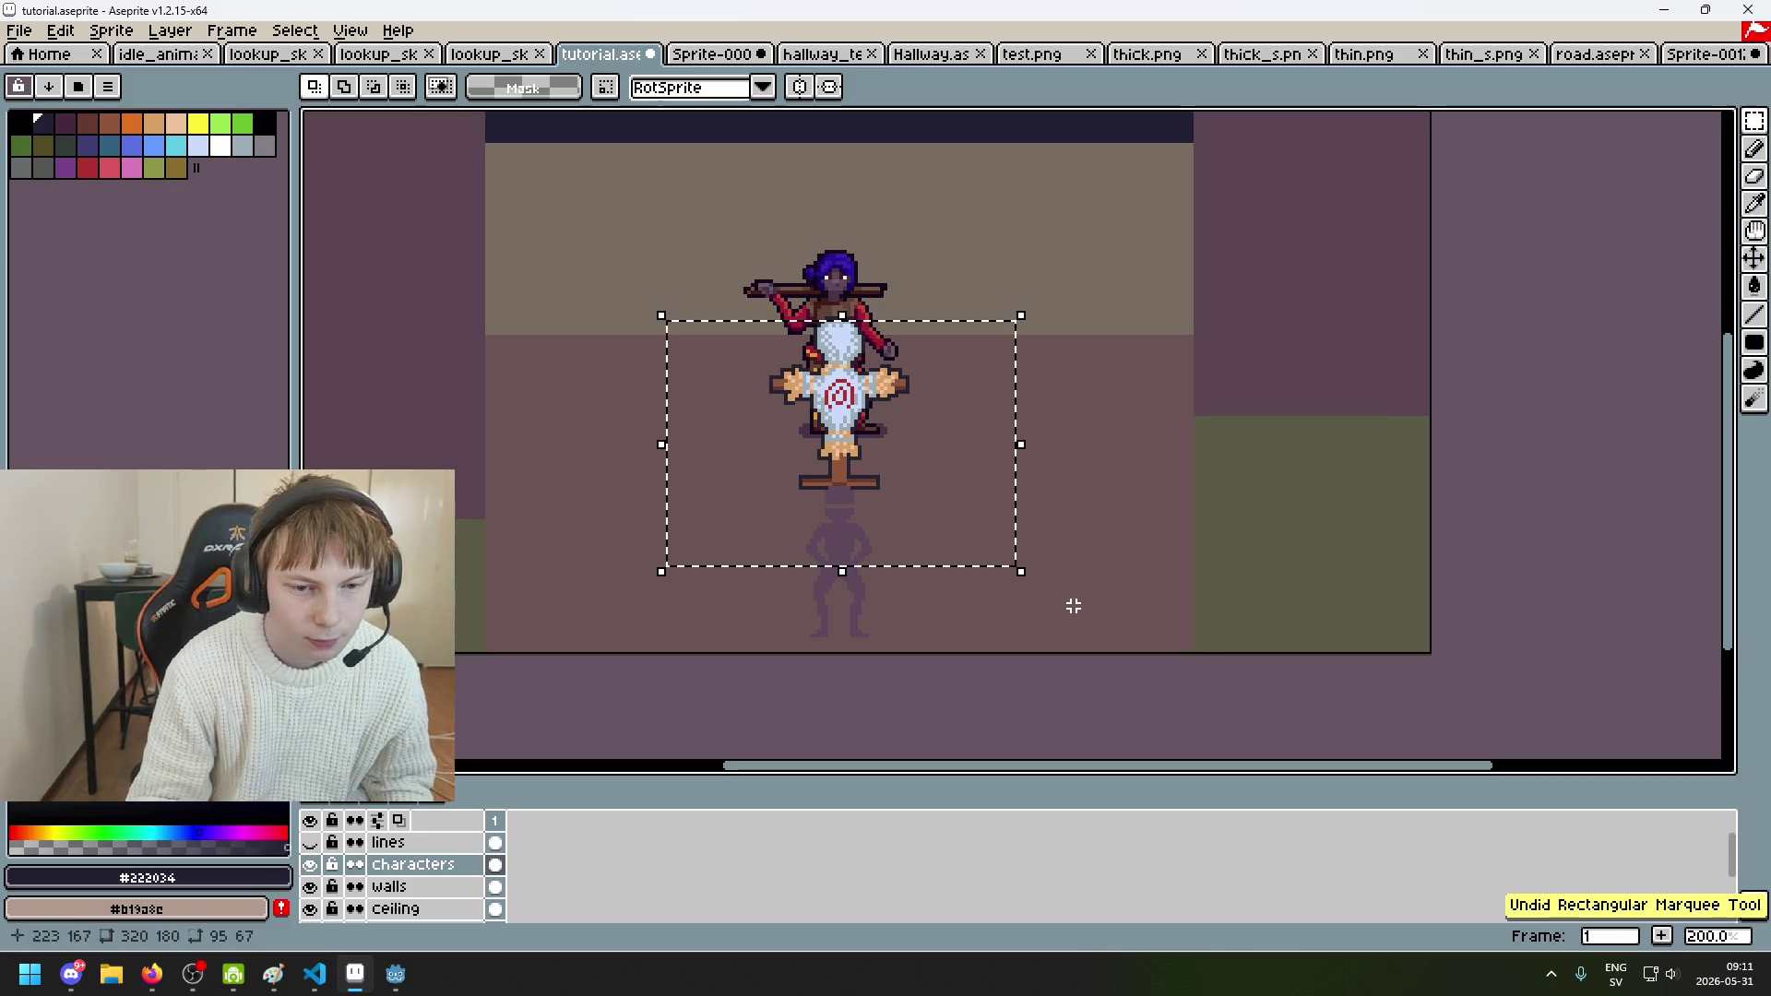
key(ctrl+y)
key(ctrl+d)
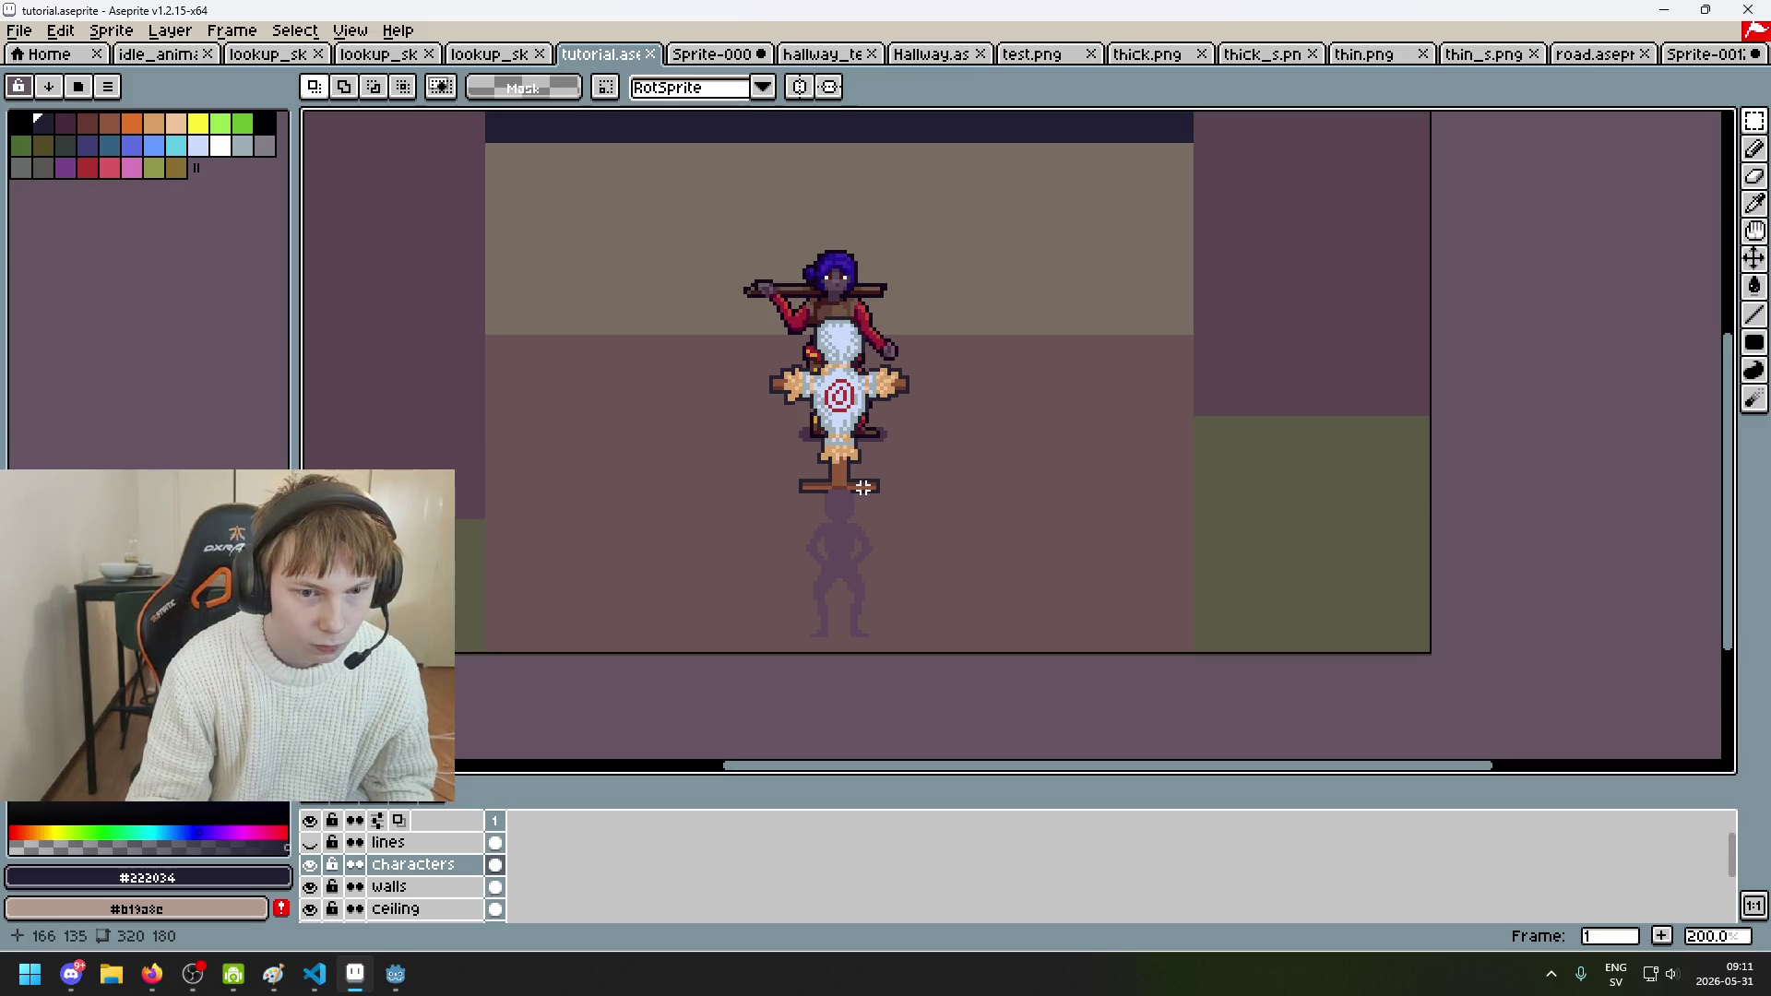
drag(873, 487, 655, 316)
Step: Place a copy of the training dummy left of the character, in front of the left wall
click(853, 399)
drag(855, 402, 550, 420)
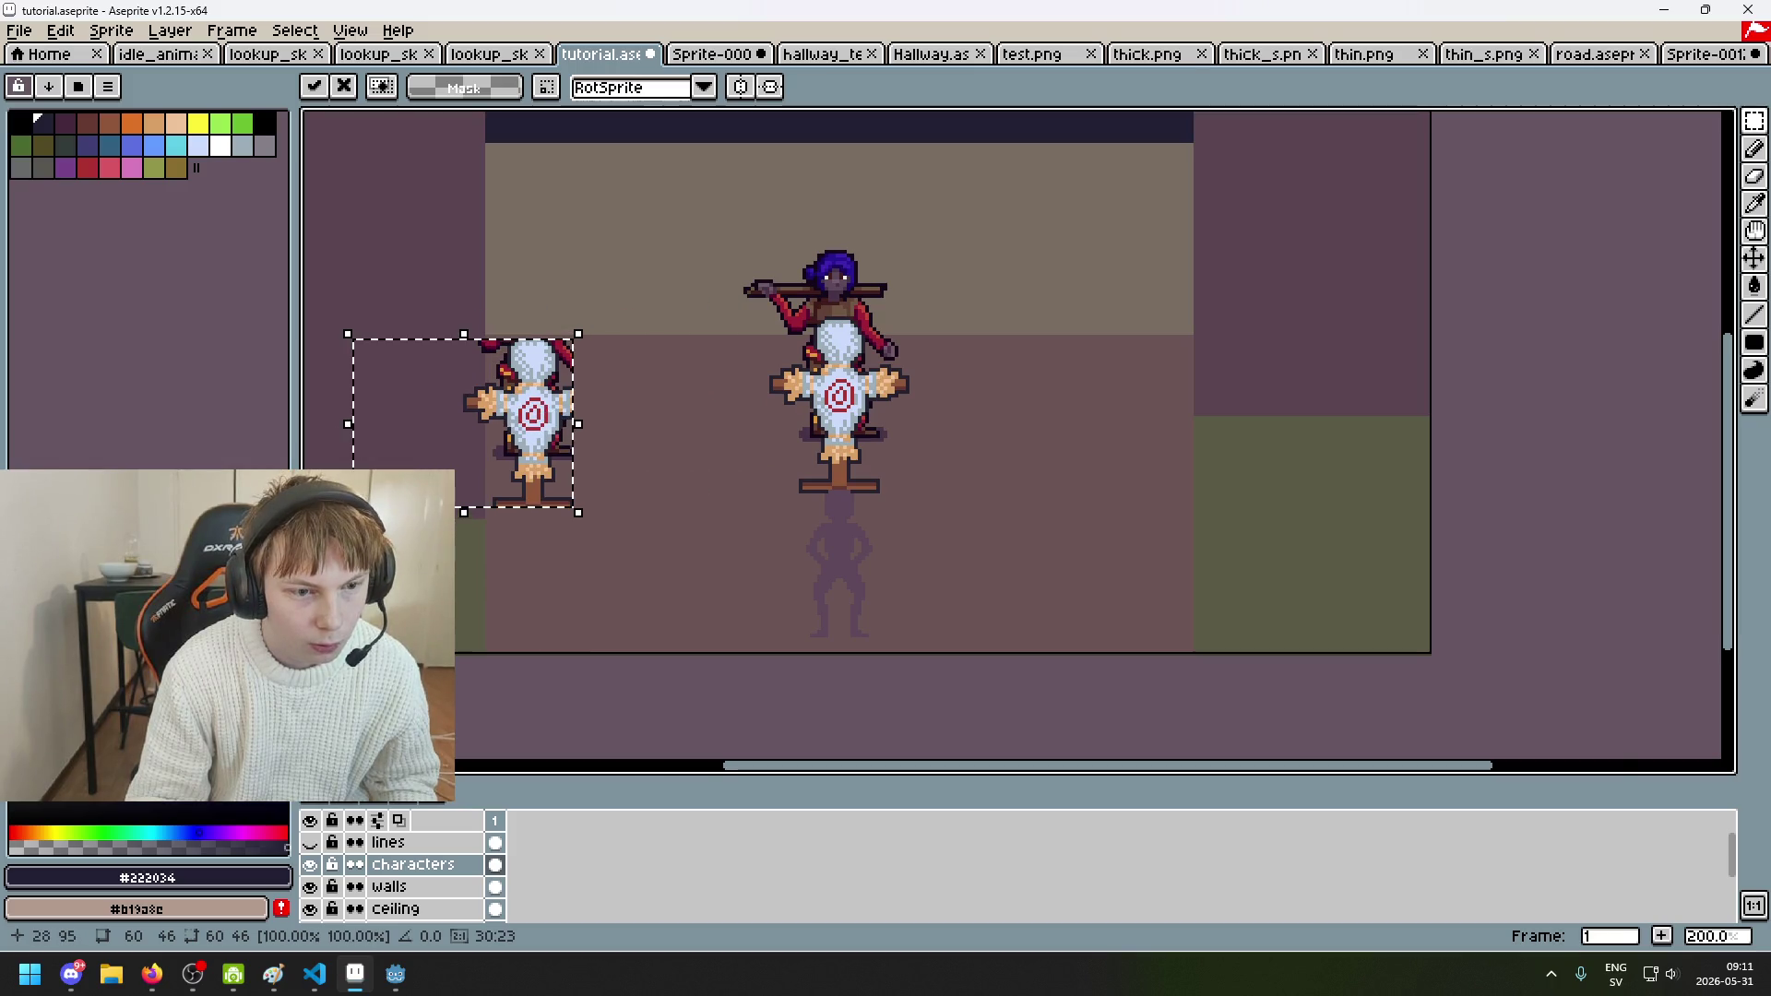
scroll(646, 323, down, 2)
scroll(678, 302, up, 2)
drag(679, 302, 760, 349)
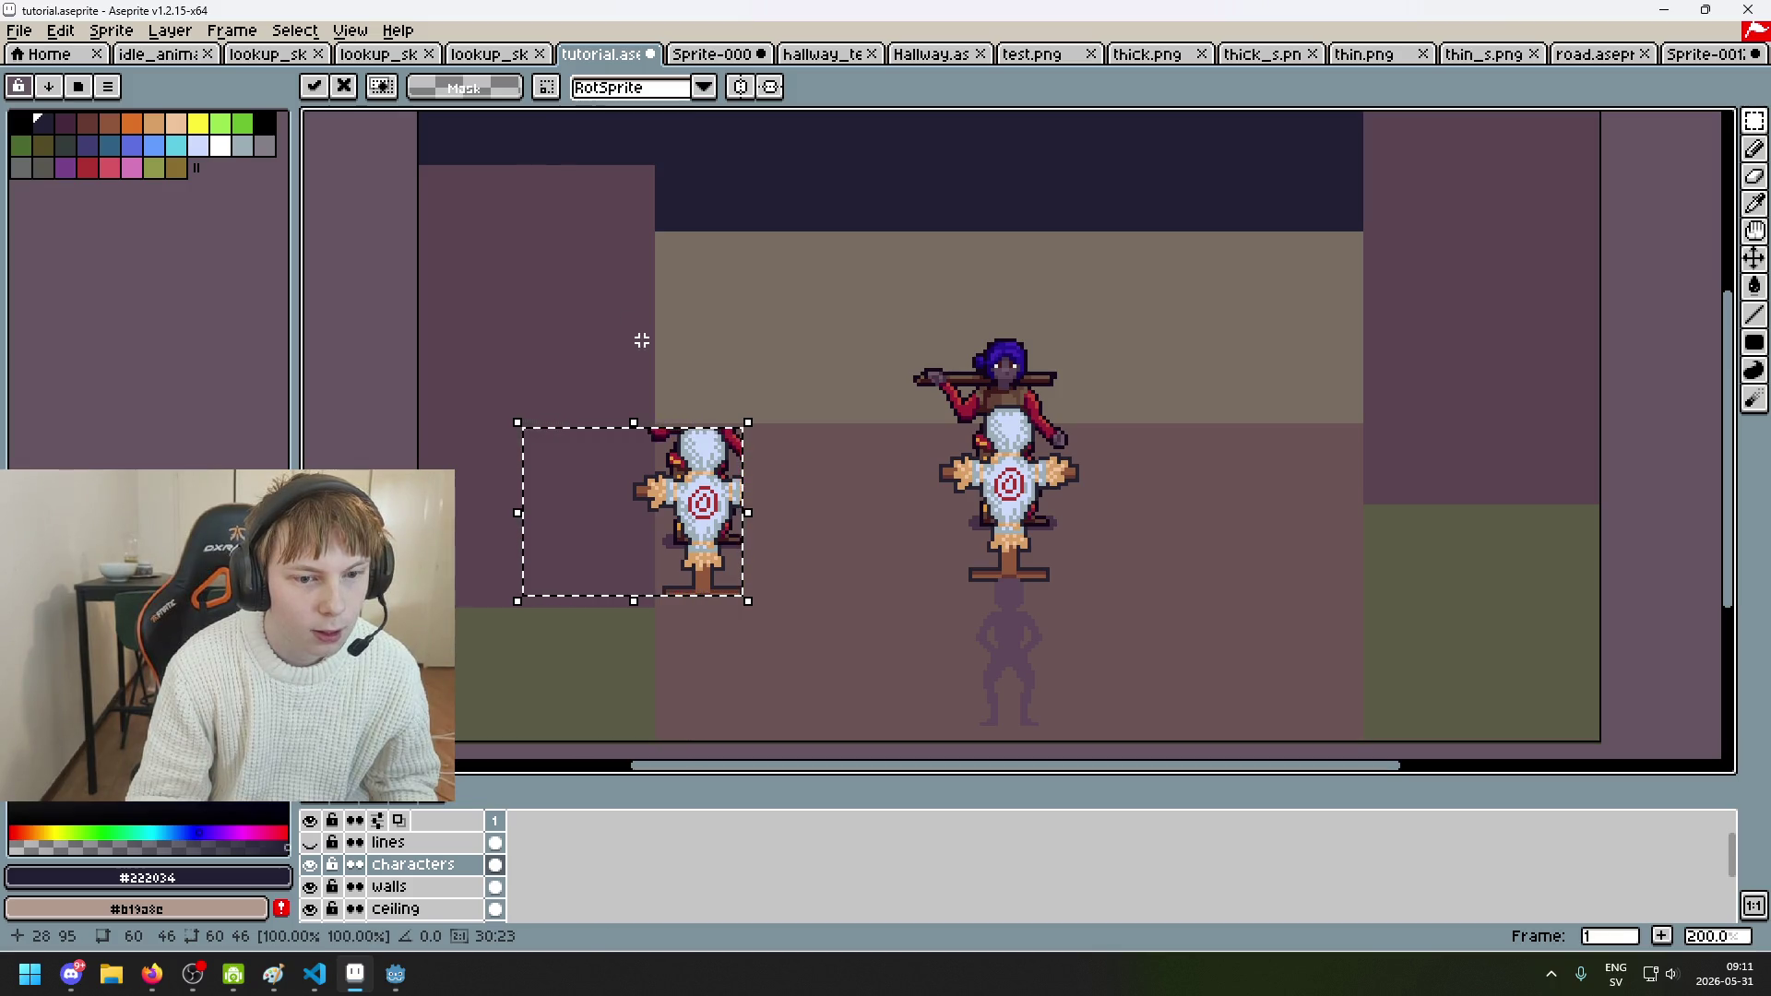
Step: Make the walls layer active and discard a trial selection at the scene's top-left corner
click(410, 892)
drag(417, 167, 657, 286)
click(671, 293)
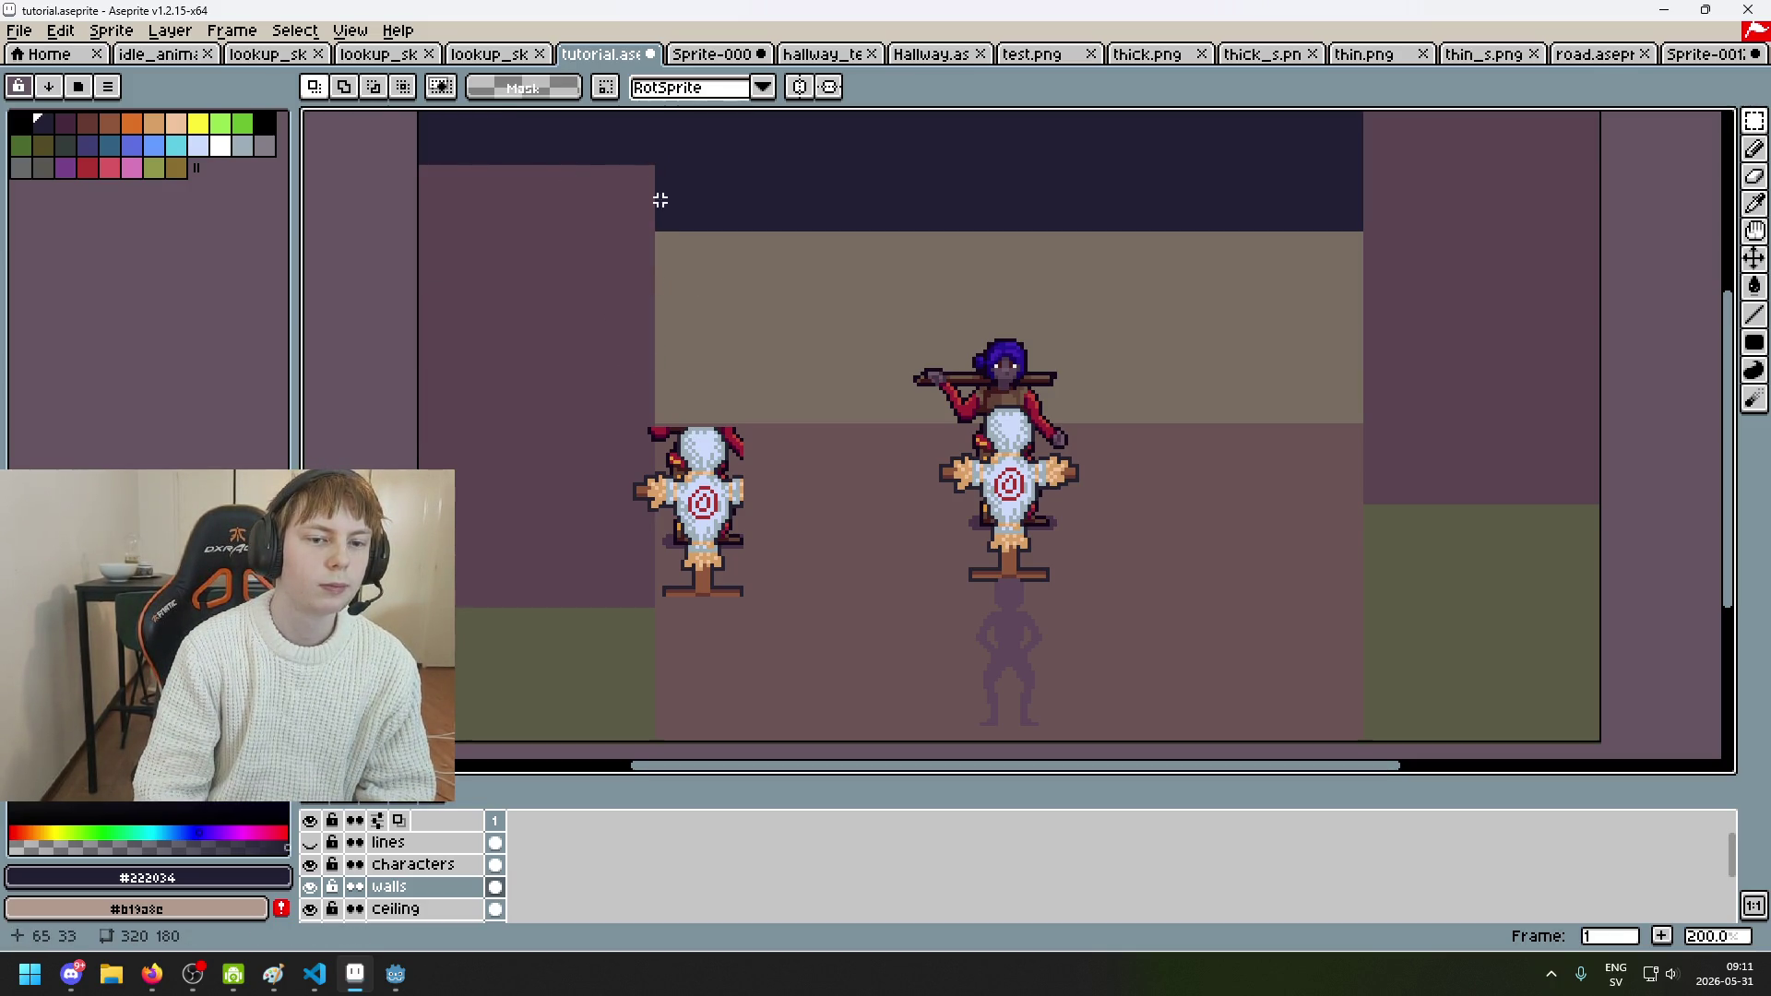
Step: Rectangle-select the upper section of the left wall on the walls layer and delete it
mouse_move(680, 141)
mouse_down()
mouse_move(388, 293)
mouse_move(339, 341)
mouse_up()
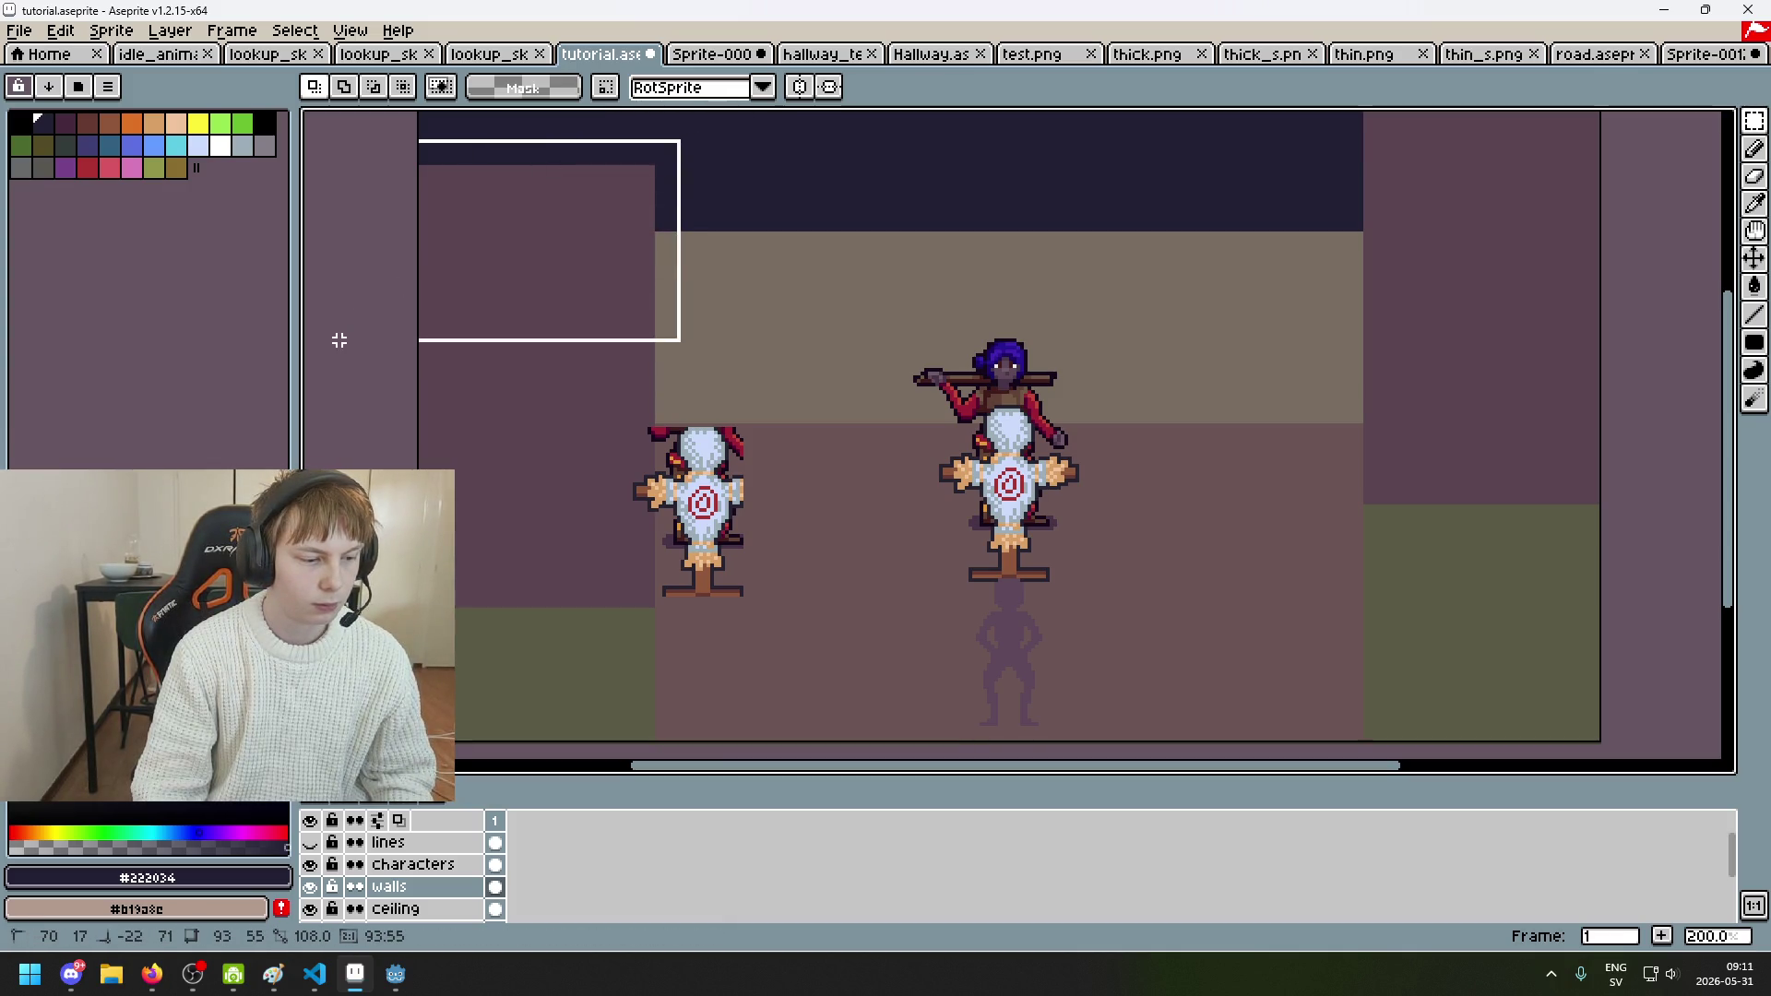
drag(339, 340, 339, 338)
click(664, 166)
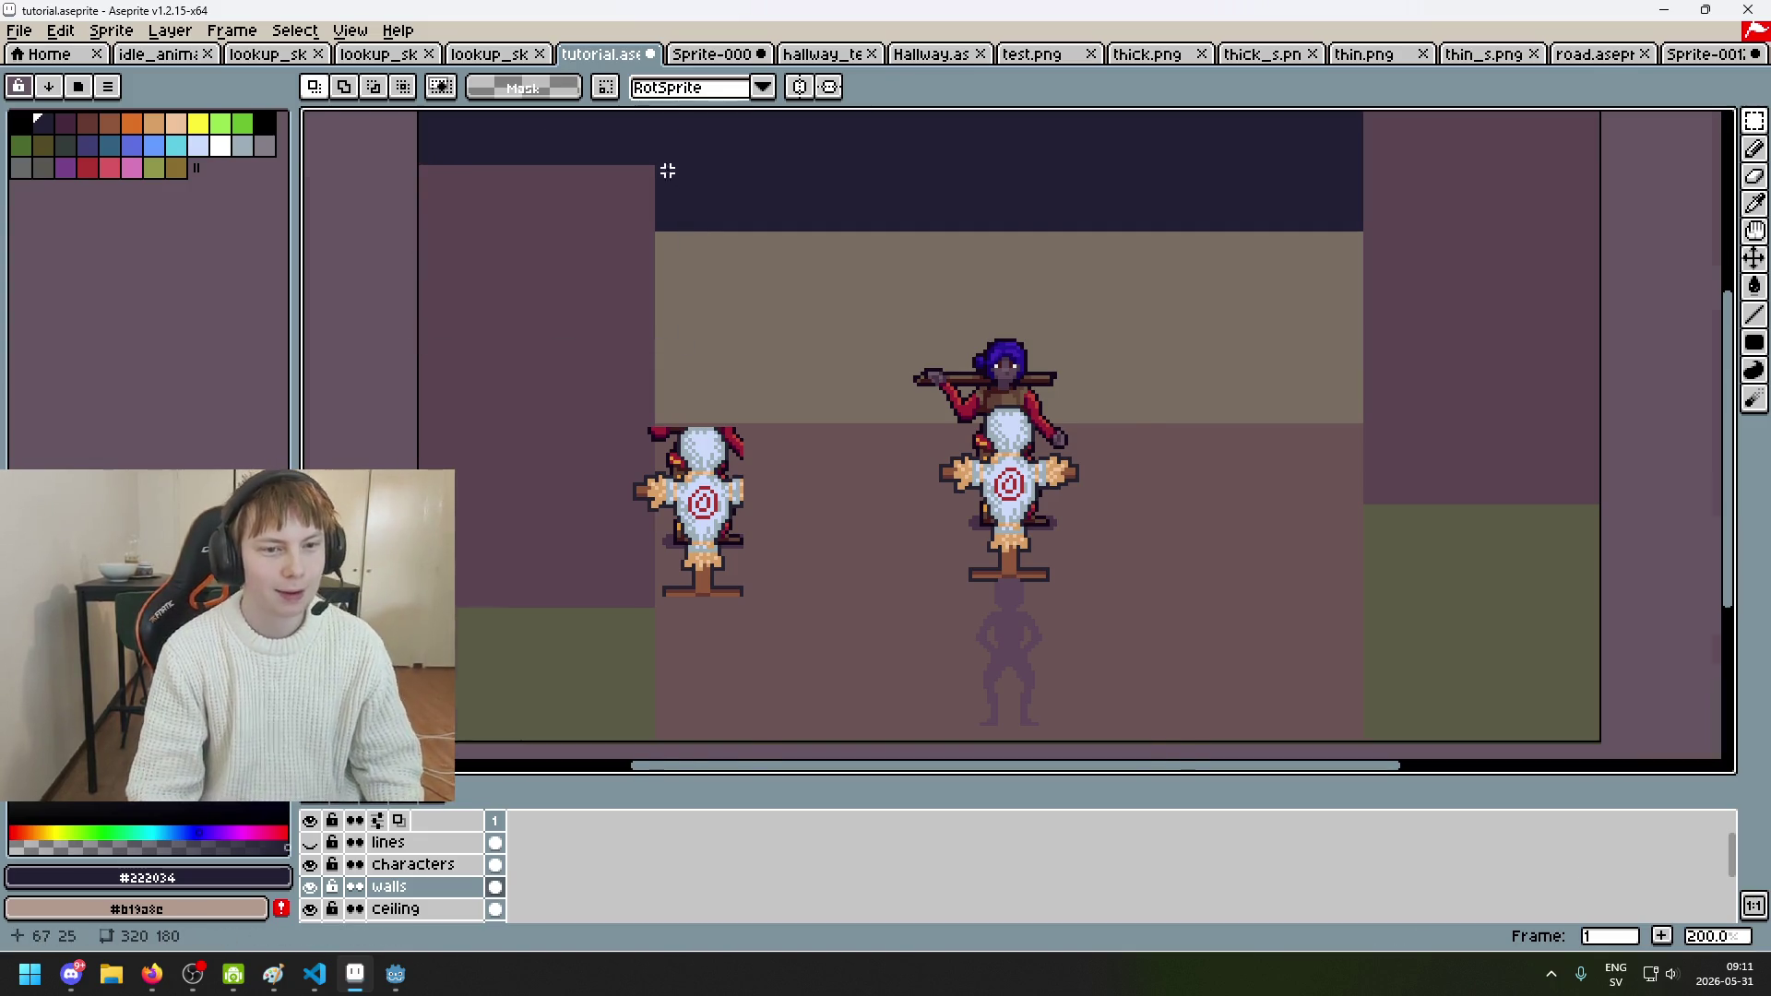
scroll(650, 172, up, 1)
mouse_move(644, 165)
mouse_down()
mouse_move(316, 344)
mouse_move(310, 466)
mouse_move(348, 446)
mouse_up()
scroll(1180, 486, down, 1)
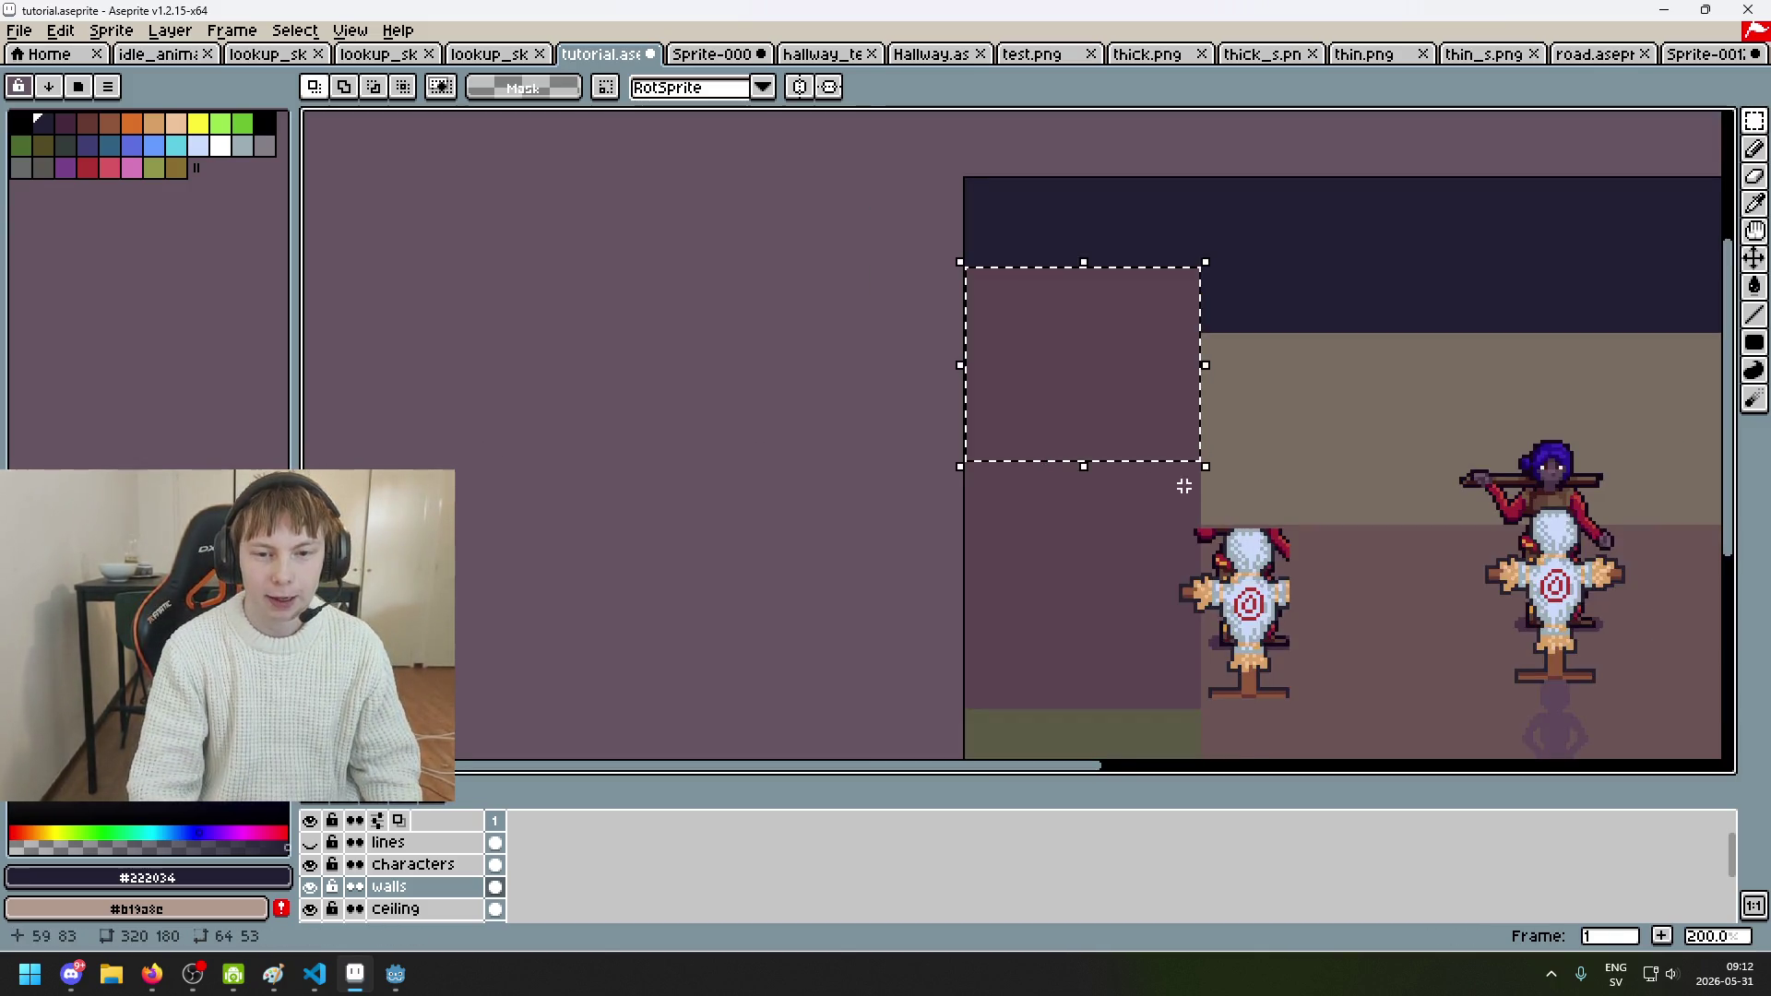
drag(1180, 486, 988, 462)
drag(1082, 407, 874, 438)
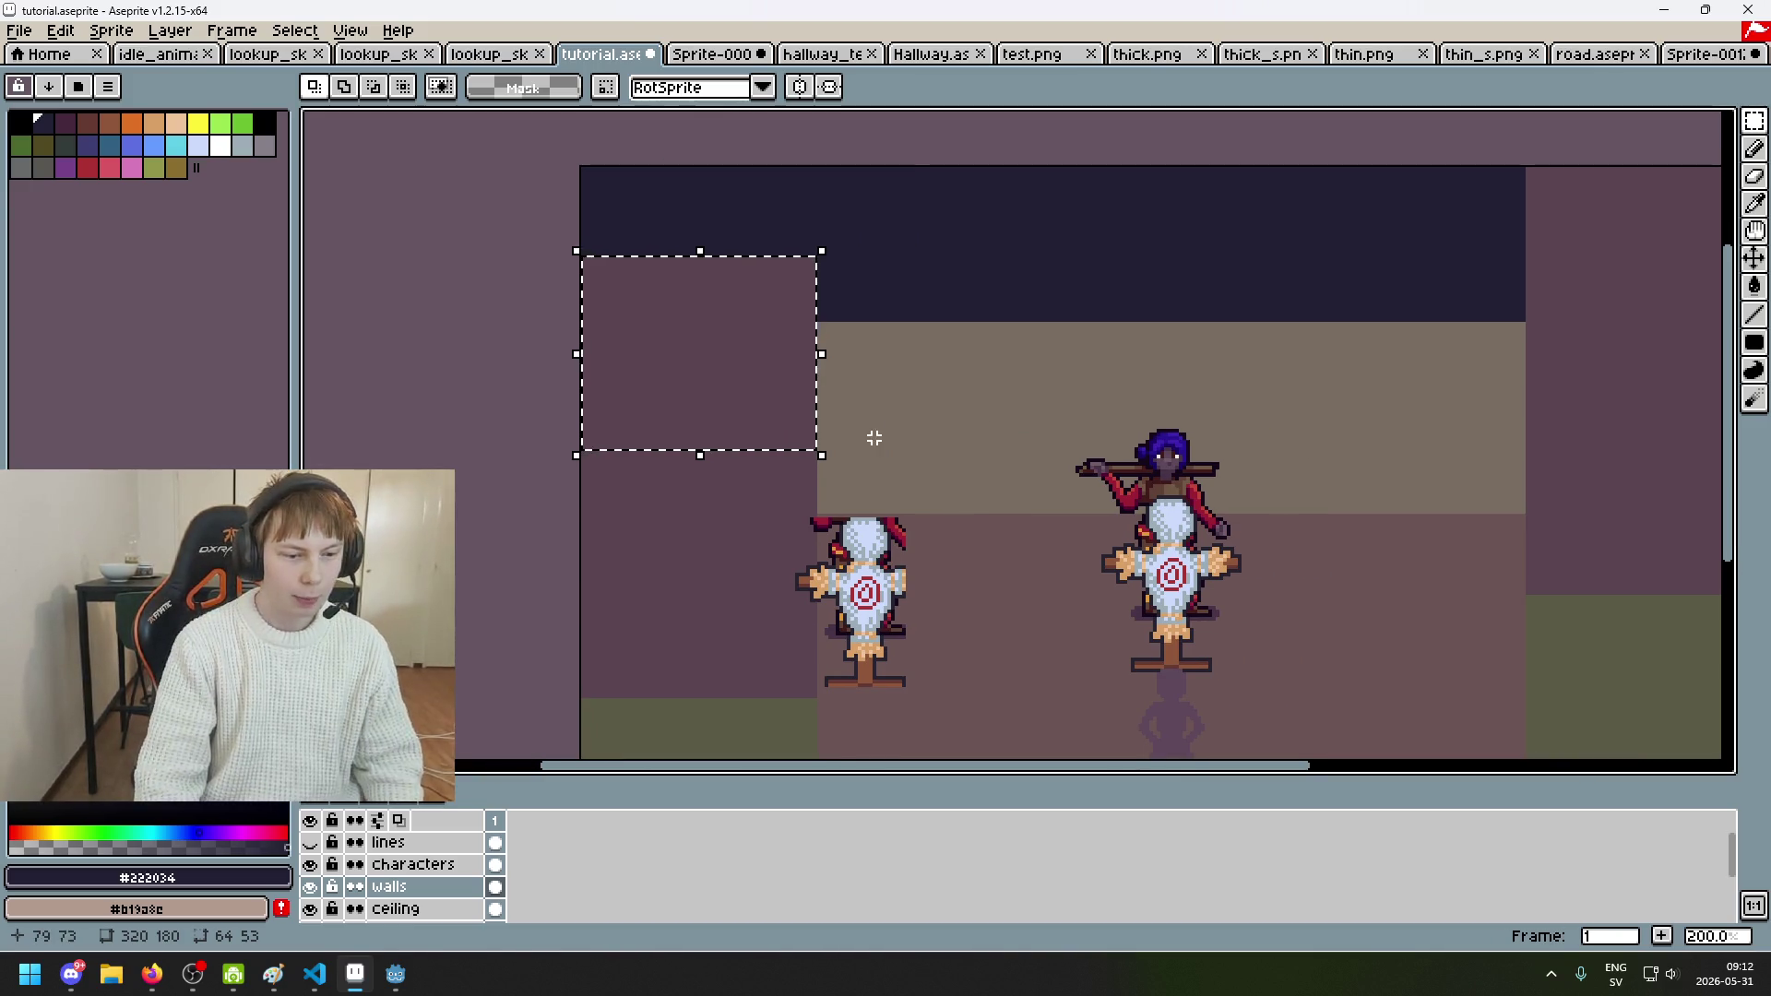
key(Delete)
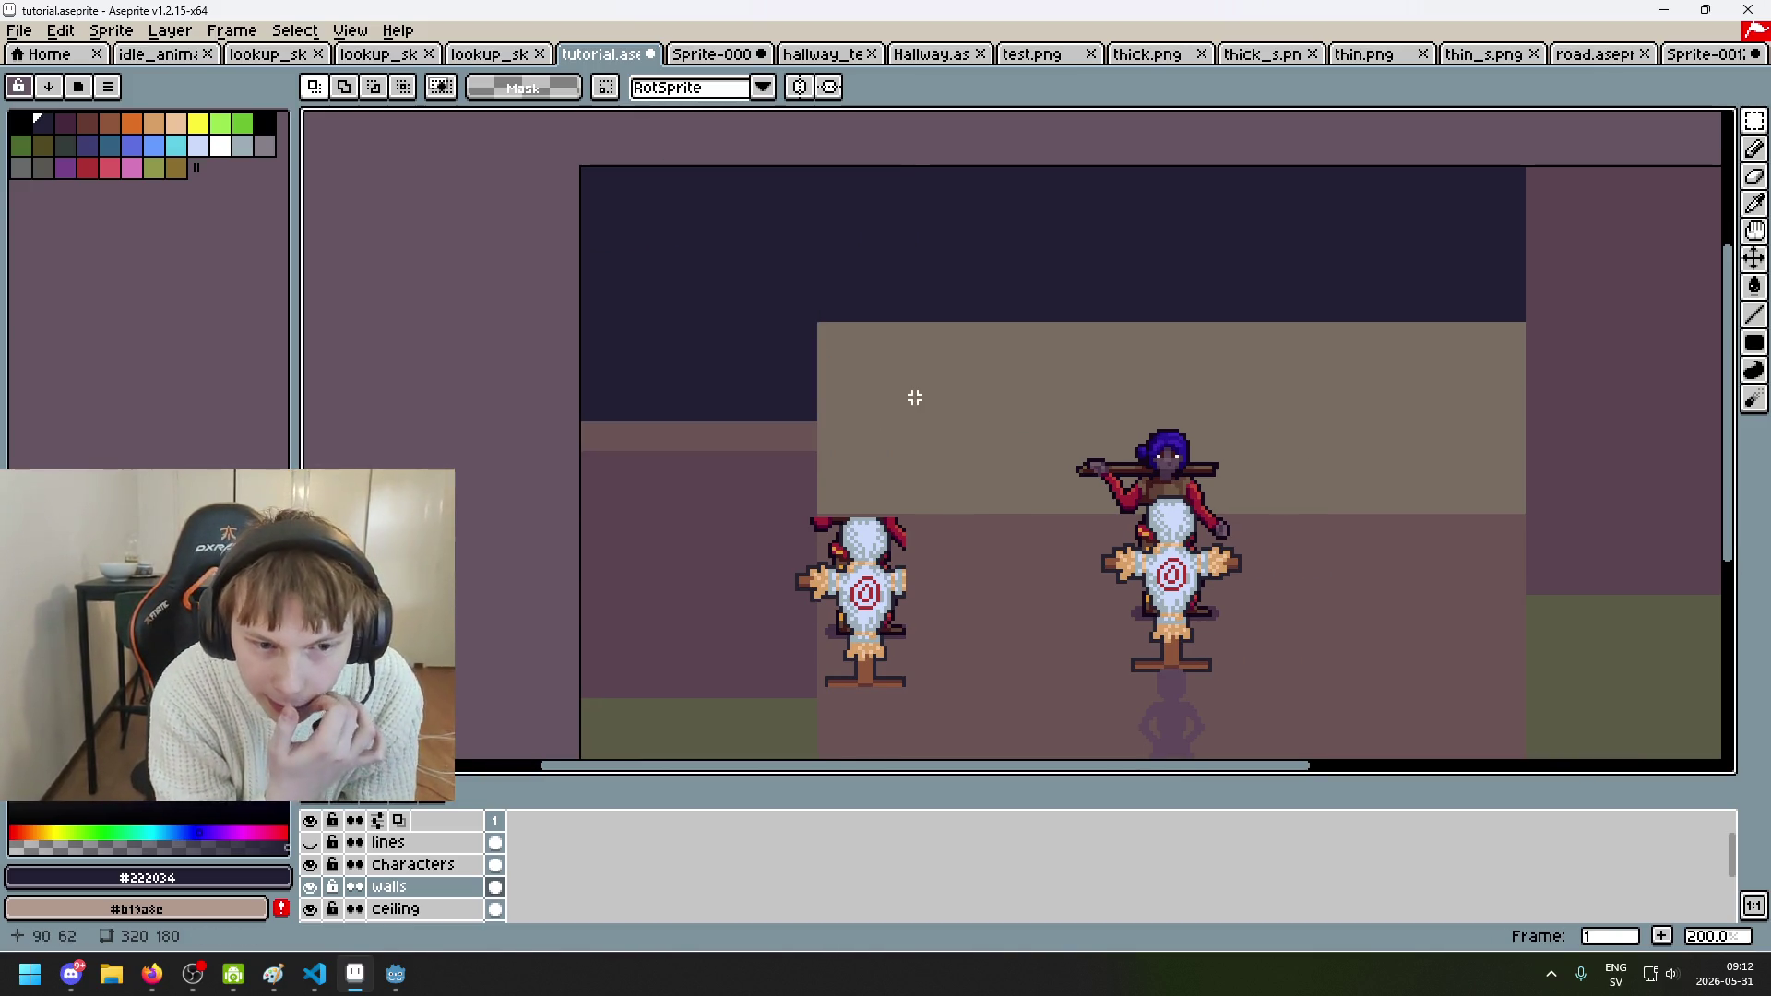
Step: Pick the wall colour from the canvas and switch to the filled rectangle tool
scroll(792, 466, up, 2)
key(b)
alt+click(731, 439)
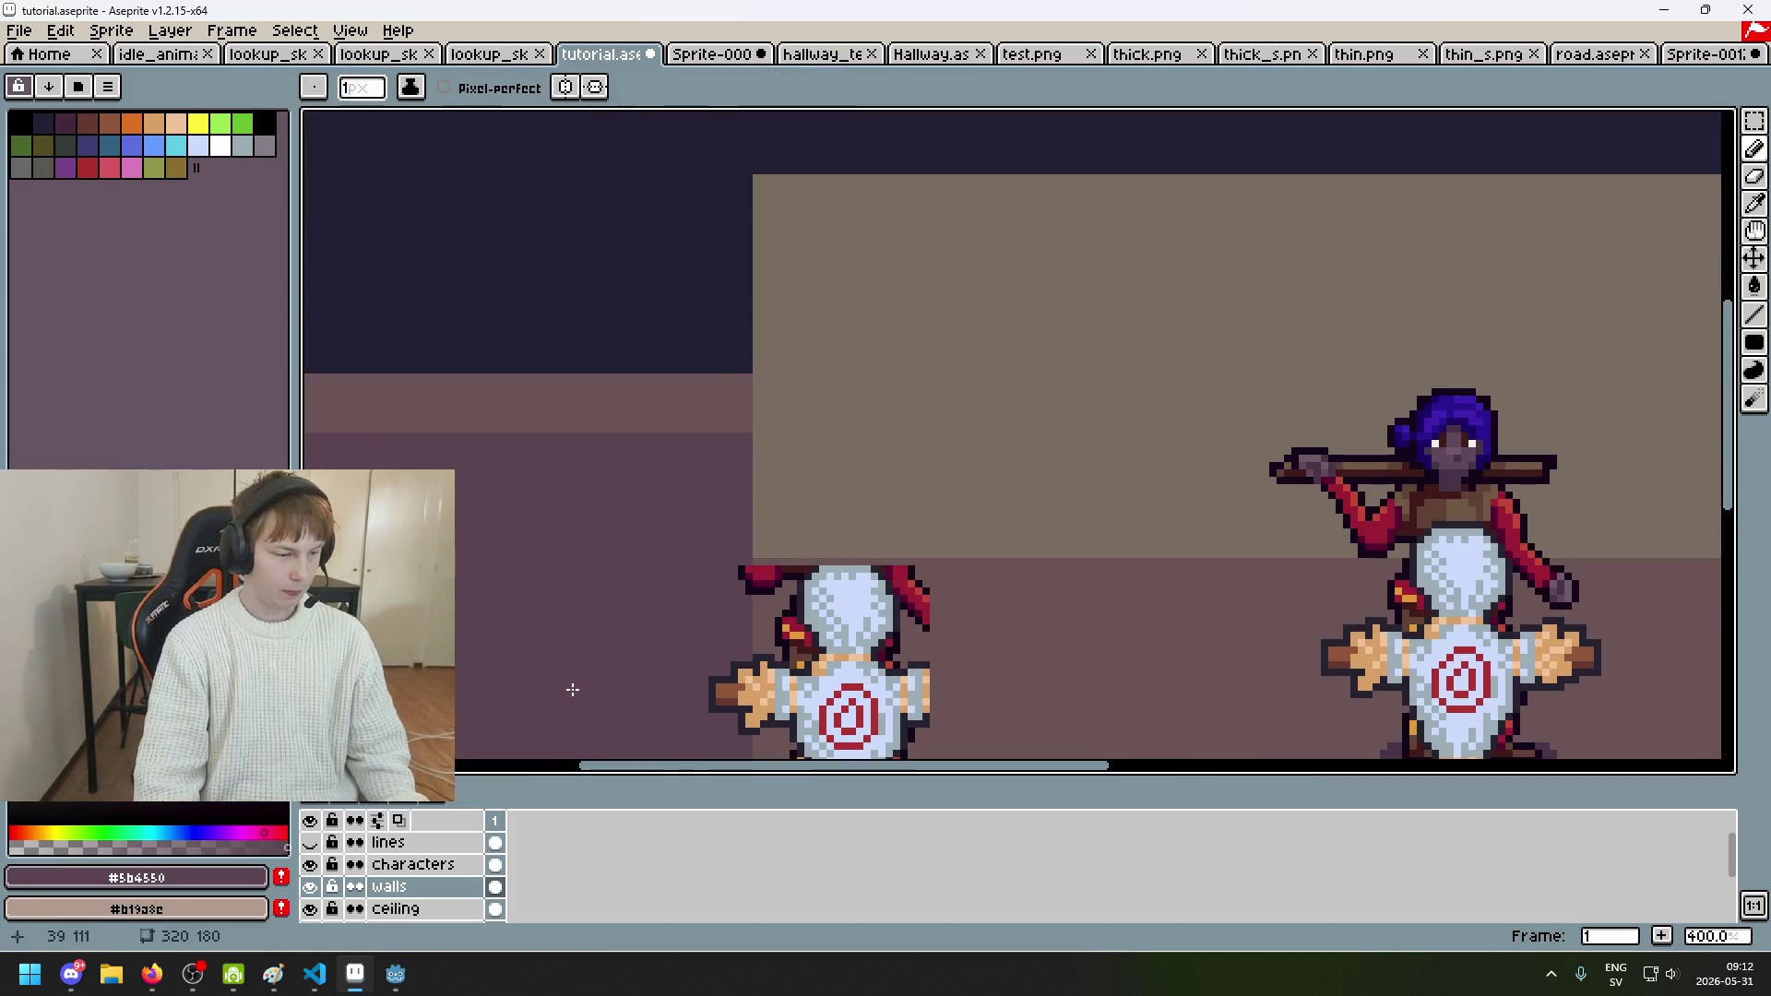
key(u)
scroll(749, 377, up, 1)
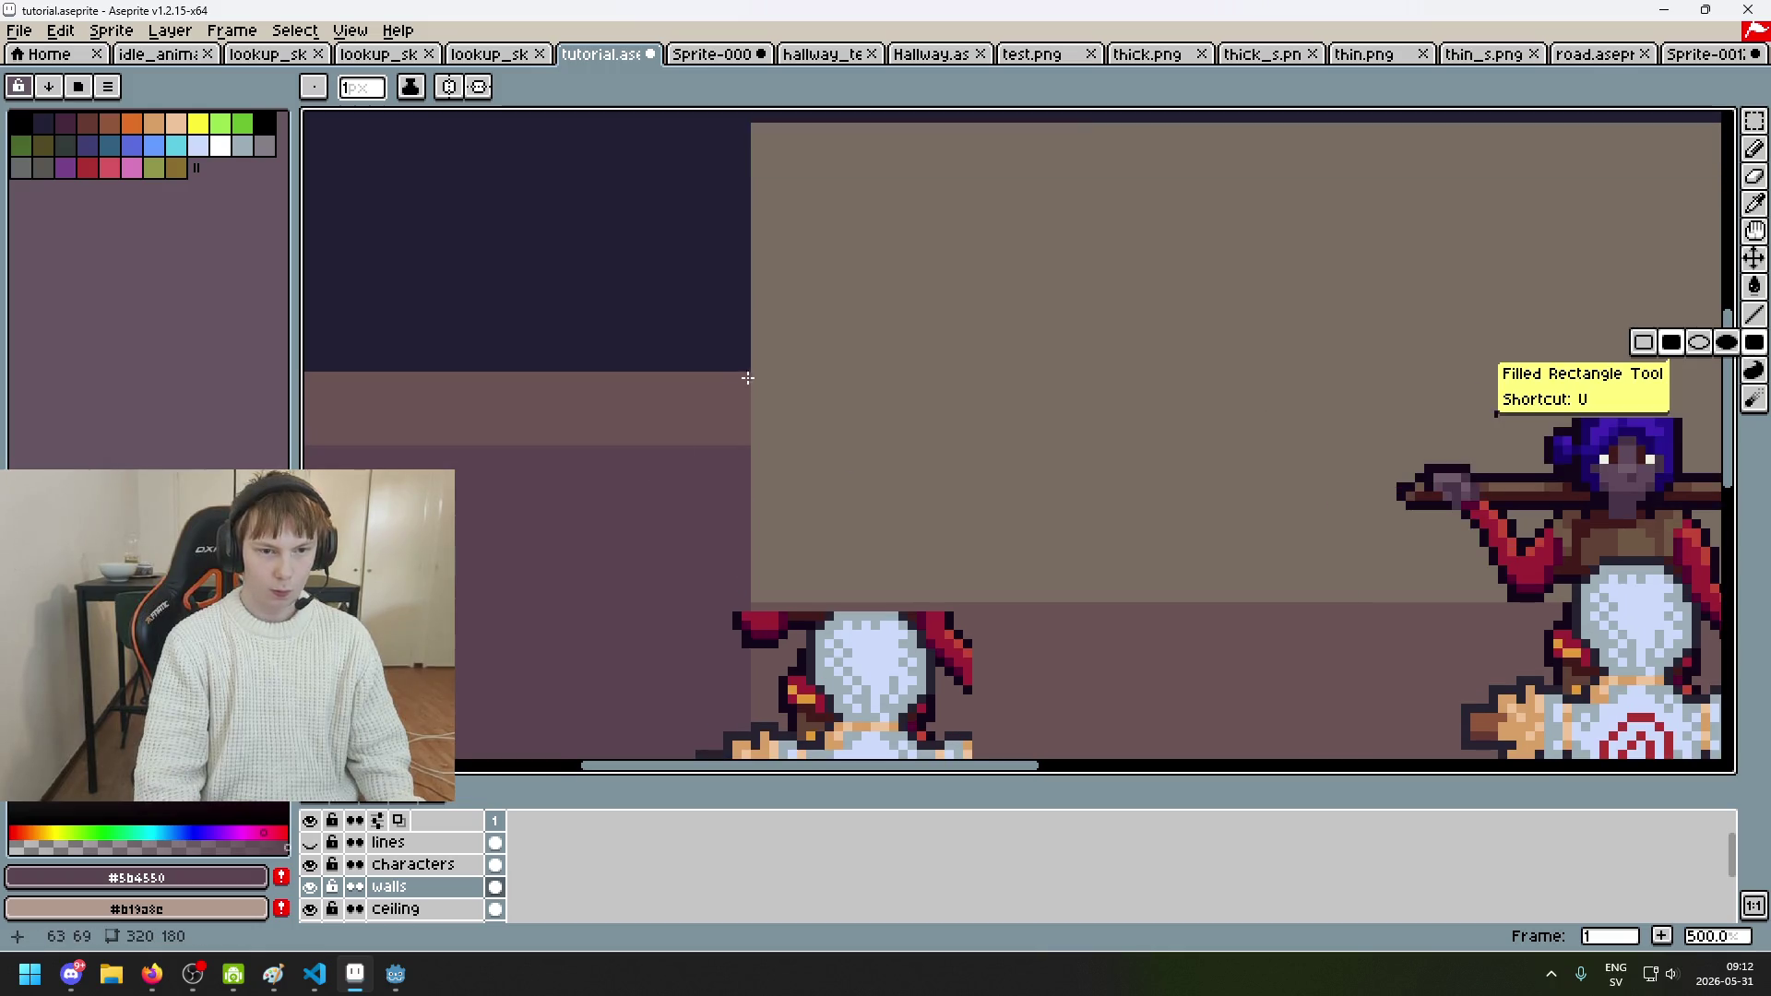
mouse_move(749, 377)
mouse_down()
mouse_move(899, 383)
mouse_move(1199, 443)
mouse_move(1165, 464)
mouse_up()
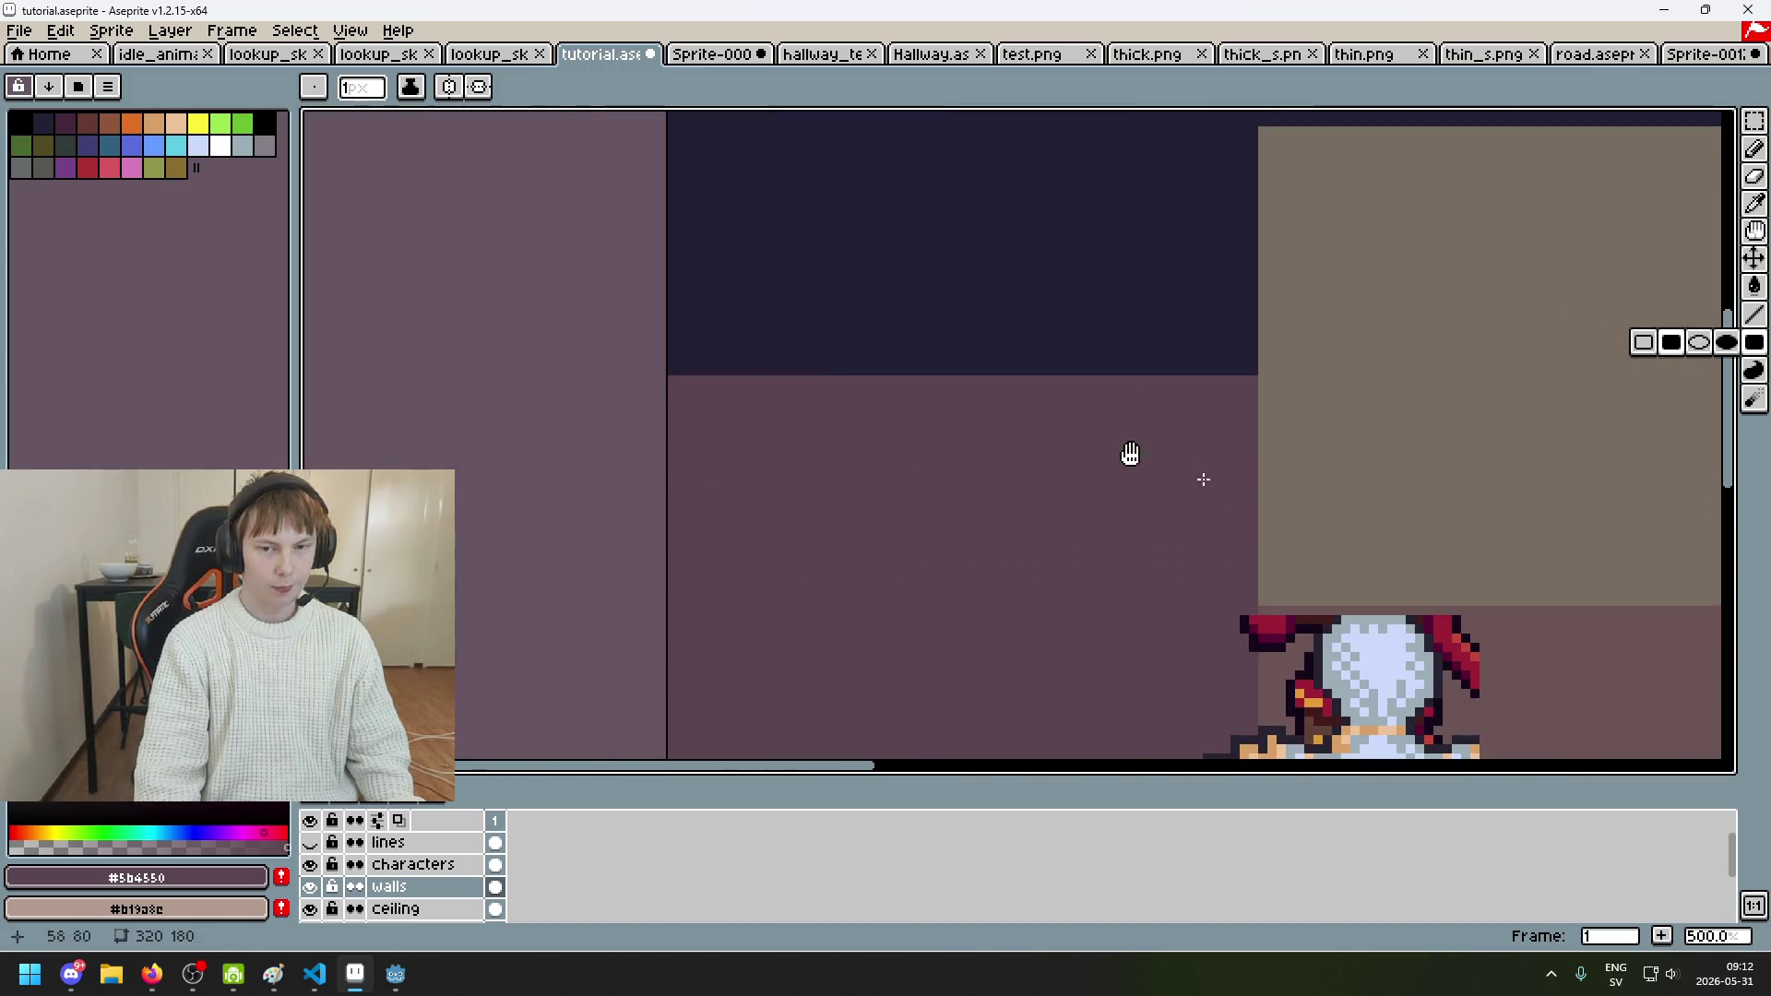
scroll(771, 364, down, 2)
drag(746, 396, 755, 581)
Step: Toggle the characters layer's visibility, make the ceiling layer active, and undo the first rectangle
click(406, 865)
click(311, 864)
click(311, 865)
click(396, 908)
scroll(752, 652, down, 4)
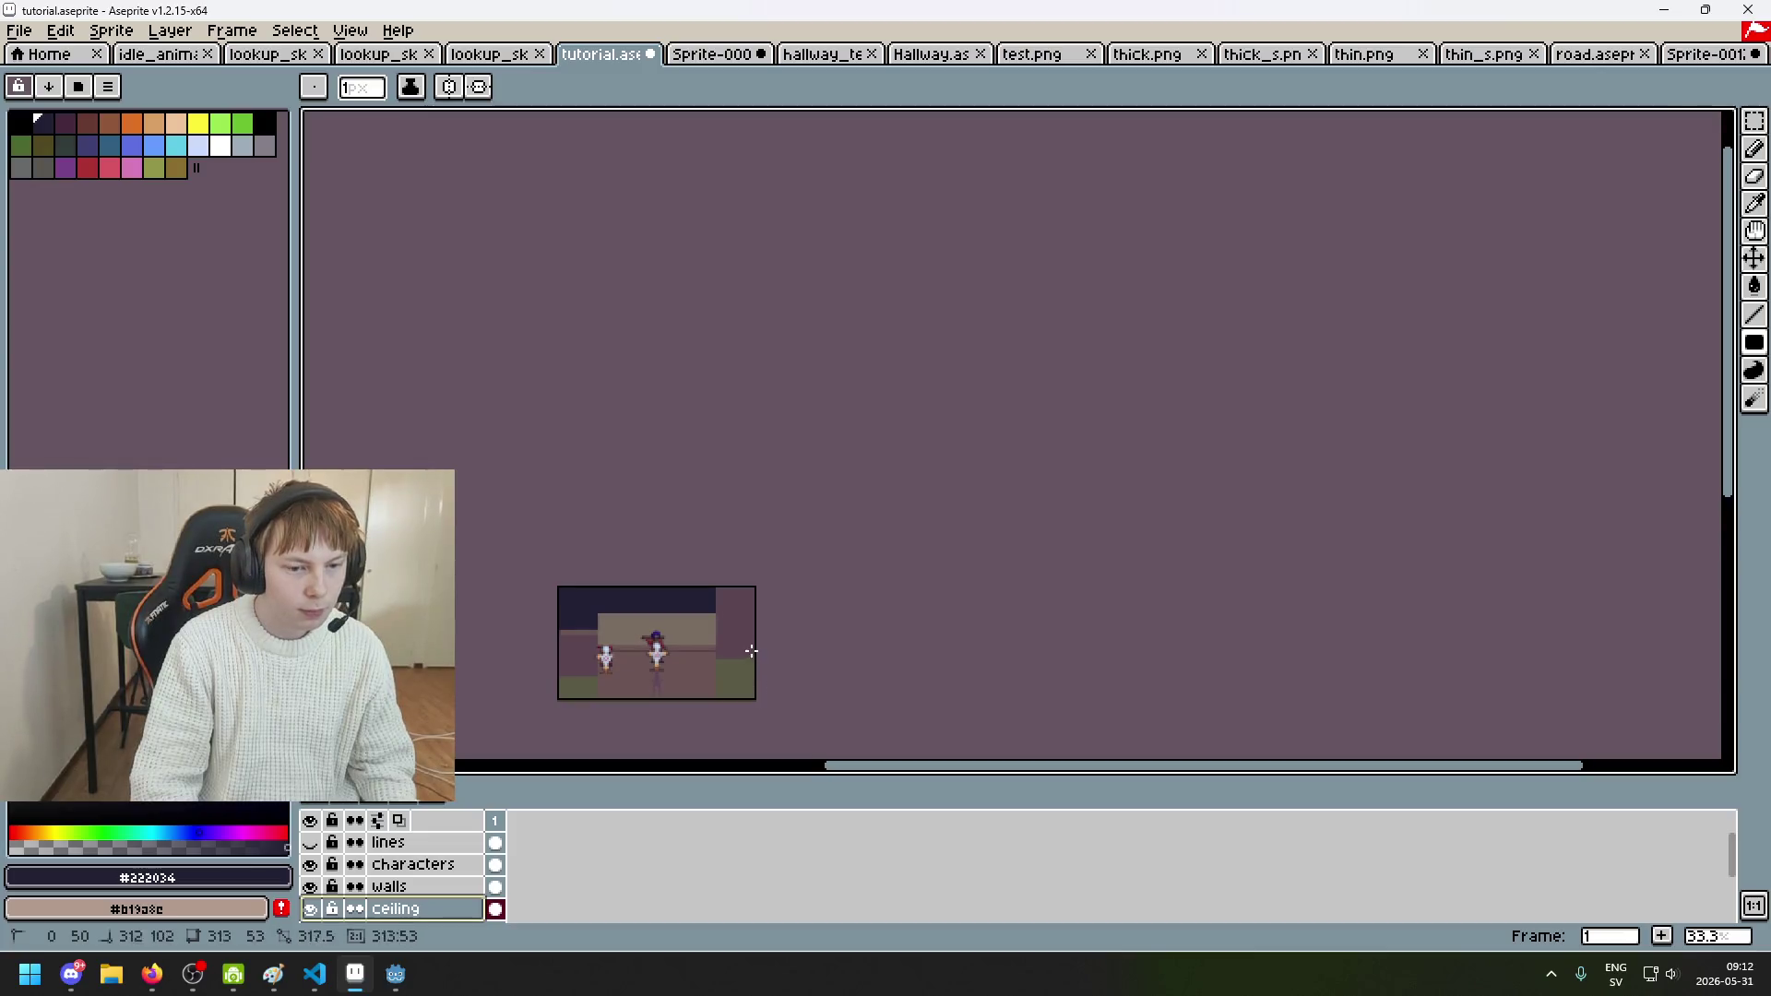
key(ctrl+z)
Step: Draw a flat wall-coloured rectangle band across the shortened left wall beneath the ceiling
scroll(603, 608, up, 2)
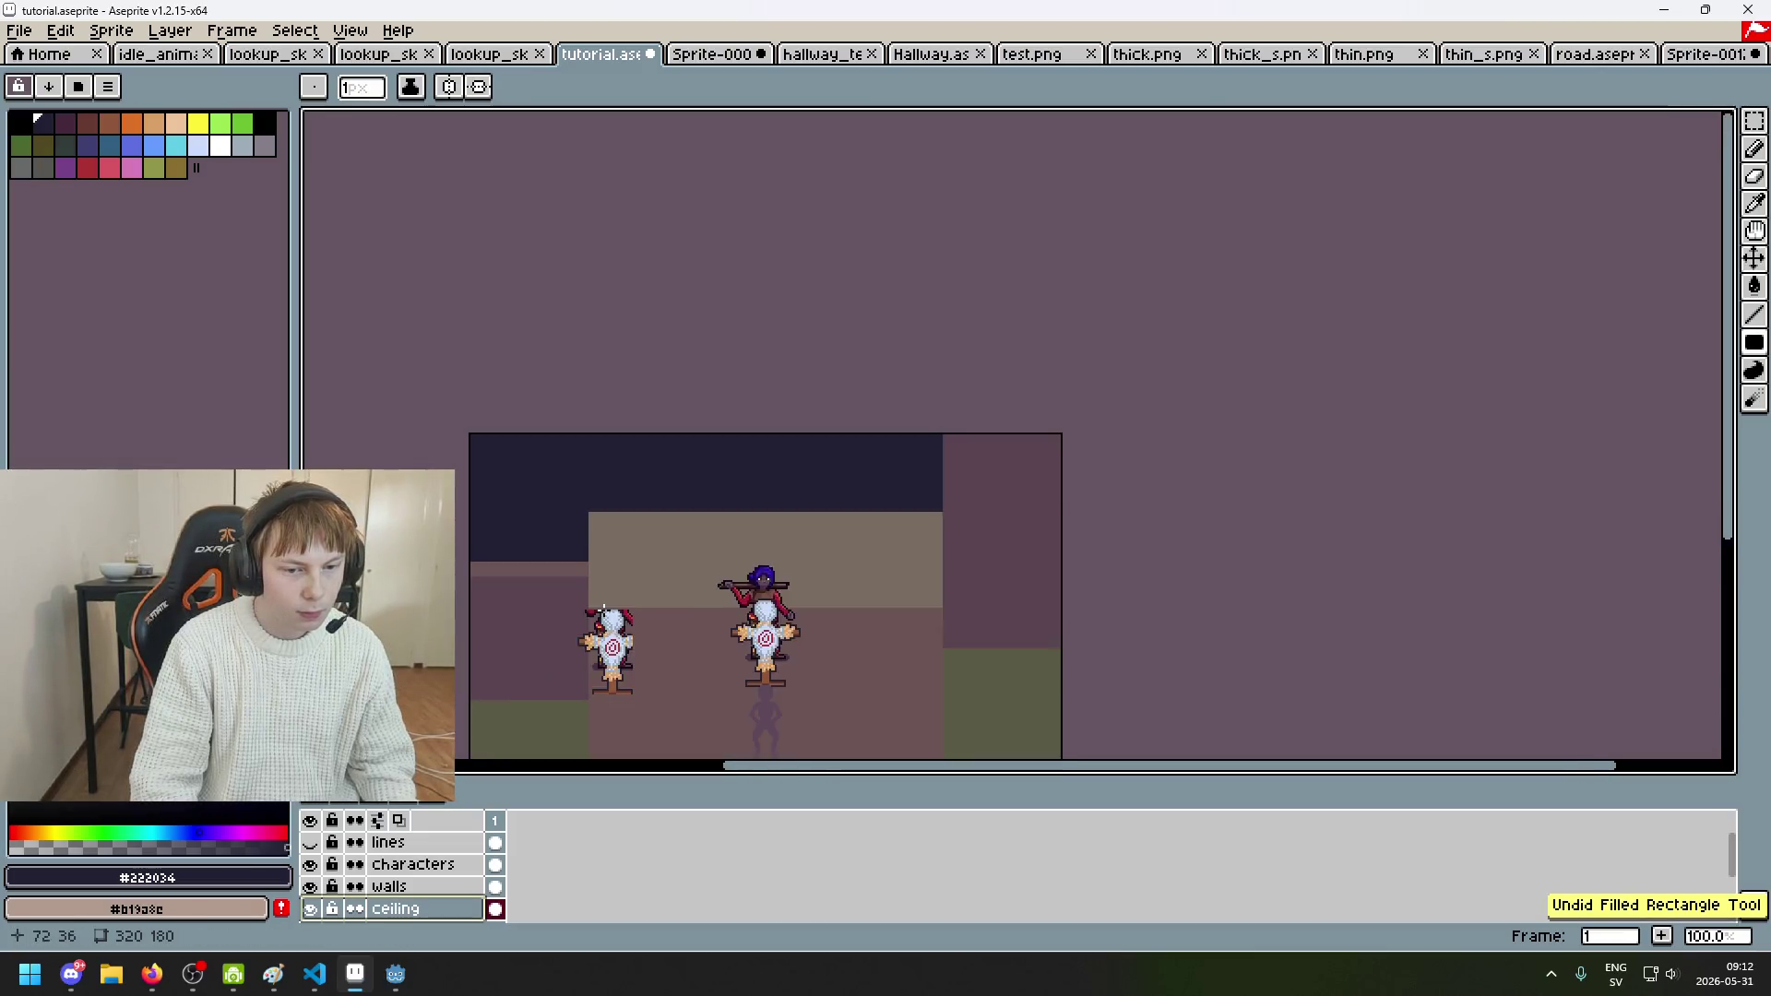
scroll(494, 551, up, 2)
mouse_move(496, 550)
mouse_down()
mouse_move(812, 630)
mouse_move(1651, 621)
mouse_move(1711, 655)
mouse_move(1717, 683)
mouse_up()
drag(1020, 514, 1383, 415)
scroll(1315, 474, down, 1)
drag(1315, 474, 1460, 434)
drag(1134, 506, 1121, 357)
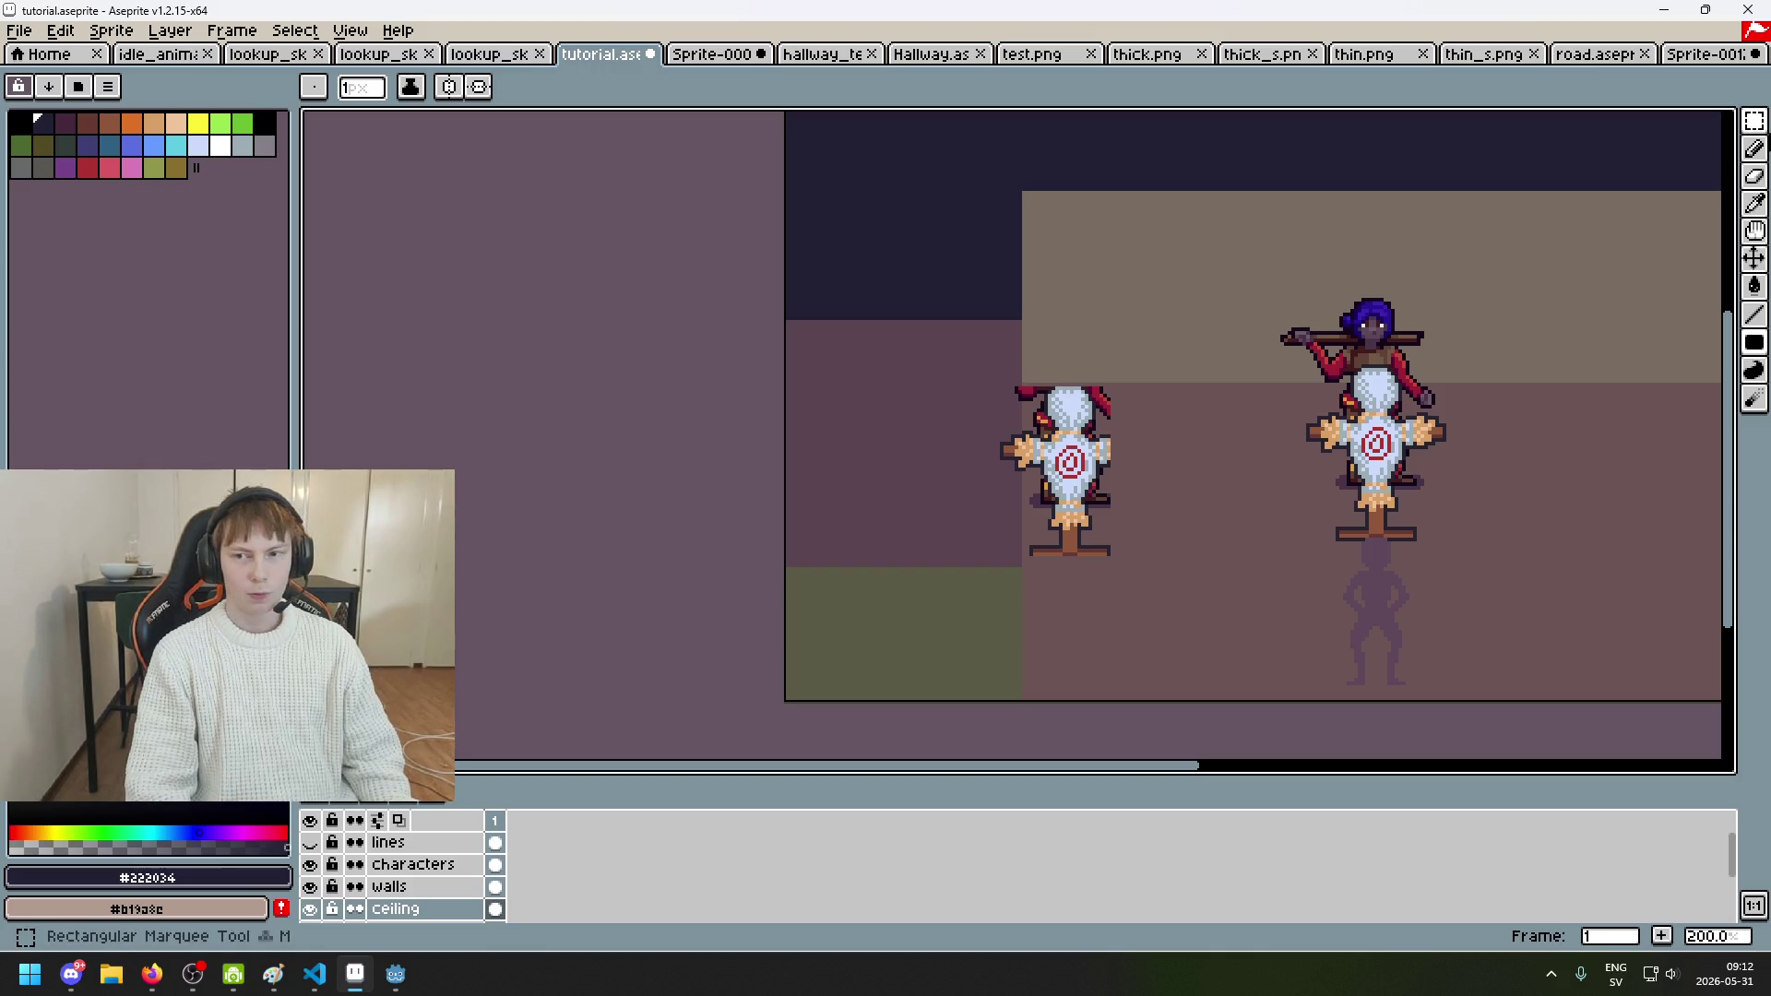
key(b)
scroll(1020, 320, up, 2)
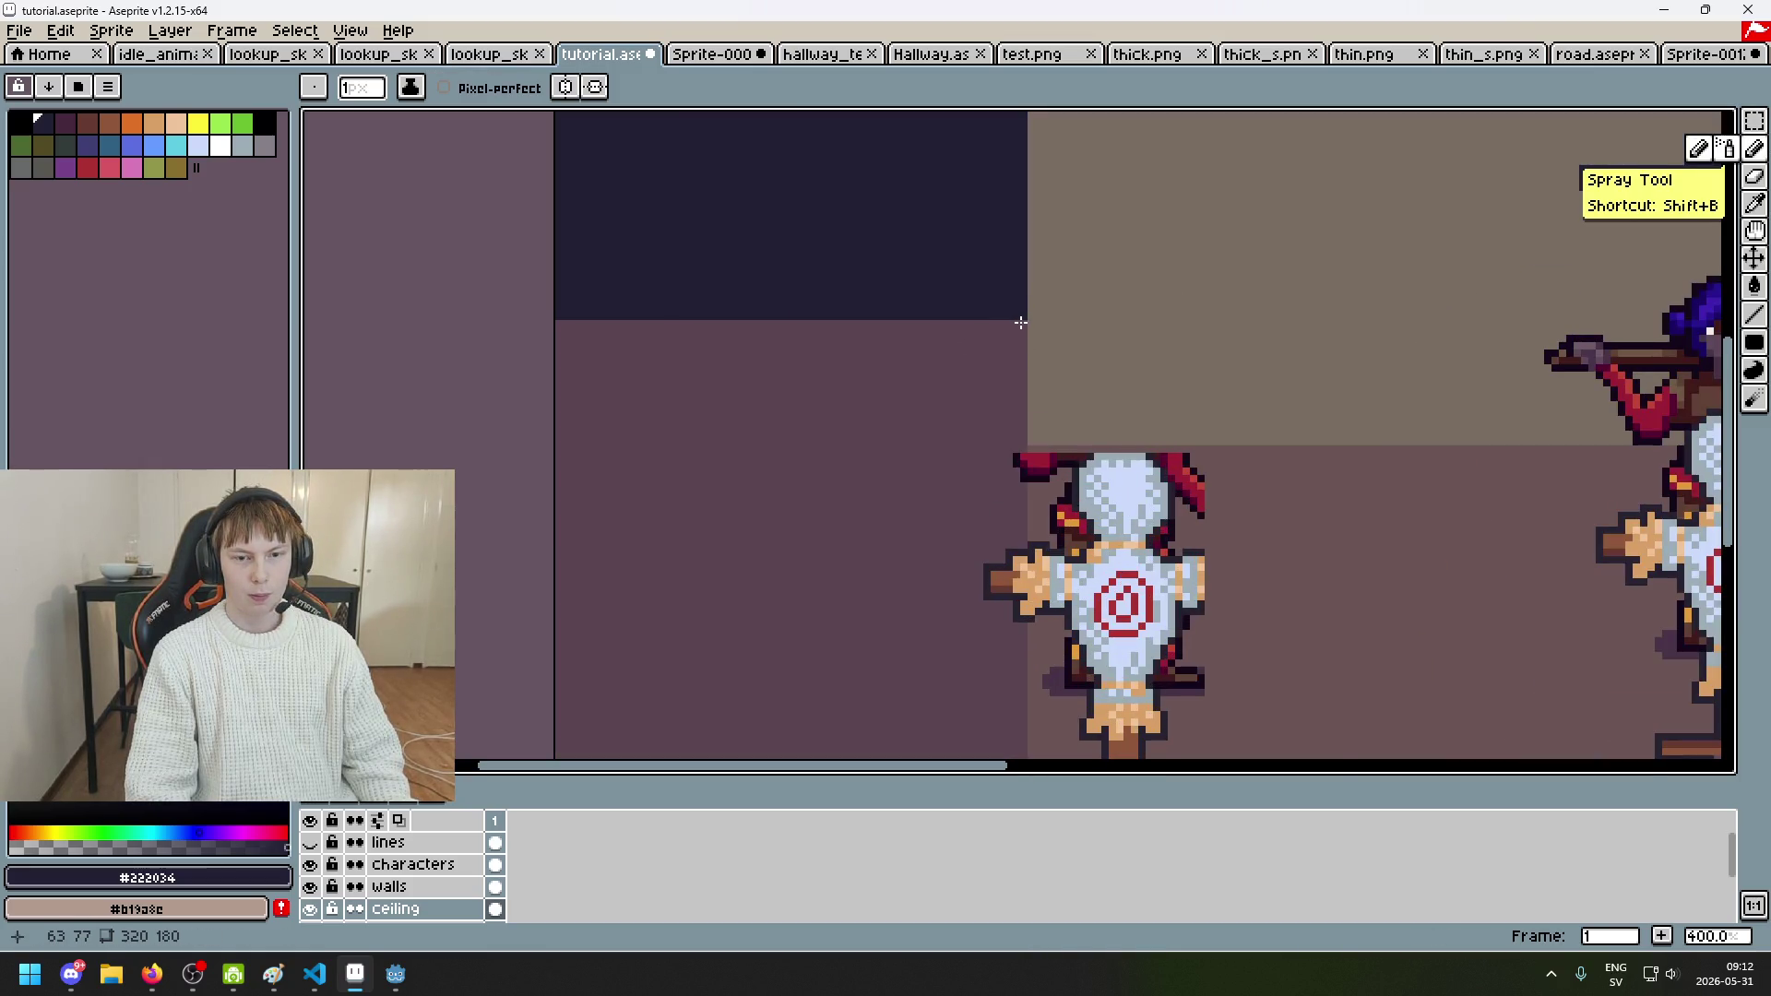
scroll(1020, 321, down, 3)
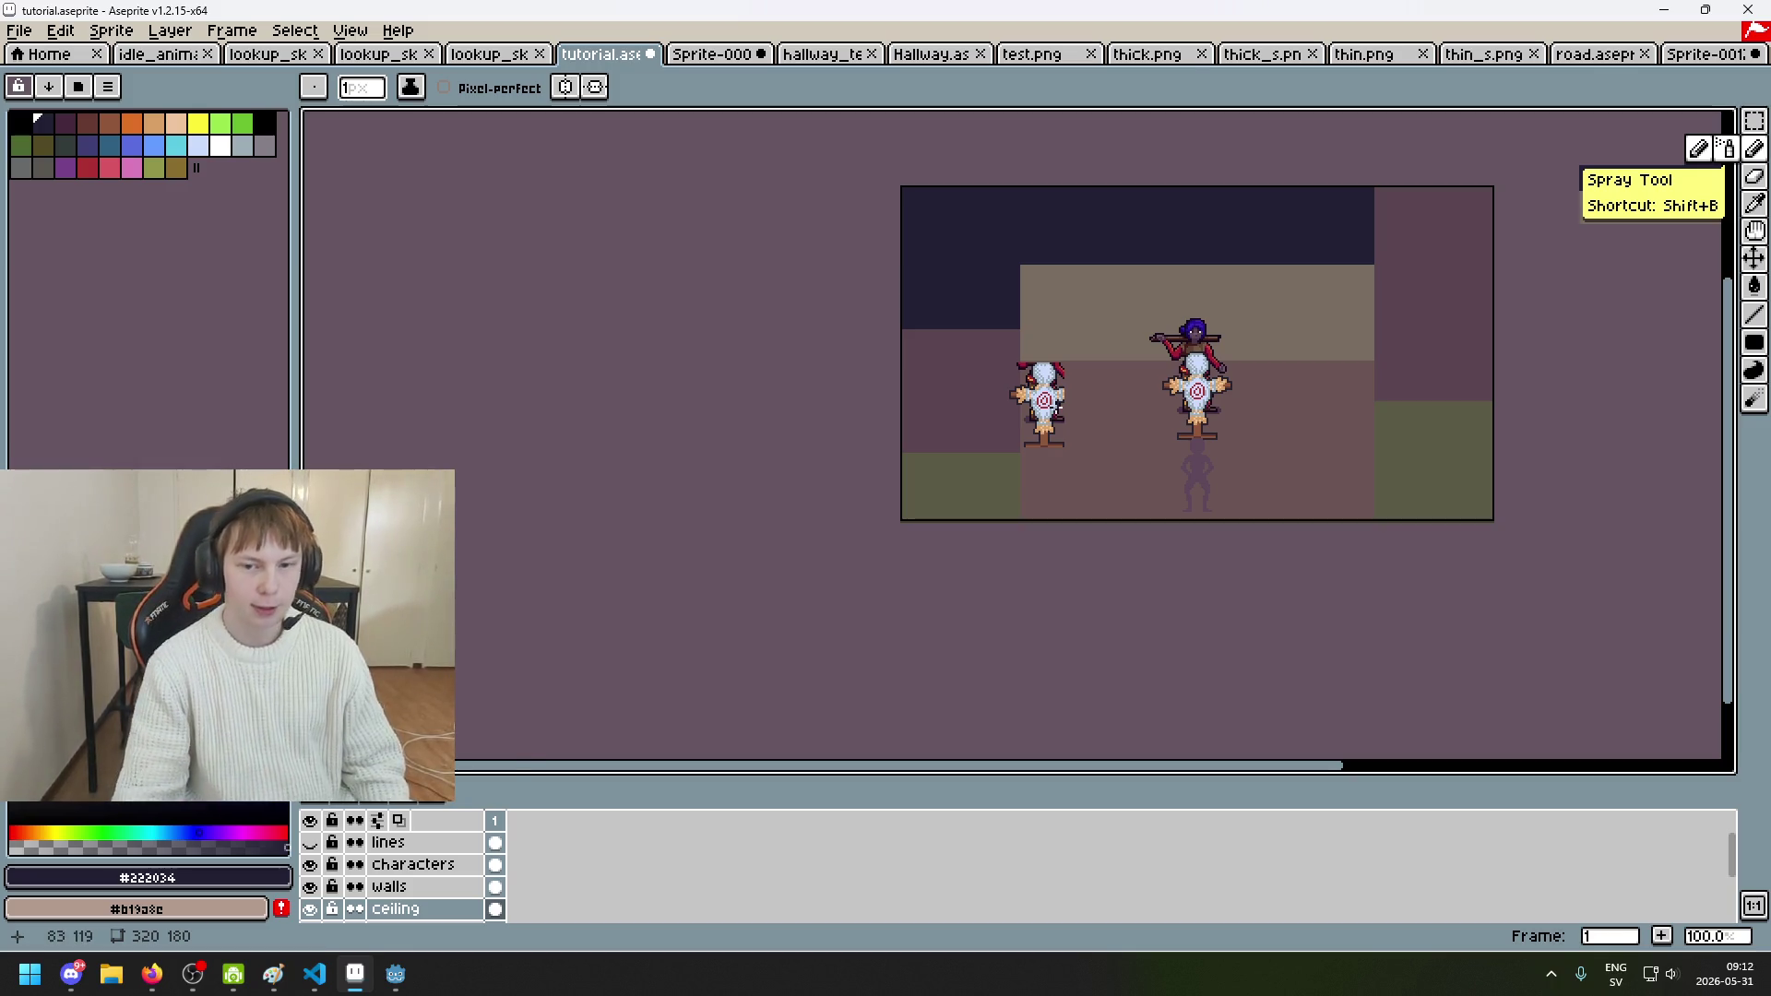
scroll(1089, 415, up, 2)
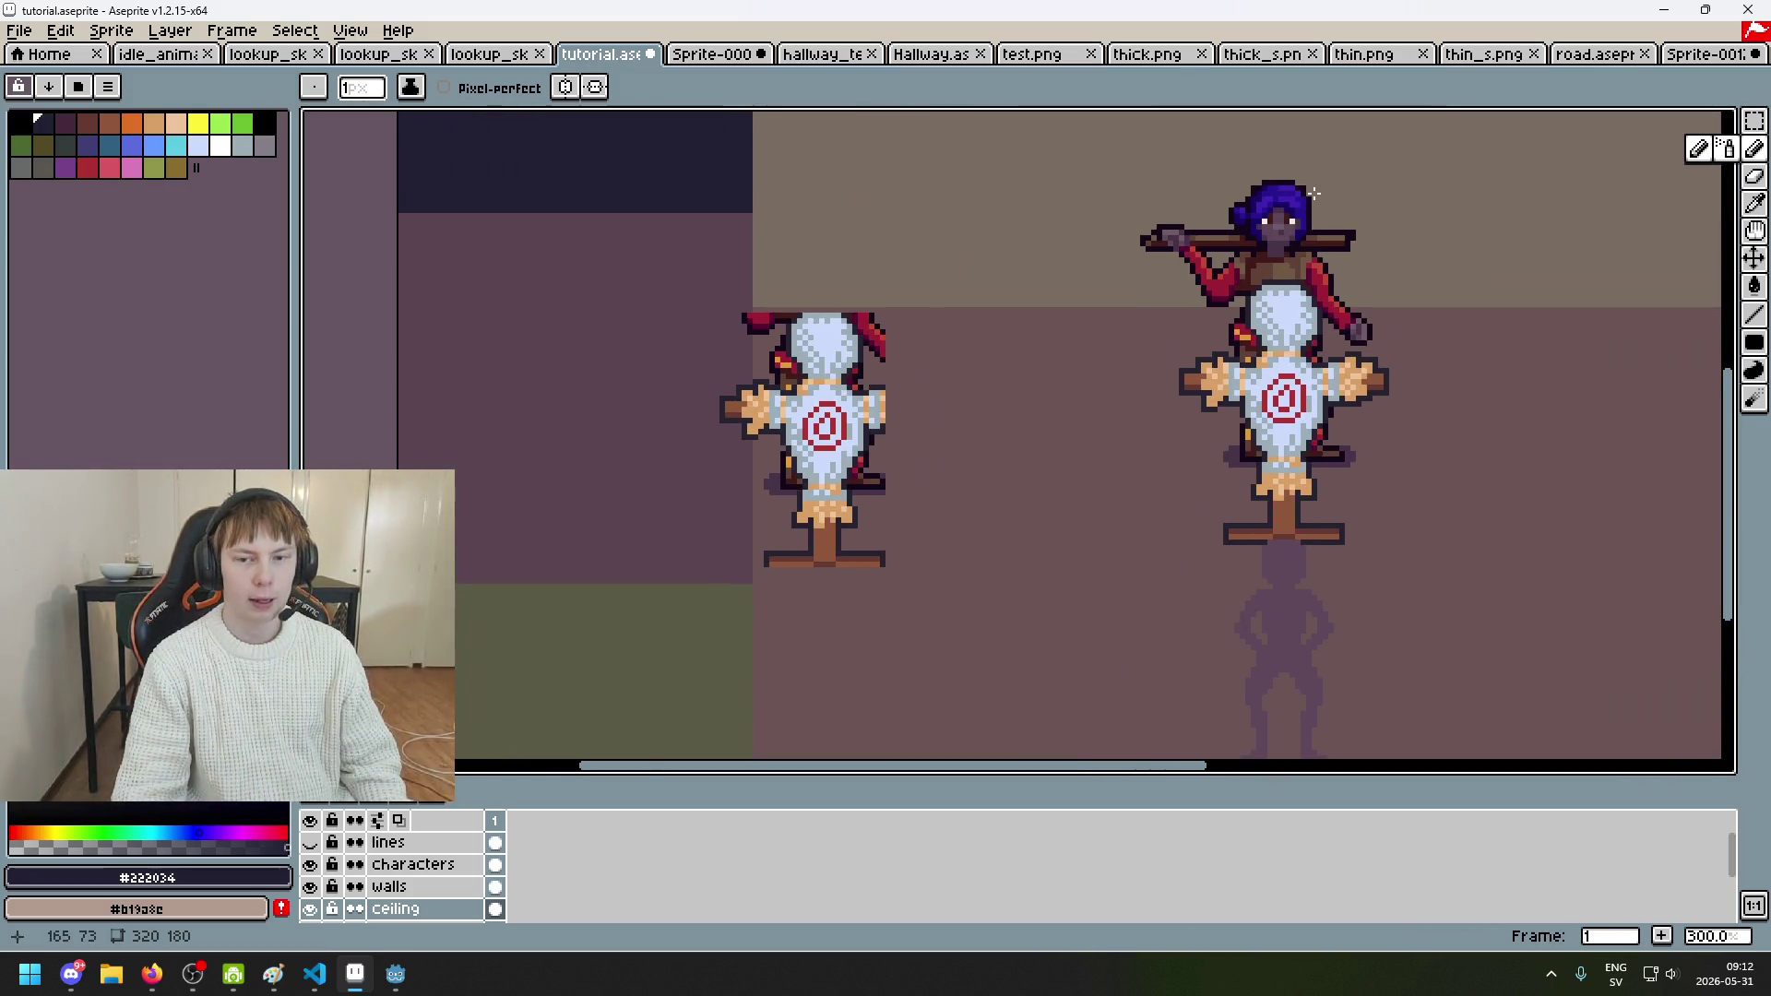
scroll(1313, 194, up, 2)
scroll(1218, 268, down, 2)
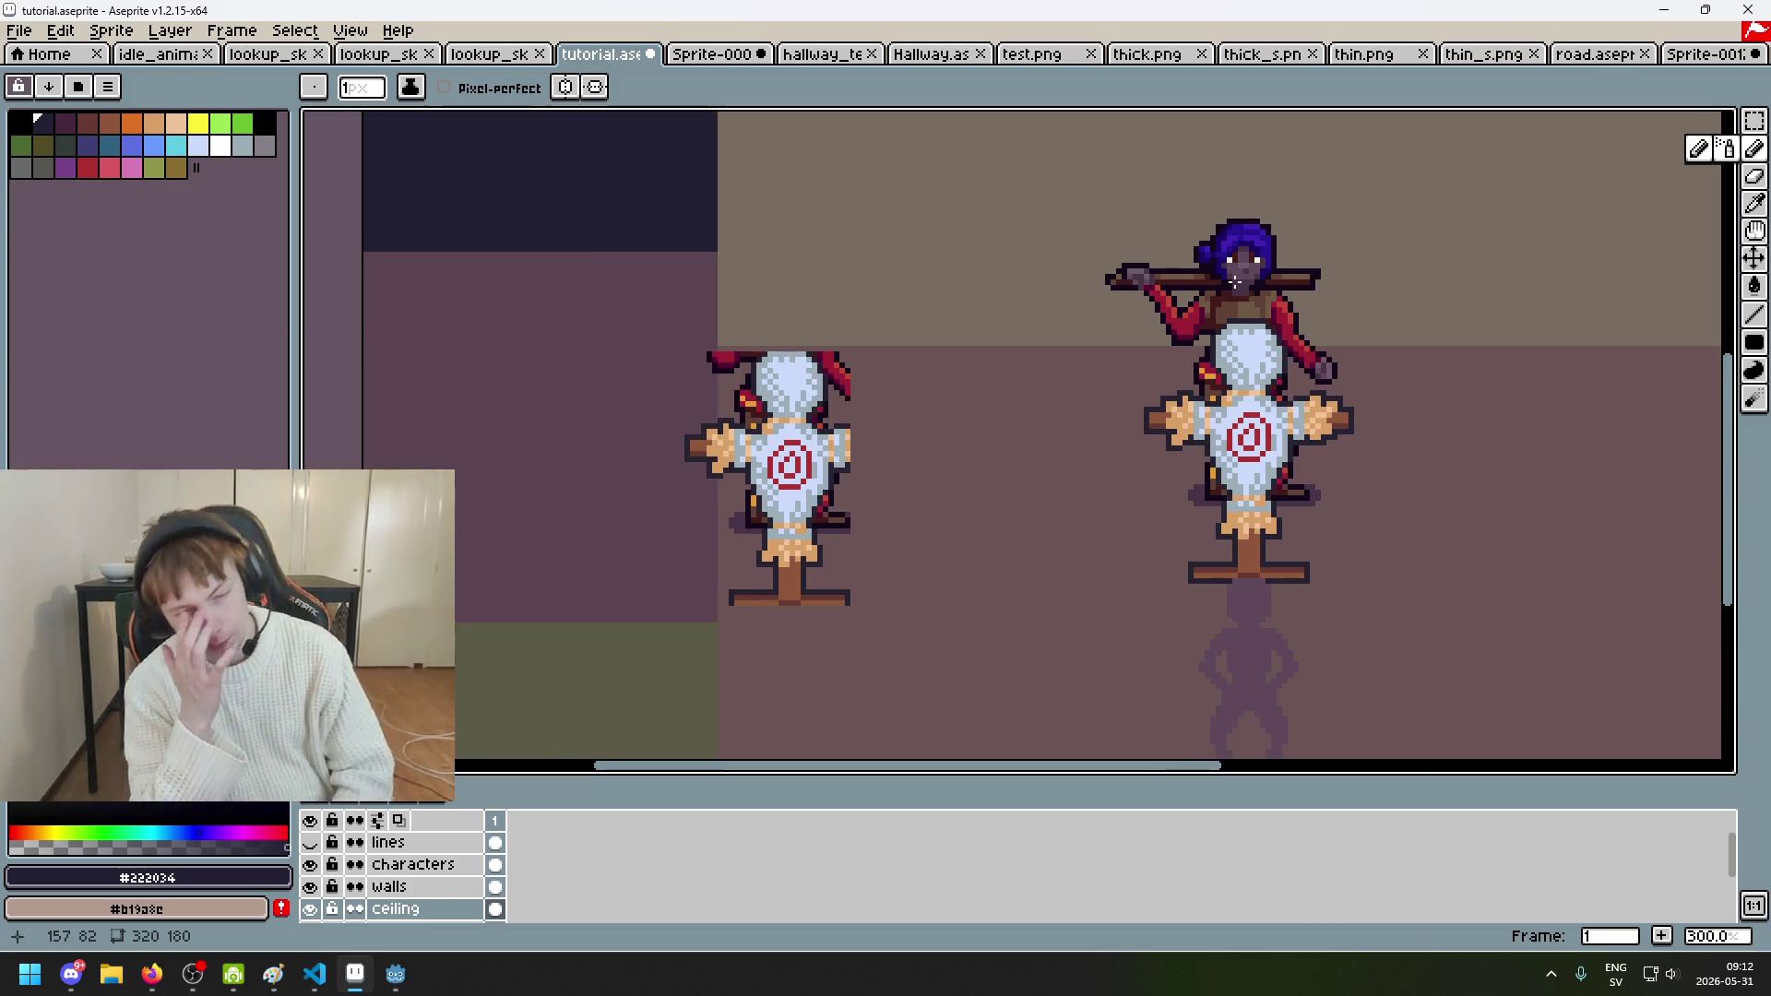
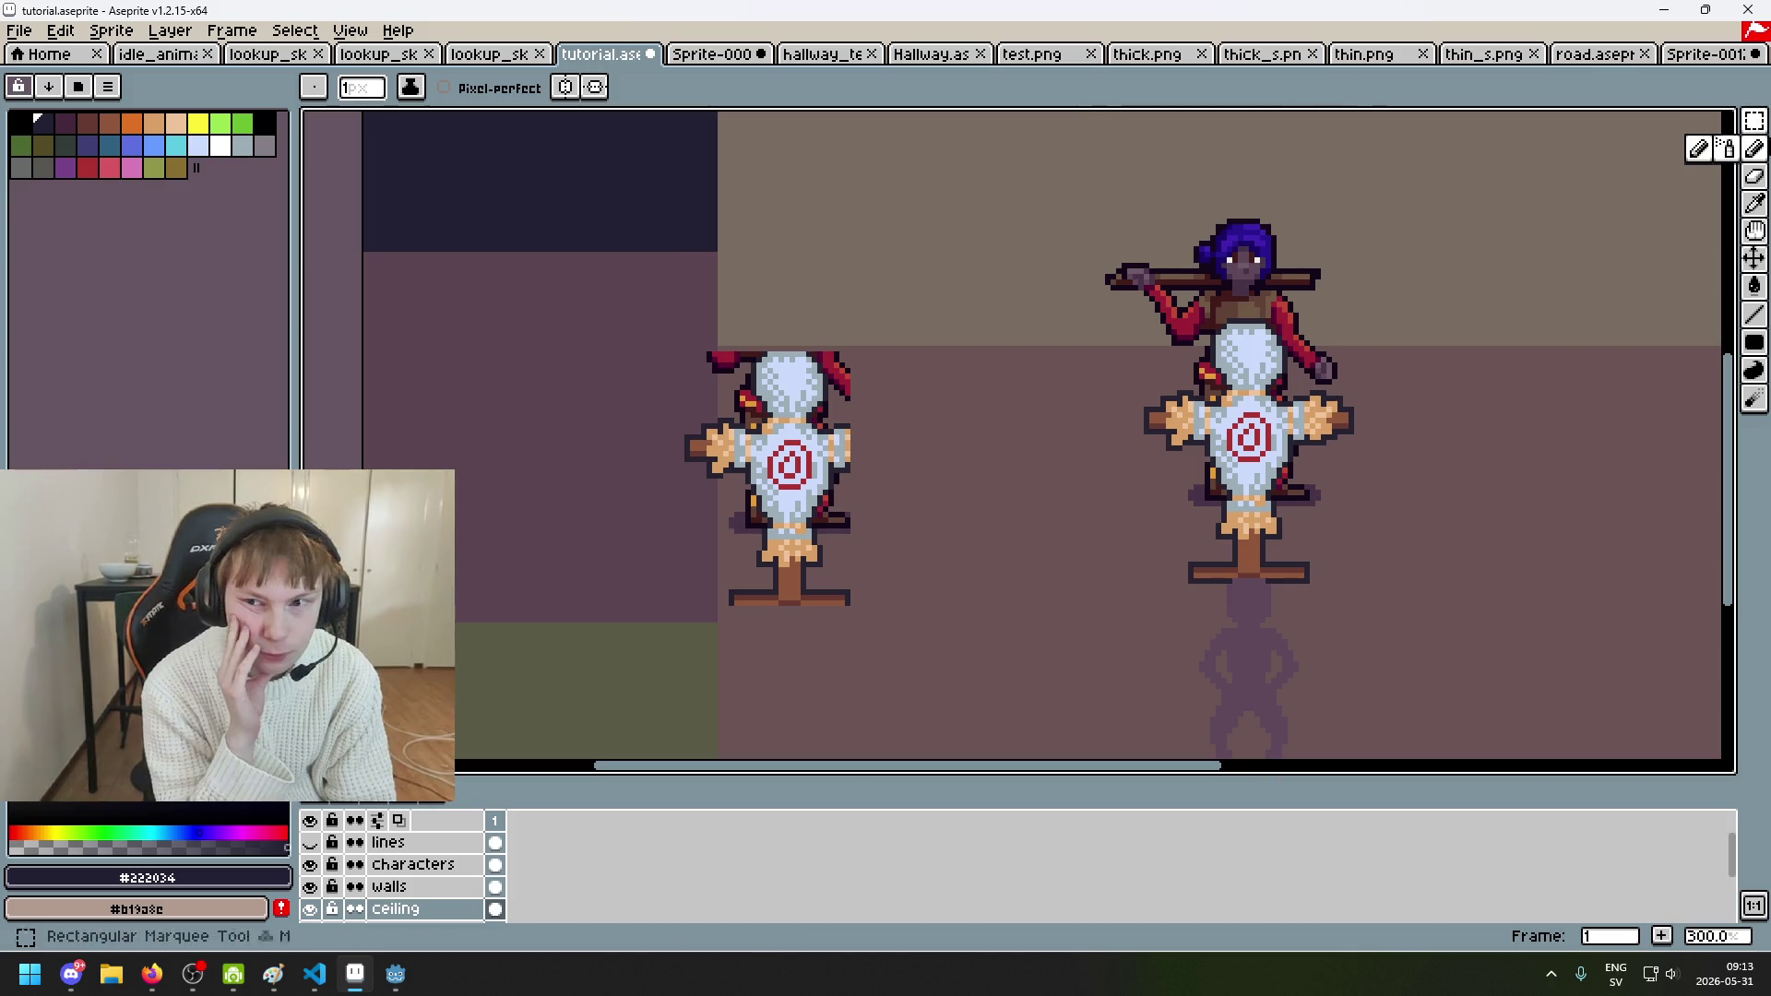
Step: Select the Rectangular Marquee tool, check the whole sprite at 100%, then return to 300% zoom
click(1753, 121)
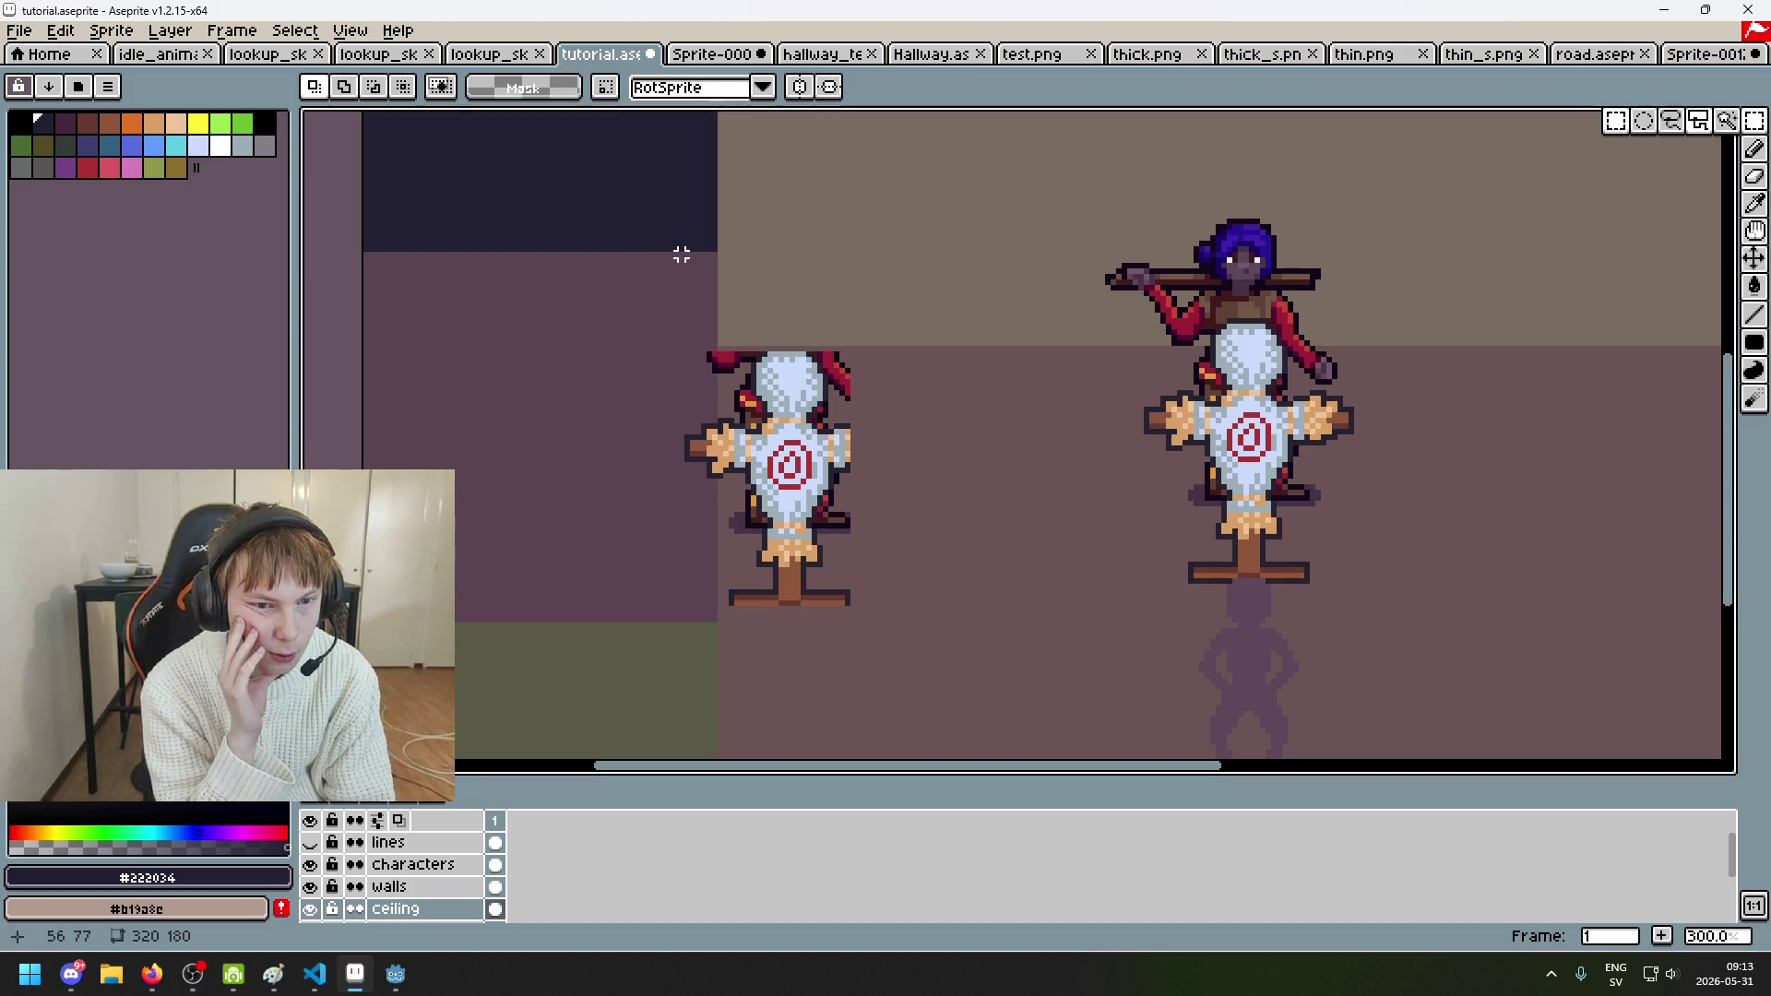
scroll(543, 393, down, 2)
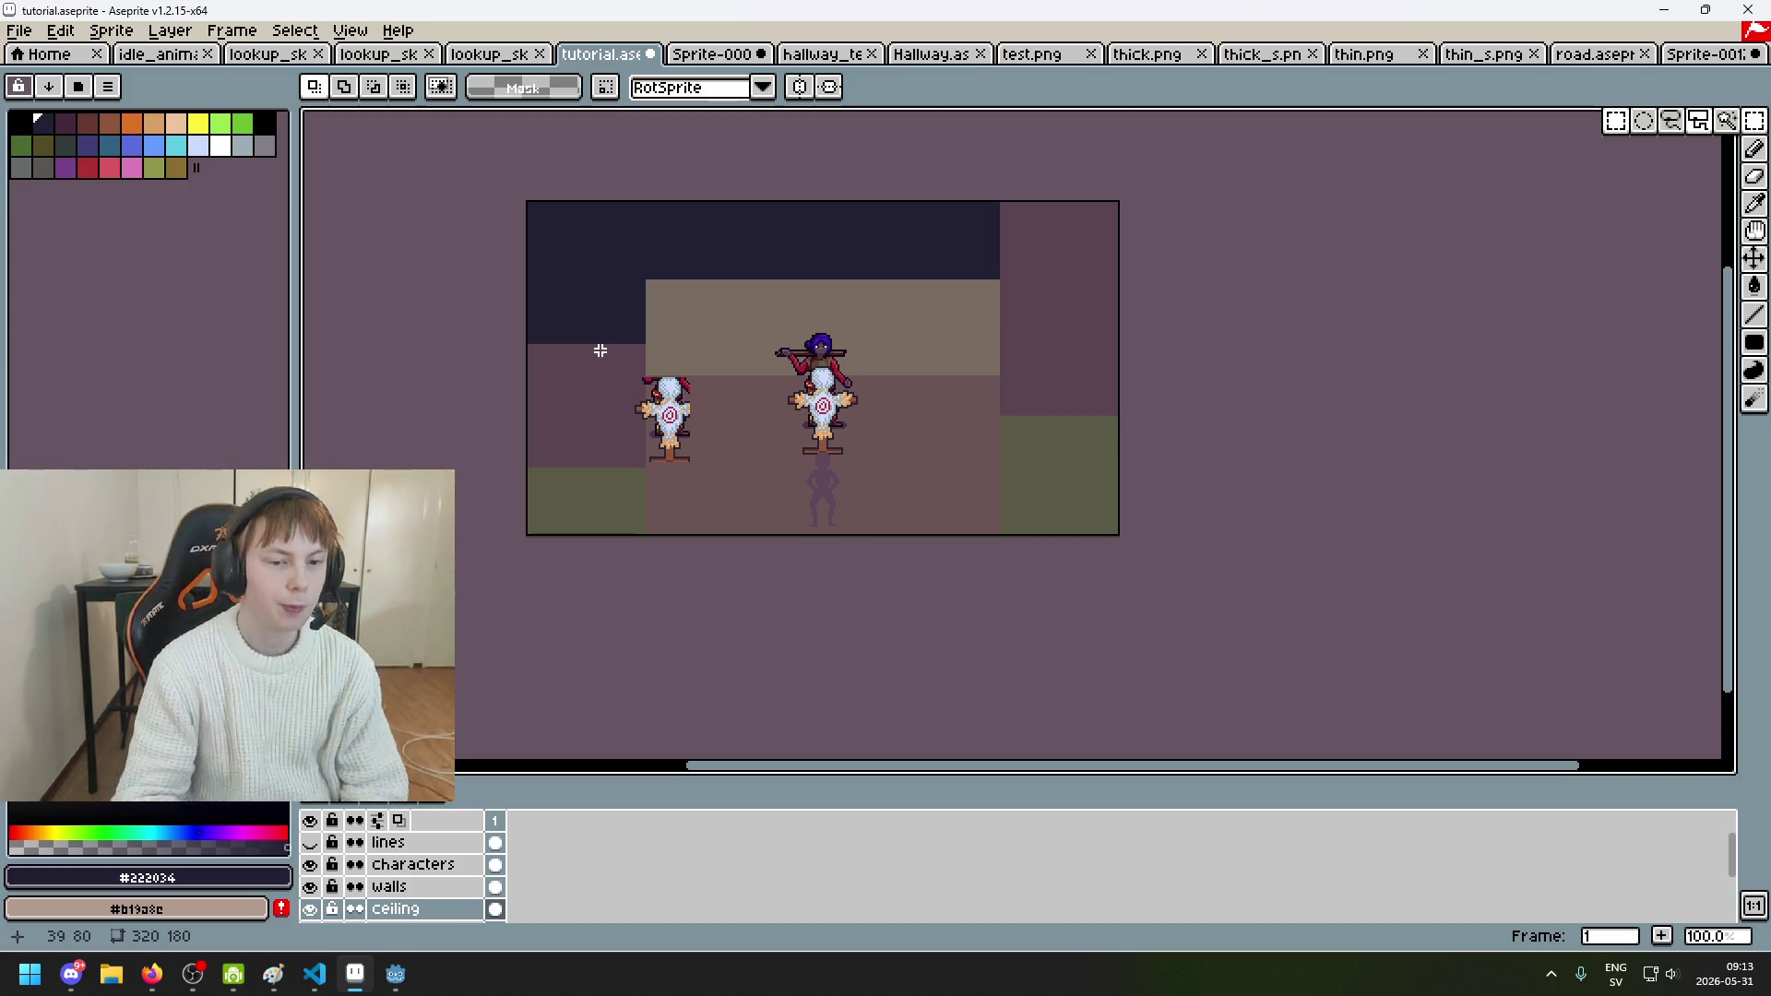
scroll(652, 344, up, 2)
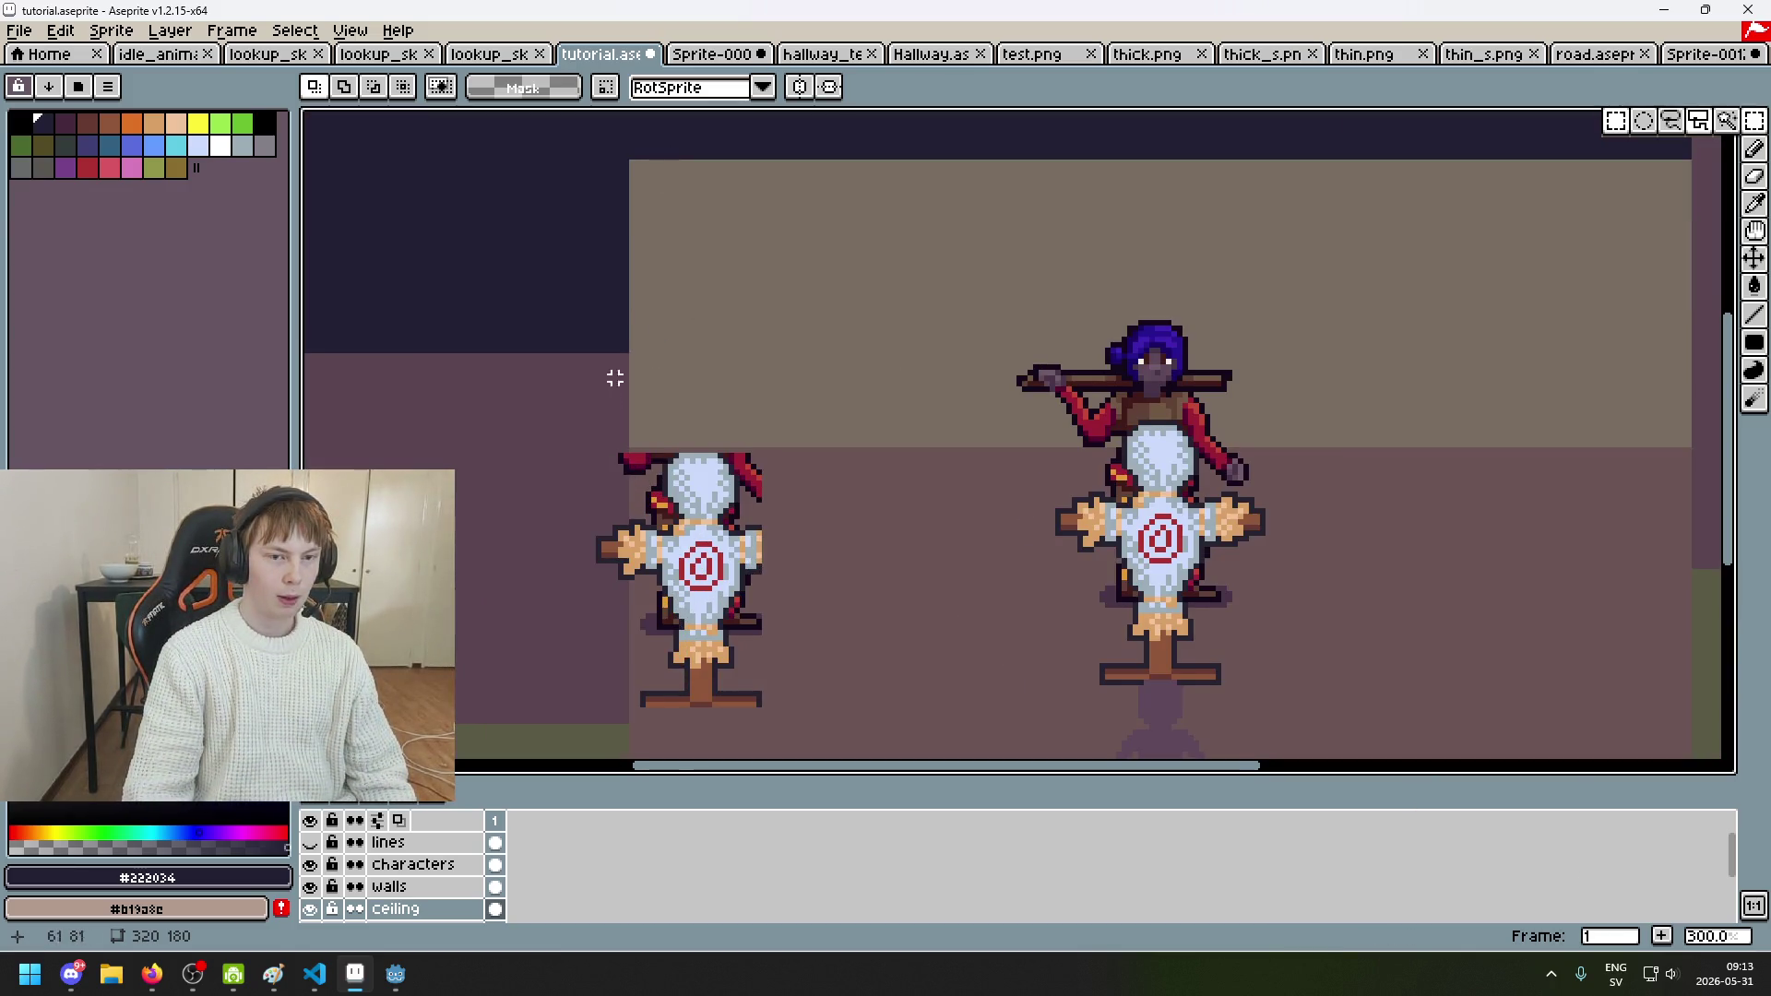
scroll(620, 344, down, 2)
drag(595, 277, 495, 643)
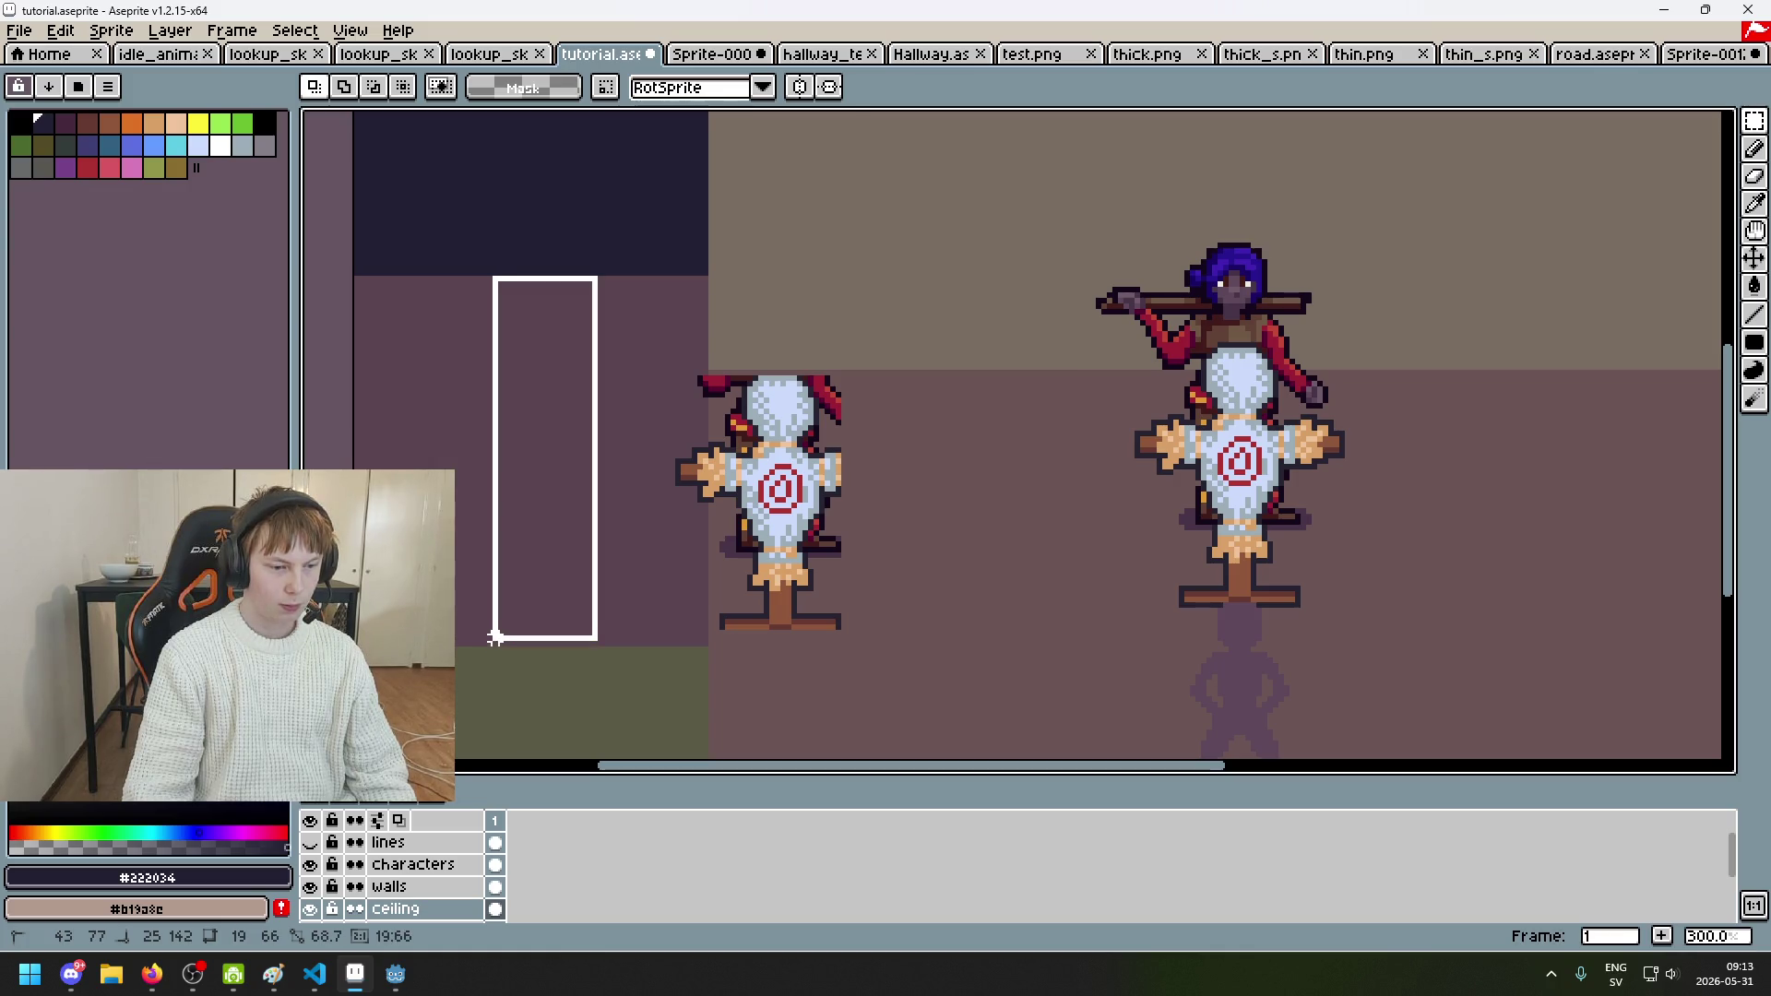
drag(495, 643, 495, 644)
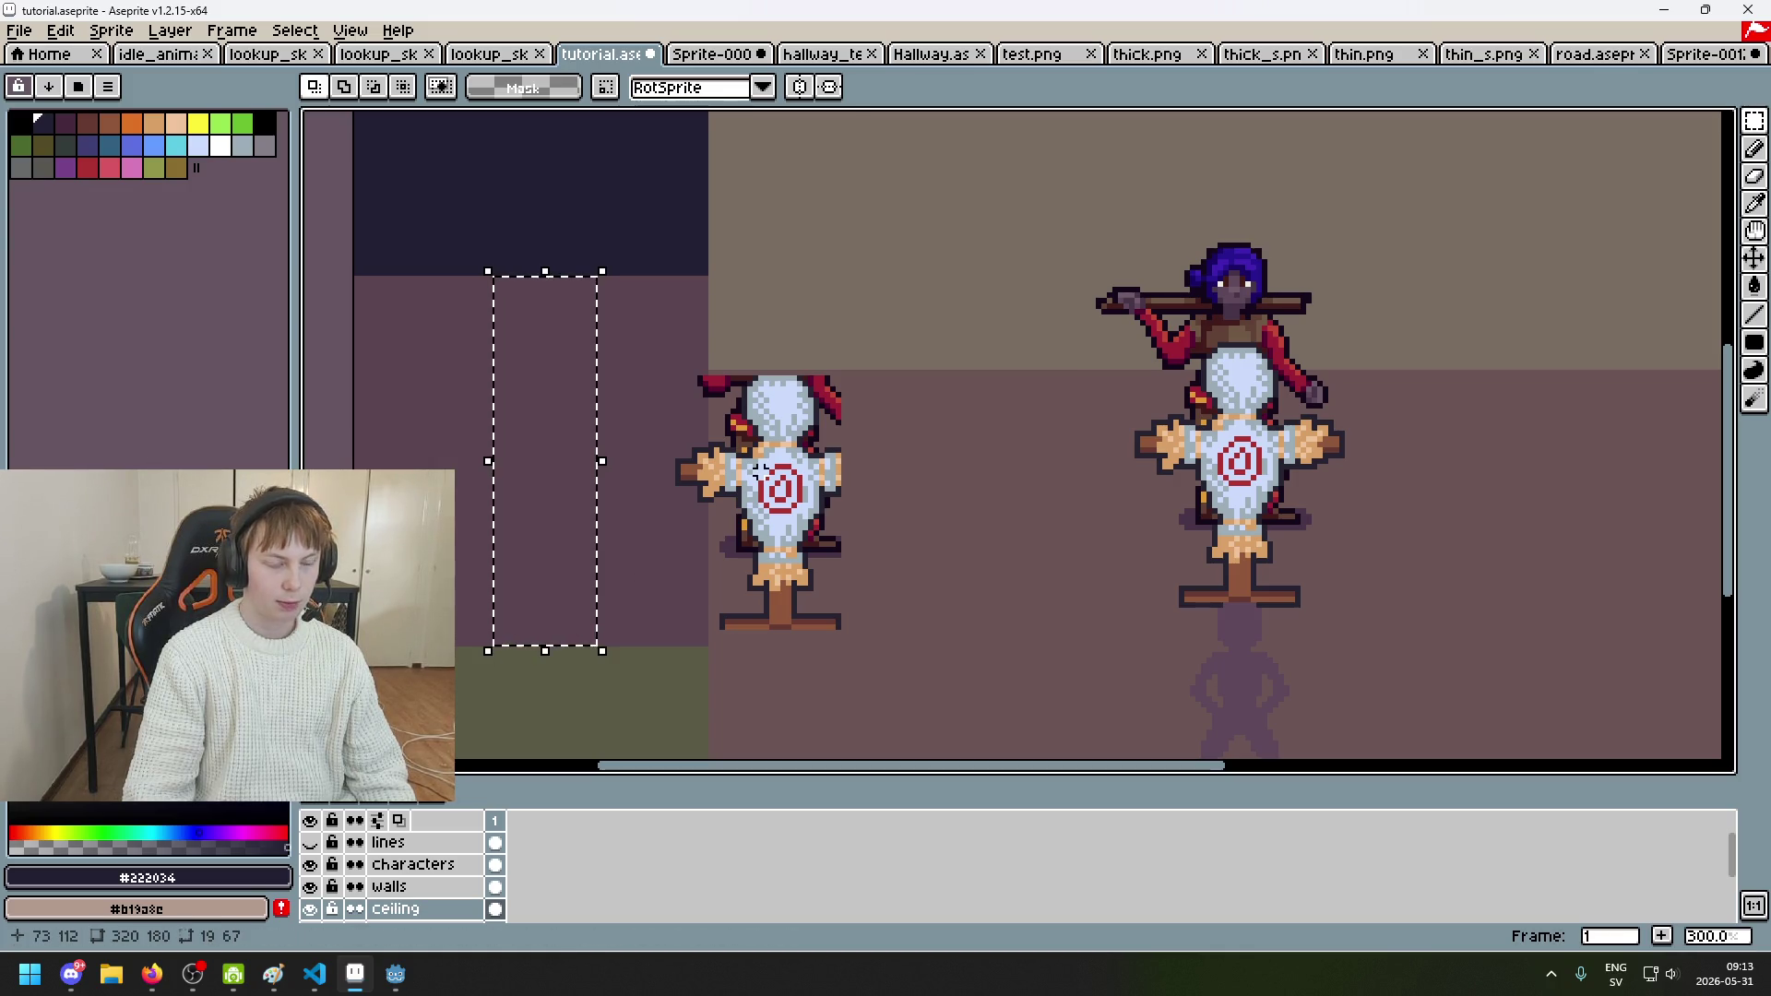
scroll(793, 479, up, 2)
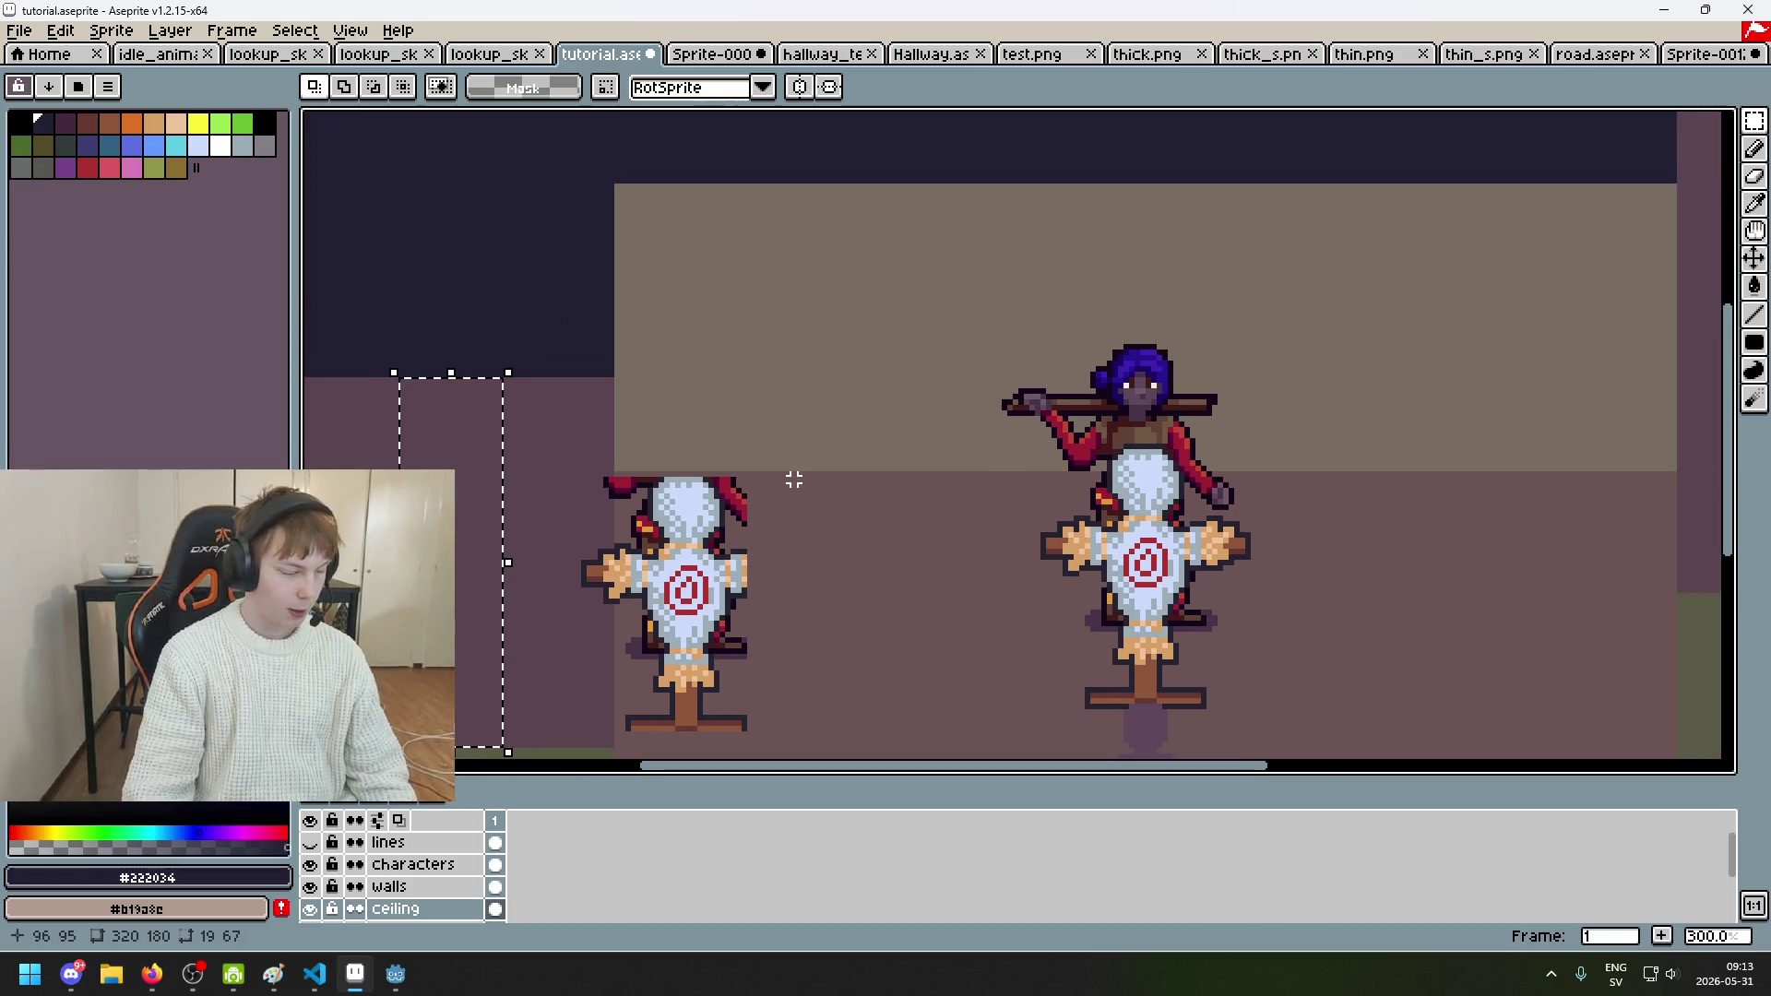
scroll(792, 479, up, 1)
mouse_move(751, 467)
mouse_down()
mouse_move(861, 166)
mouse_move(848, 267)
mouse_up()
scroll(830, 231, up, 3)
scroll(990, 330, down, 3)
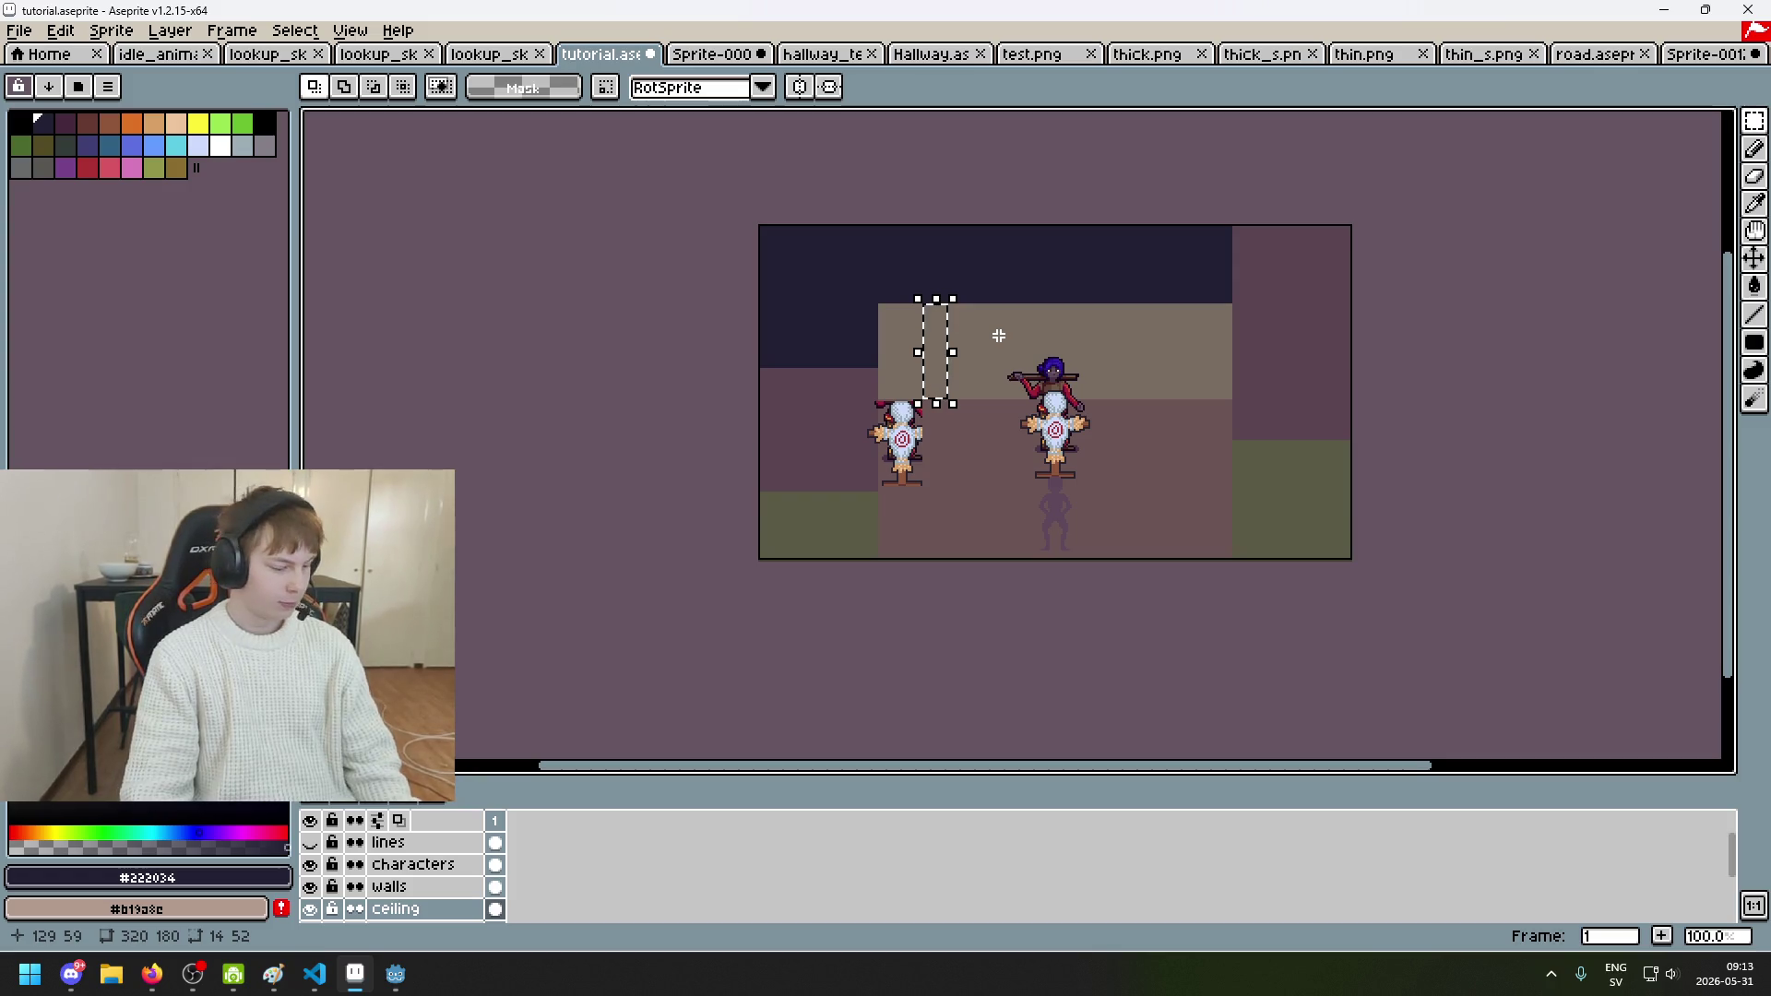
scroll(999, 335, up, 1)
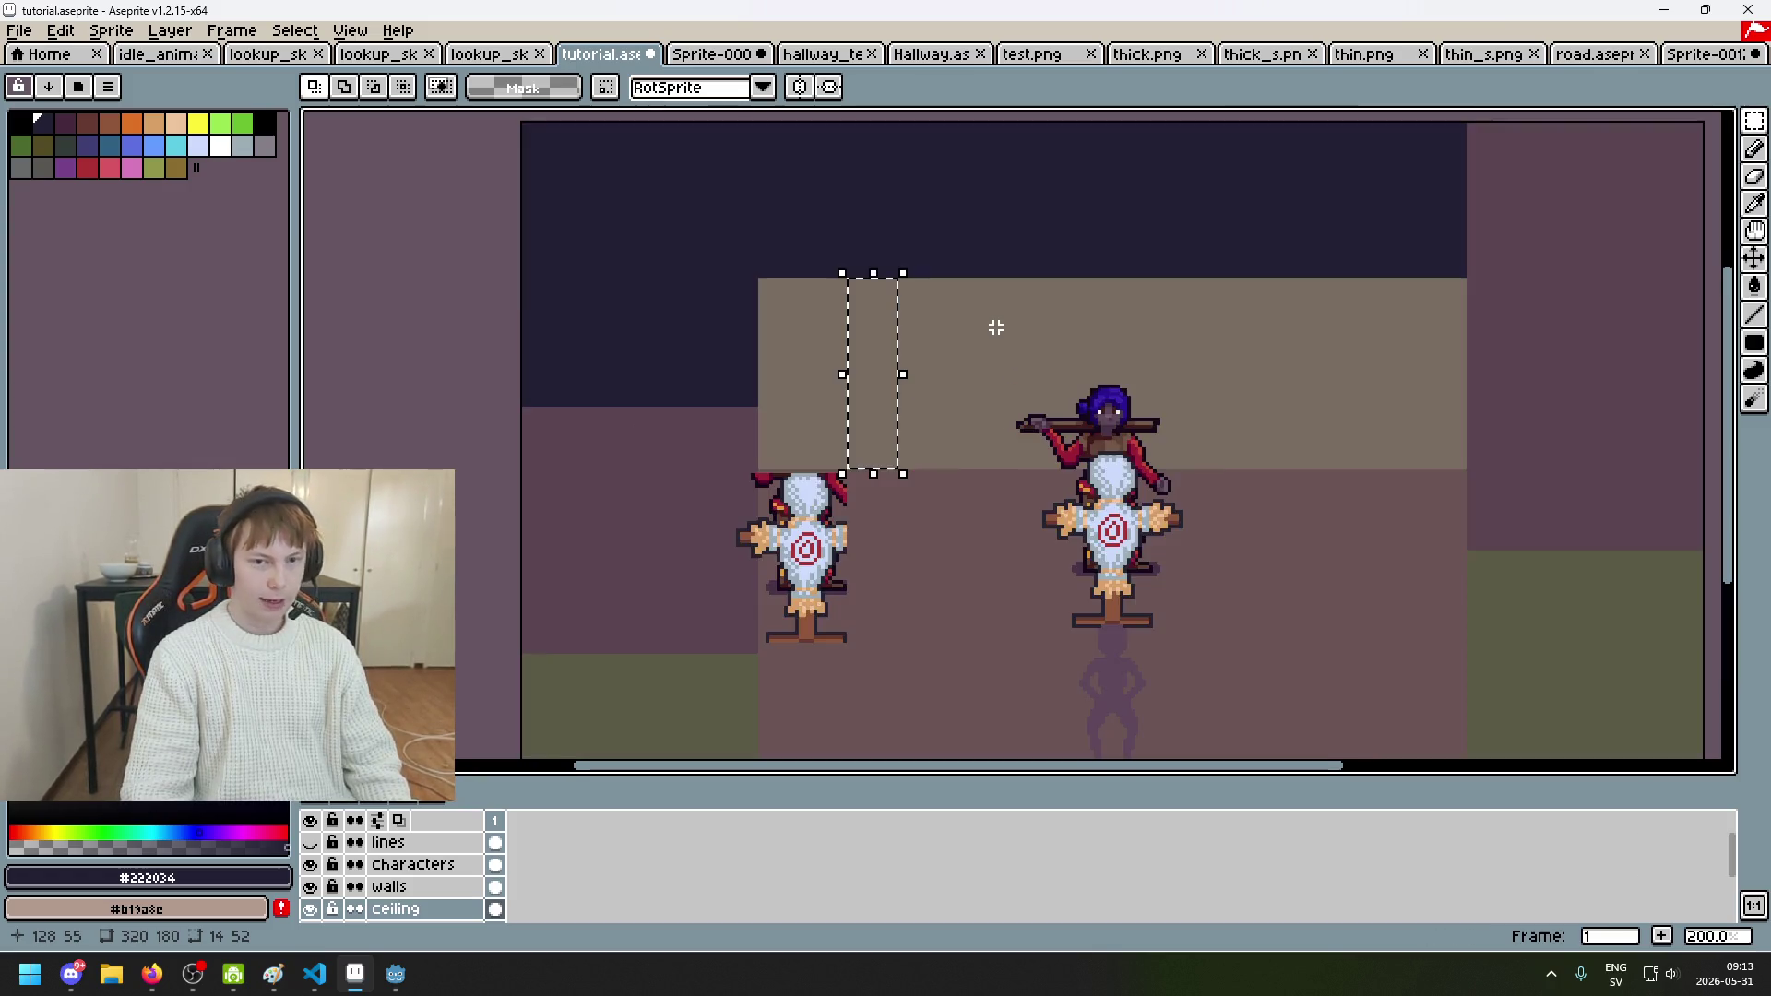
key(ctrl+d)
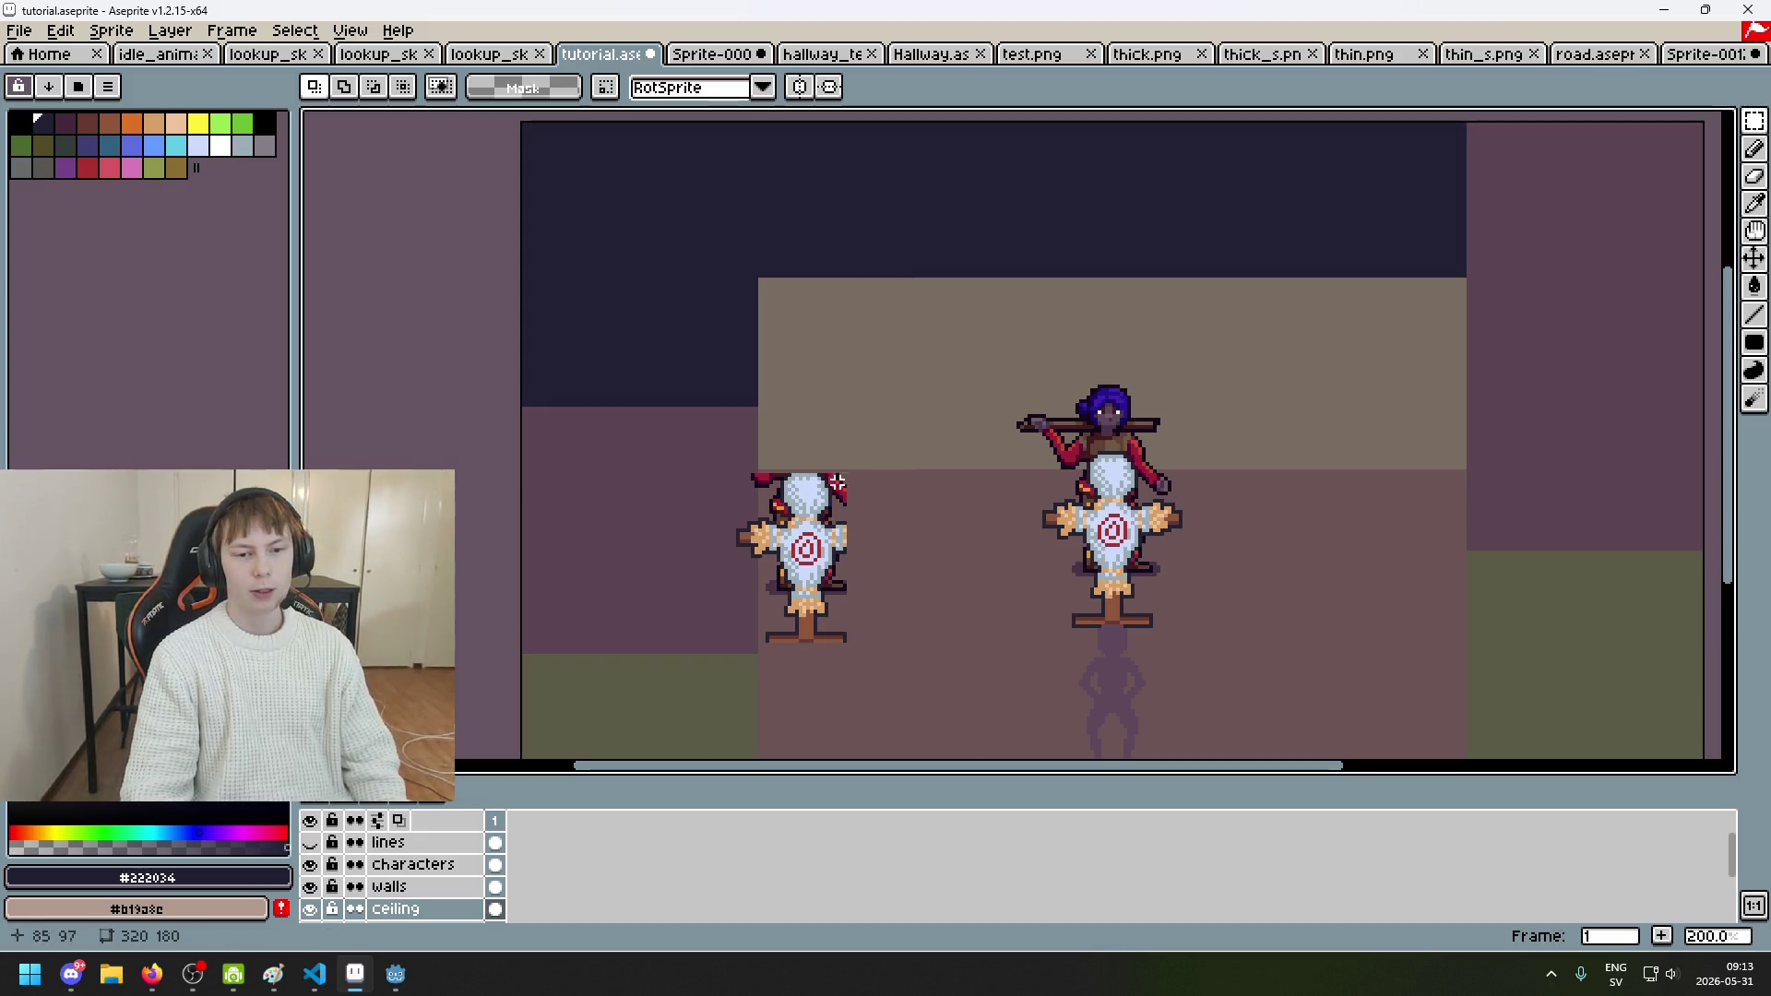
scroll(971, 336, up, 1)
drag(781, 386, 869, 340)
scroll(830, 415, down, 2)
scroll(1020, 478, up, 1)
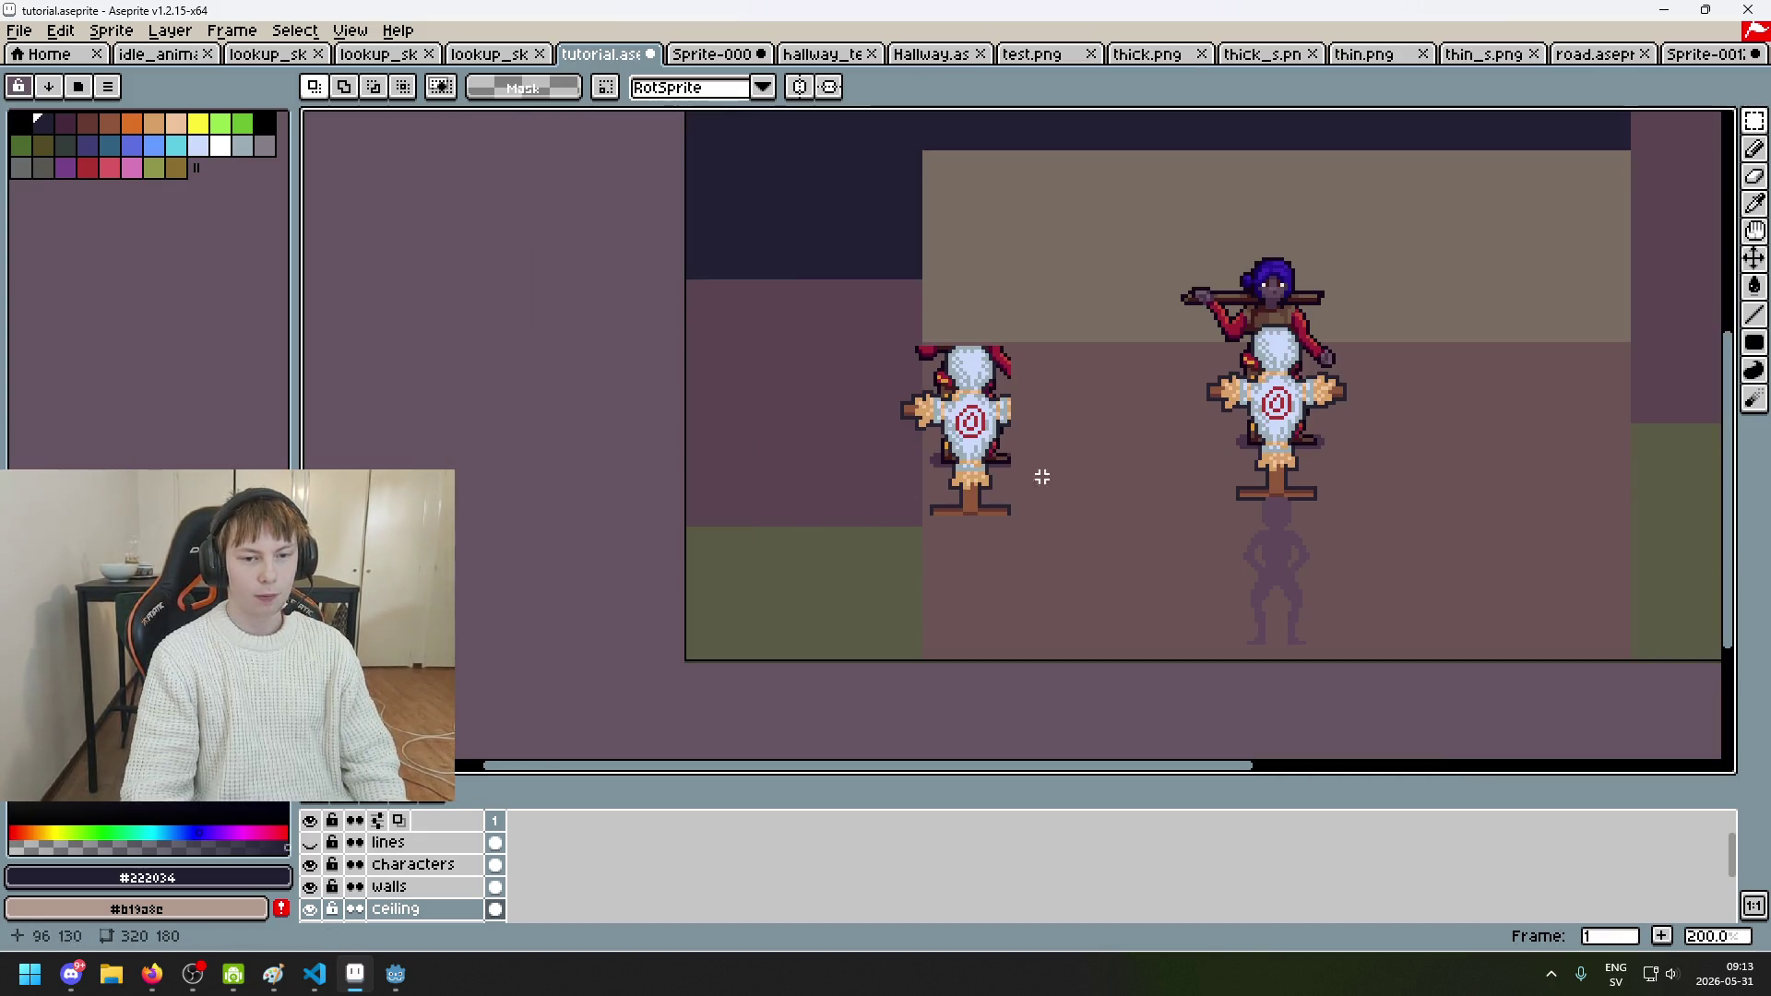
drag(1087, 109, 933, 310)
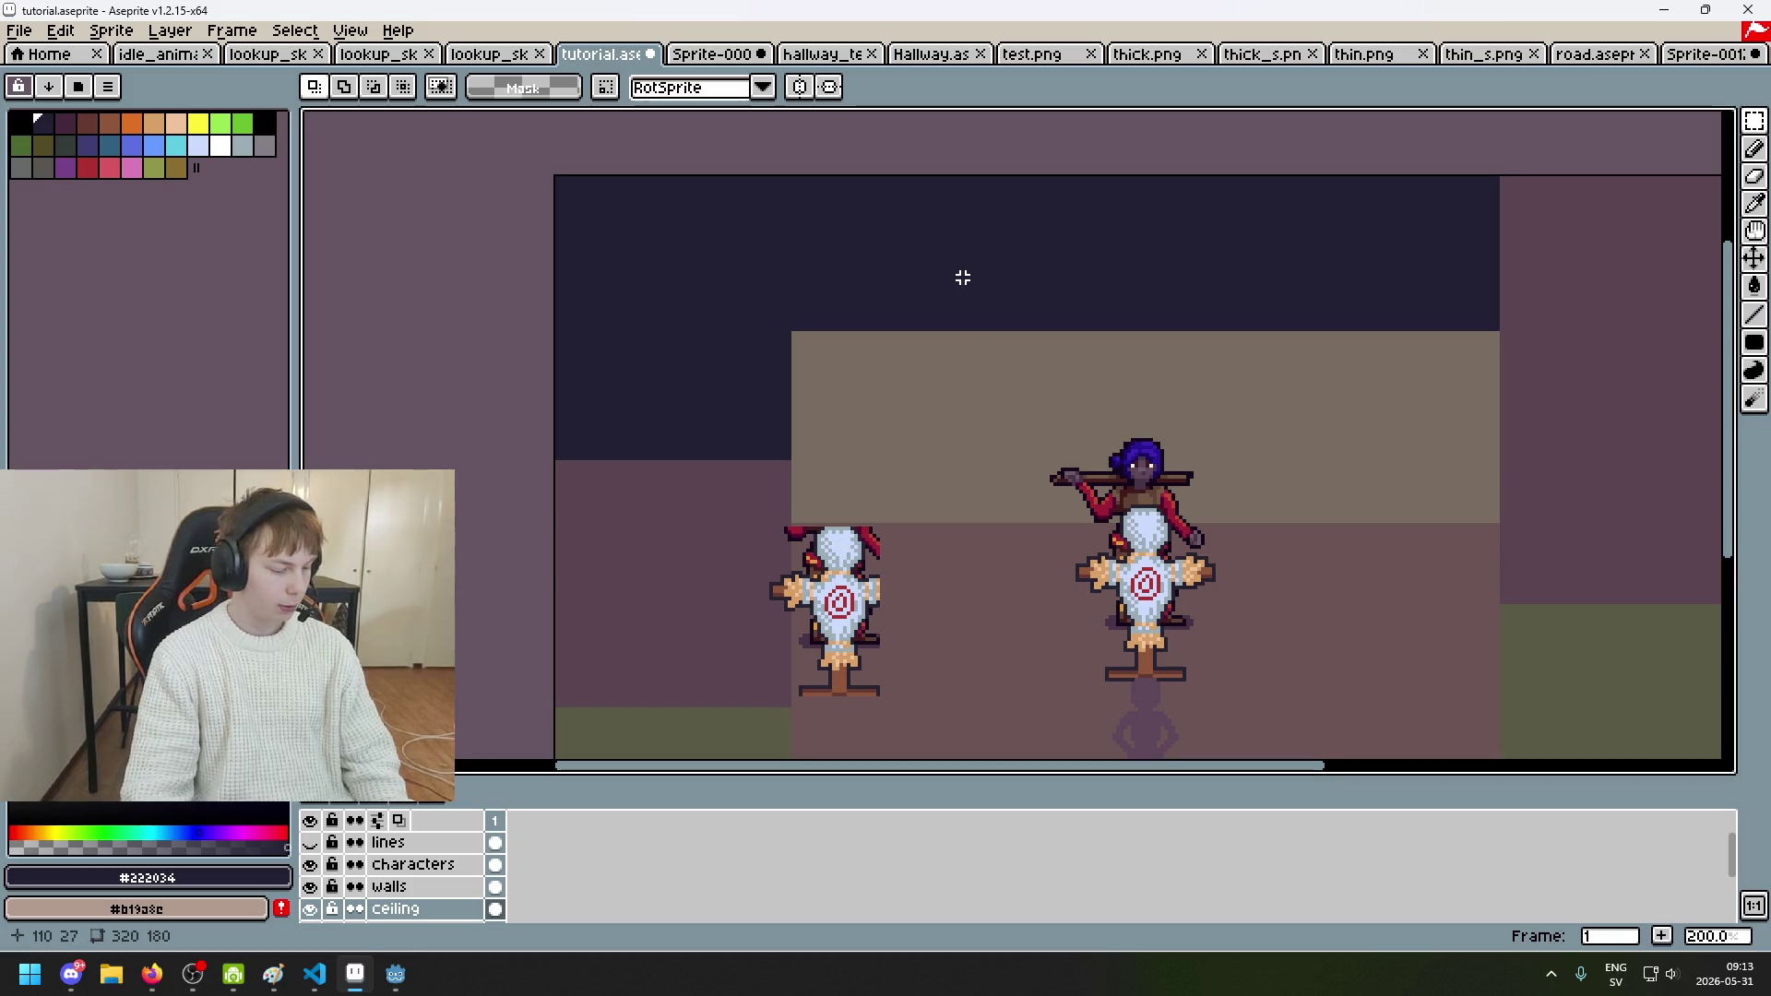
drag(982, 593, 917, 479)
drag(915, 279, 907, 348)
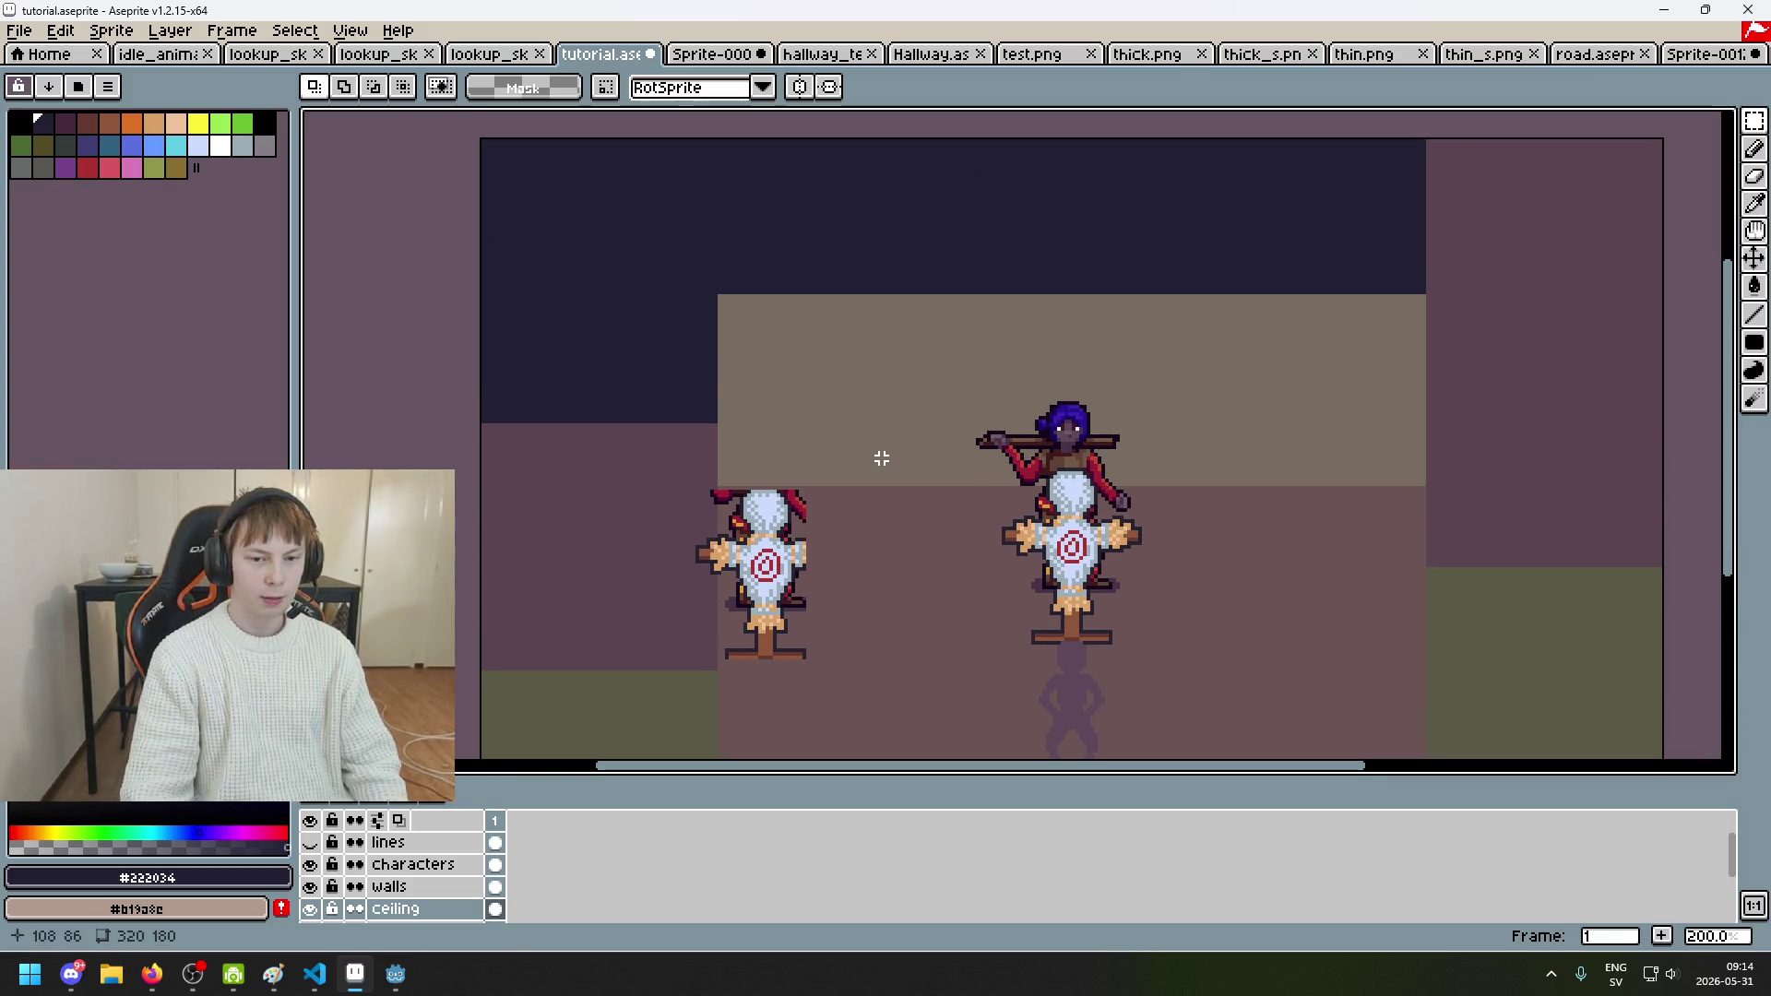
scroll(881, 452, up, 1)
mouse_move(874, 534)
mouse_down()
mouse_move(919, 117)
mouse_move(943, 249)
mouse_up()
scroll(890, 384, up, 2)
scroll(978, 314, down, 2)
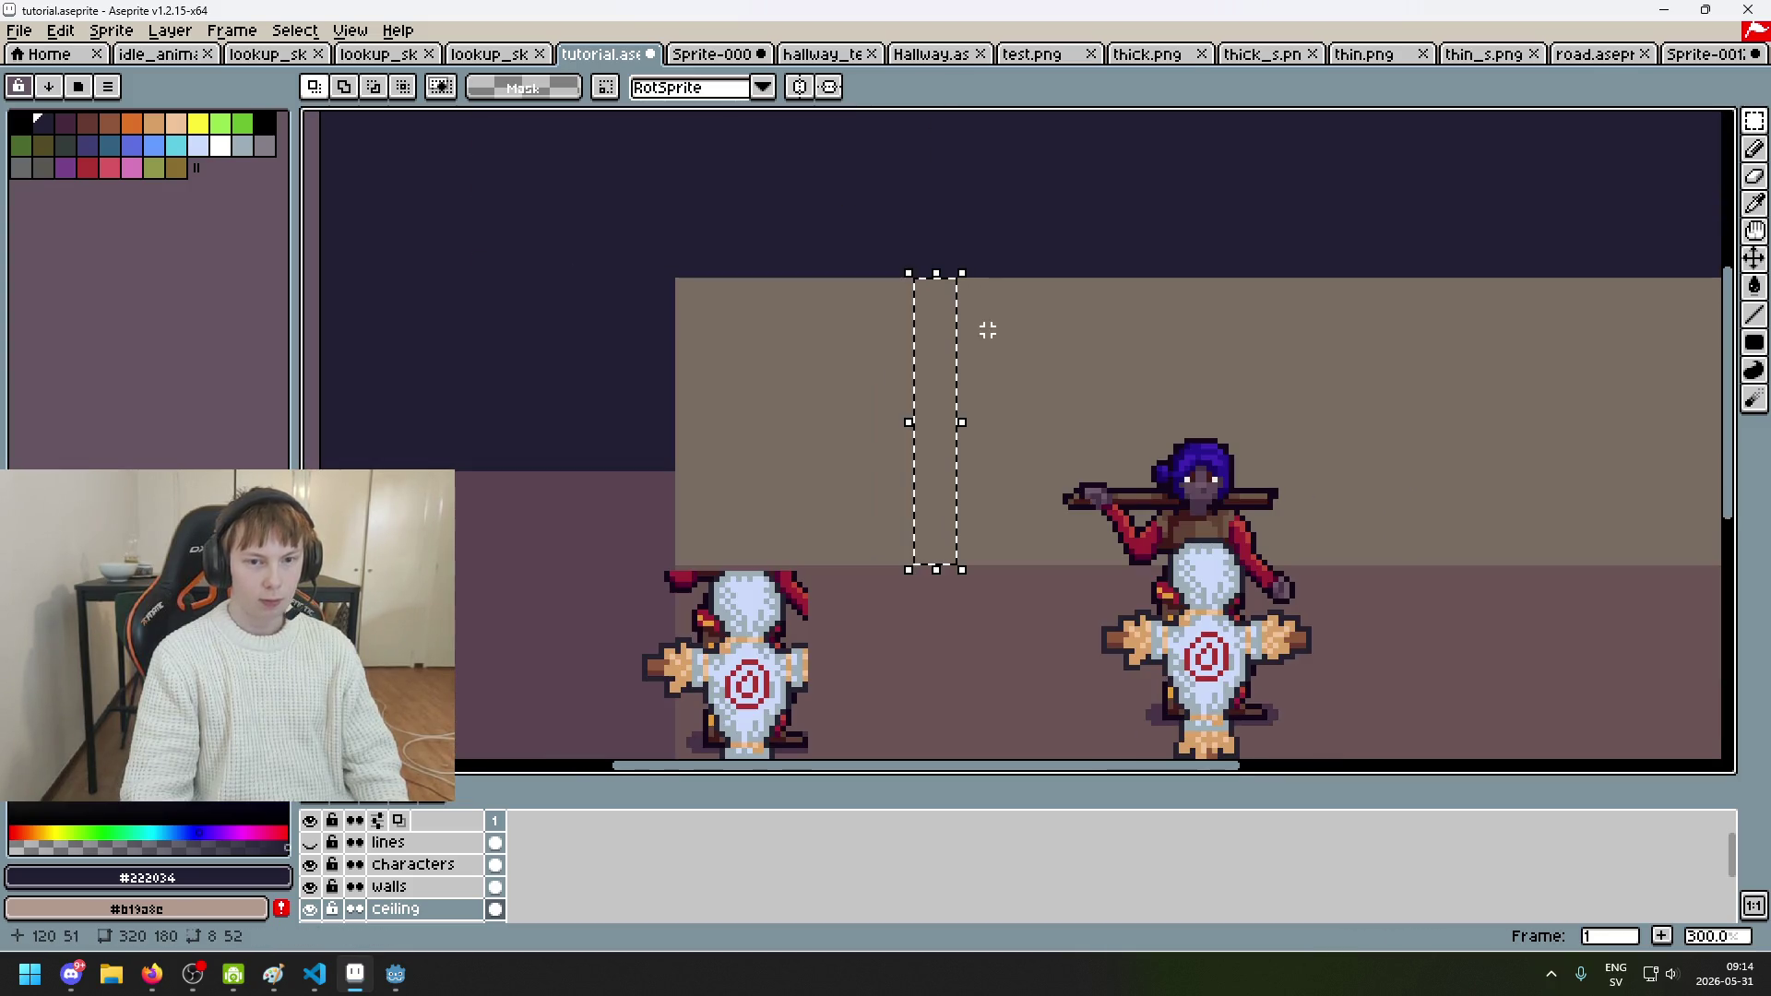
drag(971, 347, 1026, 312)
click(1043, 301)
scroll(915, 245, up, 1)
mouse_move(915, 245)
mouse_down()
mouse_move(937, 620)
mouse_move(957, 626)
mouse_up()
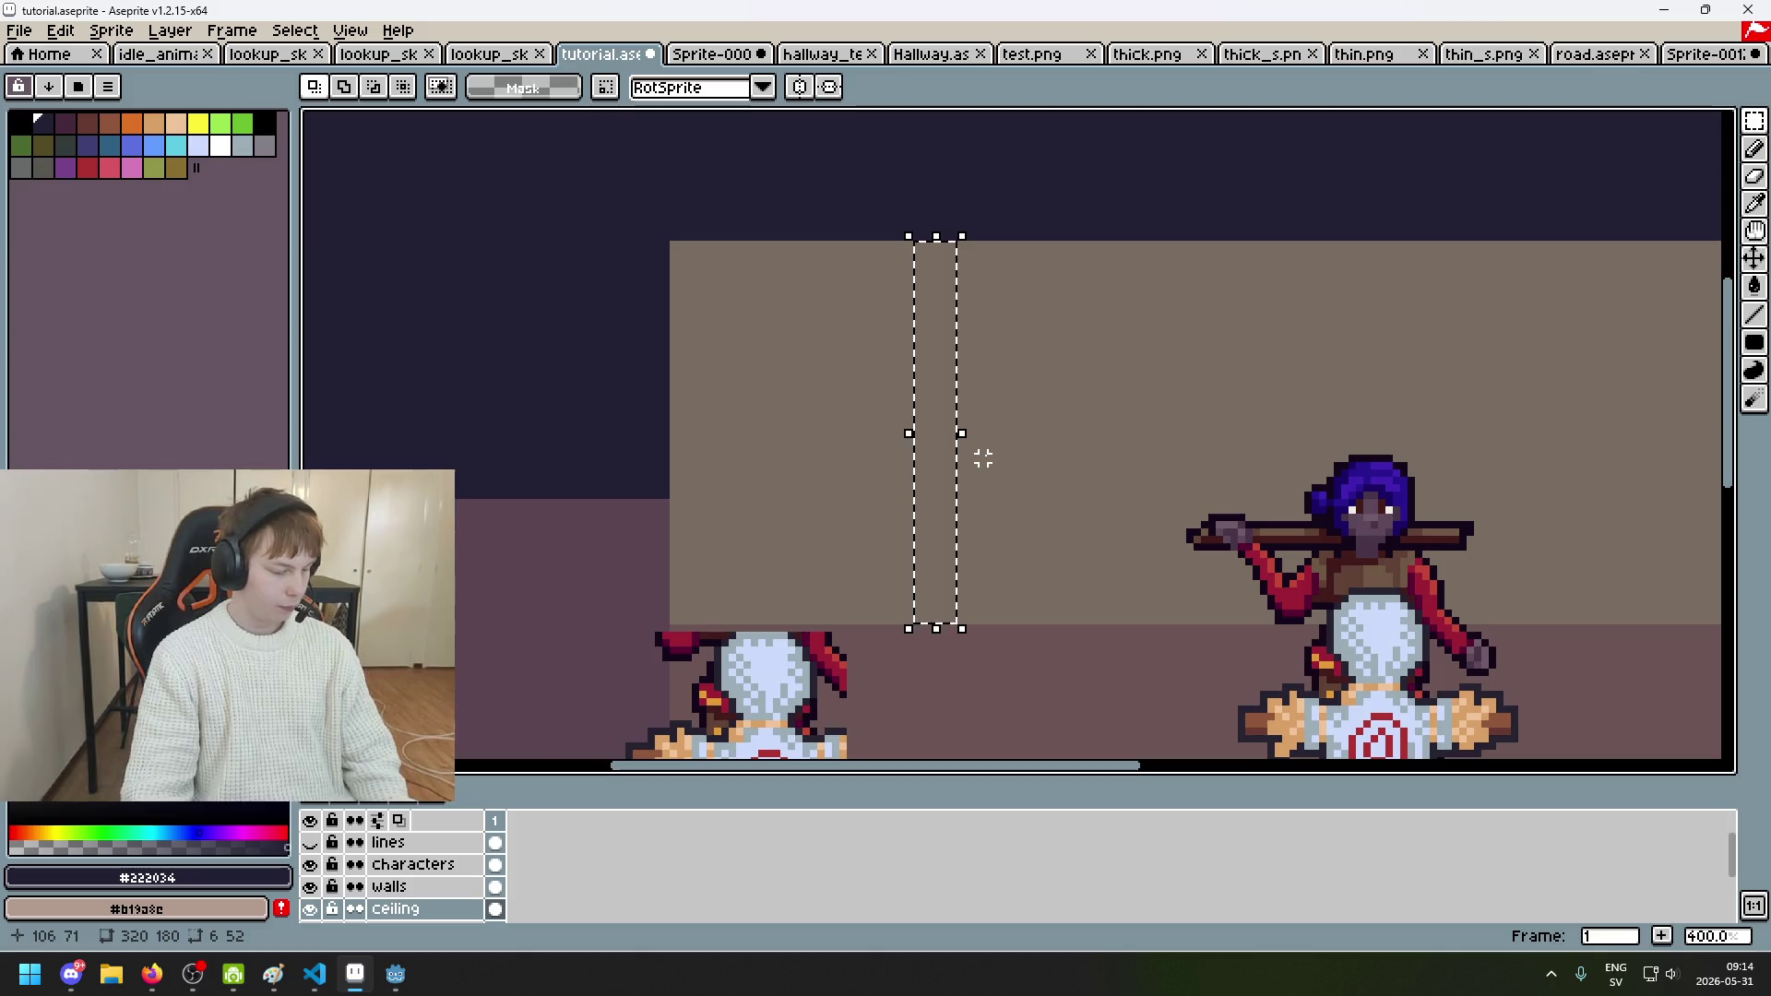
scroll(977, 464, down, 2)
drag(976, 466, 1079, 335)
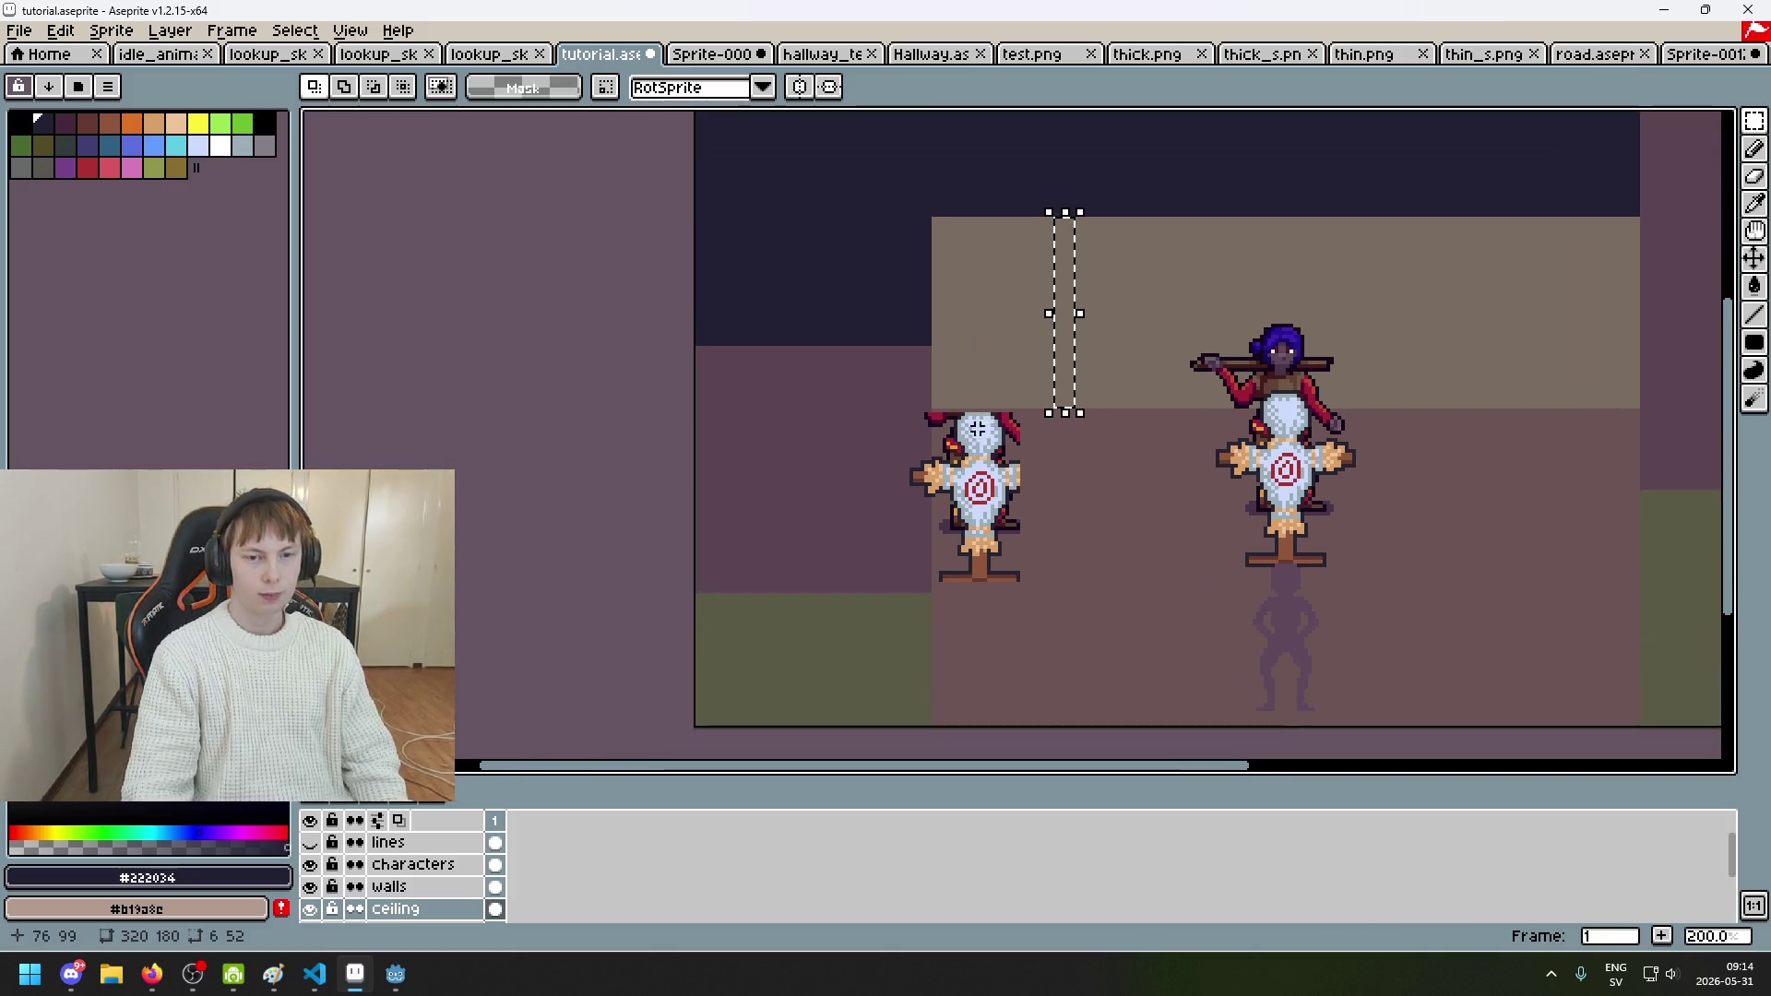
key(ctrl+d)
drag(1154, 437, 831, 410)
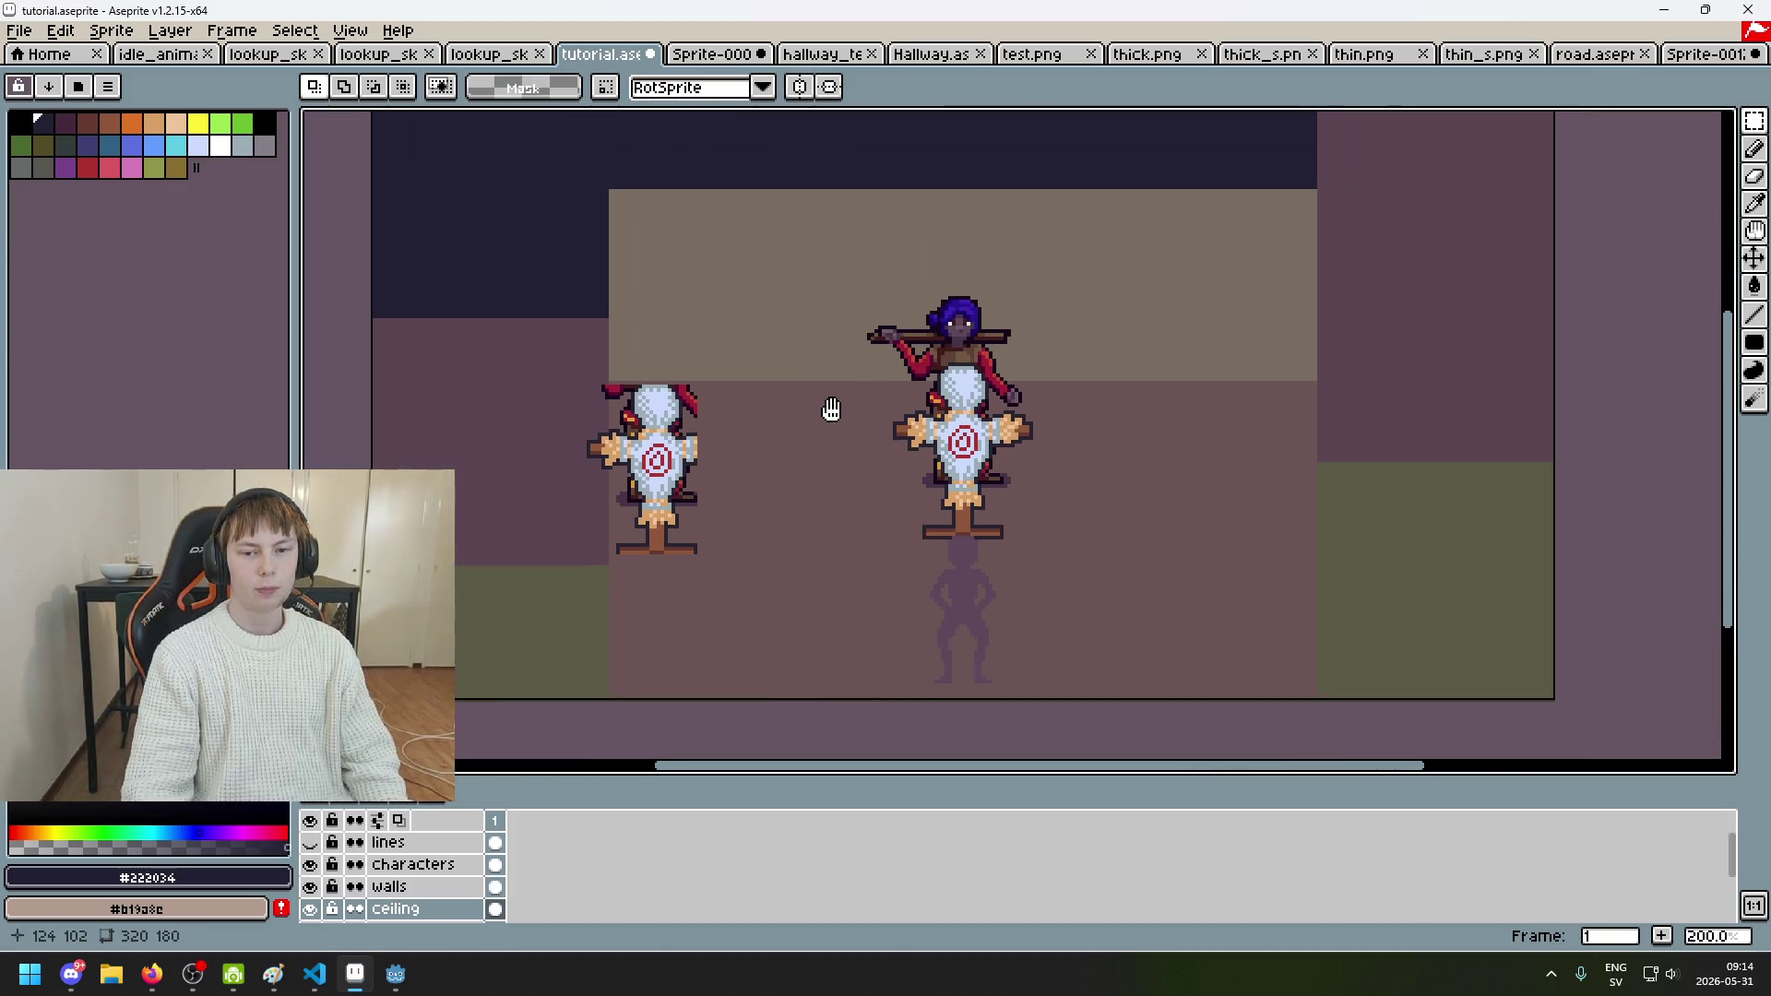
drag(1135, 411, 862, 408)
mouse_move(1064, 410)
mouse_down()
mouse_move(1248, 455)
mouse_move(1415, 553)
mouse_move(1392, 545)
mouse_move(1470, 419)
mouse_move(1485, 308)
mouse_move(1459, 258)
mouse_move(1512, 350)
mouse_move(1213, 247)
mouse_up()
Step: At 500% zoom, marquee-select the upper right side wall and toggle the walls layer to check
scroll(1067, 257, up, 3)
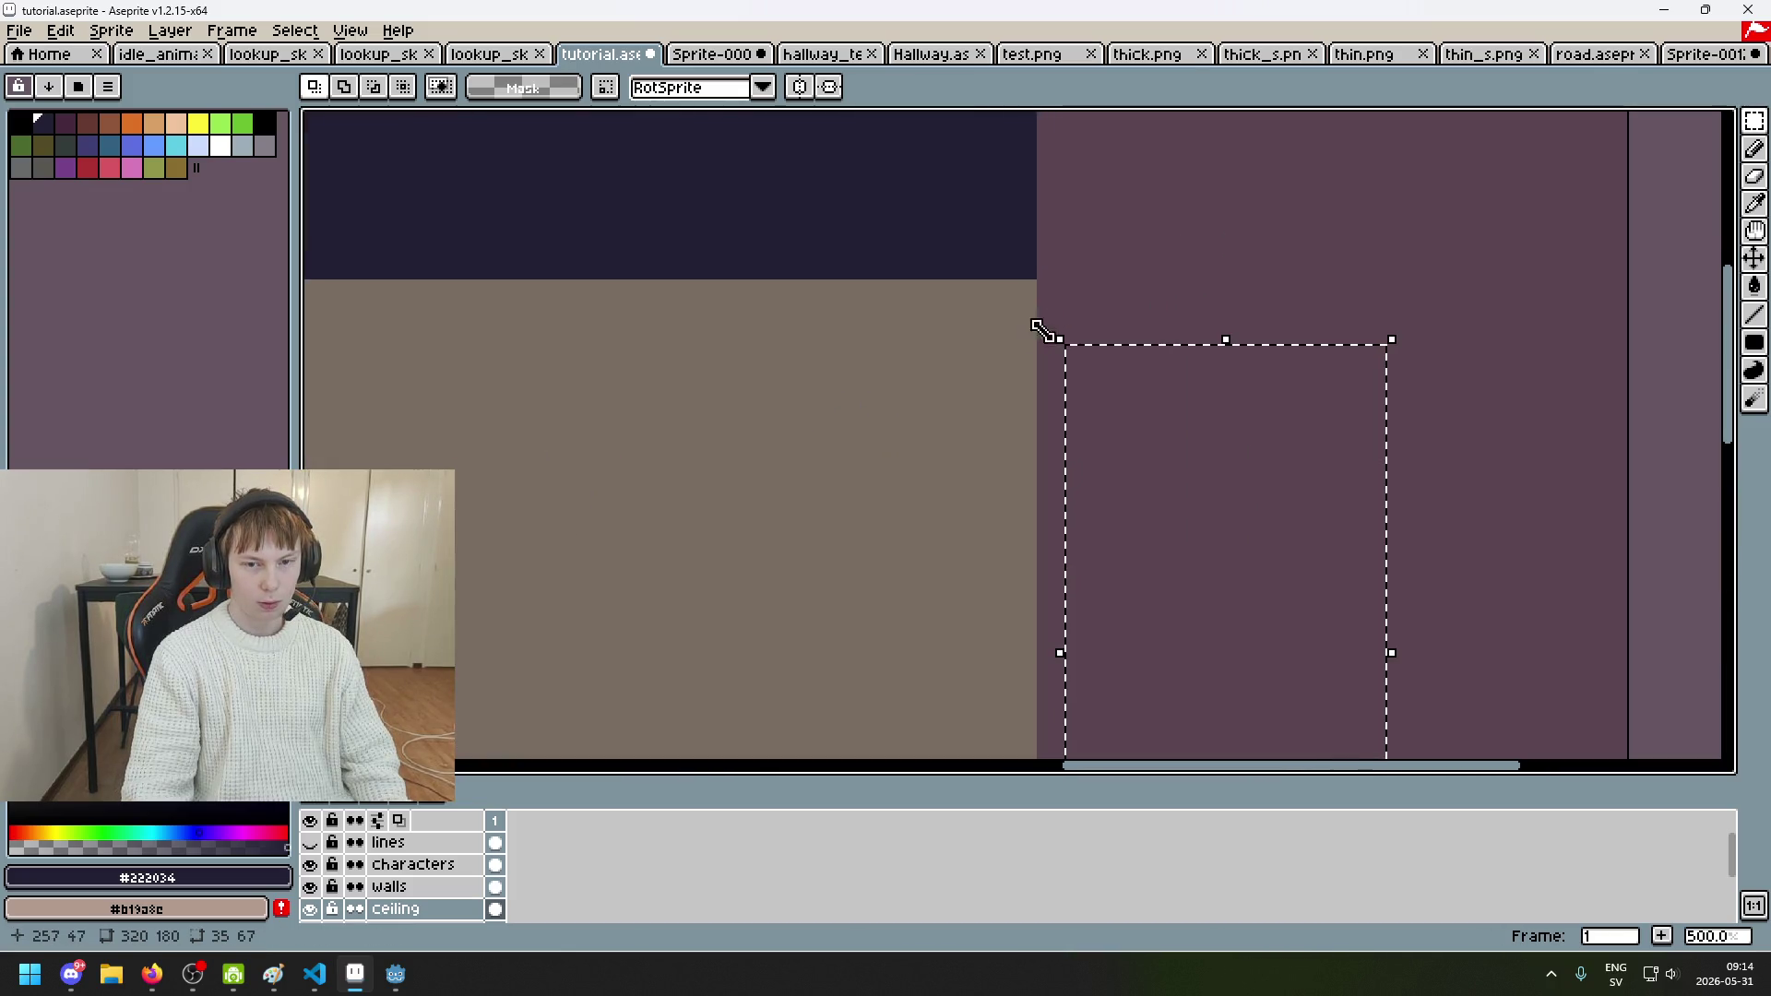
mouse_move(1125, 341)
mouse_down()
mouse_move(1067, 308)
mouse_move(1040, 256)
mouse_move(1039, 111)
mouse_move(1098, 185)
mouse_up()
mouse_move(1041, 291)
mouse_down()
mouse_move(1104, 177)
mouse_move(1462, 480)
mouse_move(1525, 652)
mouse_move(1467, 626)
mouse_up()
click(310, 887)
click(310, 886)
Step: Delete the selected top of the right wall on the walls layer and drop the selection
click(482, 893)
key(Delete)
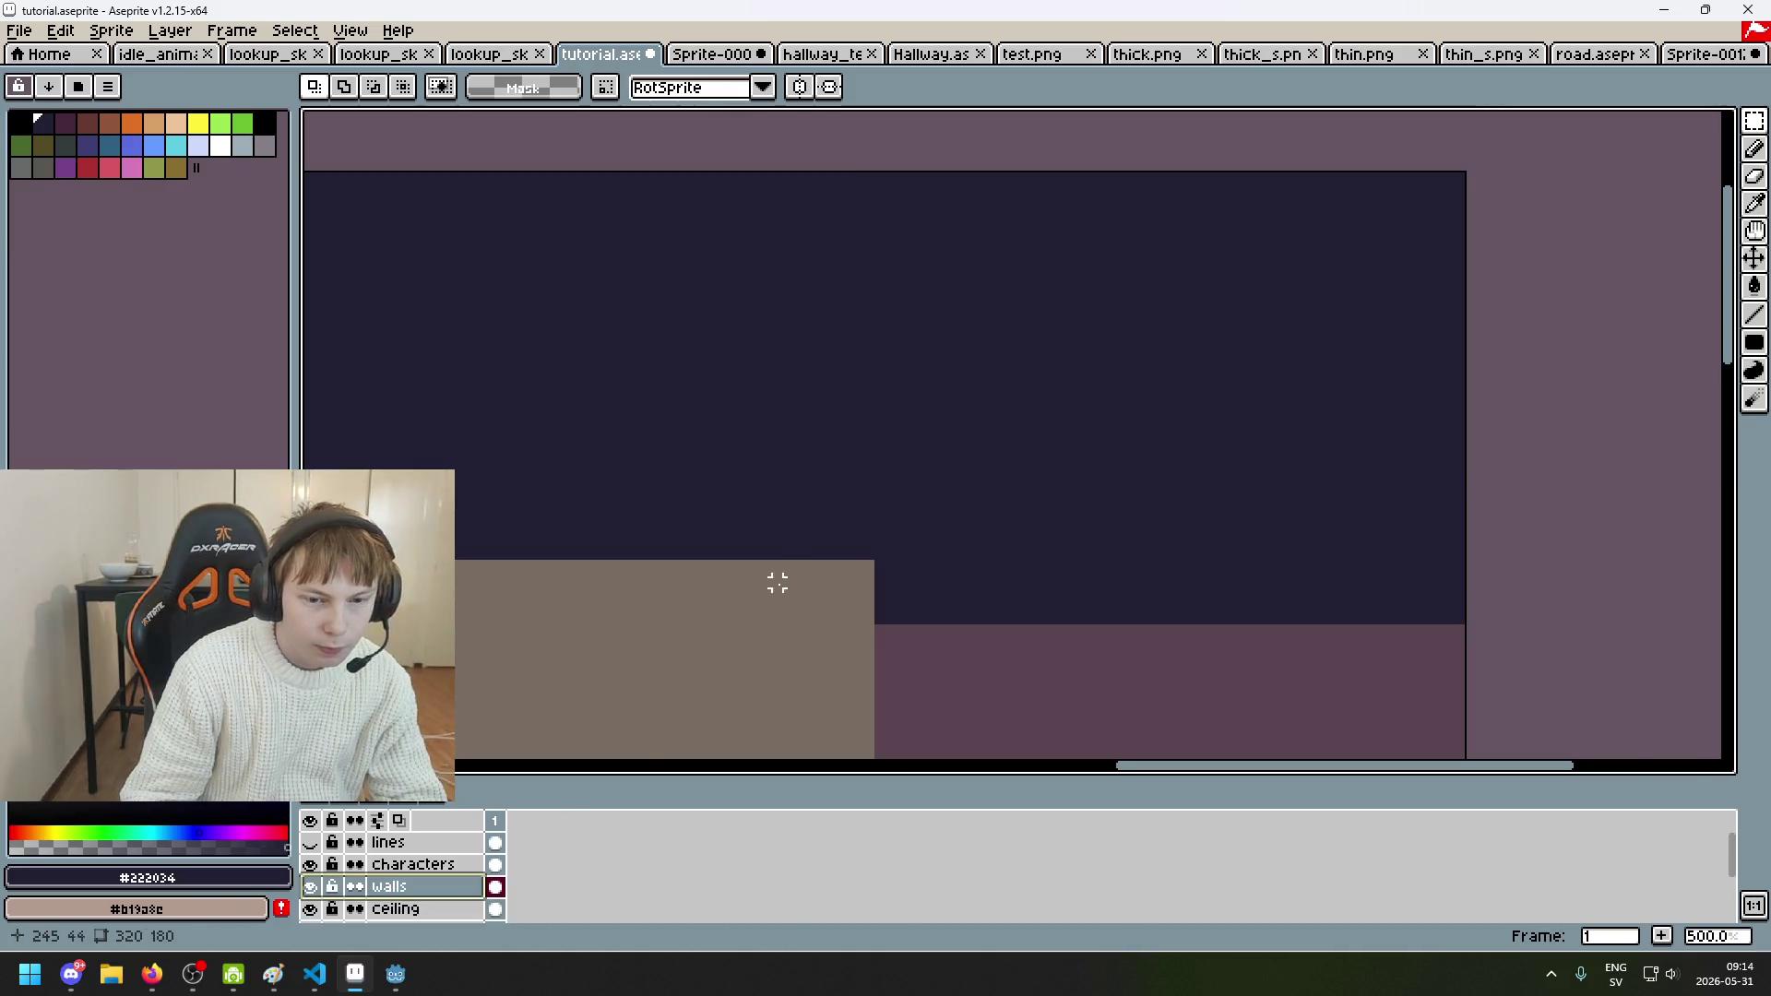
key(1)
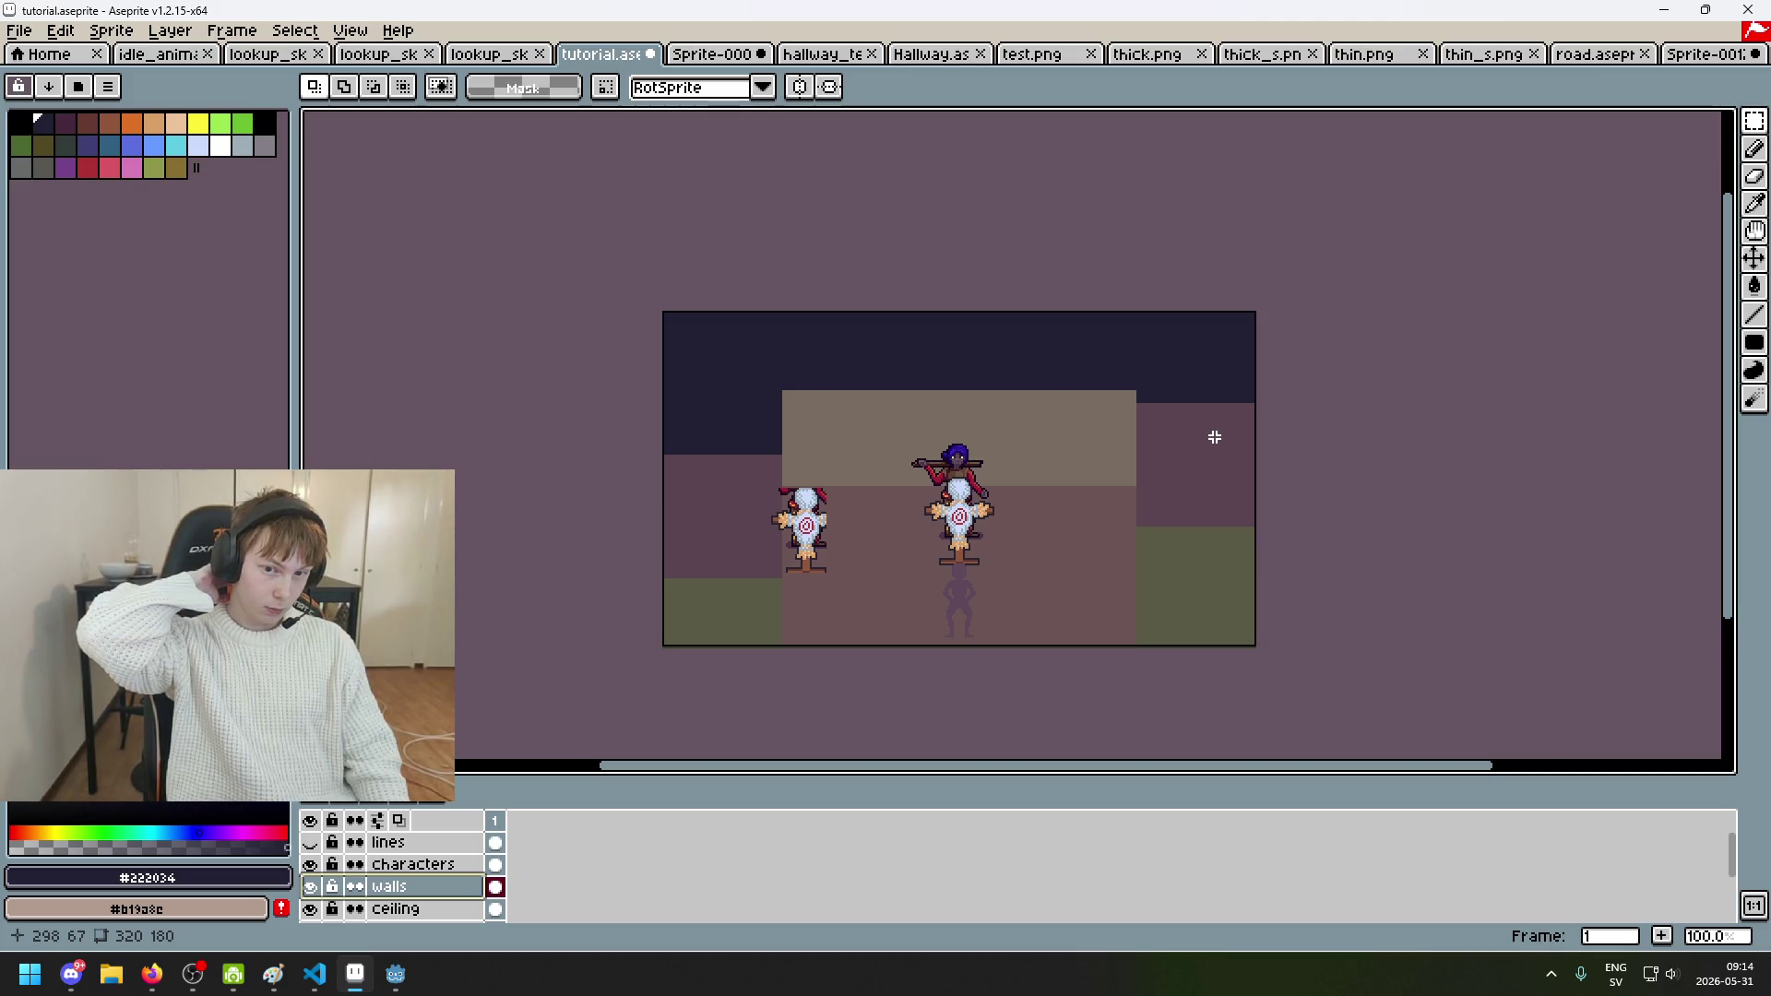
scroll(1233, 407, up, 1)
drag(1143, 254, 1090, 126)
Step: Try nudging the thin strip atop the right wall down one pixel, undo it, then show the guide lines
drag(1052, 199, 1296, 242)
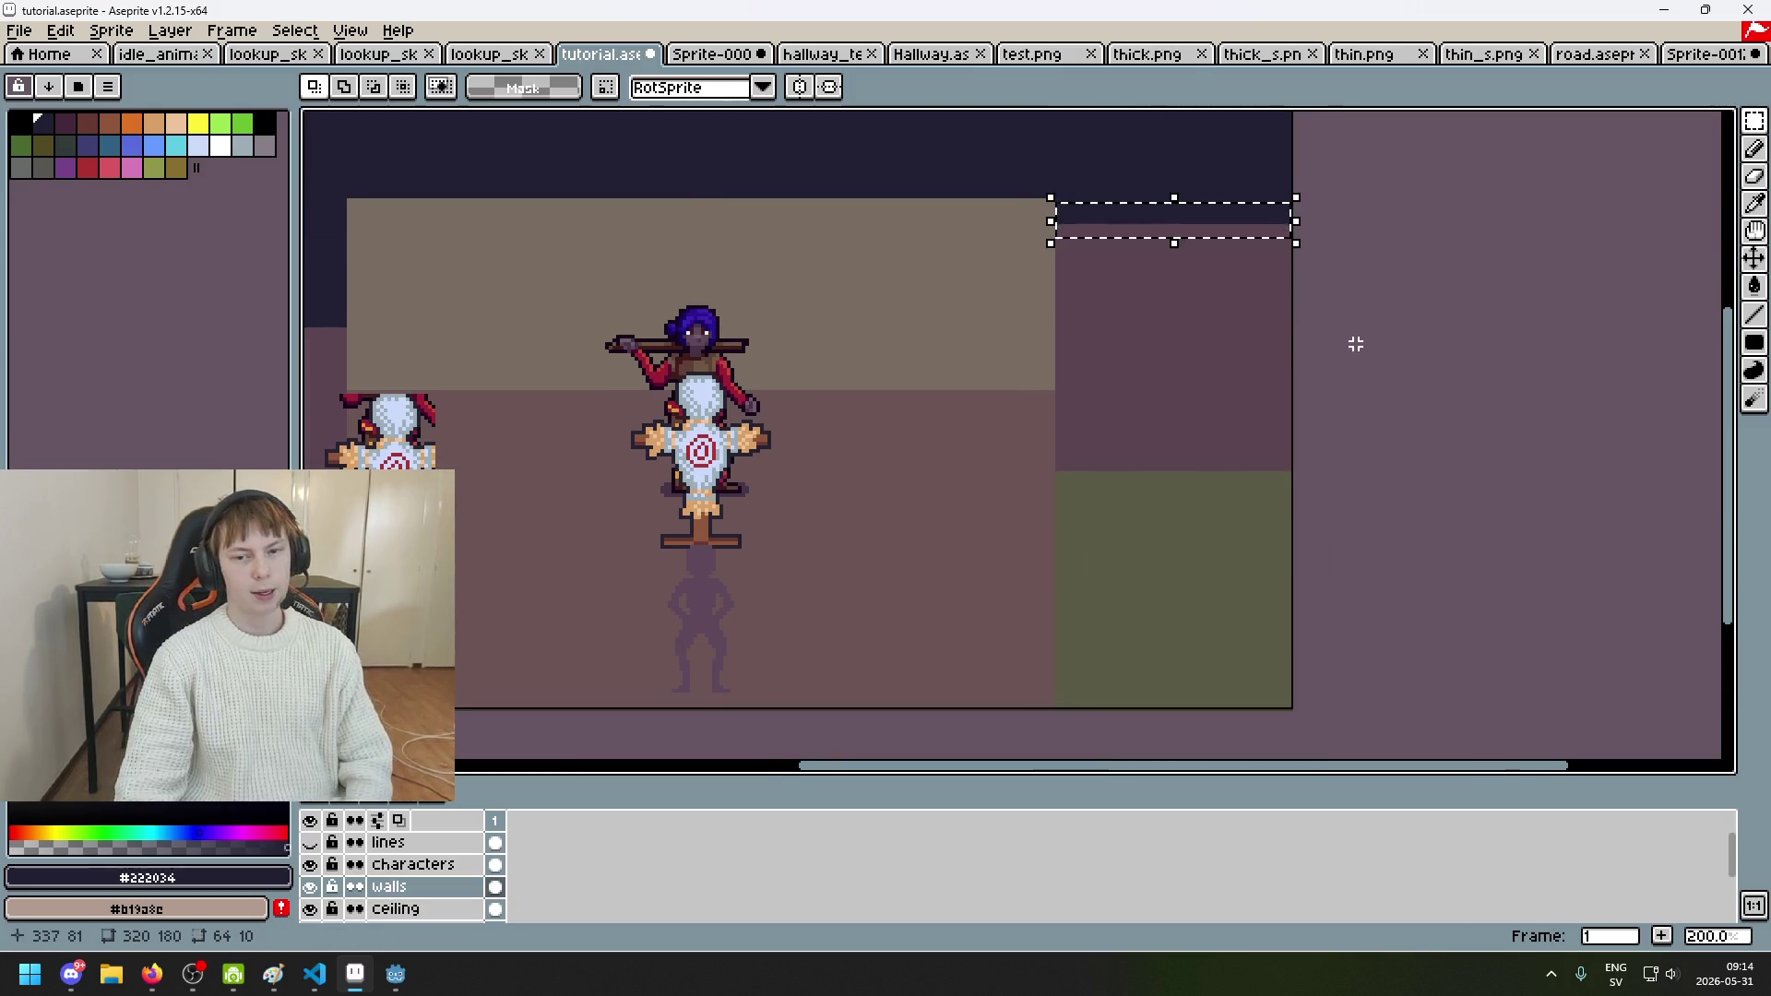
scroll(1355, 344, down, 1)
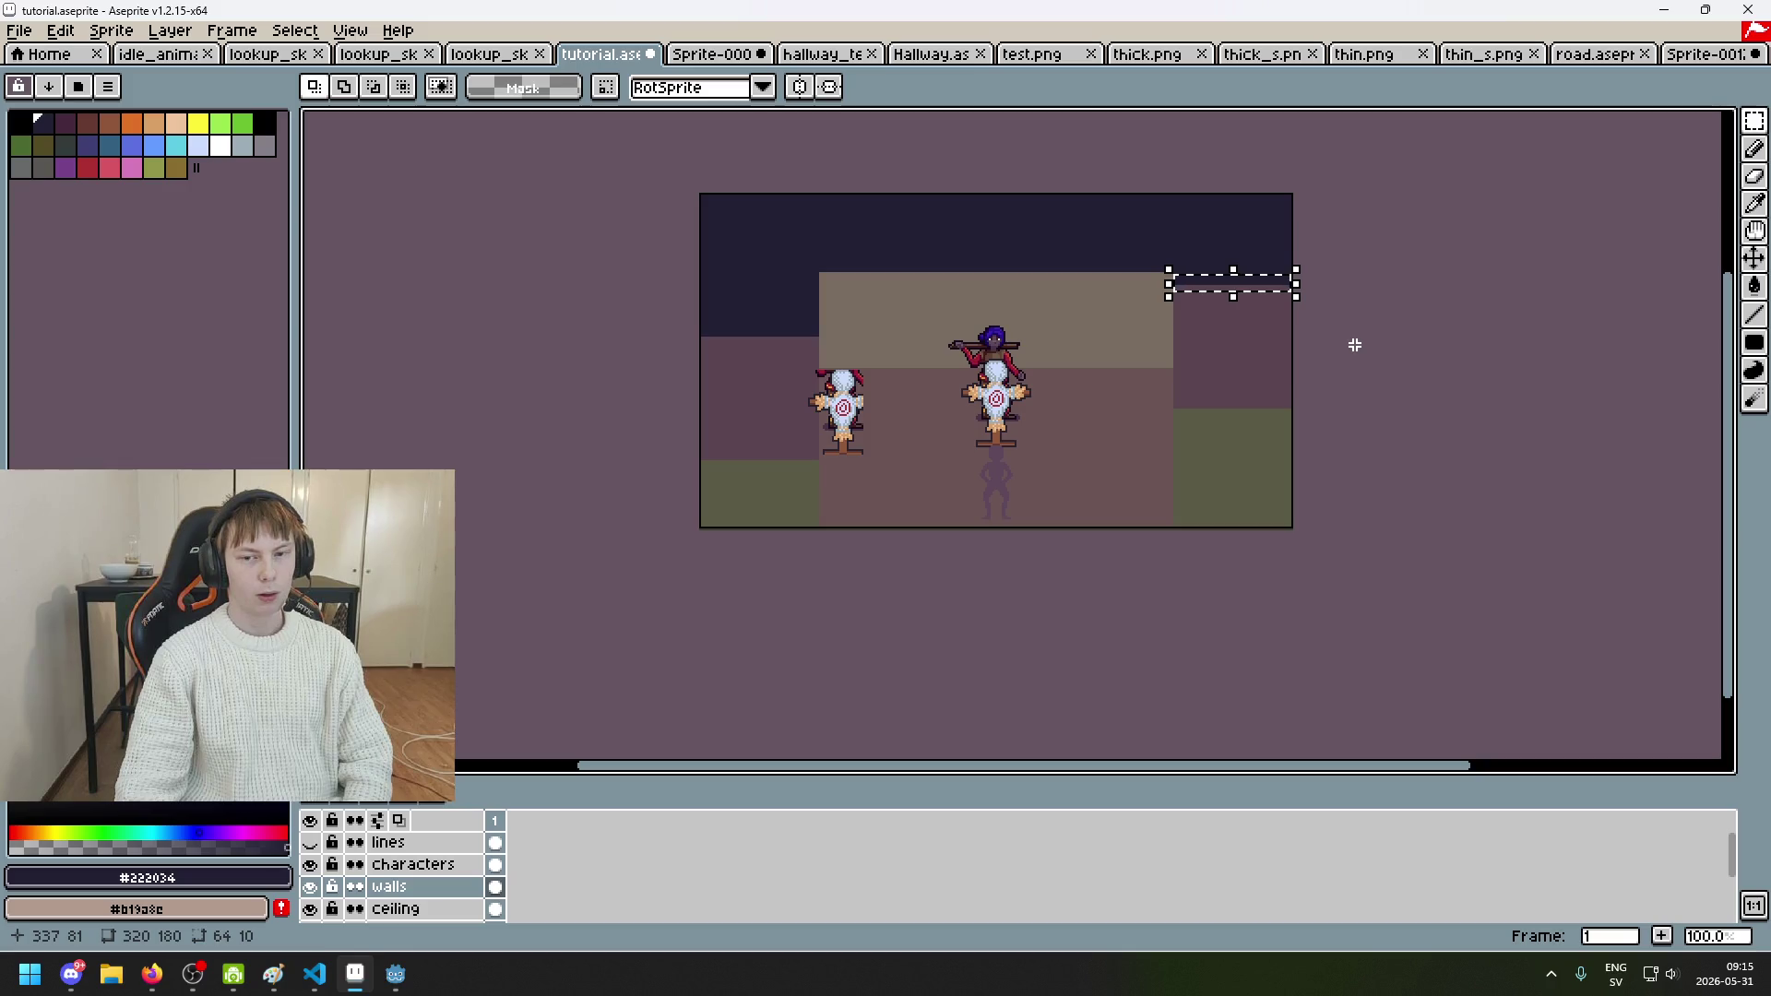
scroll(1226, 392, up, 1)
drag(1218, 415, 1479, 418)
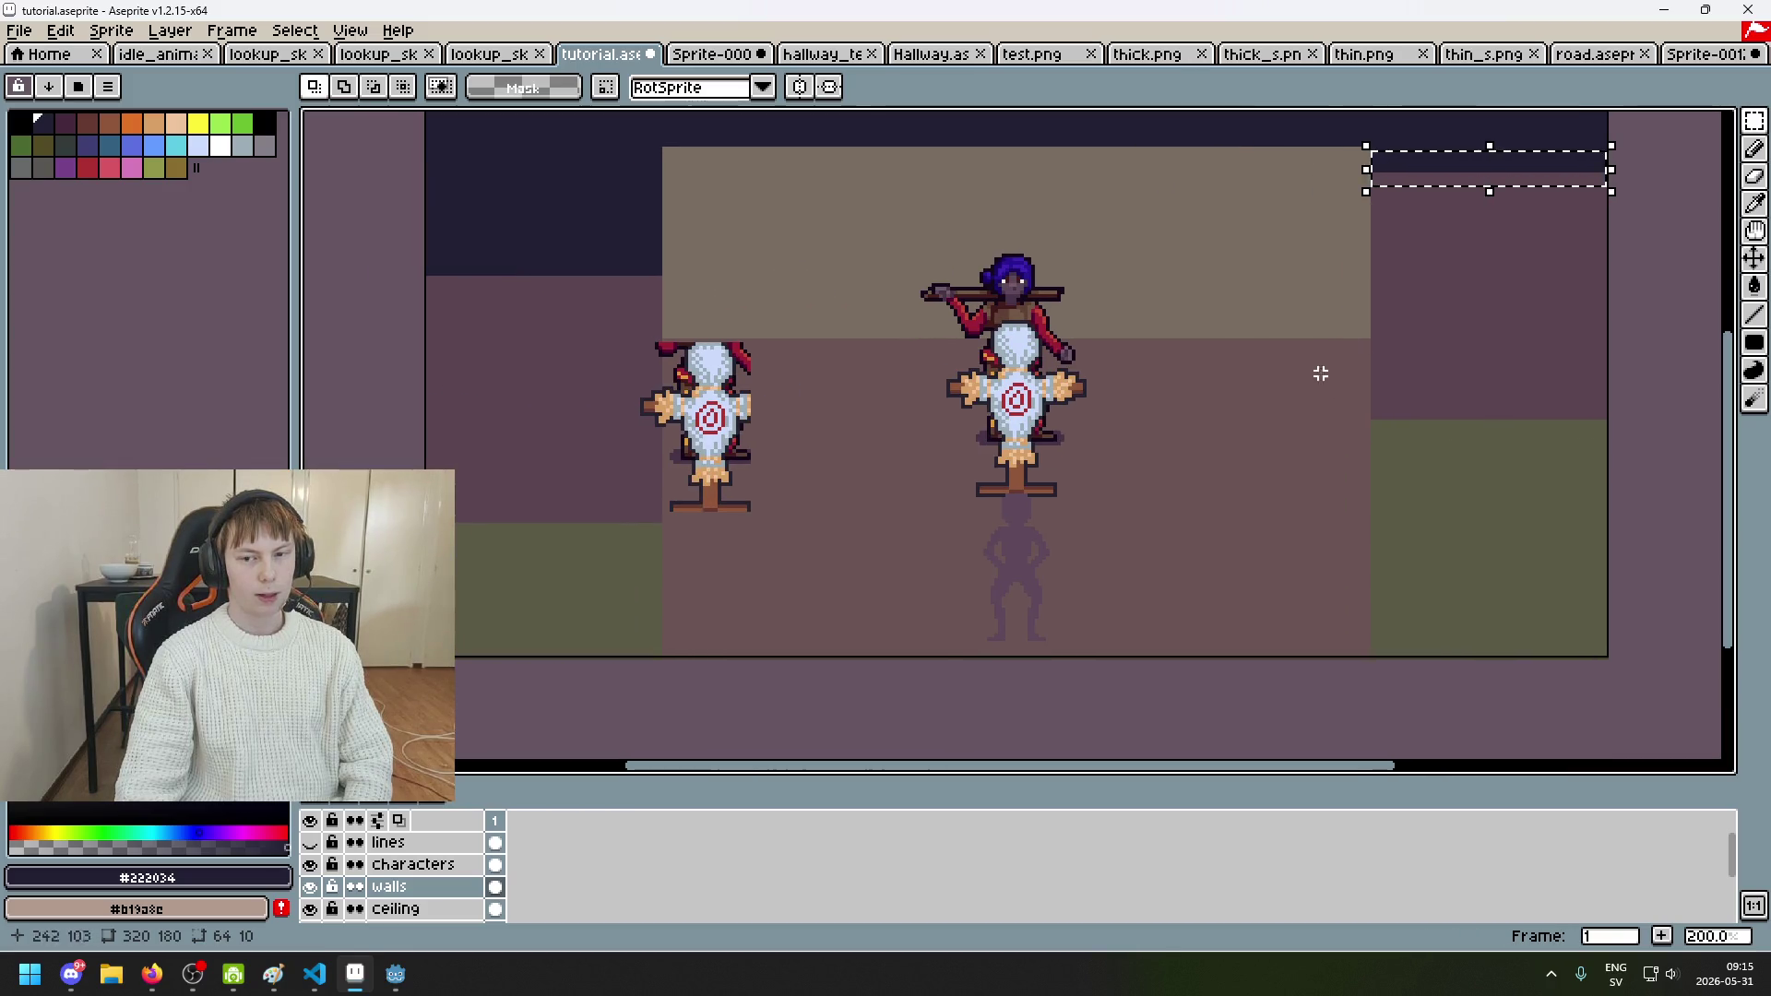
key(Down)
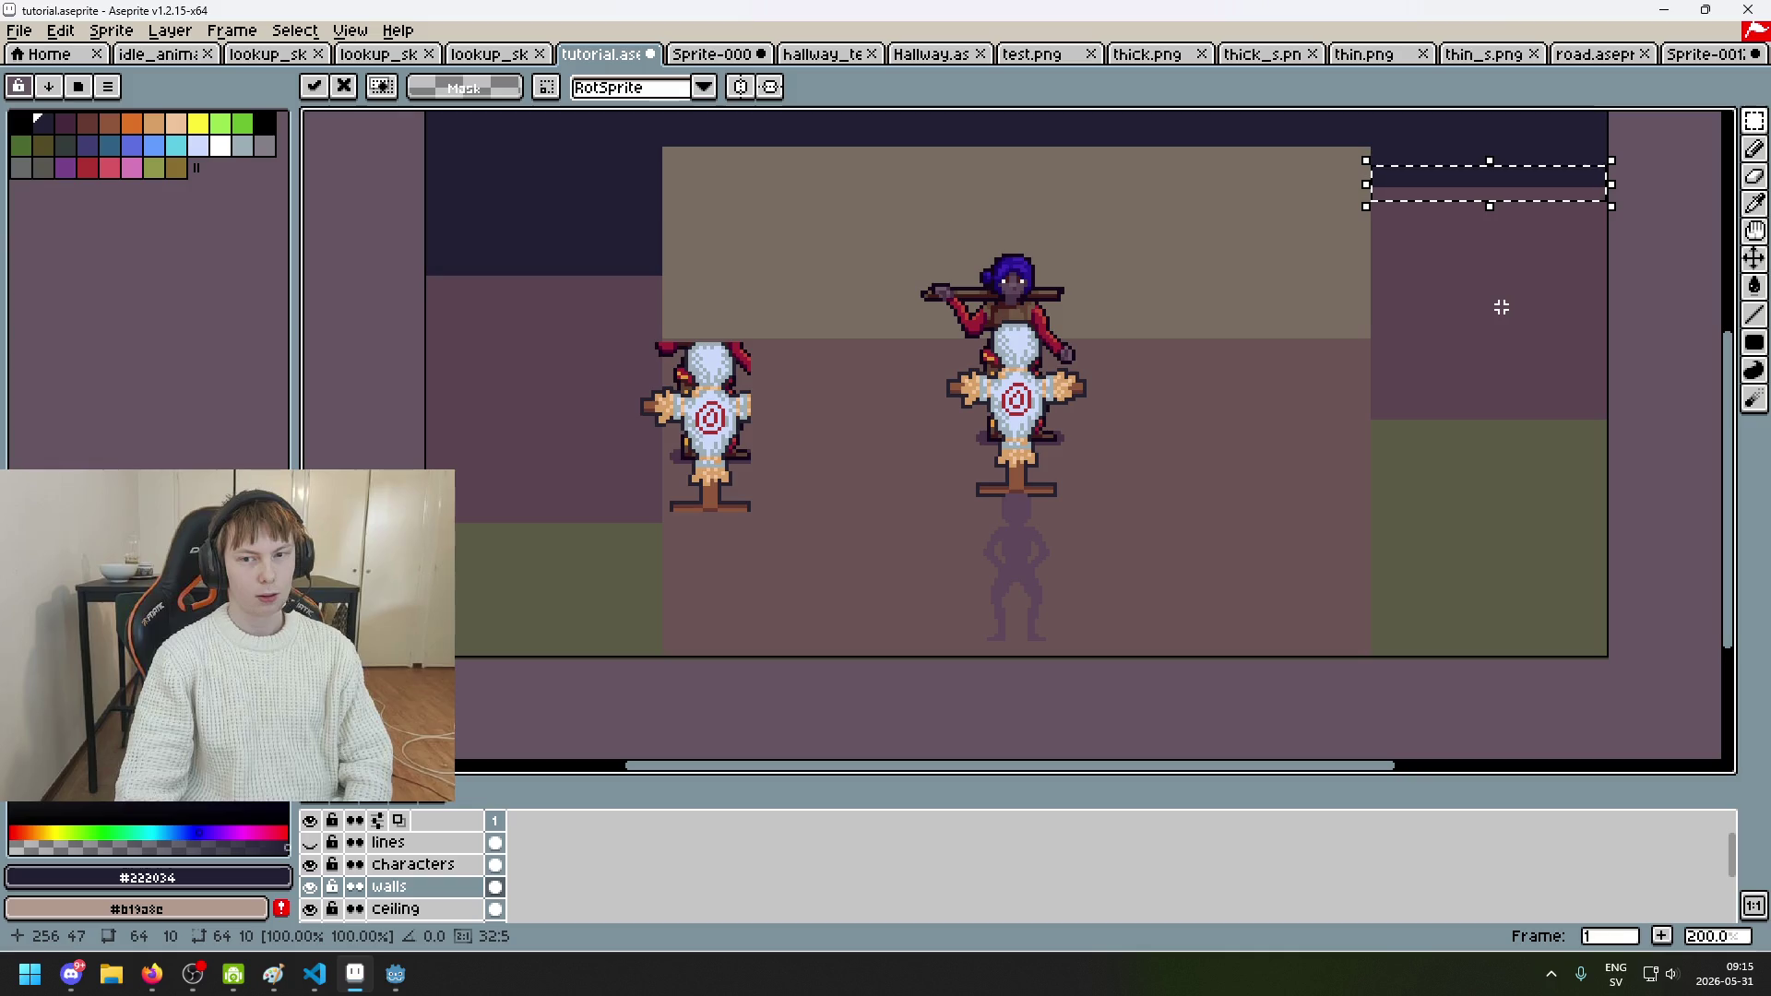
click(1500, 307)
drag(1493, 344, 1484, 379)
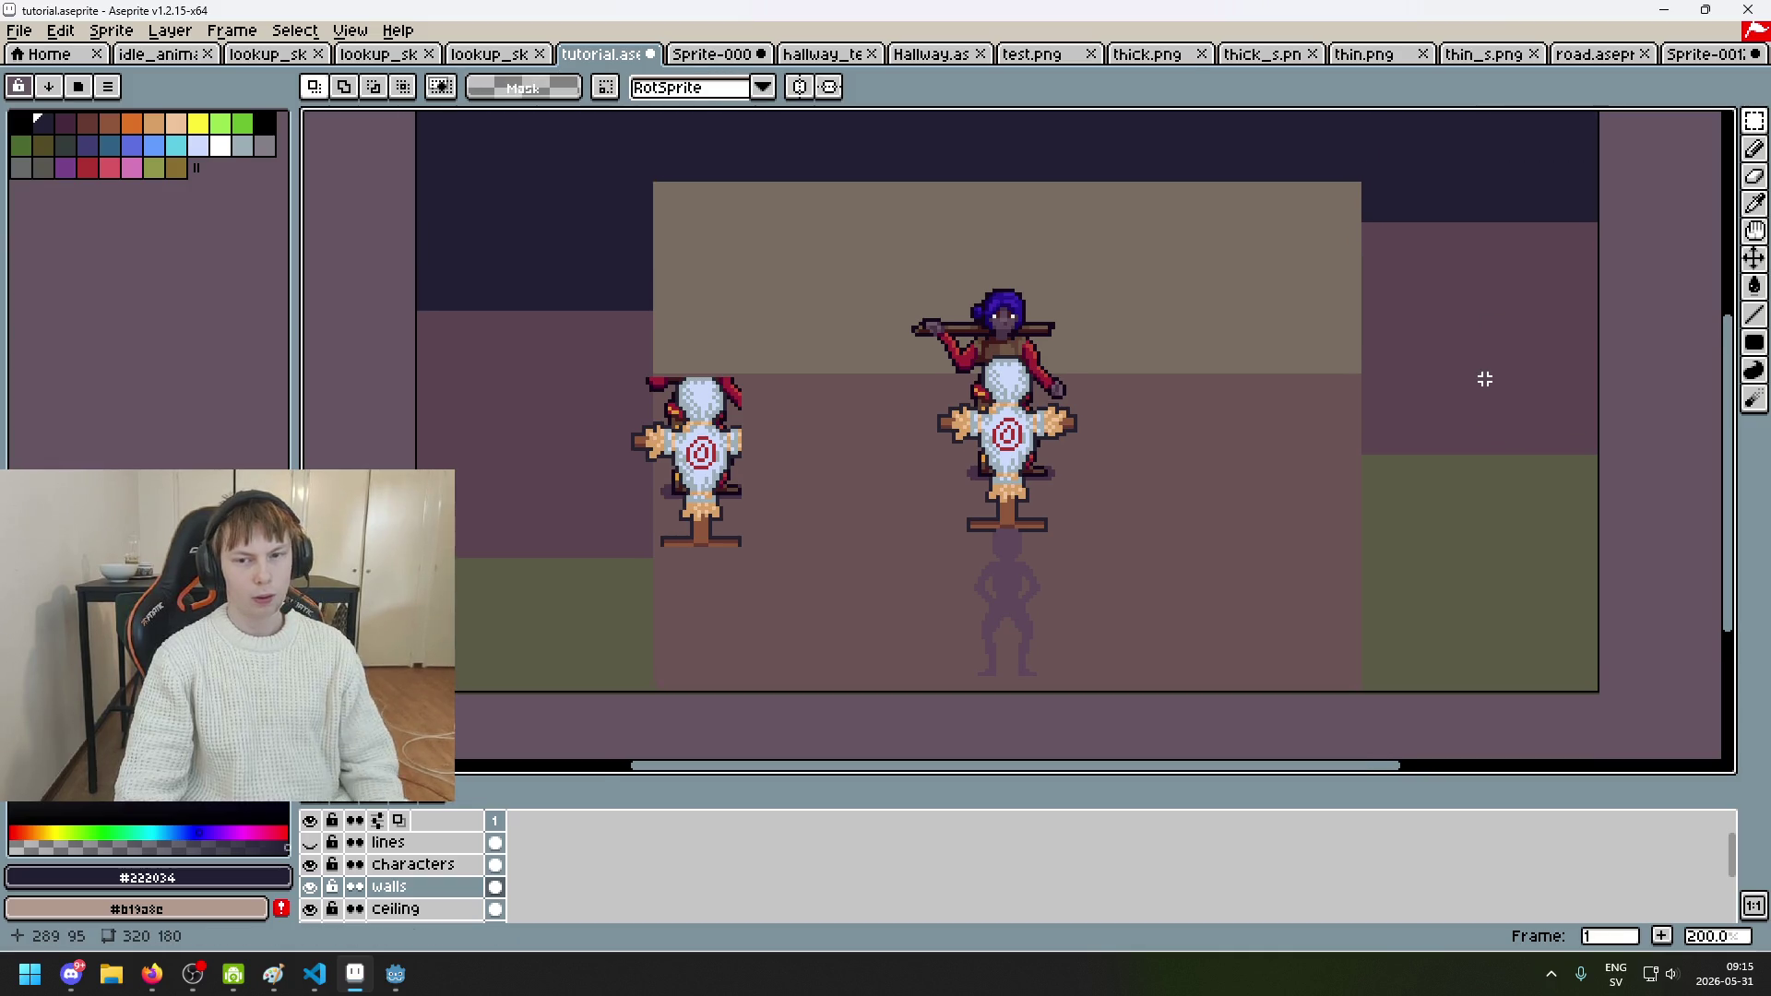
key(ctrl+z)
key(ctrl+z)
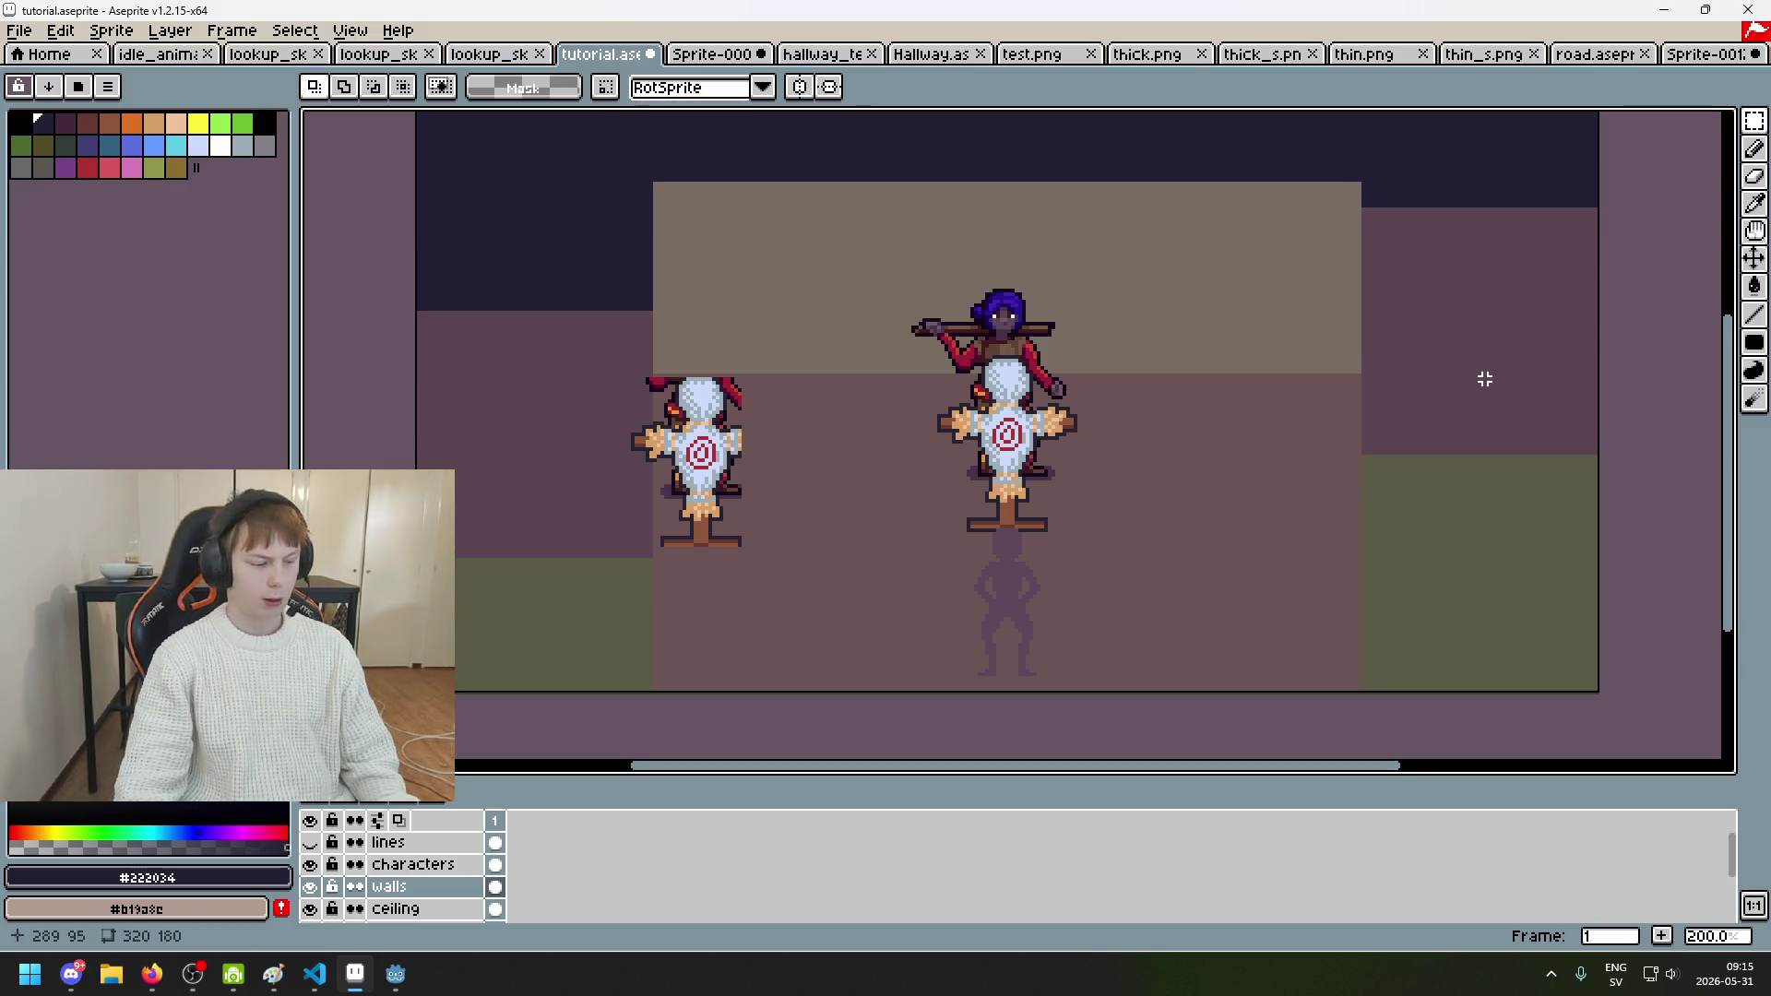
drag(1482, 376, 1438, 410)
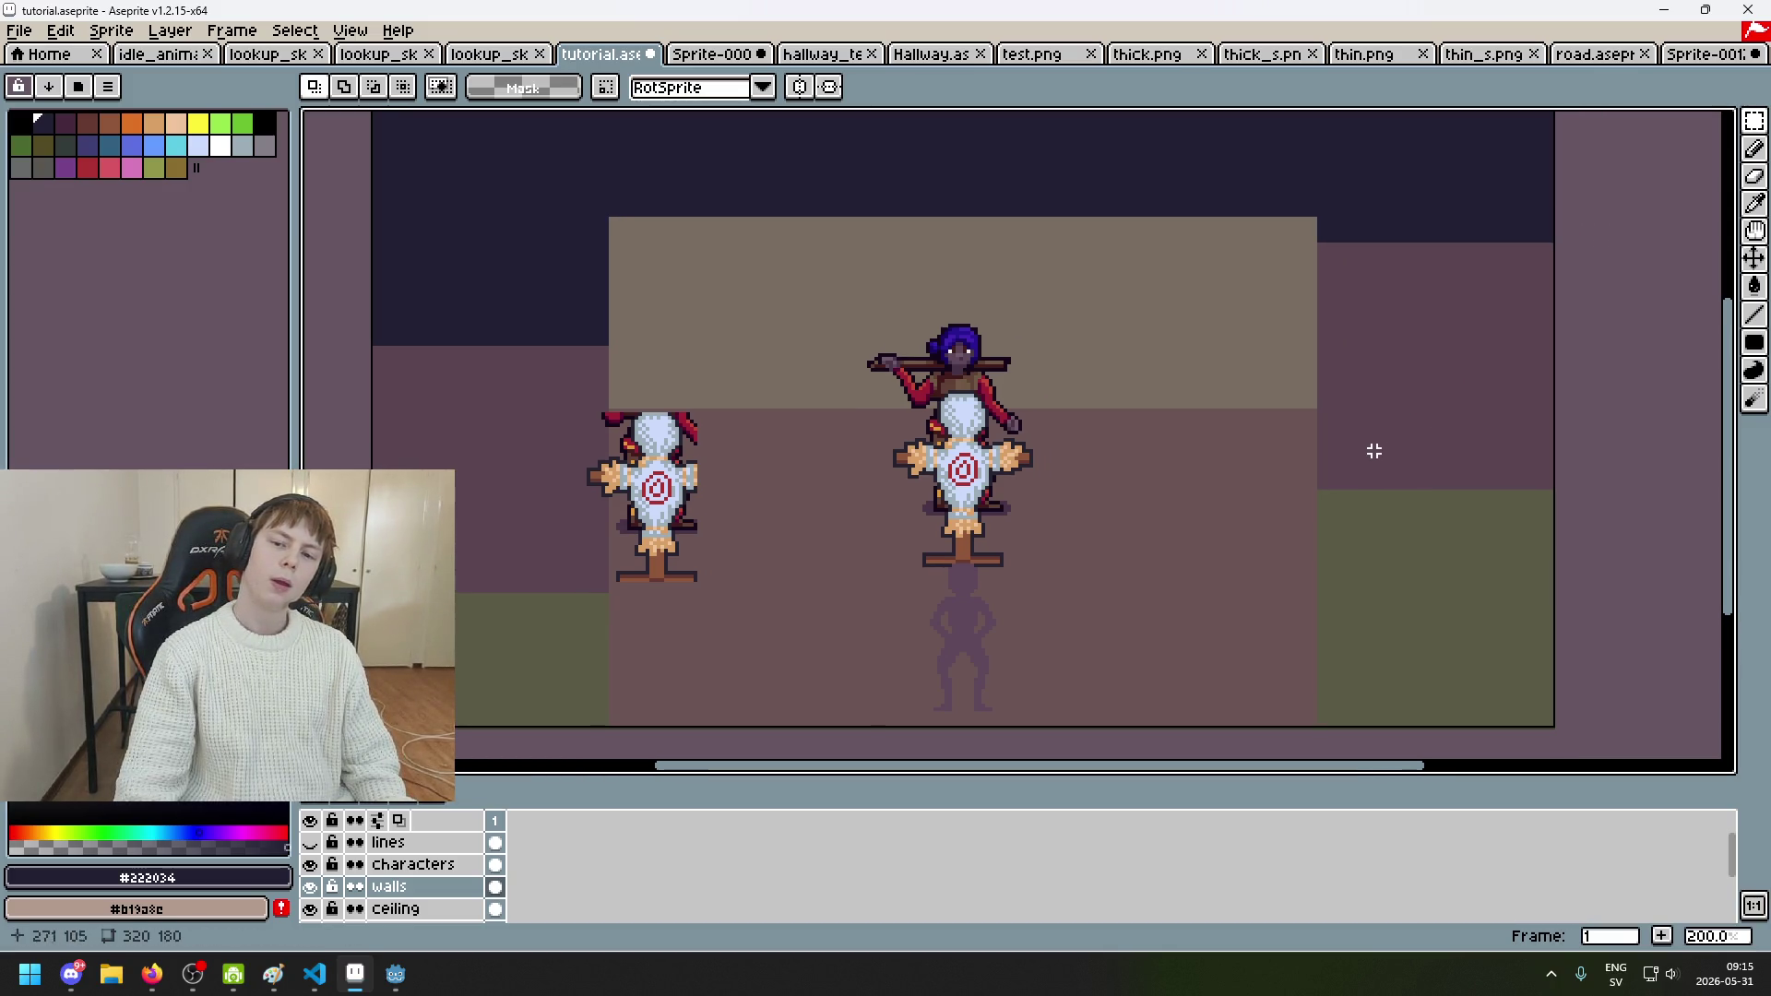
click(310, 842)
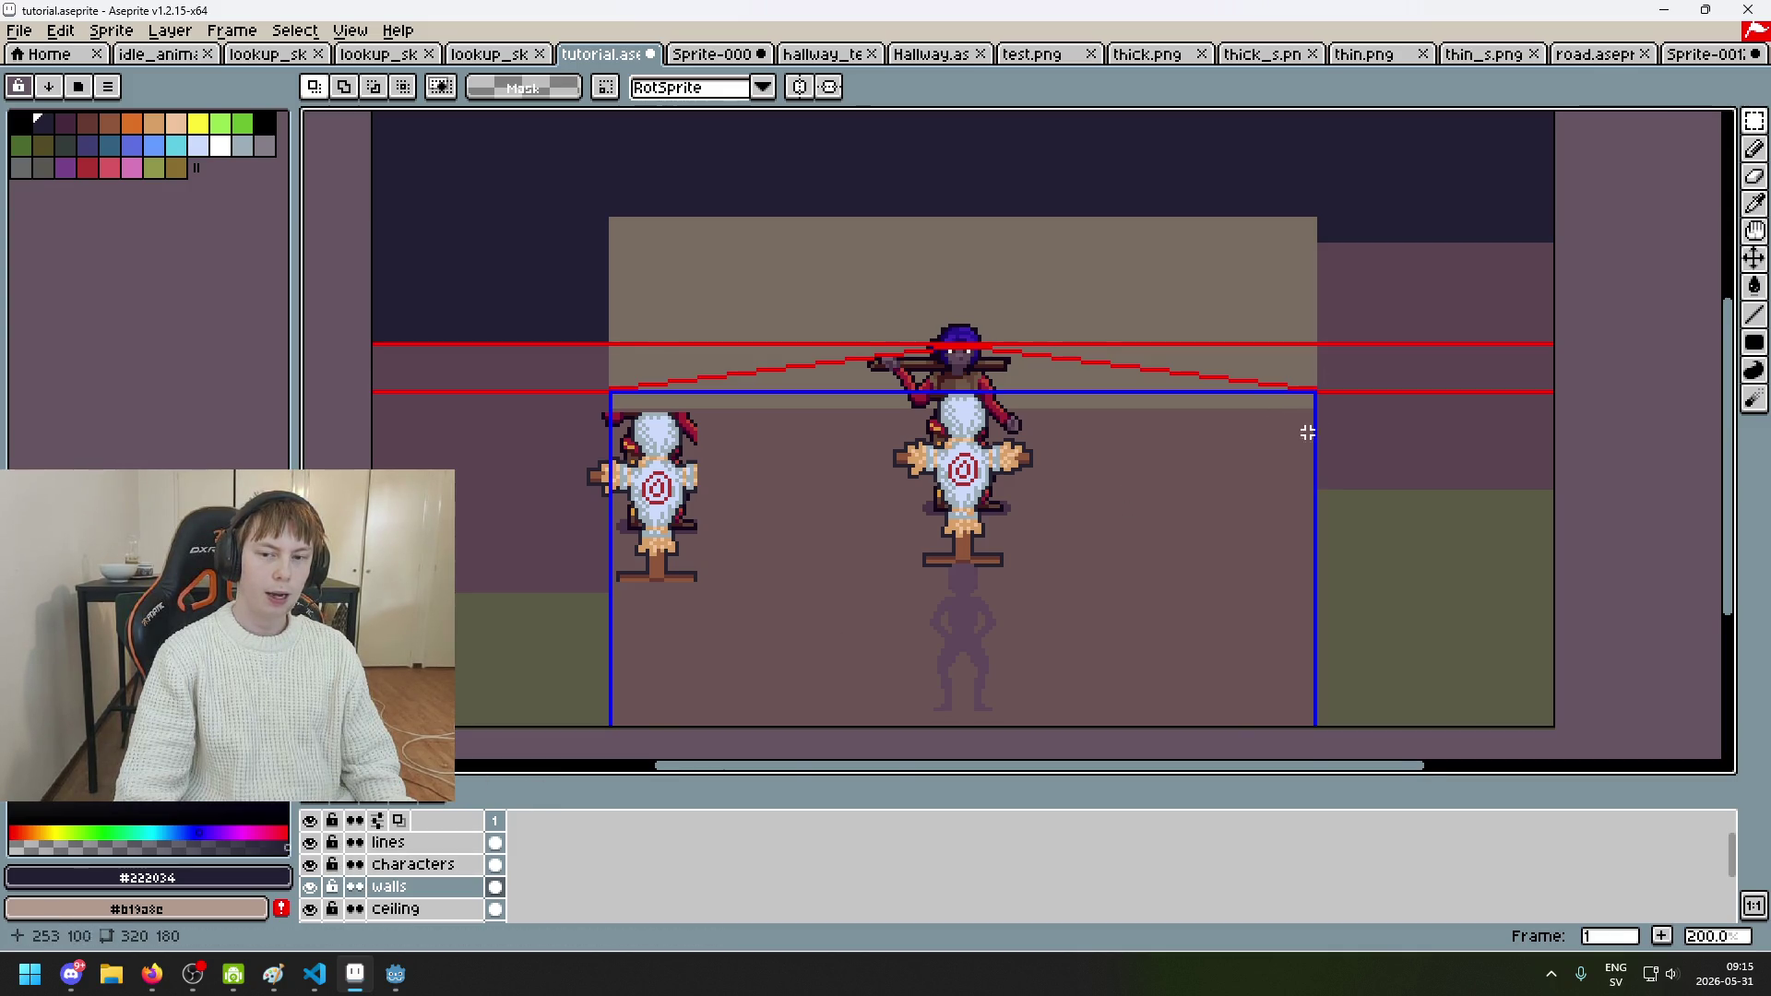
Step: Switch to the Sprite-0009 reference hallway and zoom in to 300%
scroll(1313, 392, up, 3)
scroll(1276, 393, down, 4)
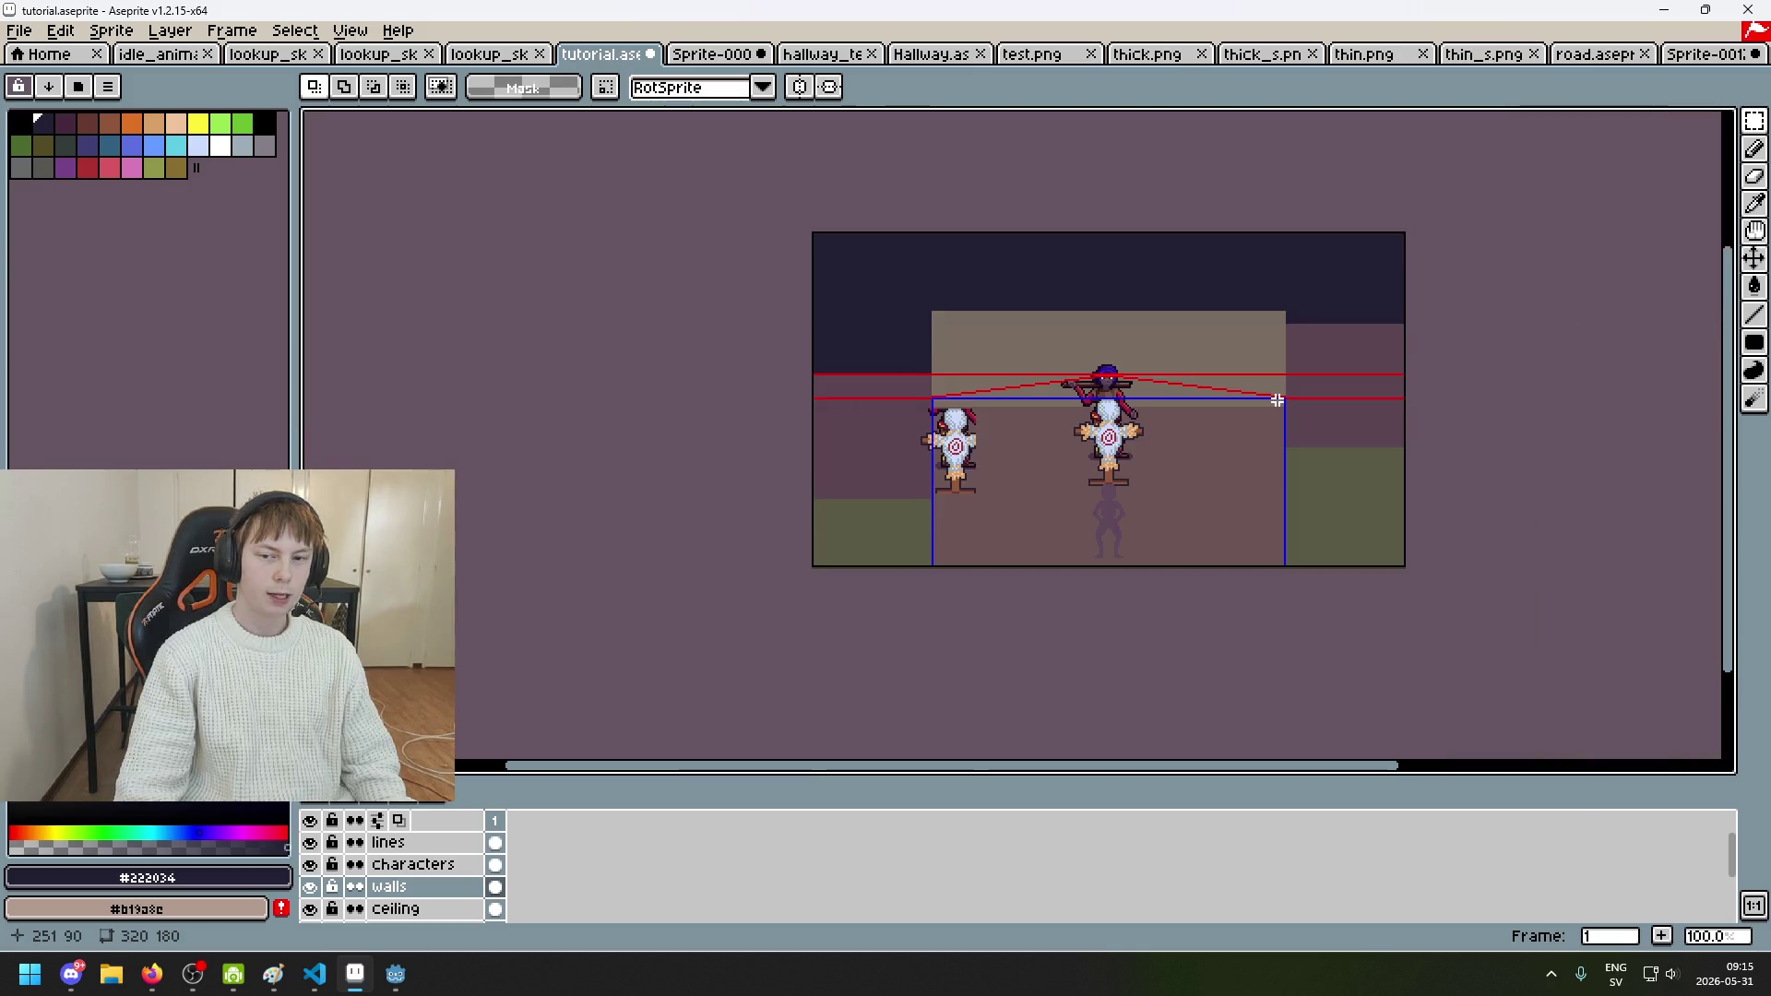
scroll(1217, 459, up, 1)
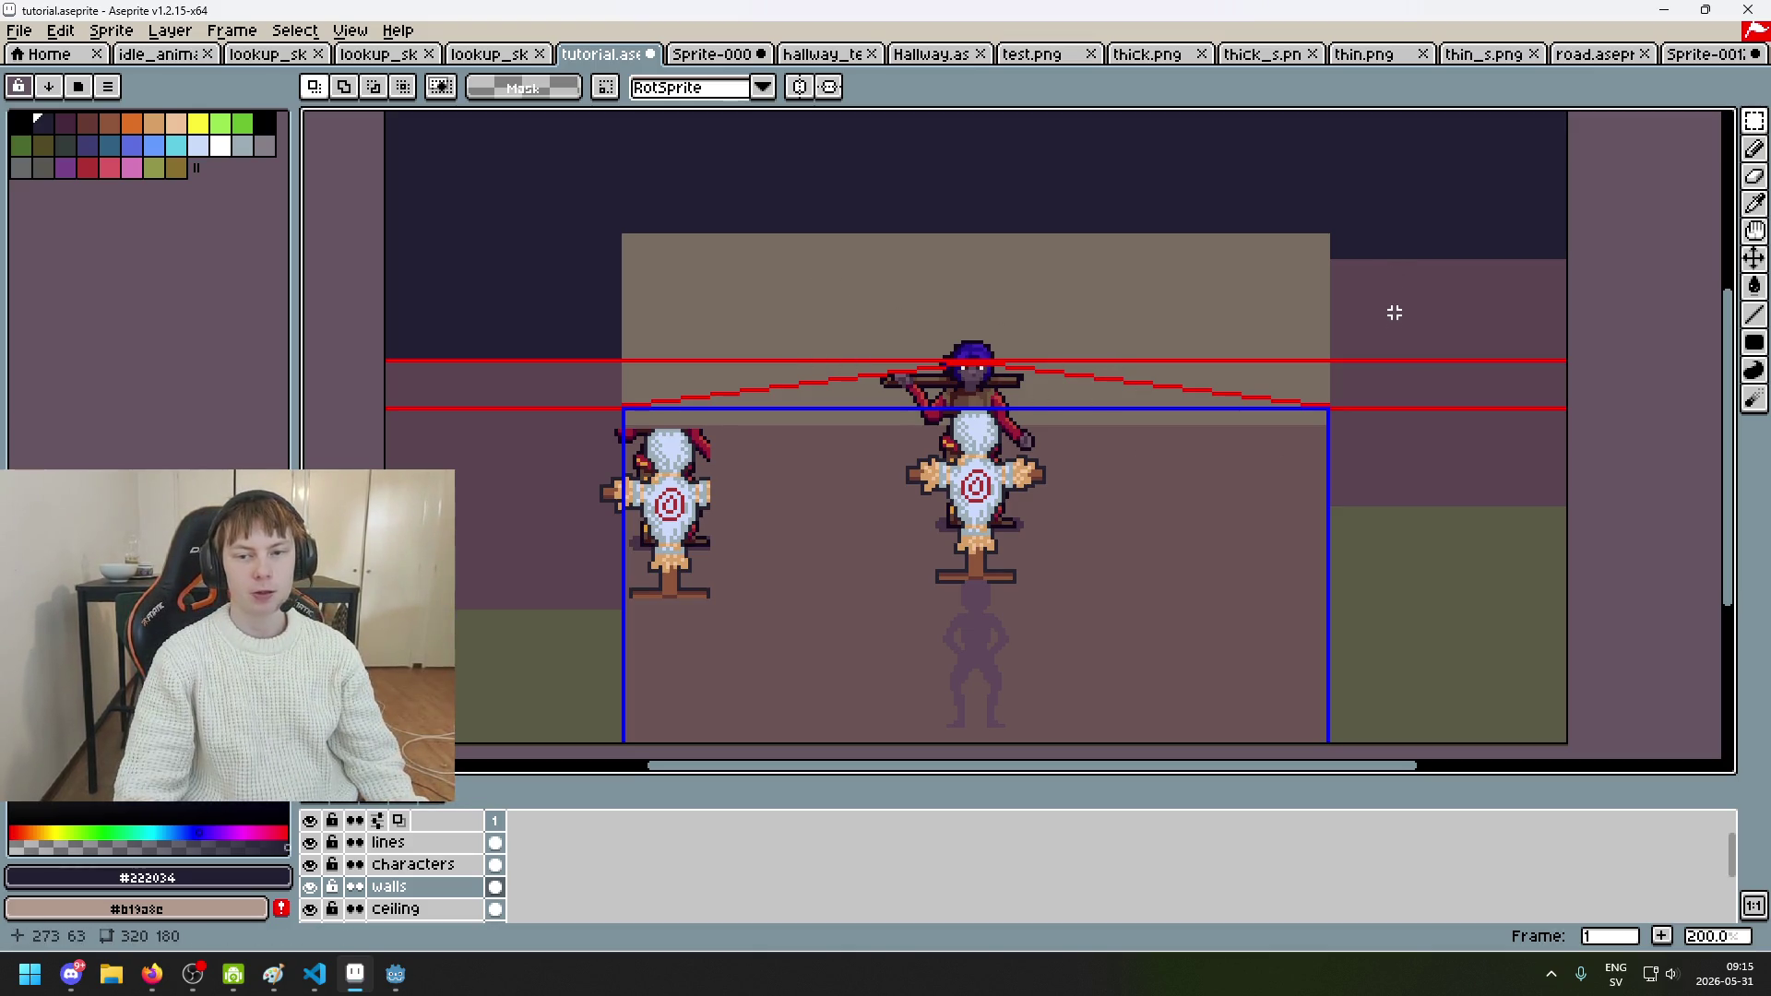
drag(1393, 324, 1196, 293)
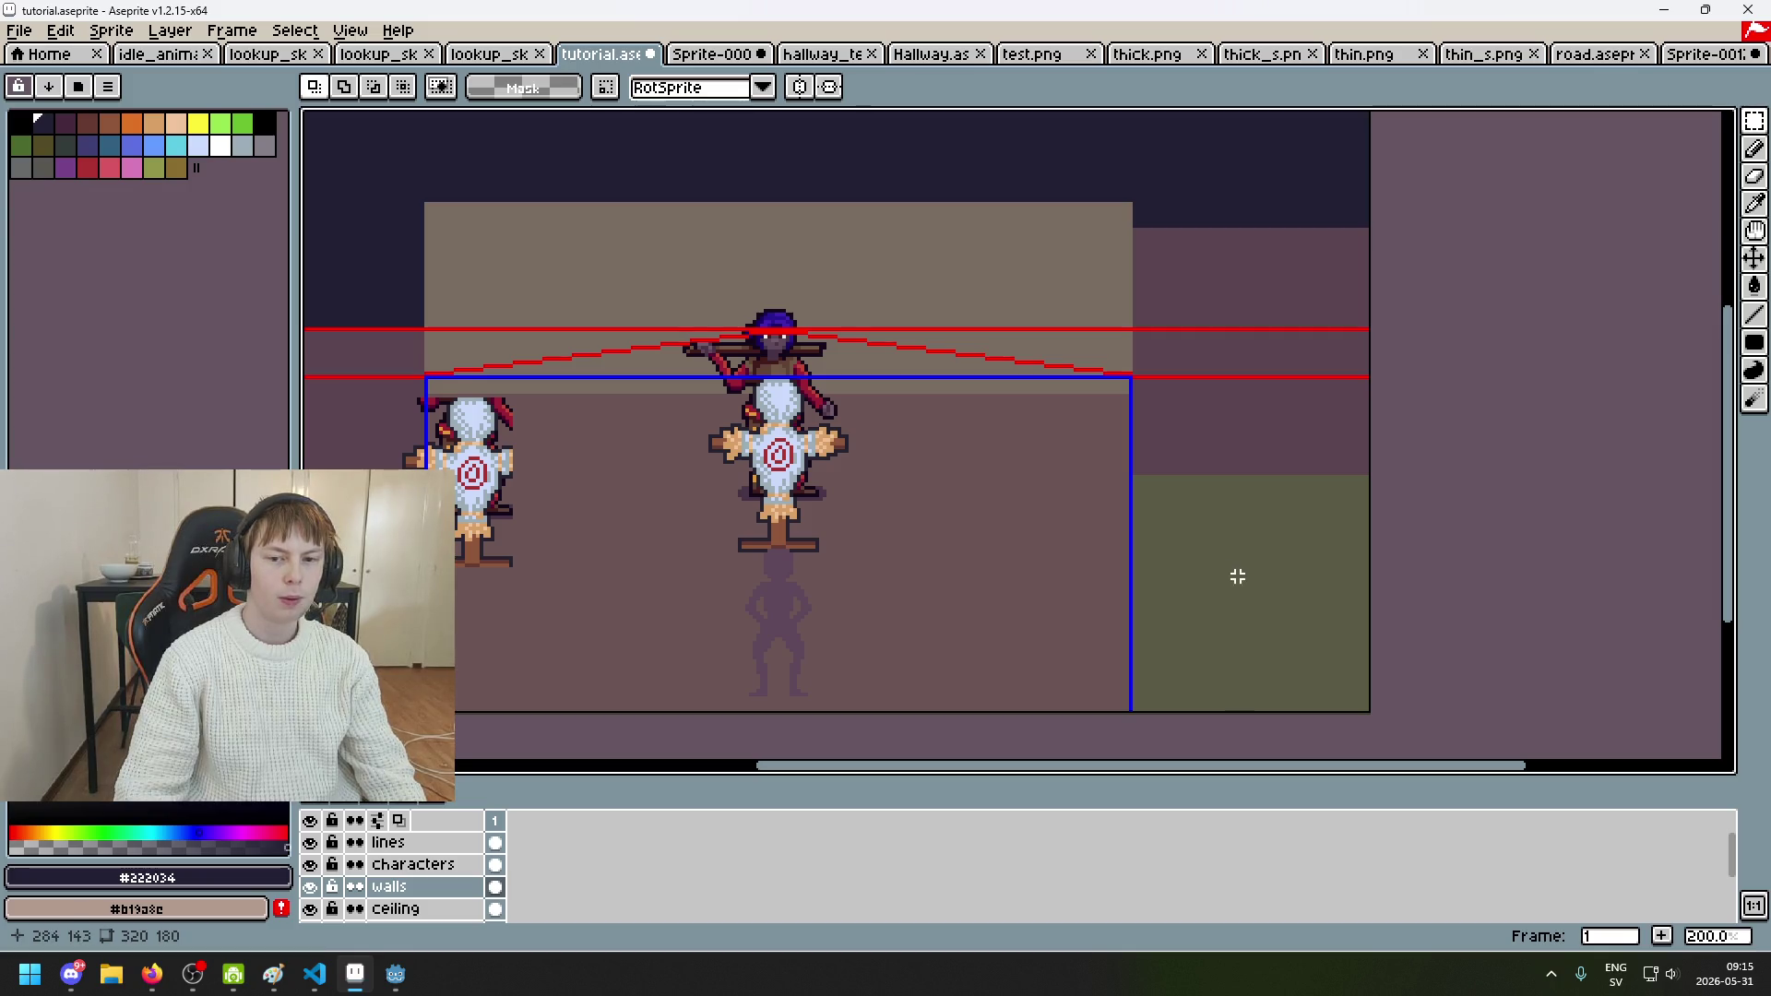
click(712, 55)
scroll(1223, 350, up, 1)
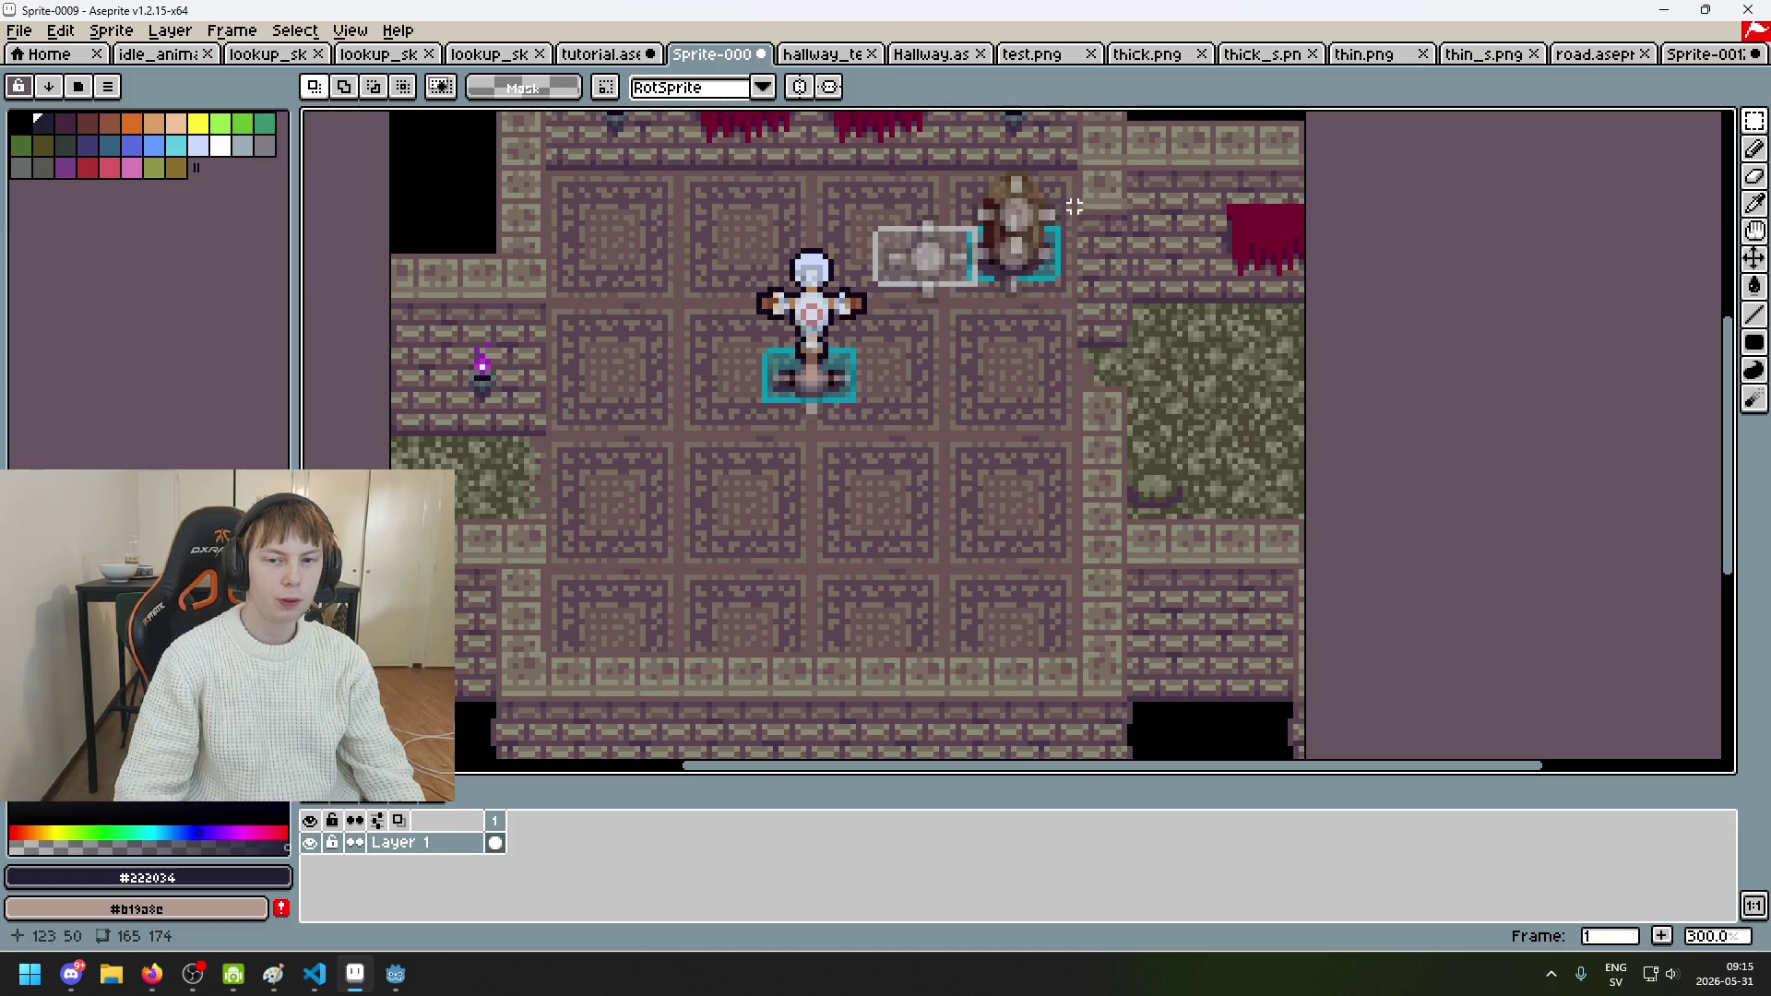
Step: Measure the reference sprite's brick column and right brick area with temporary selections, then return to the room
drag(1070, 206, 1138, 346)
click(1157, 351)
drag(1142, 158, 1306, 321)
click(1124, 306)
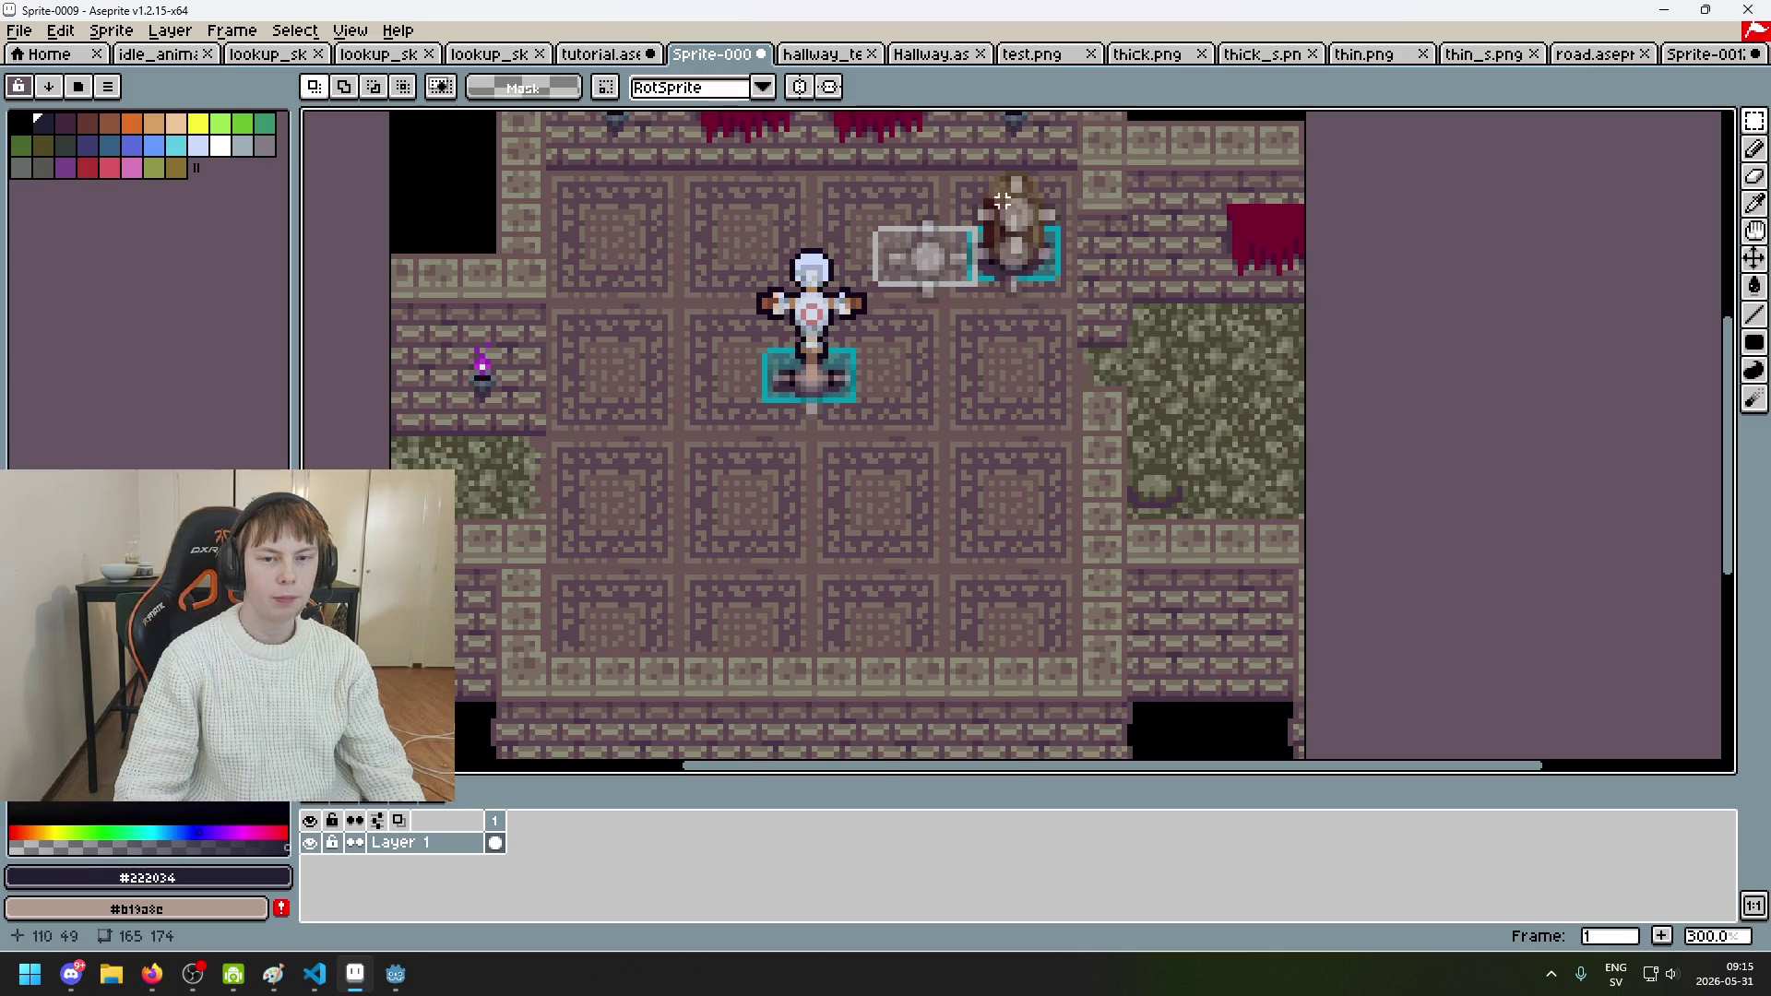
click(641, 57)
drag(1170, 367, 1097, 385)
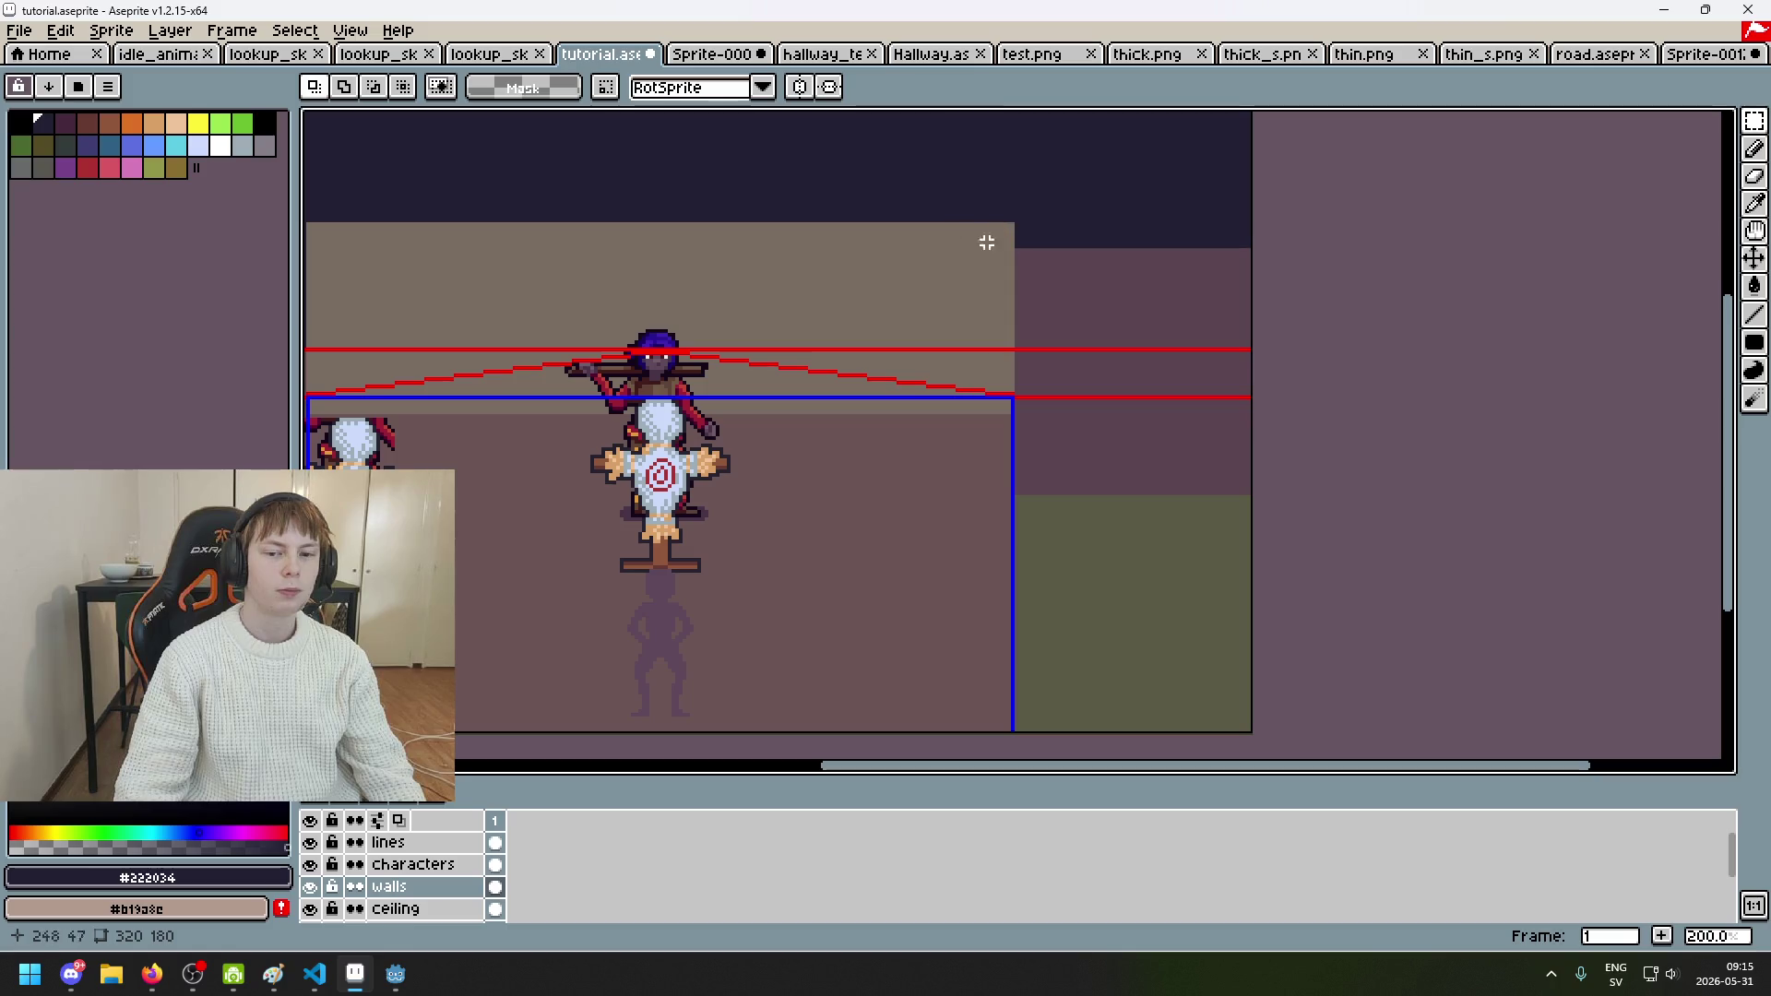
Step: Sample the beige brick colour #796d63 and try a test stroke on the room, then undo it
click(711, 54)
scroll(1058, 202, up, 3)
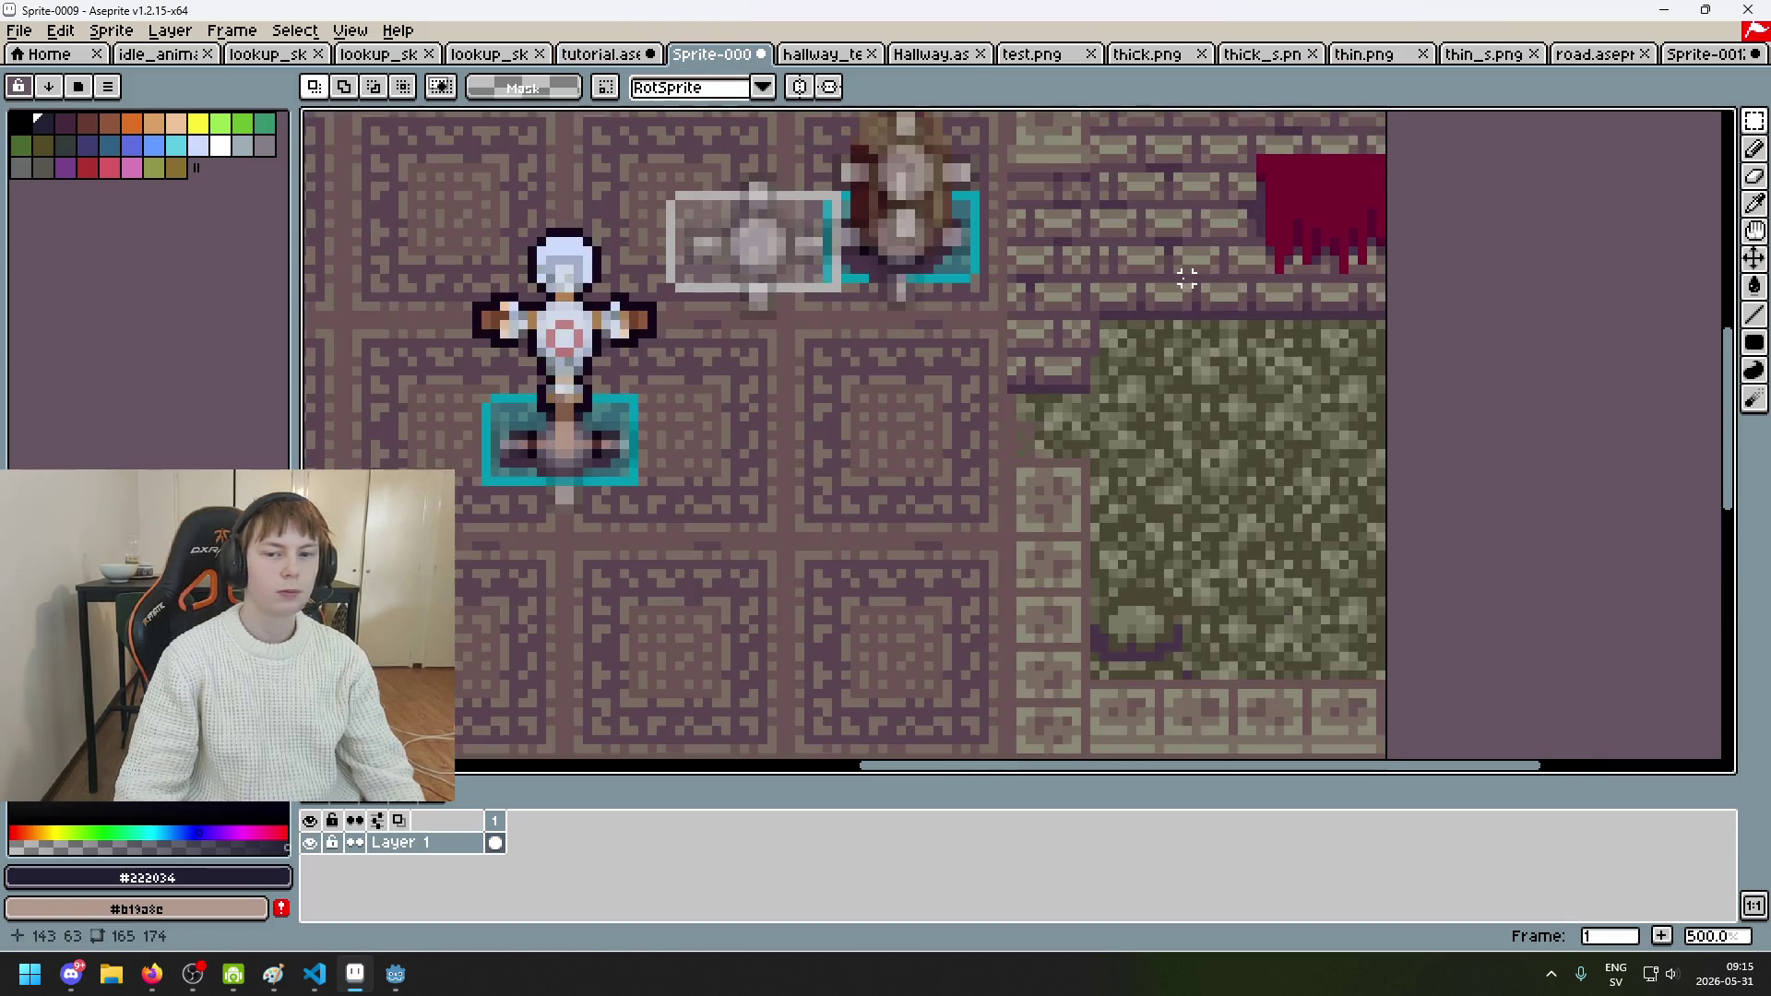
key(i)
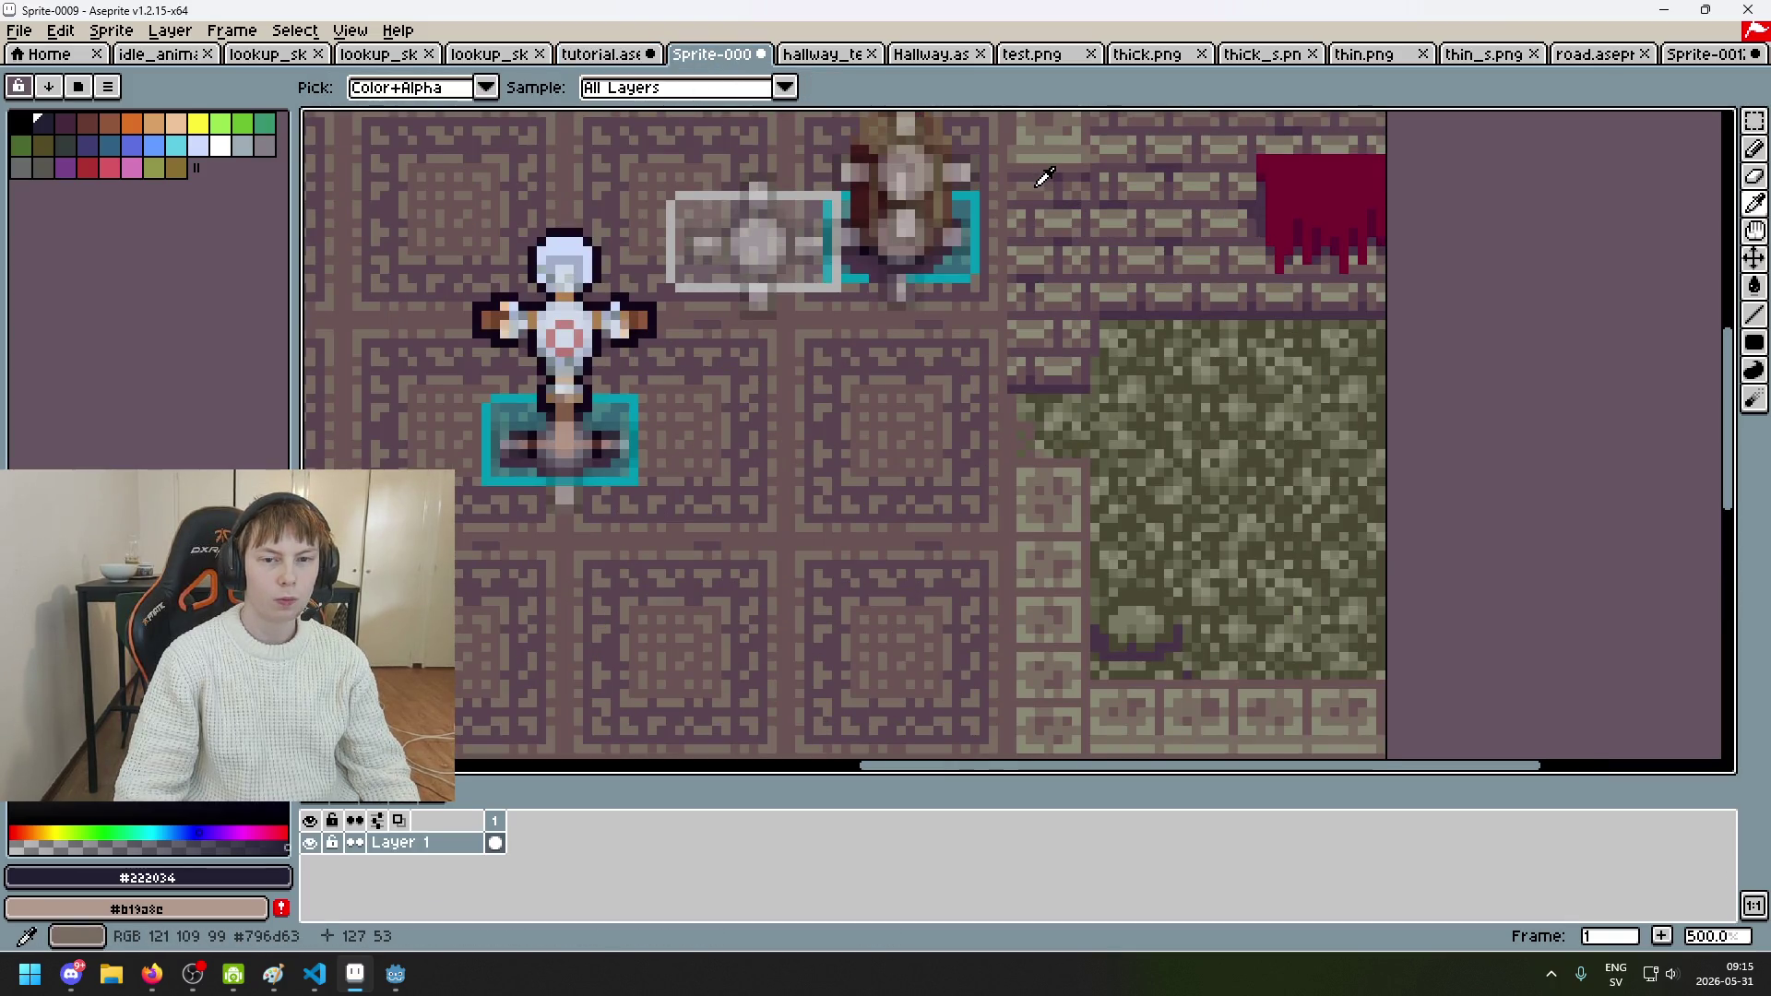
click(1046, 169)
click(601, 53)
key(b)
scroll(1086, 391, up, 4)
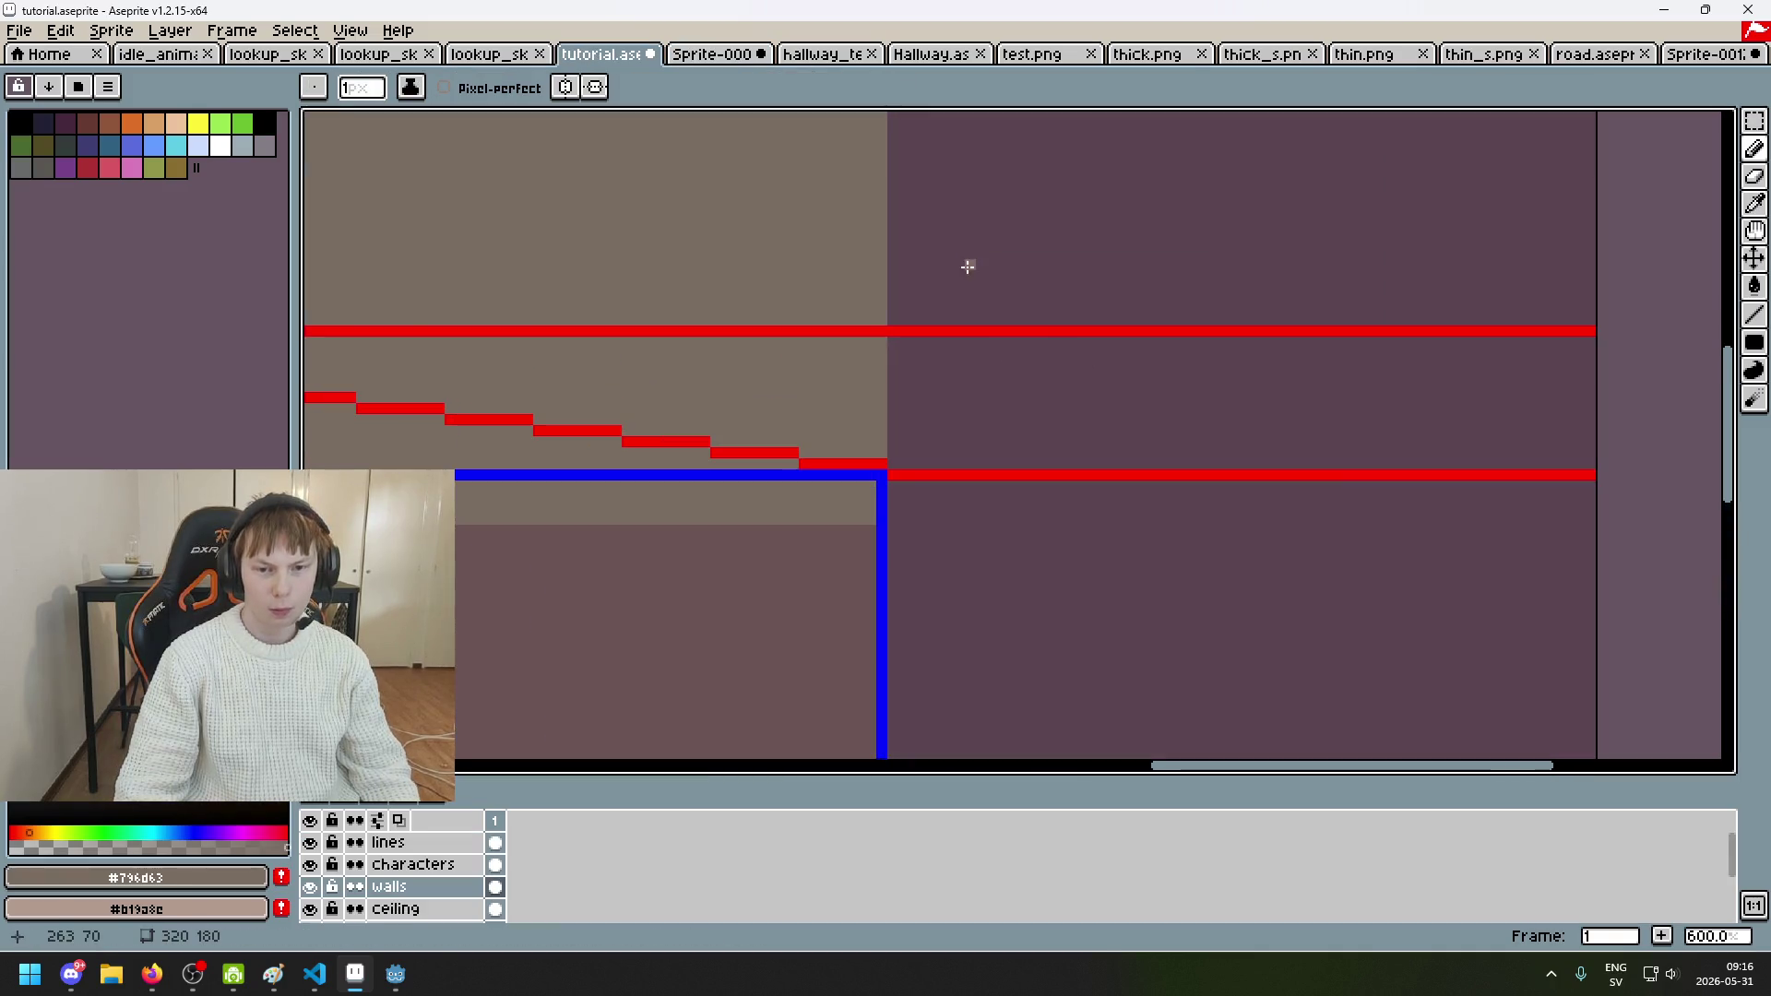
drag(1015, 224, 895, 265)
key(ctrl+z)
Step: Sample the purple wall tones #5b4550 and finally #473347 from the reference hallway
key(ctrl+Tab)
scroll(1033, 258, up, 2)
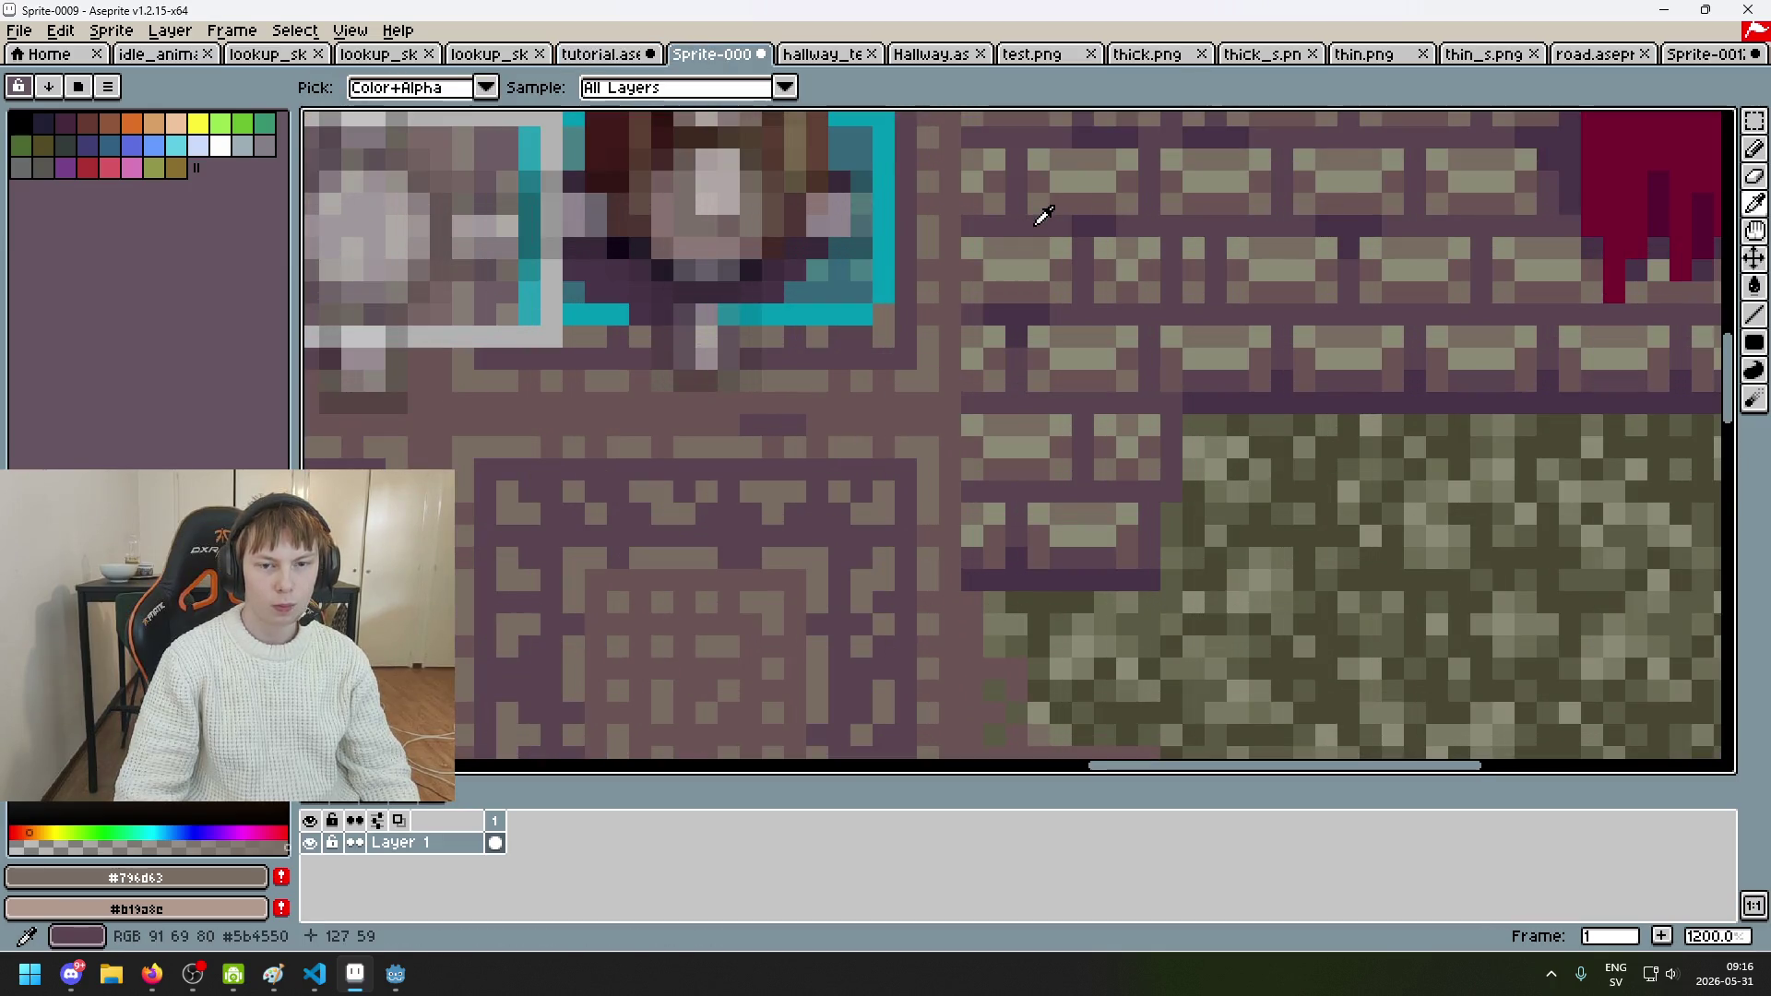
alt+click(1034, 208)
click(636, 55)
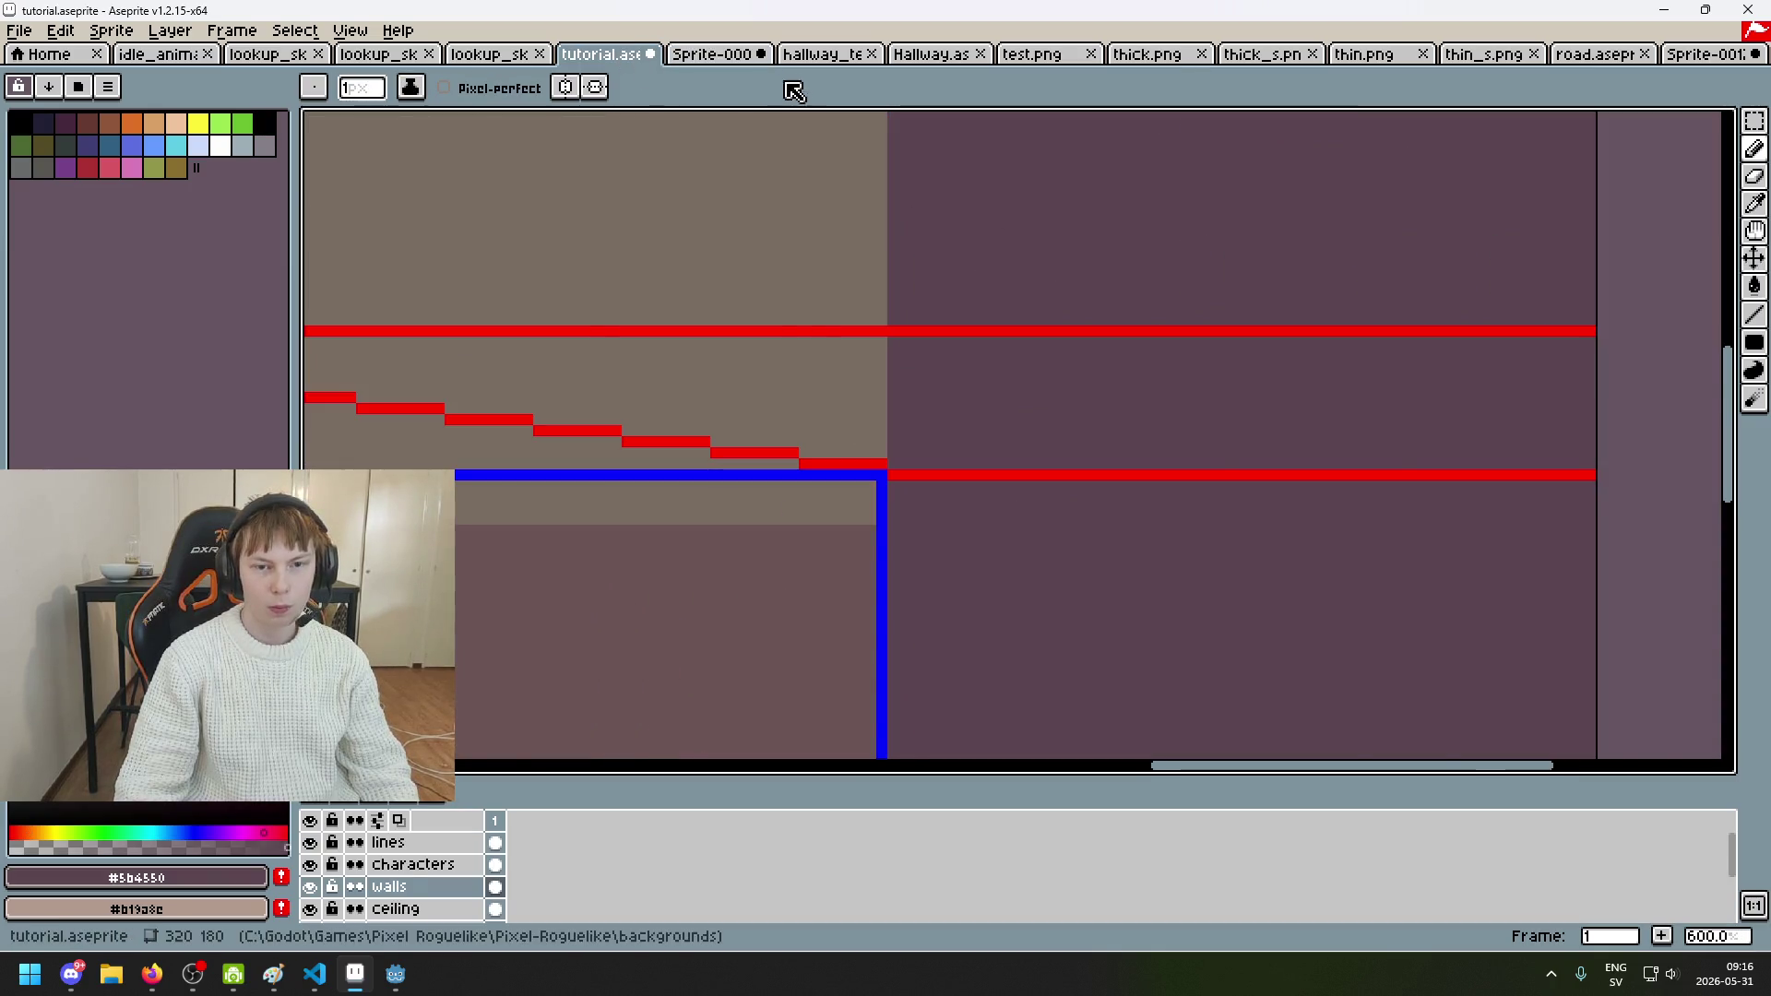
click(720, 53)
alt+click(1099, 225)
click(646, 58)
Step: Draw a filled rectangle over the room's right side, then undo the misplaced fill
scroll(1009, 281, down, 3)
mouse_move(1008, 330)
mouse_down()
mouse_move(1131, 385)
mouse_move(1142, 482)
mouse_move(1009, 501)
mouse_up()
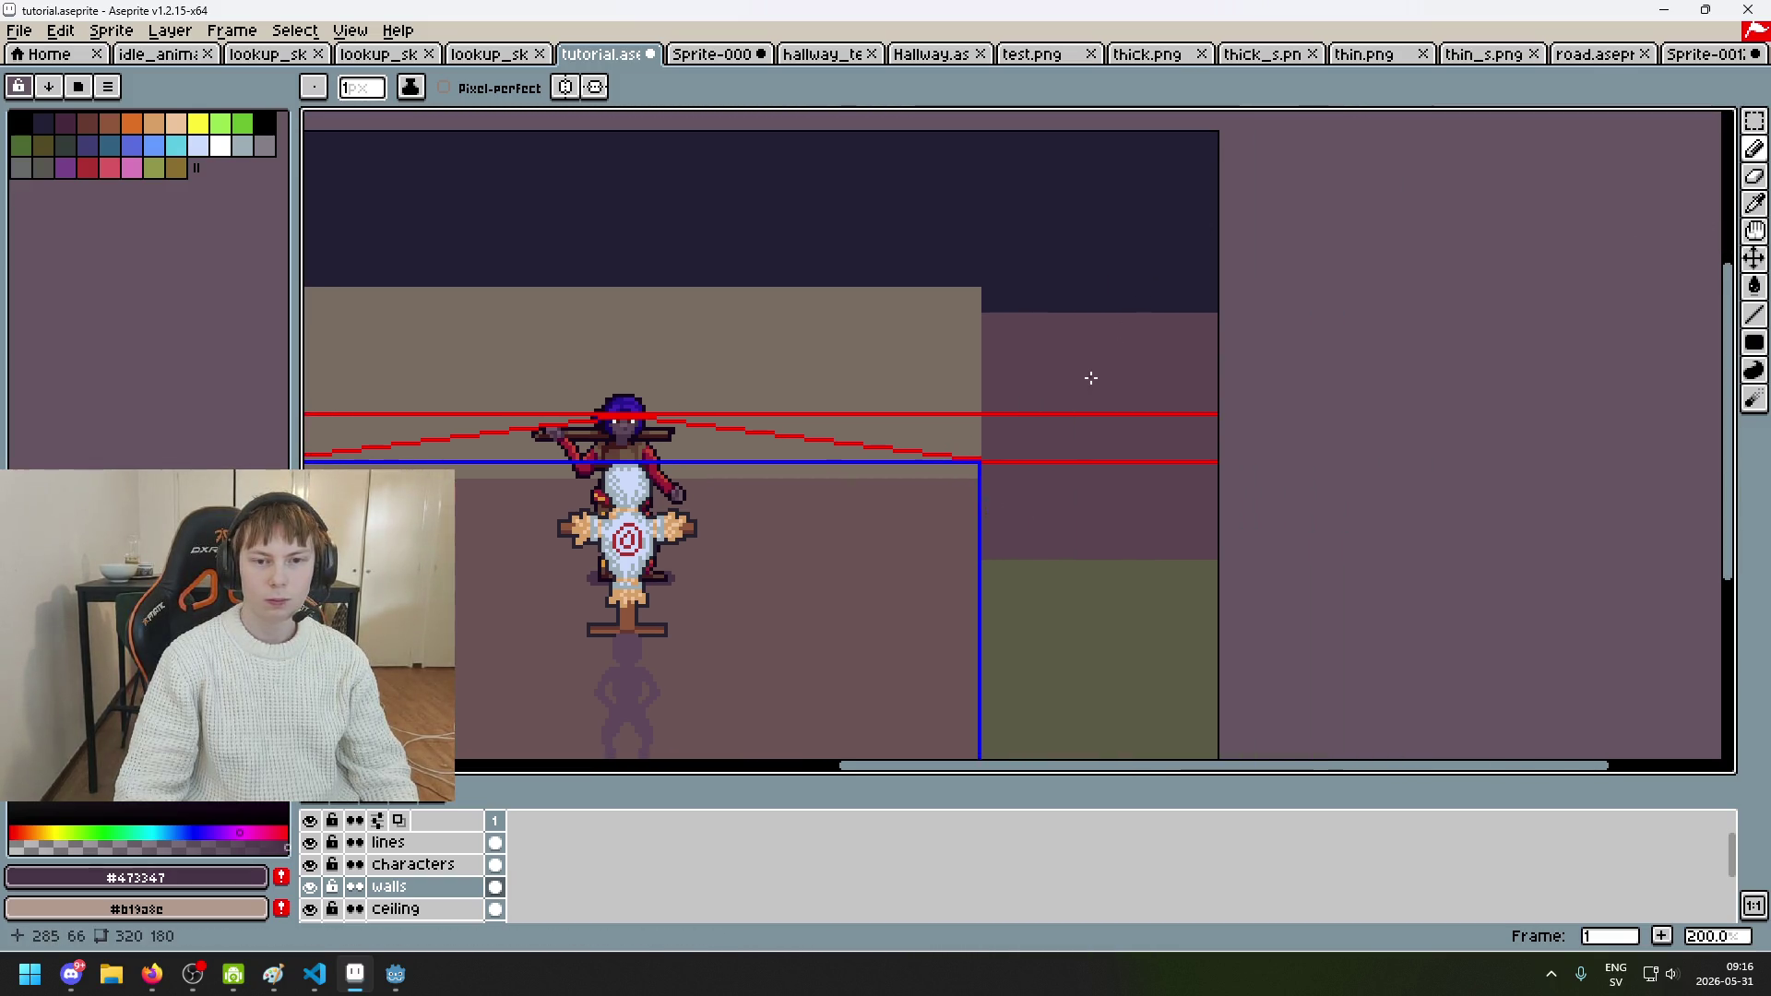
scroll(1079, 376, up, 1)
click(1754, 342)
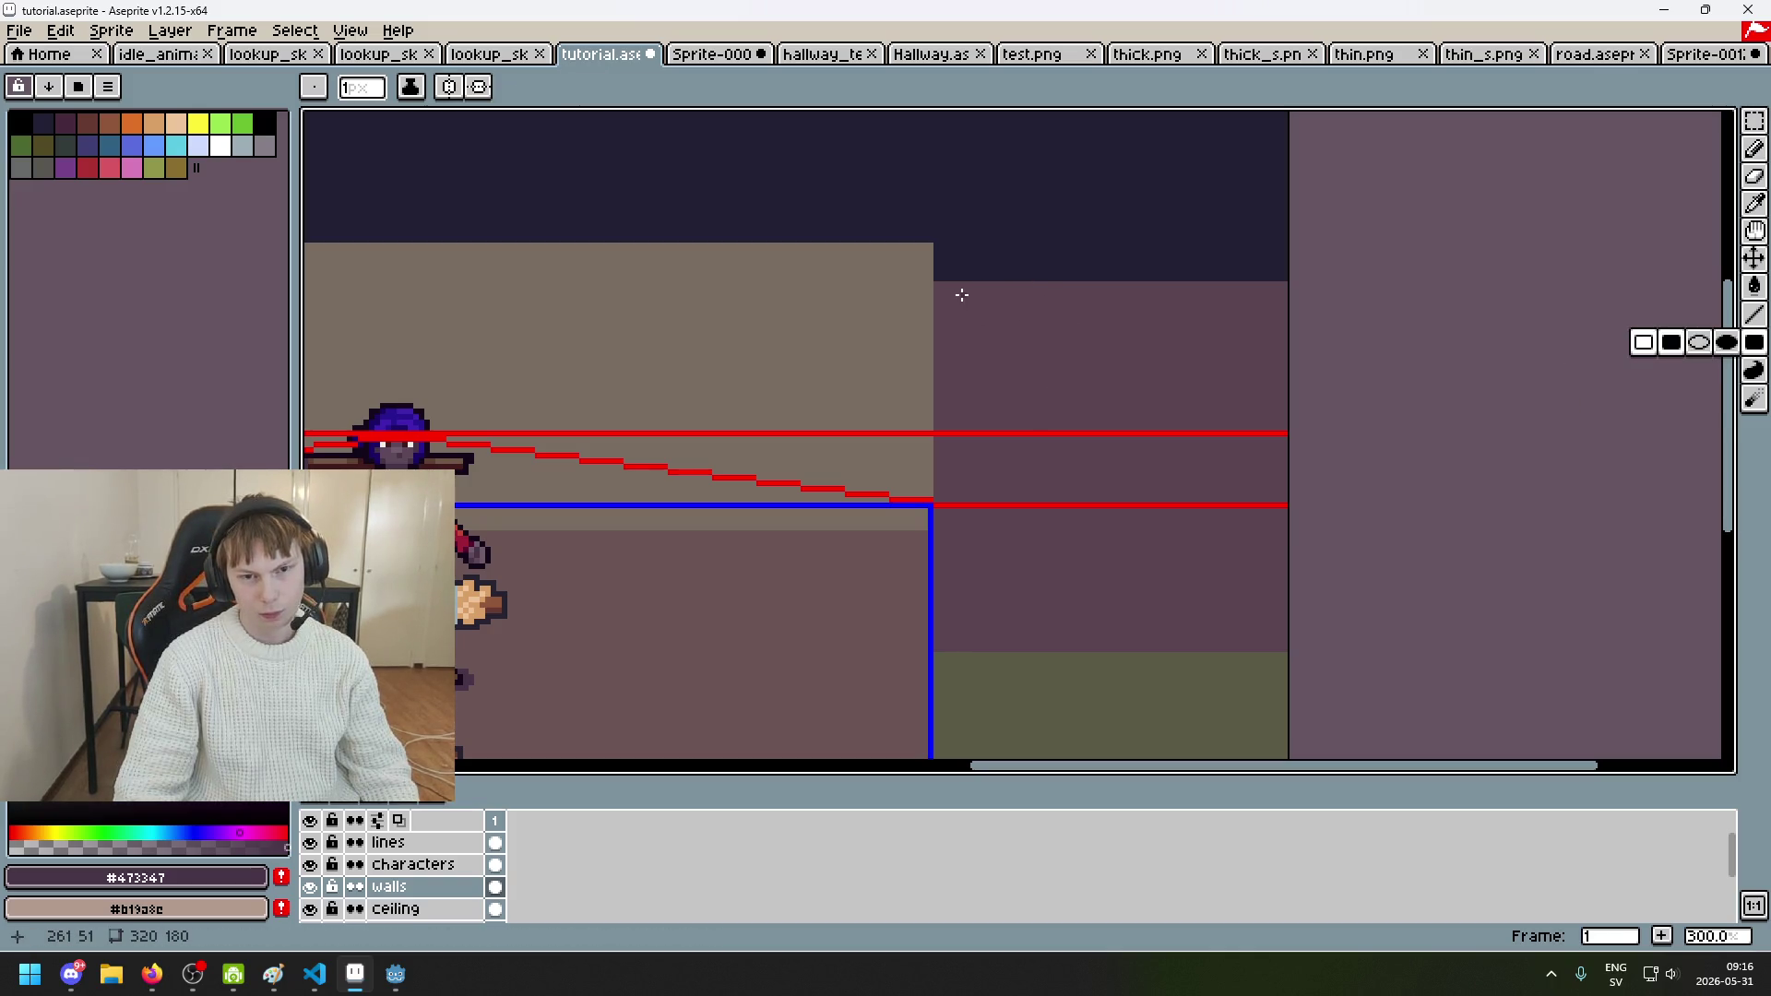
scroll(1033, 297, up, 1)
mouse_move(1012, 284)
mouse_down()
mouse_move(1444, 757)
mouse_move(1451, 609)
mouse_up()
scroll(1444, 554, down, 3)
scroll(1420, 480, up, 1)
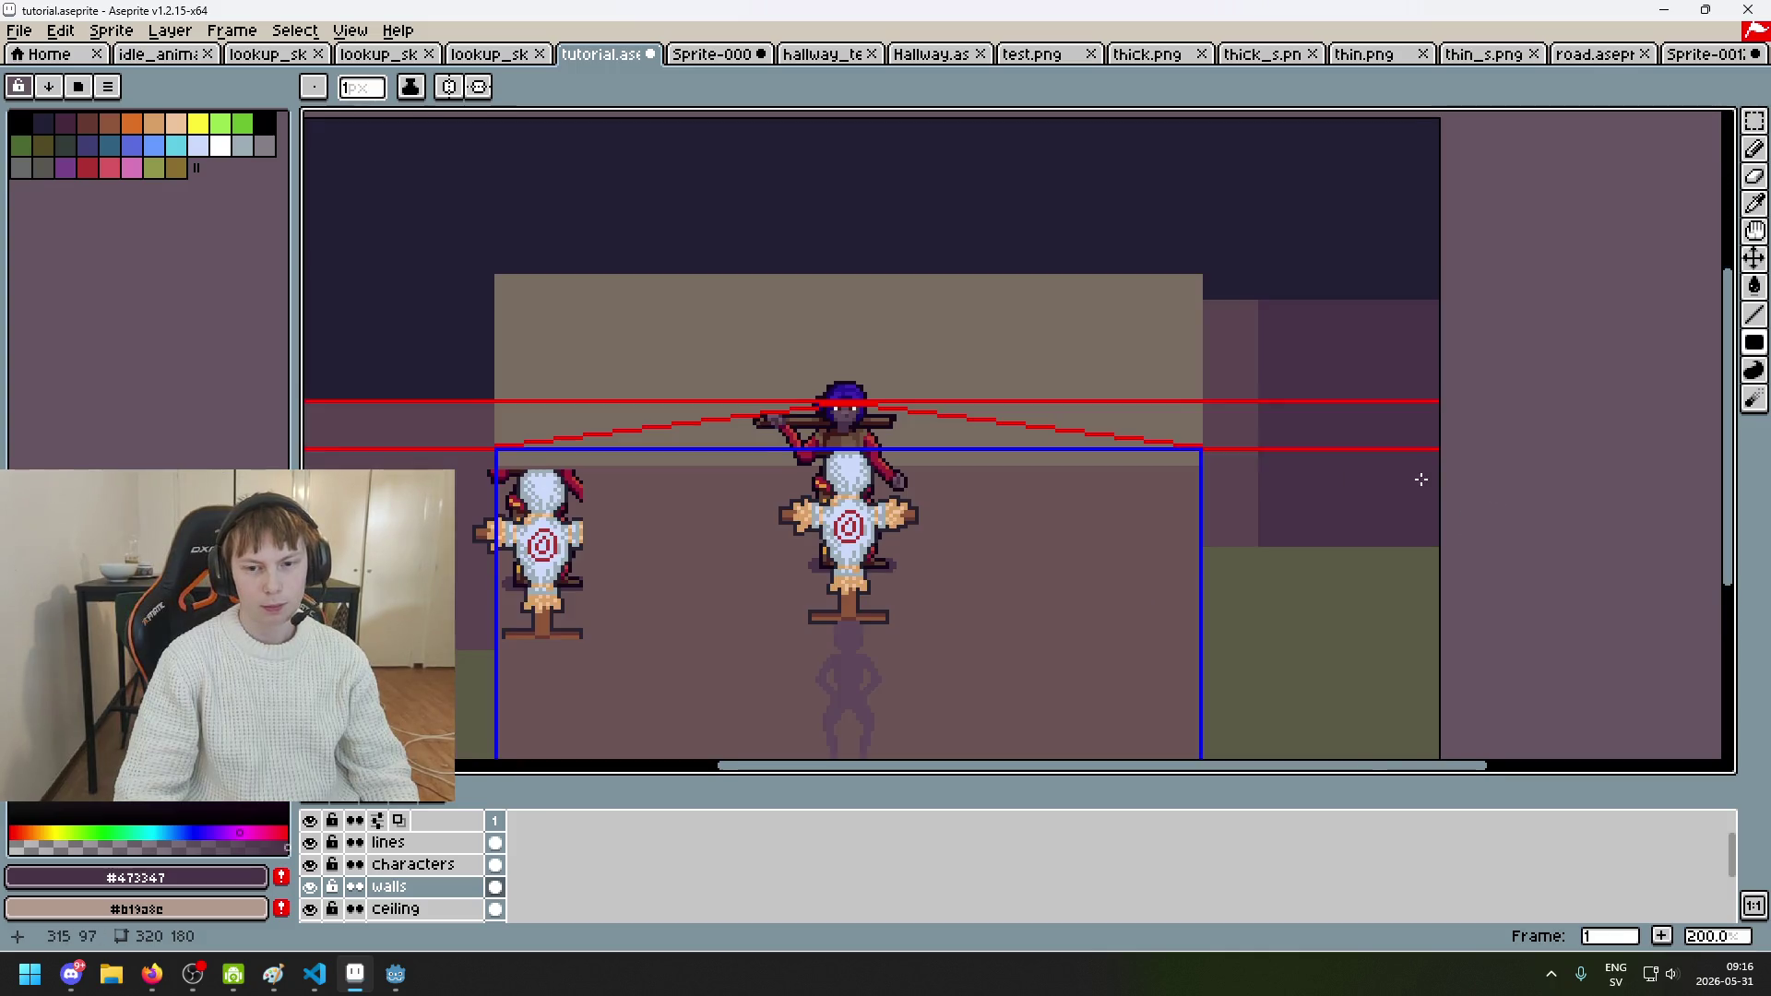
scroll(990, 479, up, 1)
key(ctrl+z)
Step: Redraw the dark purple filled rectangle over the upper right wall, then switch to Sprite-0009
drag(964, 511, 1336, 150)
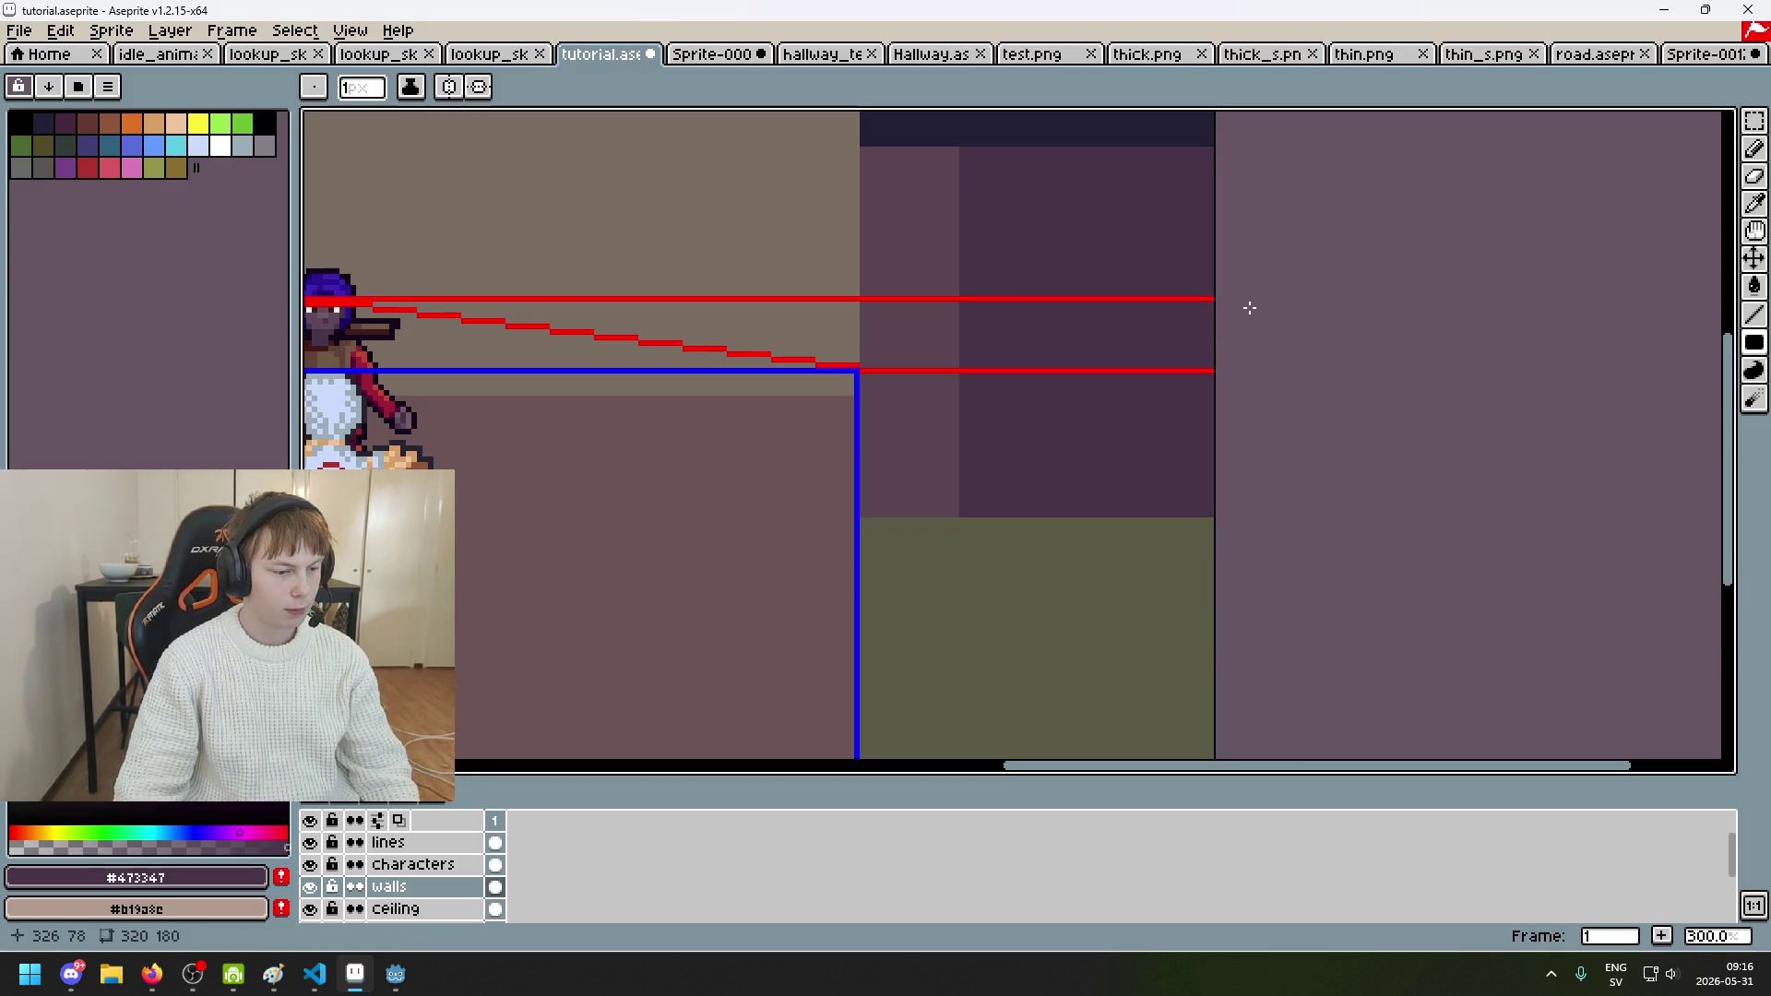
scroll(1243, 313, down, 3)
scroll(1154, 308, up, 1)
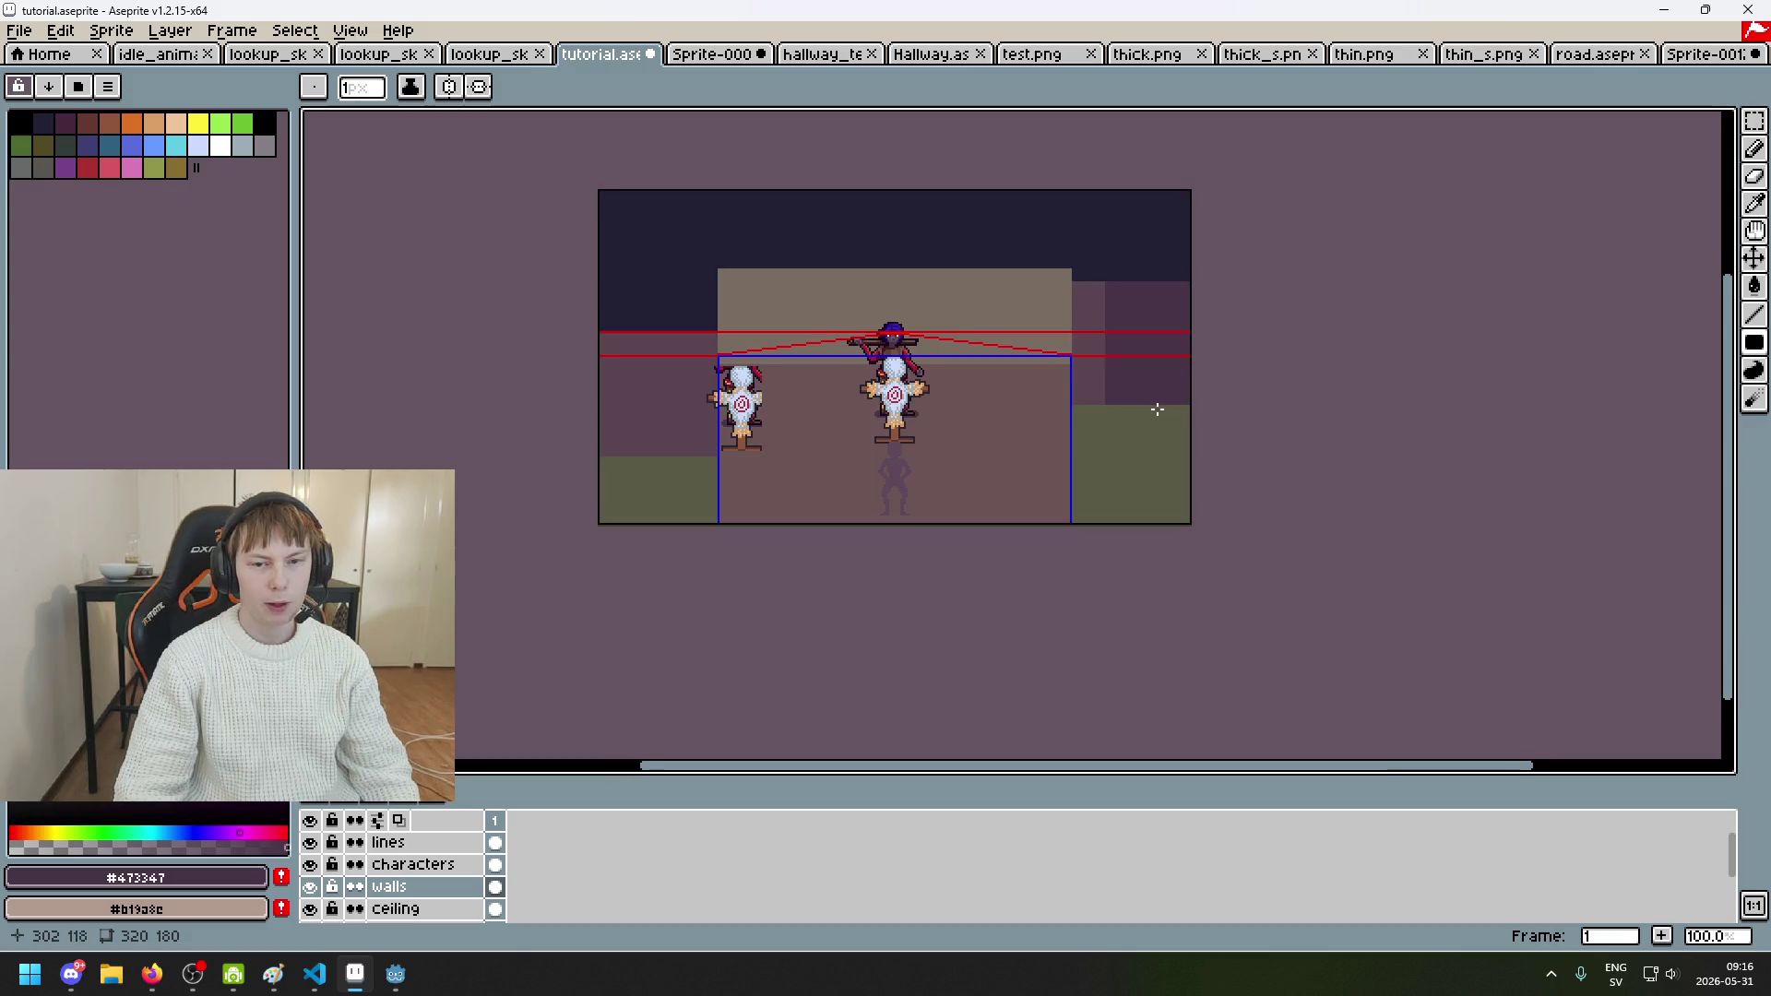
scroll(1235, 433, up, 1)
mouse_move(1230, 462)
mouse_down()
mouse_move(1249, 534)
mouse_move(1400, 425)
mouse_up()
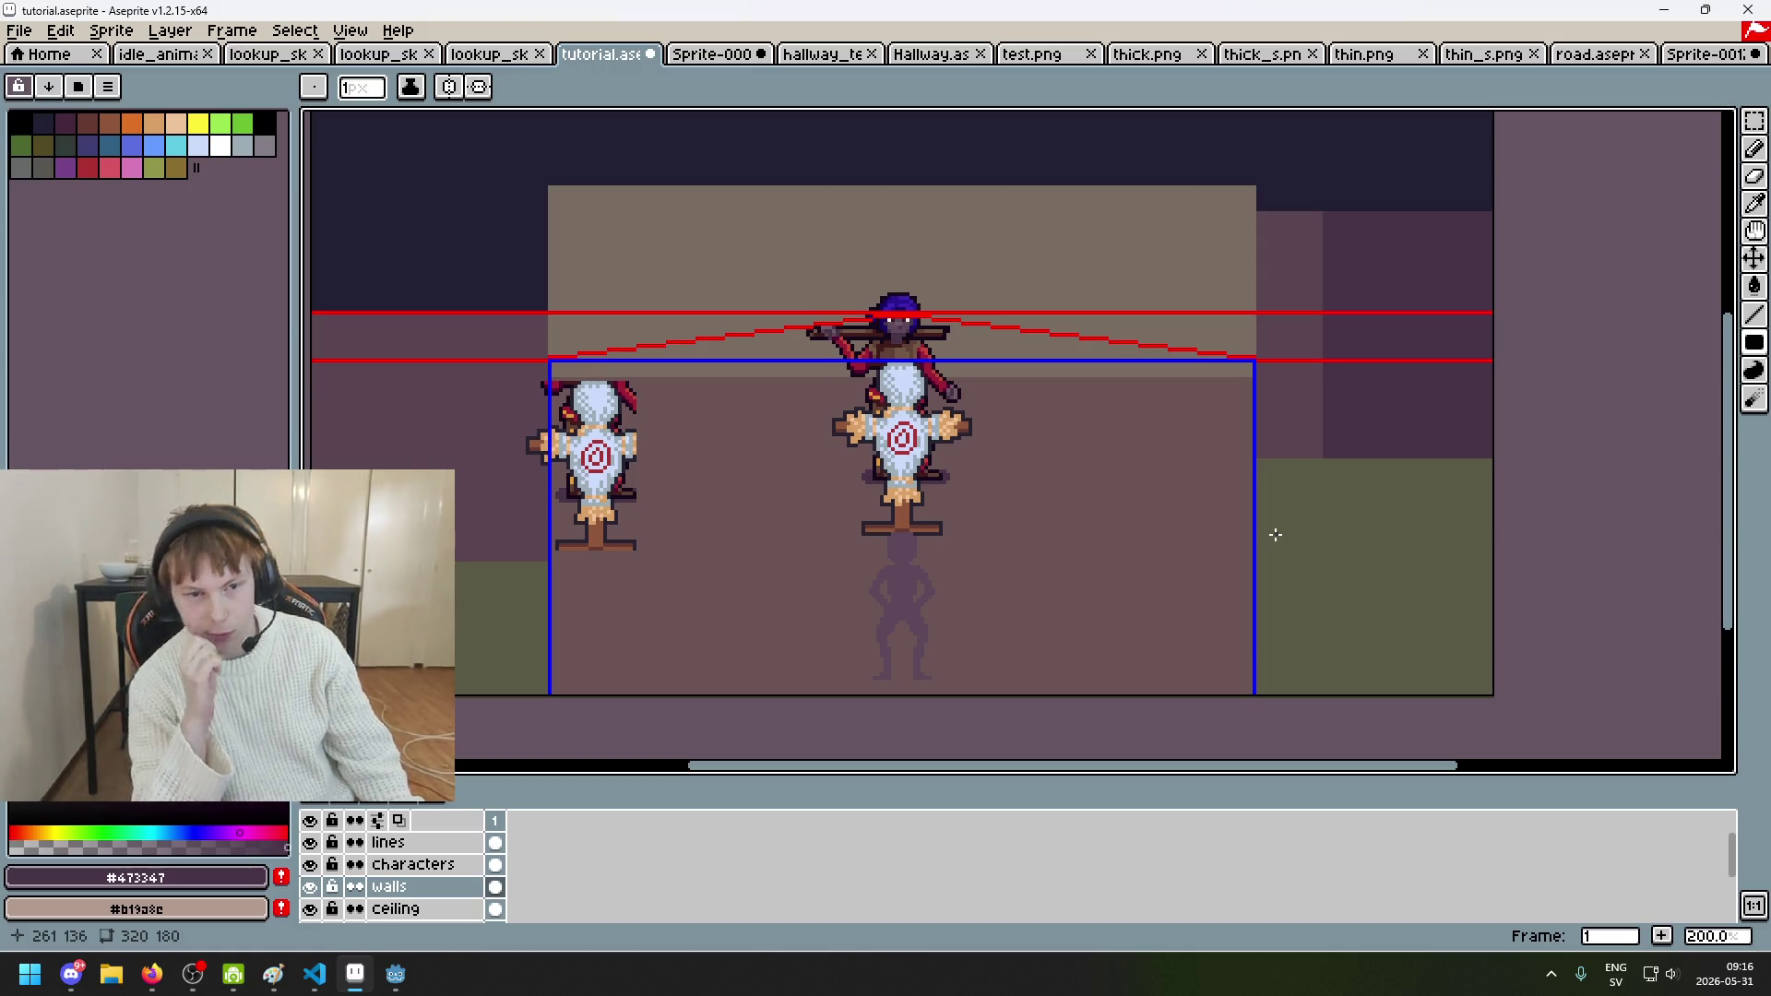
click(729, 55)
scroll(922, 369, down, 5)
scroll(1163, 549, up, 3)
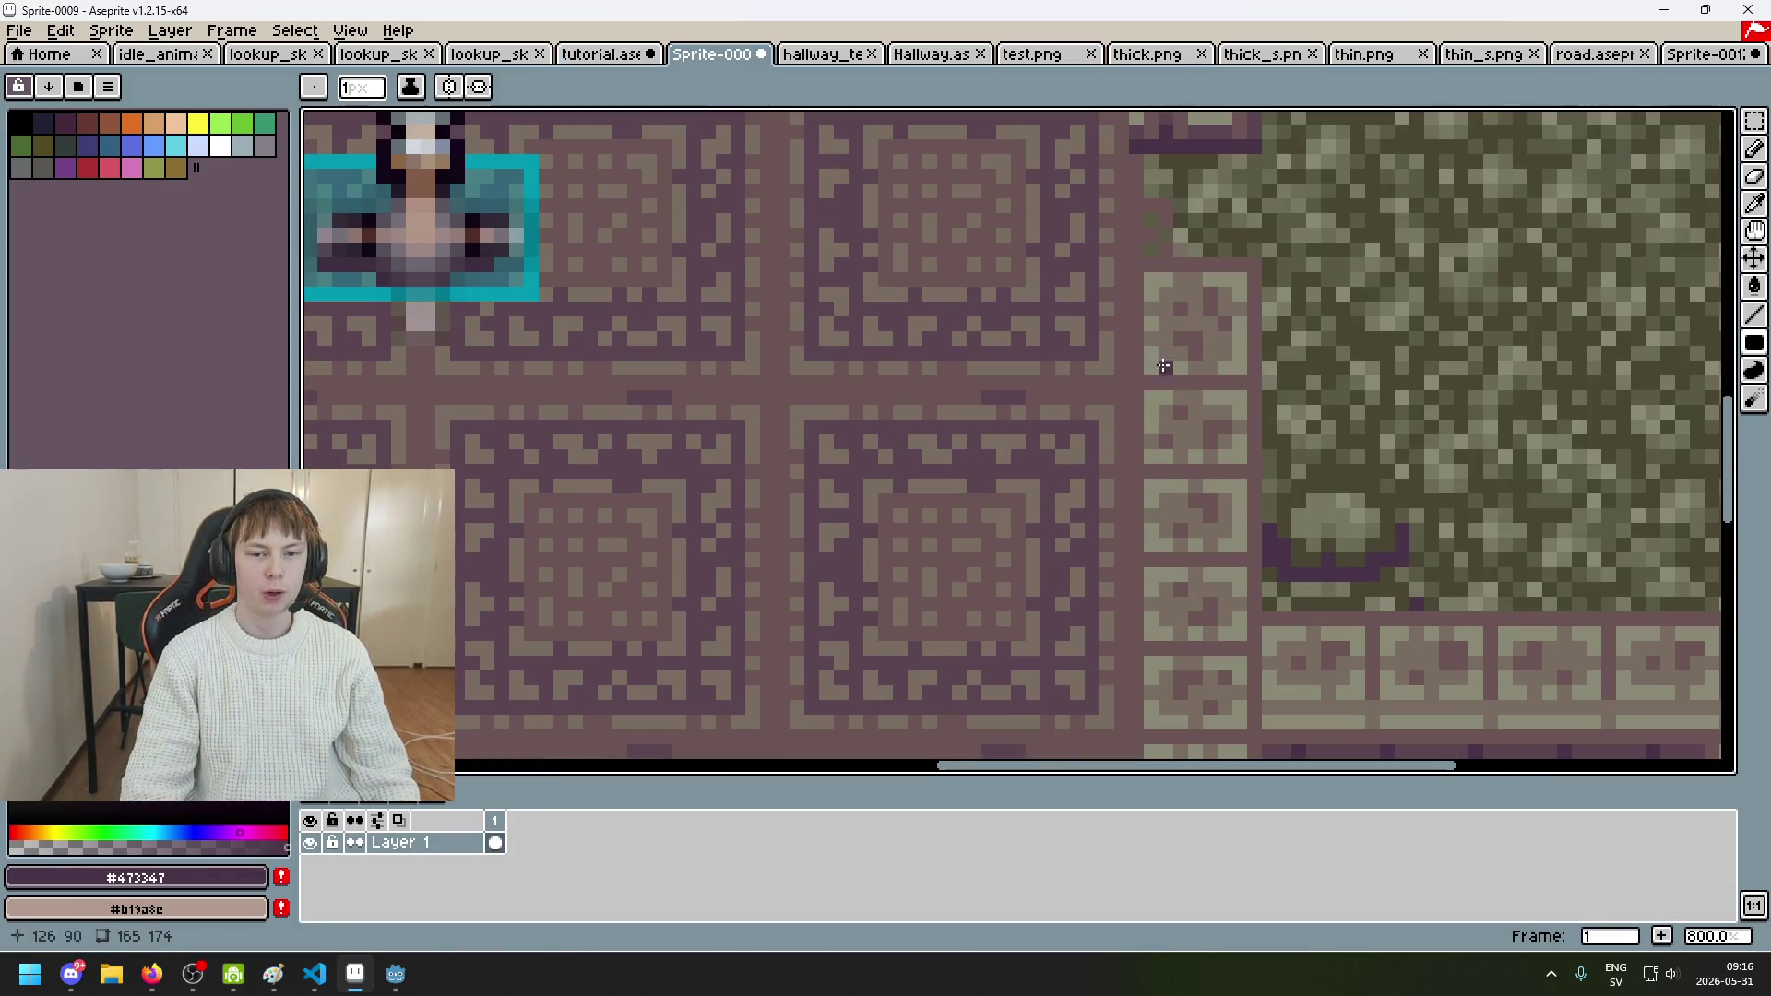
scroll(1148, 470, down, 3)
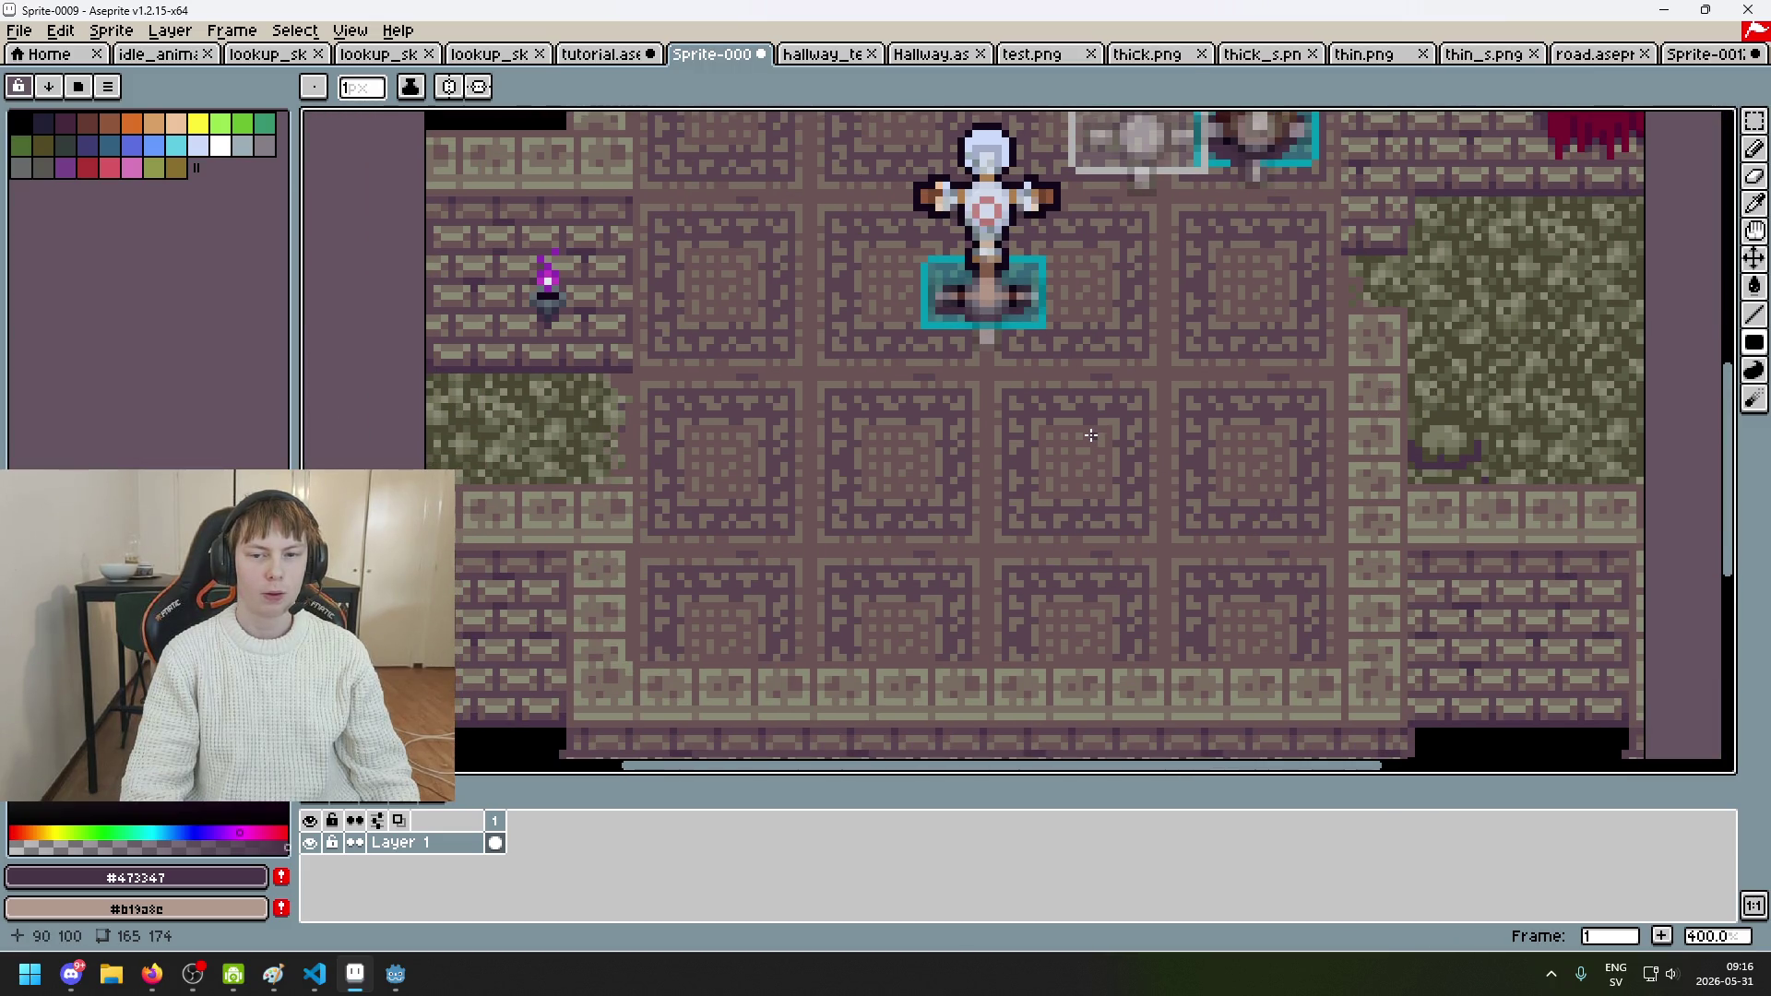
drag(983, 422, 964, 544)
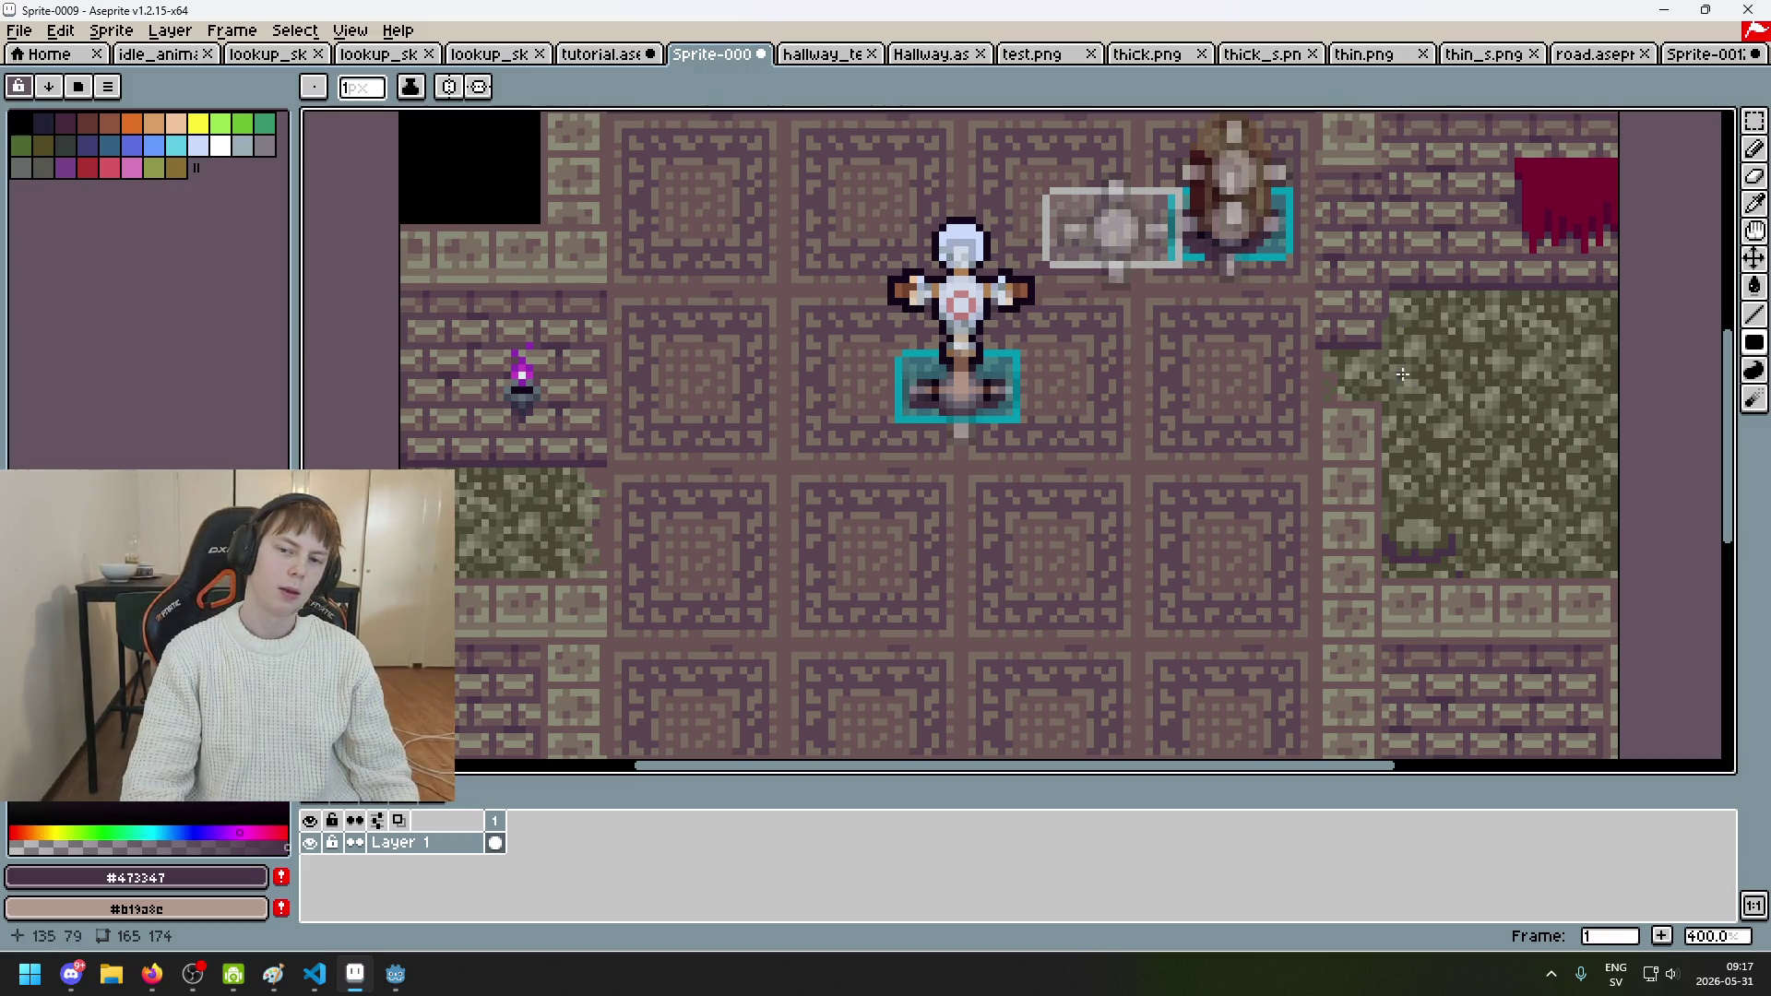
mouse_move(628, 539)
mouse_down()
mouse_move(893, 490)
mouse_move(727, 405)
mouse_up()
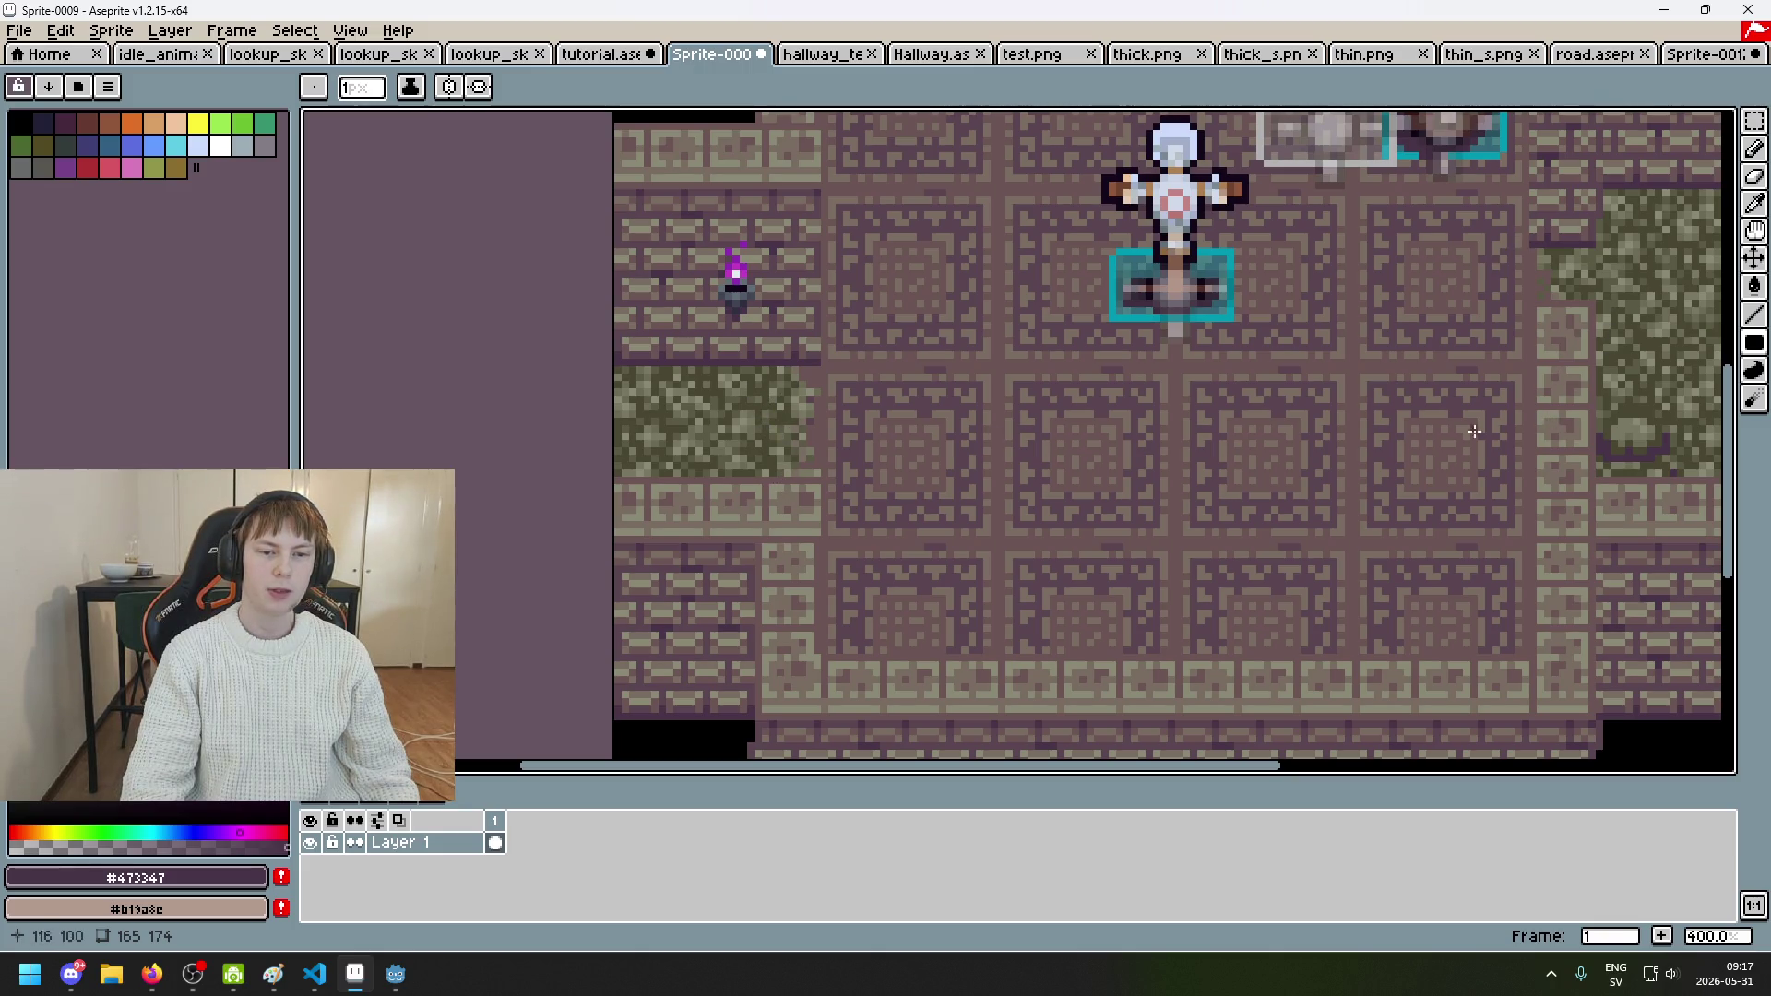
click(602, 55)
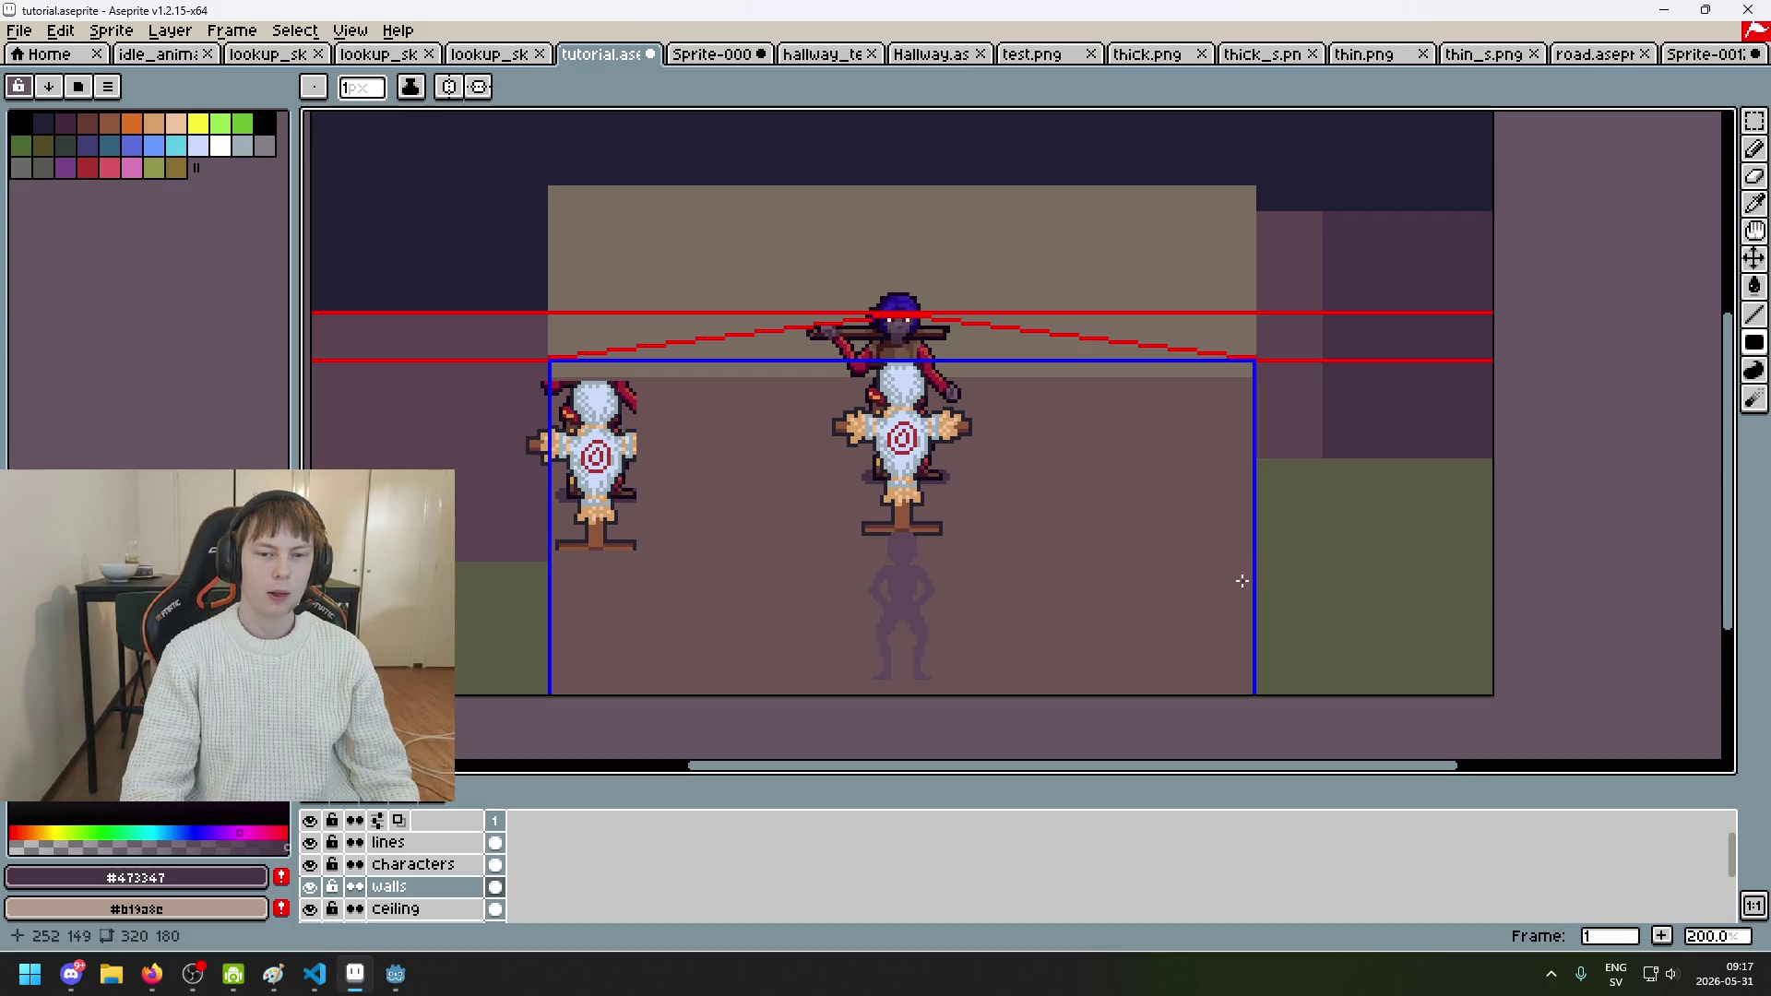
Step: Insert a new layer above walls and name it walls2 in Layer Properties
right_click(415, 888)
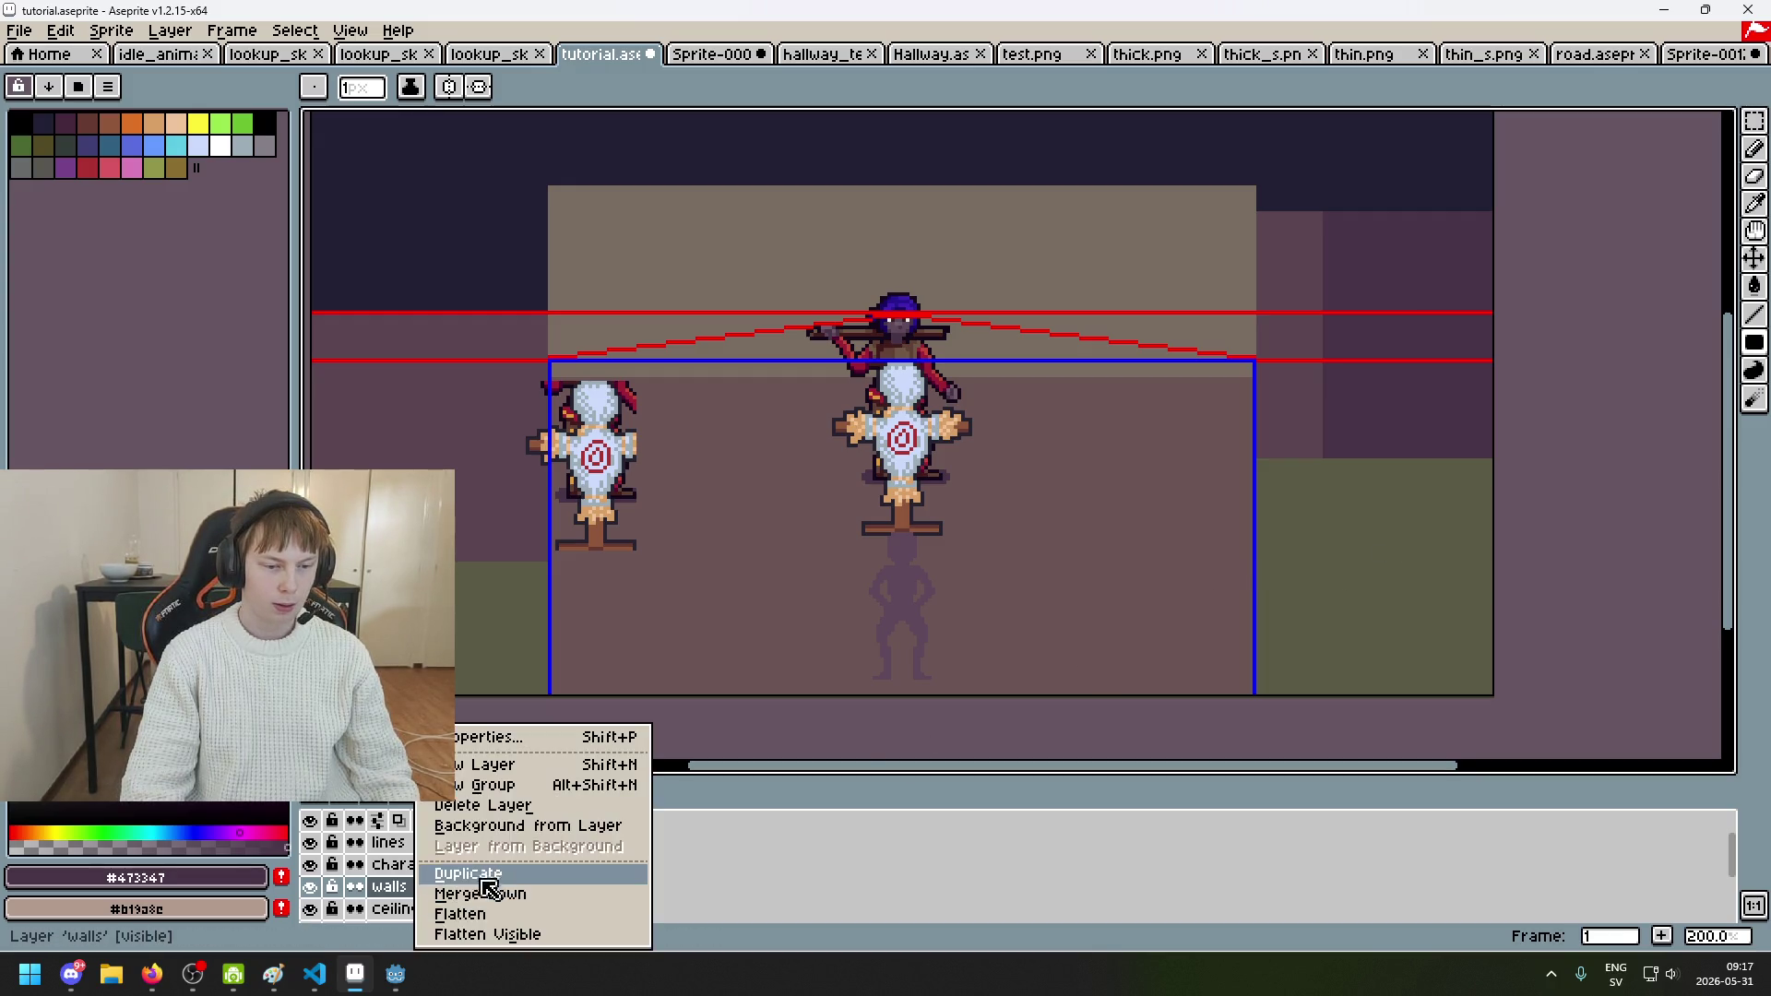
click(519, 773)
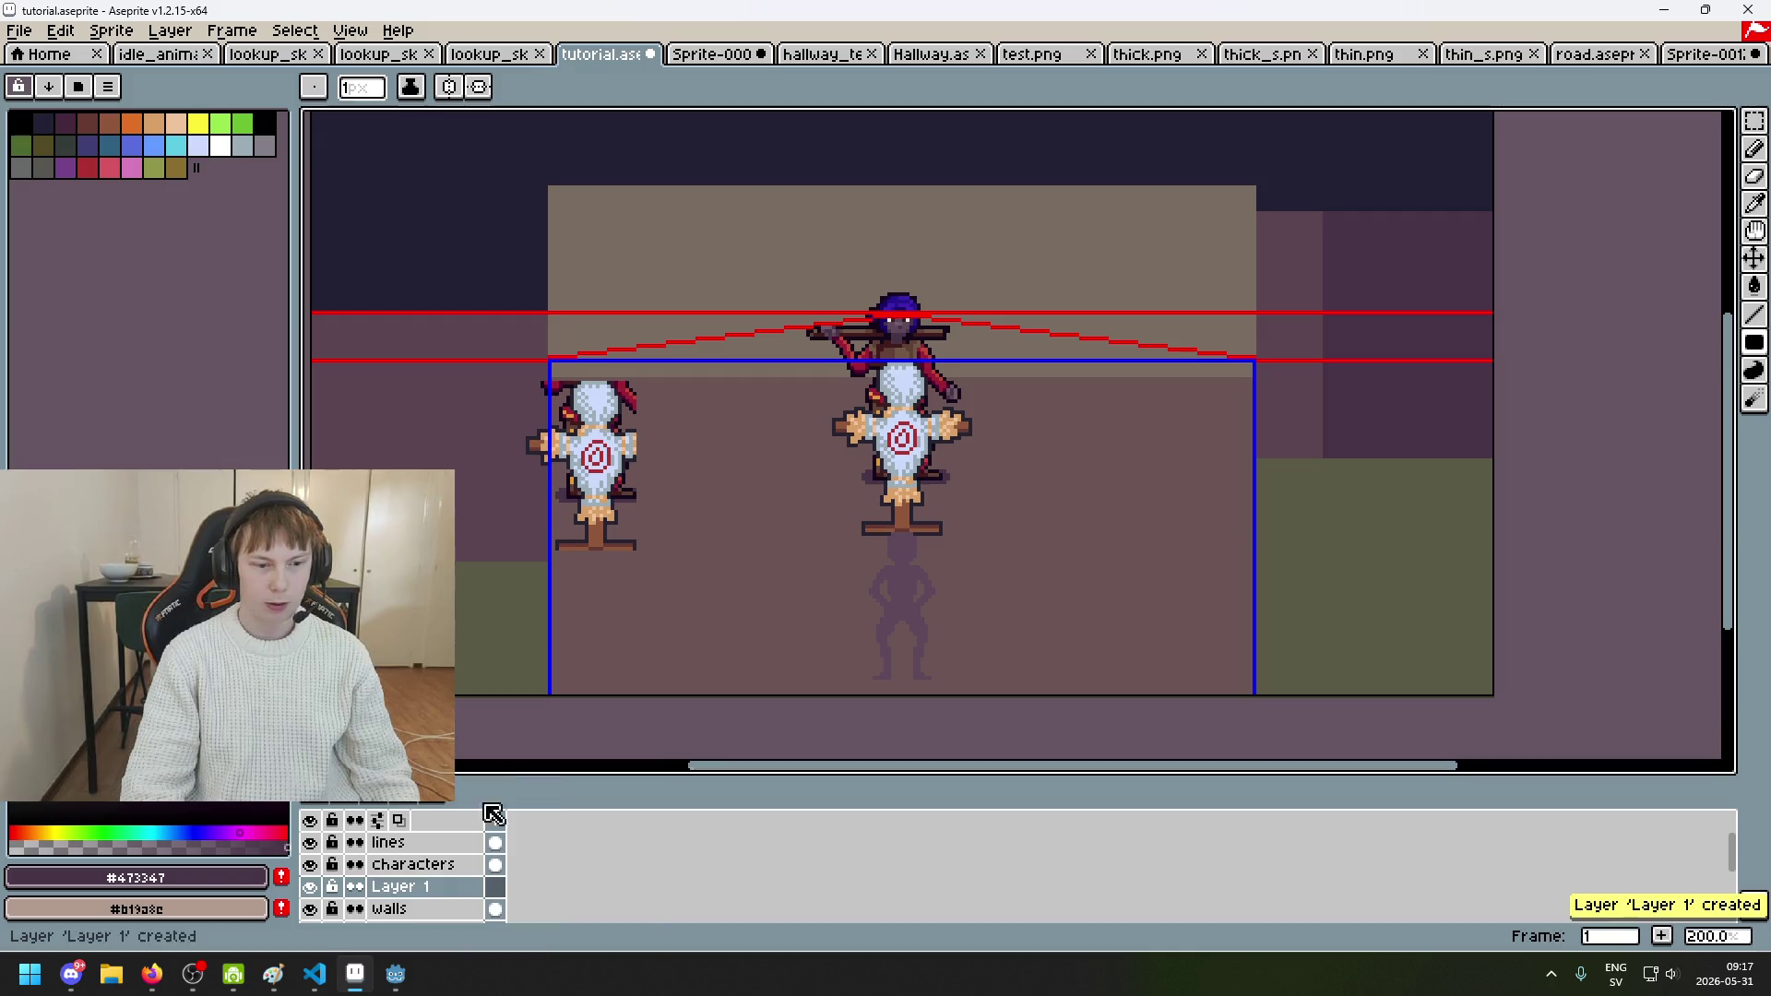
double_click(433, 885)
text(WA)
key(BackSpace)
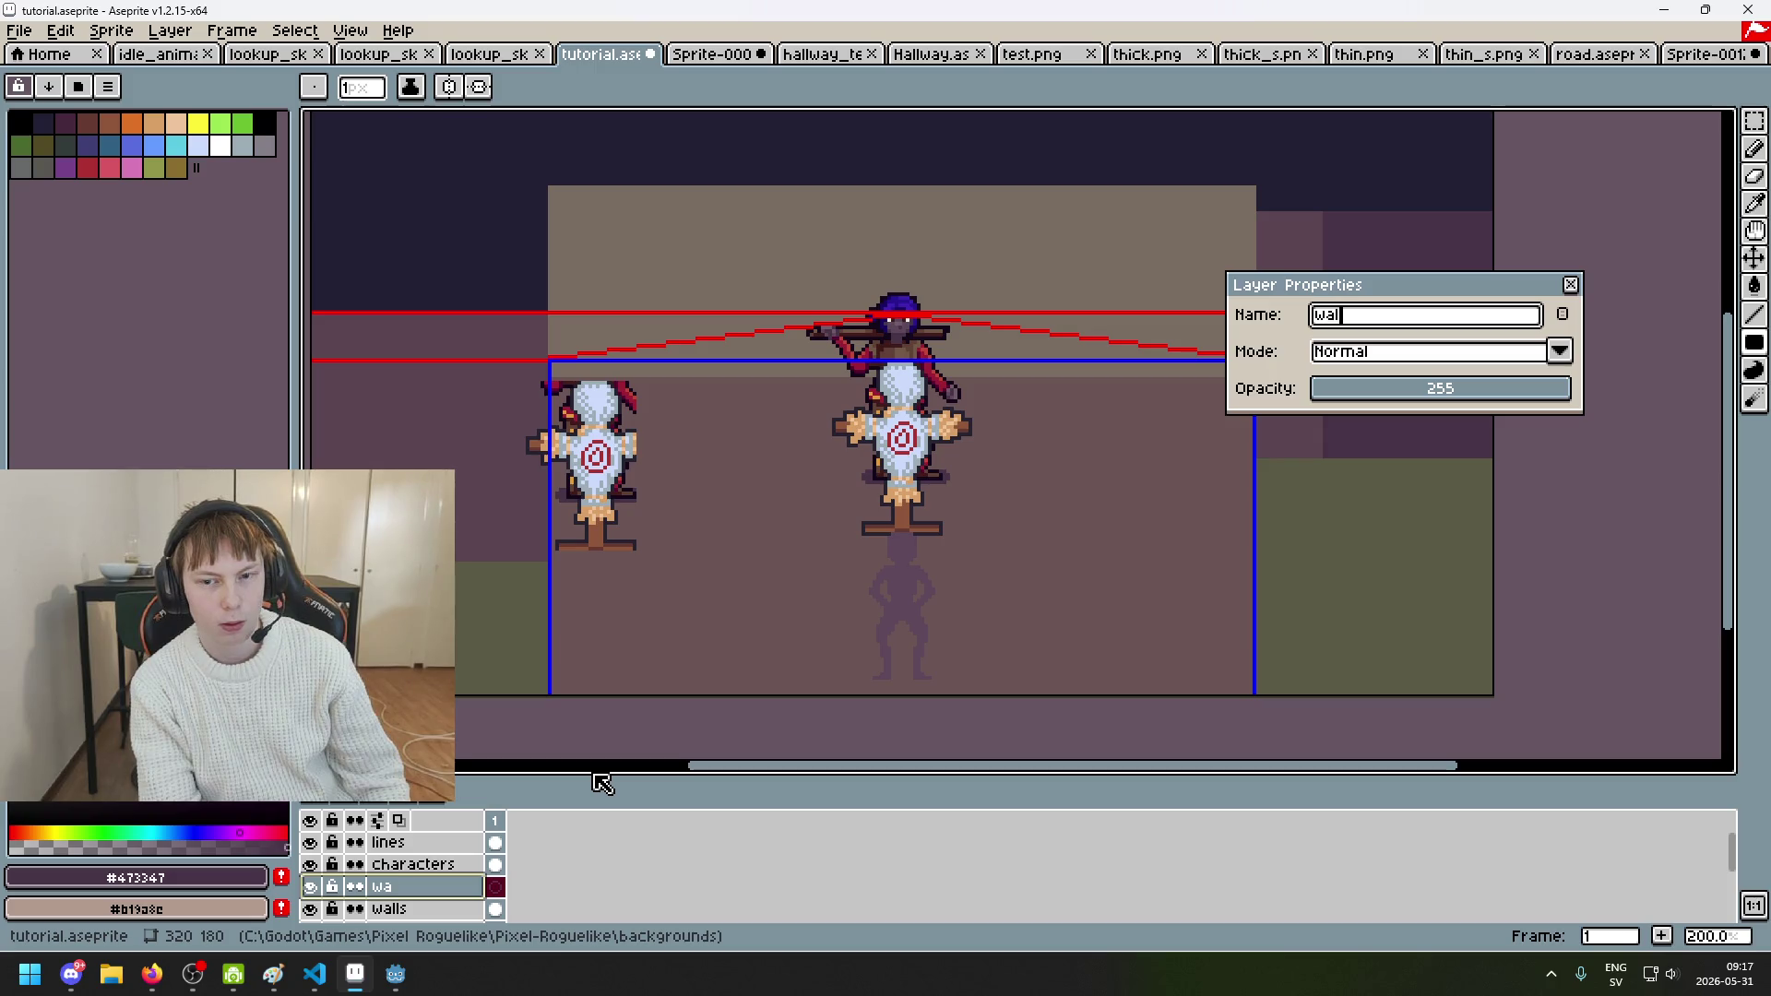
text(2)
key(Return)
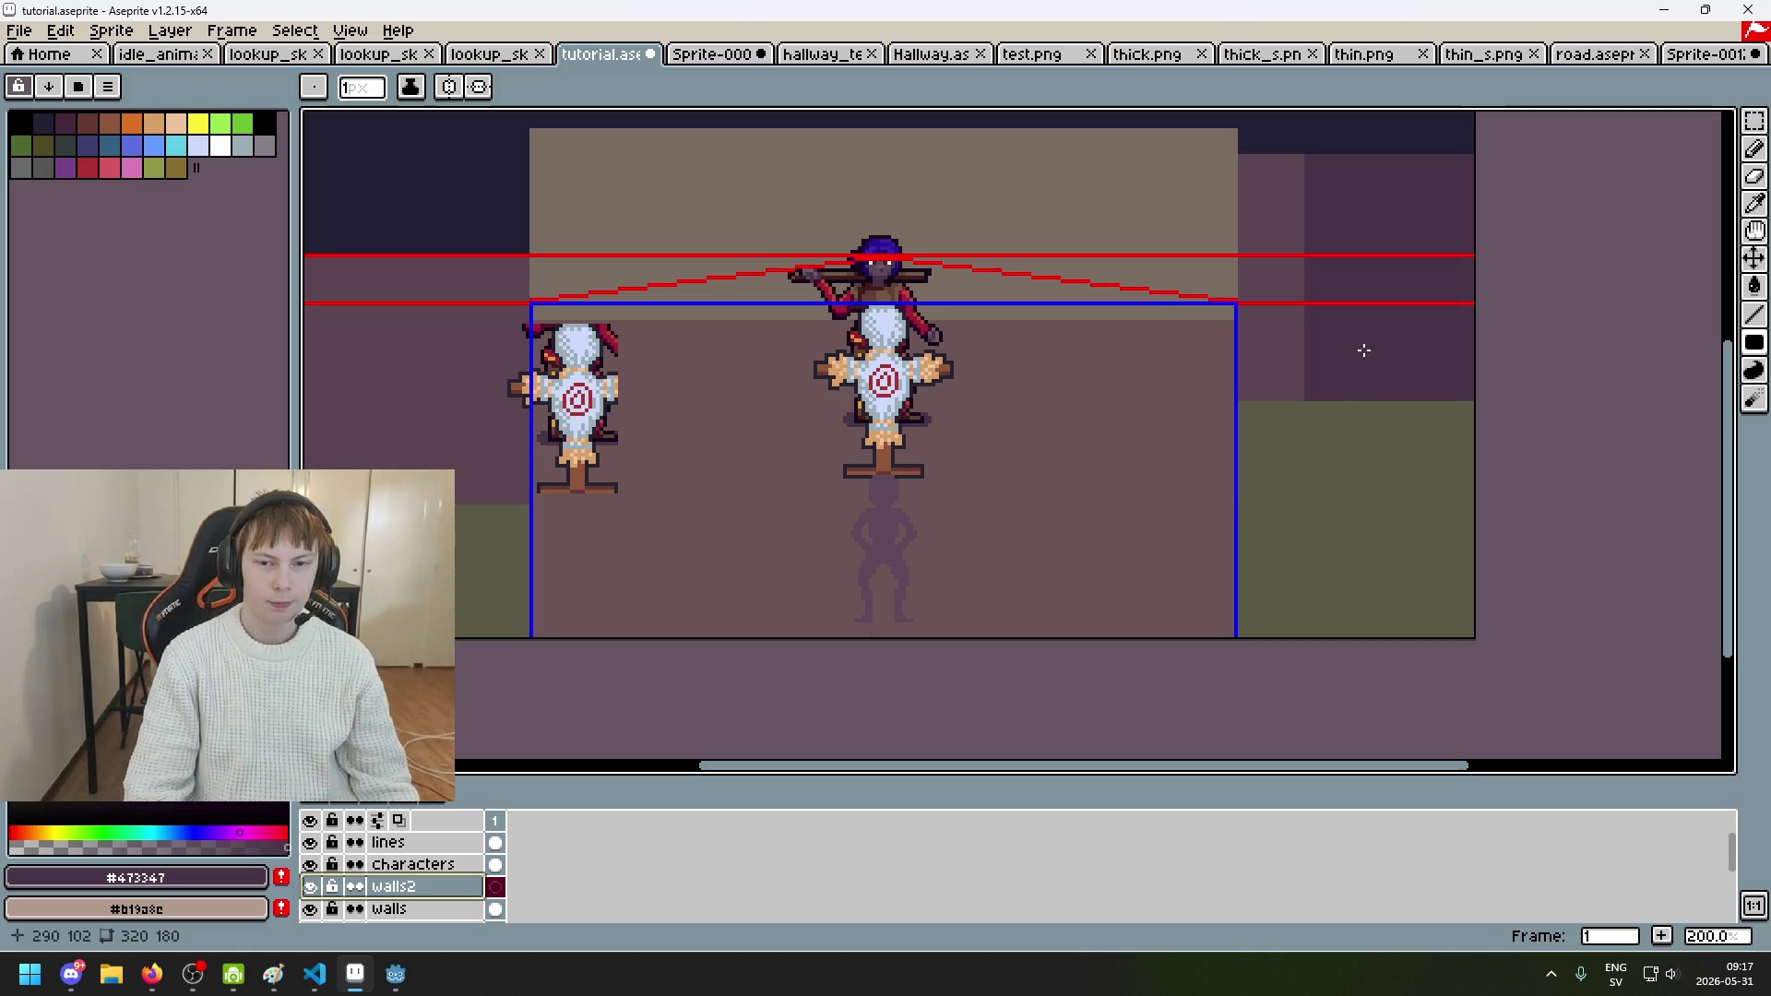
Step: Sample dark purple #473347, pick the rectangle tool, and hide the lines layer
alt+click(1276, 321)
alt+click(1363, 297)
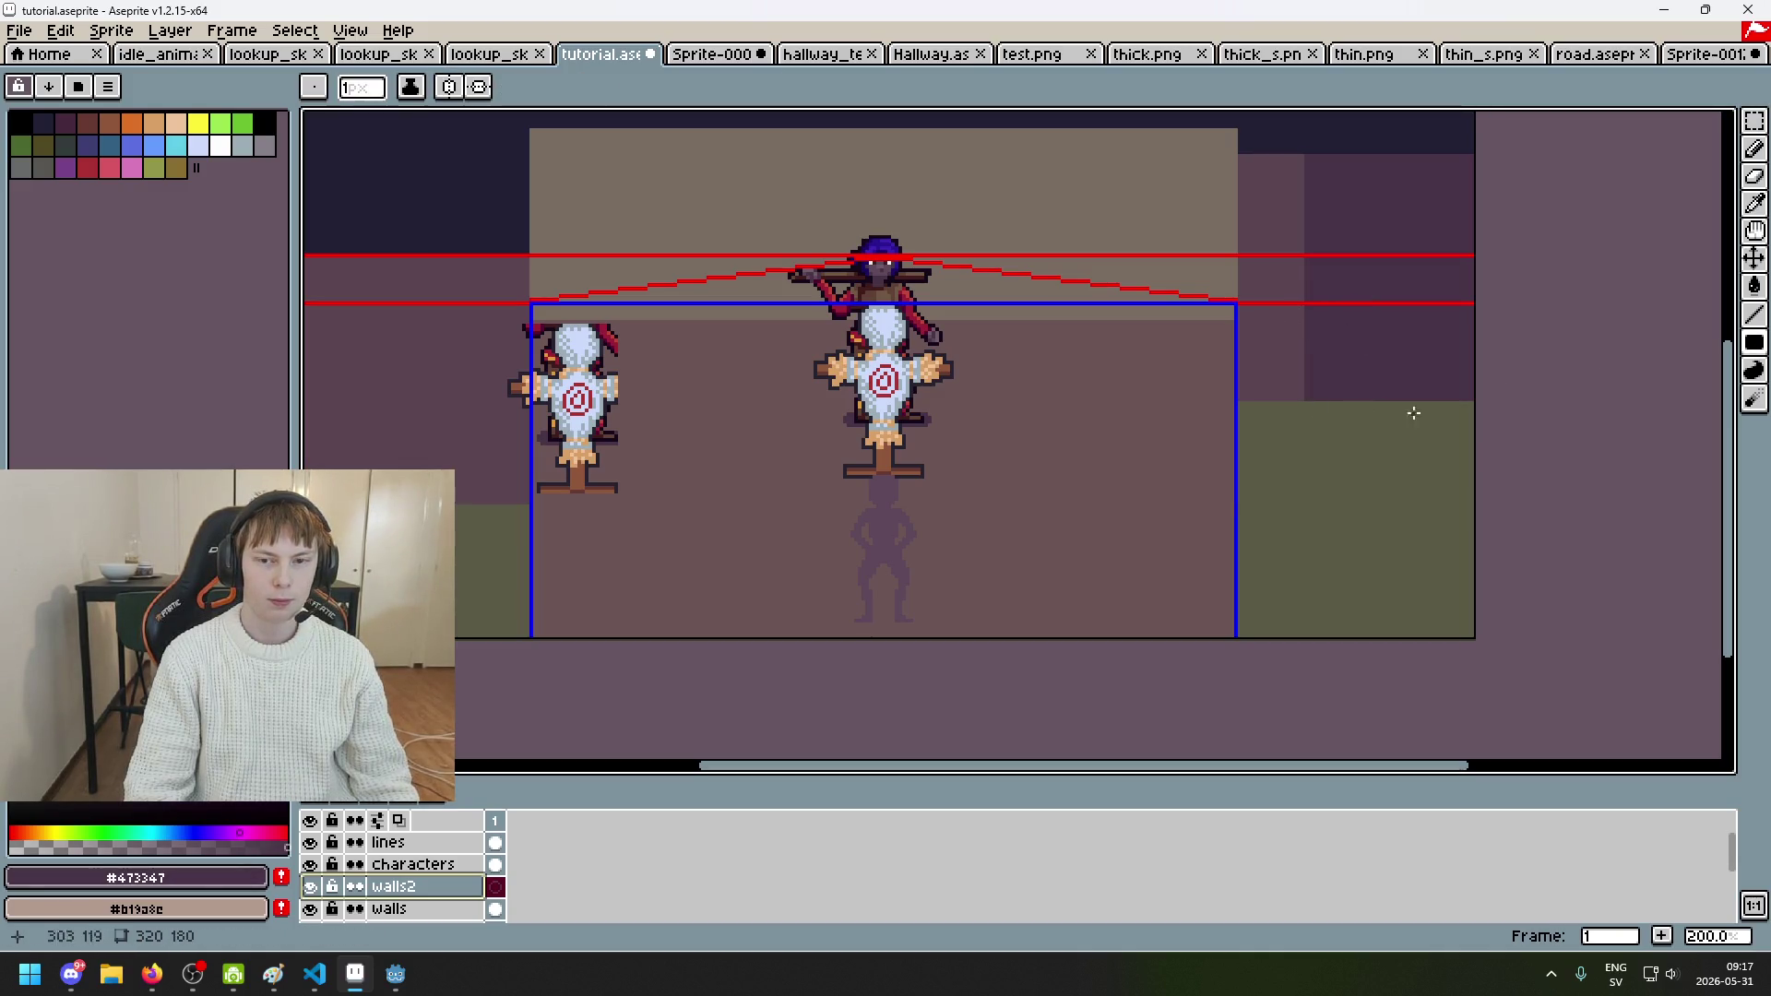
click(1759, 341)
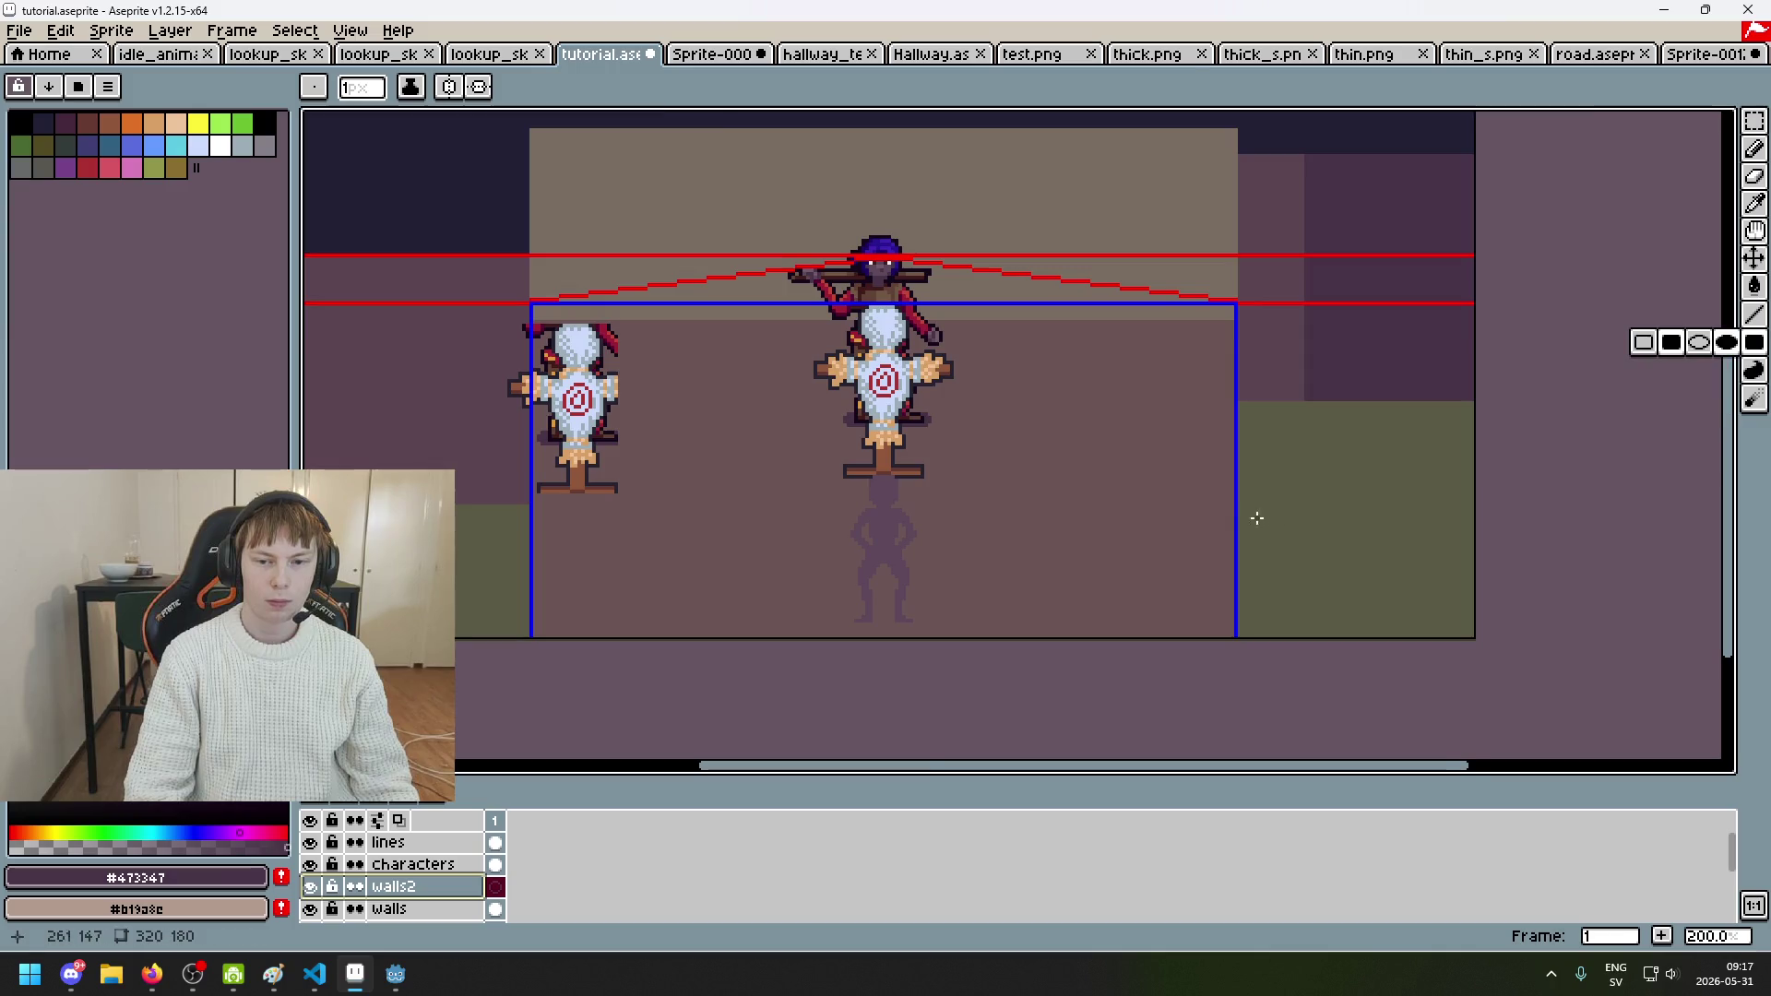
scroll(1239, 514, up, 3)
click(310, 842)
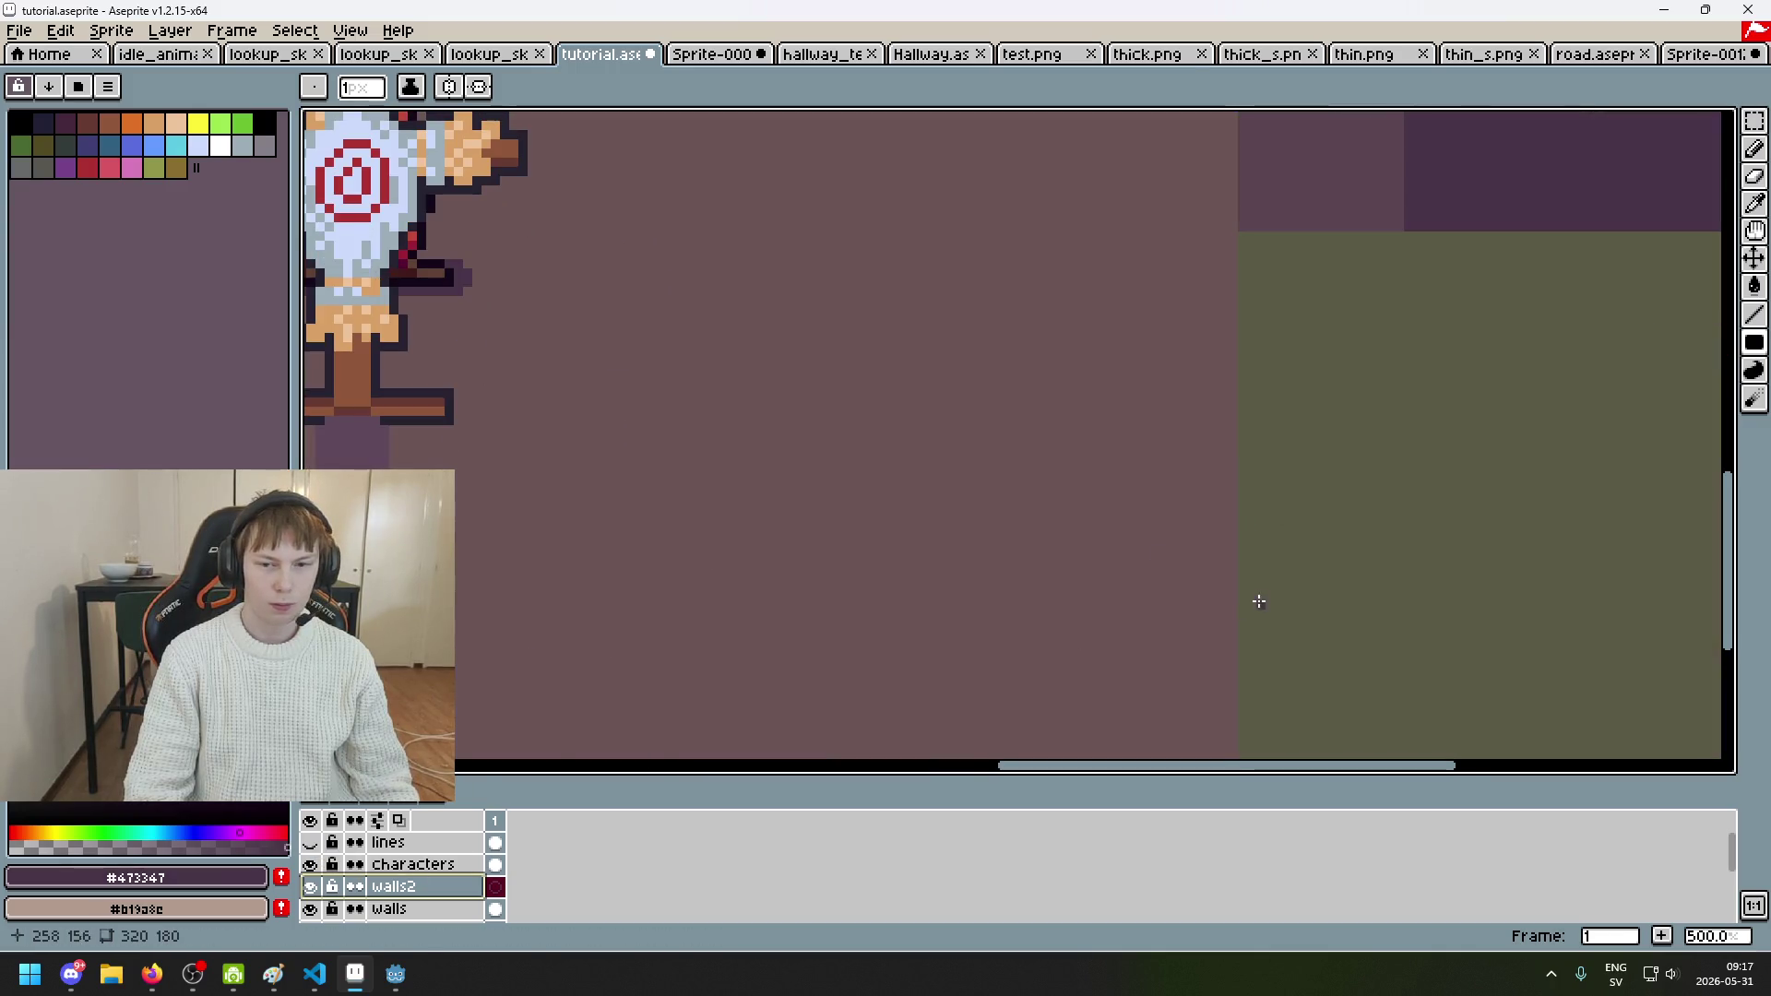
drag(1254, 600, 921, 526)
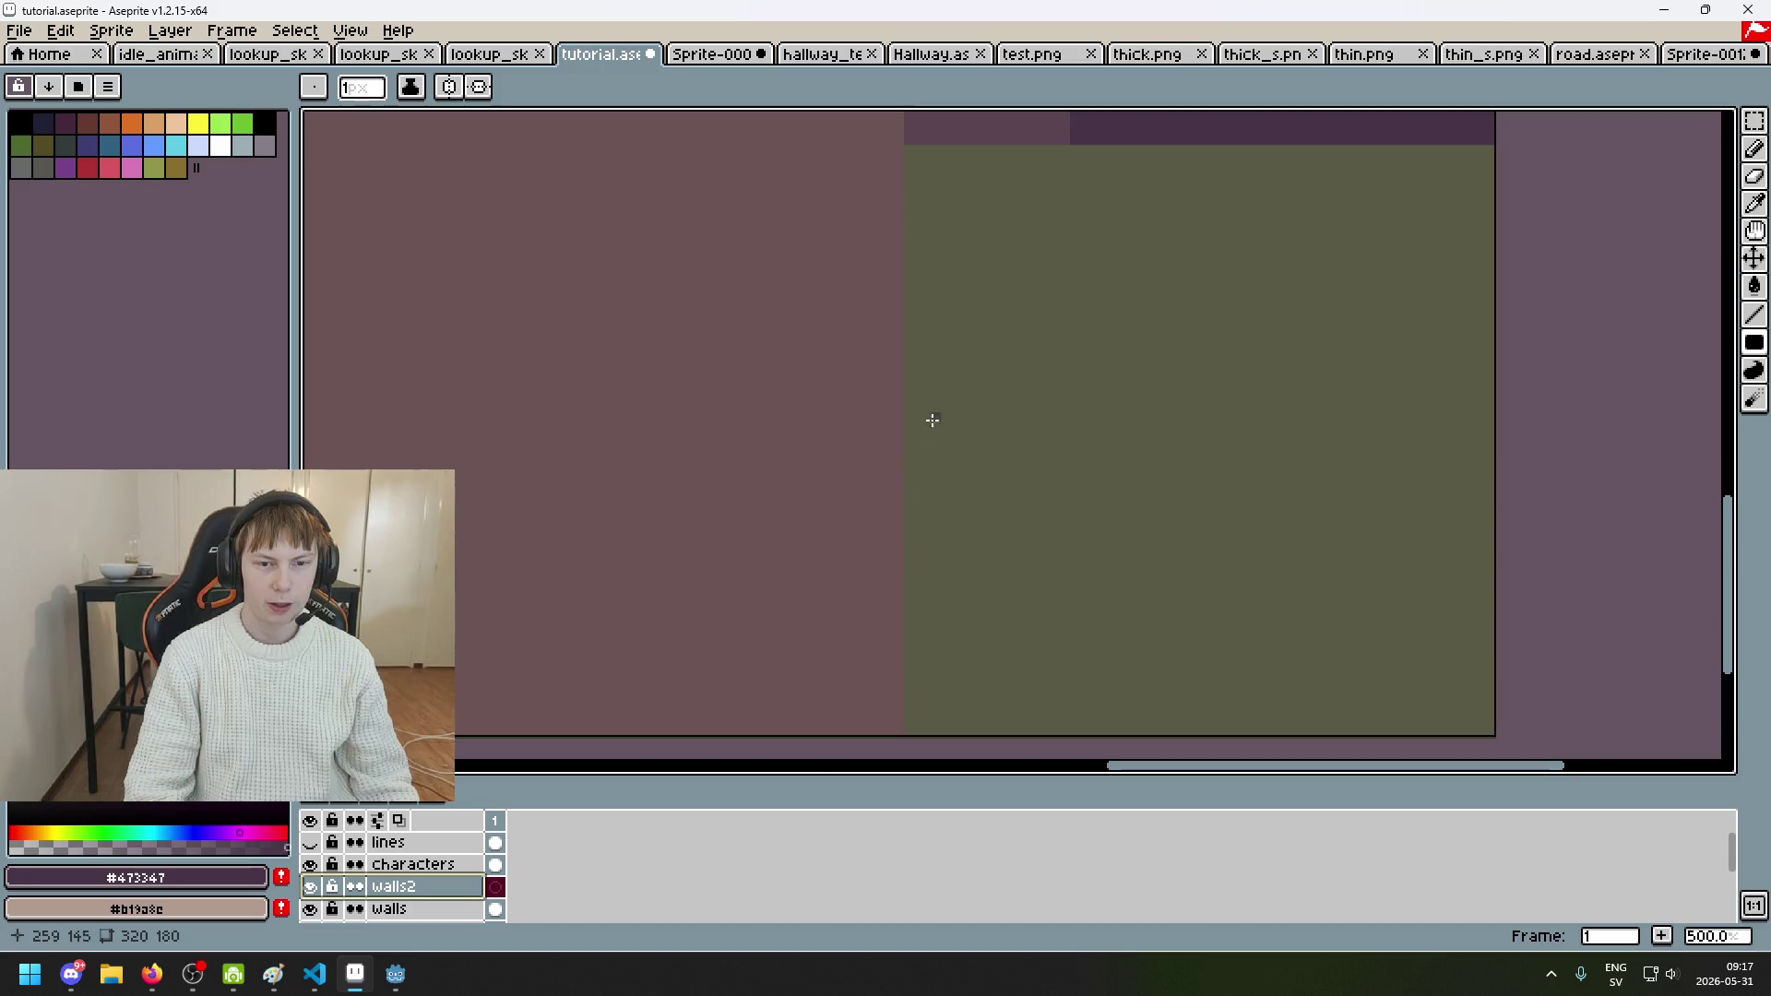
Step: Fill the lower right wall with a dark purple filled rectangle and adjust its bottom edge
click(908, 408)
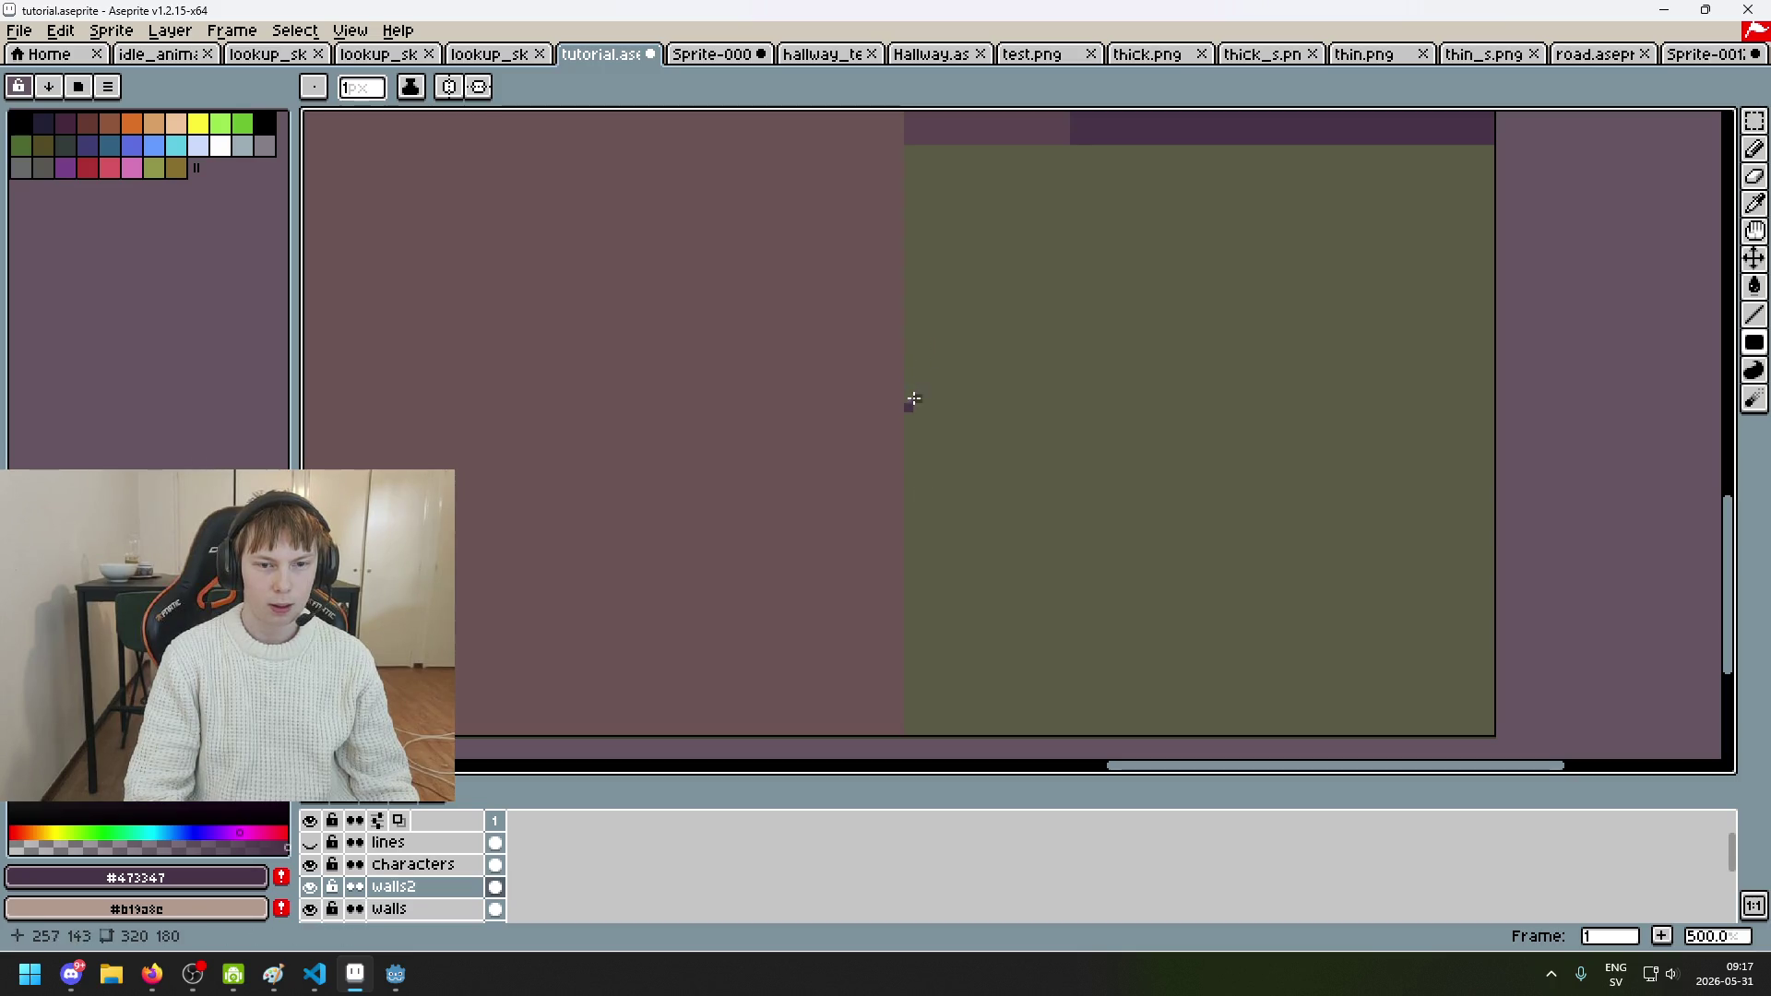
click(1643, 342)
mouse_move(909, 407)
mouse_down()
mouse_move(1012, 241)
mouse_move(1179, 116)
mouse_move(1261, 227)
mouse_move(1285, 123)
mouse_move(1352, 264)
mouse_move(1344, 714)
mouse_move(1364, 419)
mouse_move(1411, 439)
mouse_move(1442, 498)
mouse_move(1638, 430)
mouse_move(1673, 527)
mouse_move(1680, 491)
mouse_up()
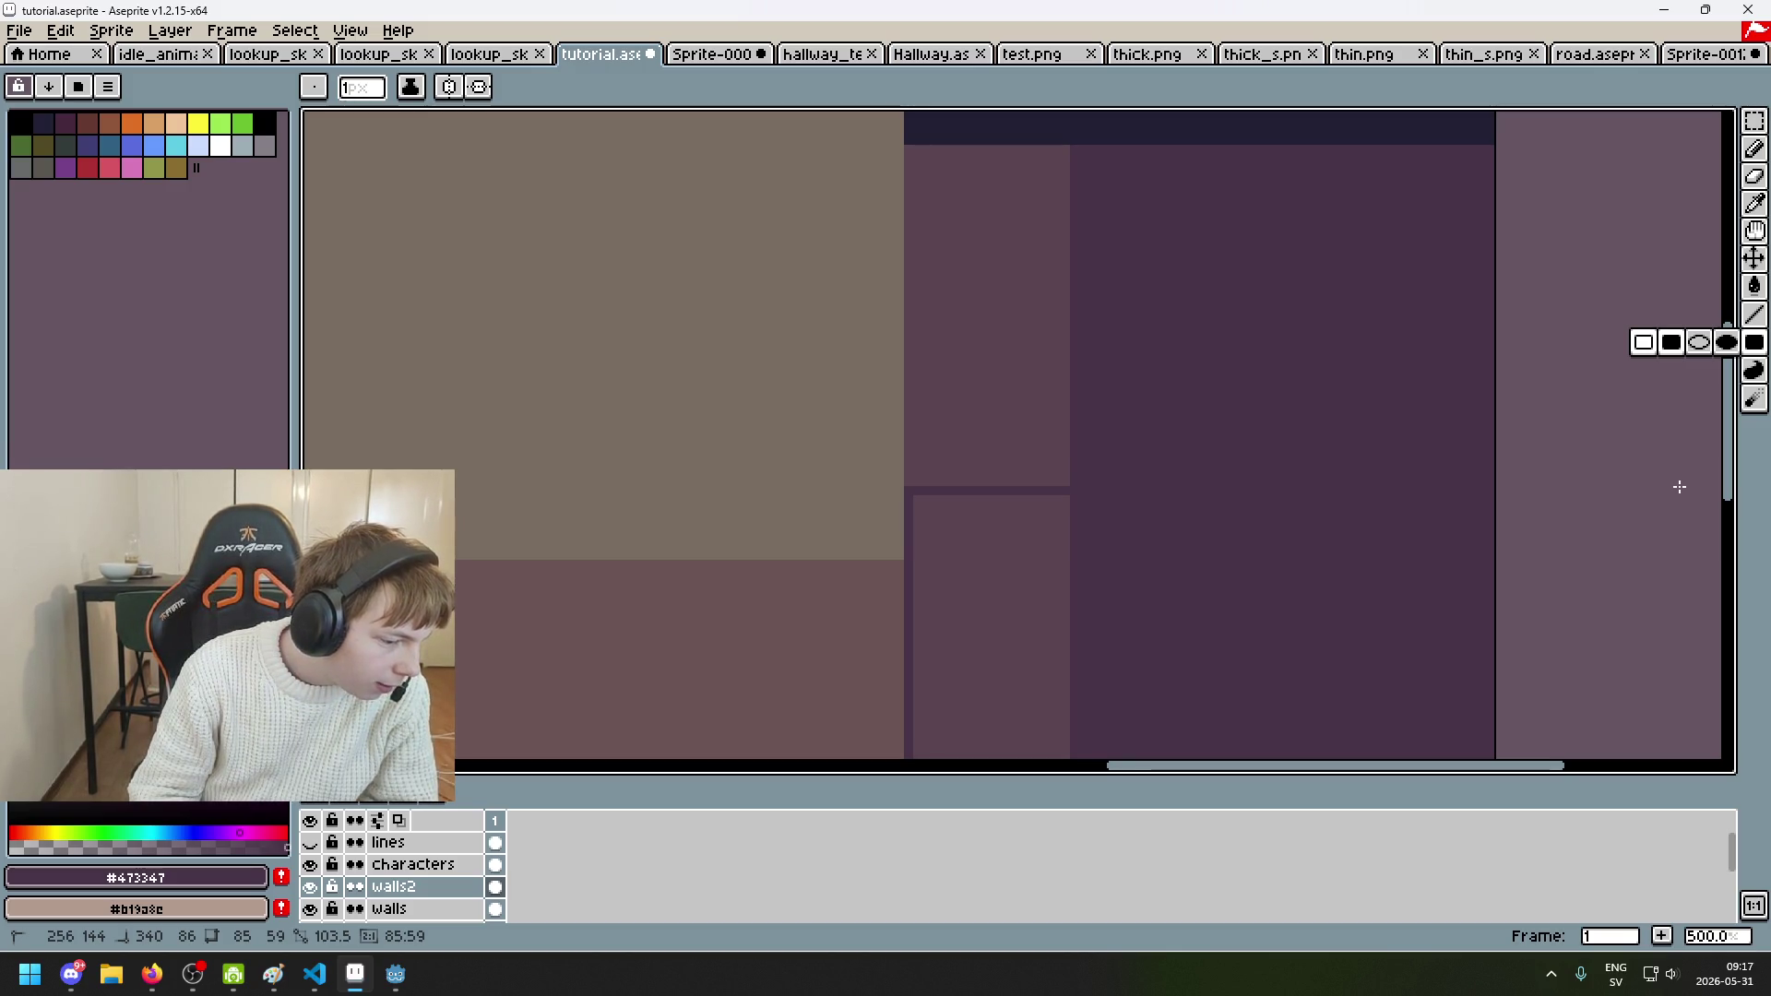
mouse_move(1678, 487)
mouse_down()
mouse_move(1680, 470)
mouse_move(1691, 609)
mouse_move(1717, 407)
mouse_move(1640, 435)
mouse_up()
scroll(1519, 417, down, 3)
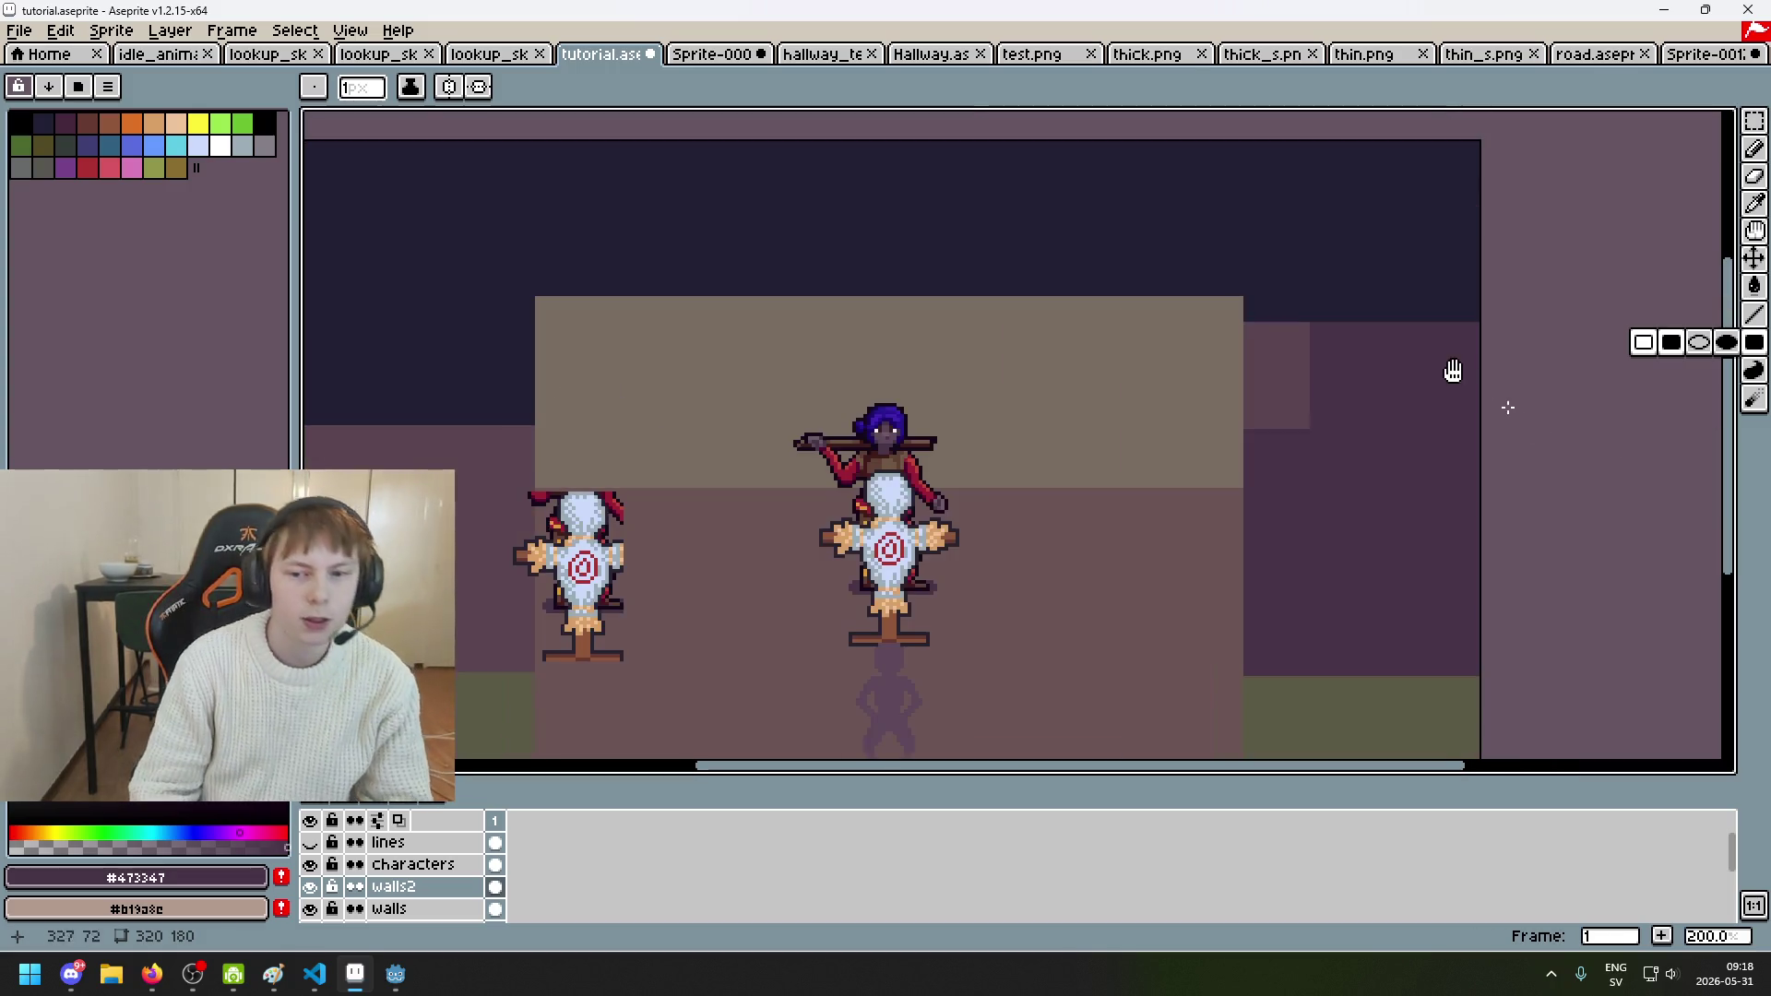
drag(1482, 388, 1302, 280)
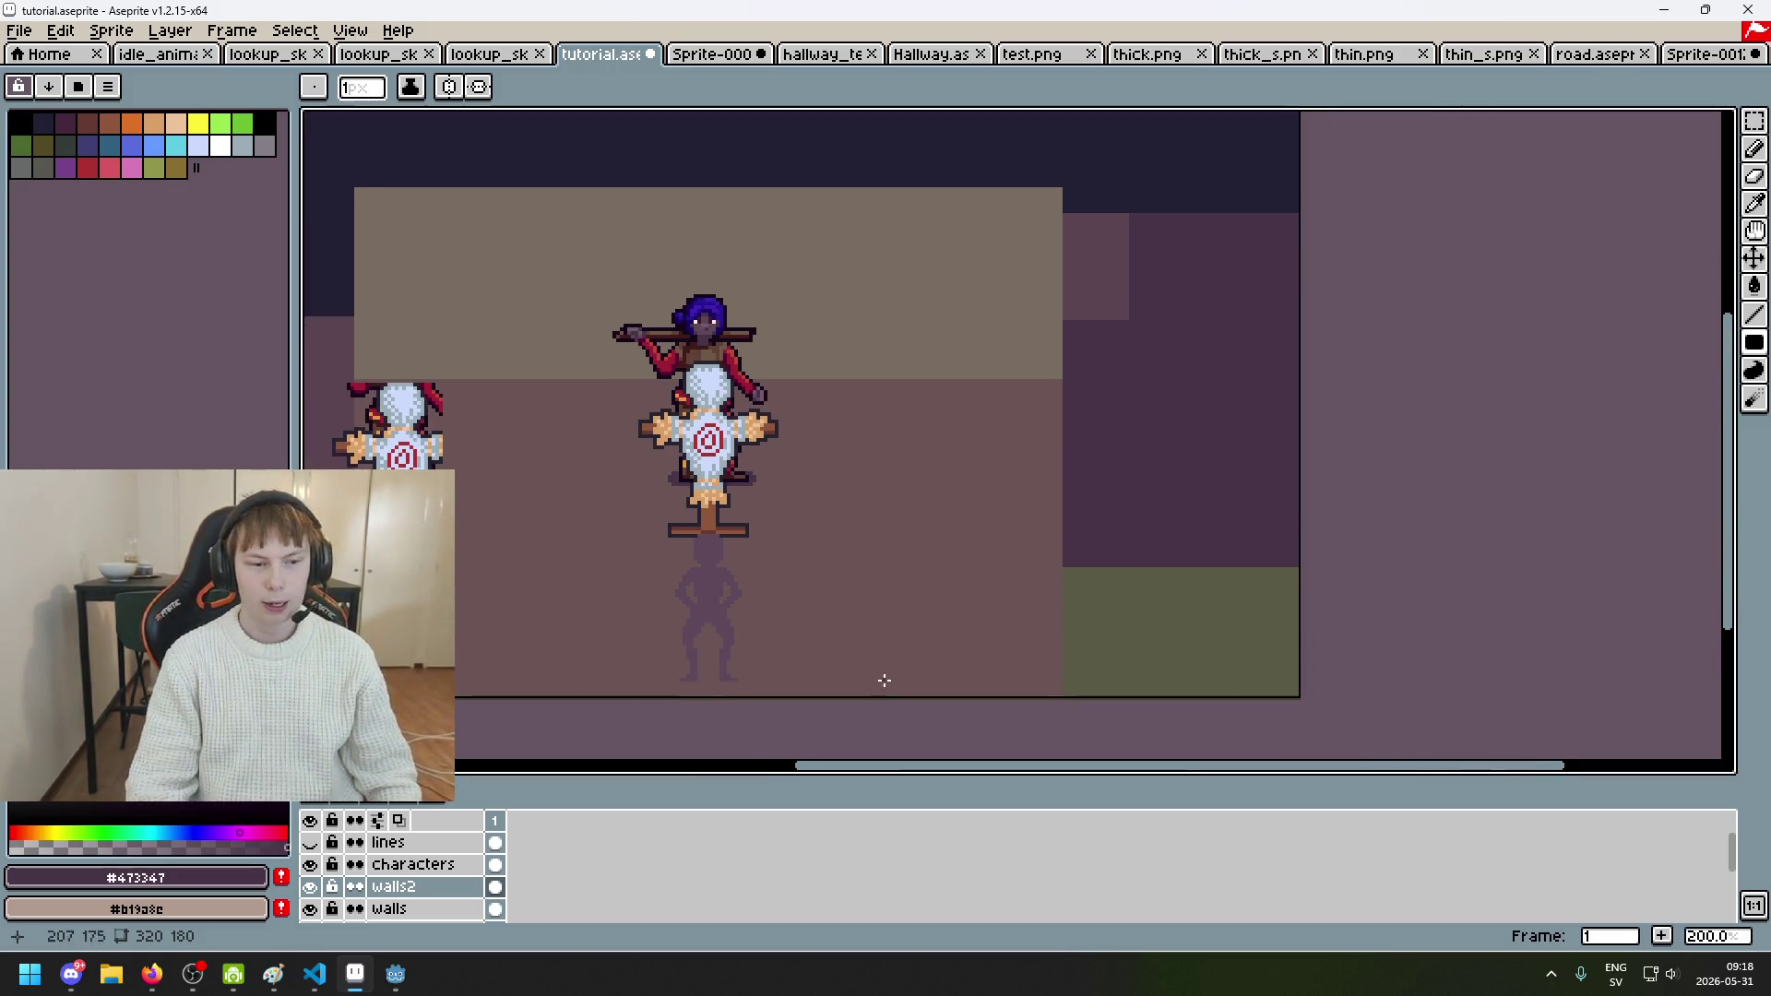
click(311, 887)
click(311, 887)
click(311, 887)
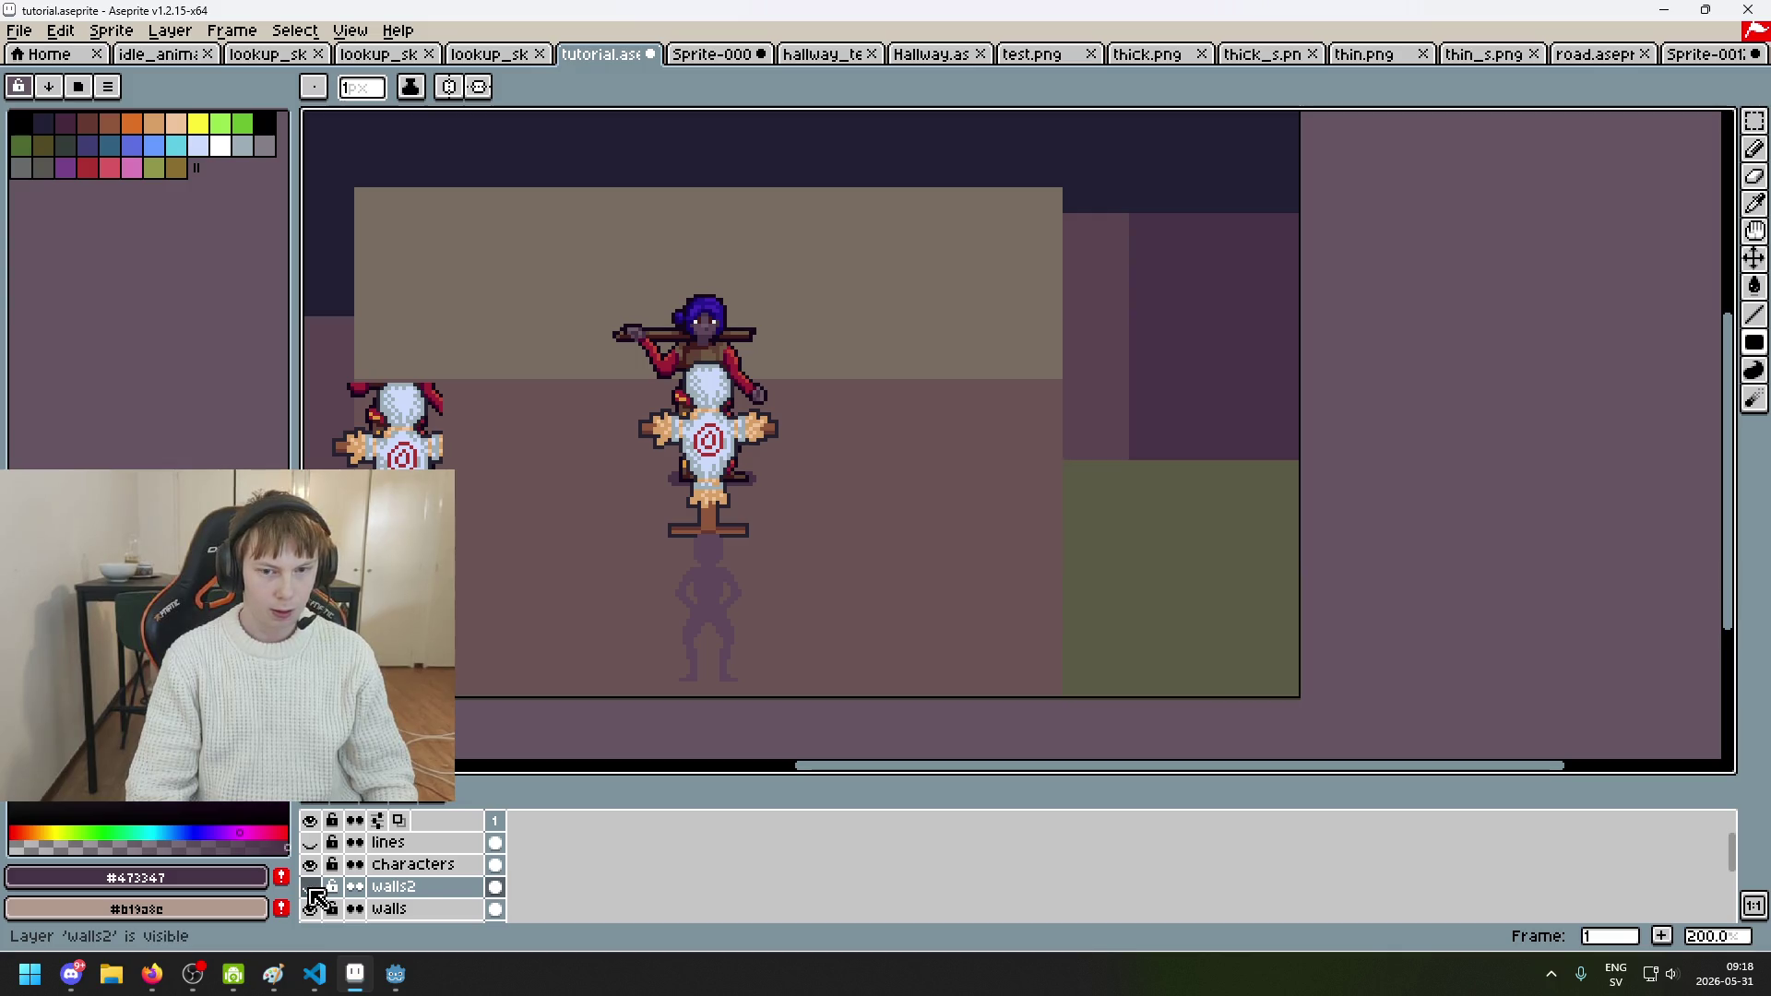
click(311, 887)
click(311, 887)
click(311, 887)
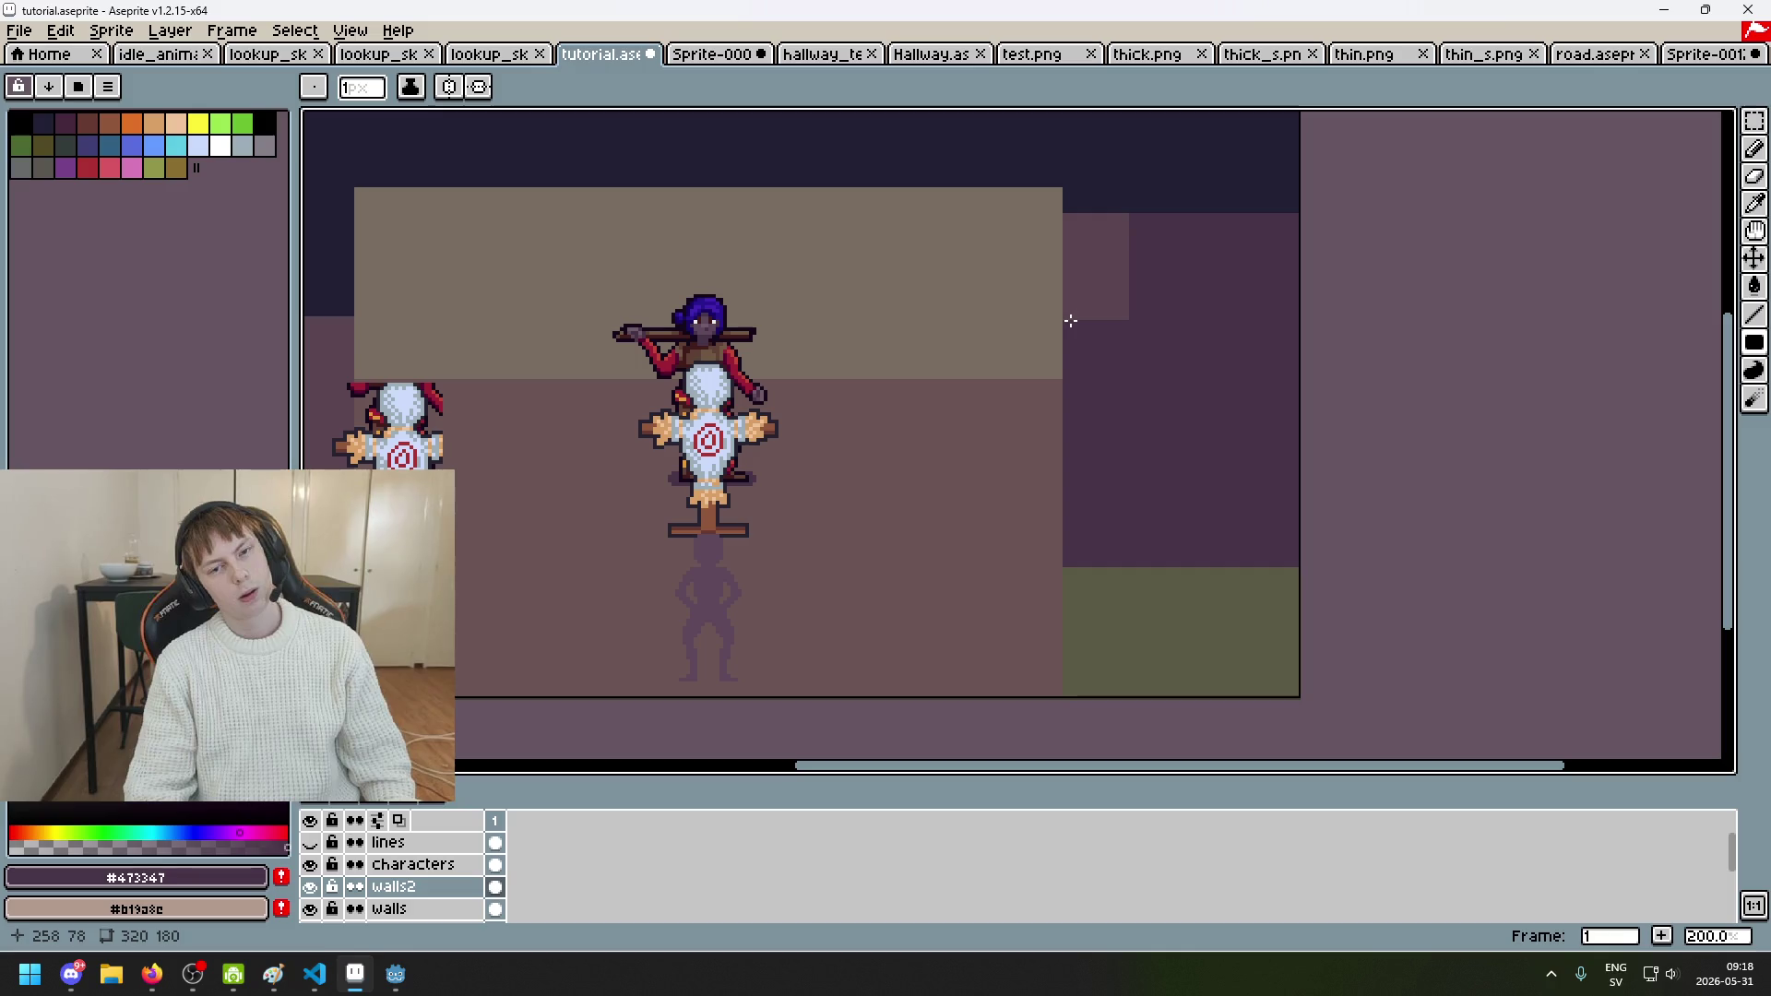
click(312, 891)
click(312, 891)
click(312, 891)
click(312, 891)
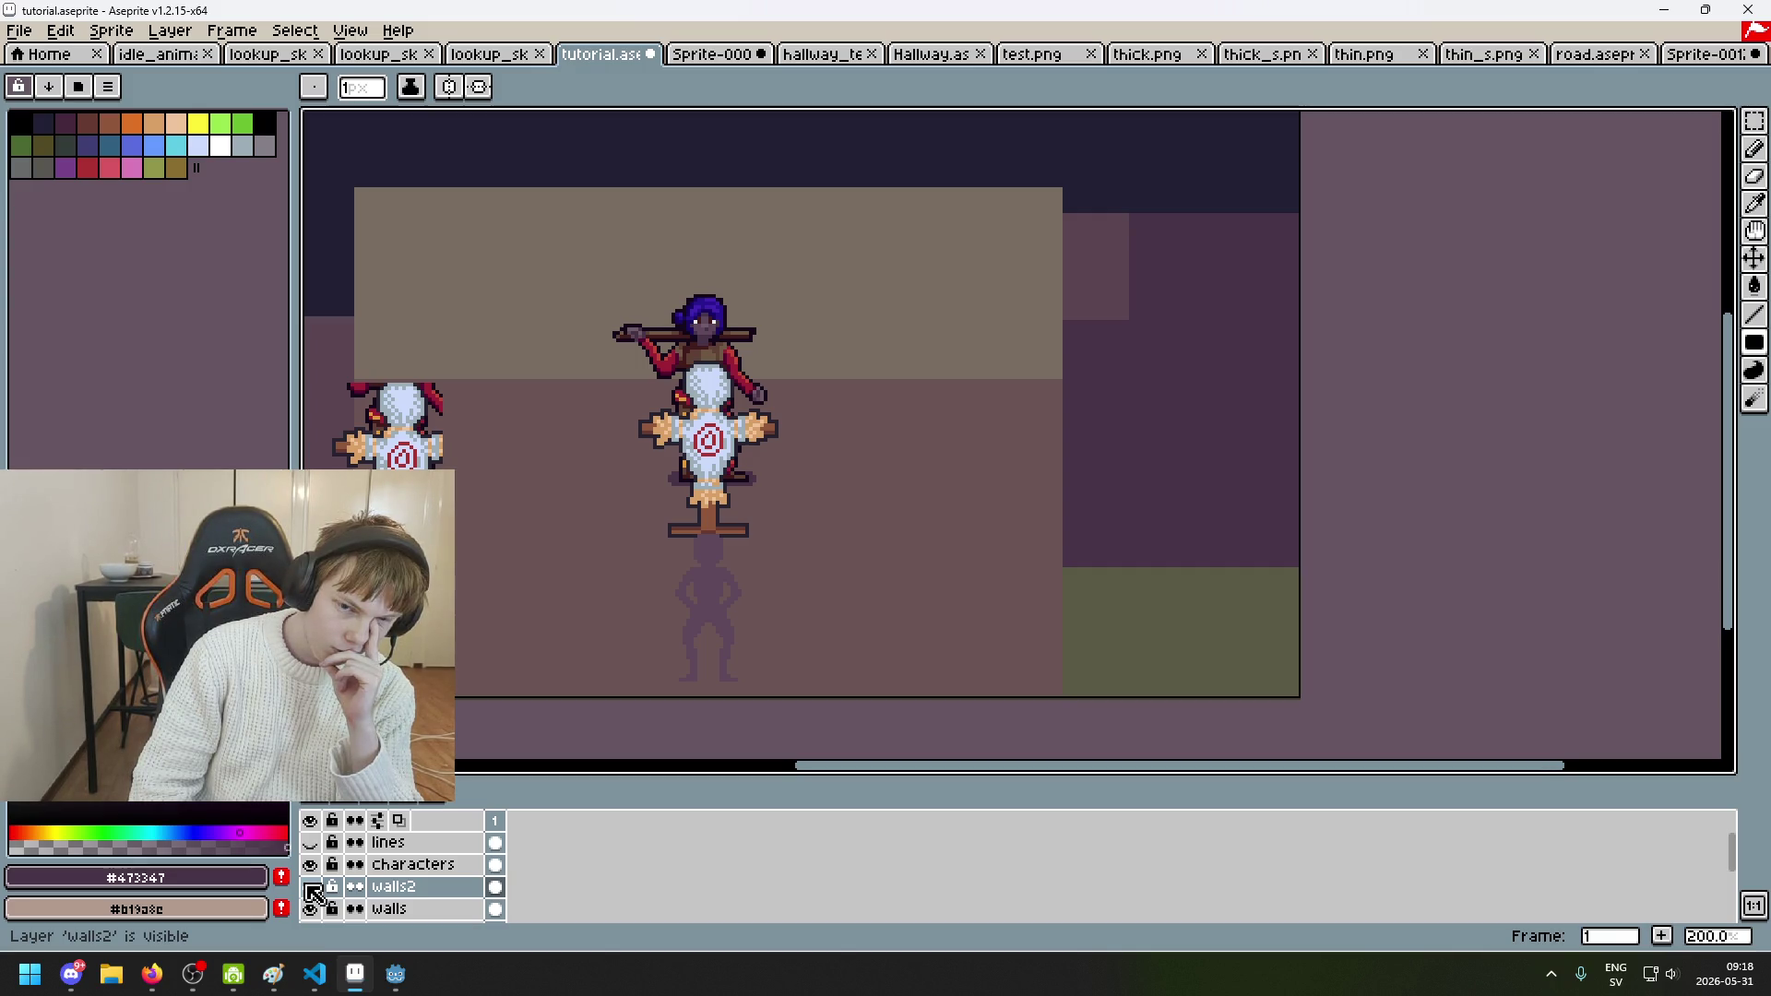
Step: Sample a muted brown from the Sprite-0009 tiles and switch to the Paint Bucket in the room
click(749, 55)
scroll(991, 300, up, 2)
key(i)
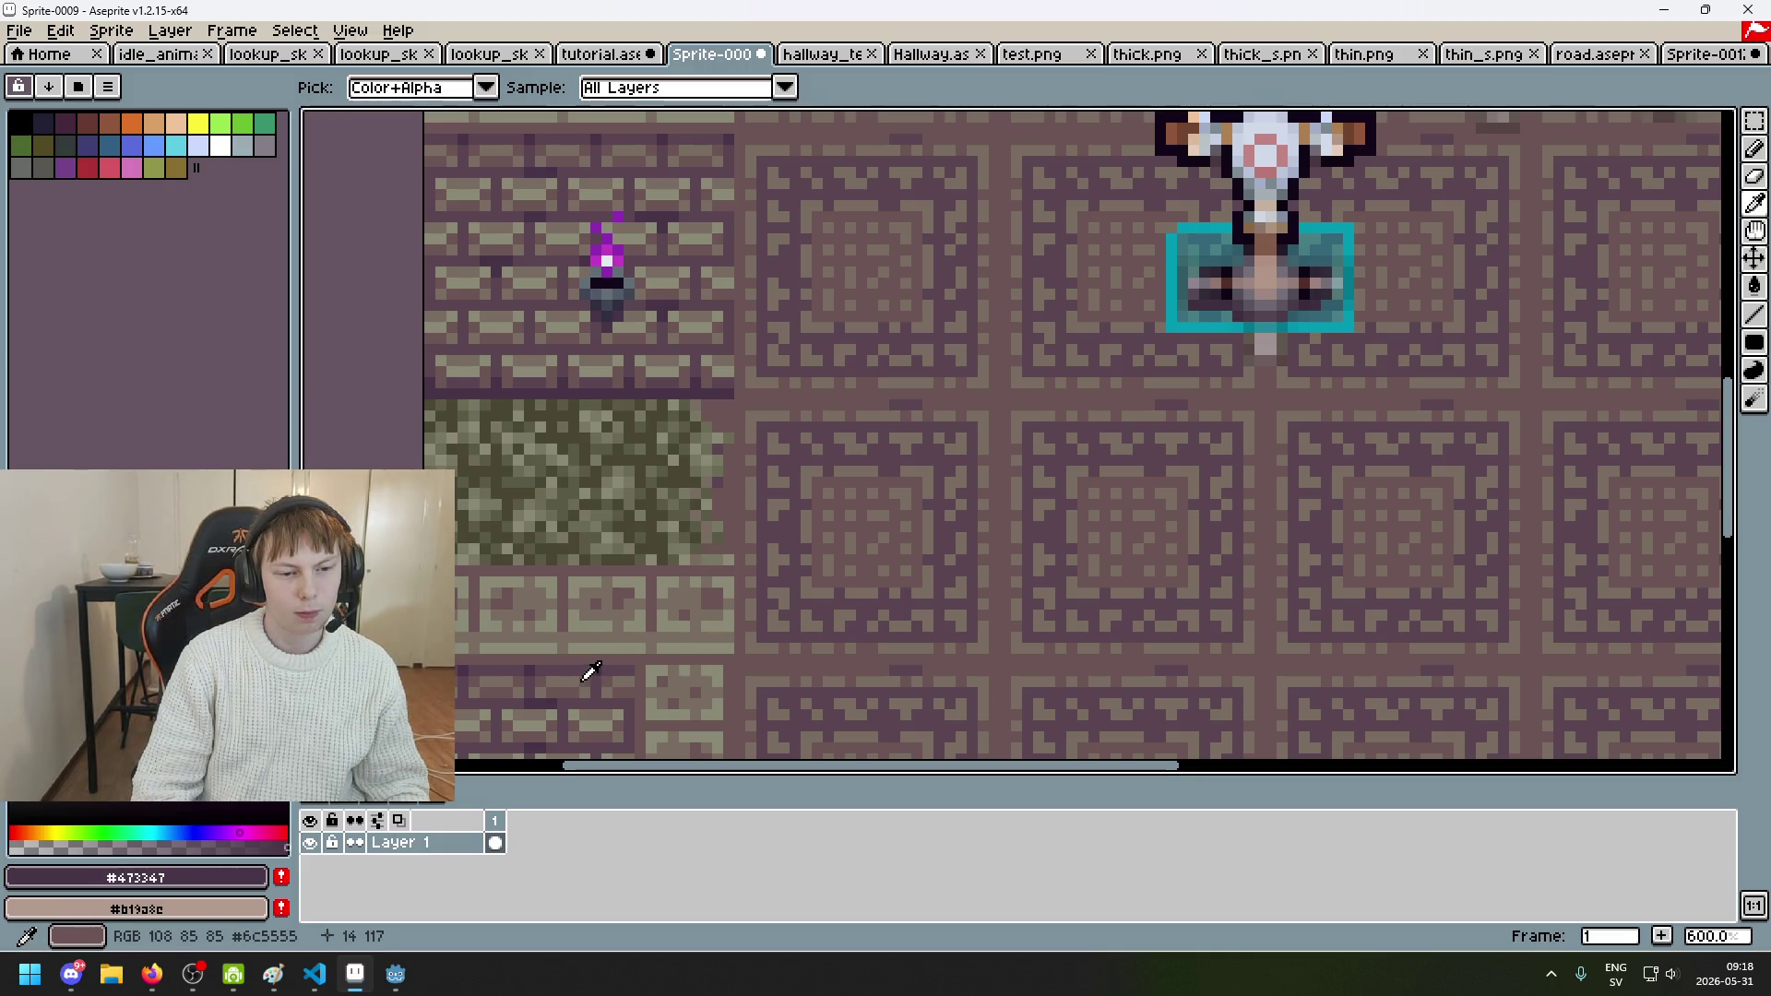
click(611, 674)
key(b)
click(595, 53)
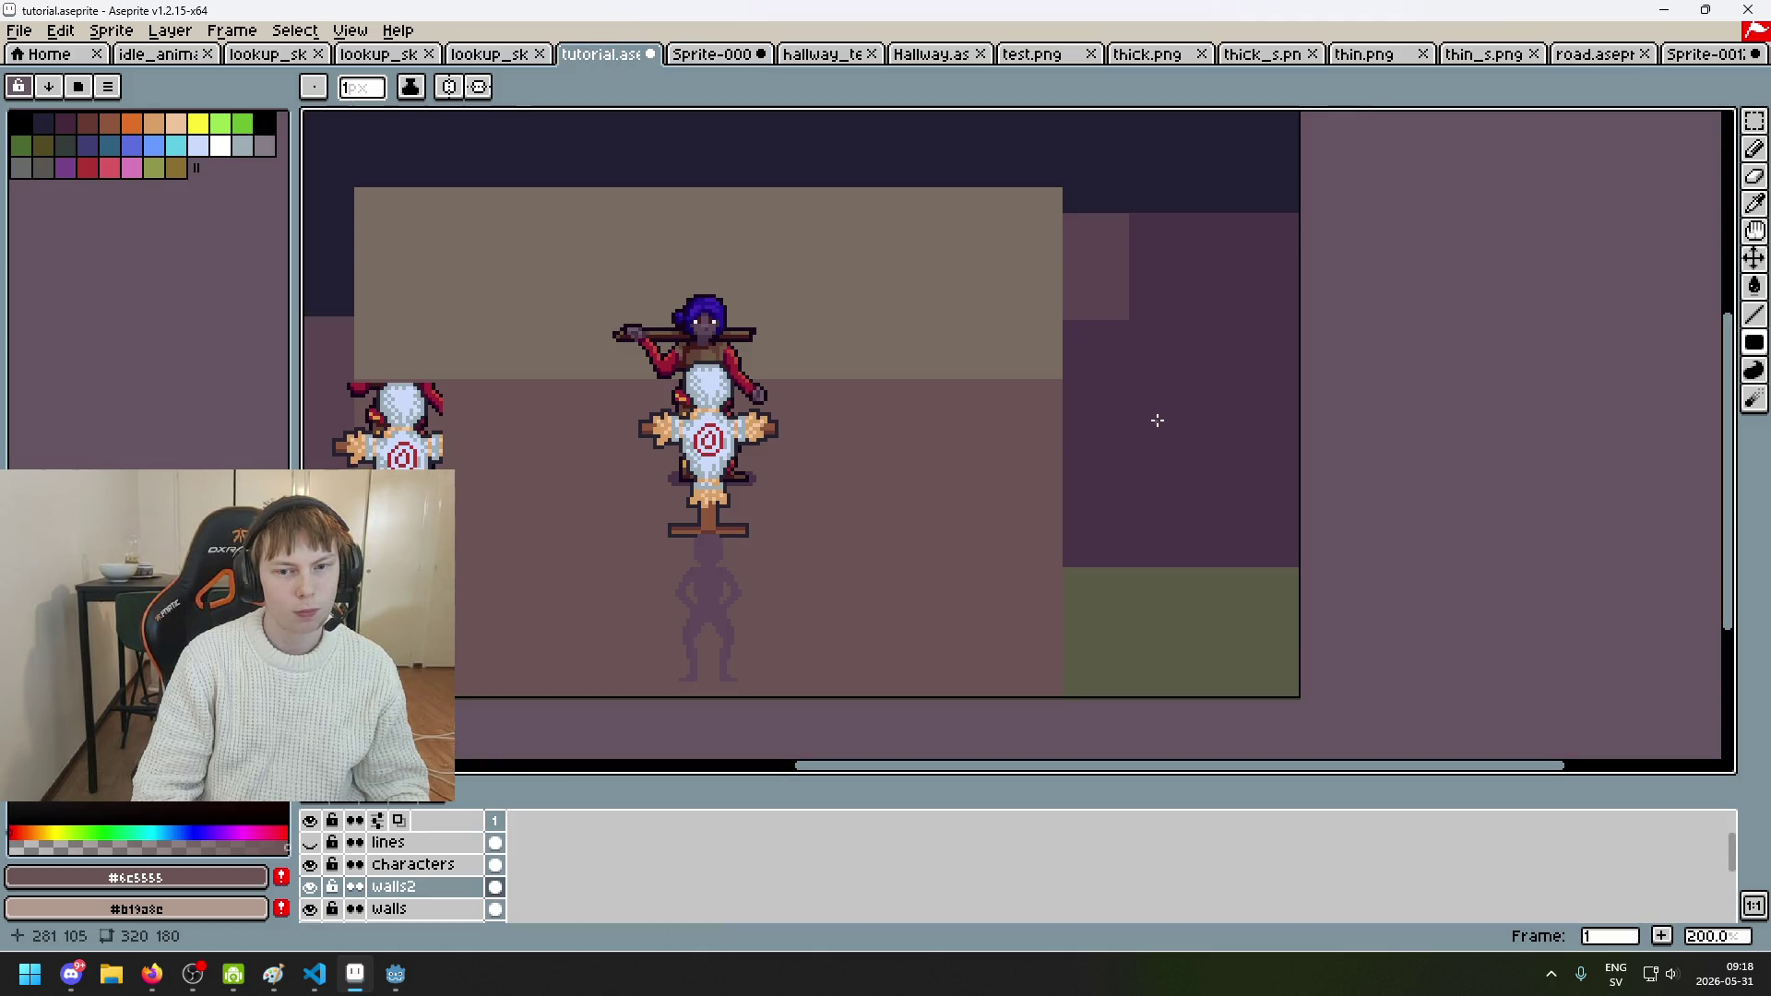
key(g)
scroll(1158, 420, down, 3)
scroll(1154, 427, up, 6)
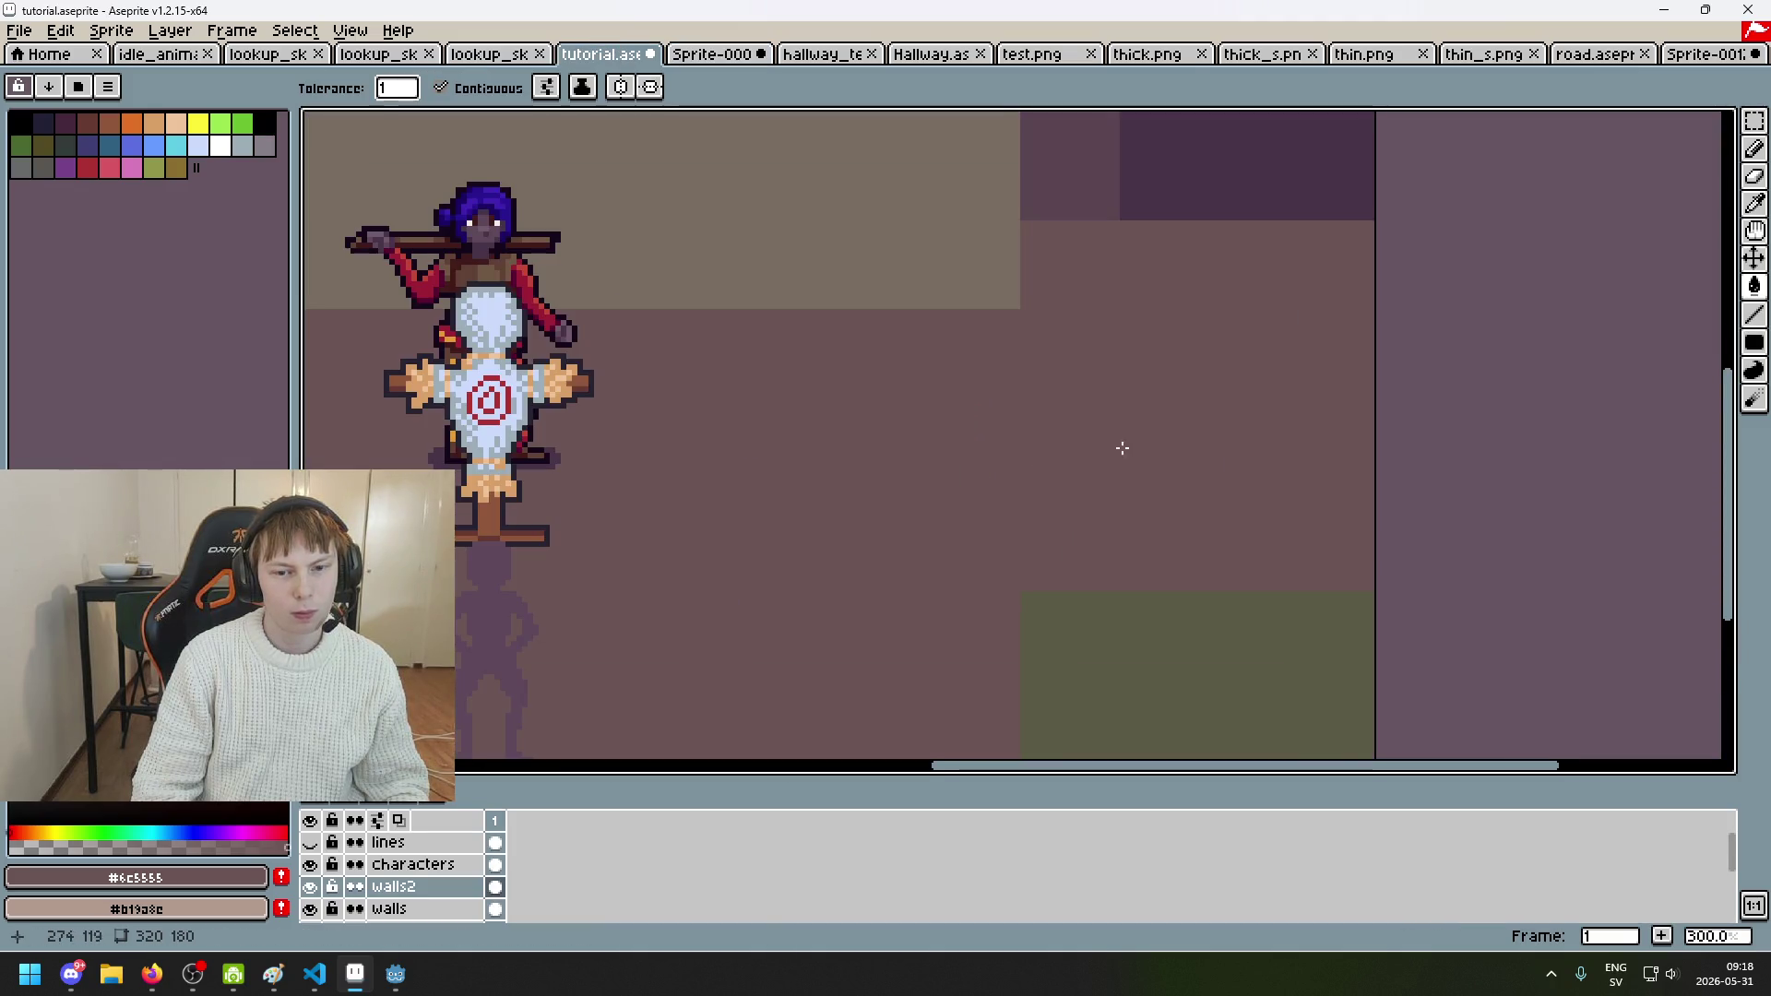
scroll(975, 378, down, 2)
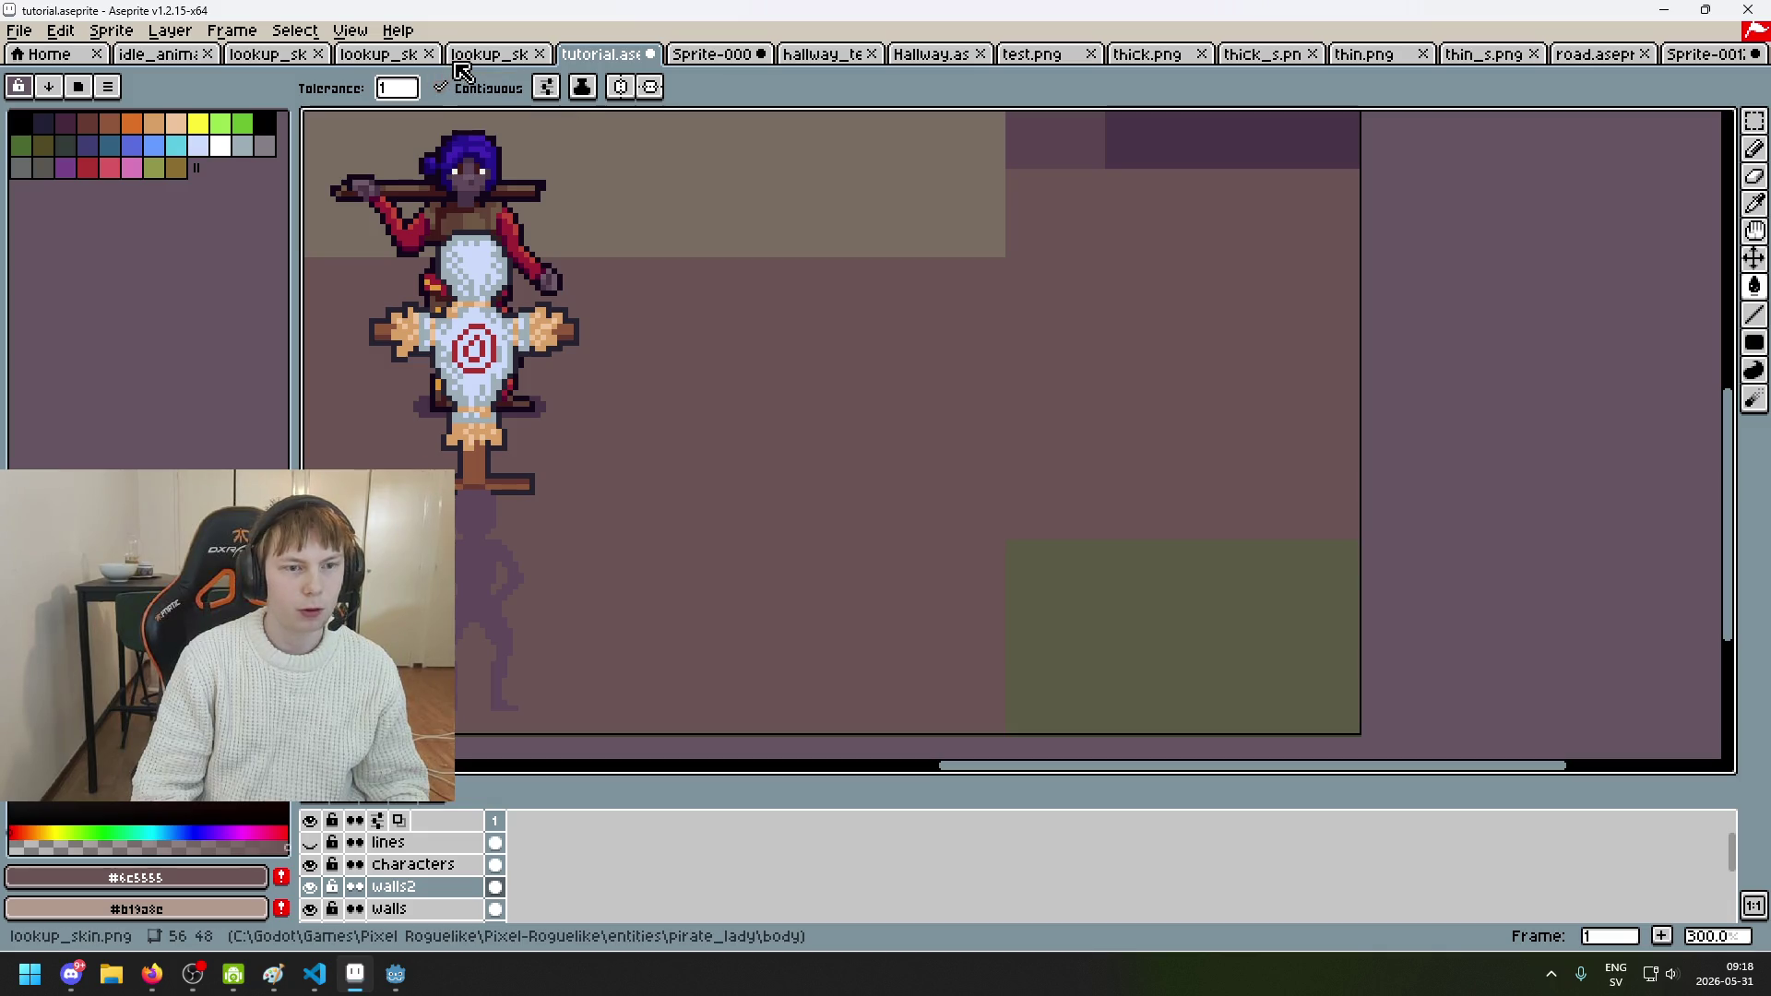
Step: Try bucket-filling the right wall with a purple brick tone, then revert it
click(701, 56)
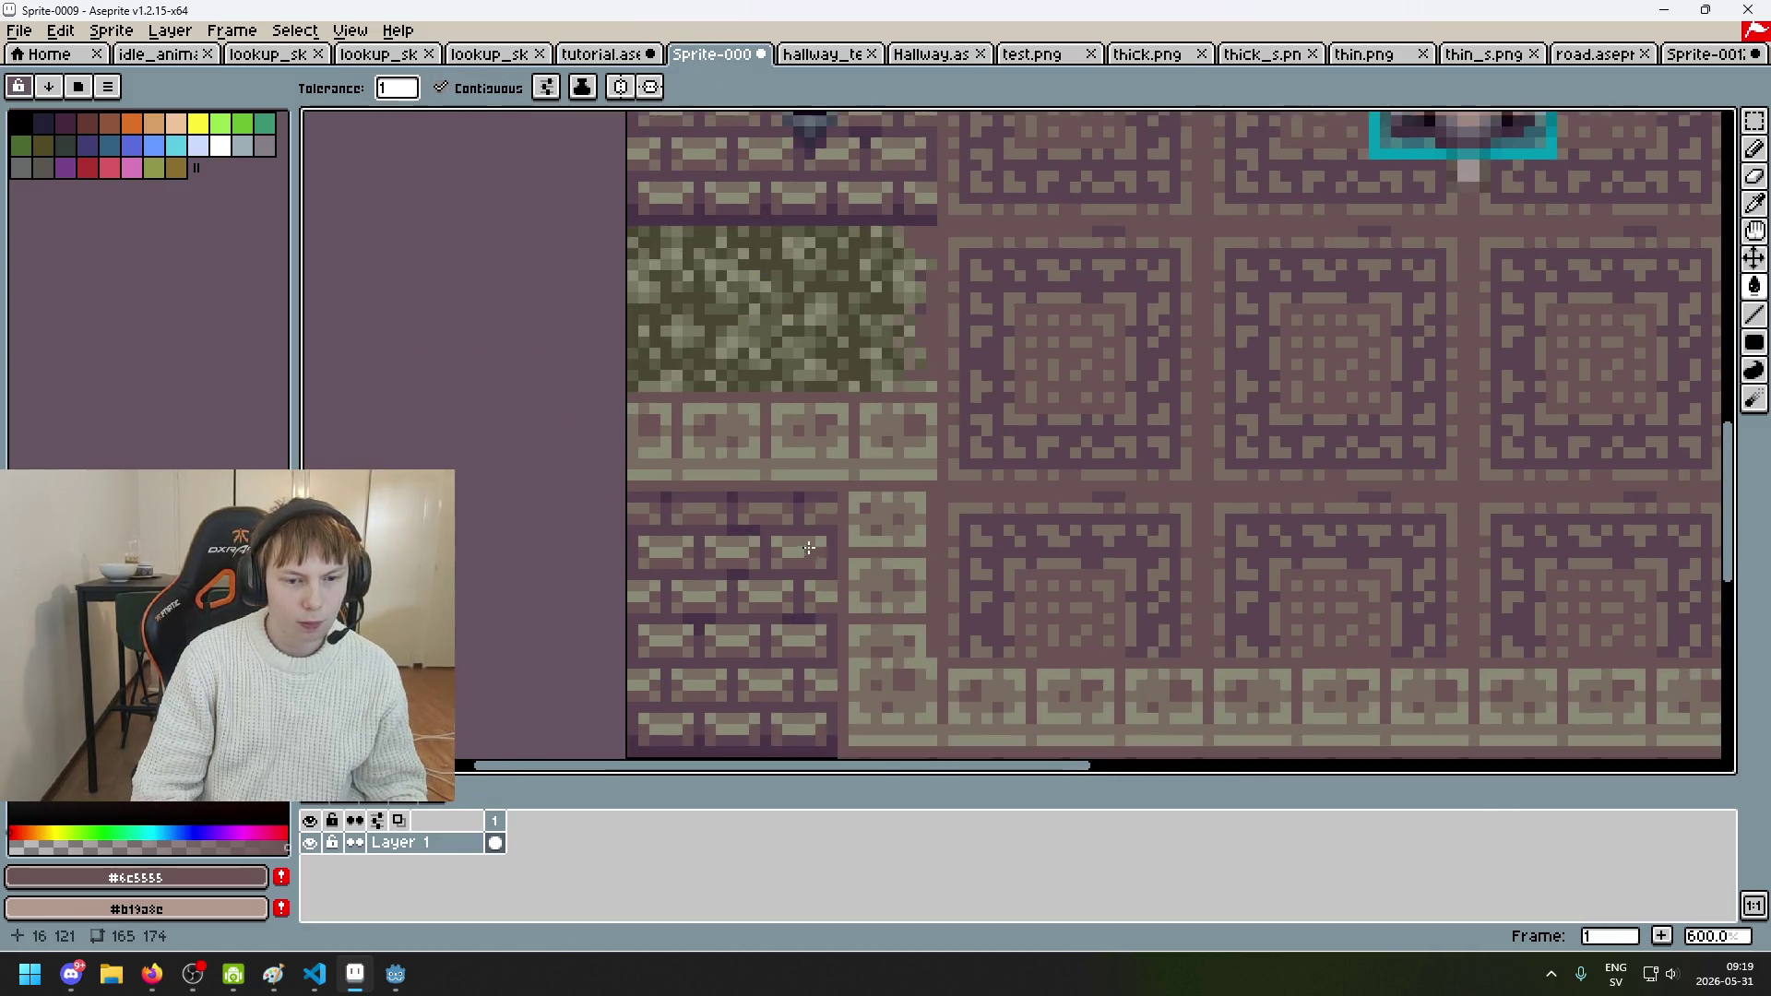
scroll(875, 510, up, 3)
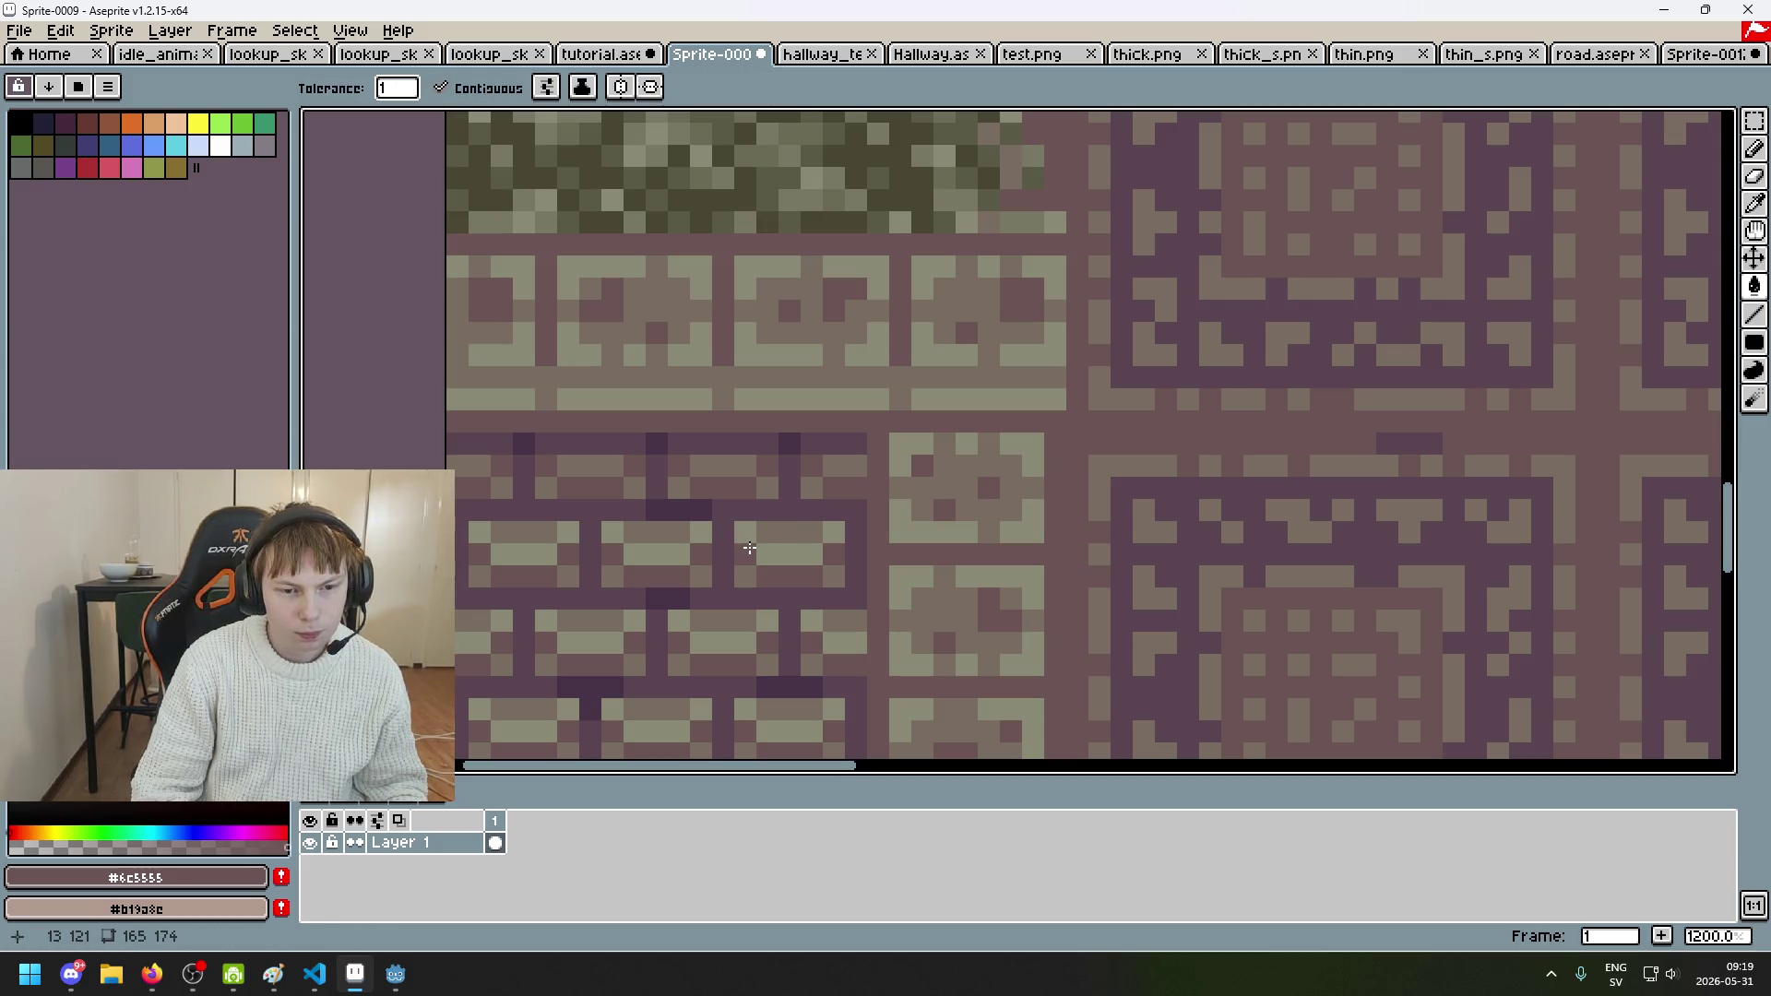
key(alt)
alt+click(735, 539)
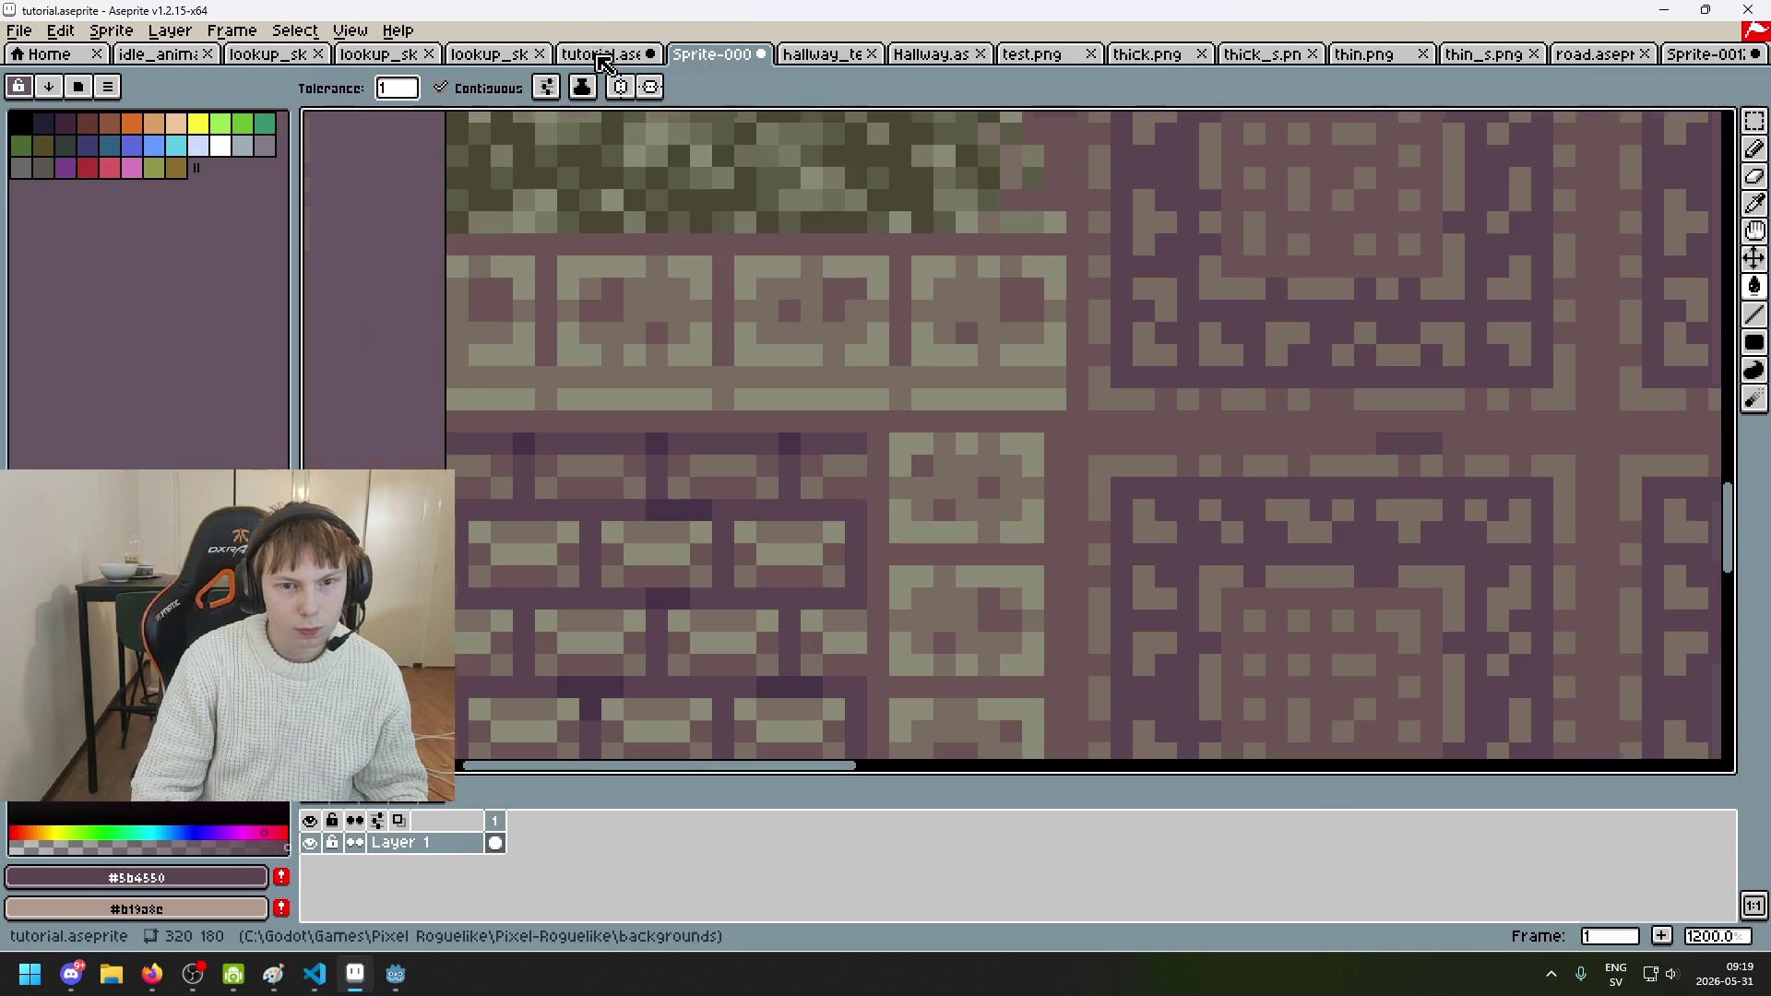
key(ctrl+shift+Tab)
click(1159, 330)
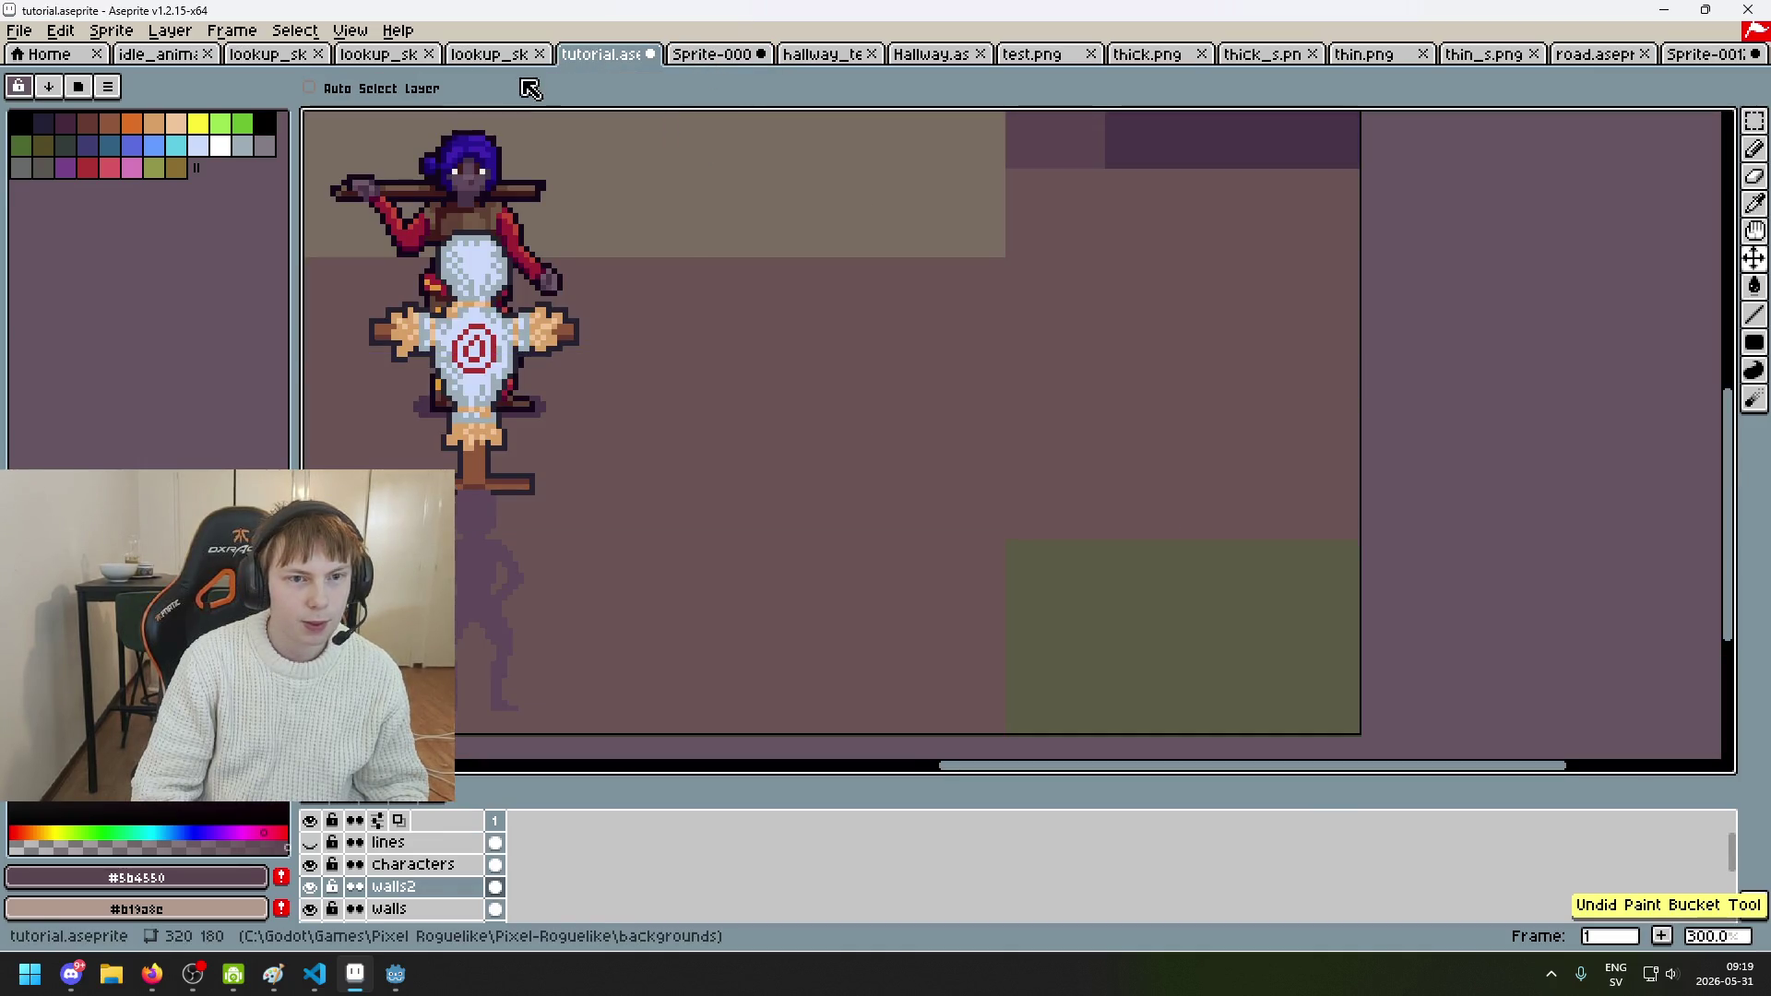
key(ctrl+shift+Tab)
Step: Resample the muted brown tile tone and return to the room with the Paint Bucket
click(682, 53)
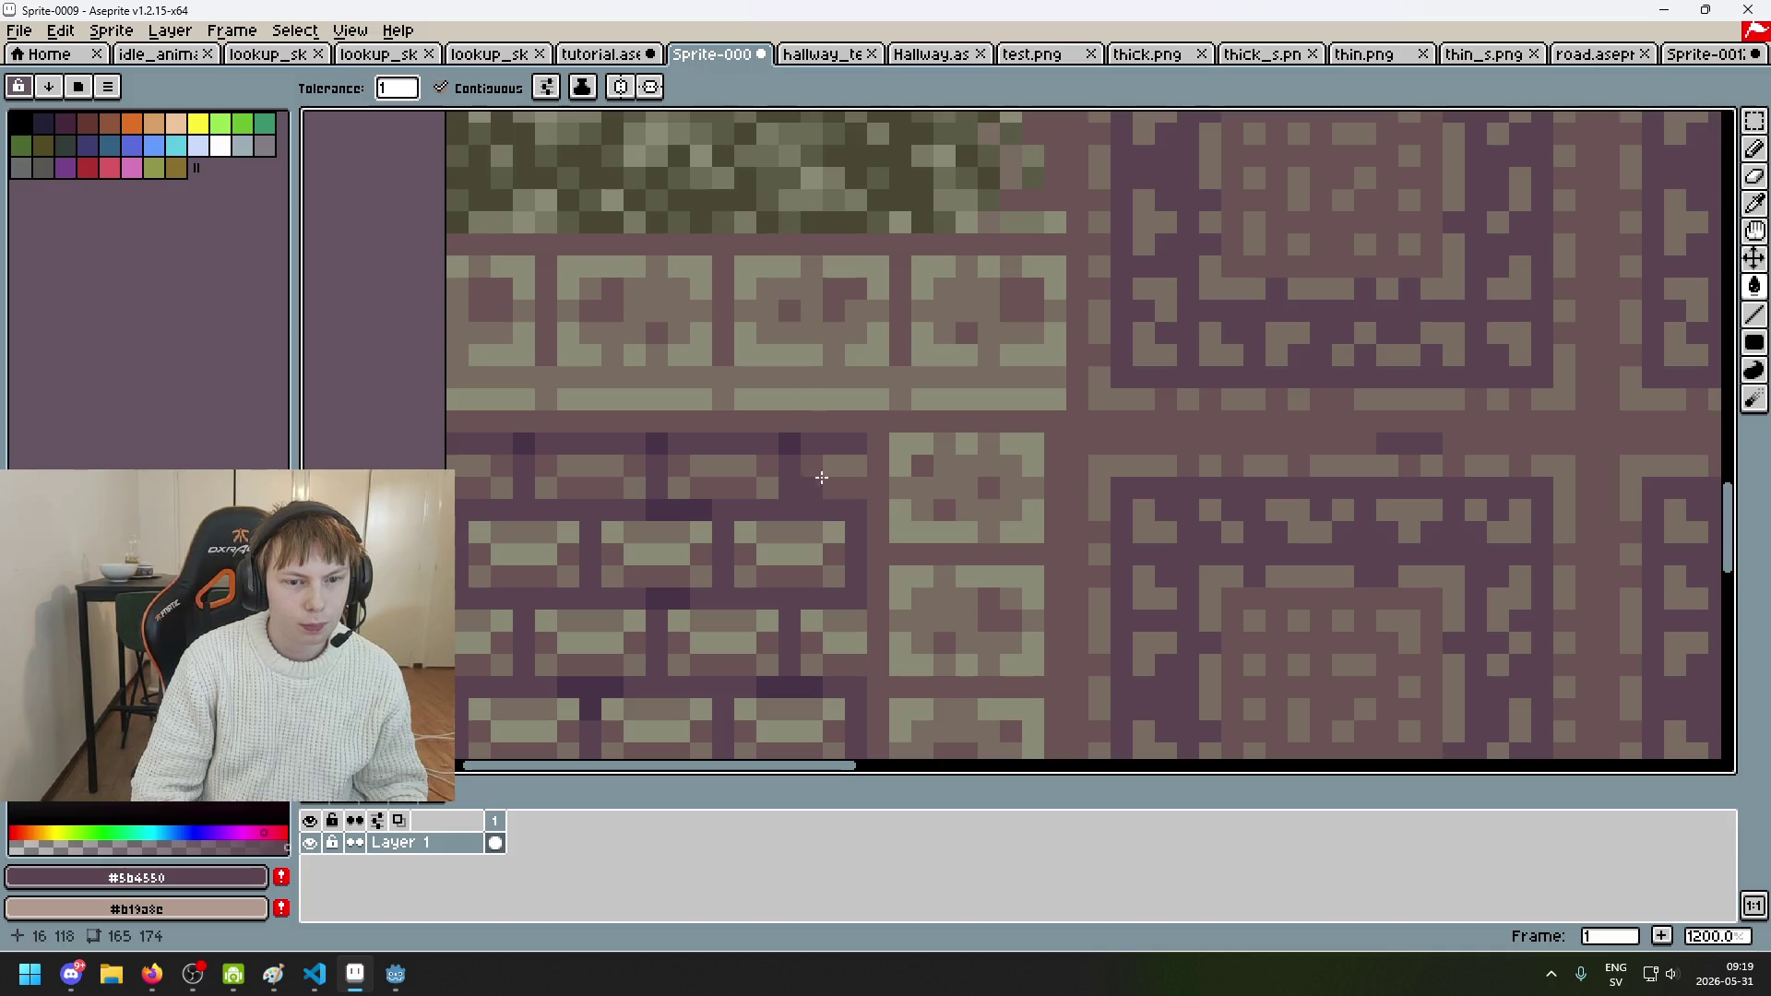
key(alt)
alt+click(821, 447)
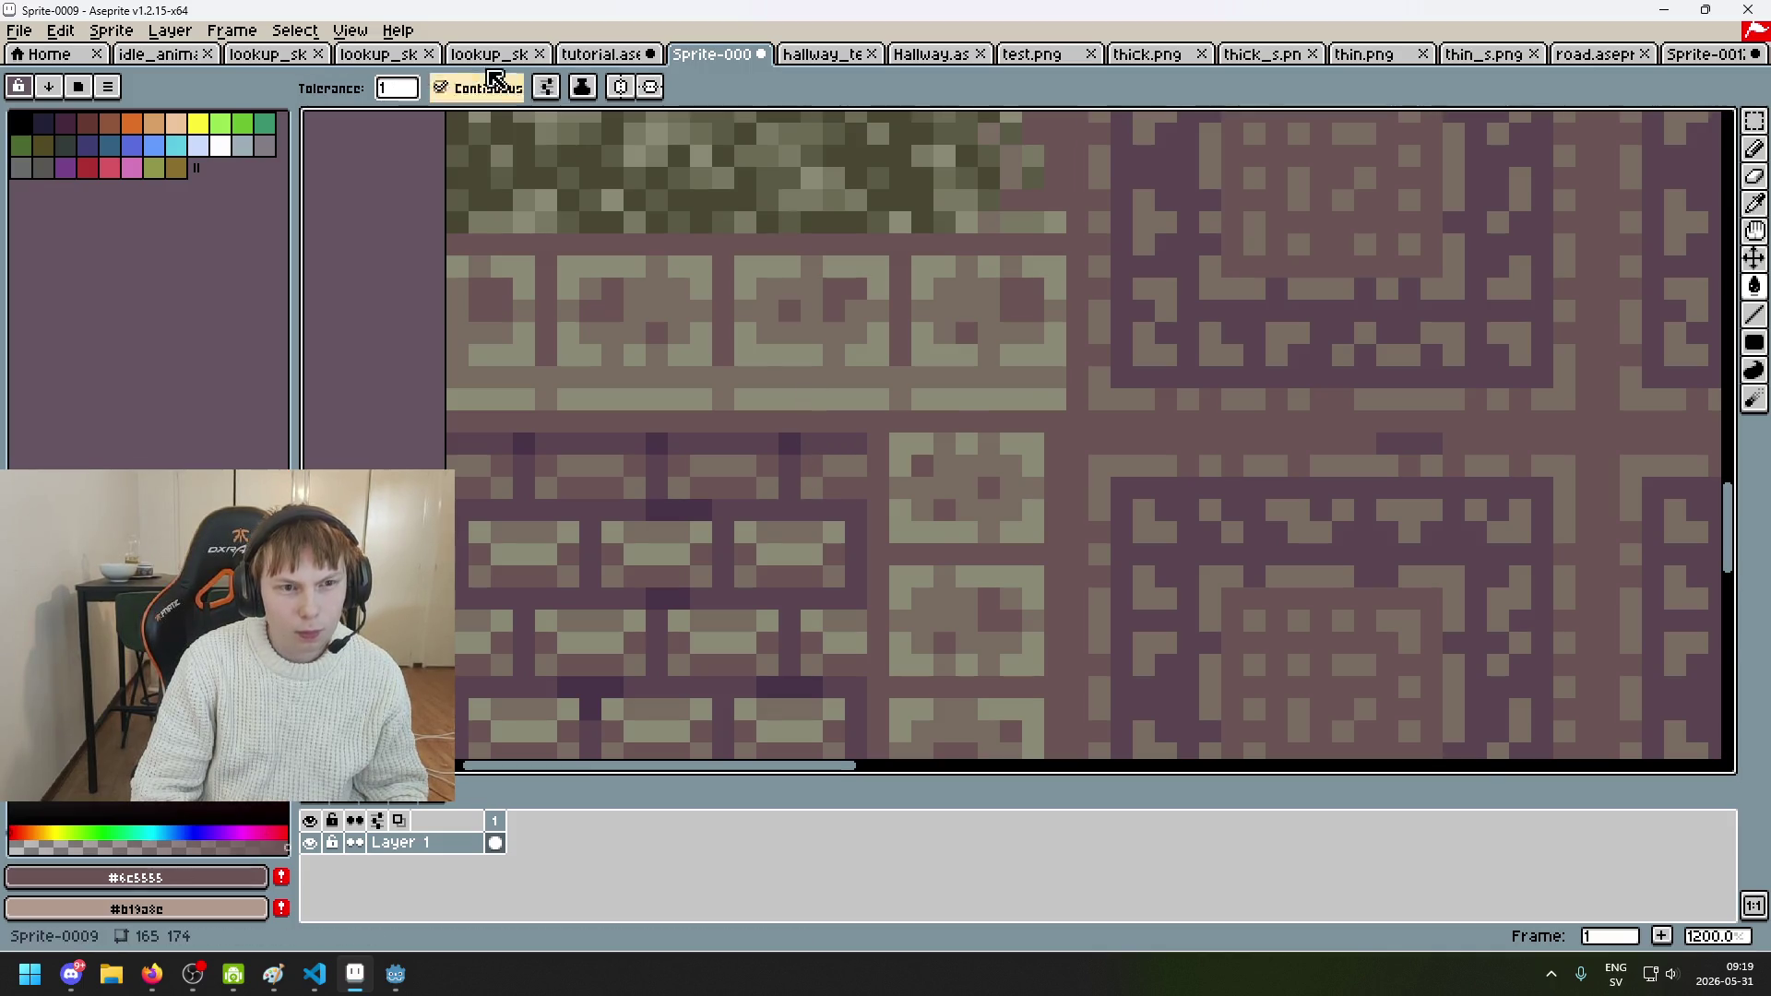
key(ctrl+shift+Tab)
key(ctrl+shift+Tab)
click(637, 57)
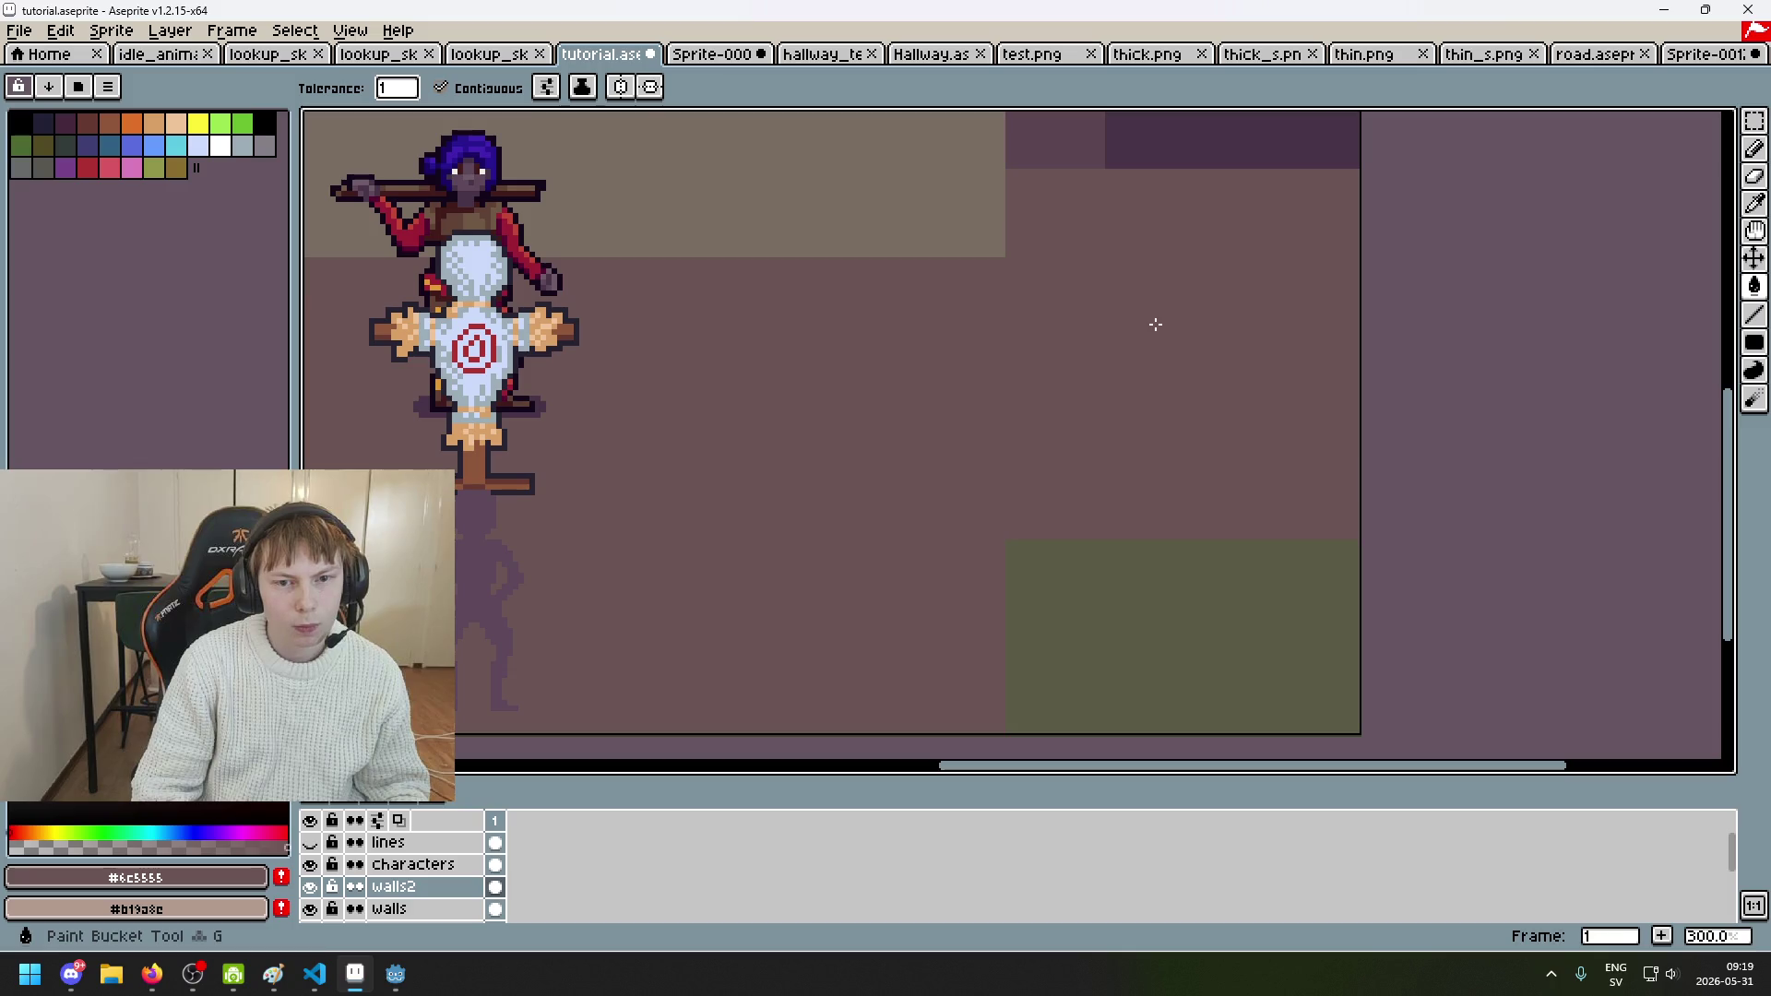
key(ctrl+shift+Tab)
Step: Sample the light olive-grey #8a8975 tile colour and bucket-fill the right wall with it
click(712, 54)
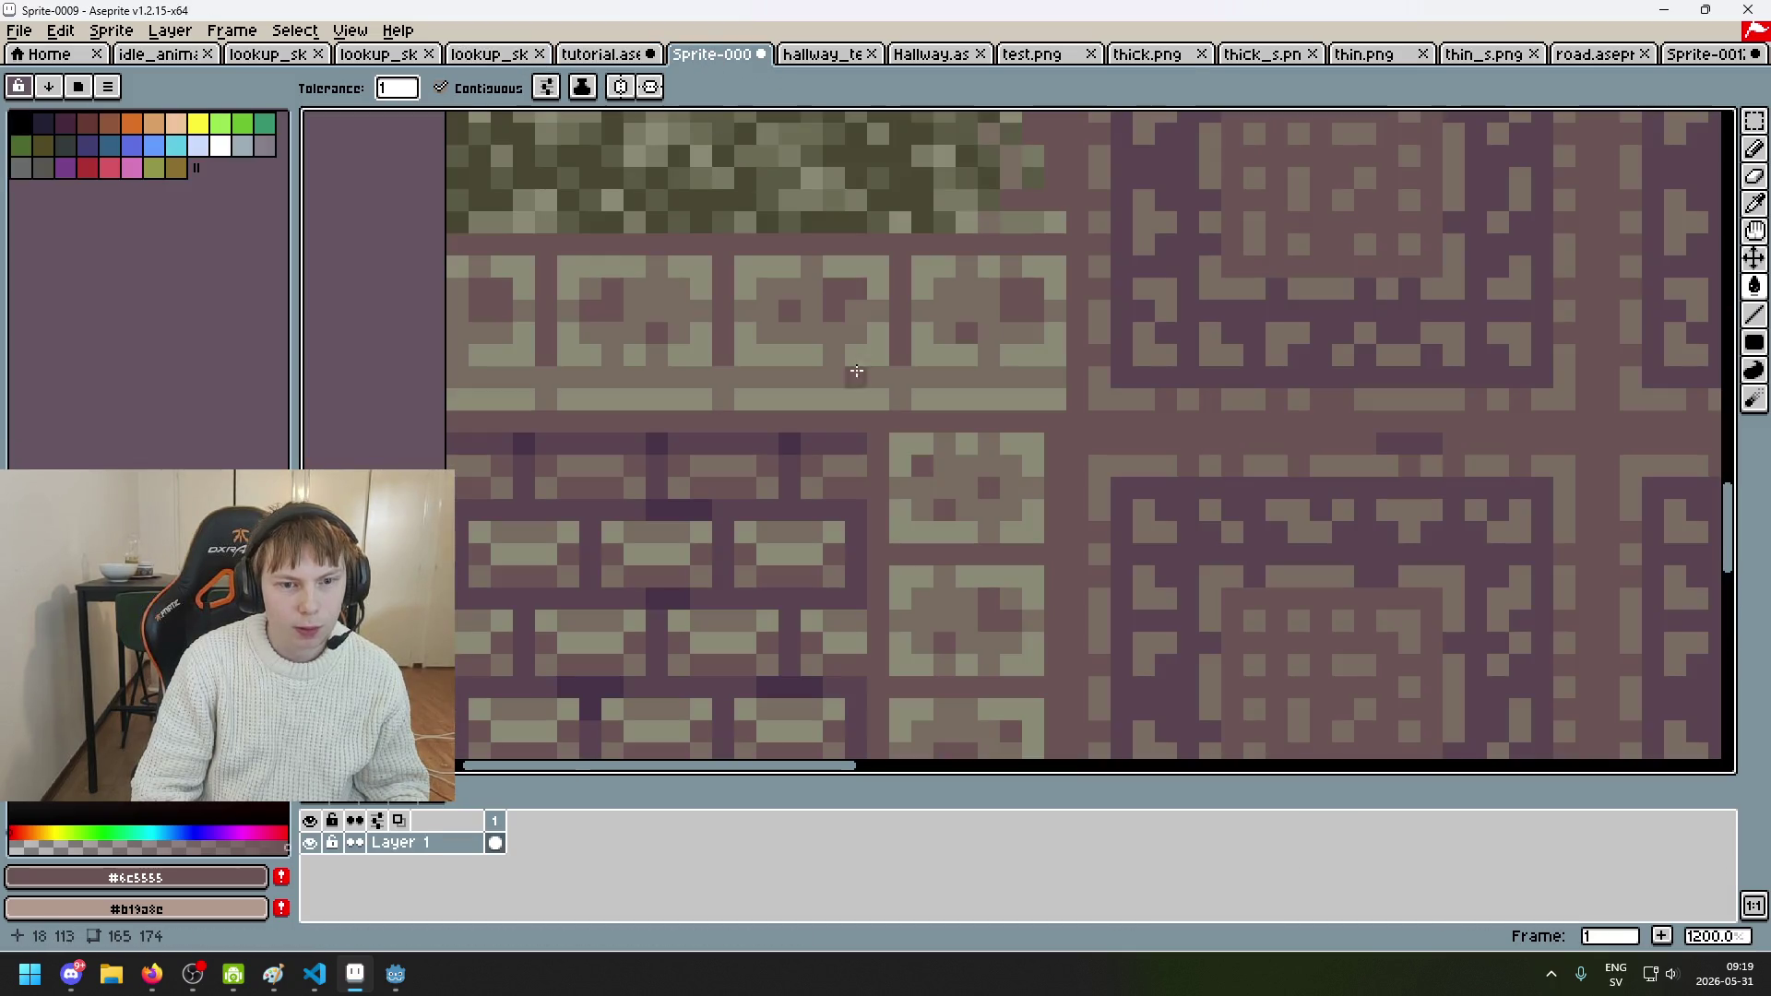
key(alt)
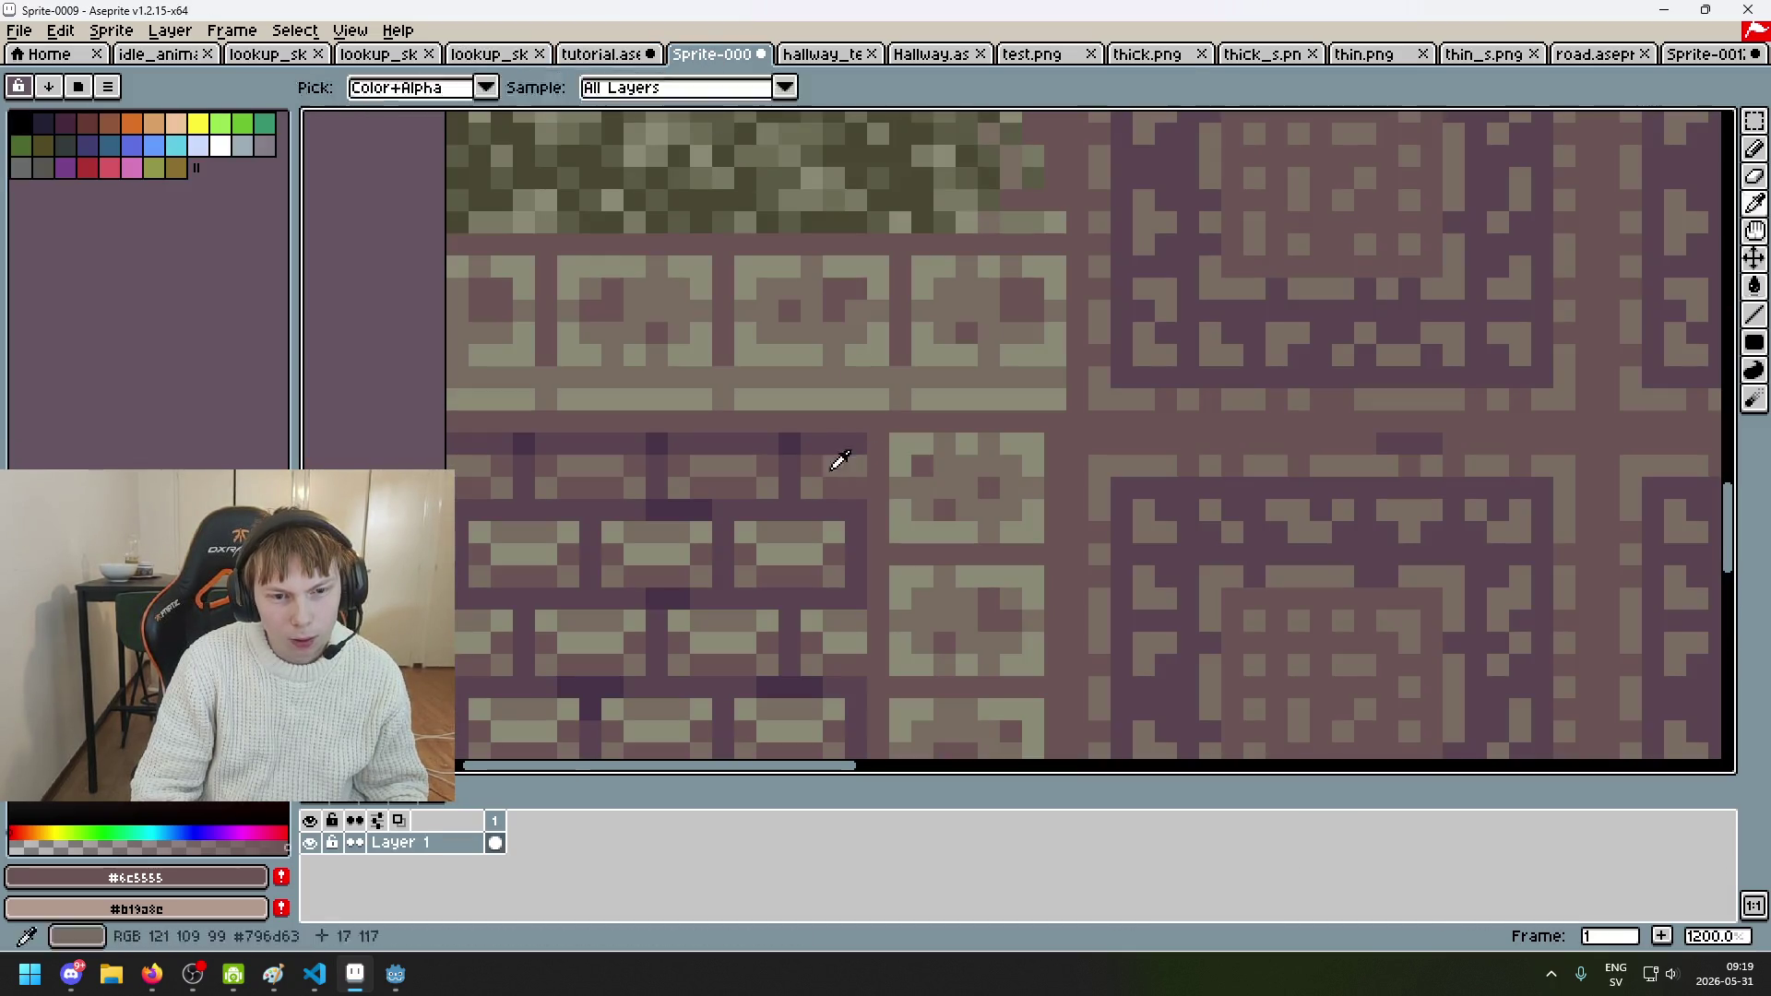
alt+click(848, 461)
alt+click(902, 454)
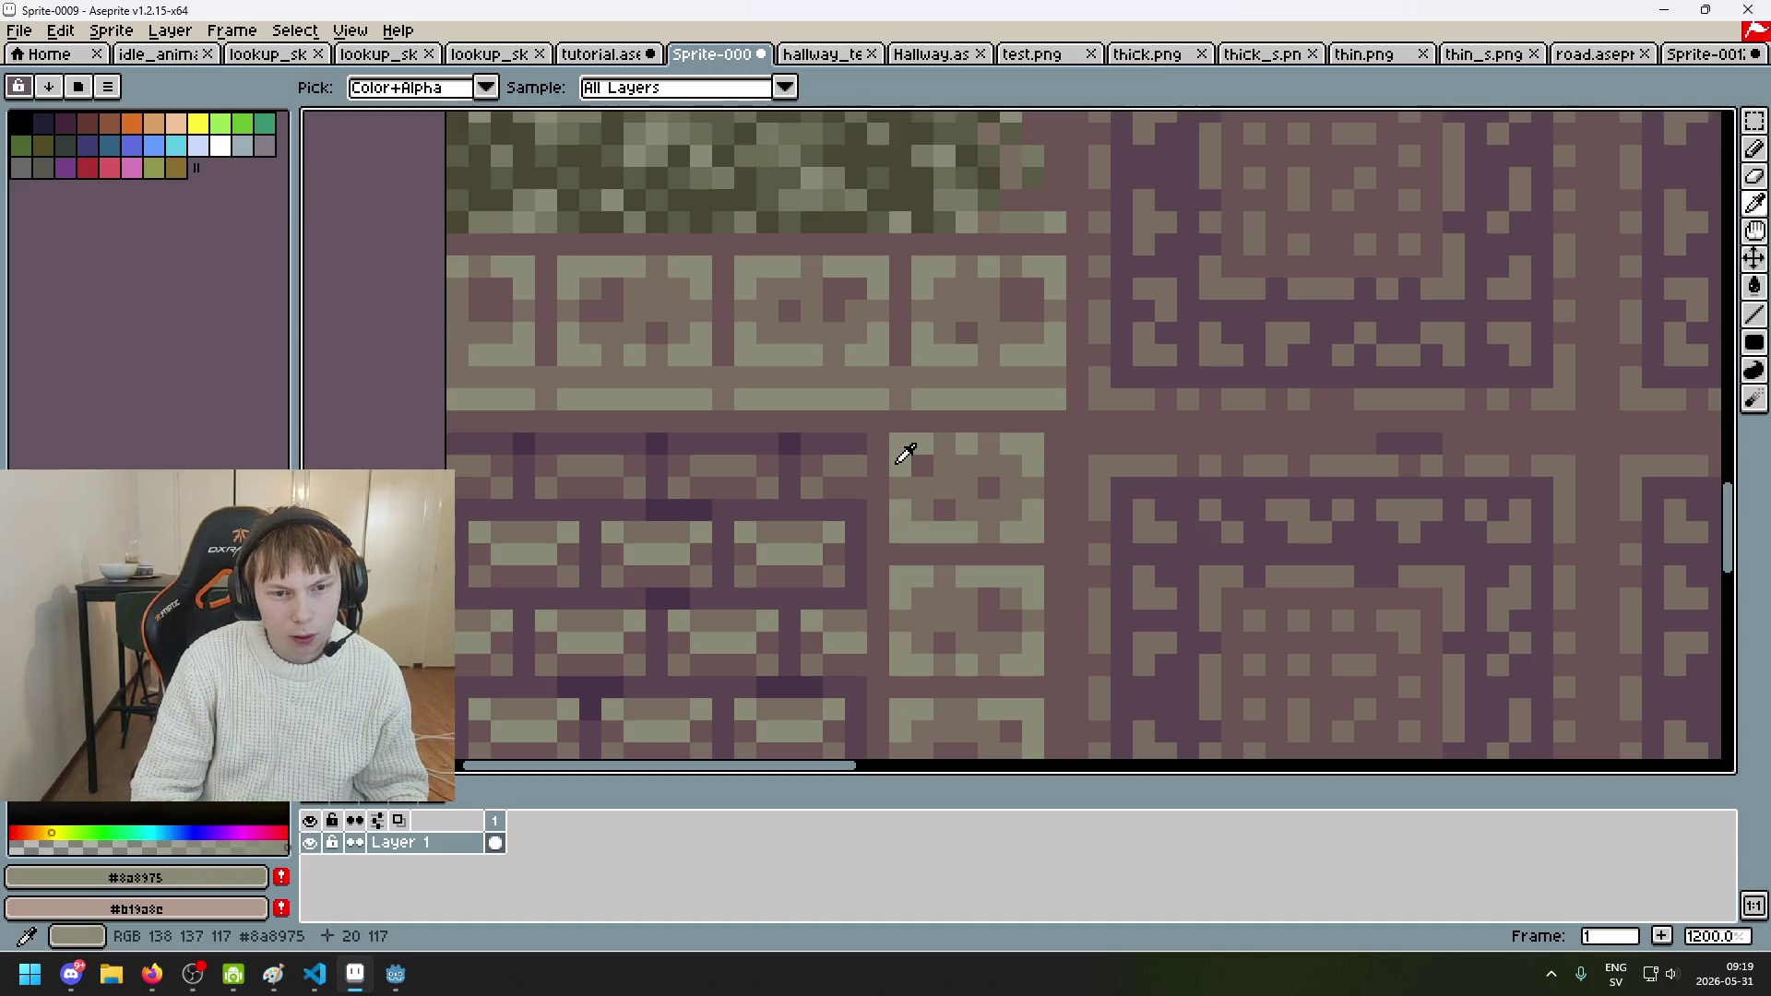
click(552, 55)
click(1158, 367)
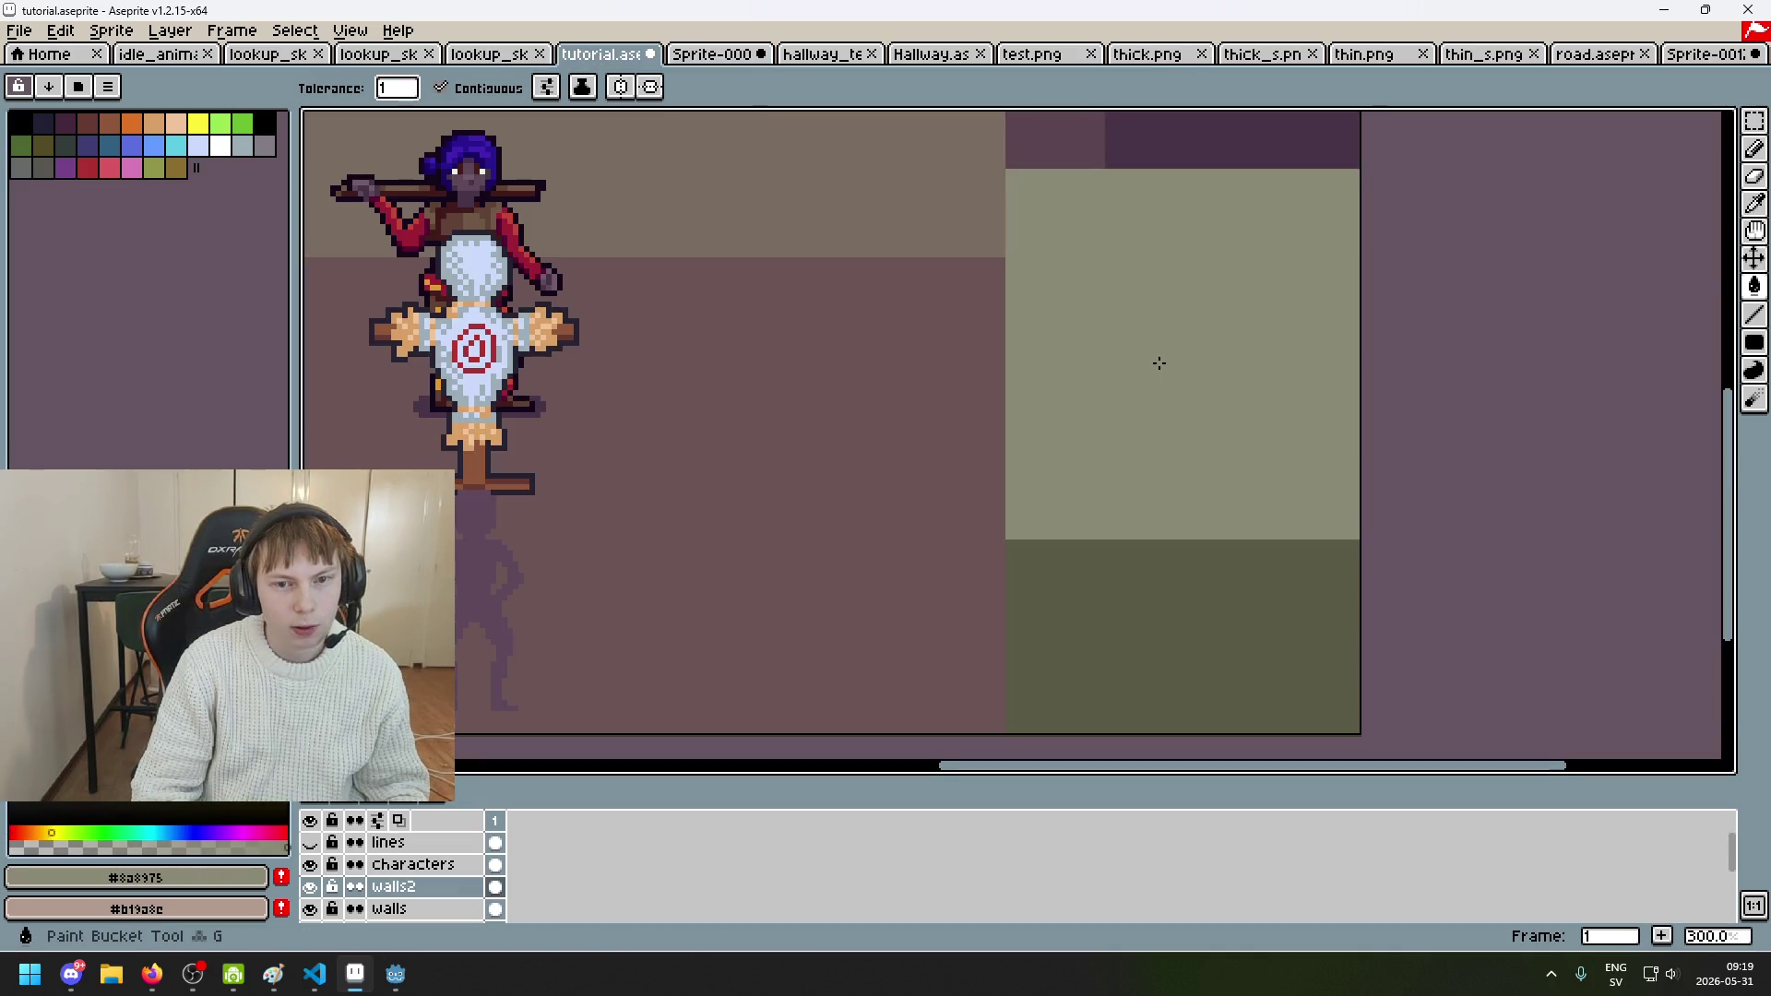
scroll(1161, 364, down, 2)
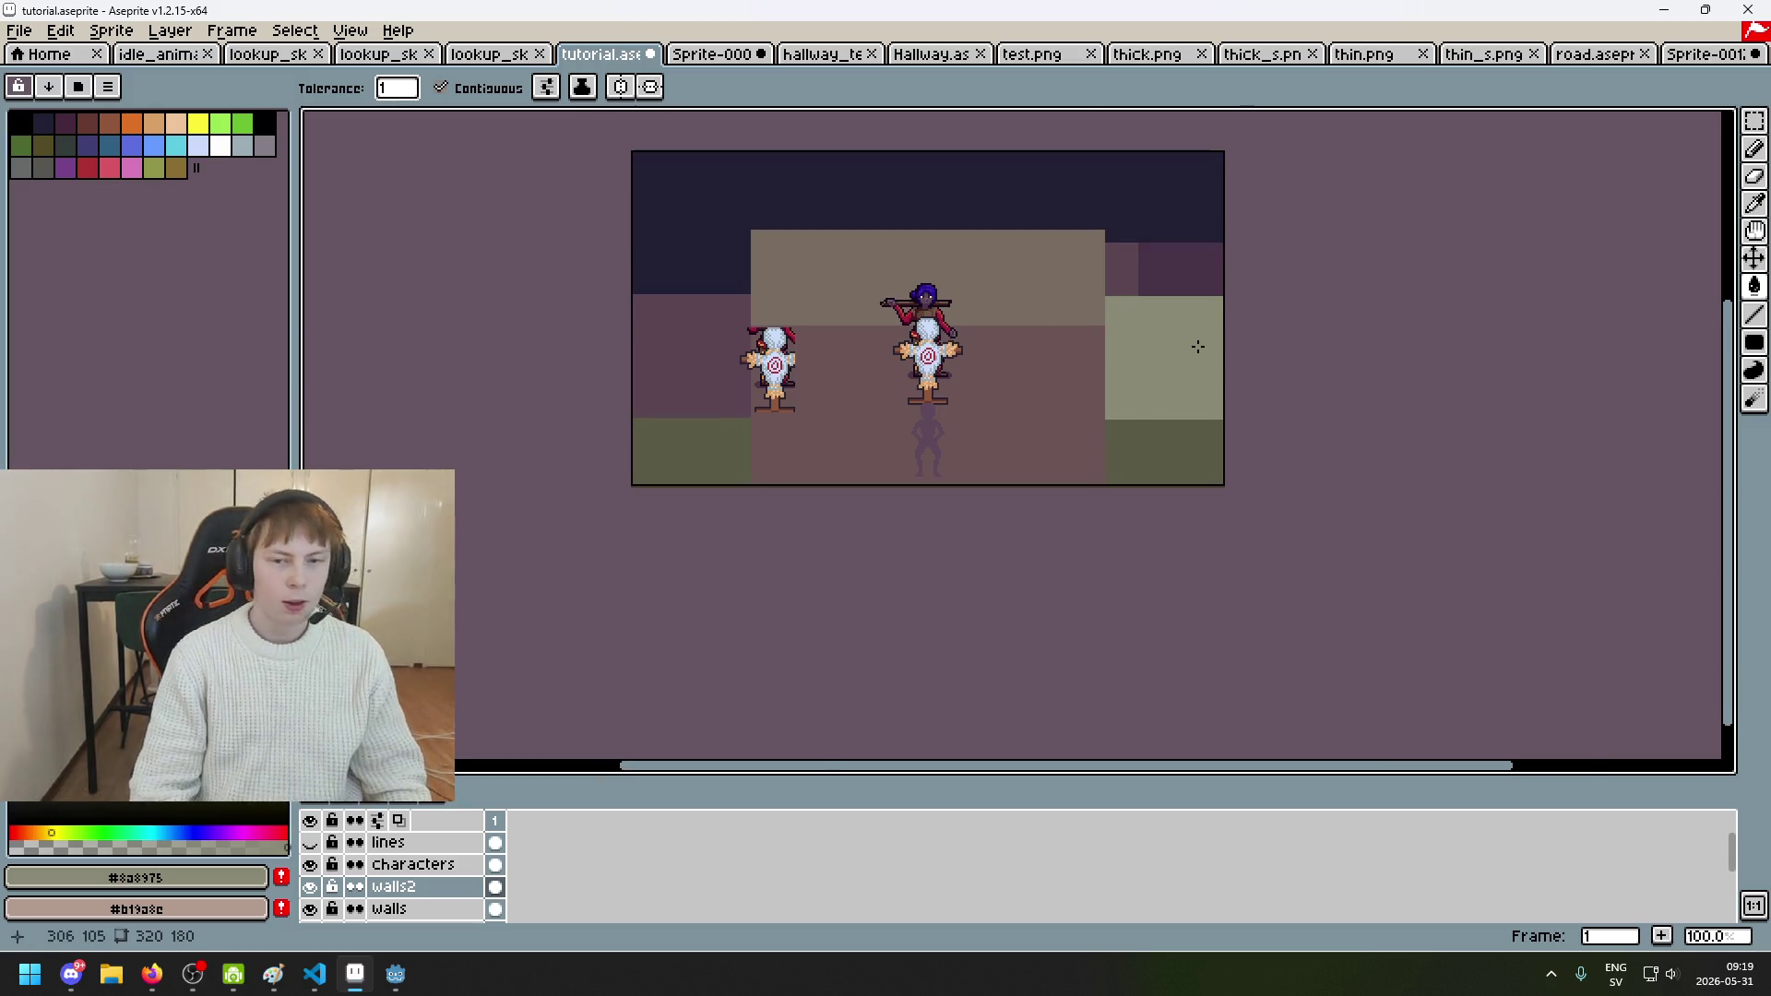
scroll(1205, 345, up, 1)
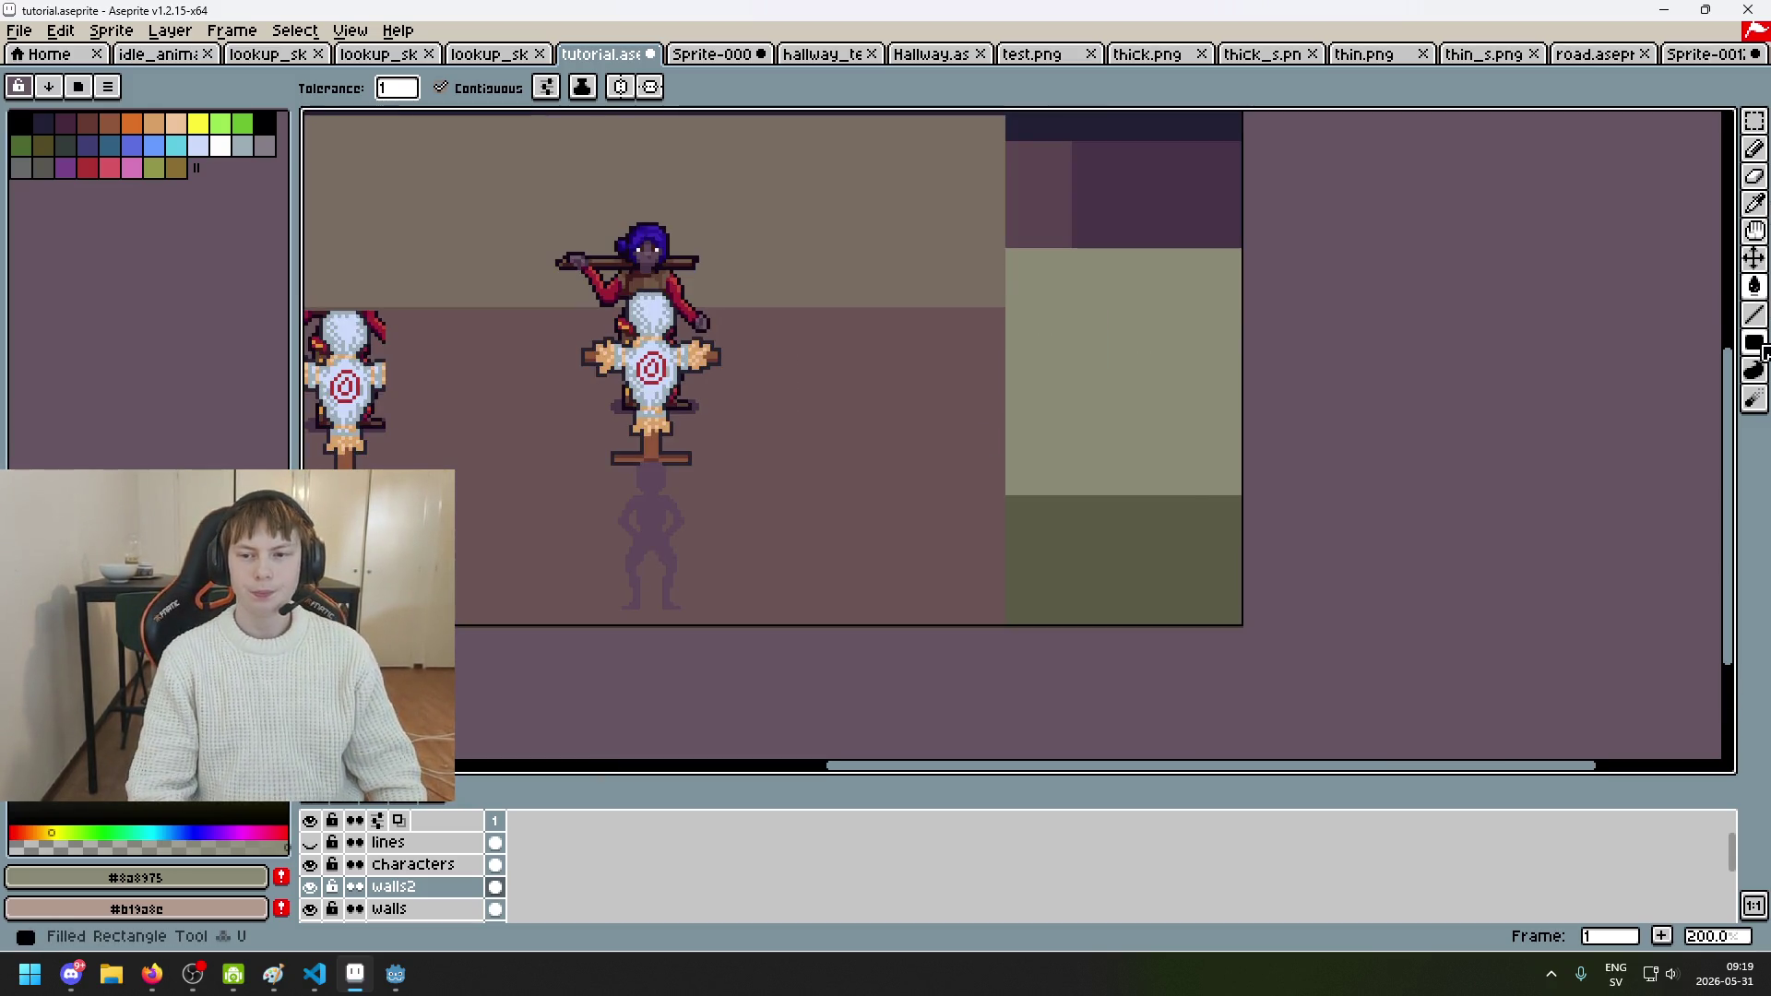
click(1755, 342)
mouse_move(1075, 329)
mouse_down()
mouse_move(1373, 320)
mouse_move(1309, 320)
mouse_up()
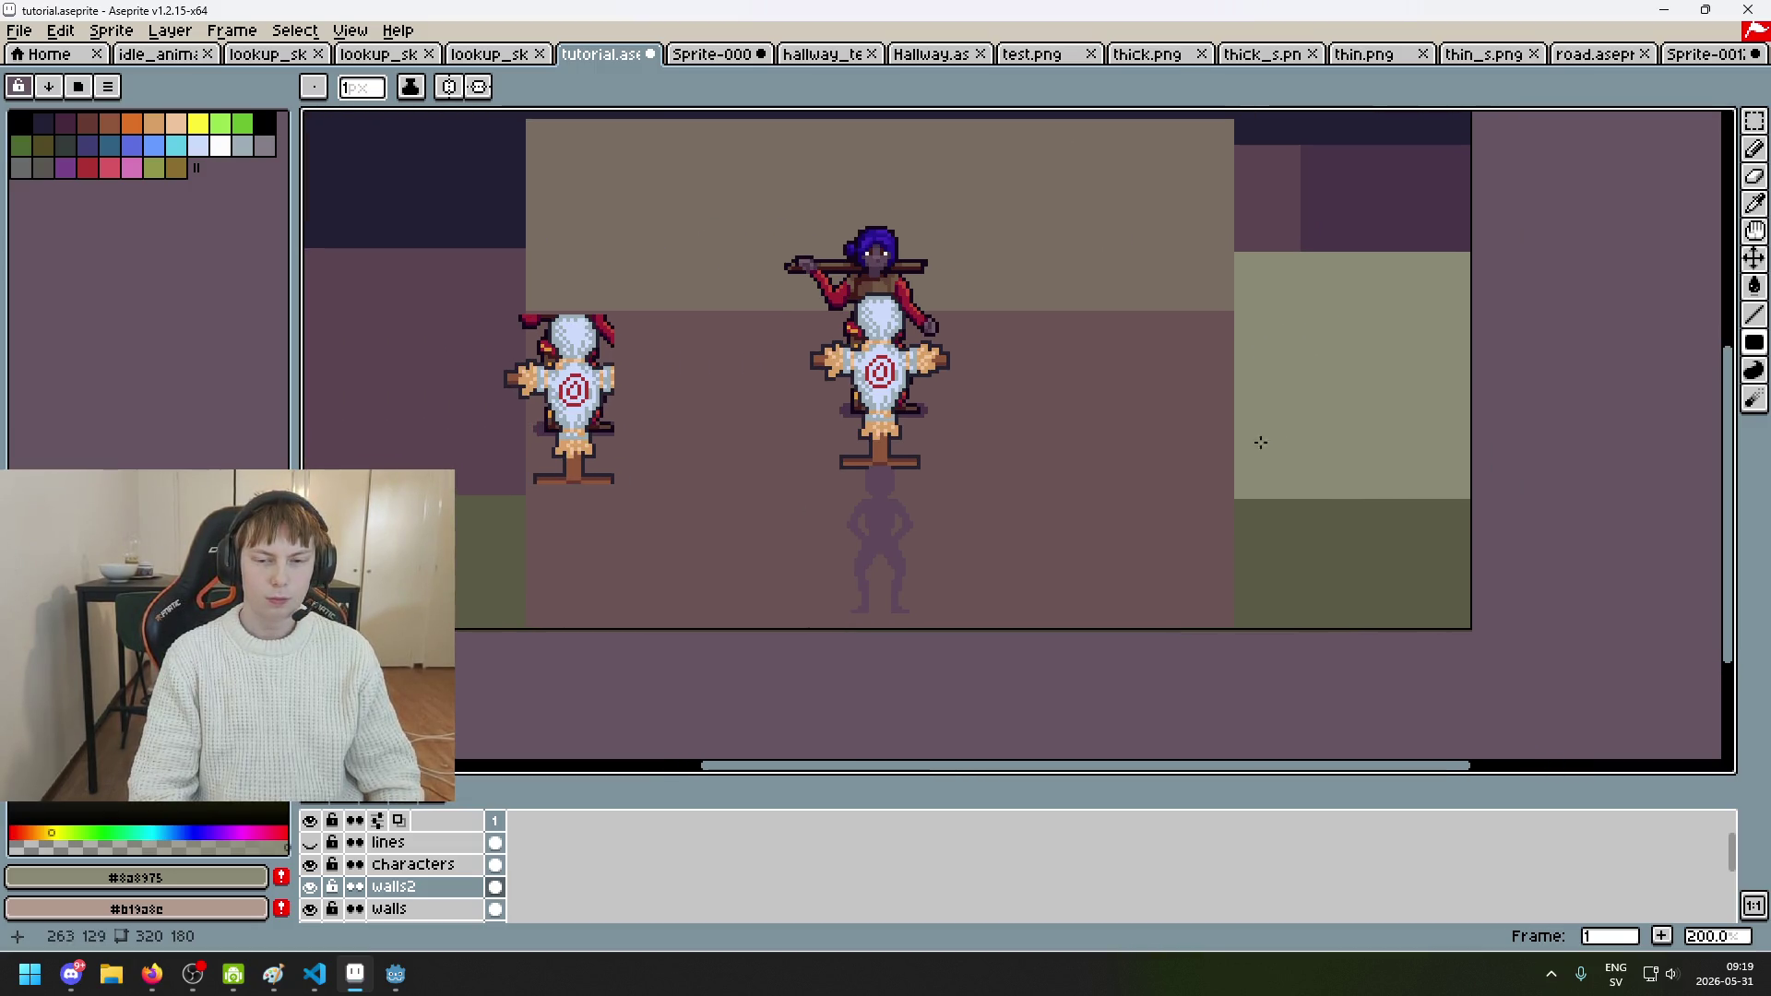
scroll(1250, 437, up, 1)
drag(1237, 482, 1631, 728)
key(ctrl+z)
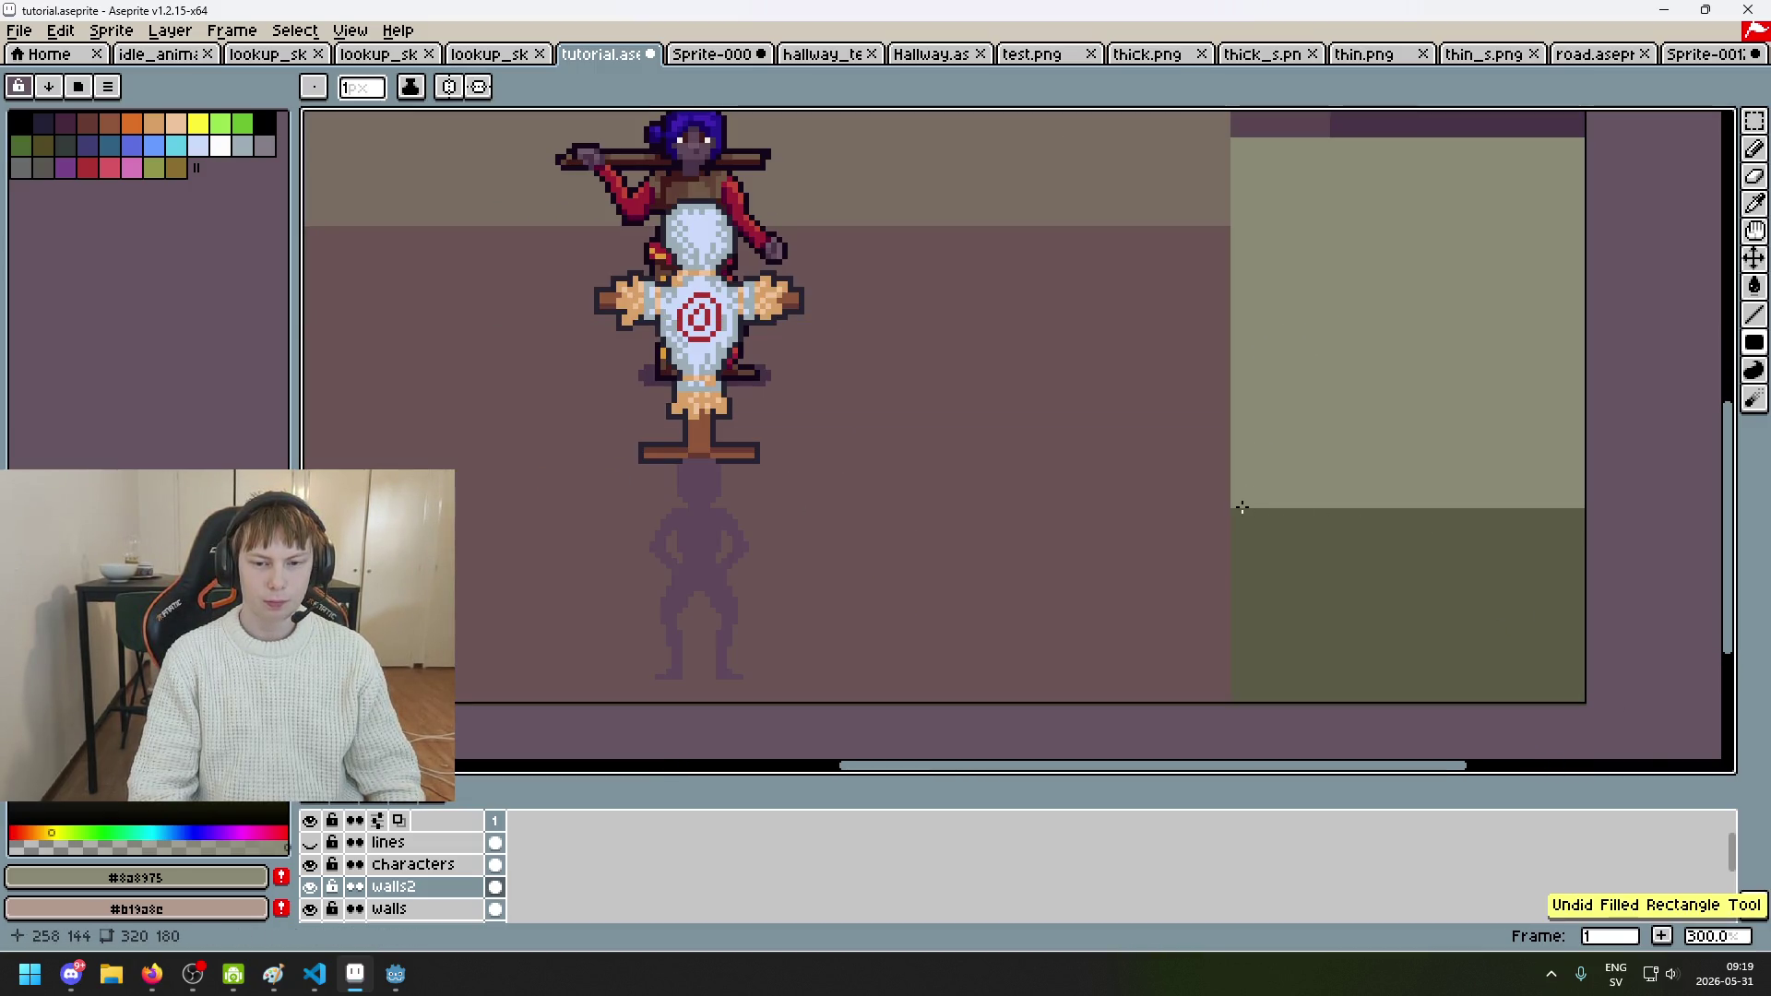
scroll(1633, 624, down, 2)
scroll(1603, 587, up, 1)
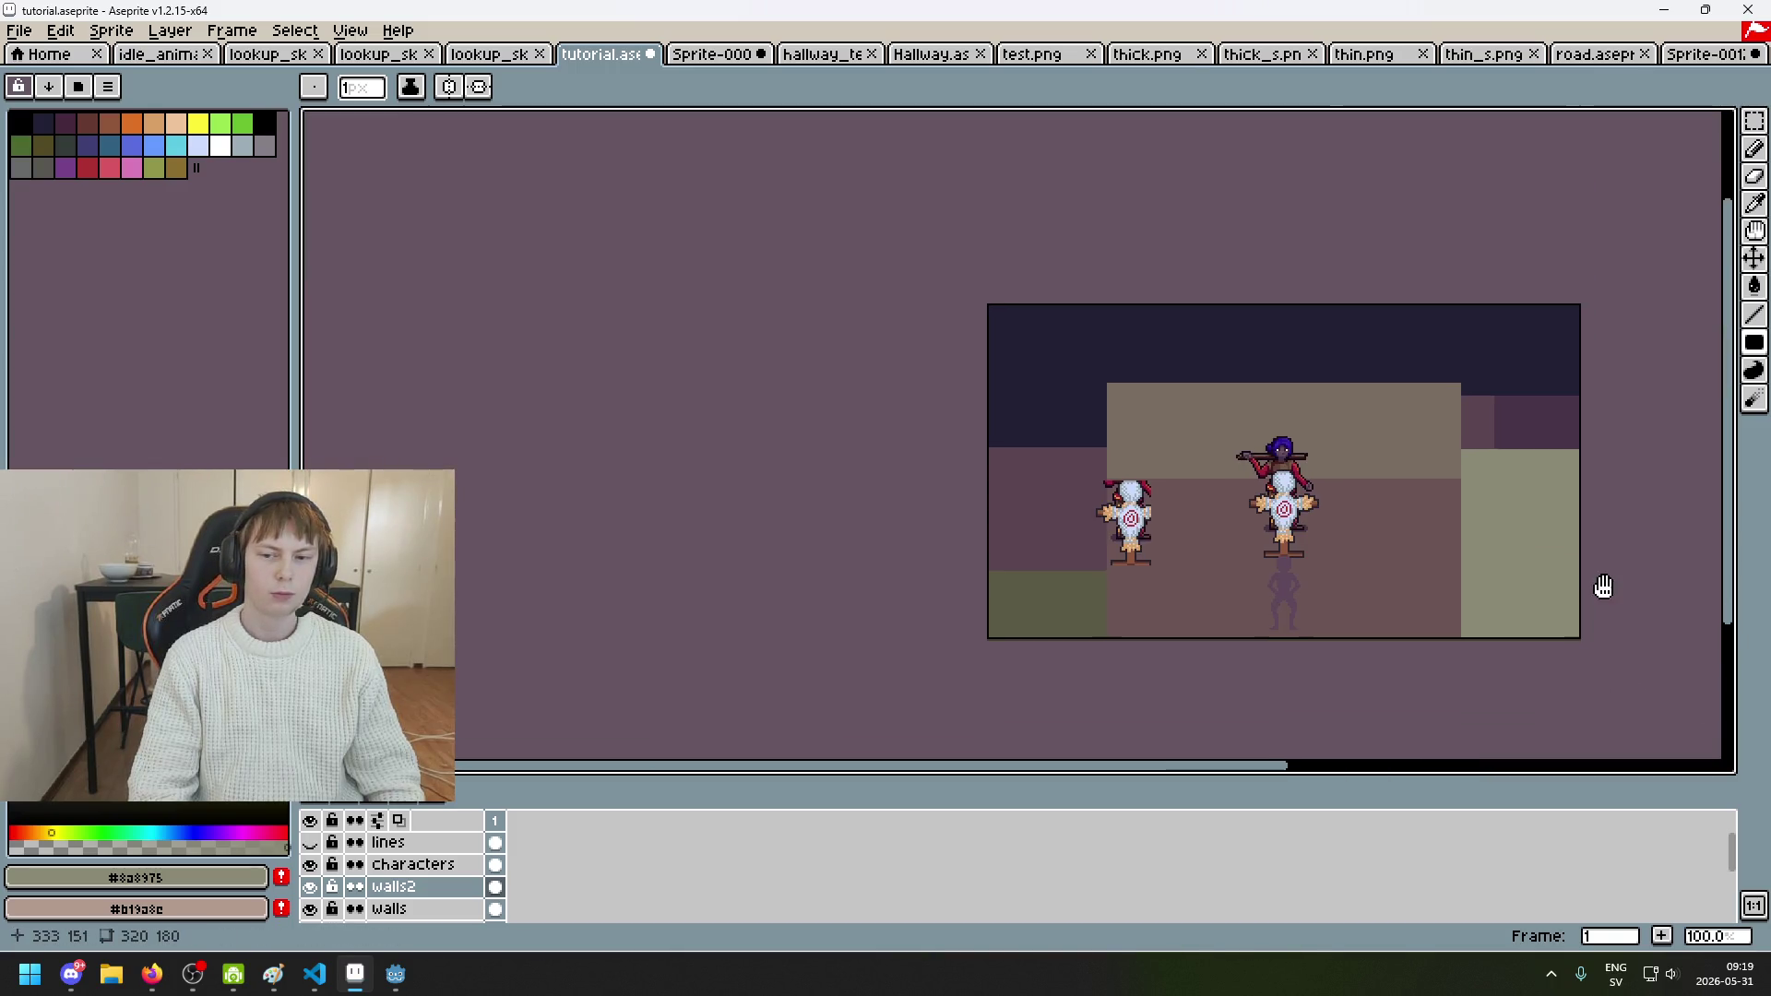
mouse_move(1528, 591)
mouse_down()
mouse_move(1591, 555)
mouse_move(1462, 619)
mouse_up()
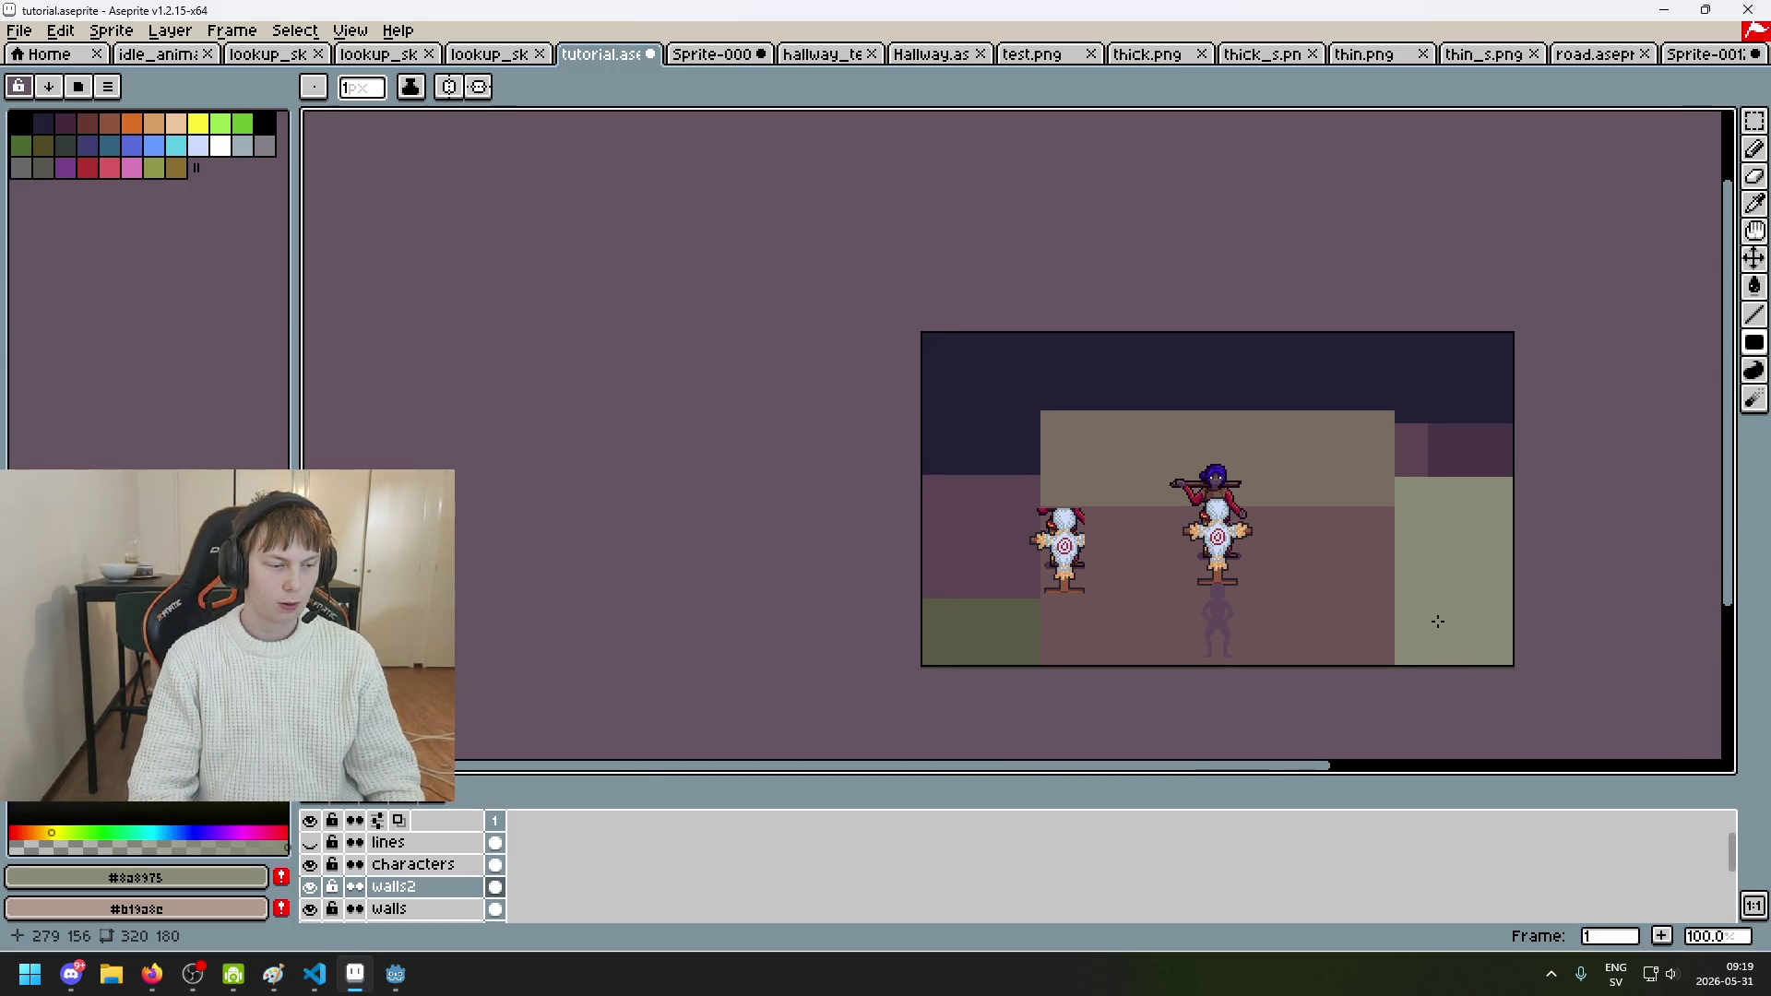
scroll(1432, 621, up, 1)
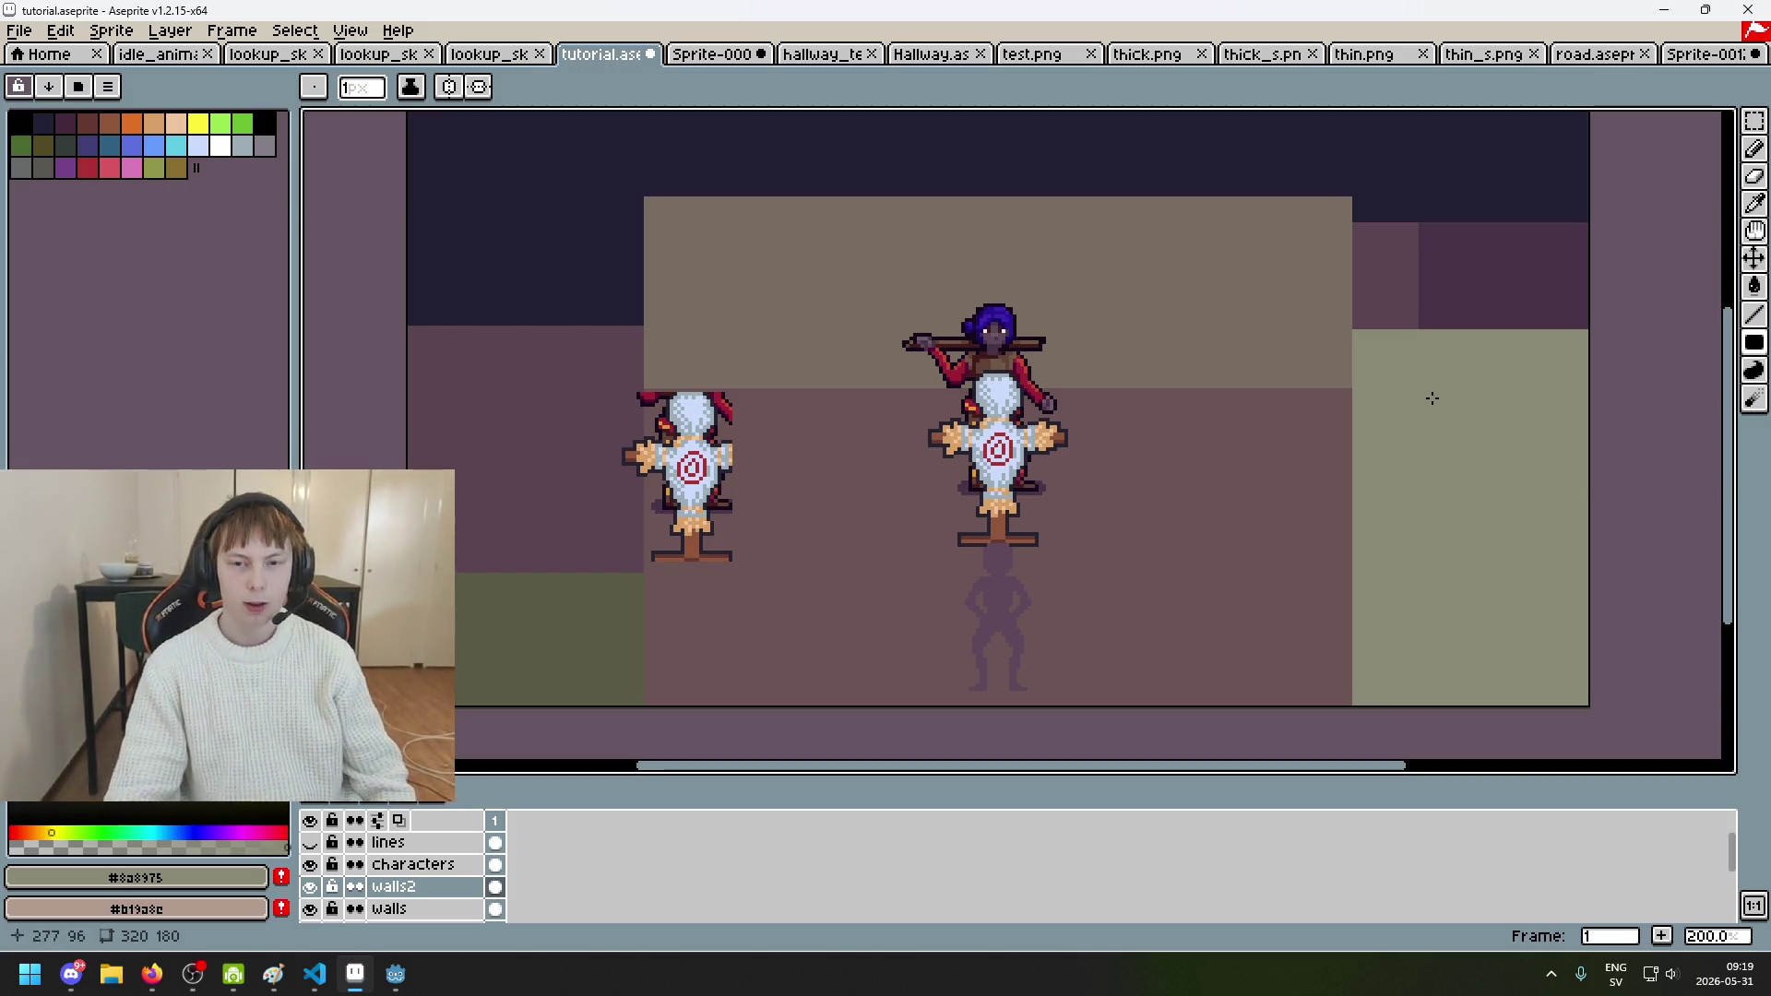
scroll(1289, 393, right, 2)
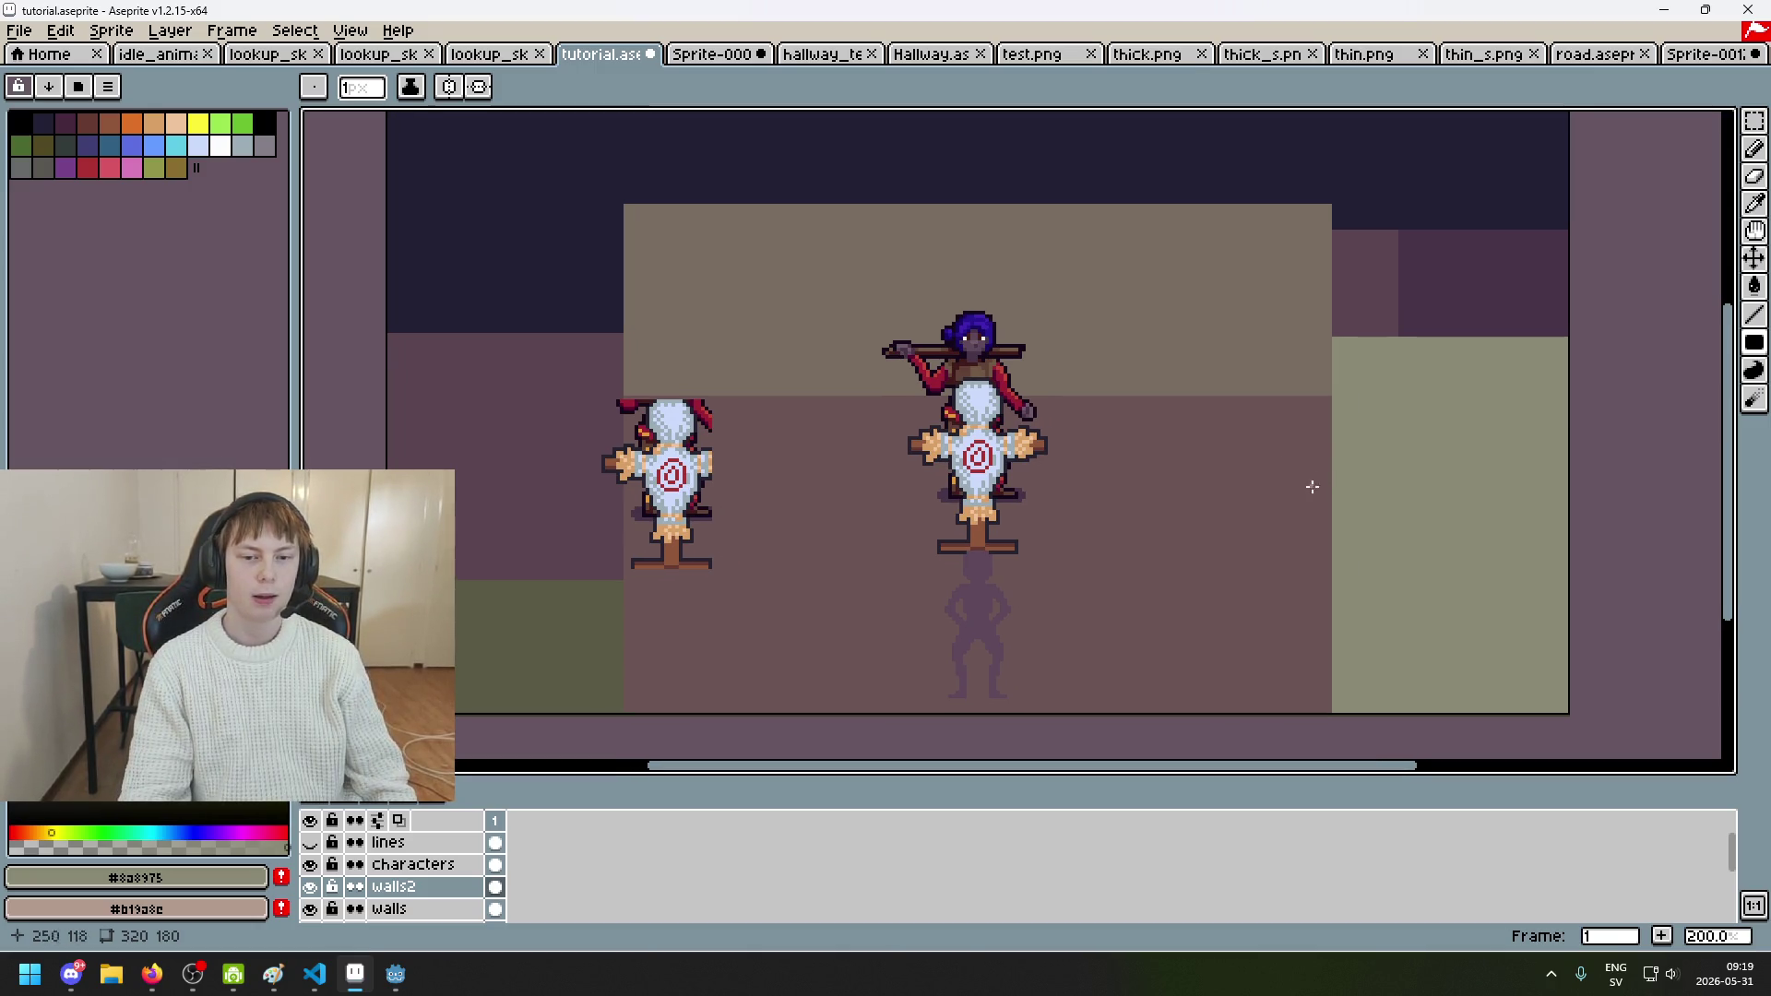
scroll(1319, 482, down, 2)
drag(1288, 514, 1518, 534)
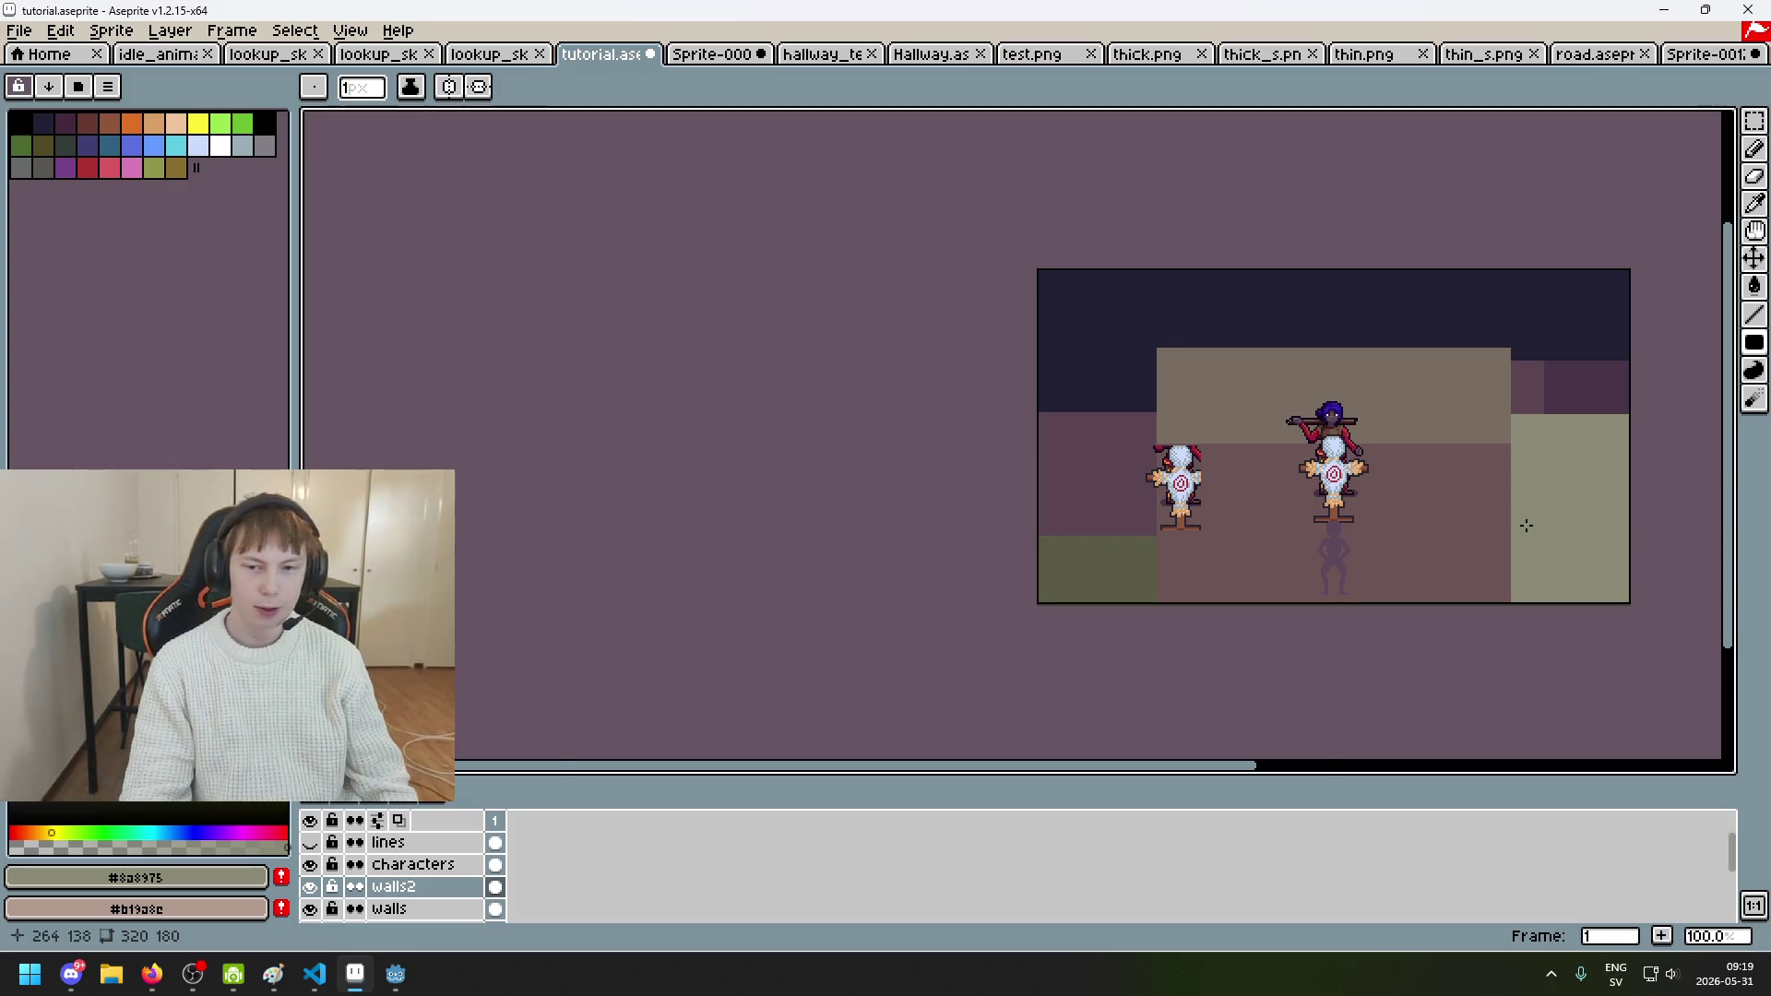
scroll(1527, 526, up, 1)
scroll(1249, 474, right, 2)
scroll(1074, 397, down, 1)
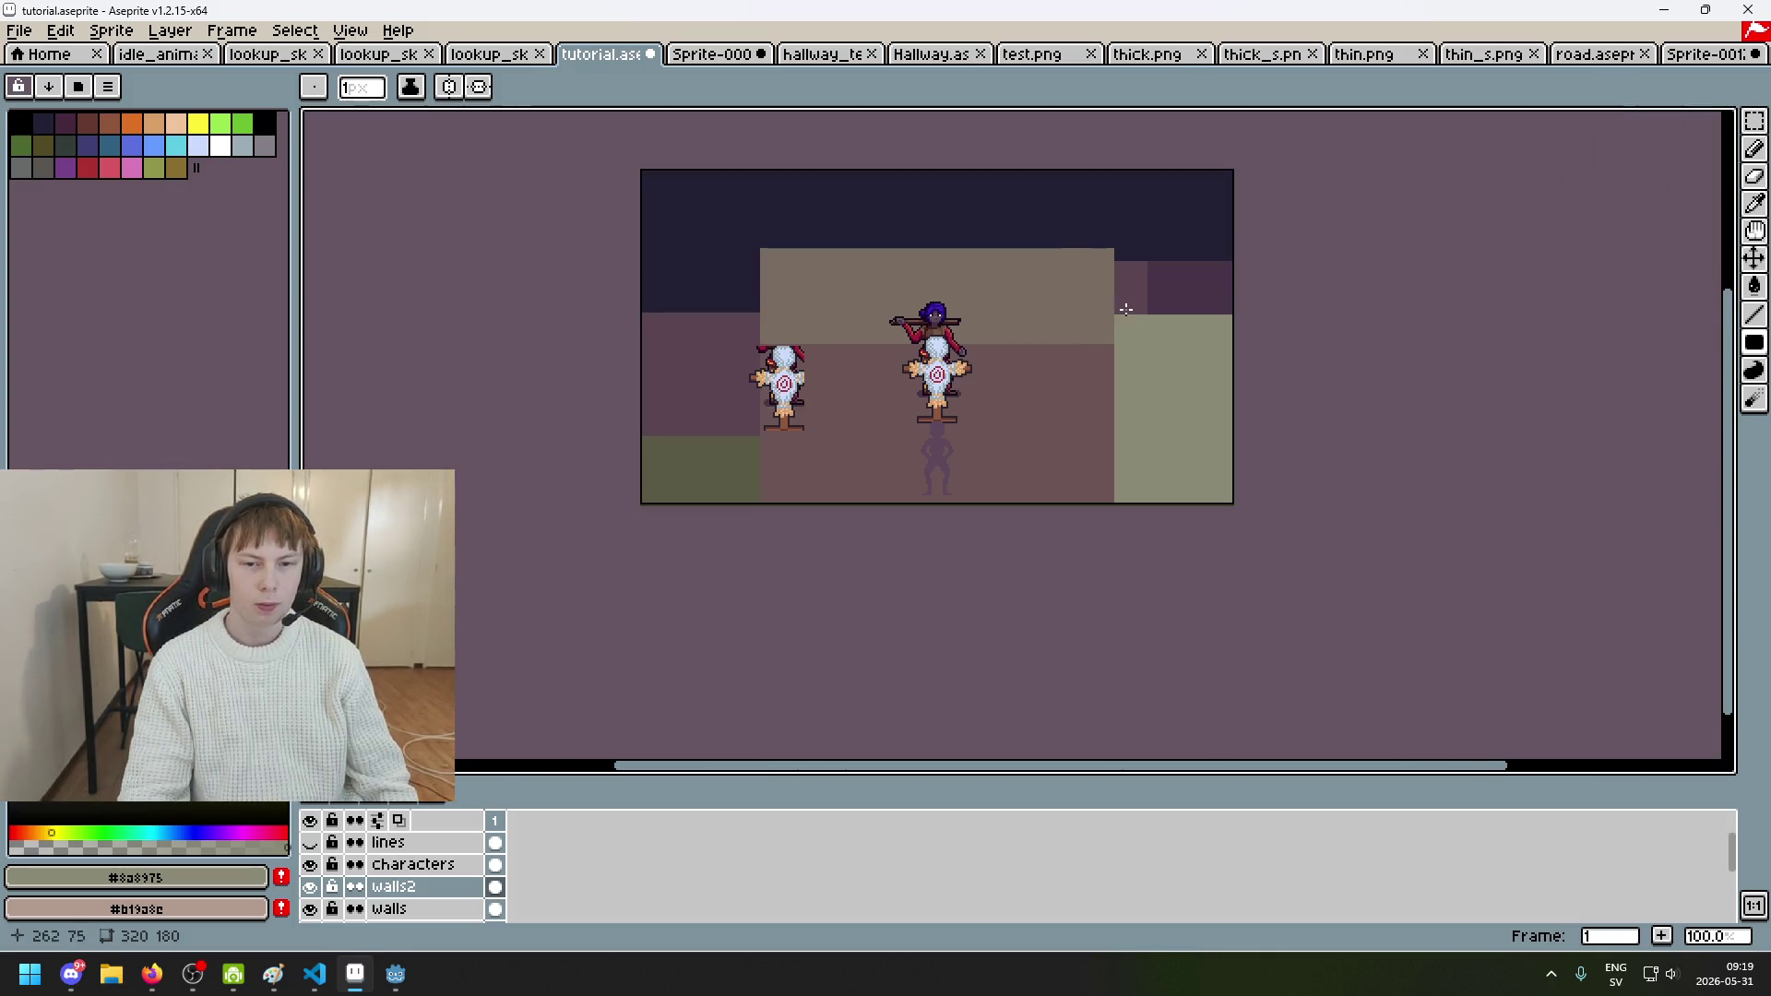
scroll(1122, 314, up, 1)
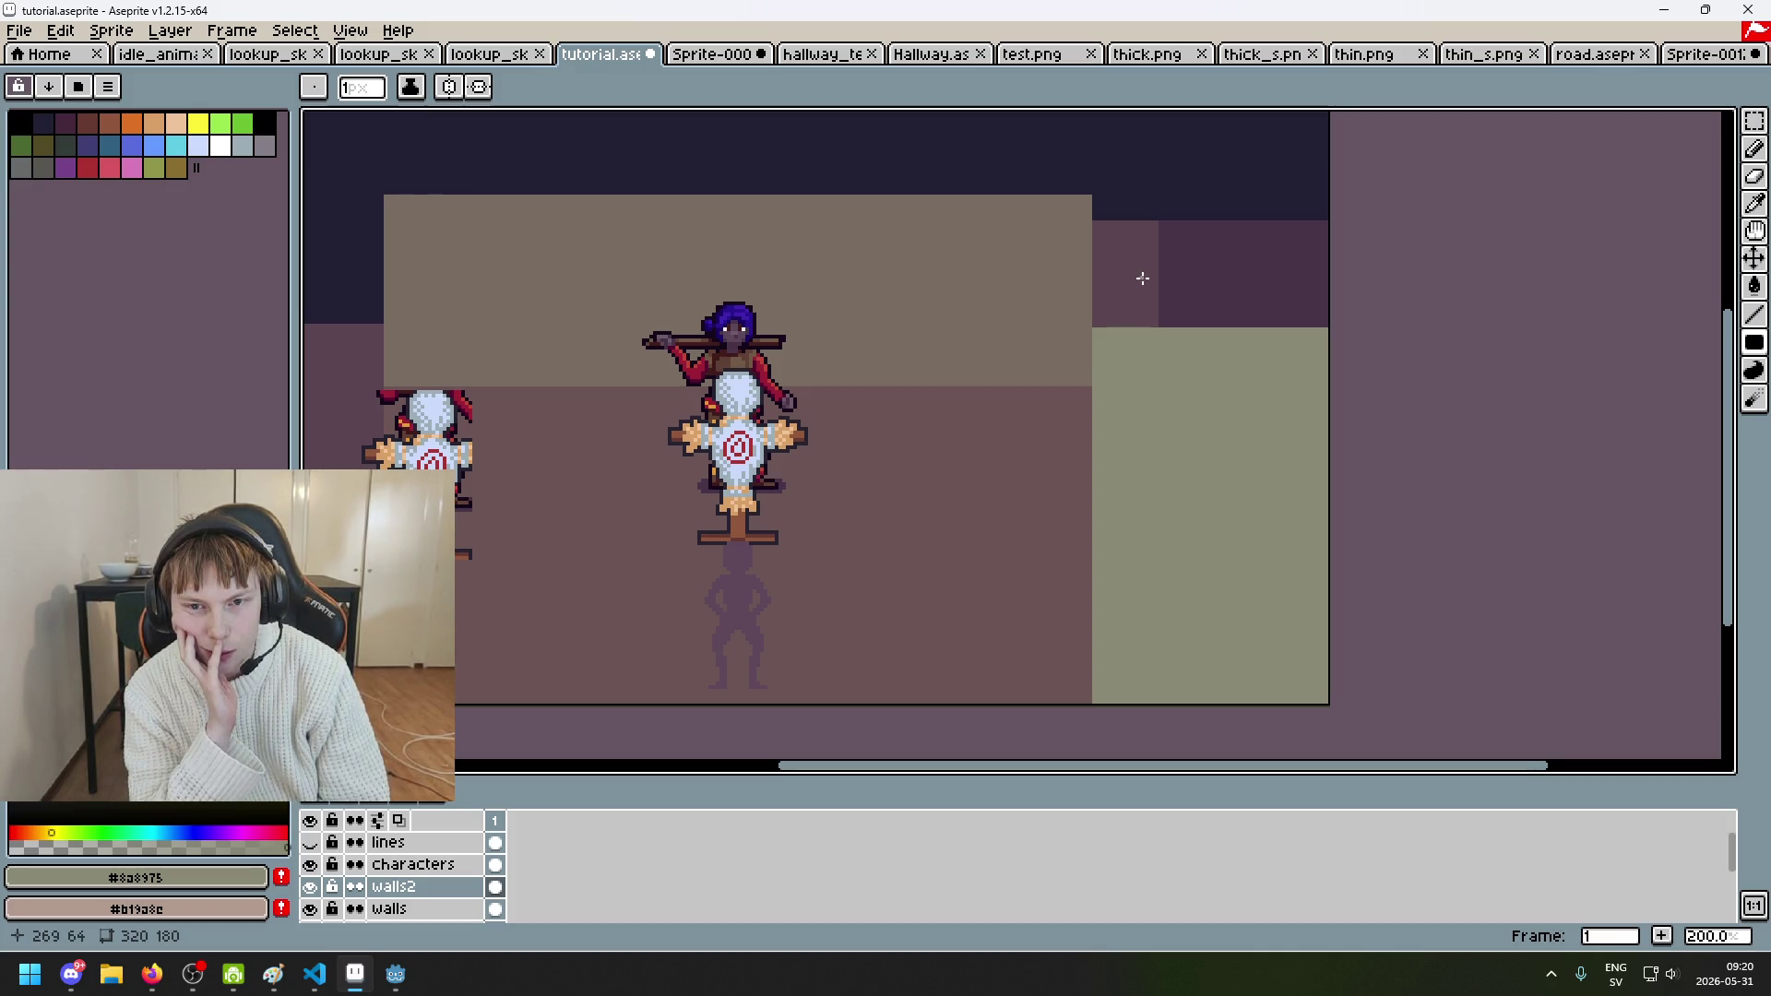
scroll(1107, 305, down, 3)
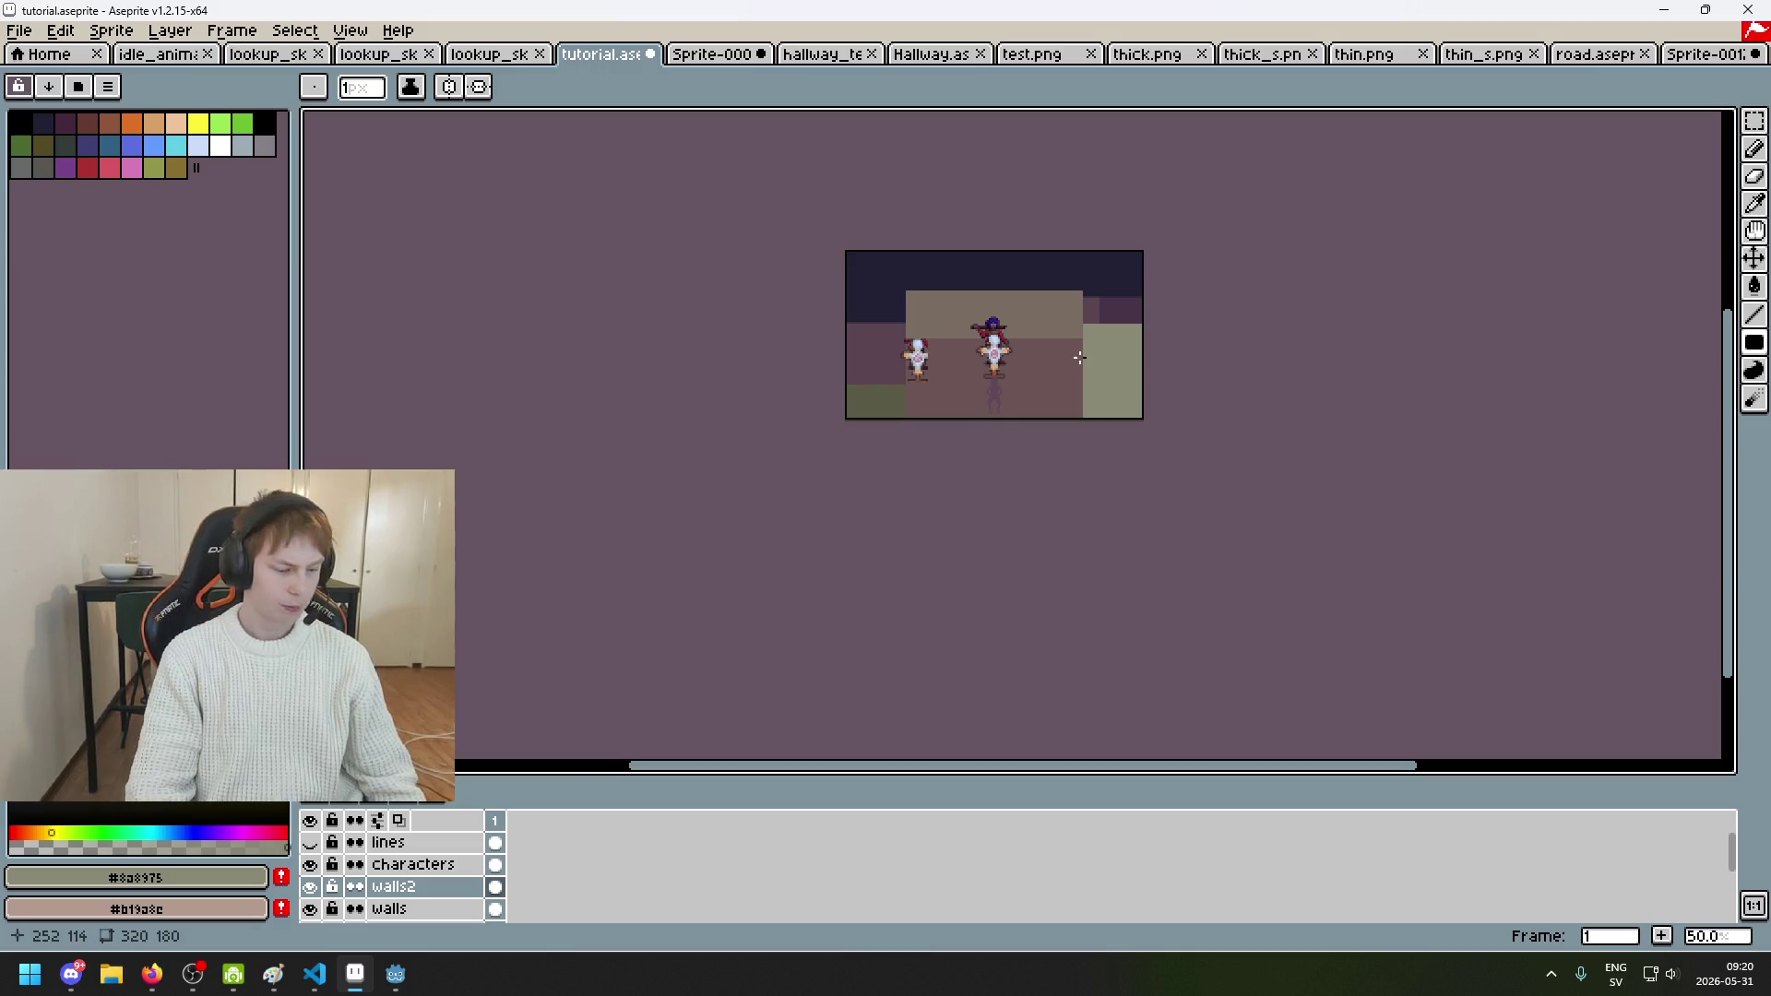
scroll(1064, 363, up, 1)
Step: Bring the whole room into view and show the red and blue guide lines
drag(1064, 364, 959, 391)
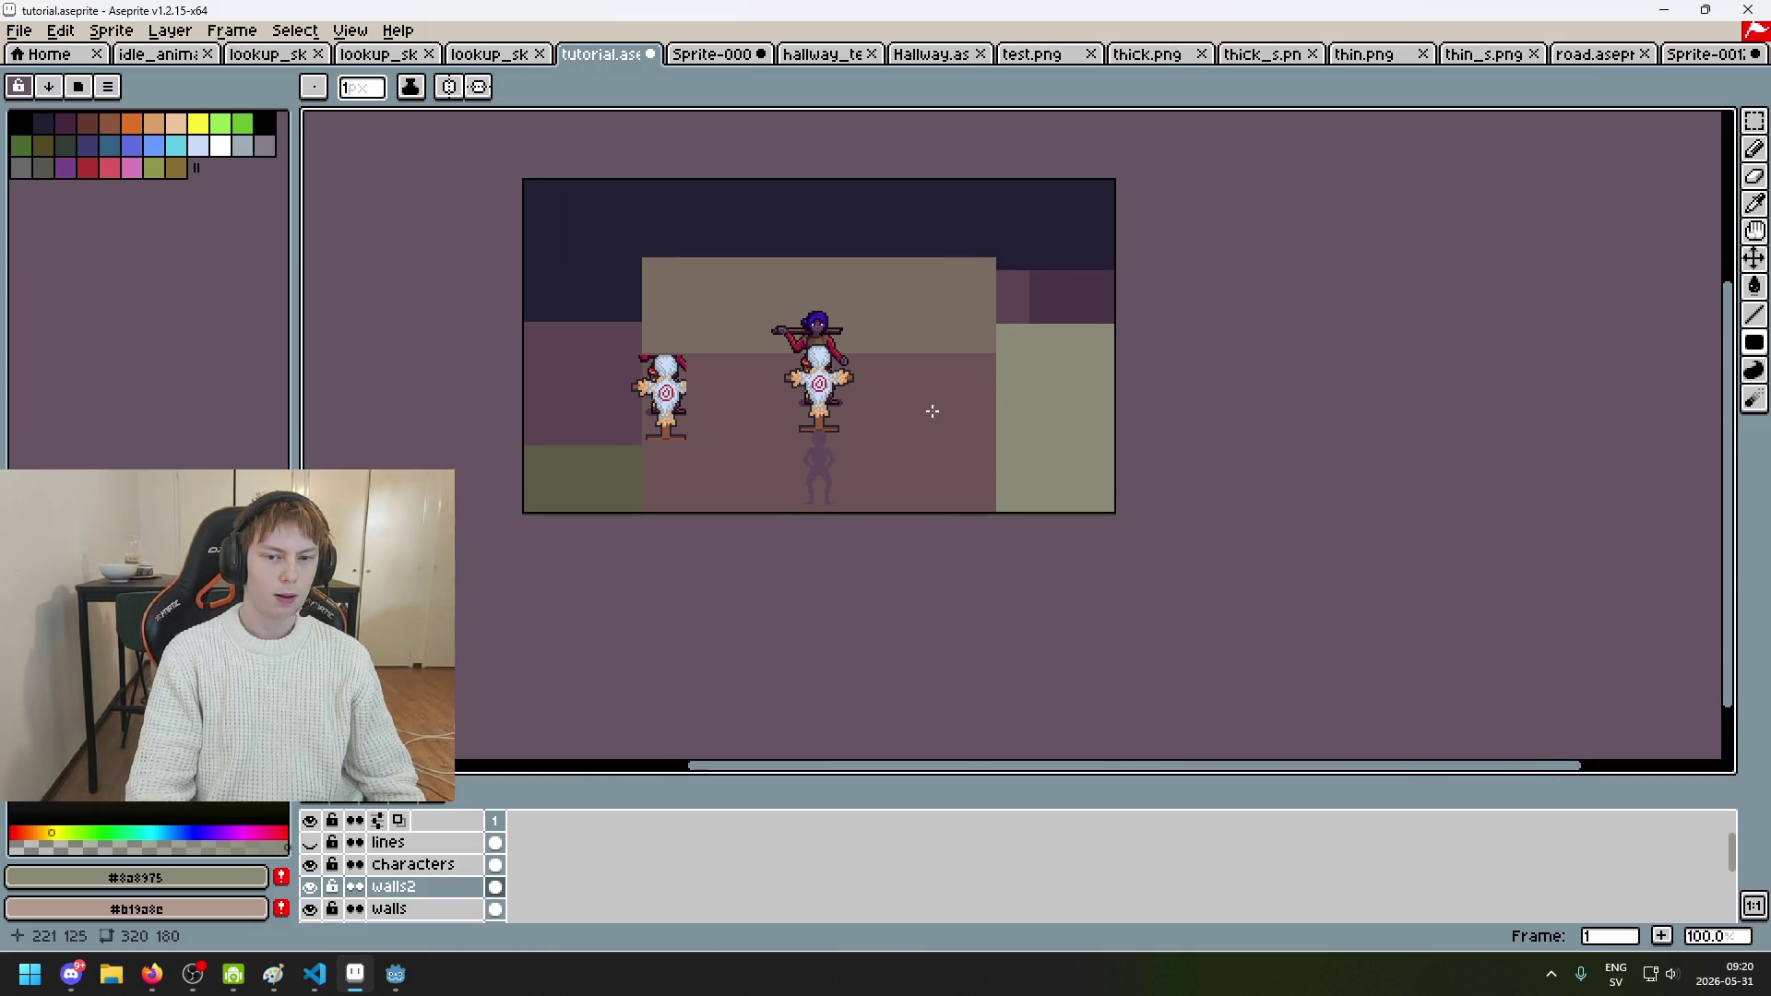
click(309, 842)
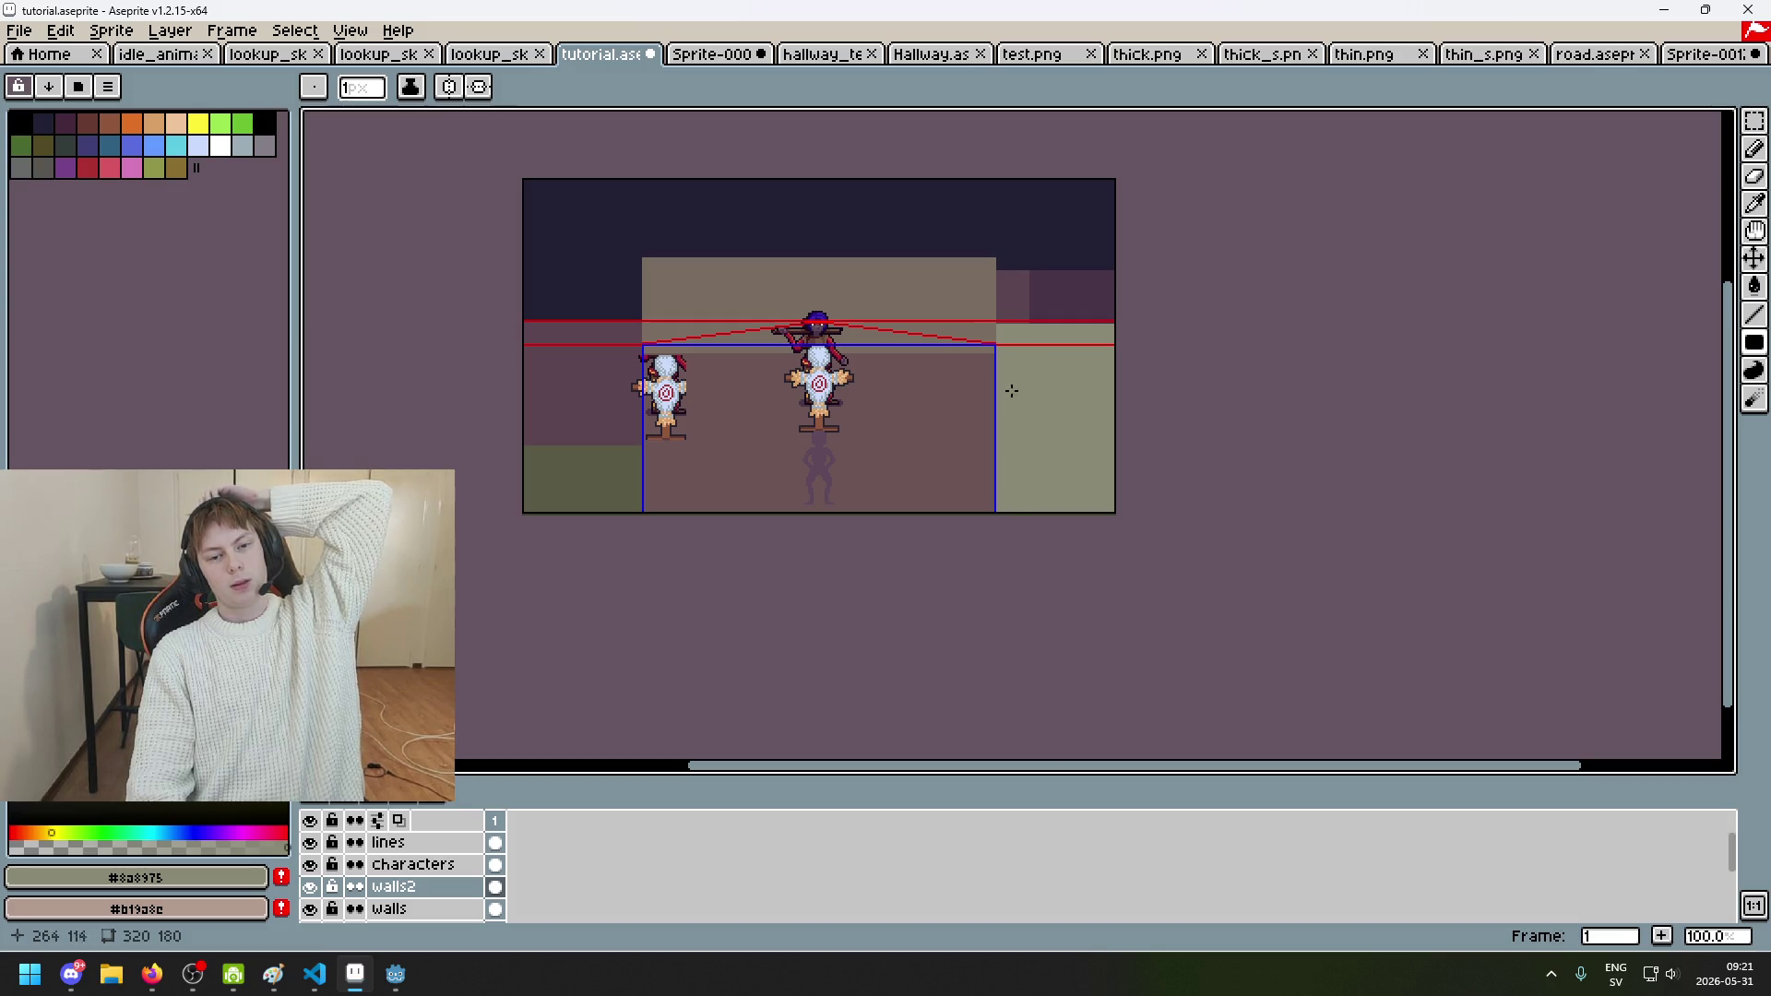
scroll(1011, 303, up, 1)
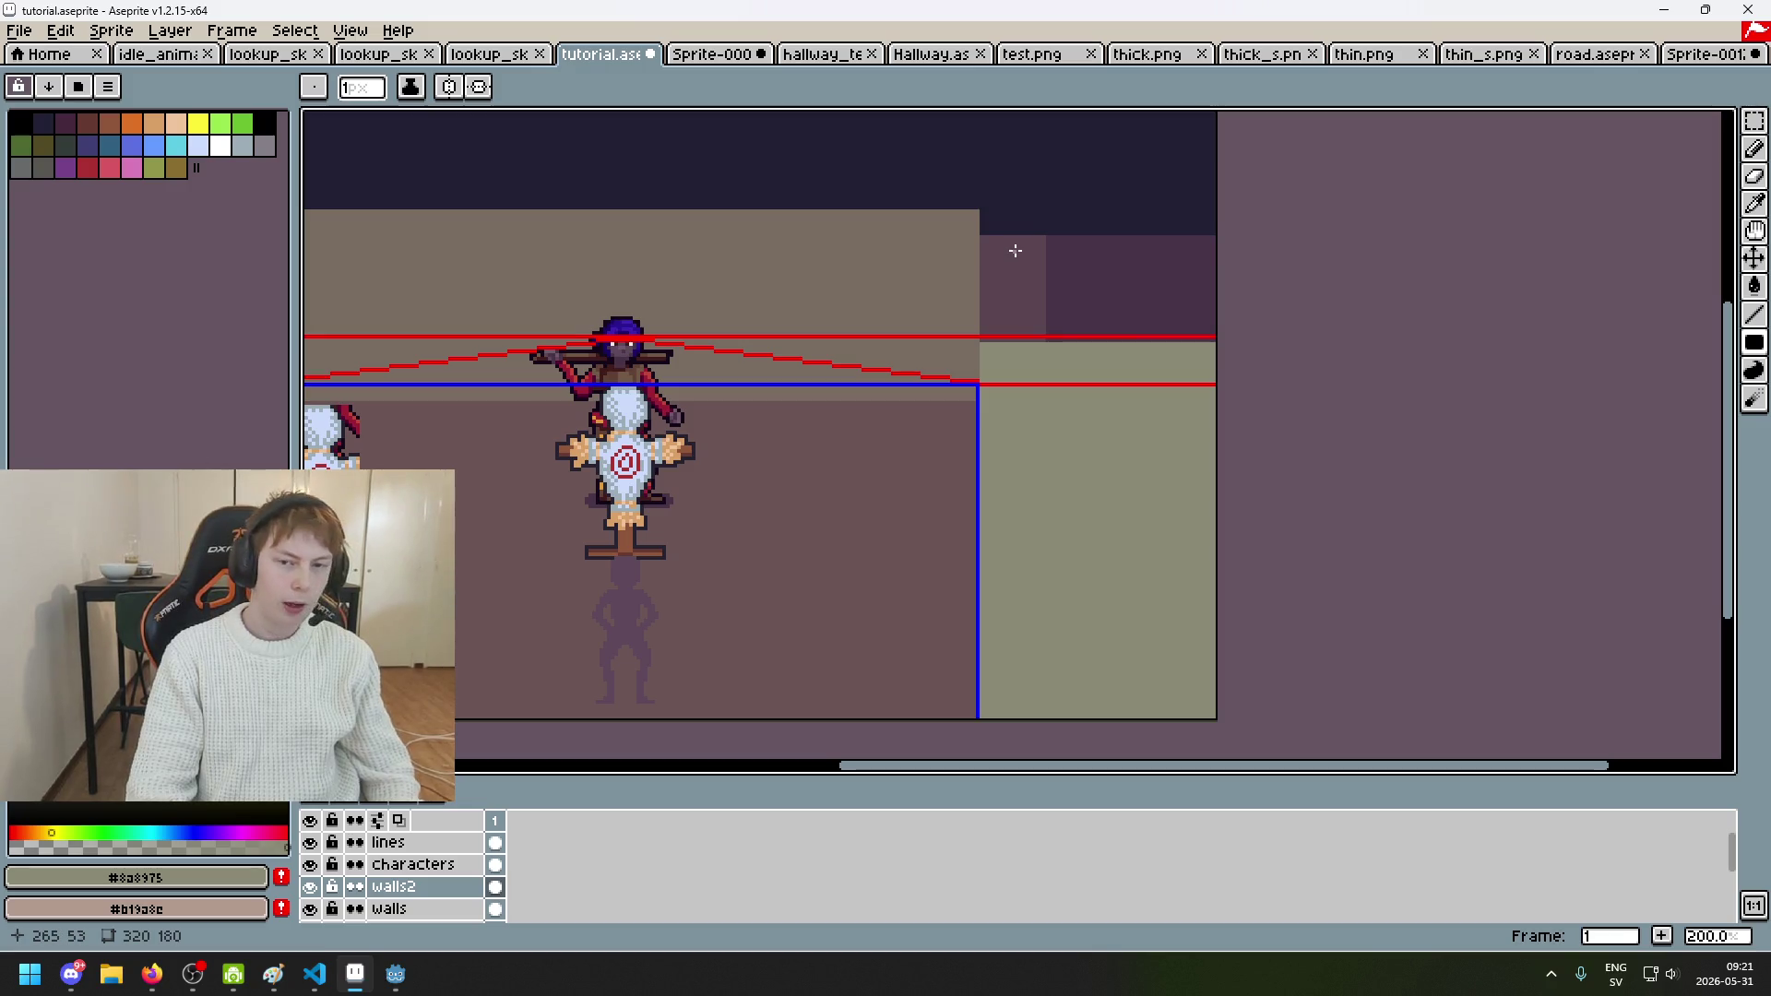
Step: Draw a filled rectangle on the ceiling, then undo the misplaced one
drag(1024, 261, 1068, 337)
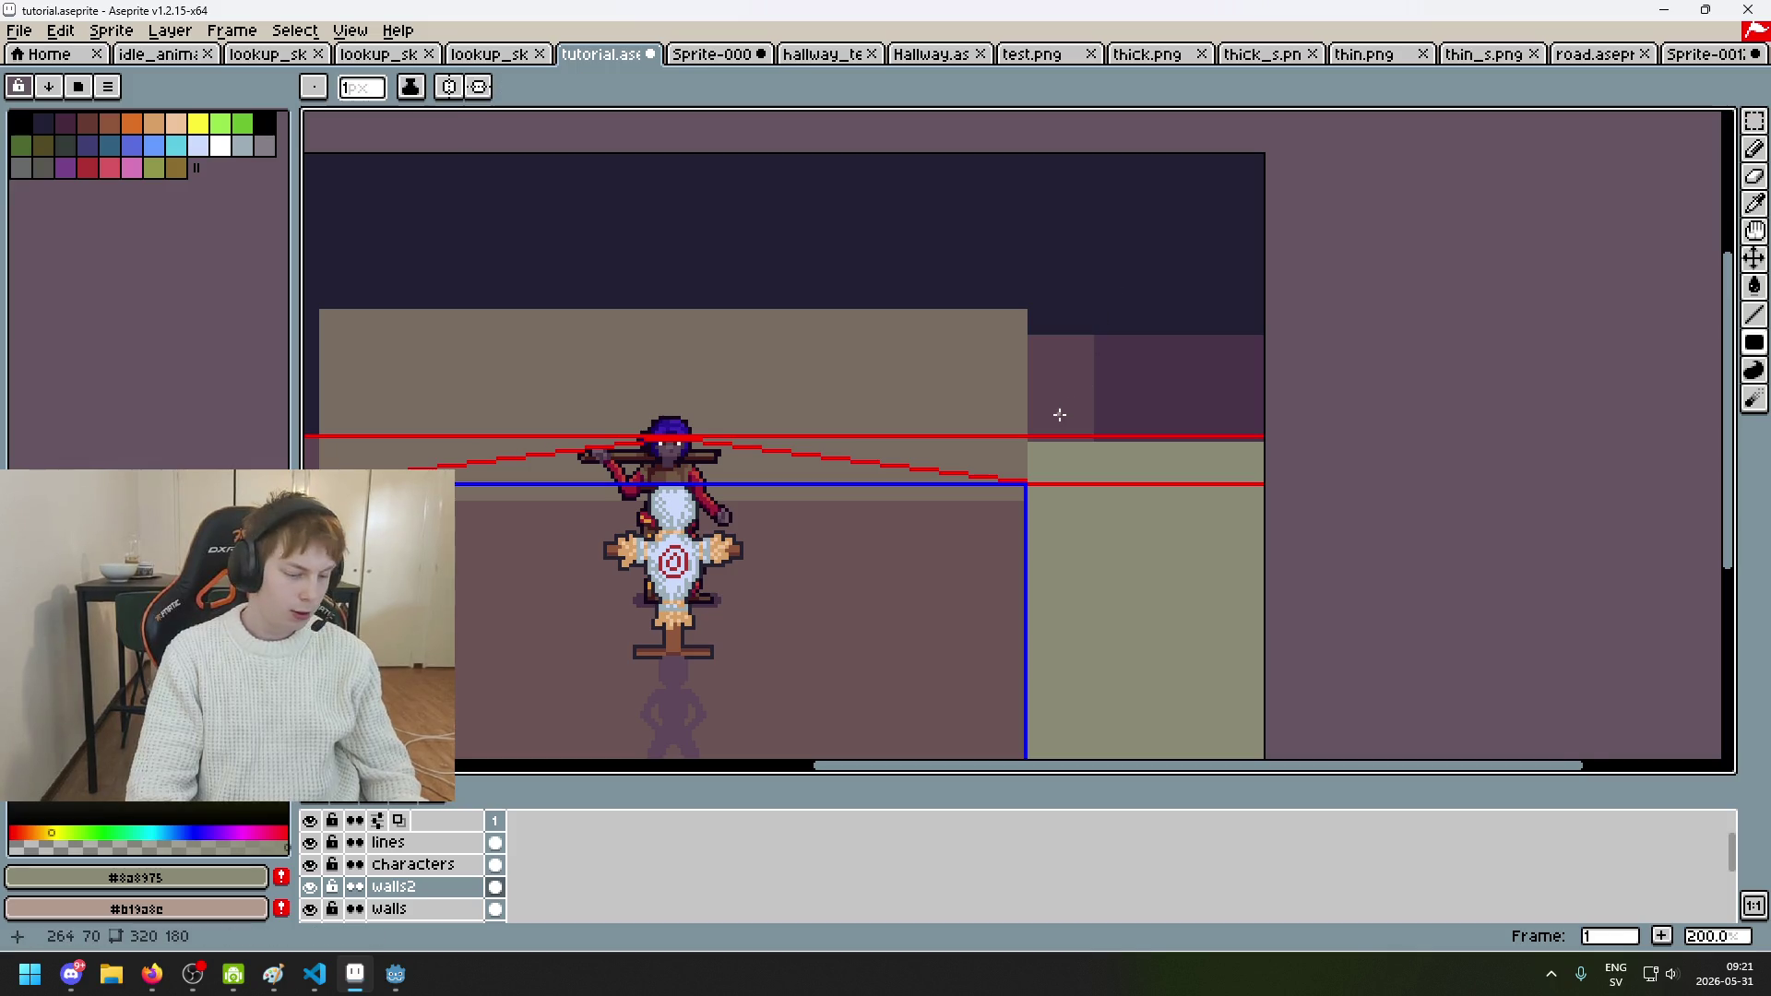
scroll(1060, 411, down, 1)
drag(949, 546, 854, 585)
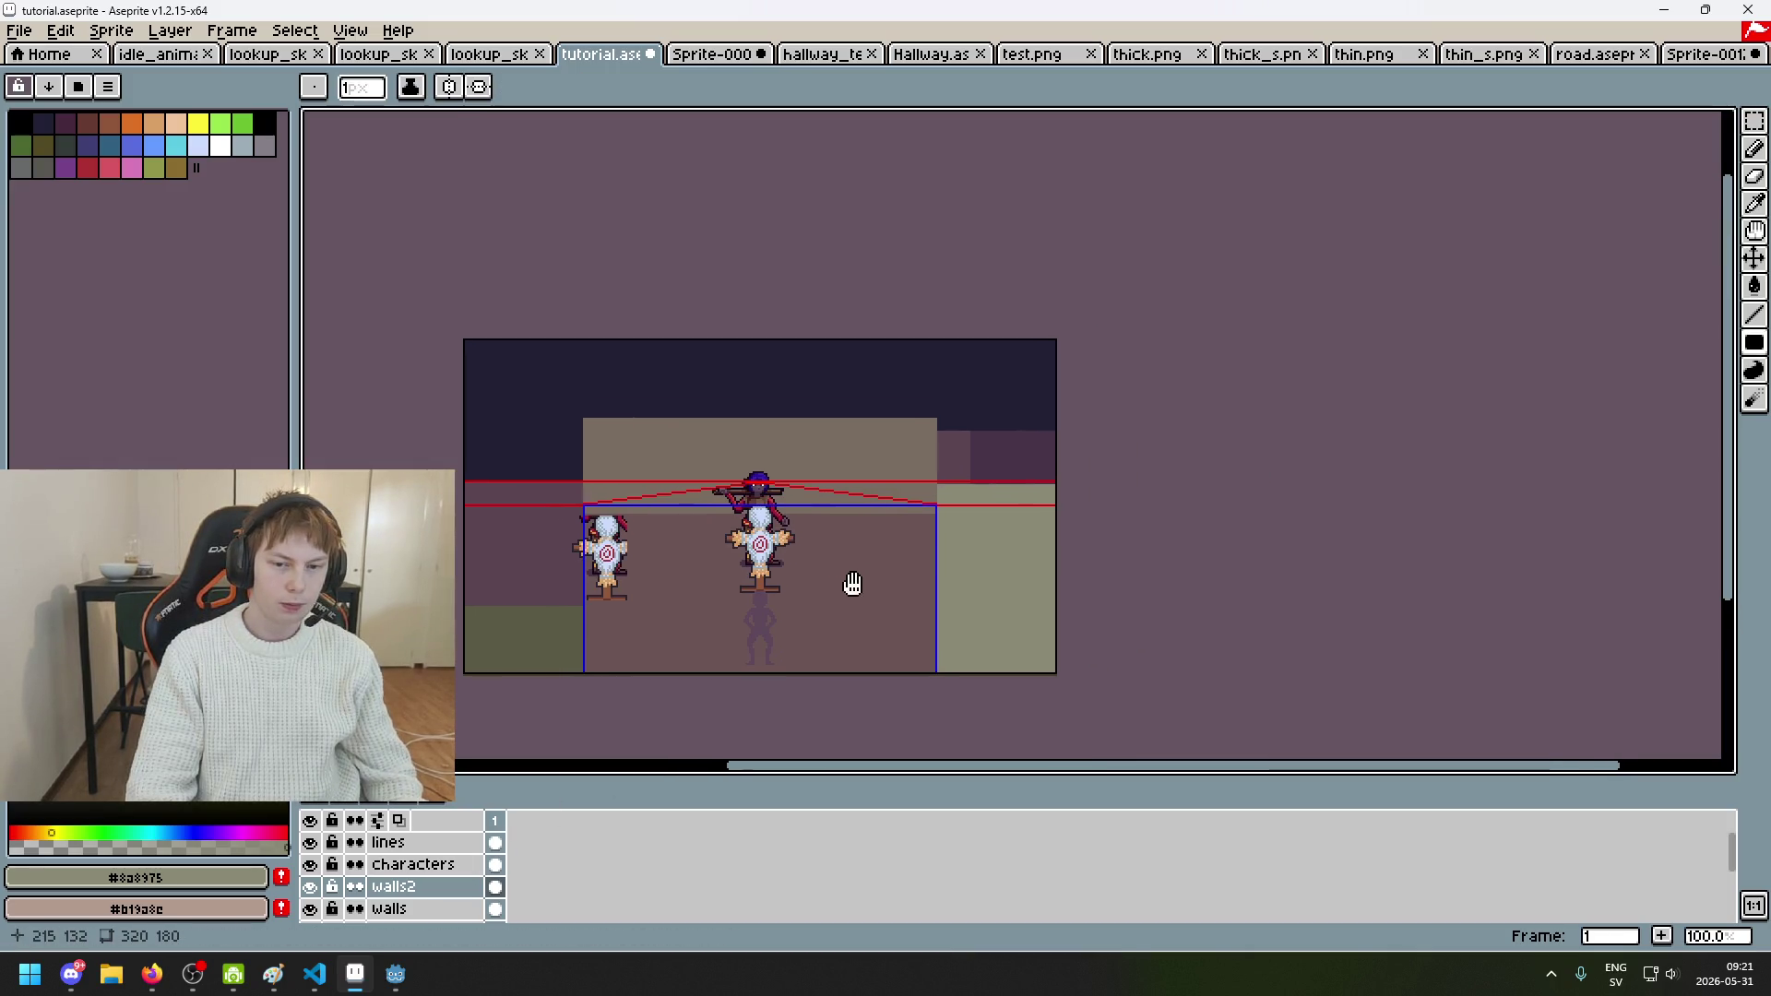
scroll(949, 443, up, 2)
drag(949, 444, 1052, 525)
key(ctrl+z)
Step: Fill a dark #222034 rectangle over the ceiling area, then undo it
alt+click(934, 320)
drag(884, 395, 1238, 548)
scroll(1238, 548, down, 2)
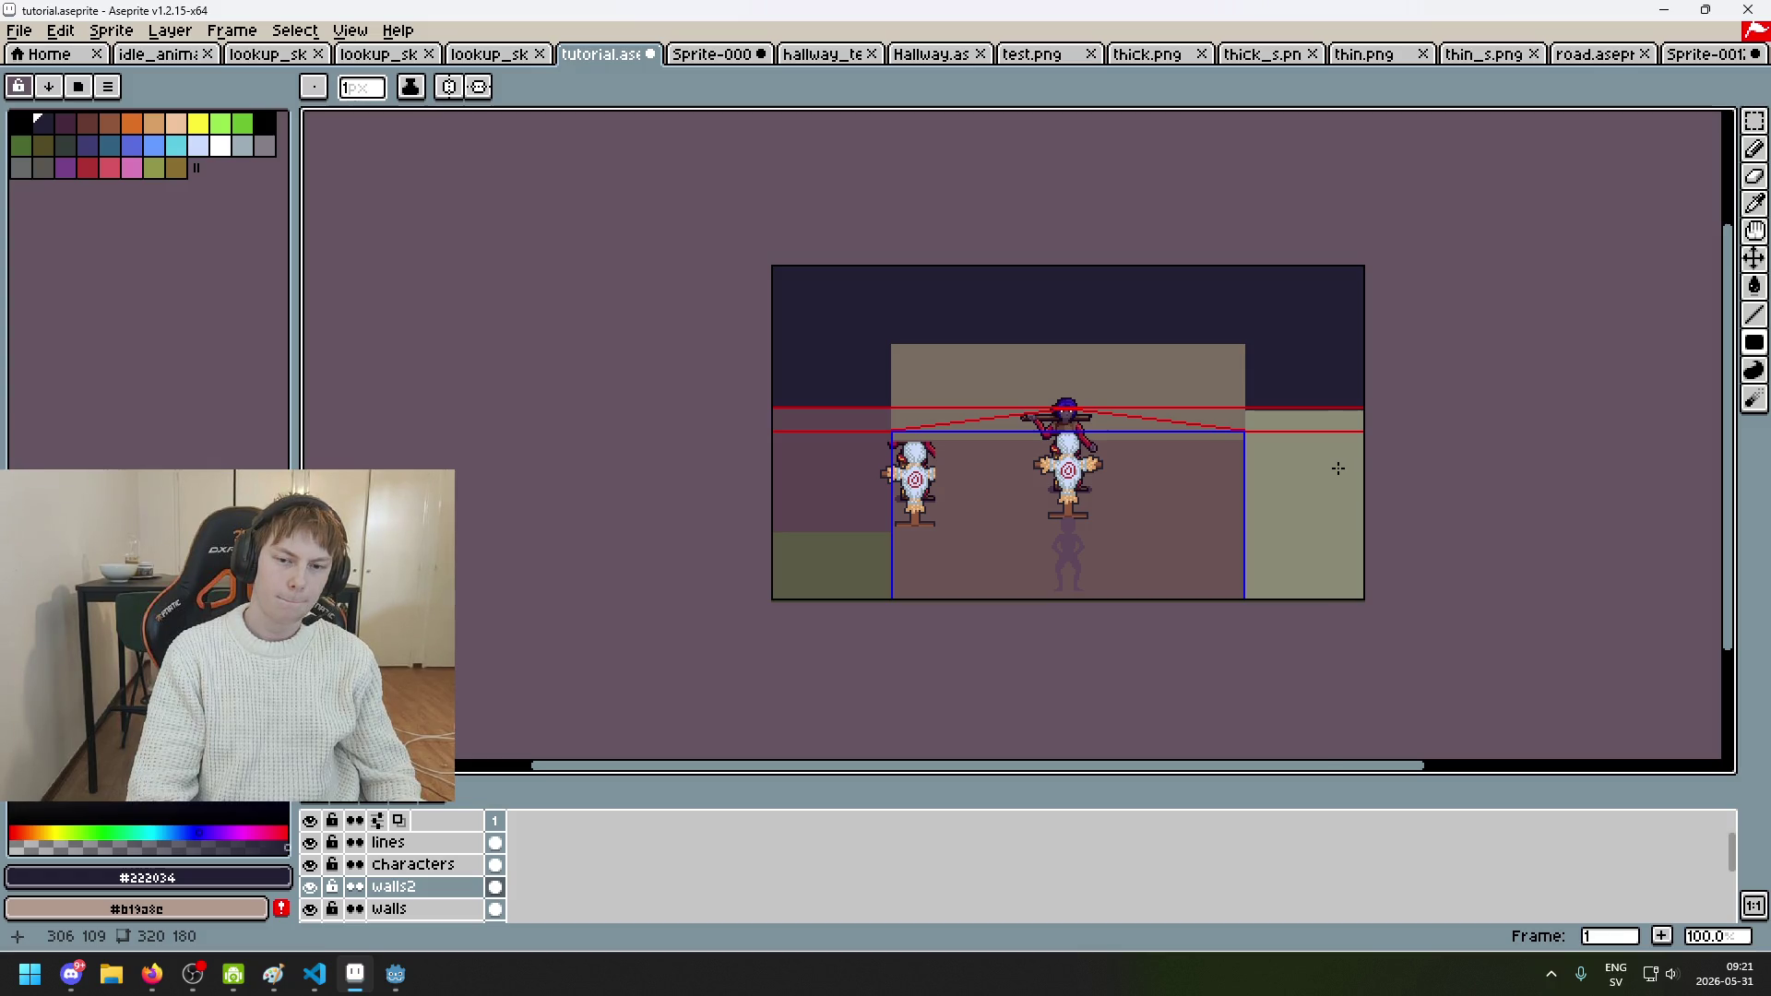
key(ctrl+z)
scroll(1338, 469, up, 2)
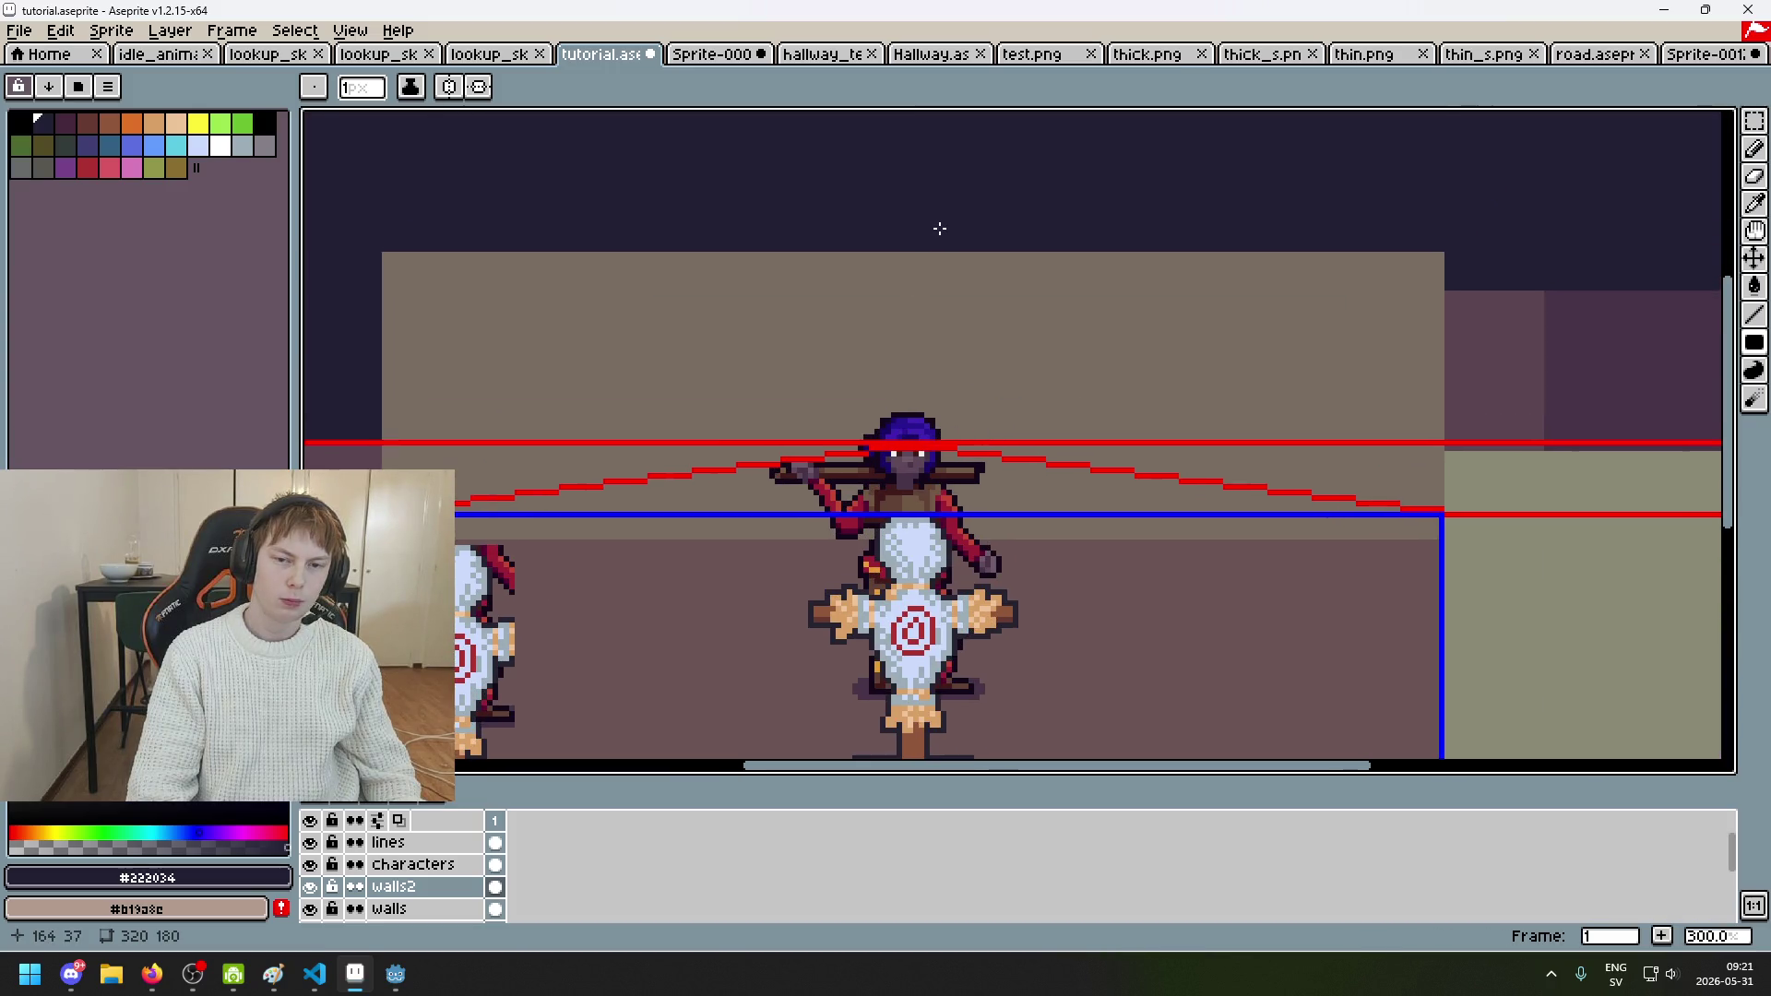
scroll(941, 247, down, 1)
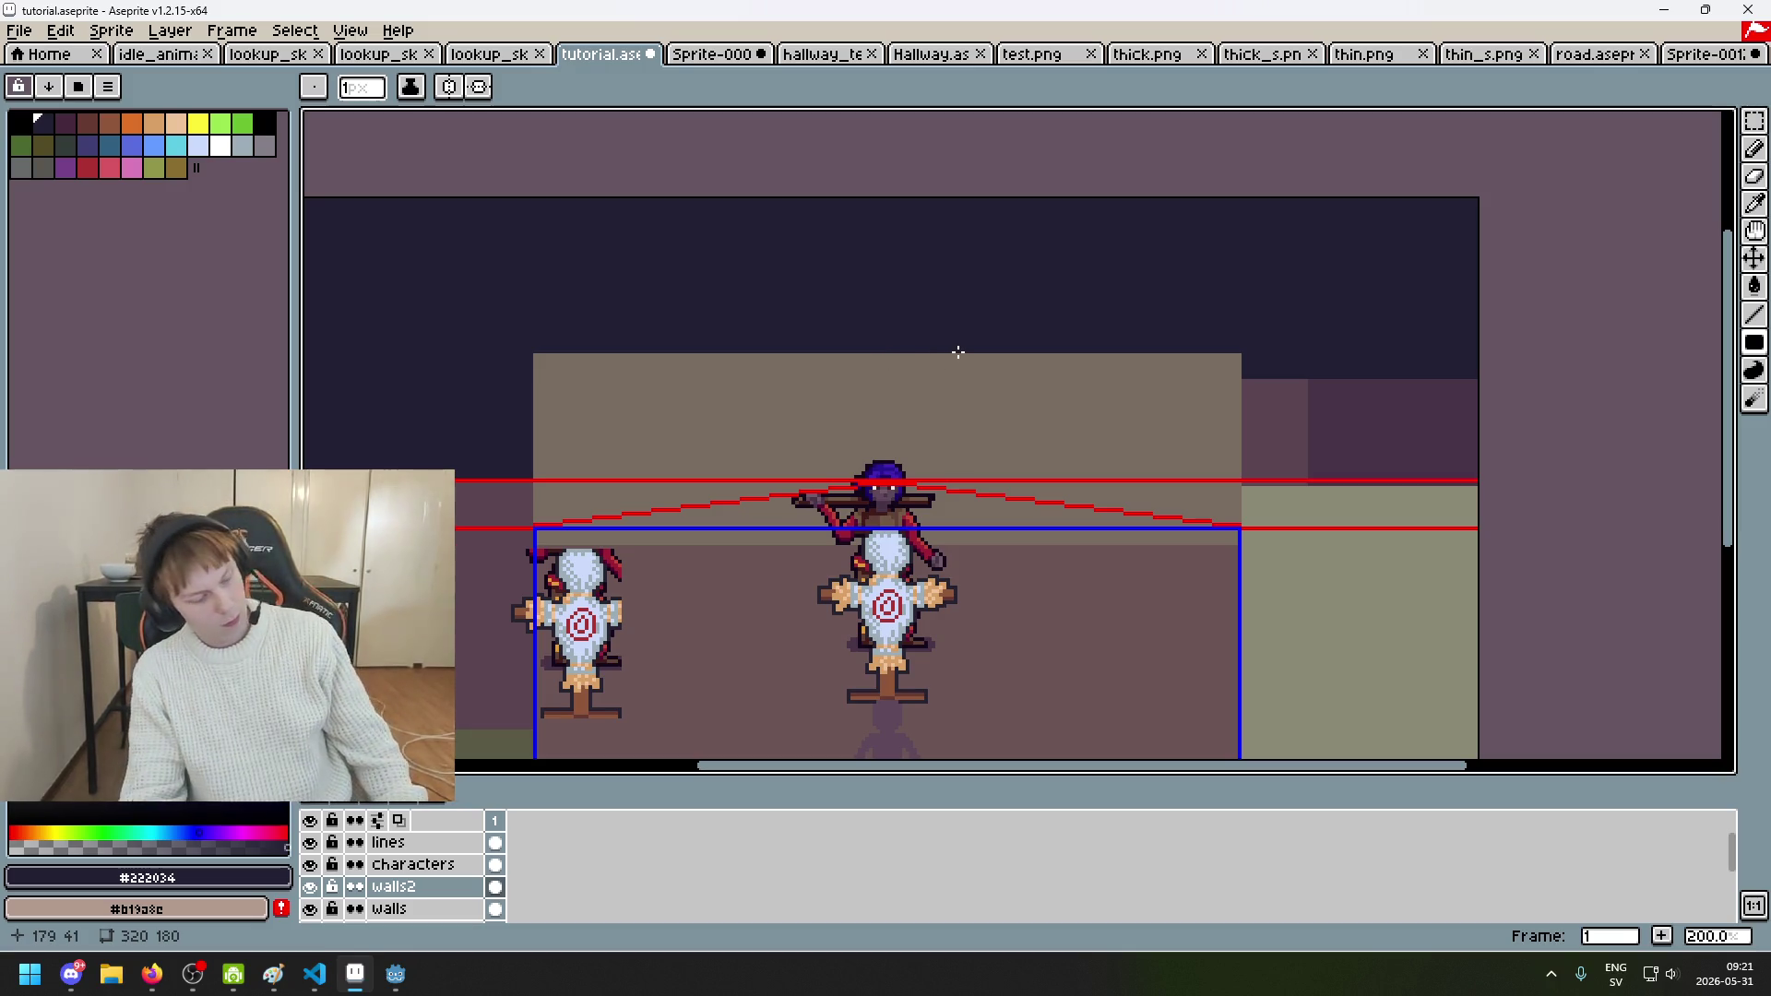
scroll(1067, 335, down, 1)
scroll(1120, 332, up, 1)
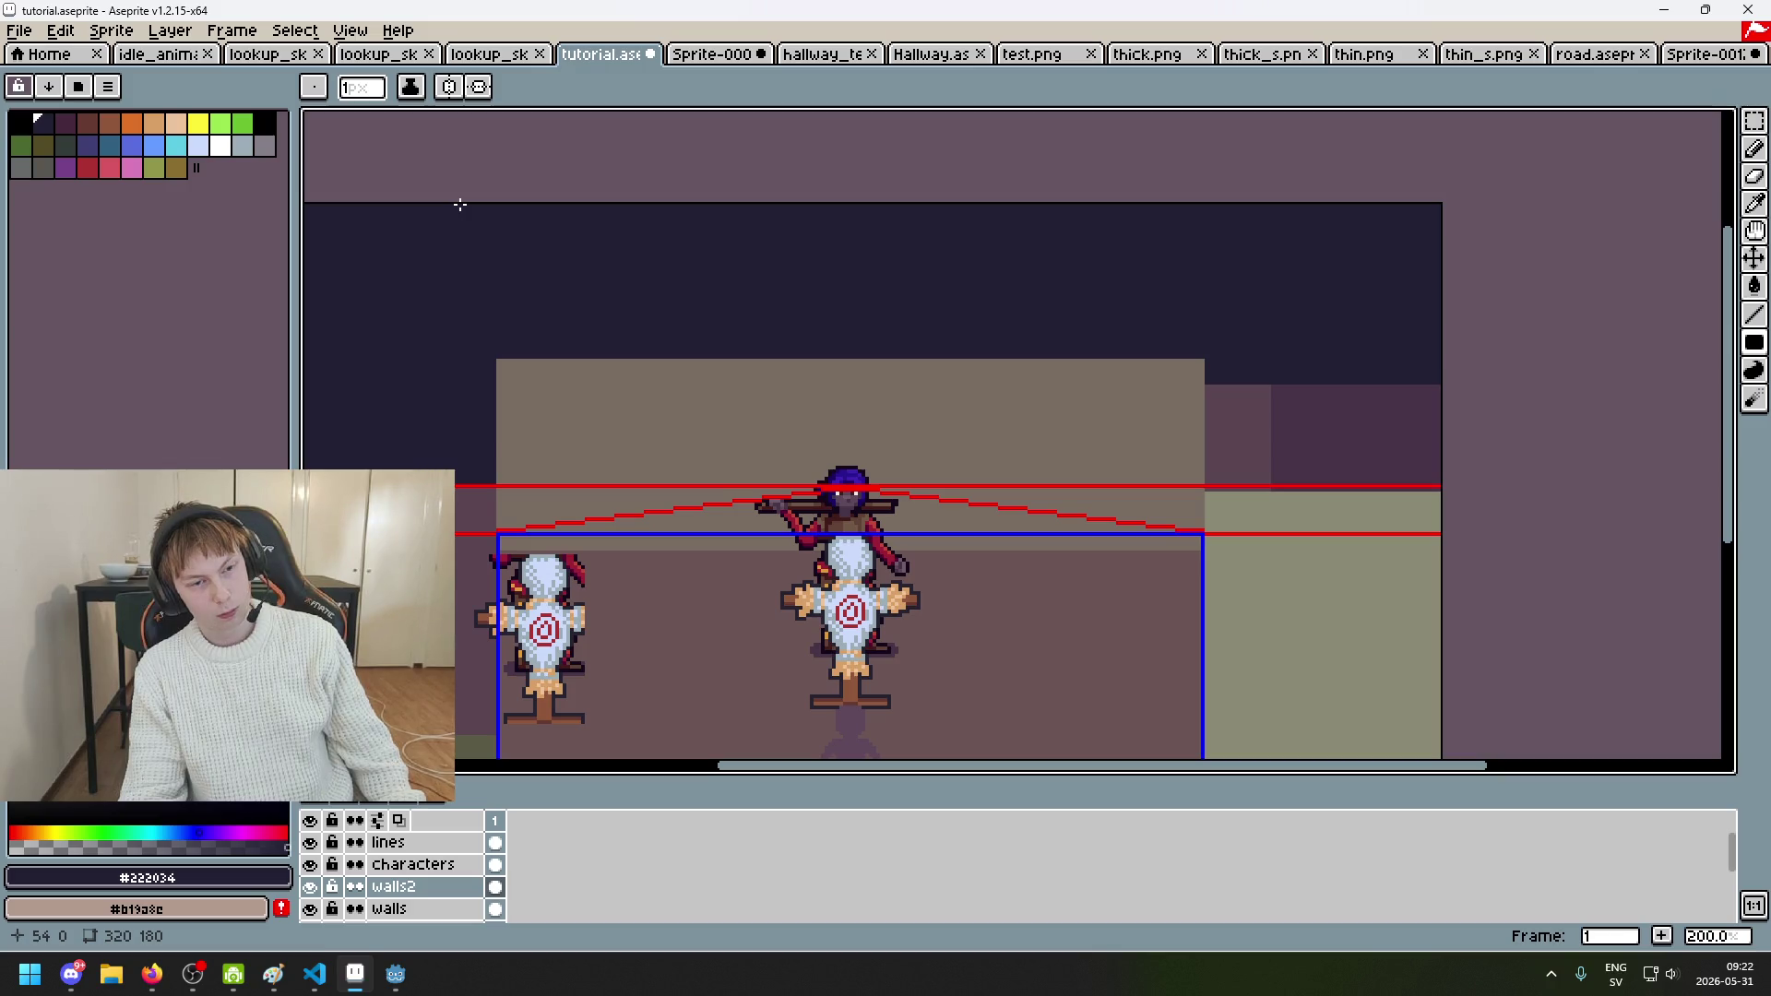
Step: Pan from the room's left side to its right side and pick the Line tool
drag(573, 348, 816, 397)
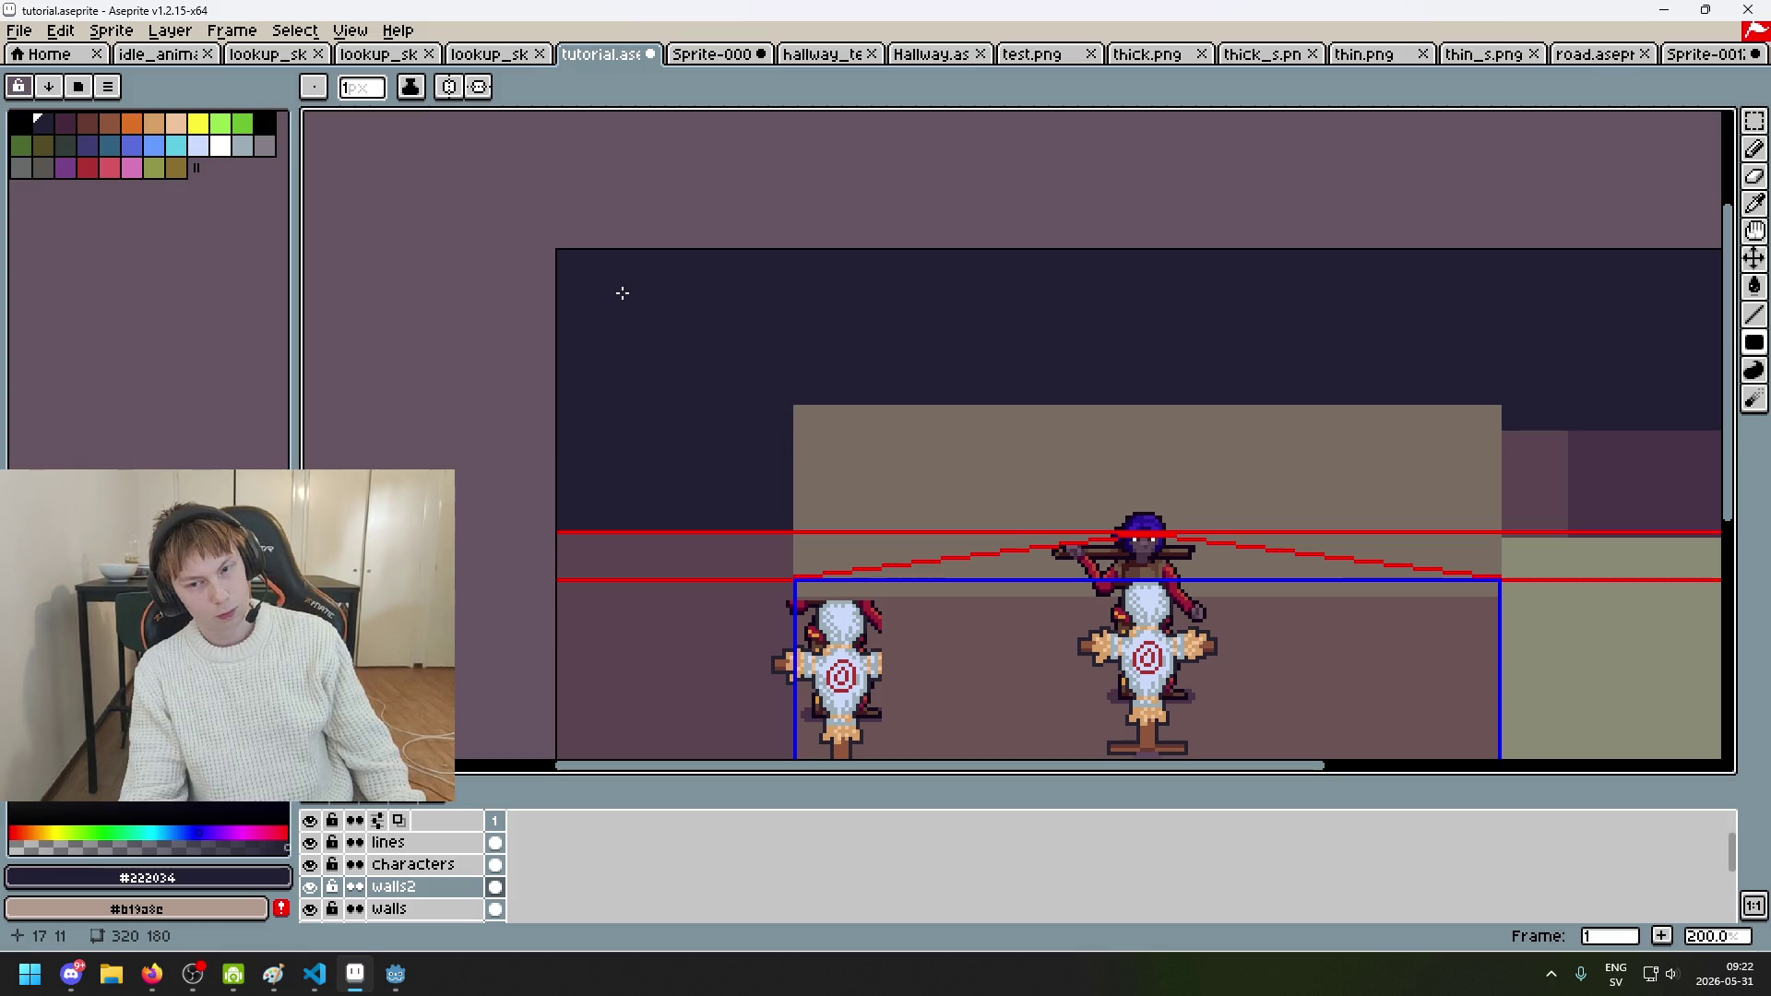
drag(1451, 348, 1091, 356)
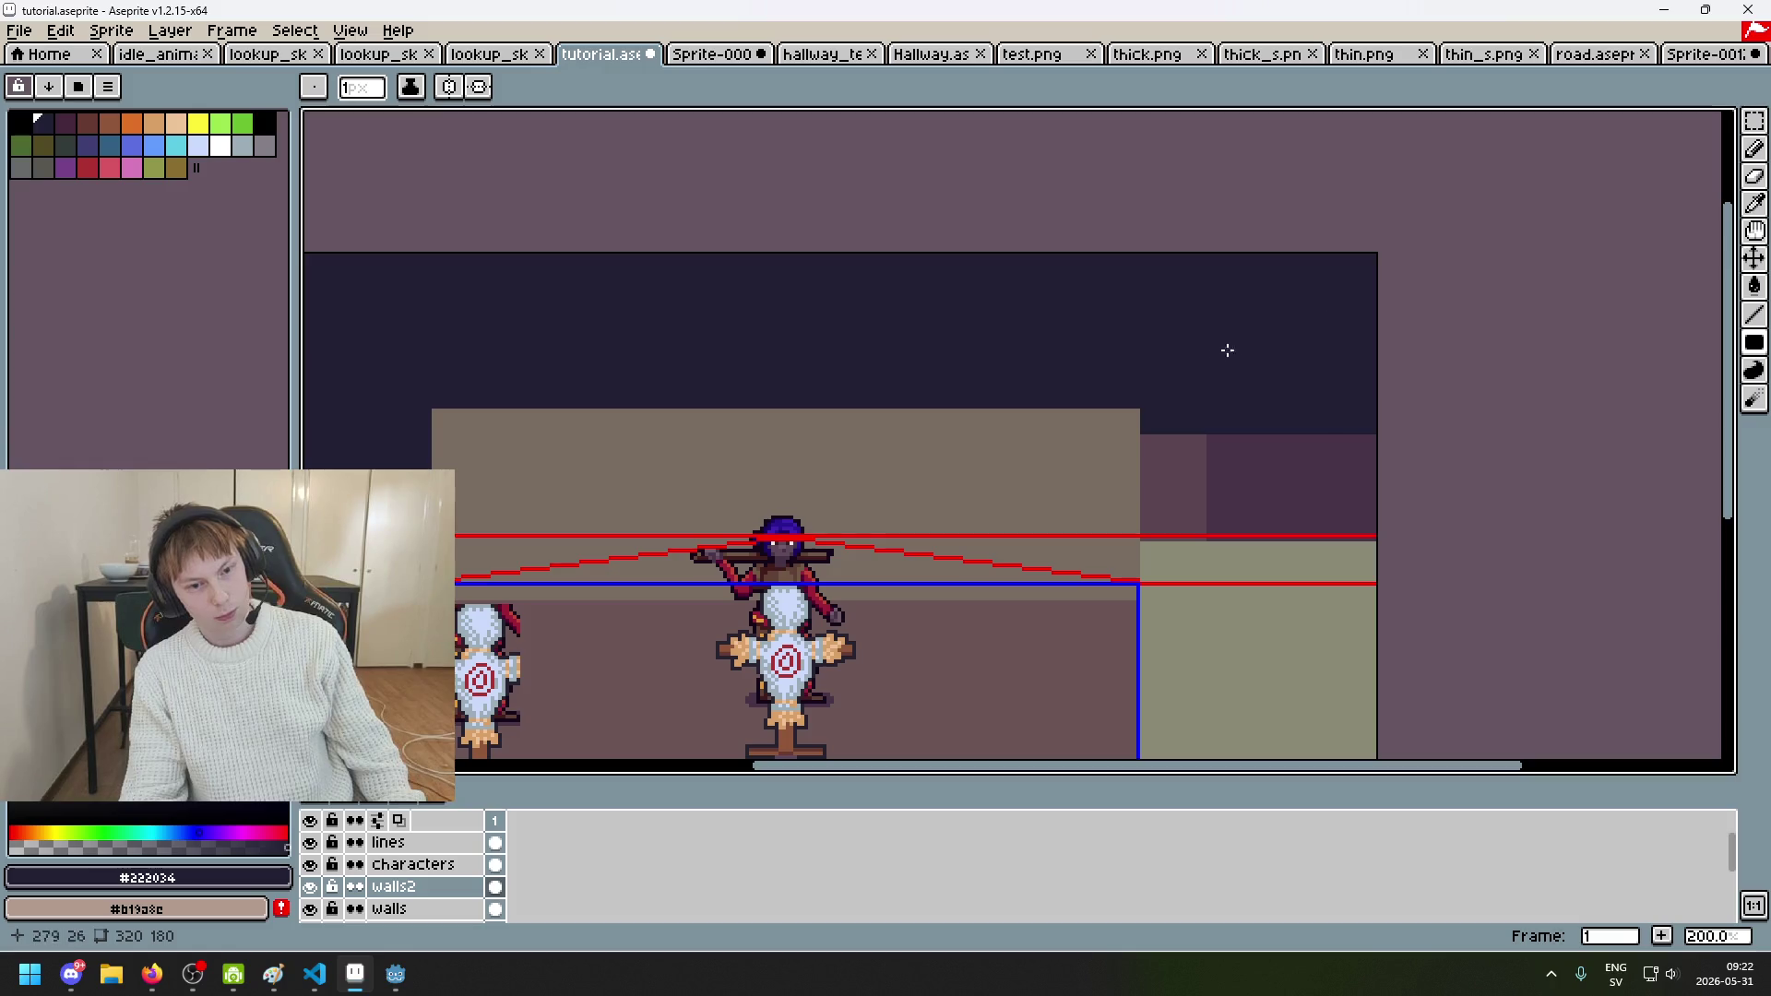
key(l)
scroll(1244, 425, up, 1)
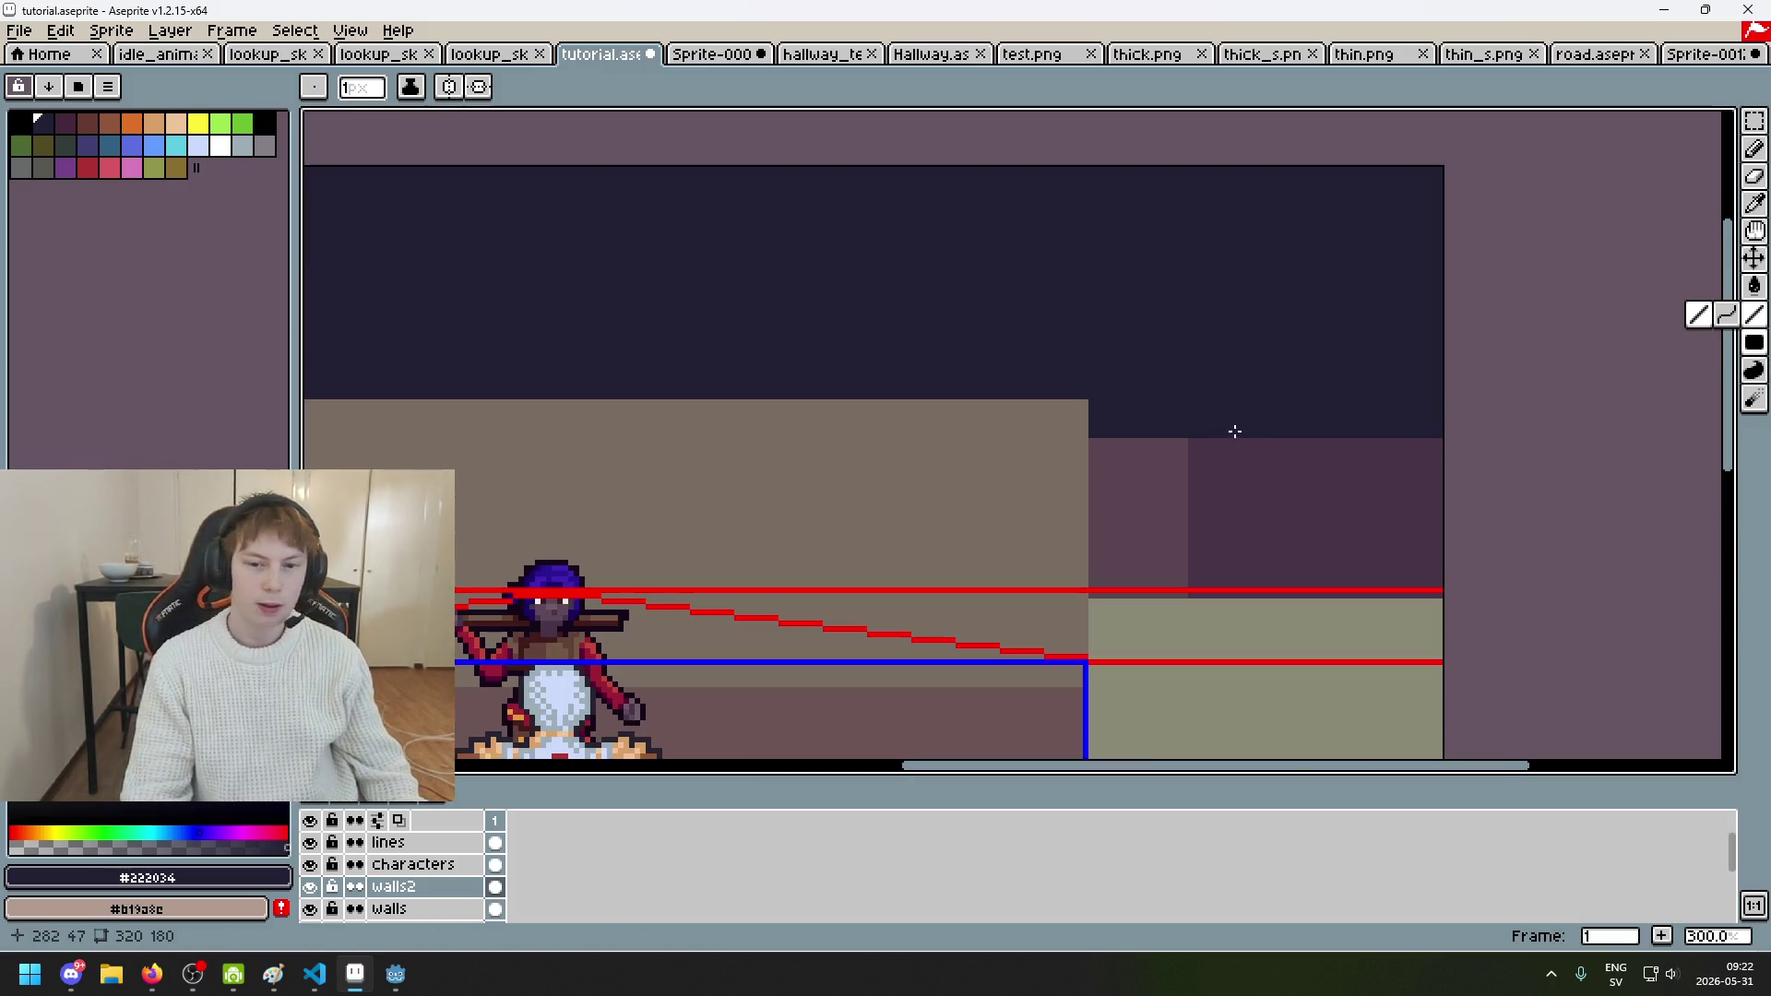
scroll(403, 905, down, 1)
scroll(403, 906, down, 1)
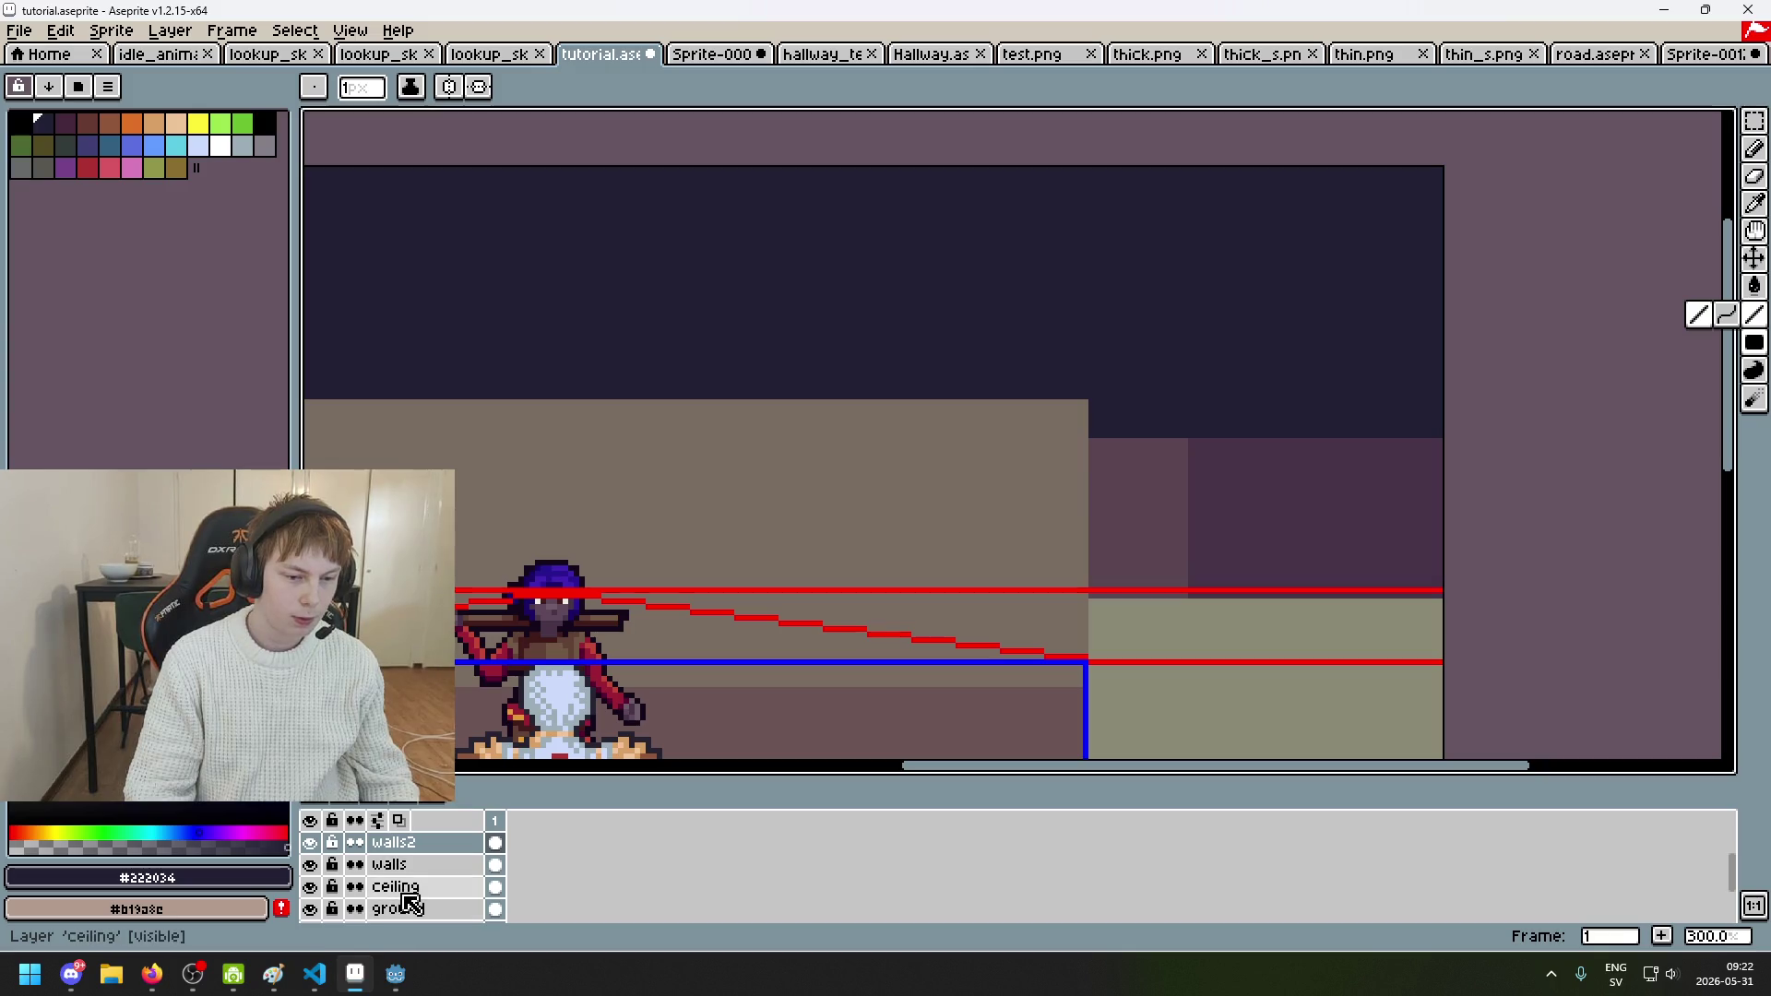
Step: On the ceiling layer, pick the purple wall colour #473347 and undo the last line
click(403, 887)
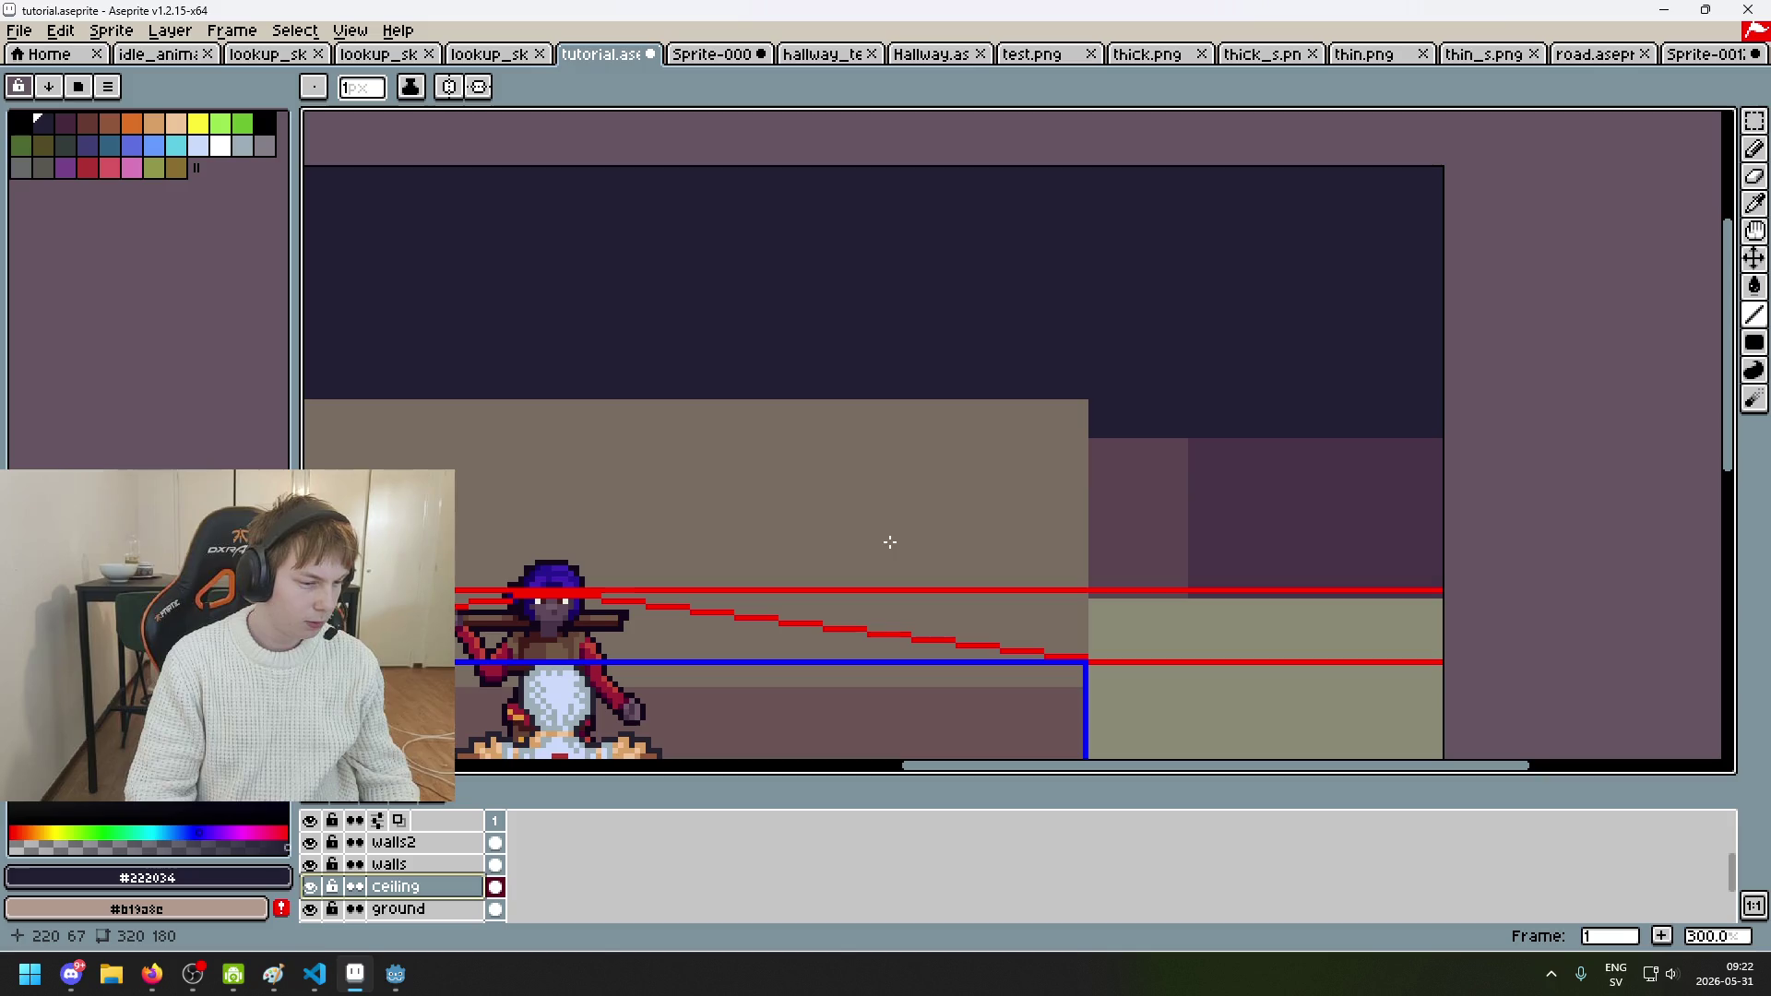
drag(941, 530, 1089, 515)
alt+click(1391, 482)
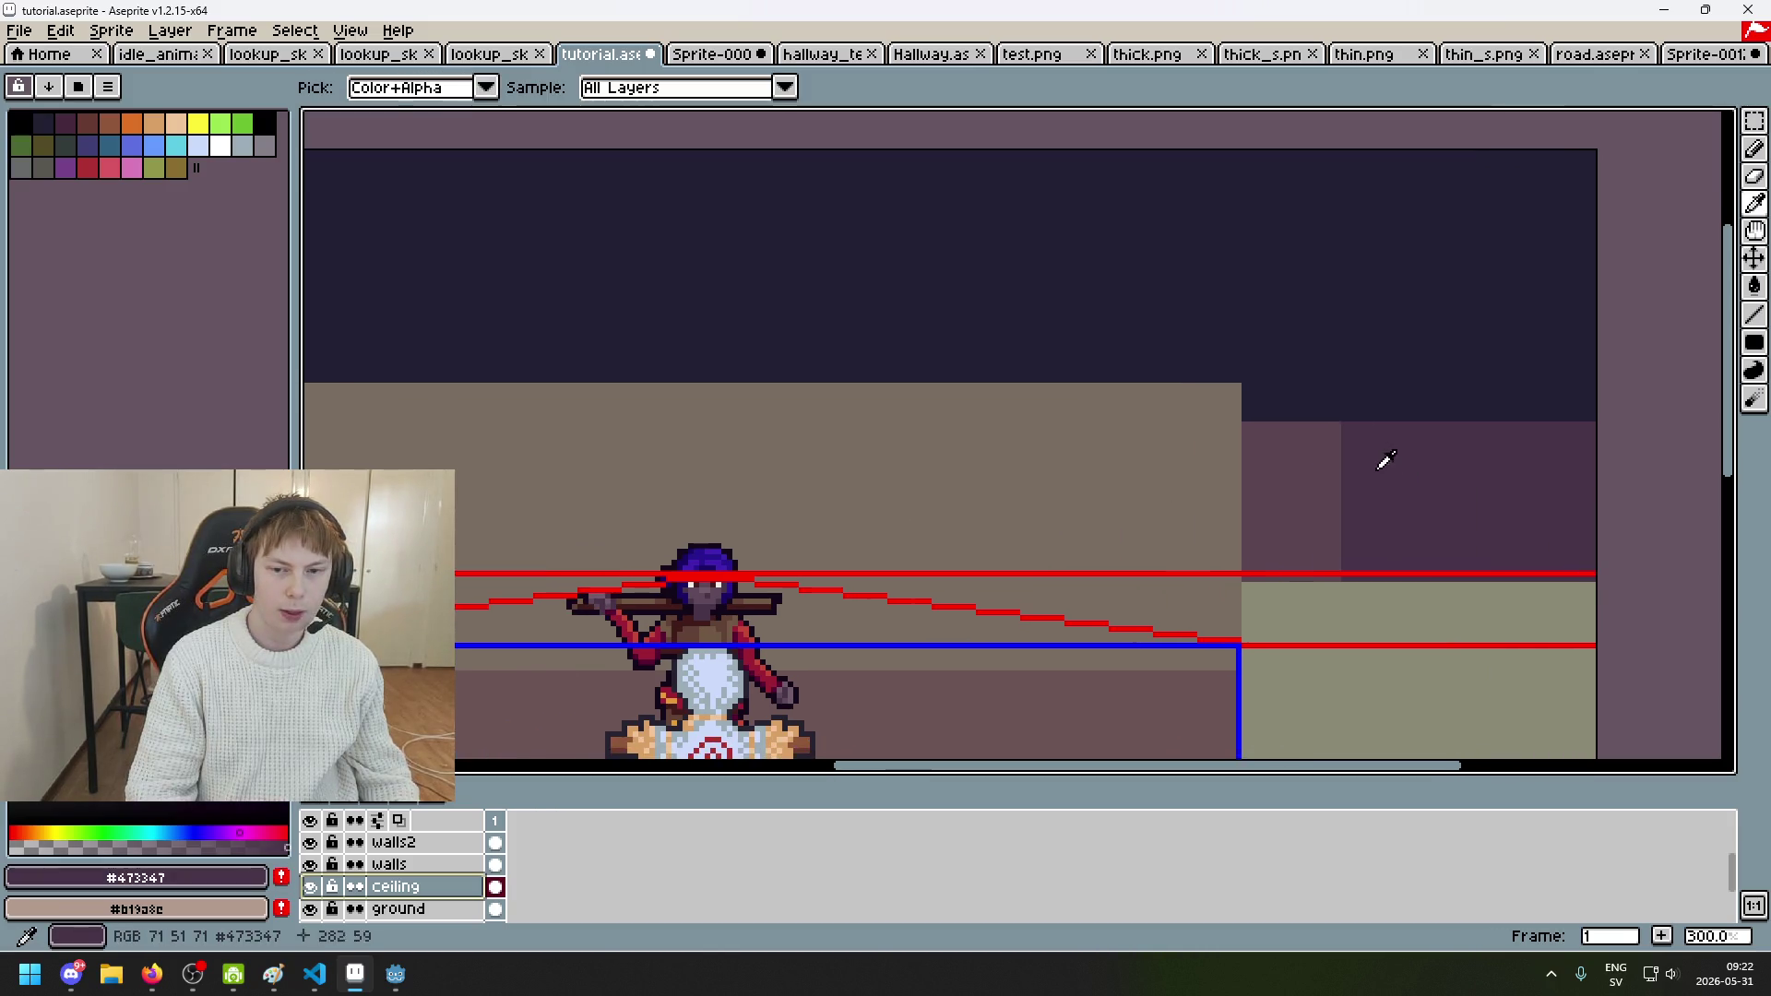
scroll(1242, 386, up, 2)
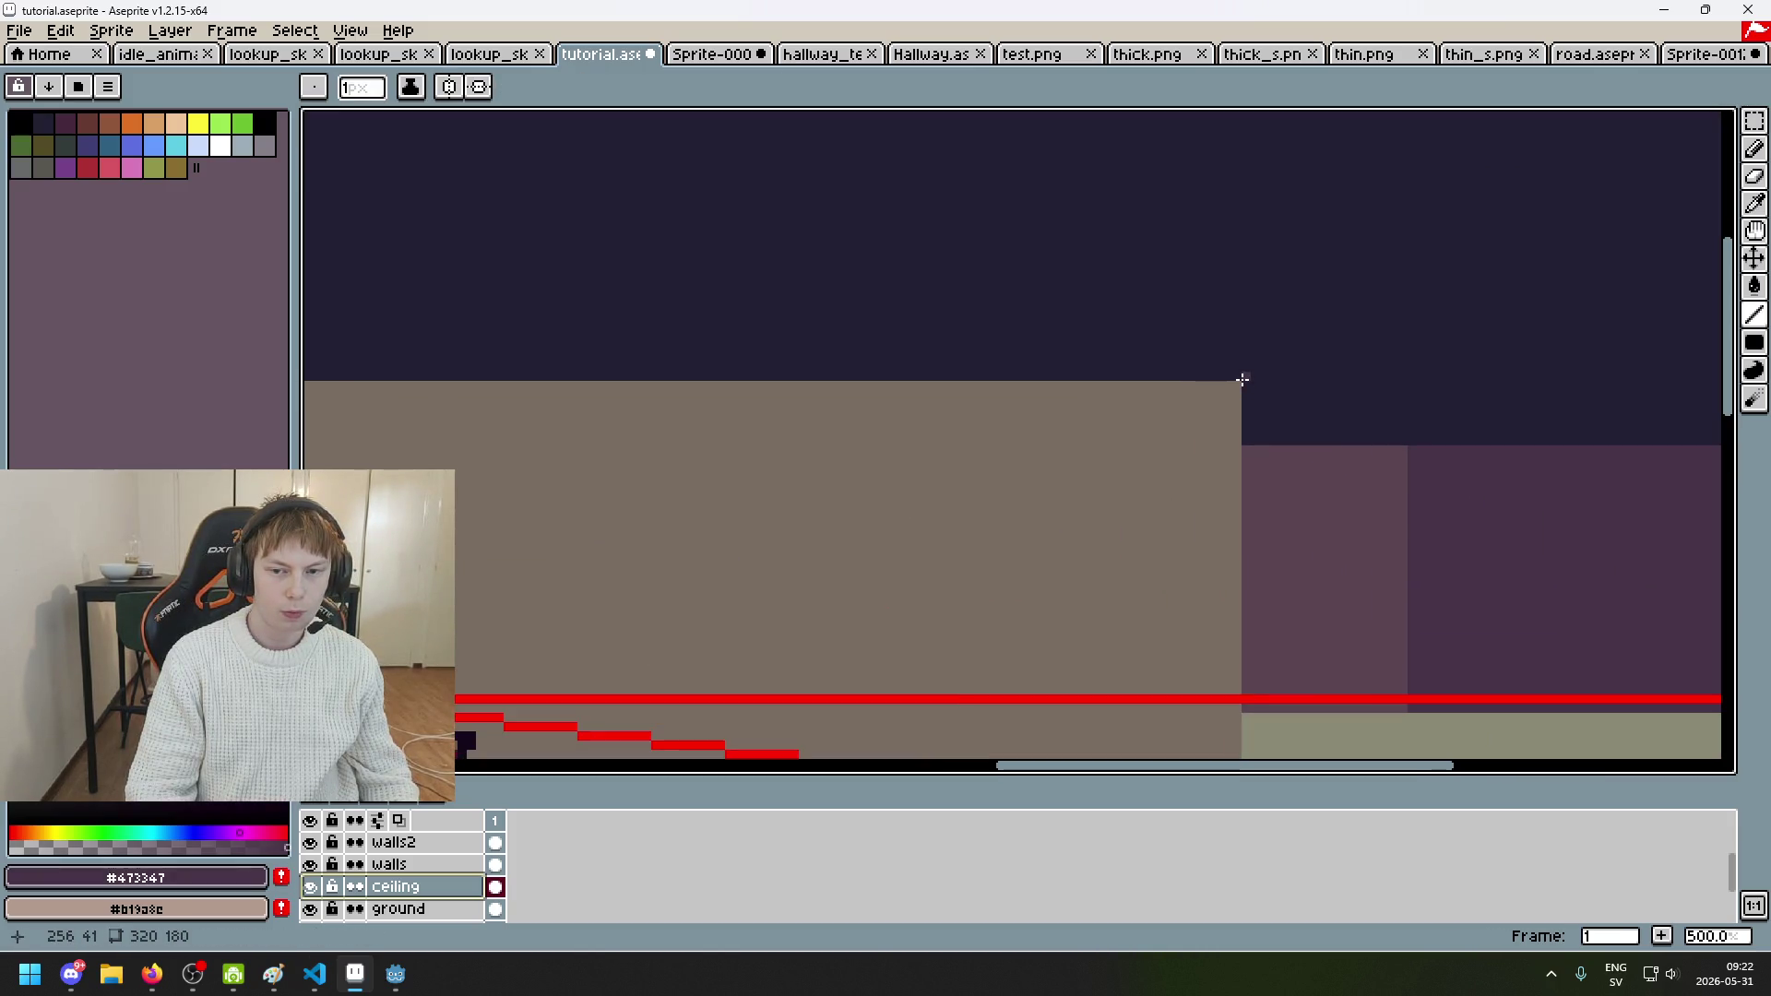
scroll(1260, 399, down, 2)
key(ctrl+z)
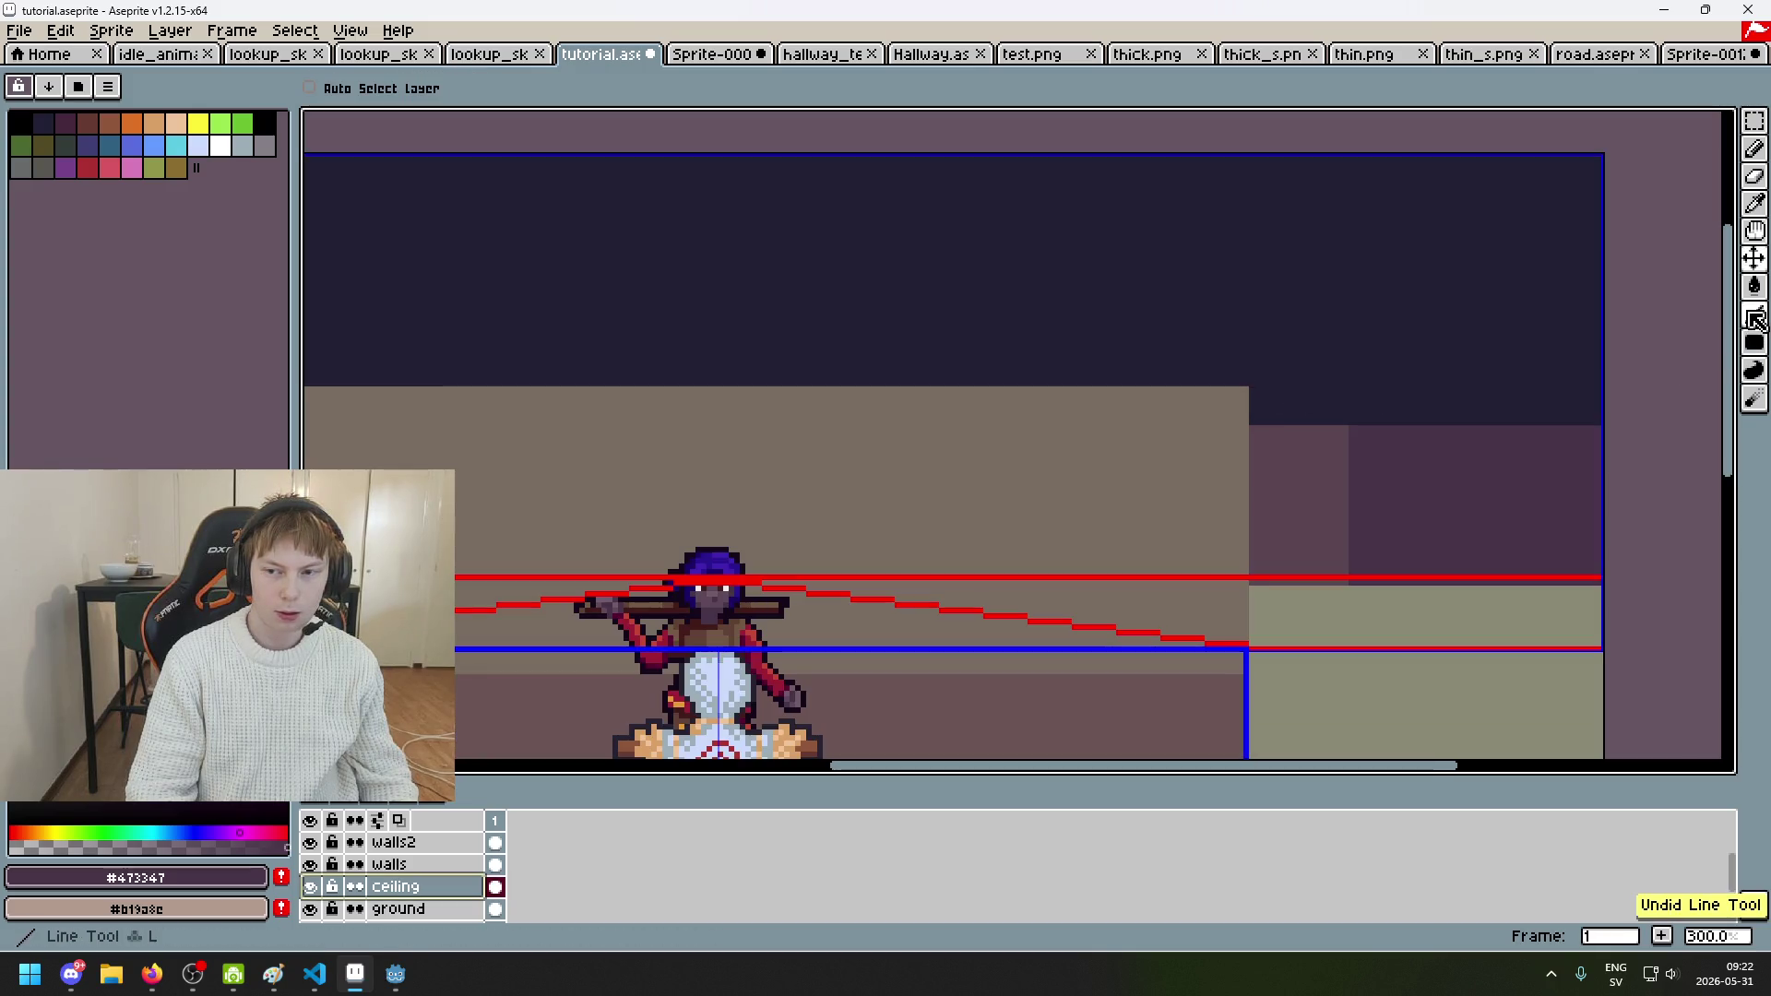
scroll(718, 581, up, 3)
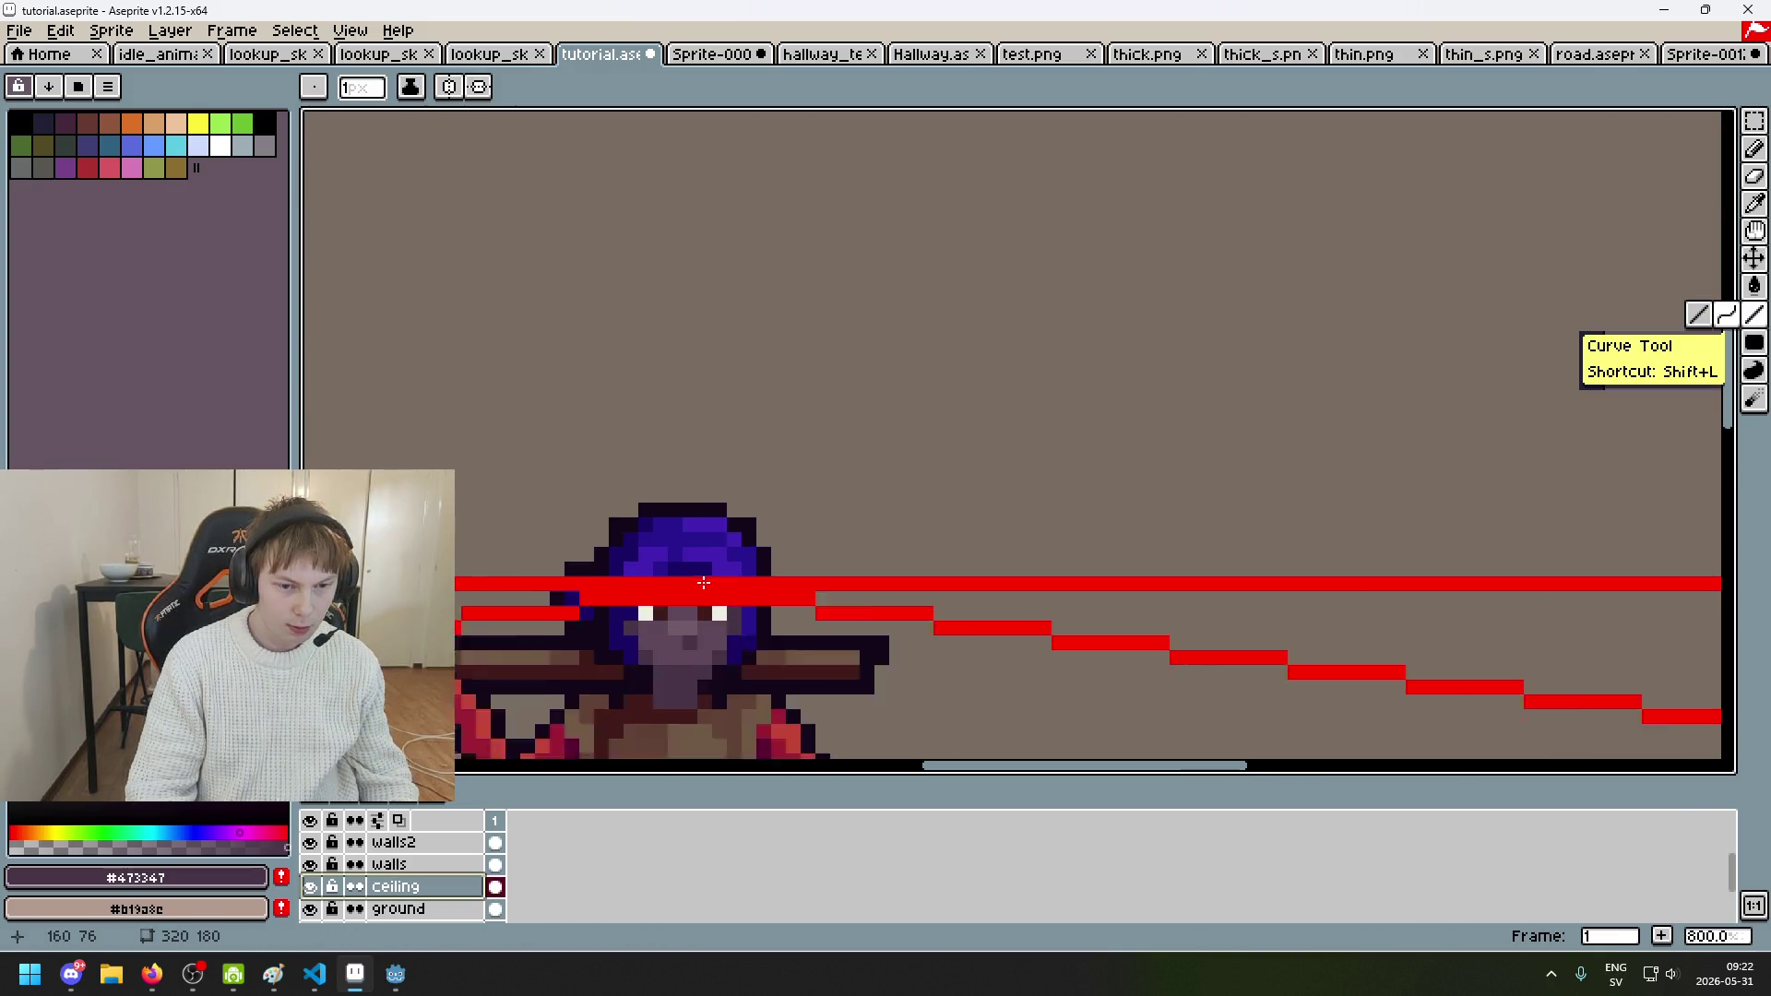
scroll(719, 581, down, 3)
scroll(434, 862, up, 2)
Step: On the lines layer, turn on horizontal mirror symmetry
click(431, 844)
scroll(886, 499, up, 3)
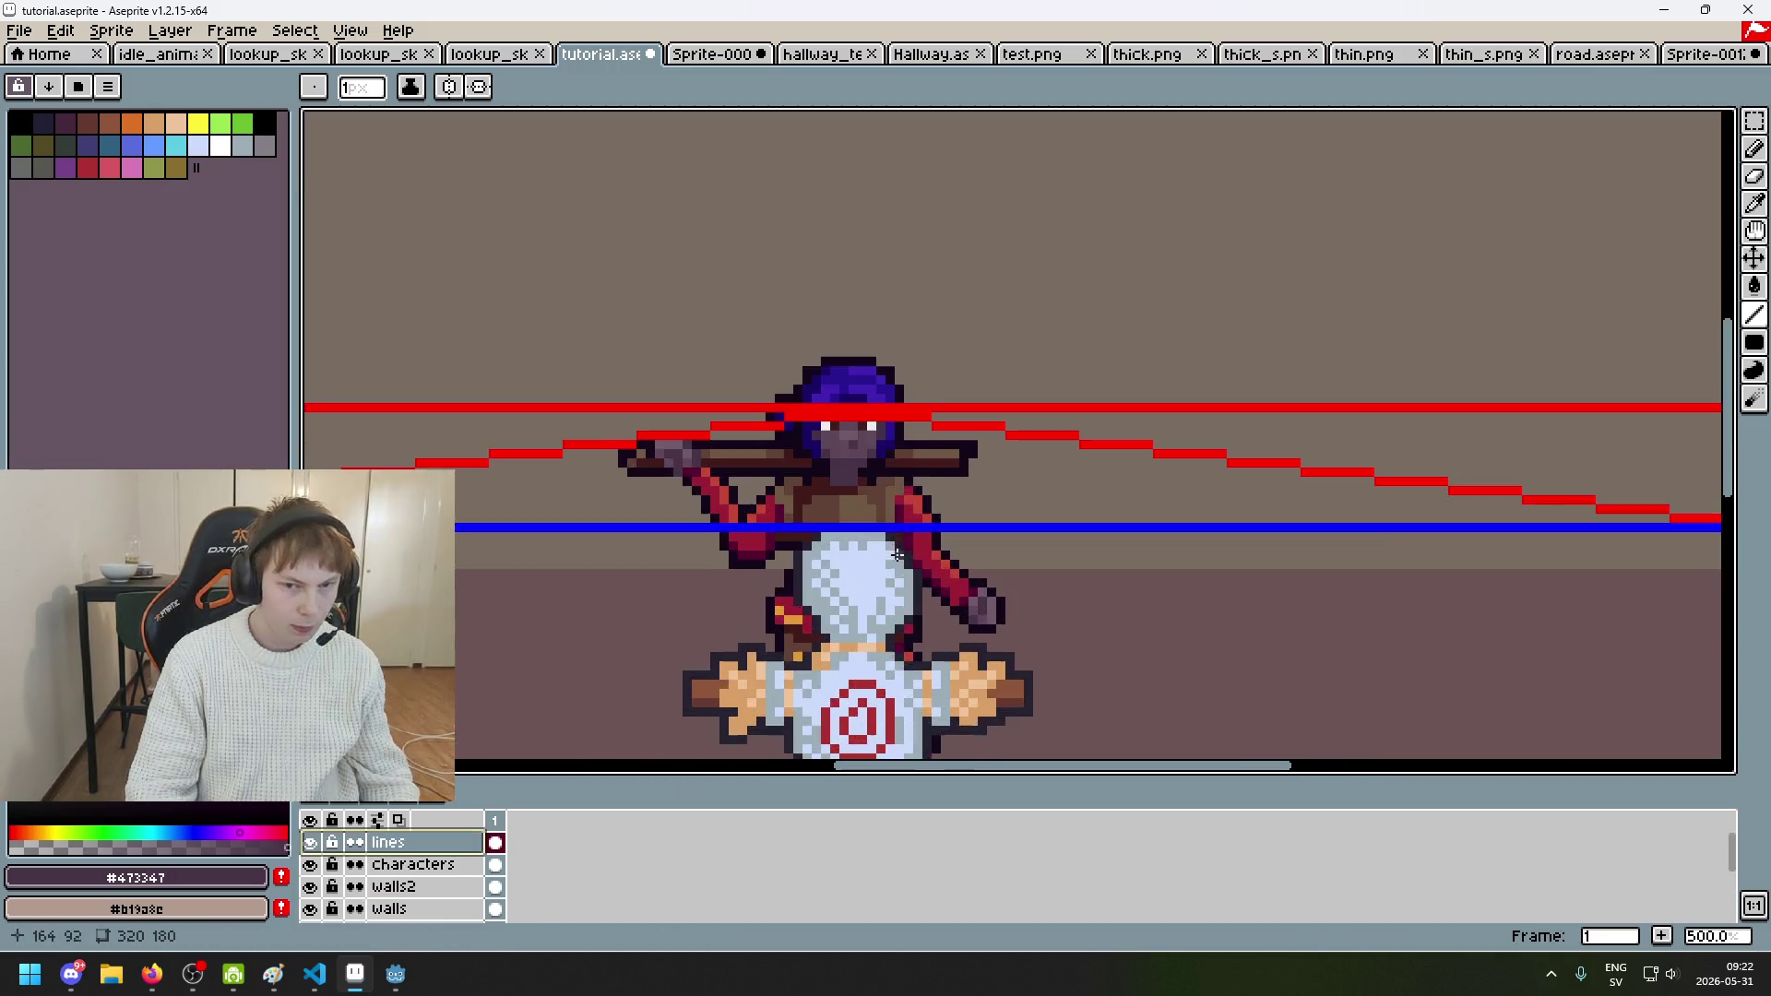
scroll(885, 498, up, 3)
click(448, 89)
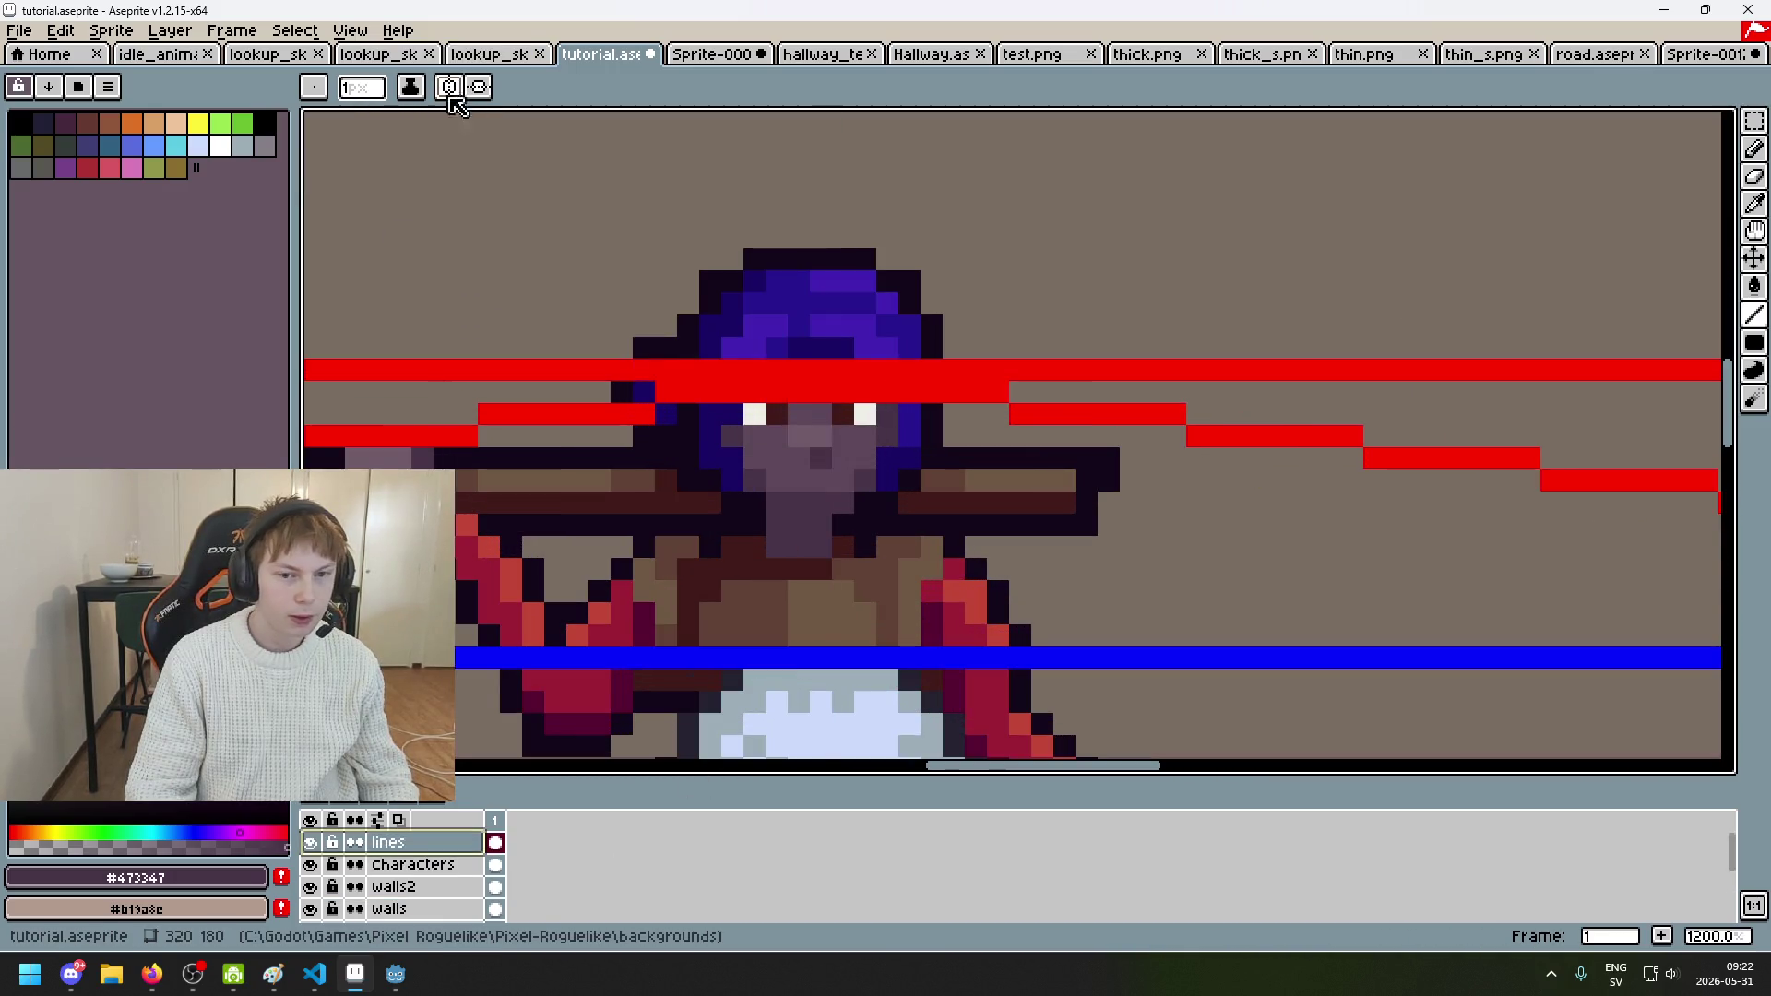
scroll(823, 378, up, 2)
scroll(824, 378, down, 6)
scroll(823, 379, down, 4)
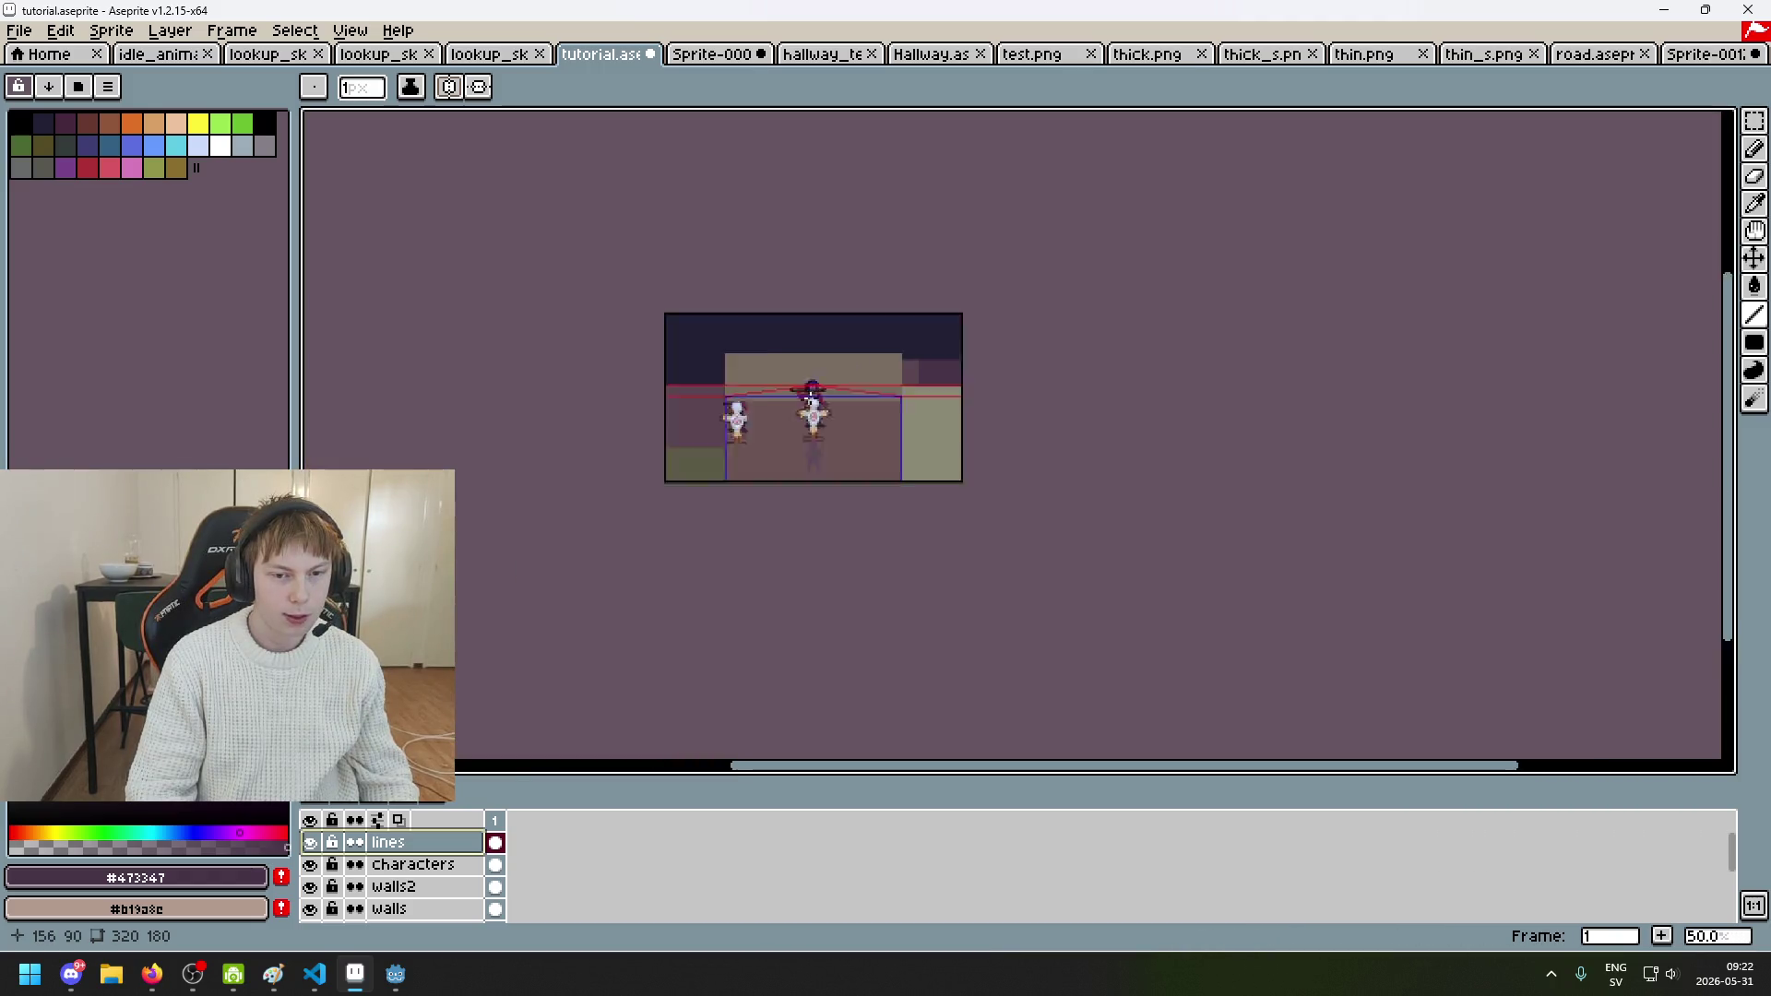
scroll(795, 342, up, 5)
scroll(795, 342, up, 3)
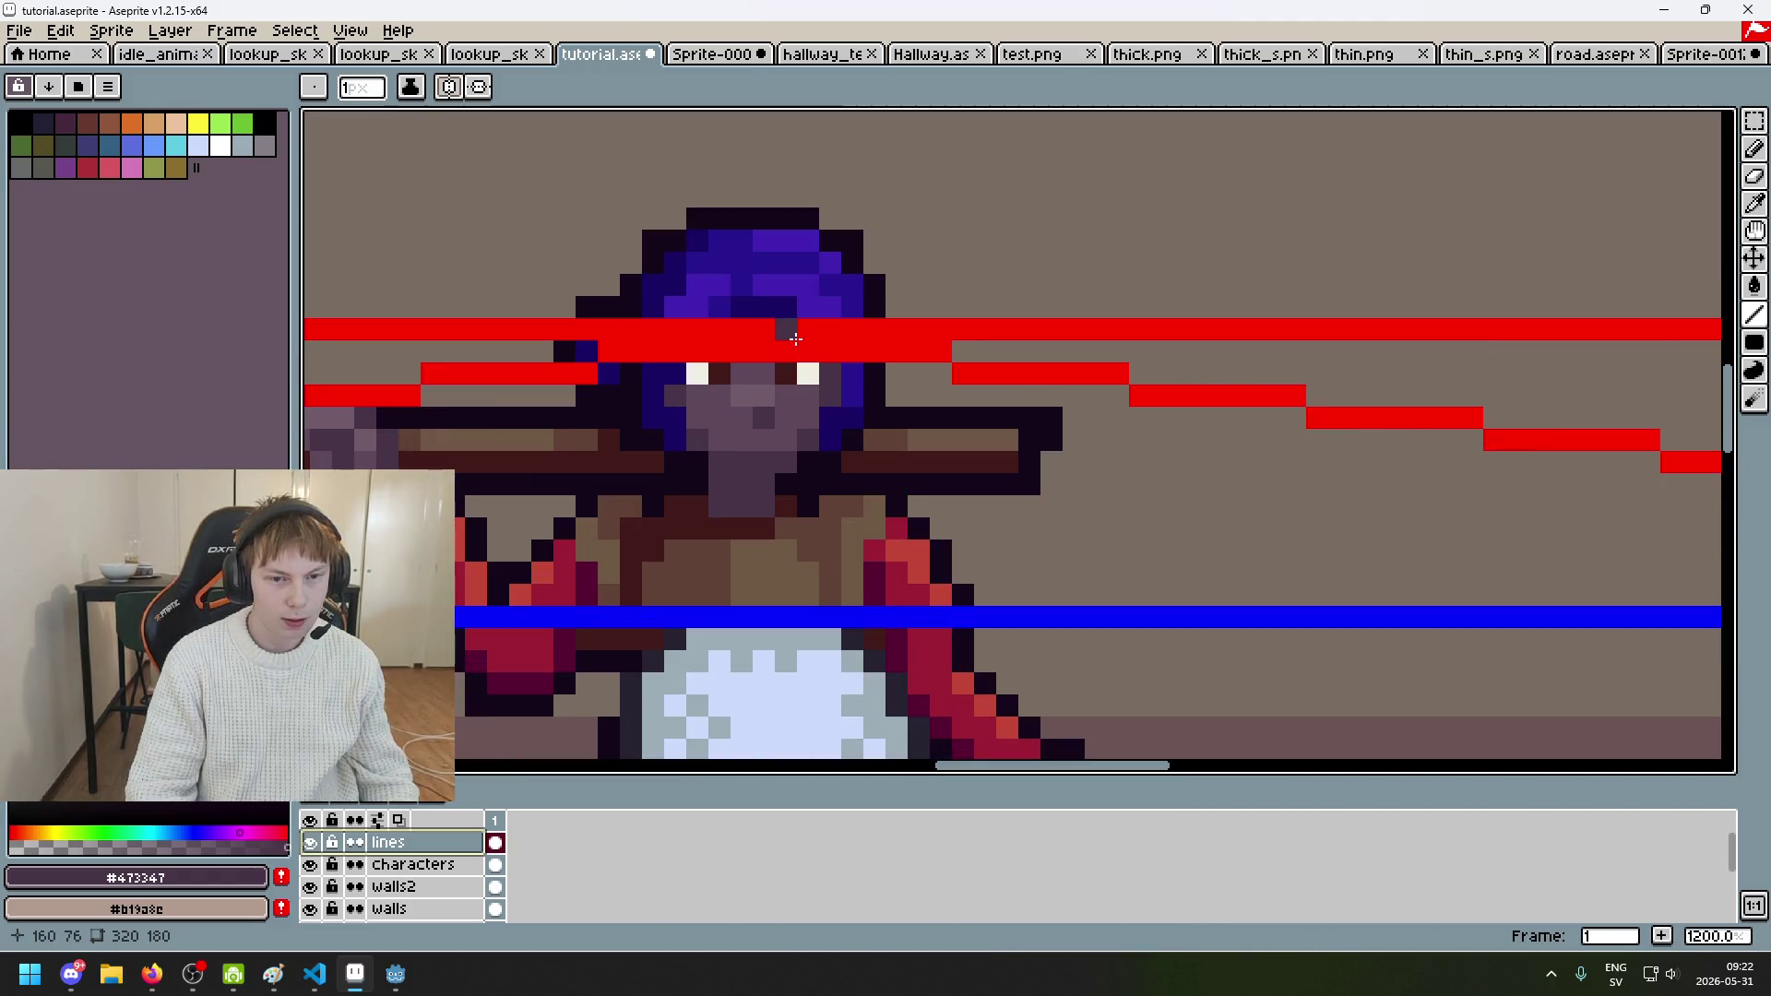
Step: Touch up the red strip across the character's eyes with dark and bright green pixels
key(shift+q)
drag(609, 352, 779, 352)
scroll(773, 332, up, 3)
key(b)
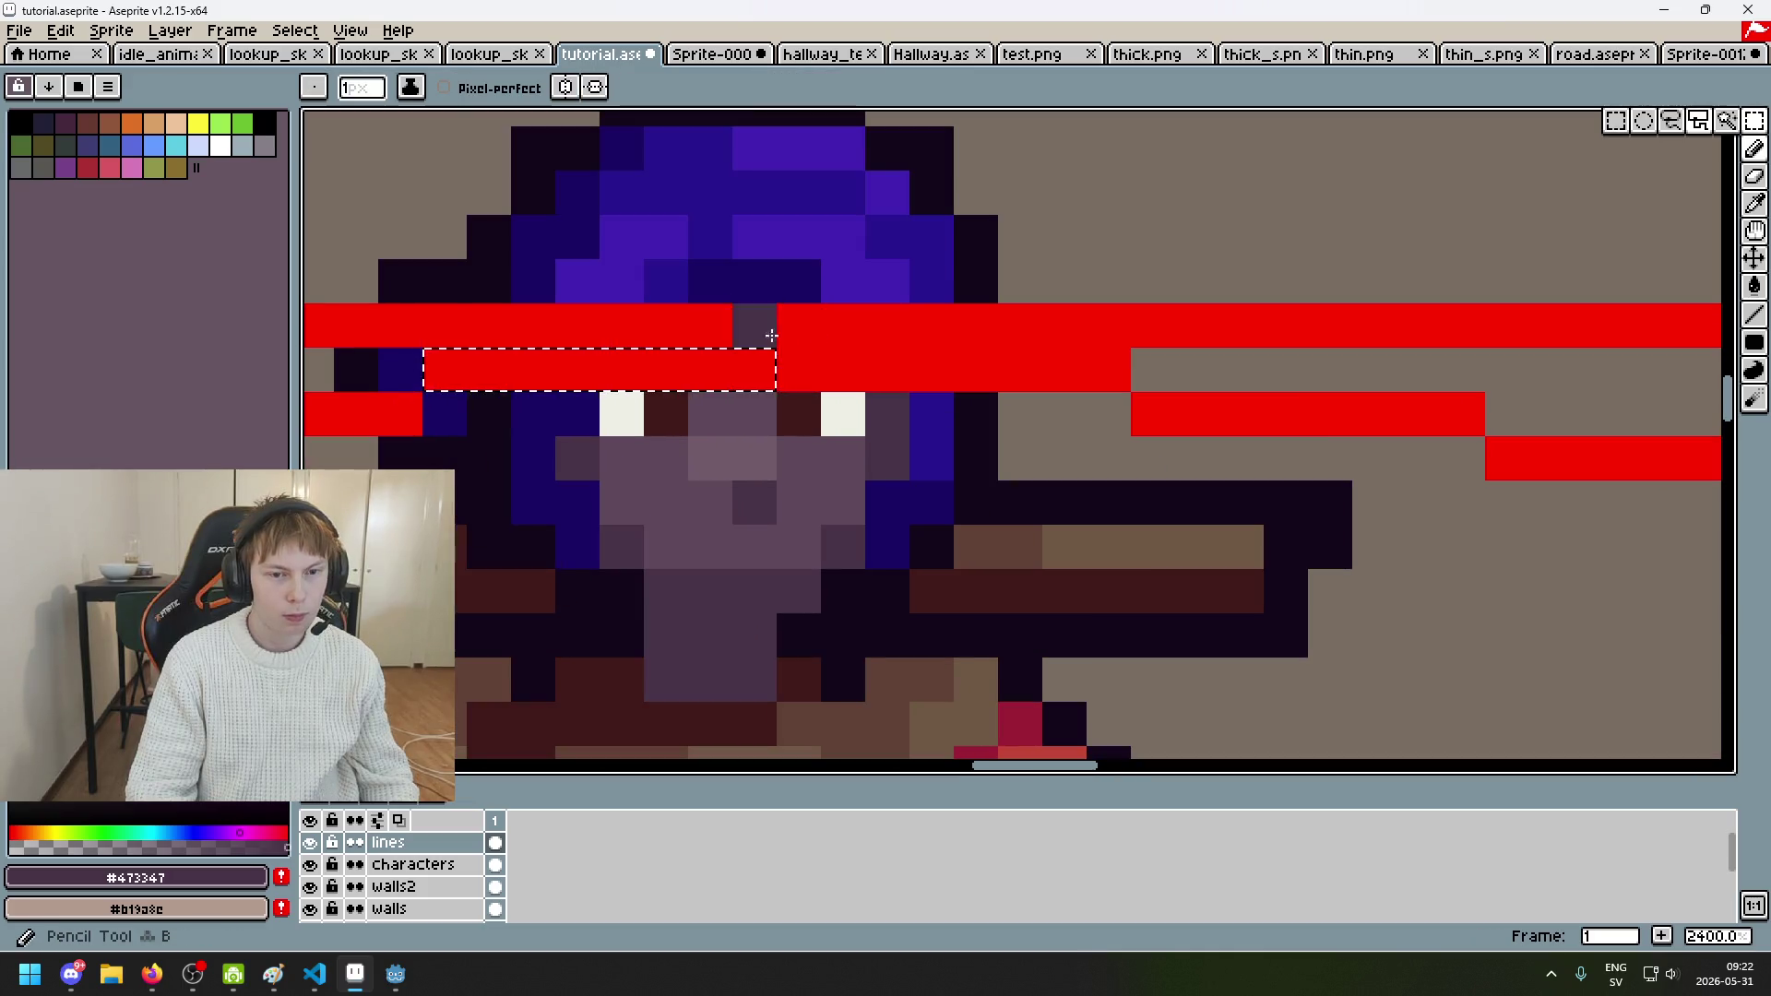
key(ctrl+d)
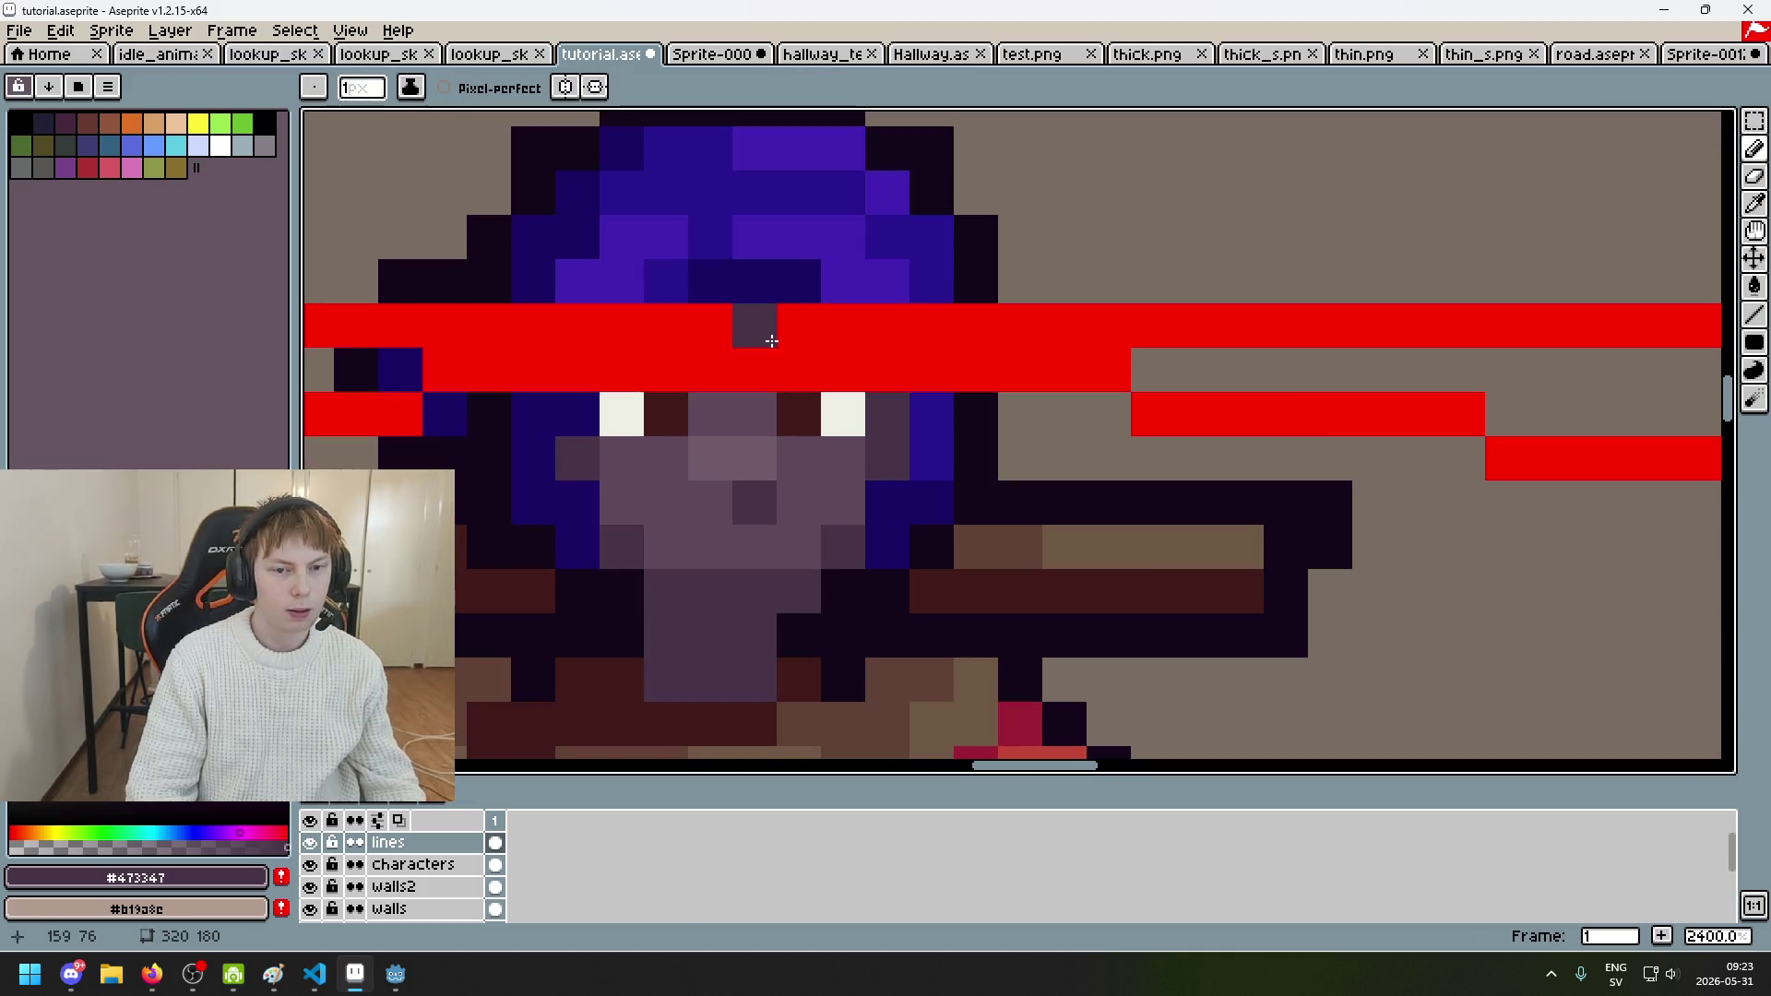
click(782, 330)
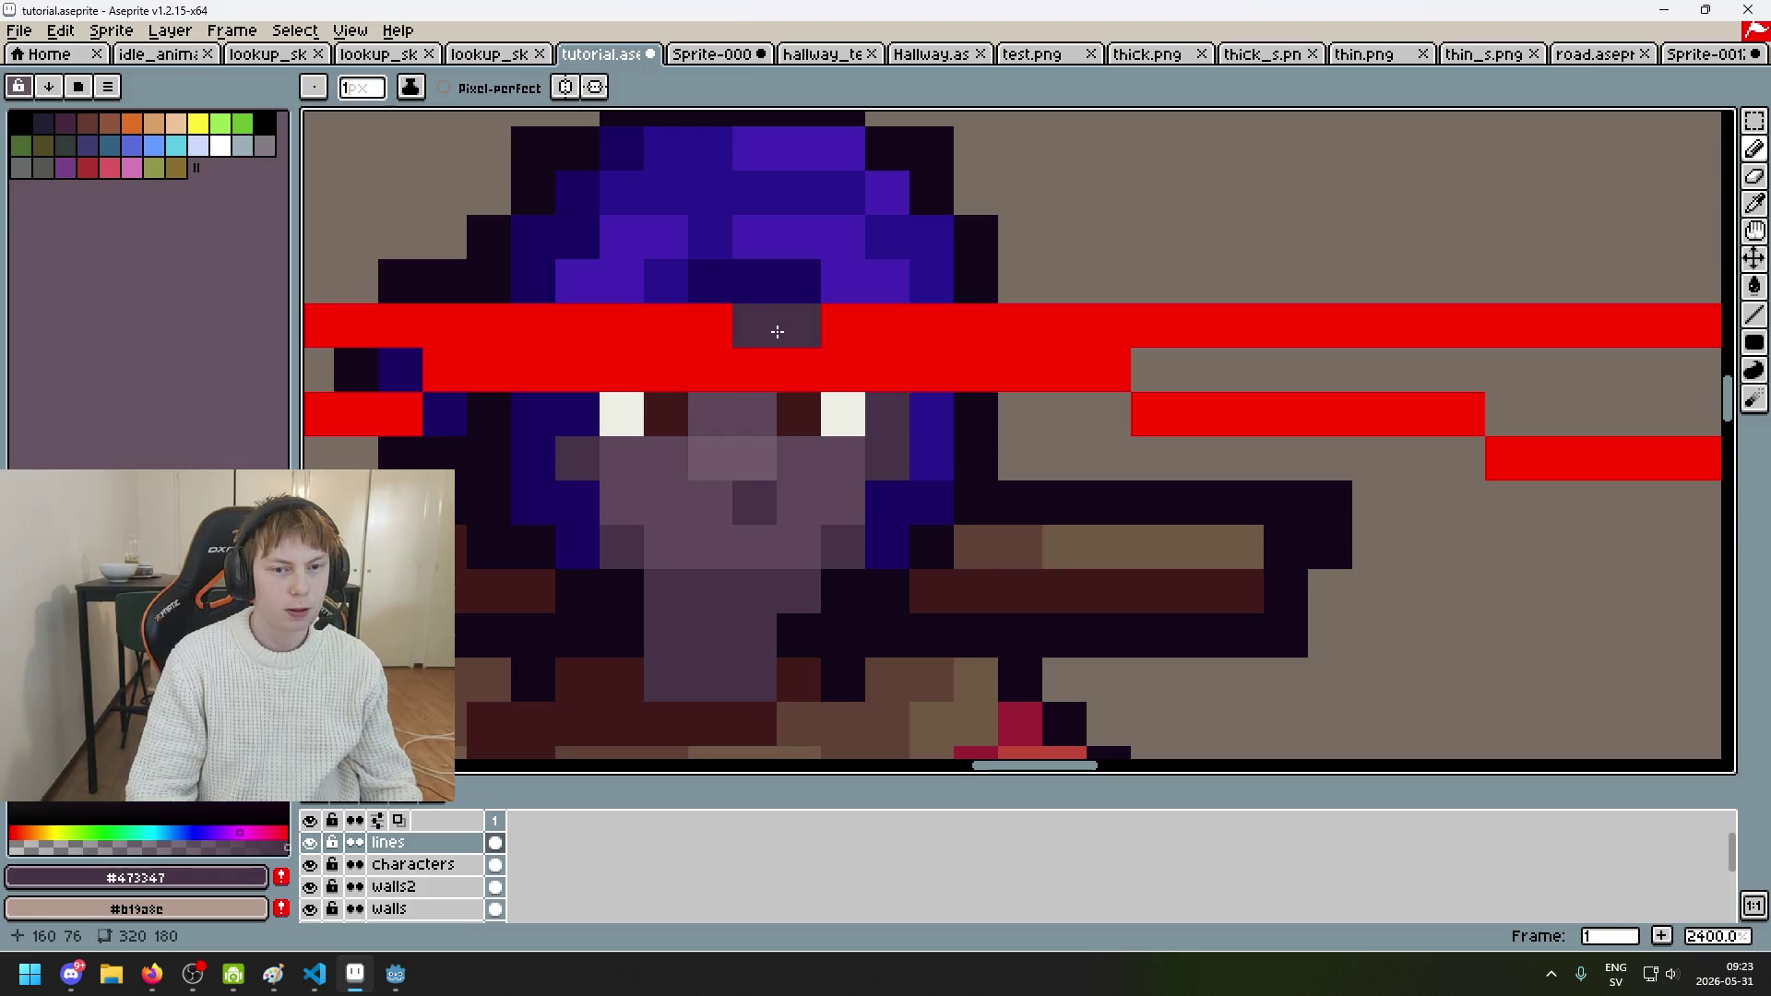
click(243, 123)
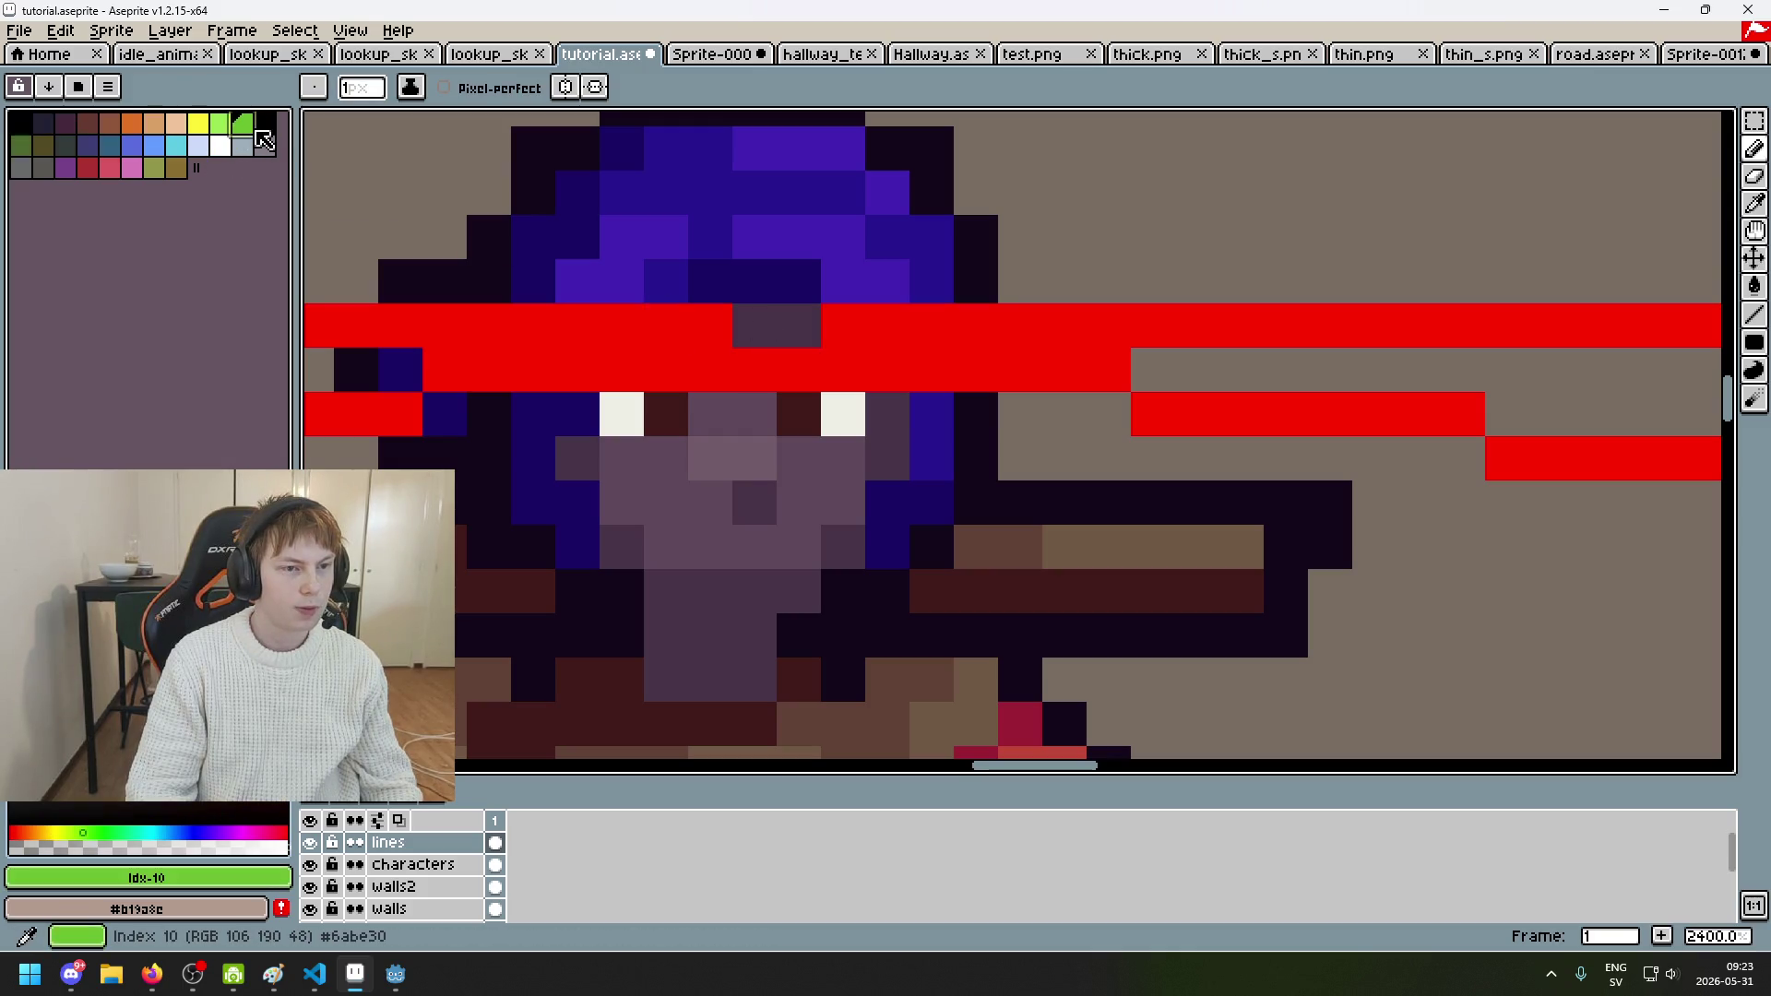
drag(754, 327, 799, 352)
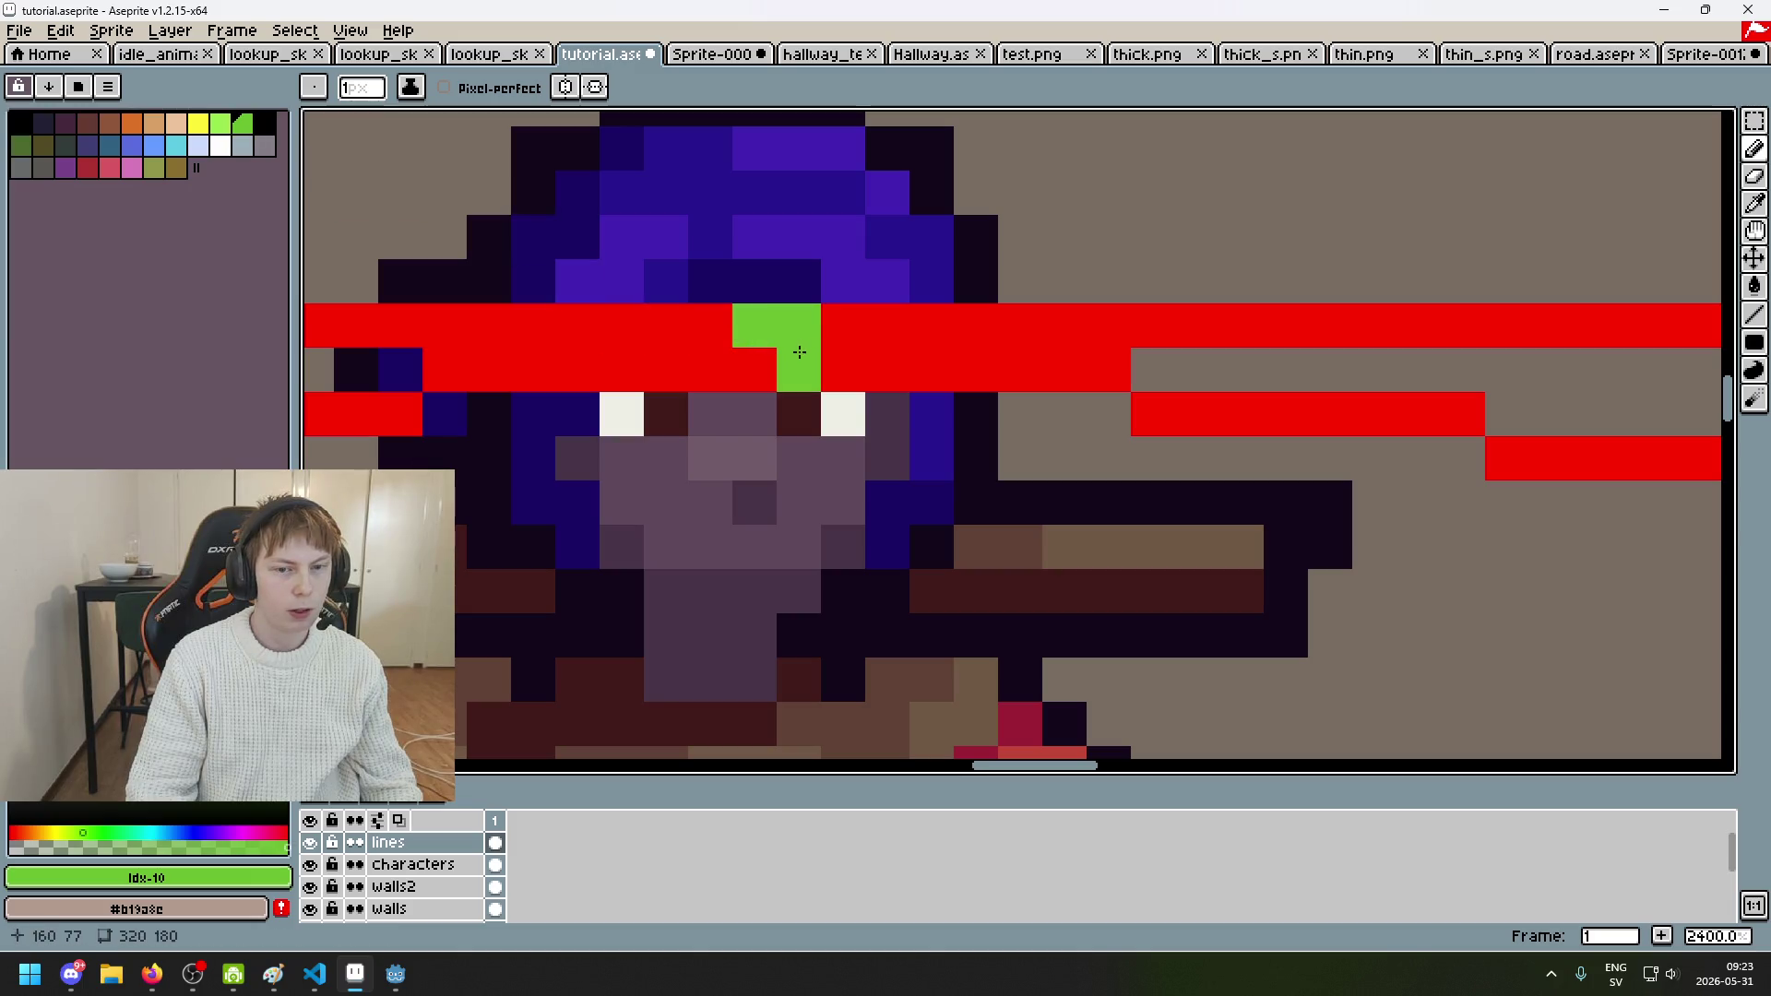
scroll(799, 353, down, 8)
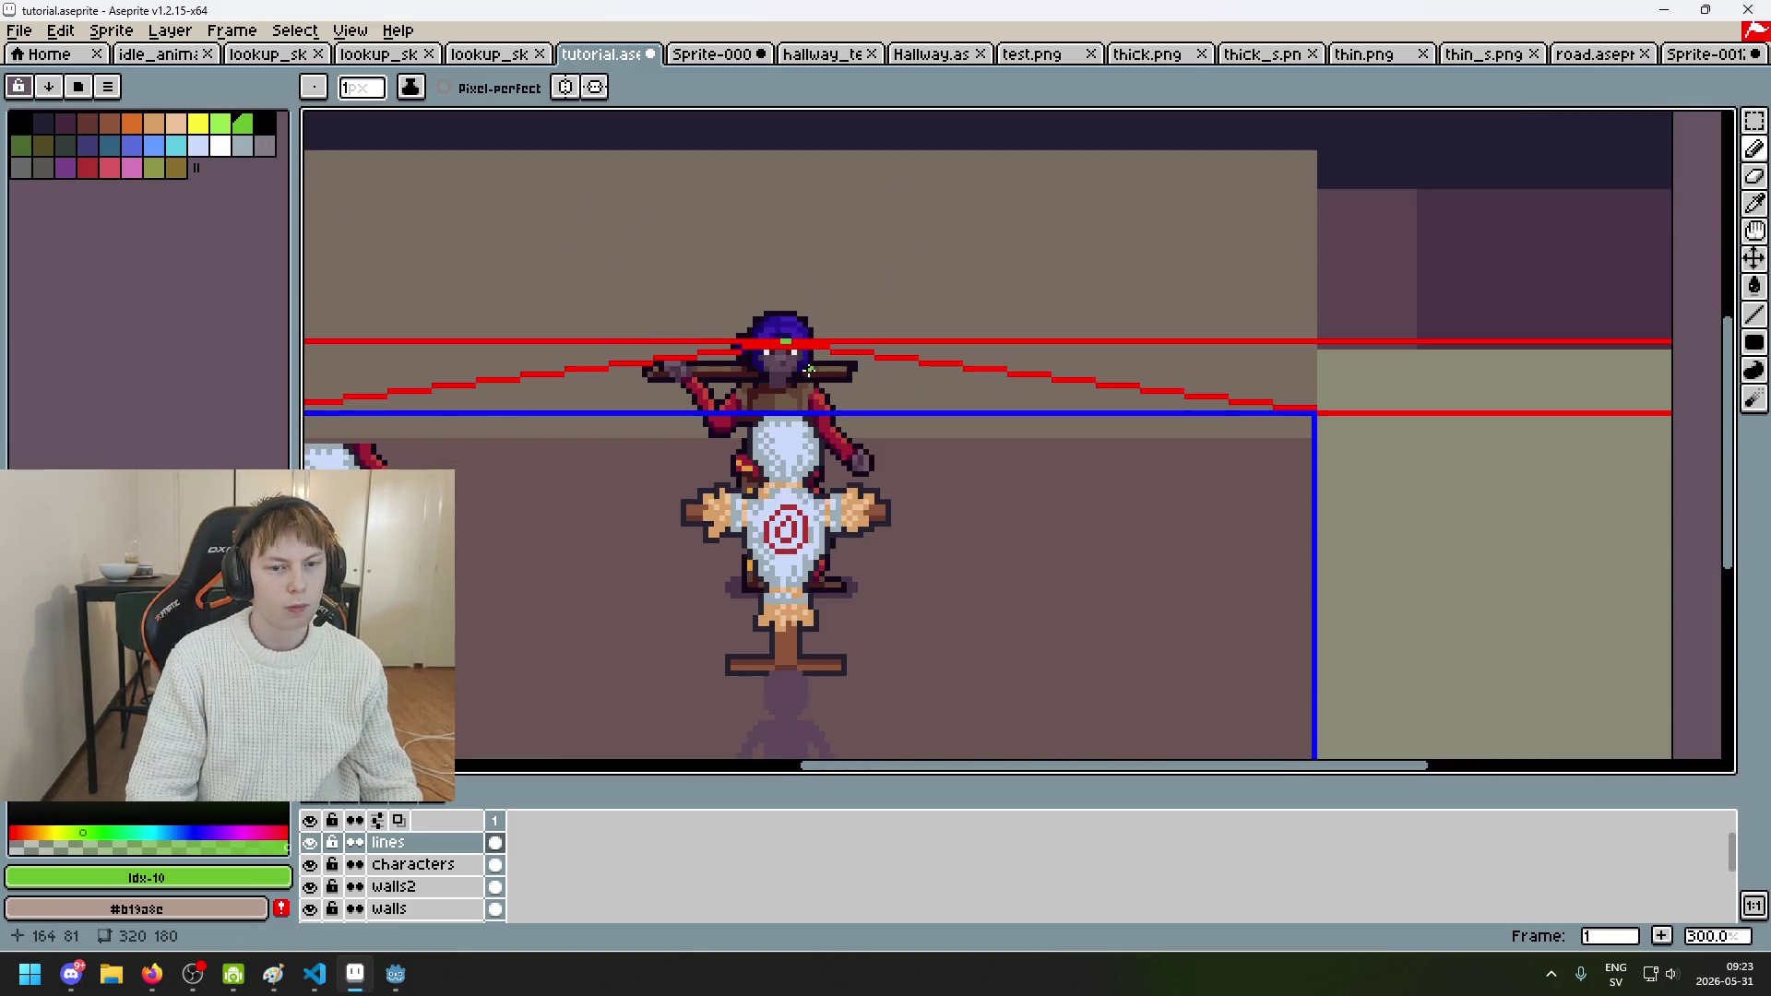
scroll(808, 370, down, 1)
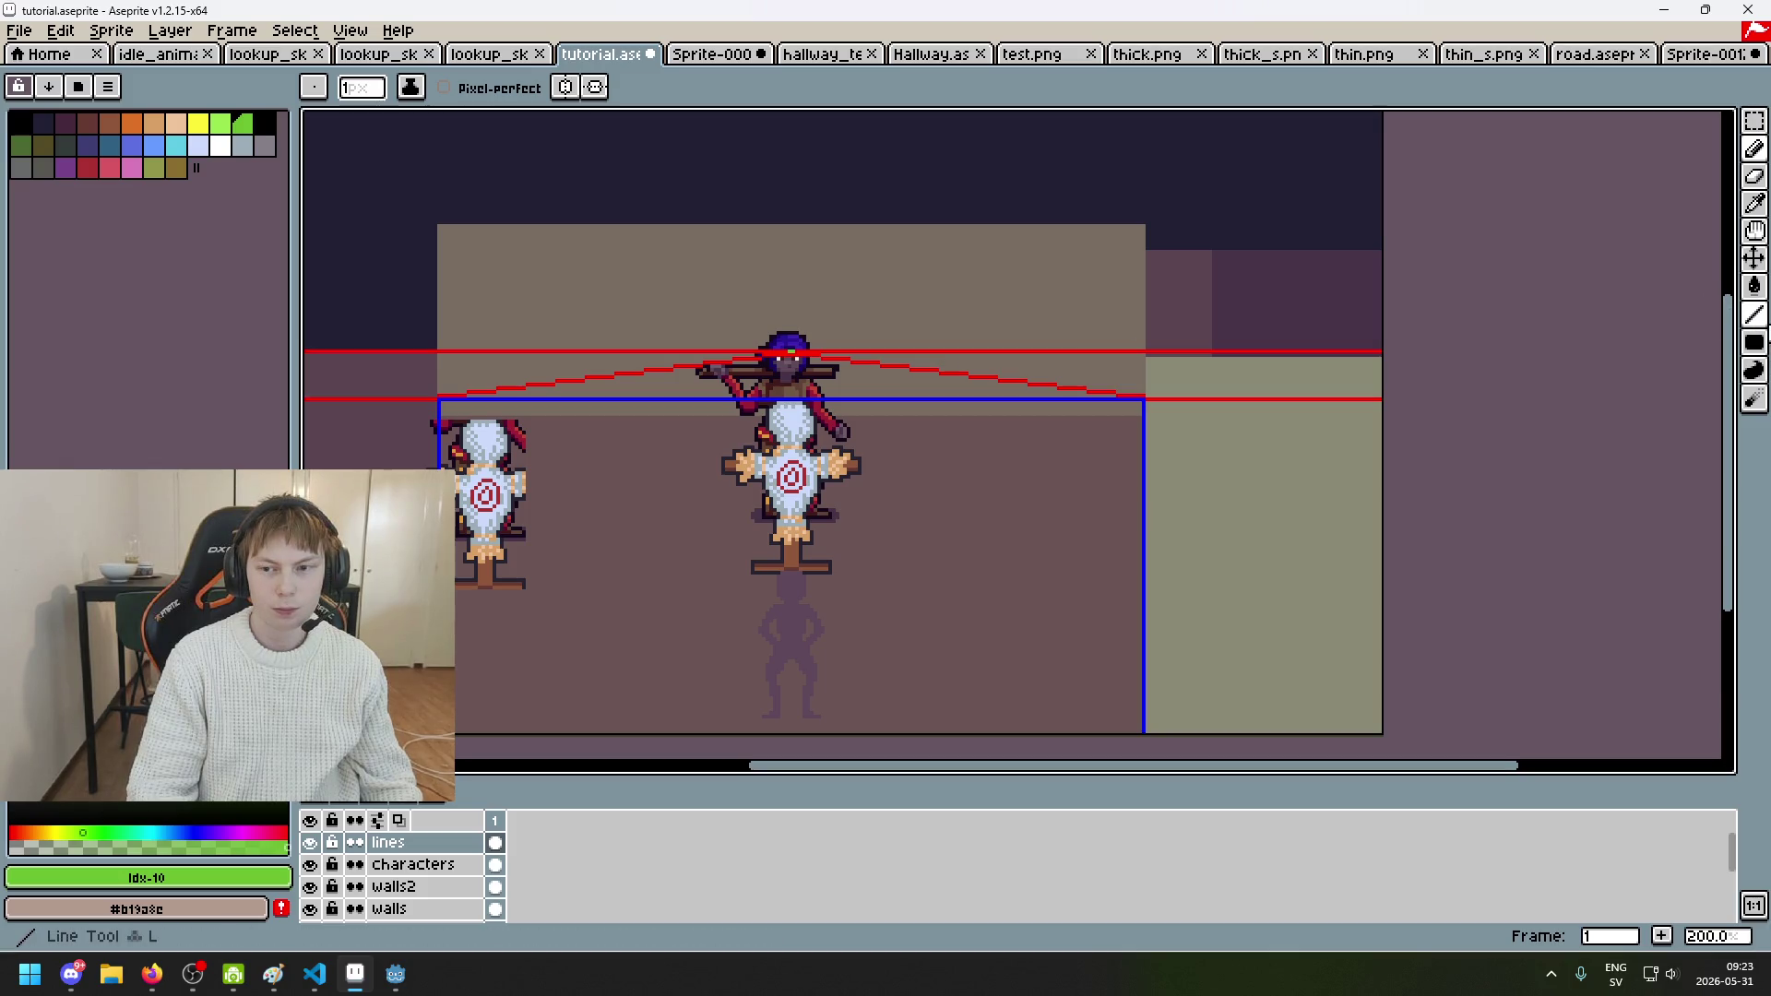
Step: On the ceiling layer, draw a purple ceiling-edge line toward the upper right
click(1755, 315)
scroll(905, 400, up, 2)
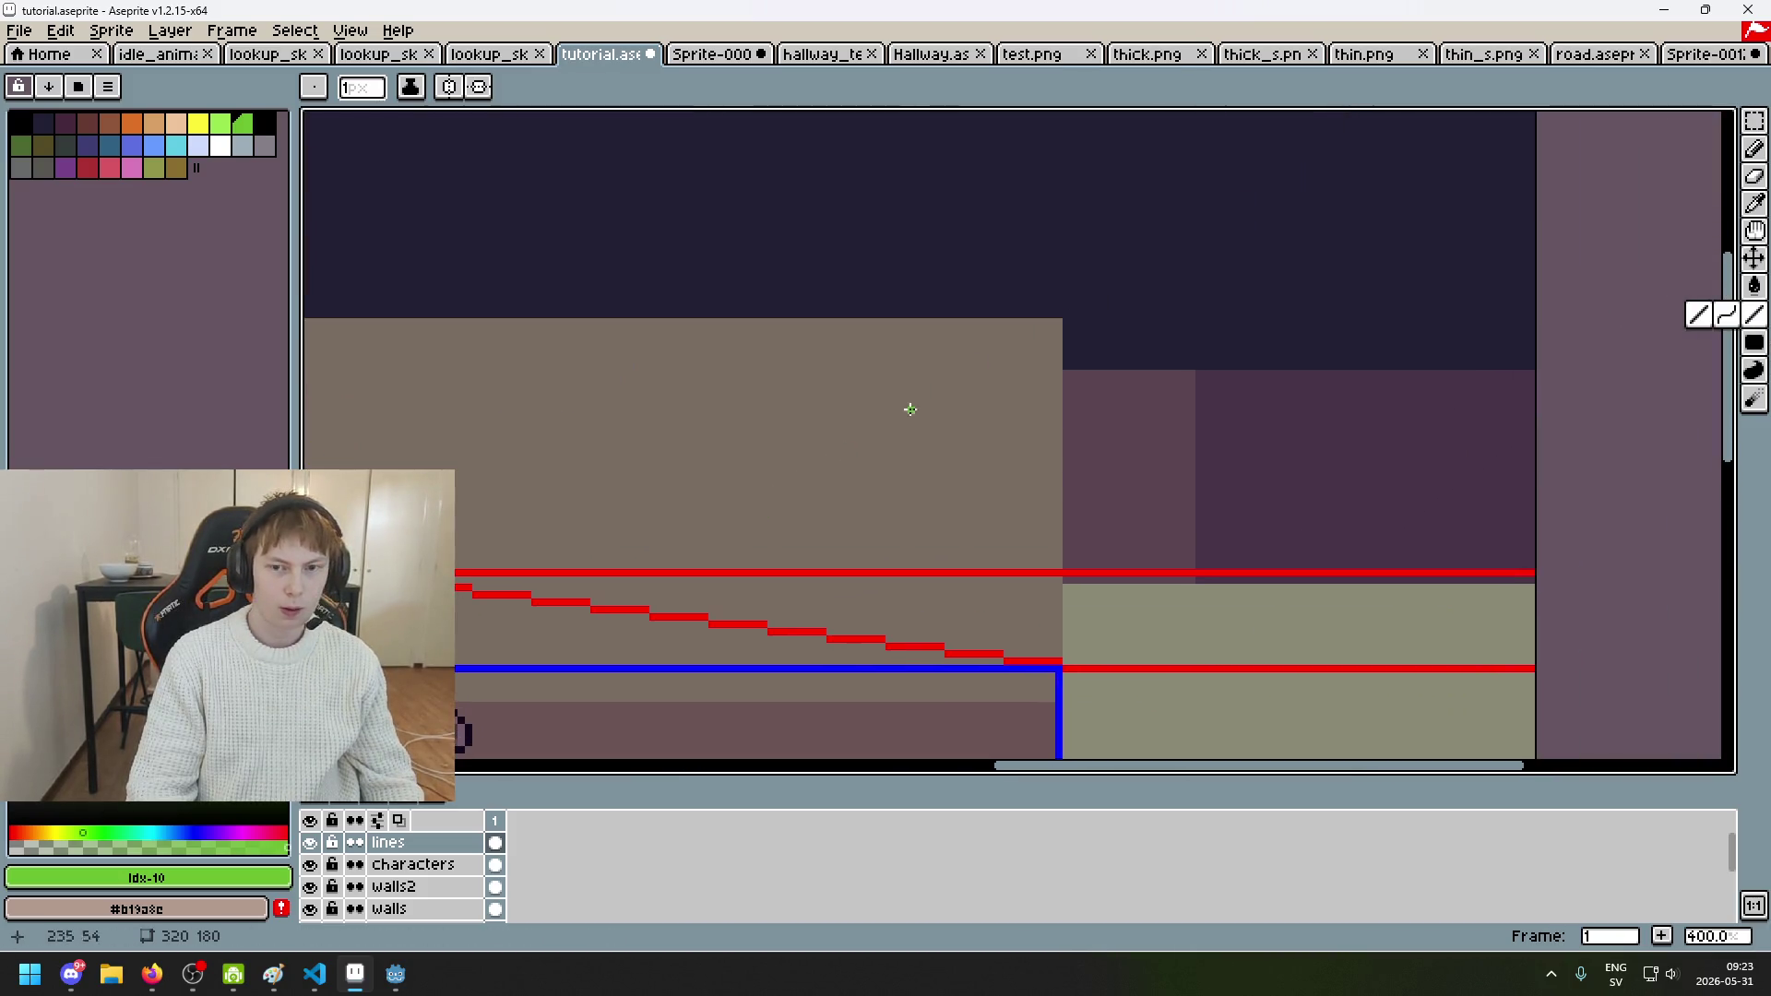
alt+click(1221, 415)
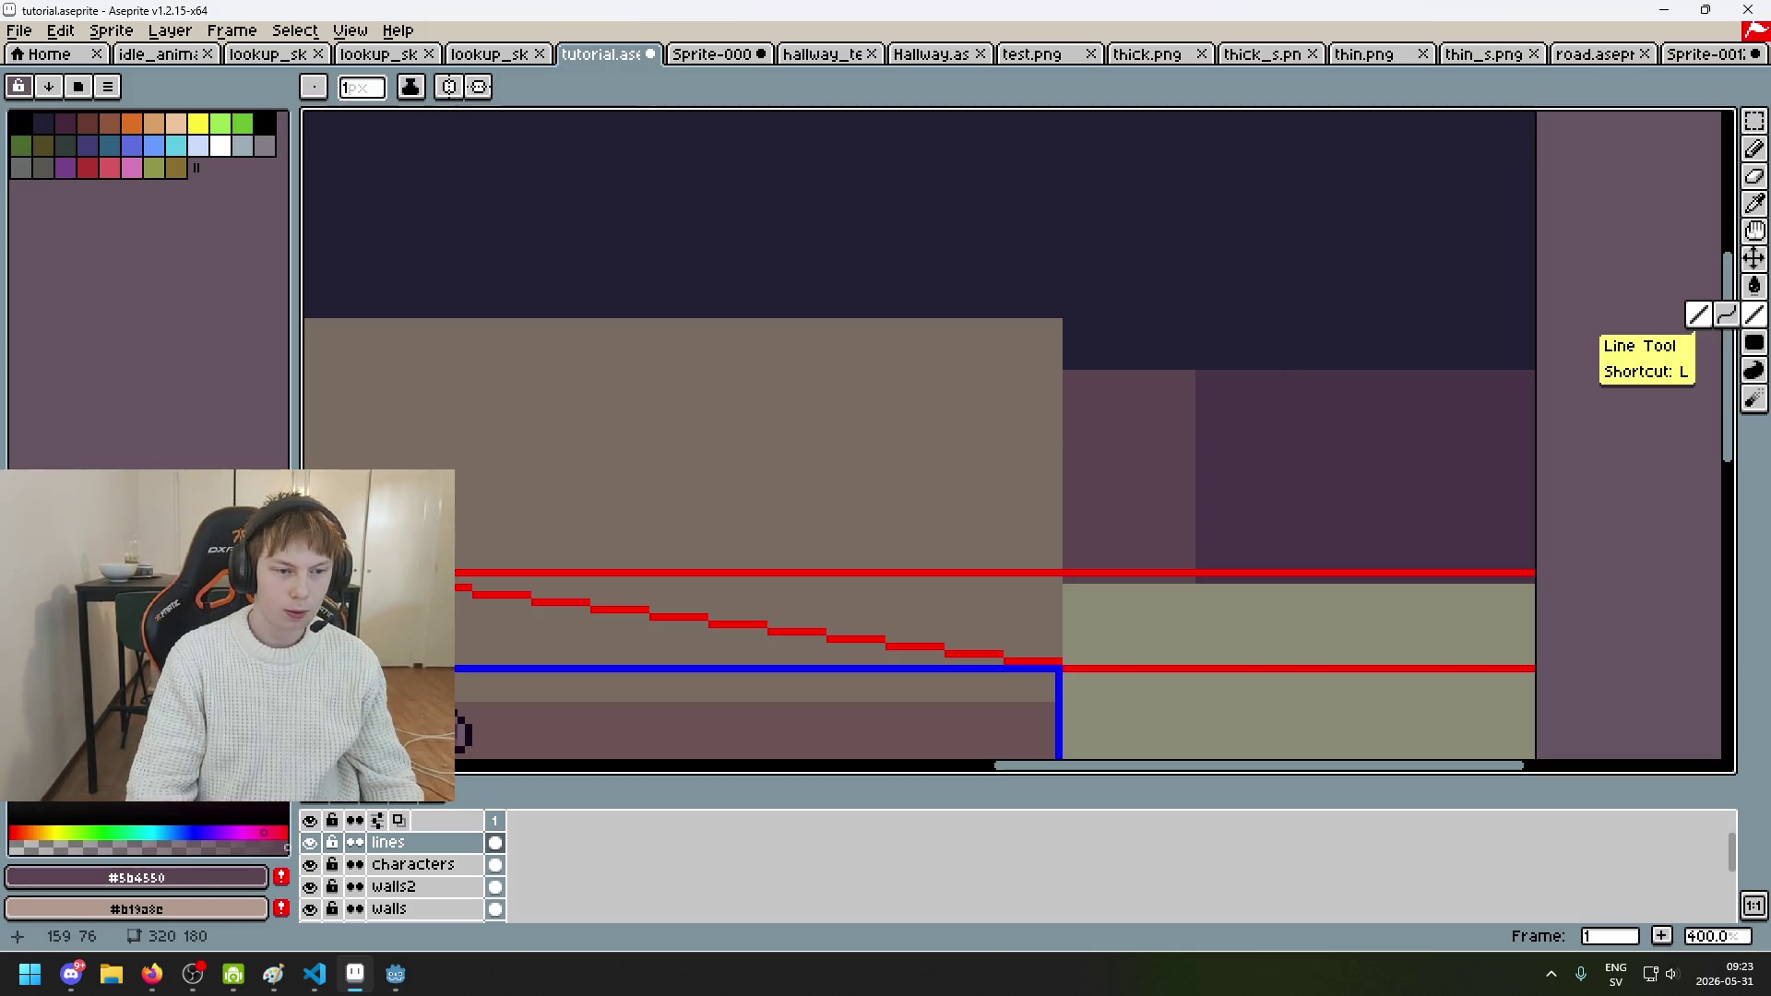
scroll(415, 885, down, 3)
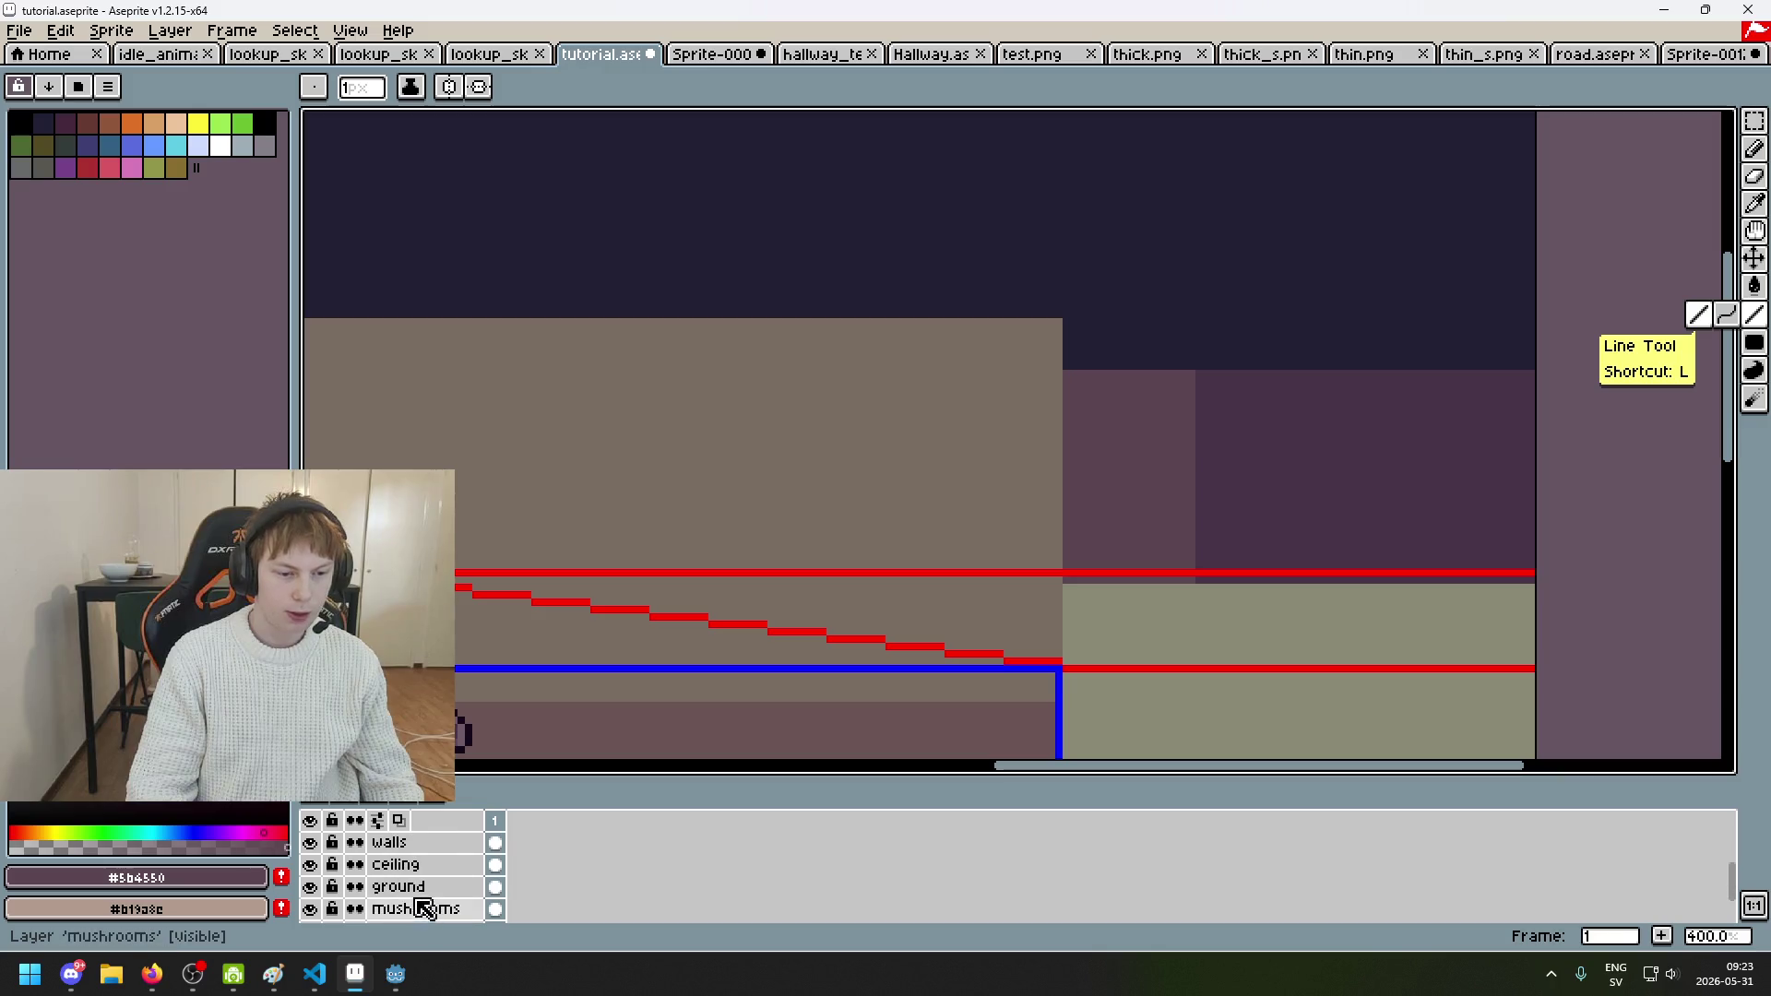
click(430, 887)
click(405, 864)
scroll(354, 576, up, 1)
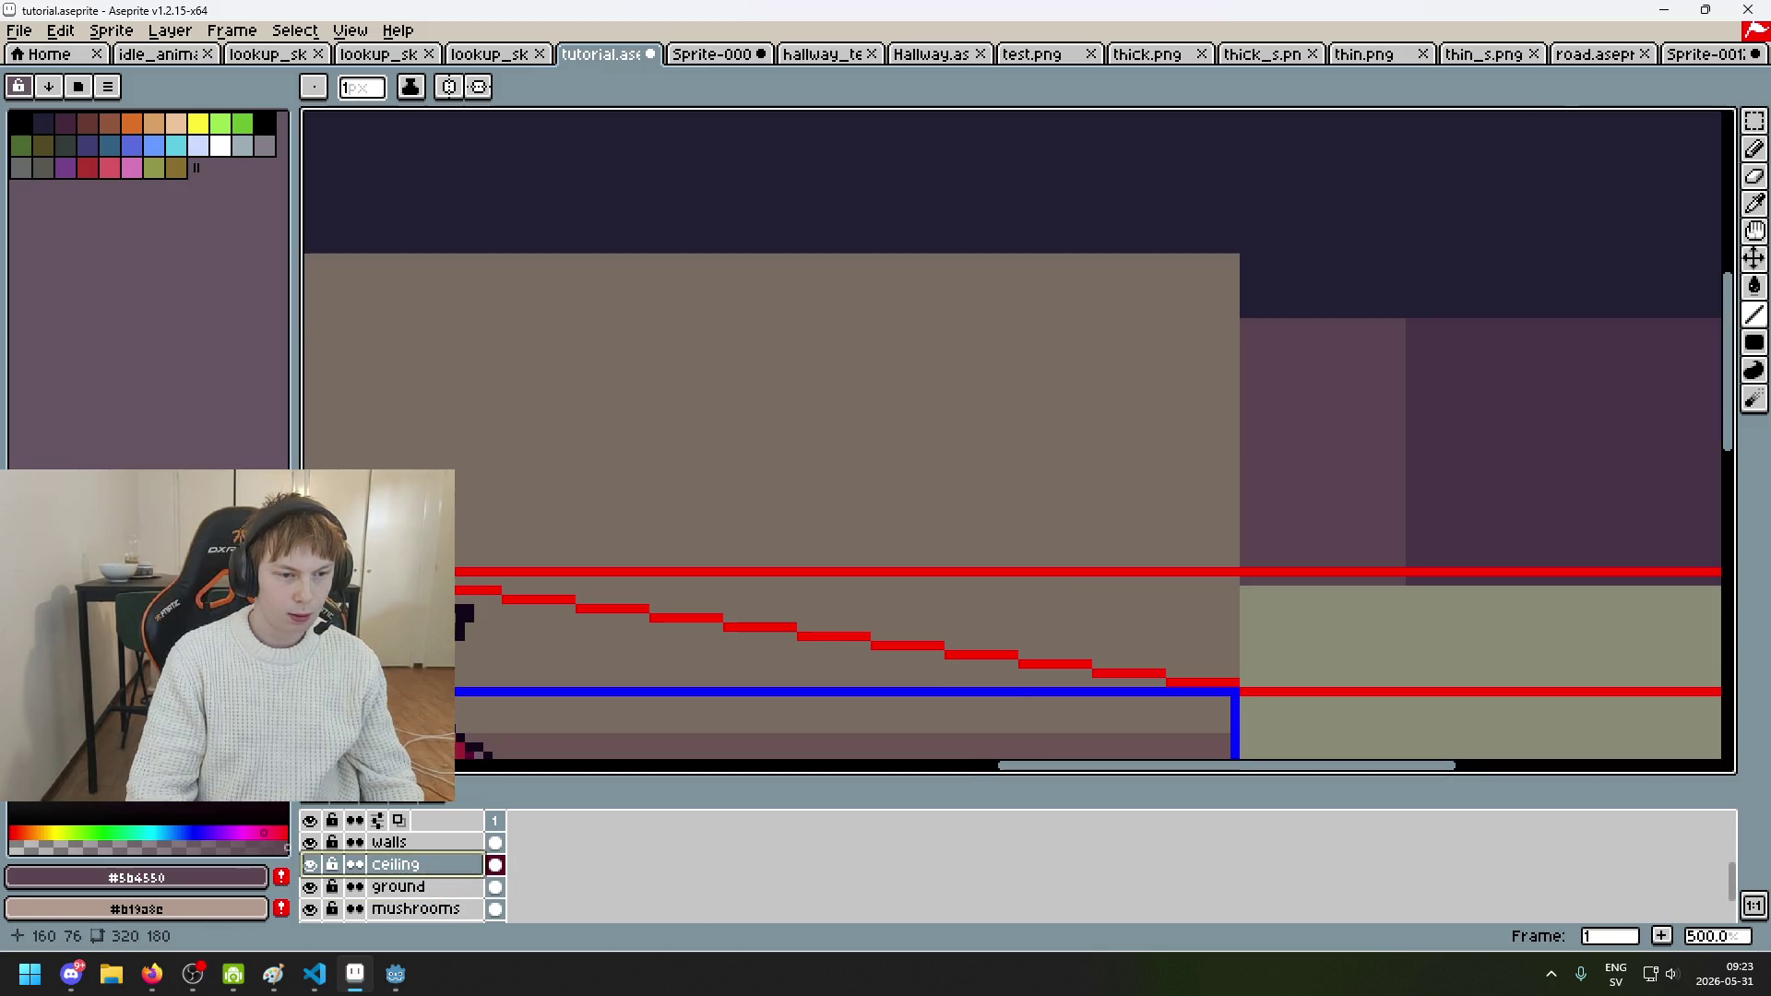
mouse_move(355, 570)
mouse_down()
mouse_move(1199, 118)
mouse_move(1325, 237)
mouse_move(1614, 127)
mouse_move(1718, 210)
mouse_move(1717, 232)
mouse_move(1702, 166)
mouse_move(1676, 307)
mouse_move(1615, 266)
mouse_move(1632, 285)
mouse_move(1609, 281)
mouse_move(1590, 245)
mouse_up()
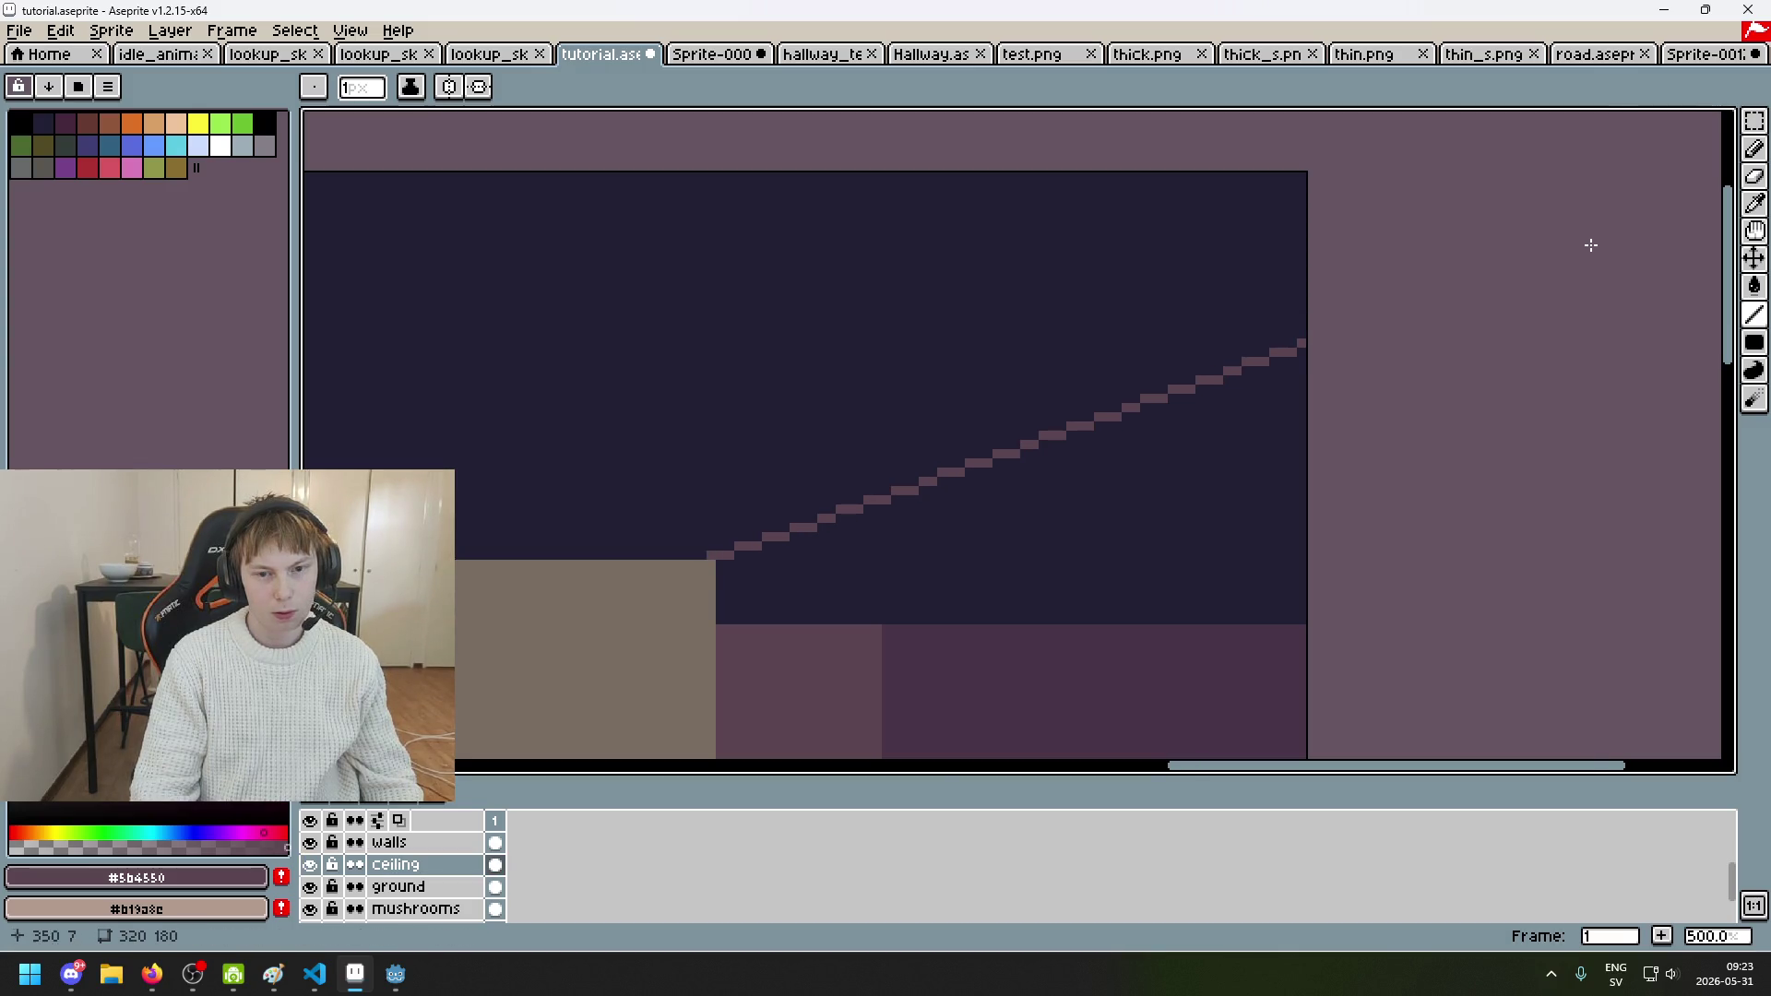
Step: Try mirror symmetry for drawing, then turn it back off
scroll(1498, 340, down, 3)
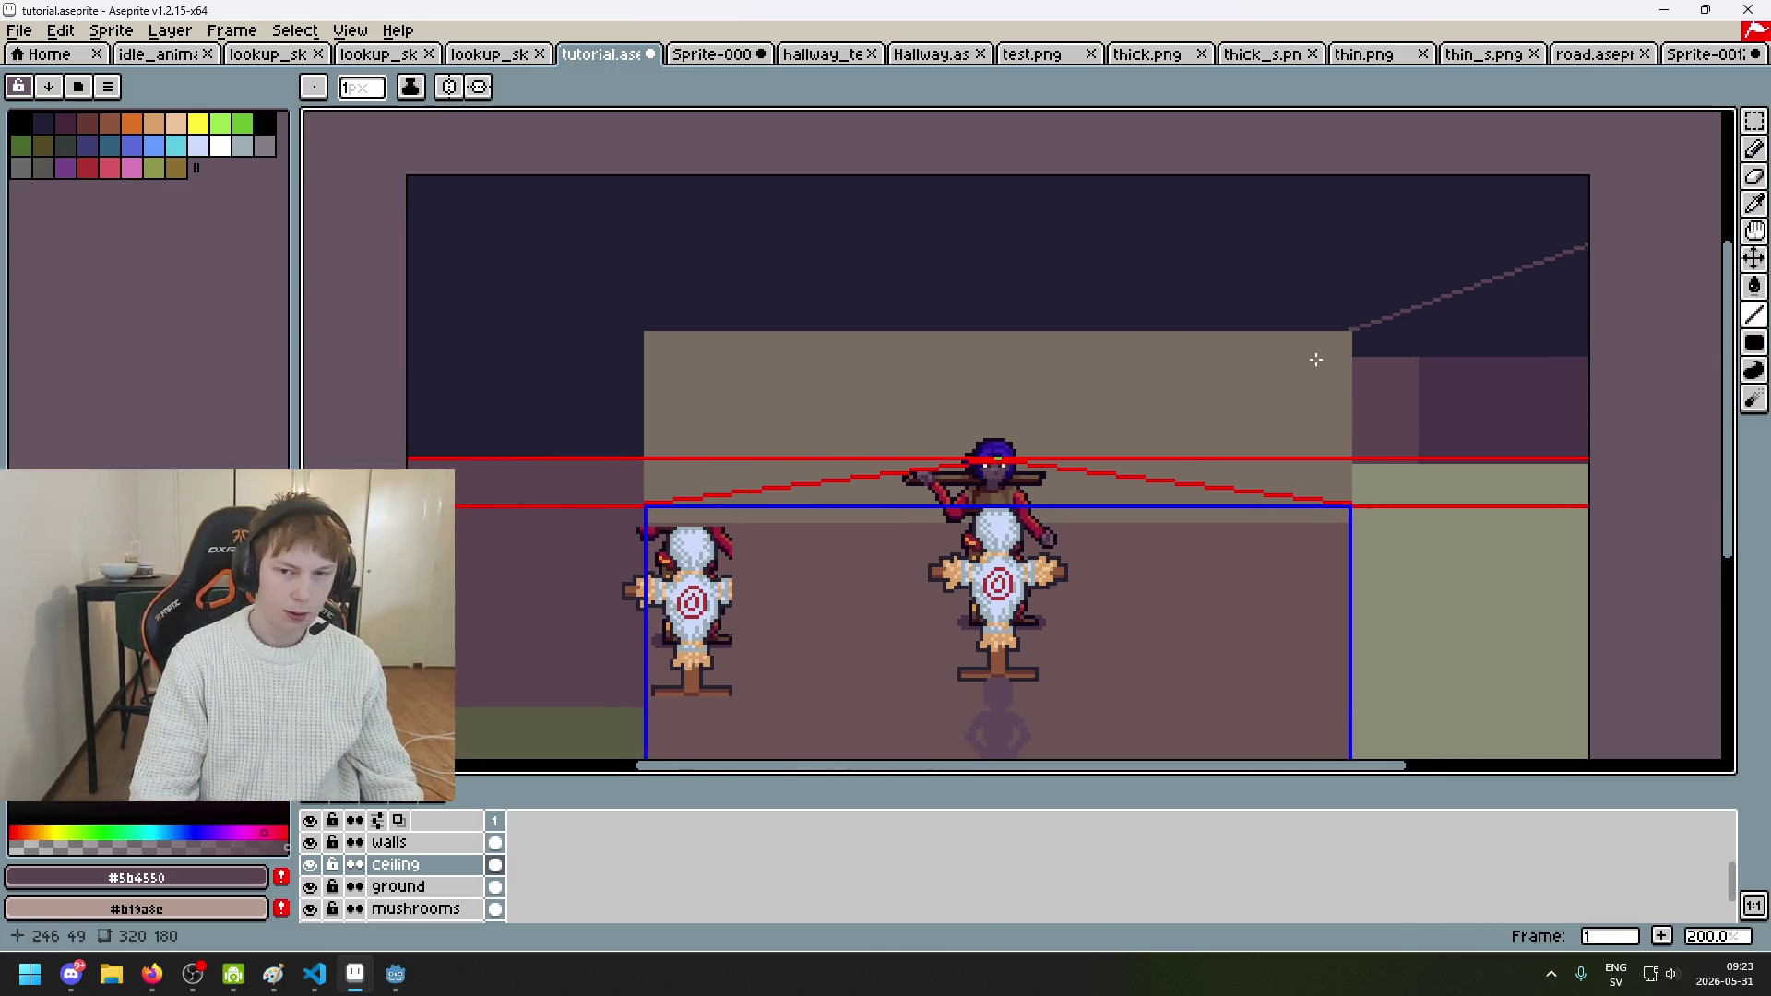
scroll(1086, 336, down, 4)
scroll(1145, 291, up, 2)
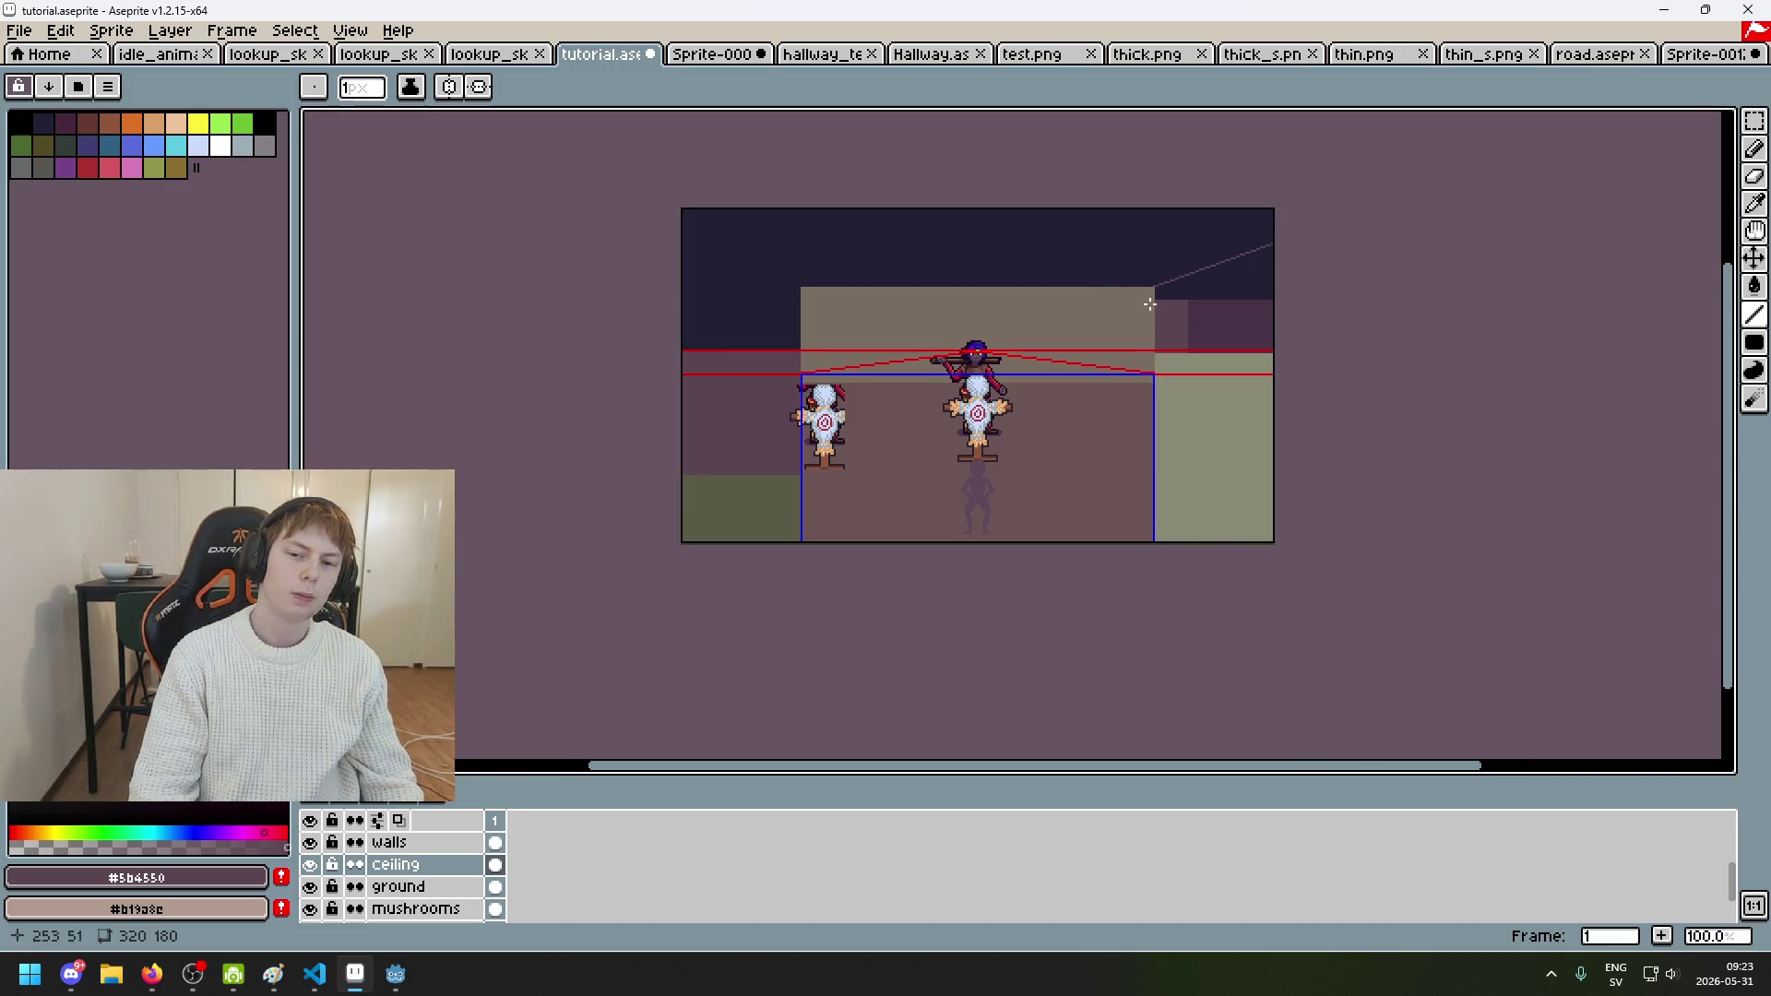
click(449, 86)
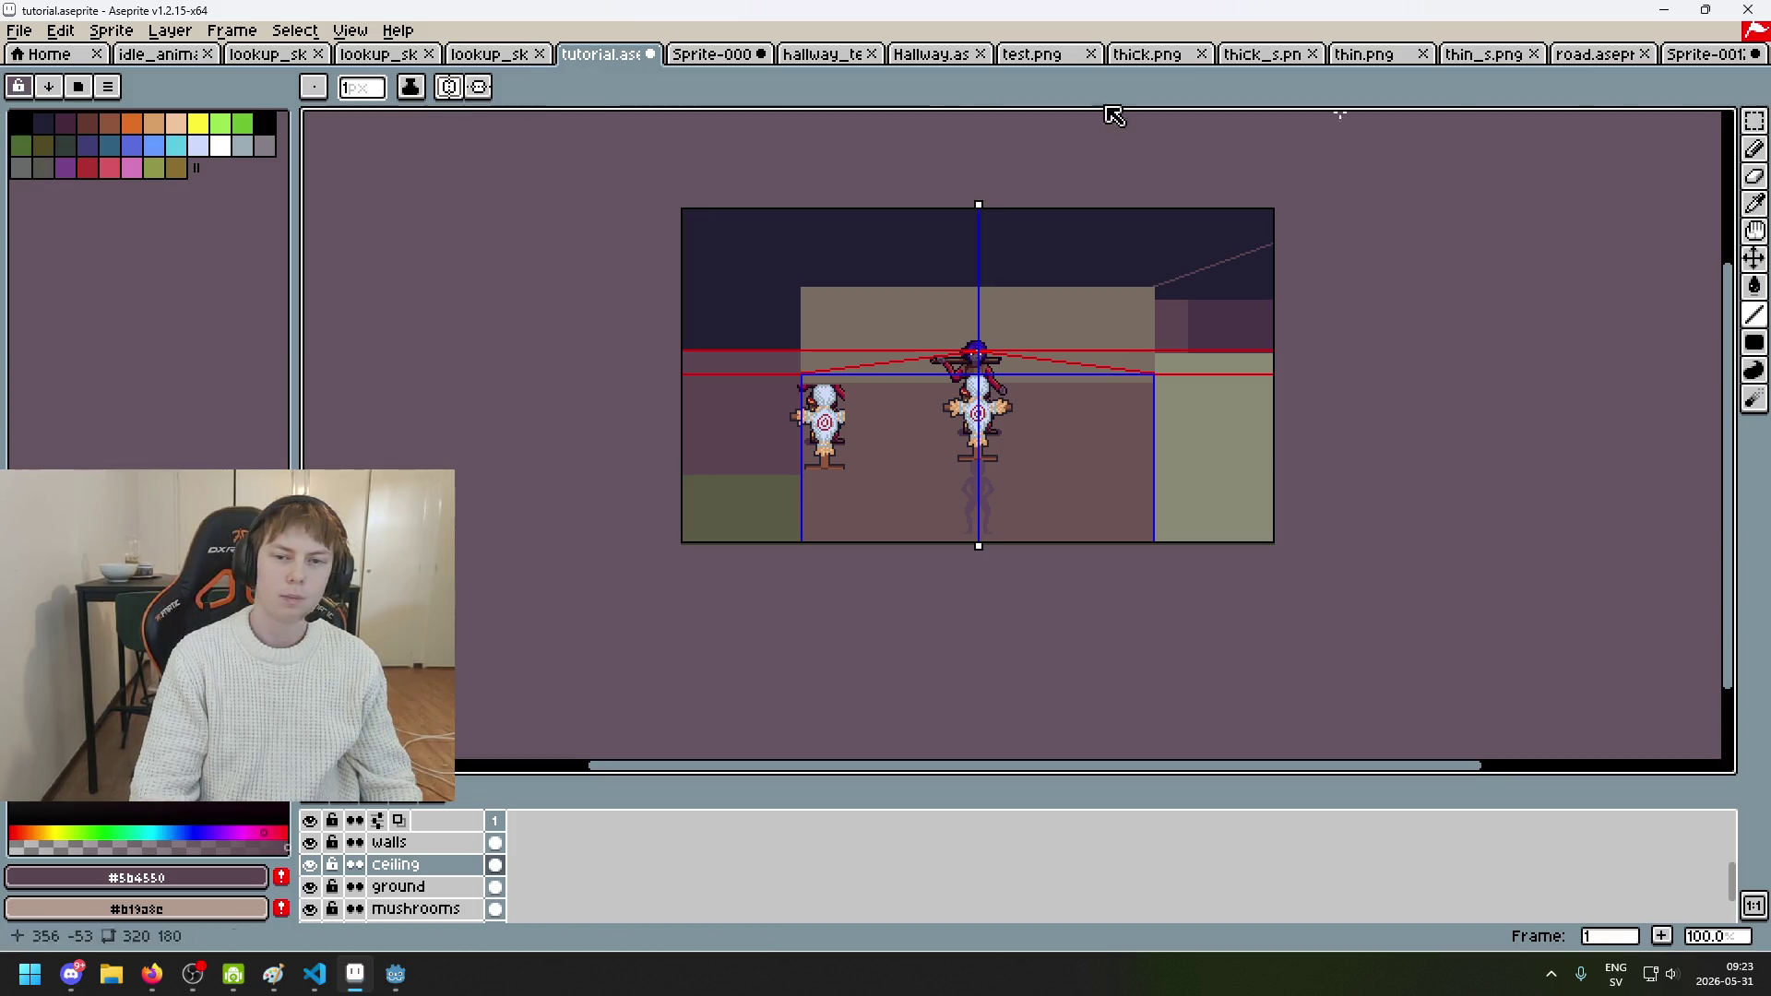
click(449, 87)
Step: Pencil a test vertical line at the wall corner, then undo it
scroll(978, 244, right, 2)
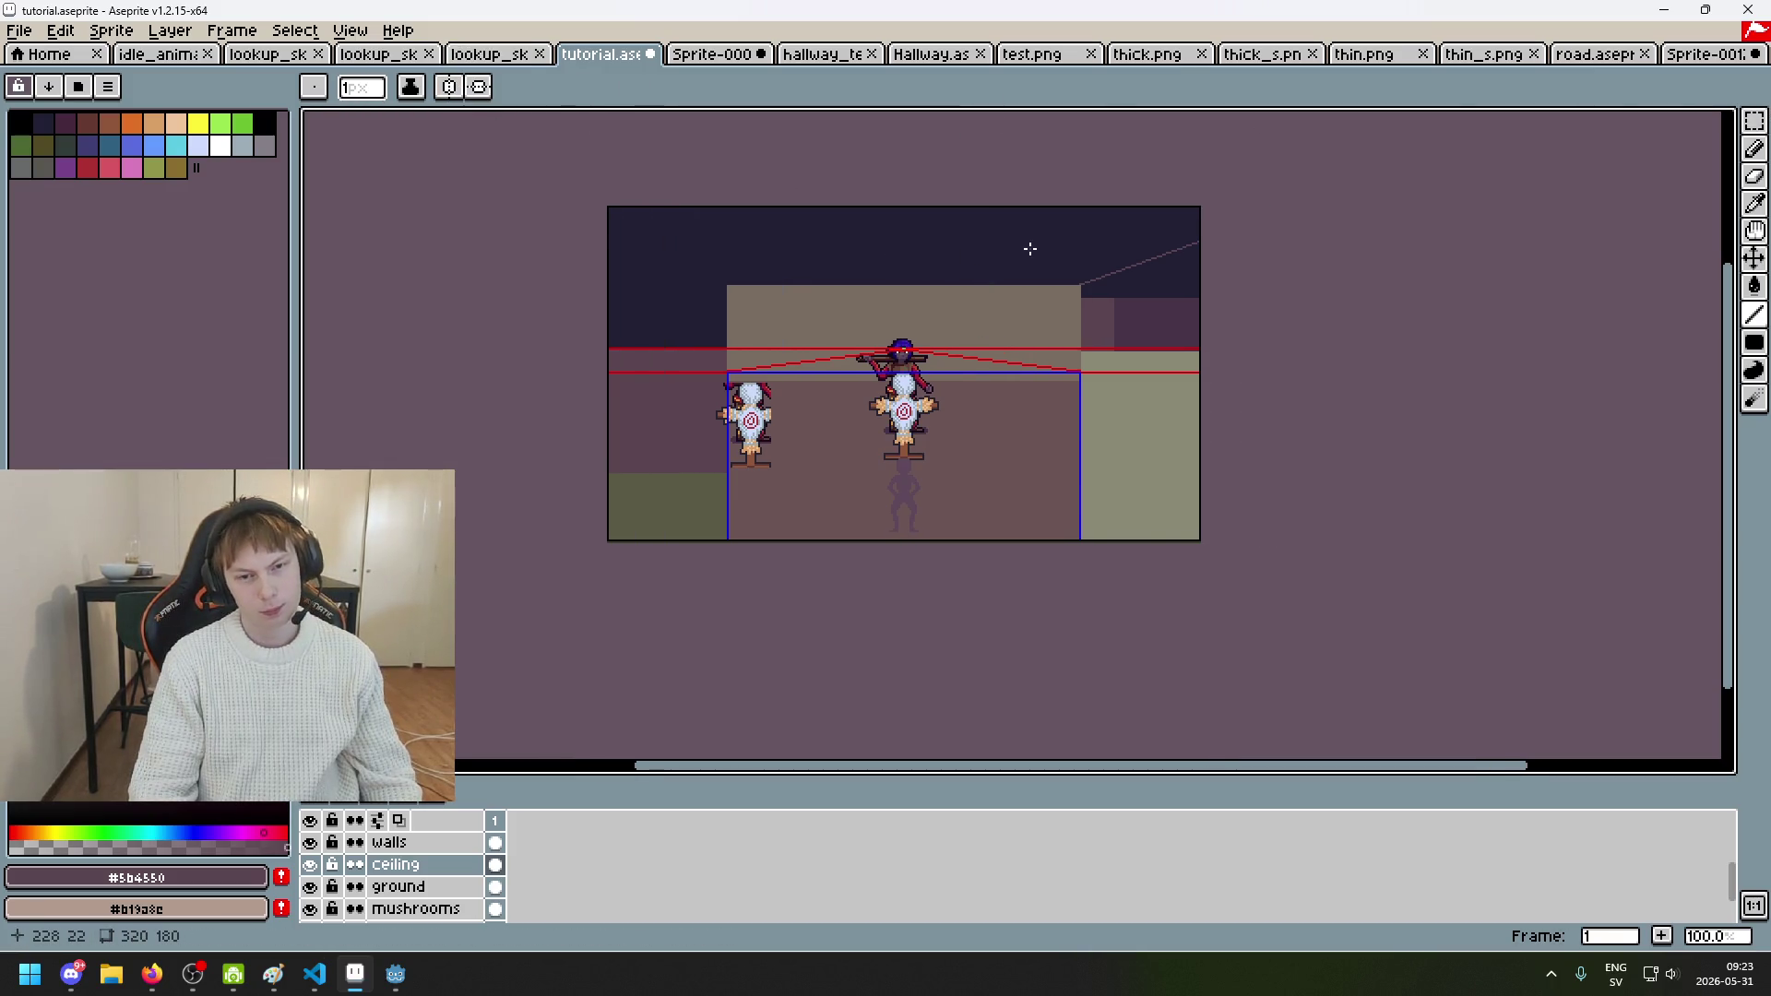
scroll(1079, 252, up, 1)
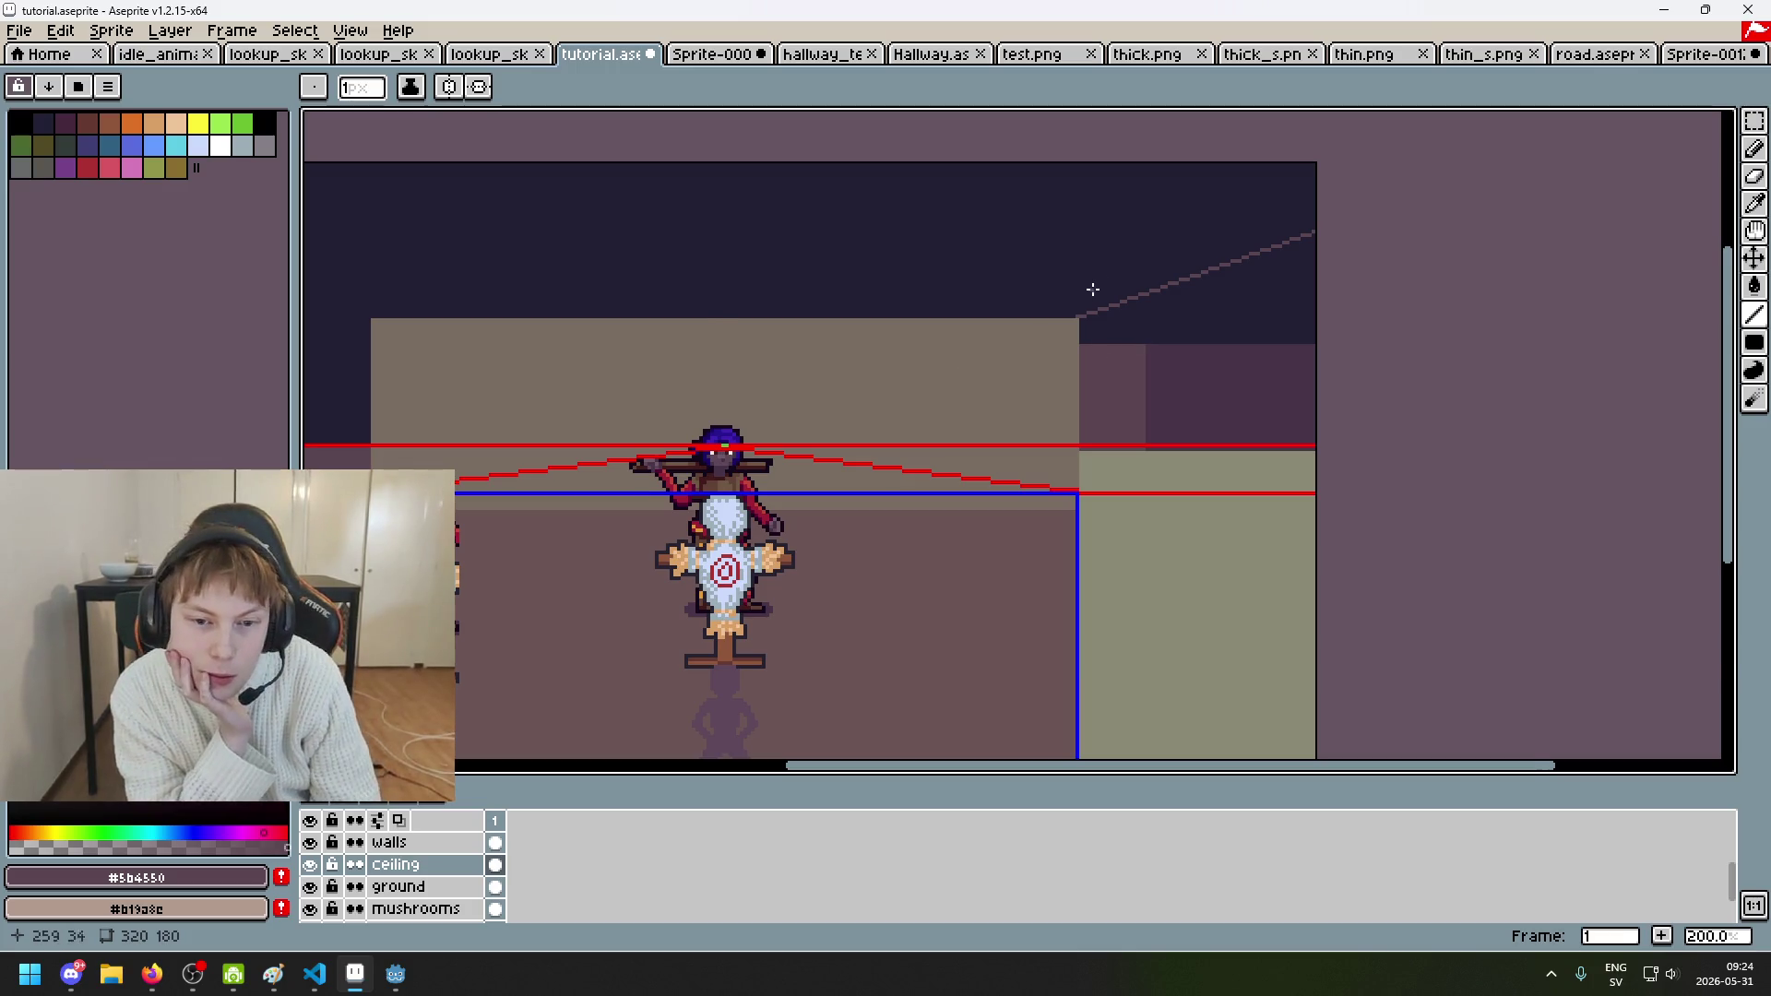
scroll(1093, 290, down, 1)
scroll(986, 386, up, 1)
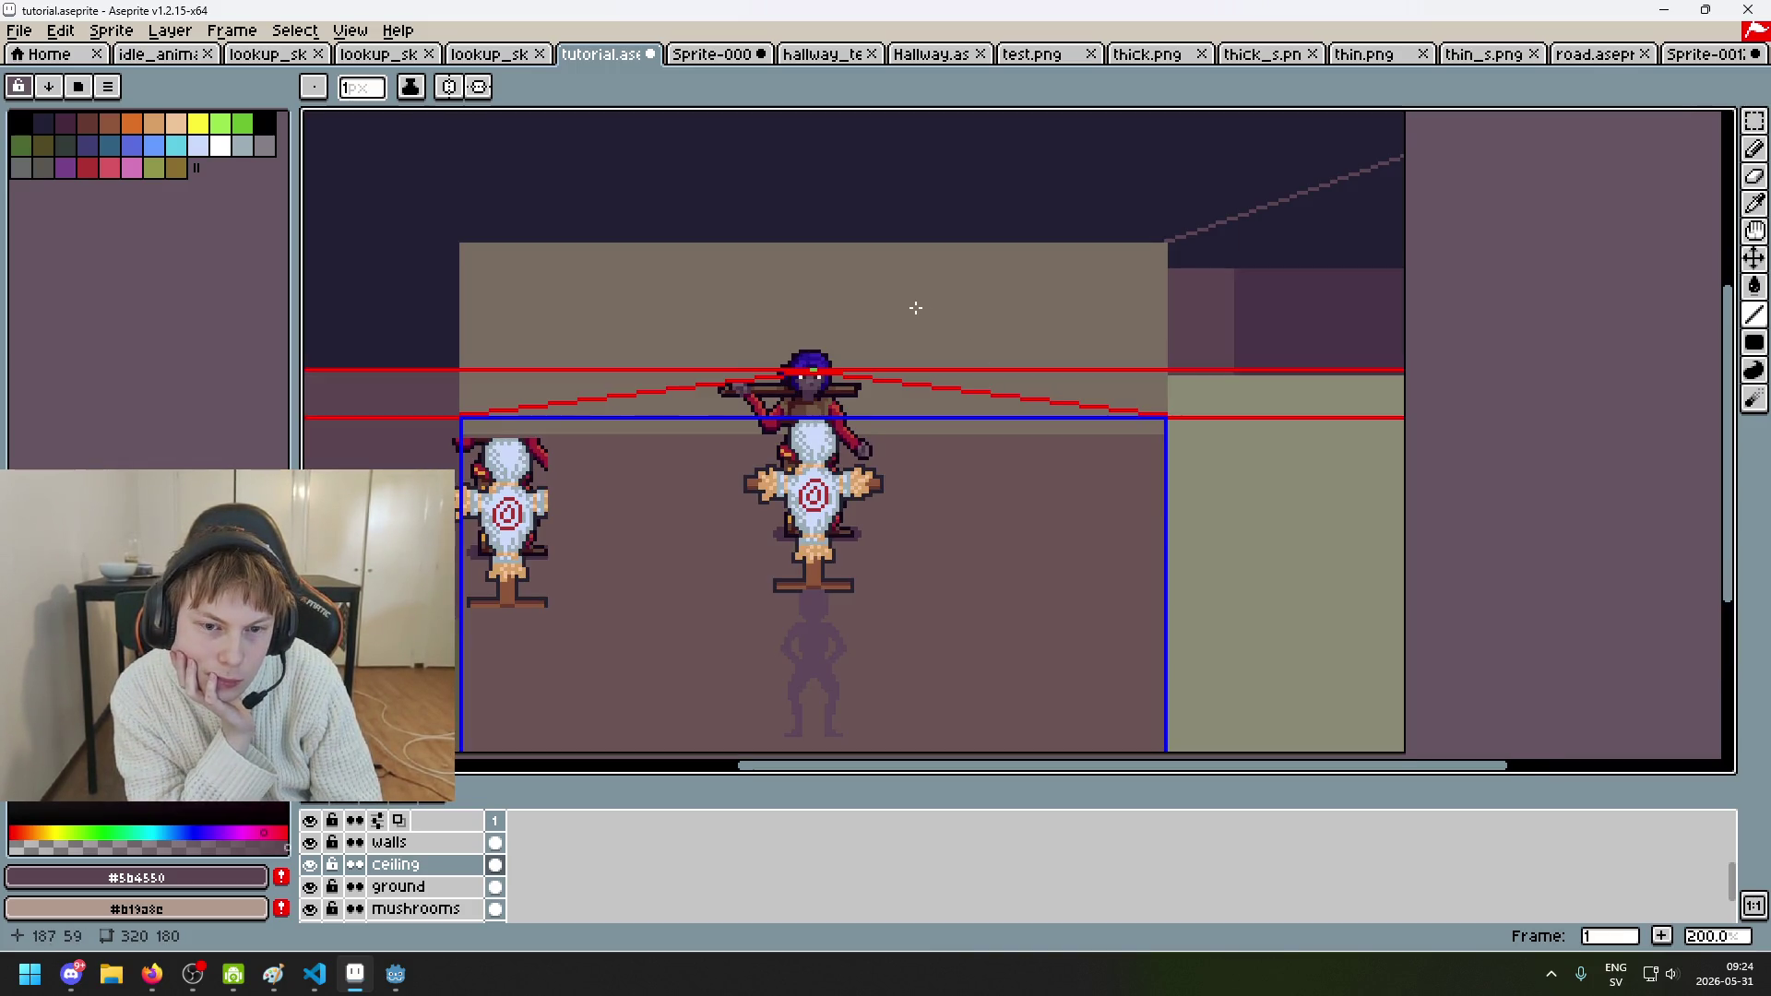
drag(984, 339, 905, 482)
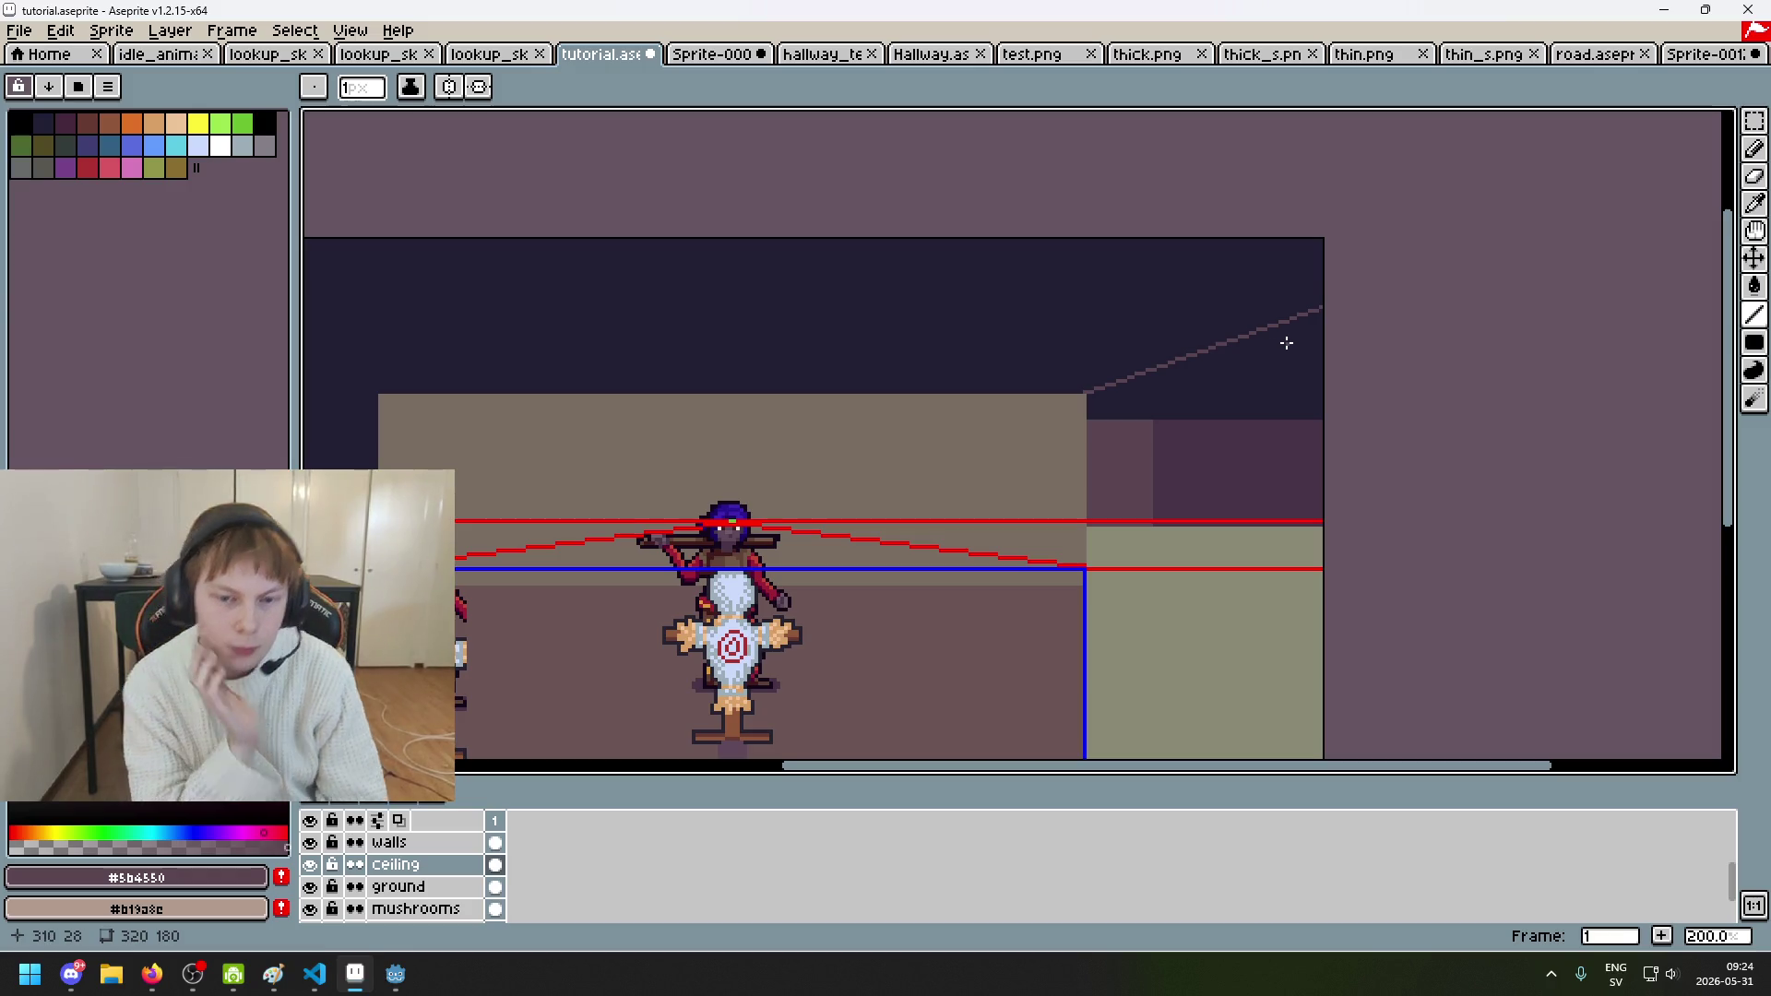
scroll(1208, 363, up, 1)
scroll(1207, 364, up, 3)
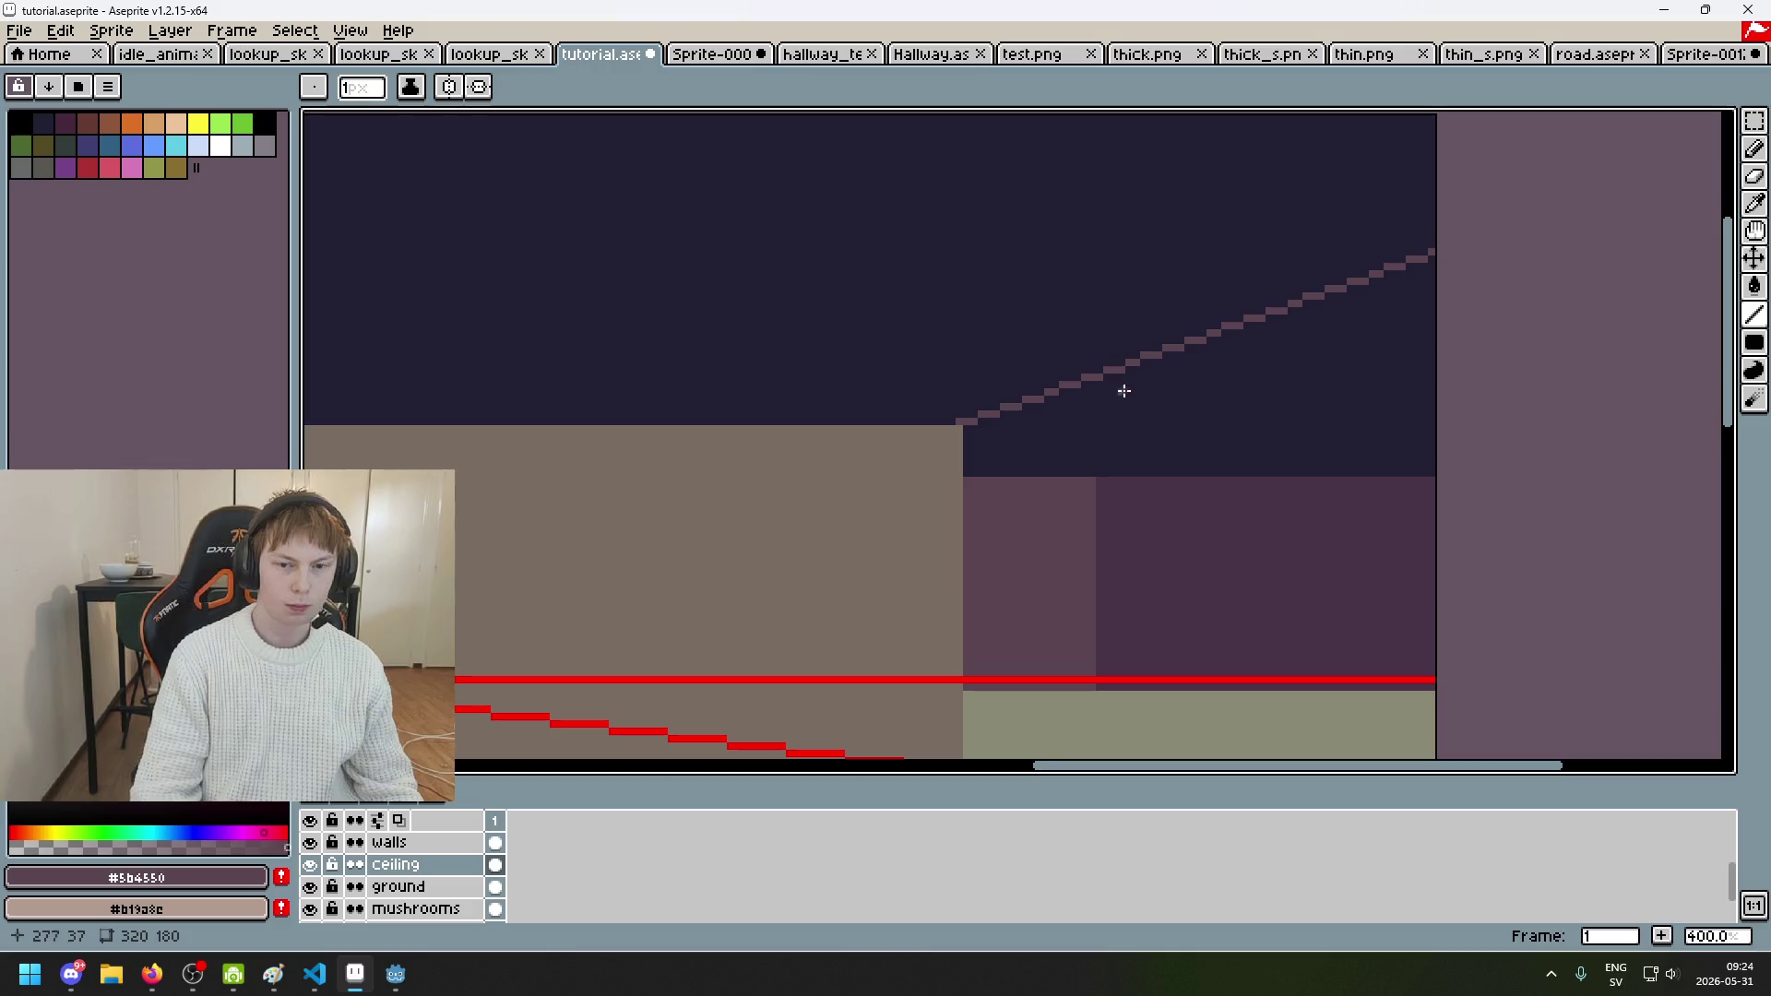
key(b)
drag(1234, 441, 1234, 339)
key(ctrl+z)
scroll(384, 881, up, 1)
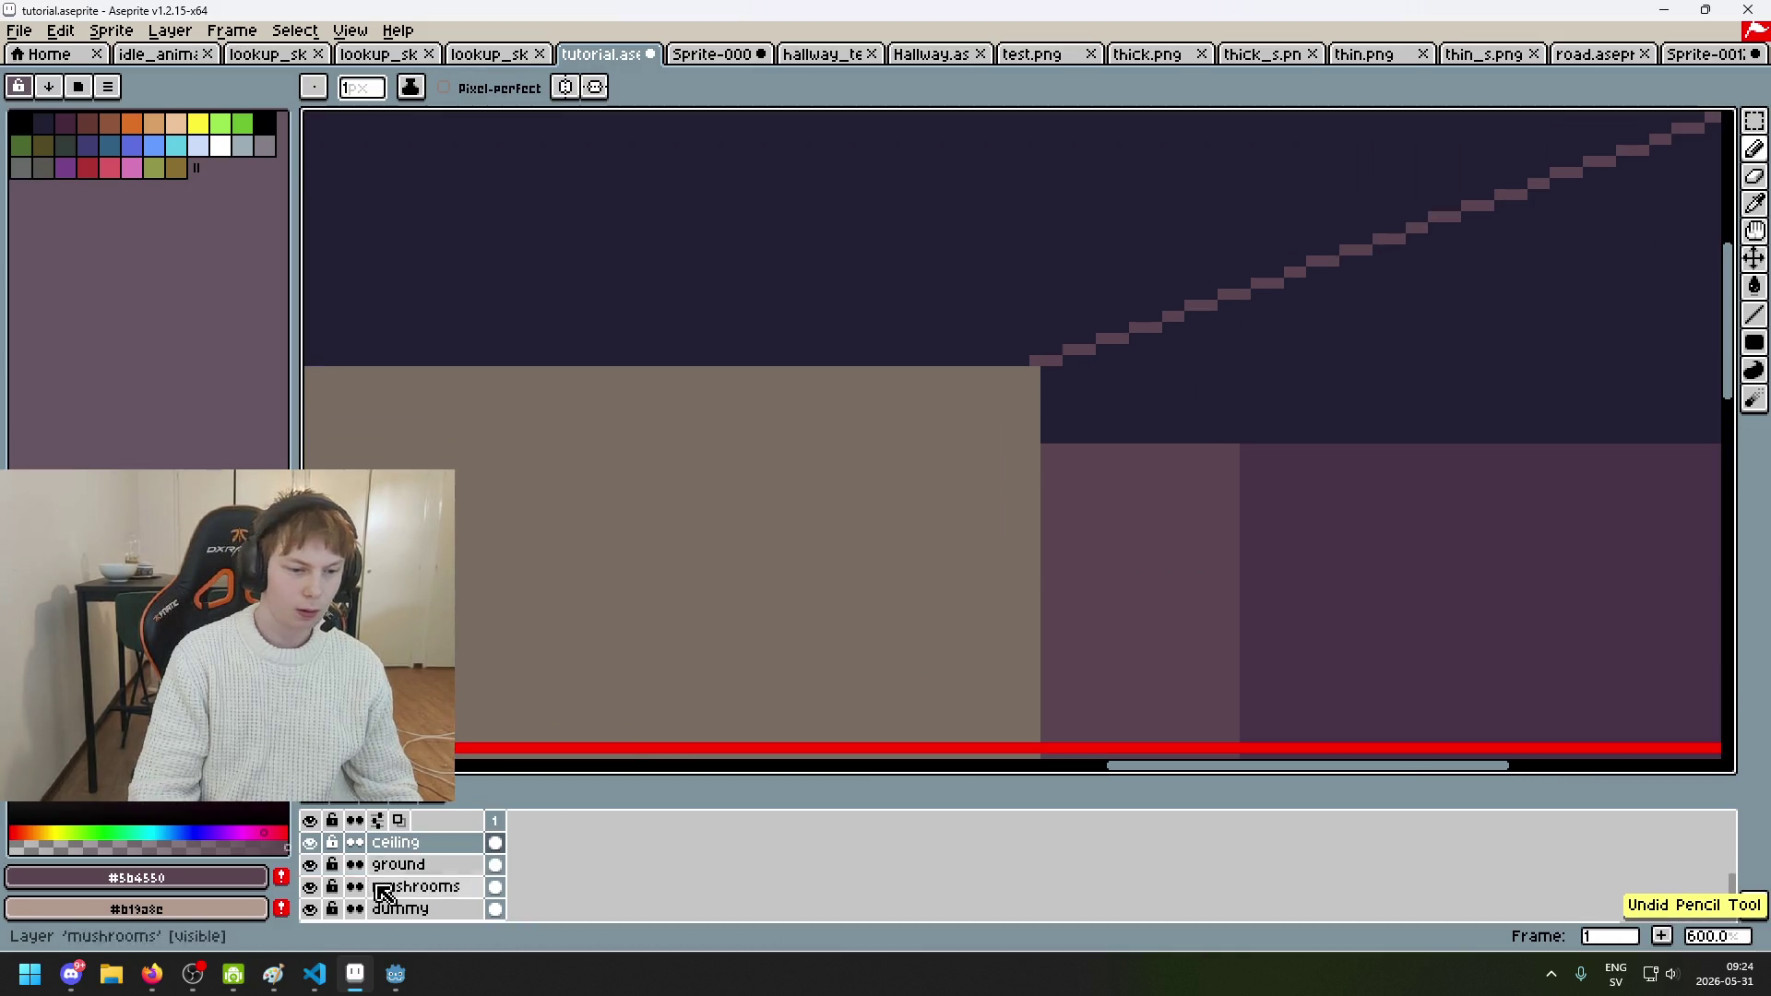
Step: On the walls layer, draw the wall-corner and side-wall edges and fill right of the wall with purple
click(440, 864)
drag(1234, 441, 1232, 305)
mouse_move(1069, 373)
mouse_down()
mouse_move(1051, 369)
mouse_move(1197, 323)
mouse_move(1121, 346)
mouse_move(1180, 334)
mouse_up()
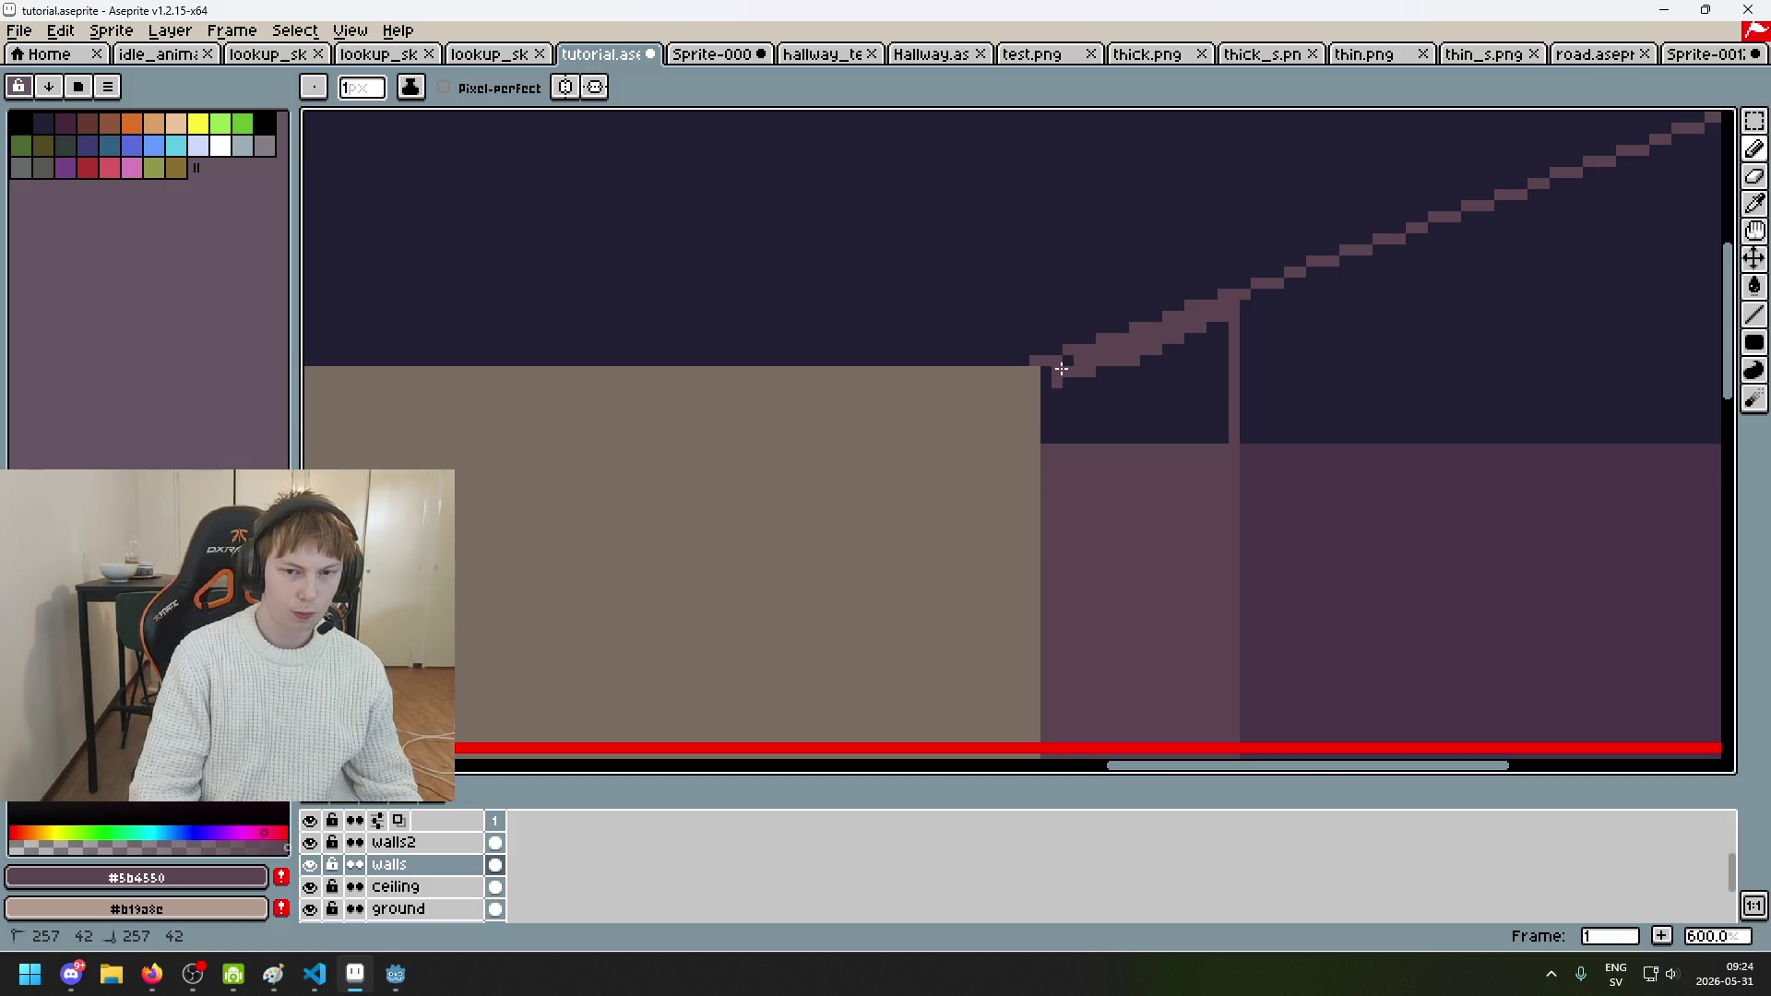
key(g)
click(1089, 397)
key(1)
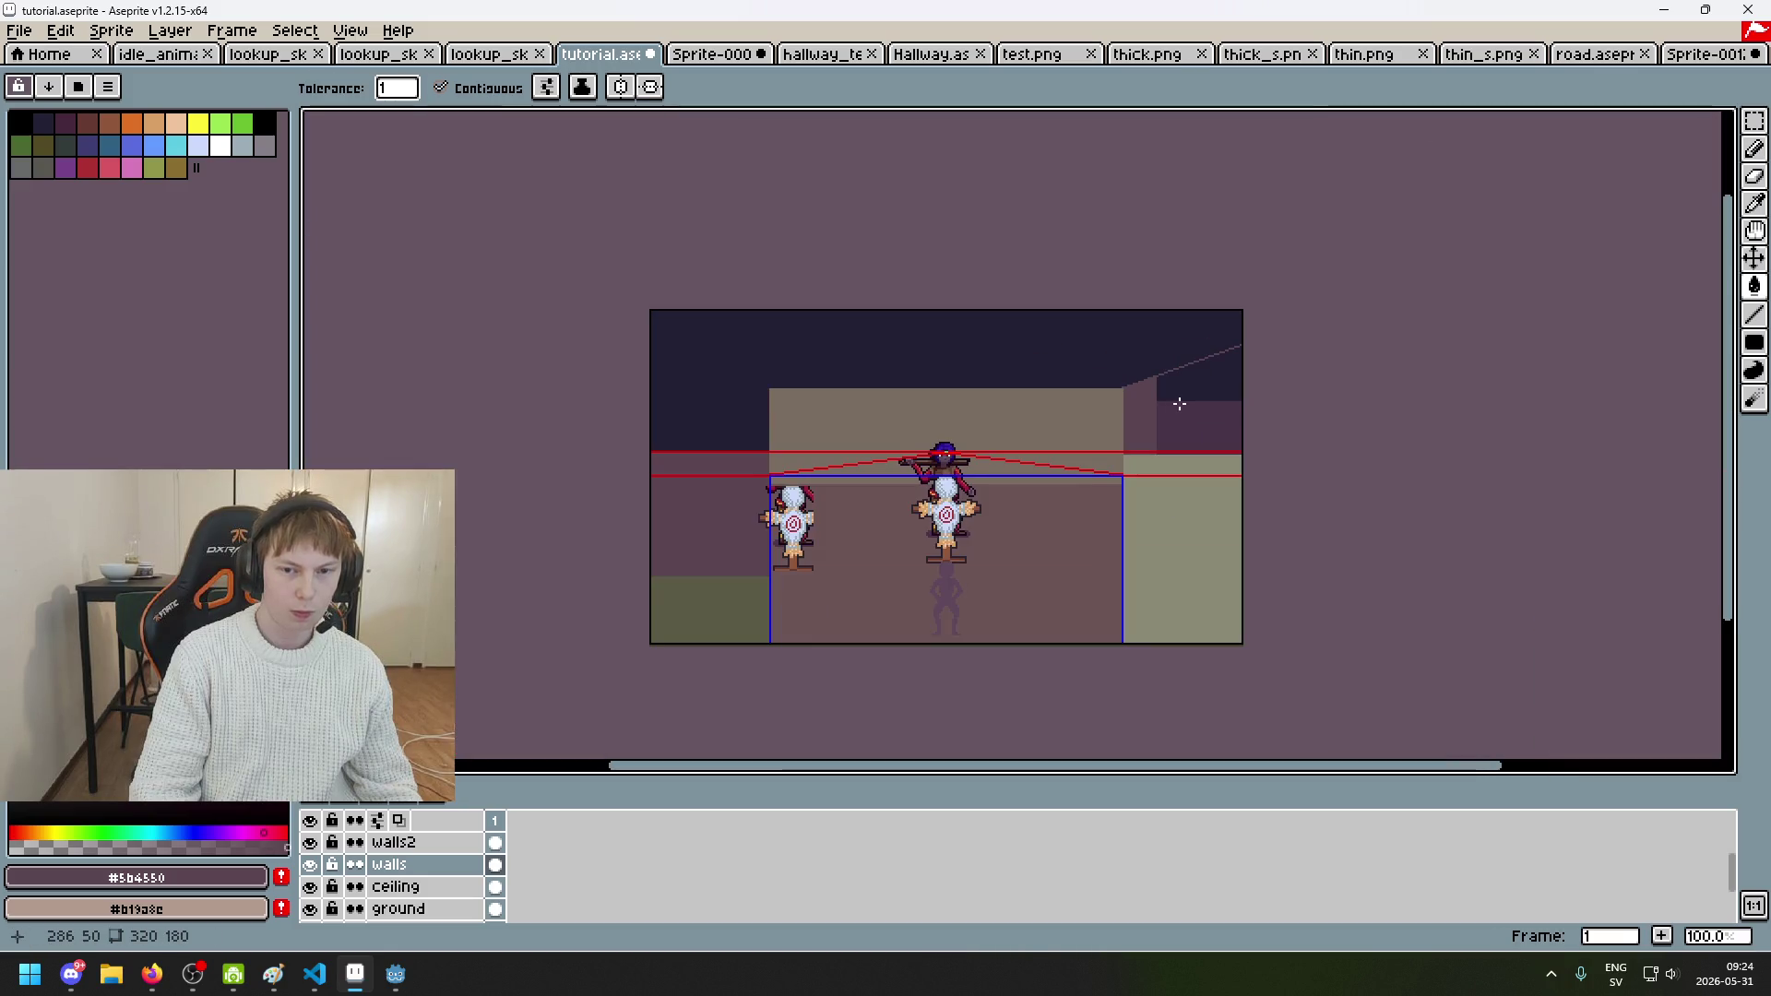
mouse_move(1179, 403)
mouse_down()
mouse_move(1249, 344)
mouse_move(1095, 336)
mouse_up()
scroll(1248, 323, up, 3)
scroll(1103, 396, down, 1)
scroll(1103, 396, up, 1)
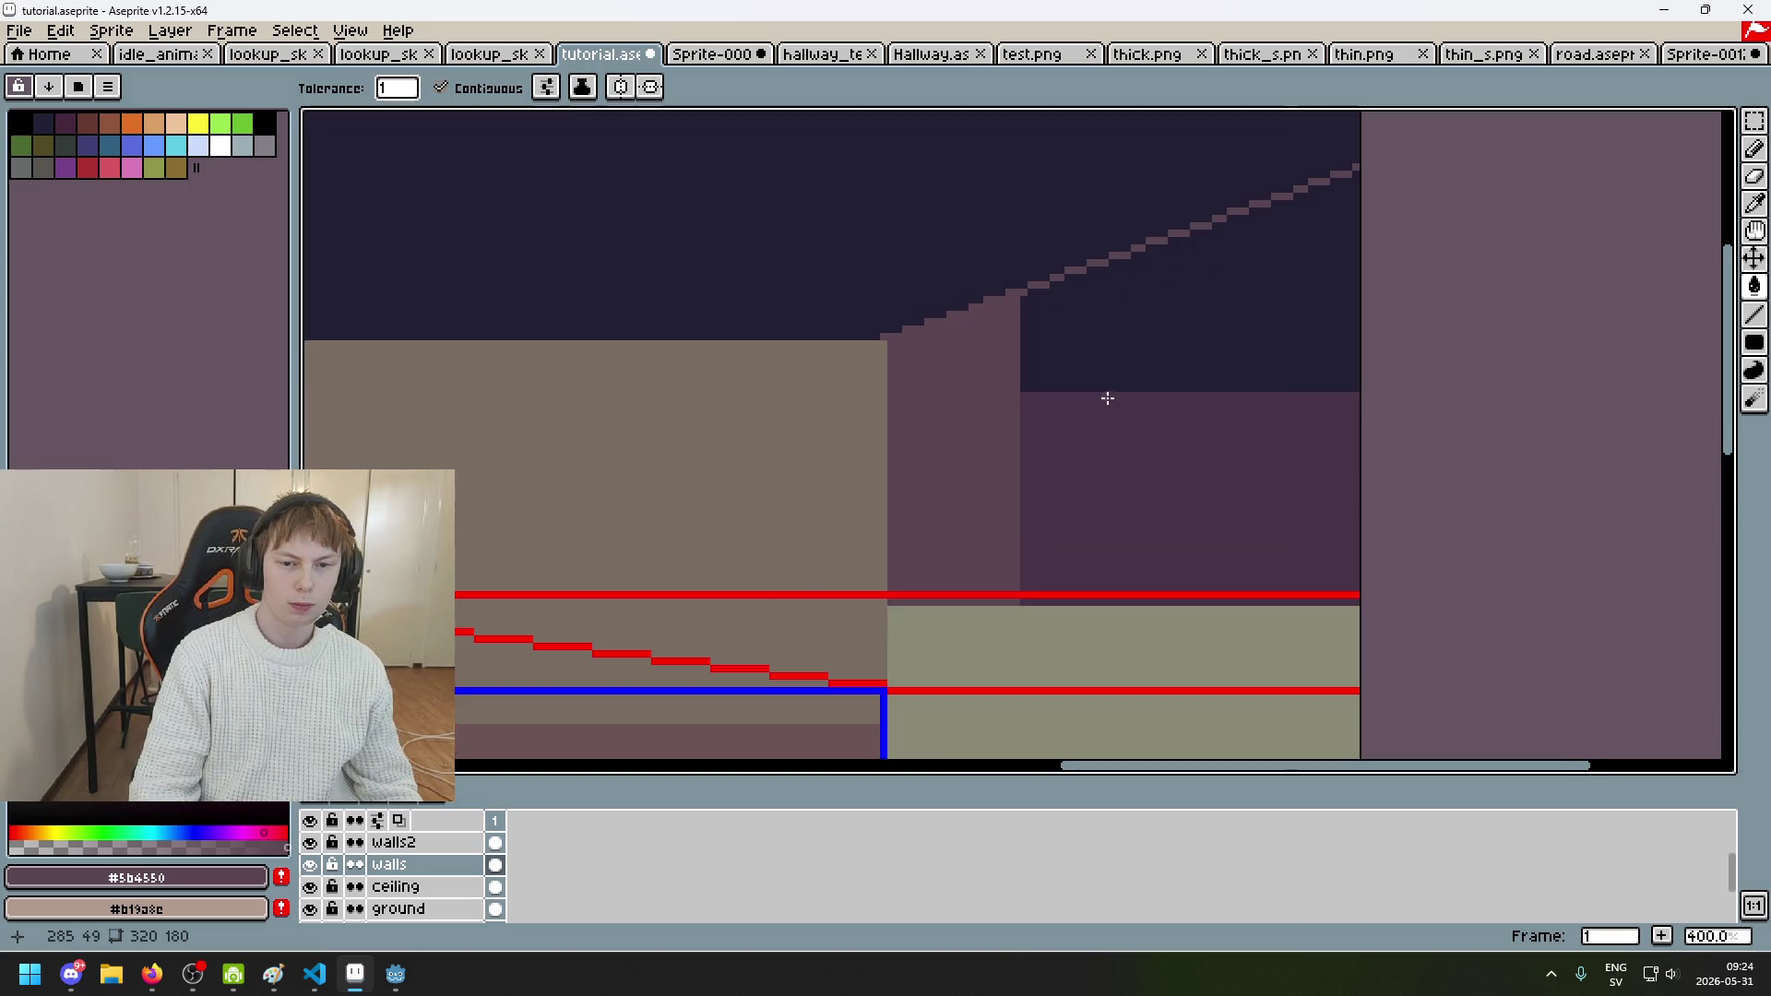
Step: Pick the darker purple, test a ceiling fill and undo it
alt+click(1071, 410)
scroll(1028, 297, up, 1)
click(1023, 292)
key(ctrl+z)
scroll(1020, 292, up, 1)
key(b)
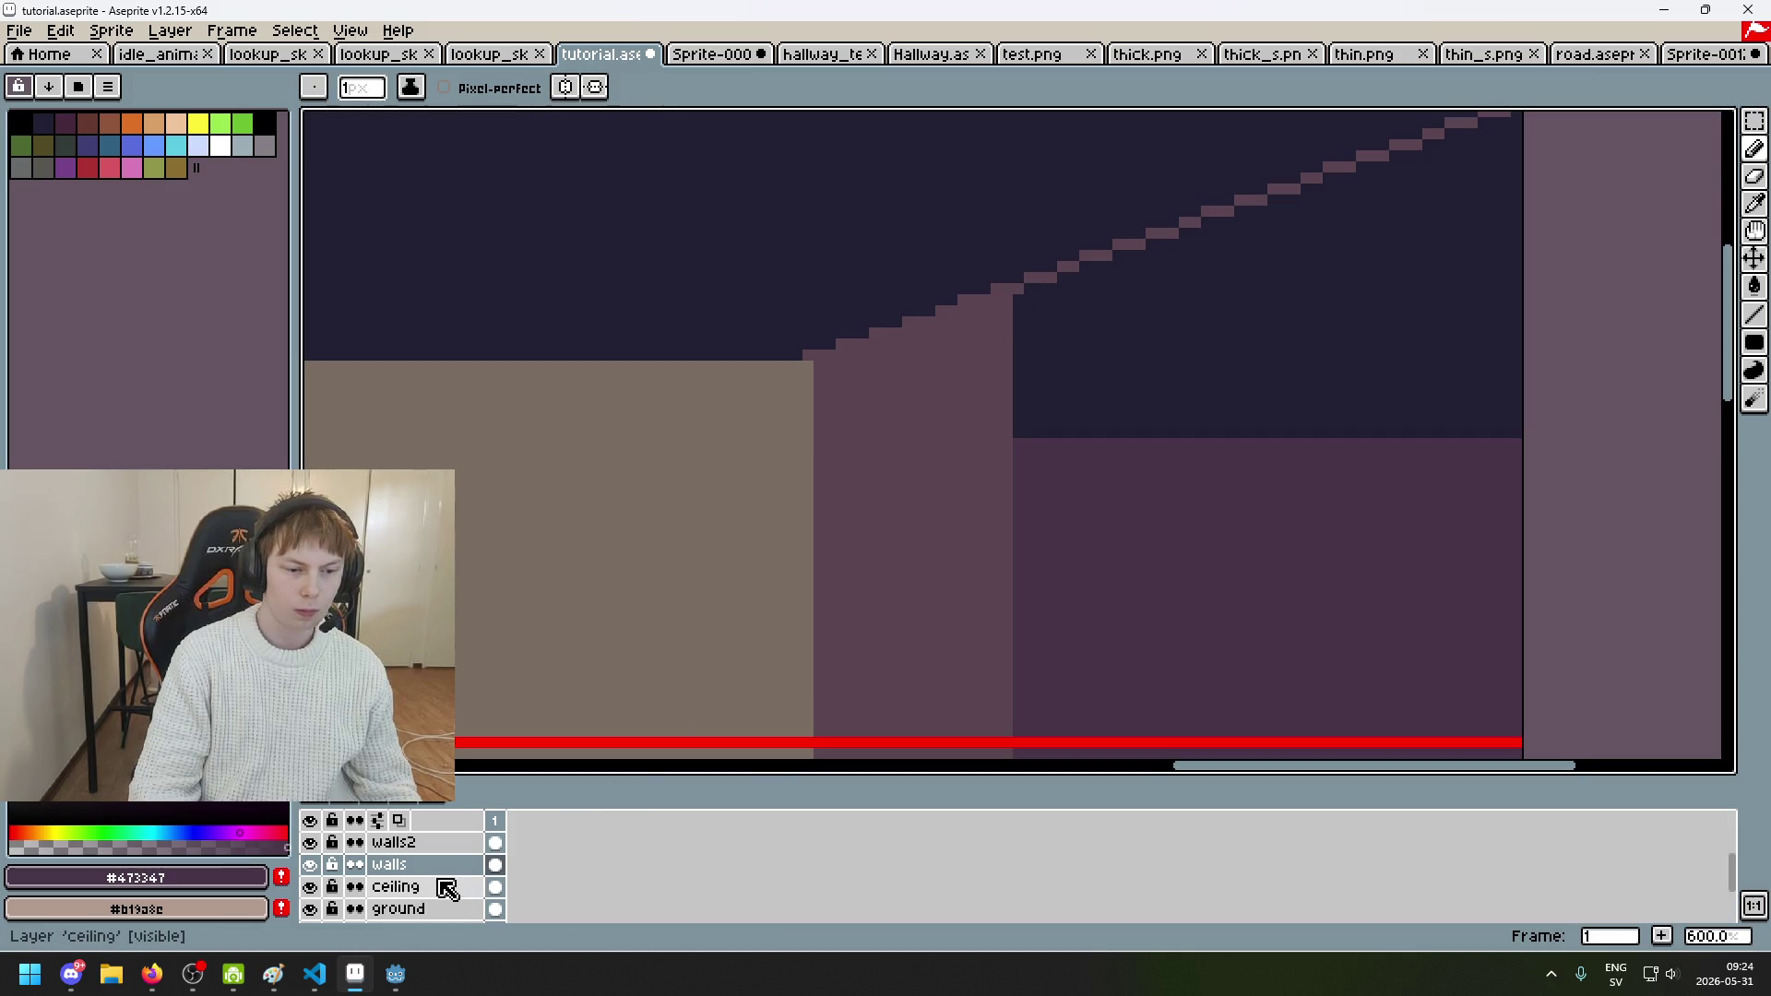
click(446, 888)
Step: Select the ceiling region by colour with the Magic Wand
click(1754, 129)
click(1725, 121)
click(1349, 296)
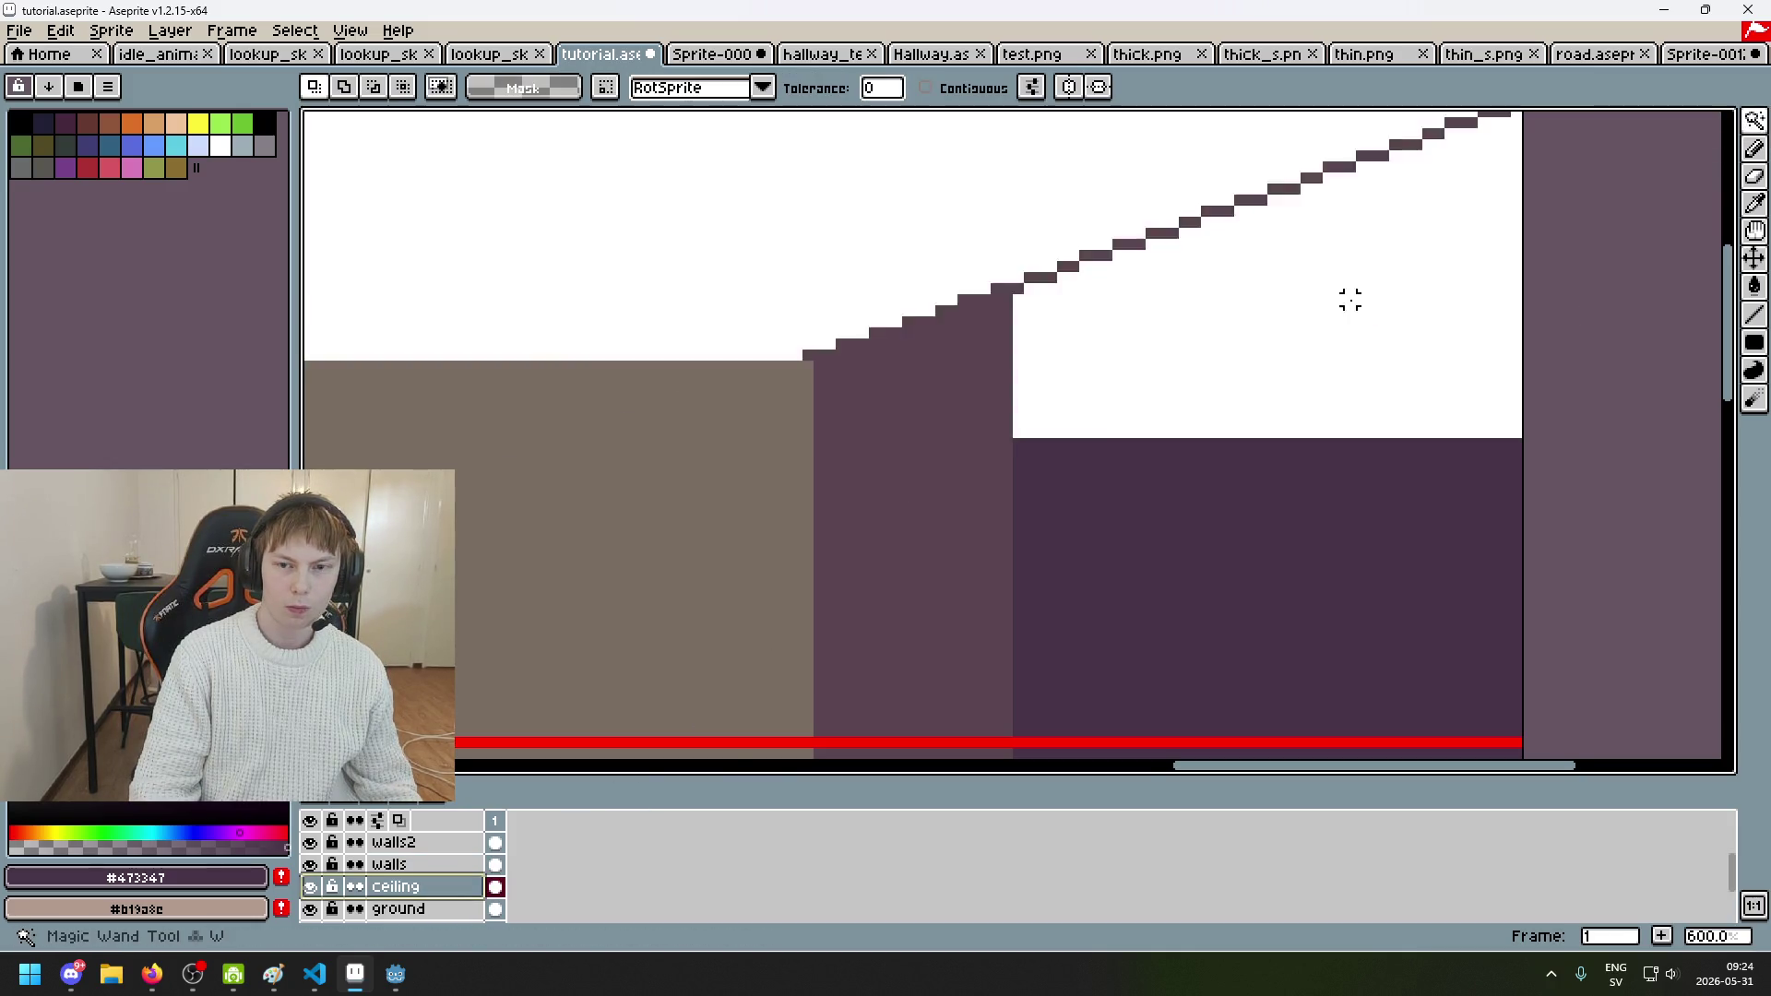
key(ctrl+d)
click(1249, 323)
key(ctrl+d)
click(1257, 351)
scroll(1269, 360, down, 3)
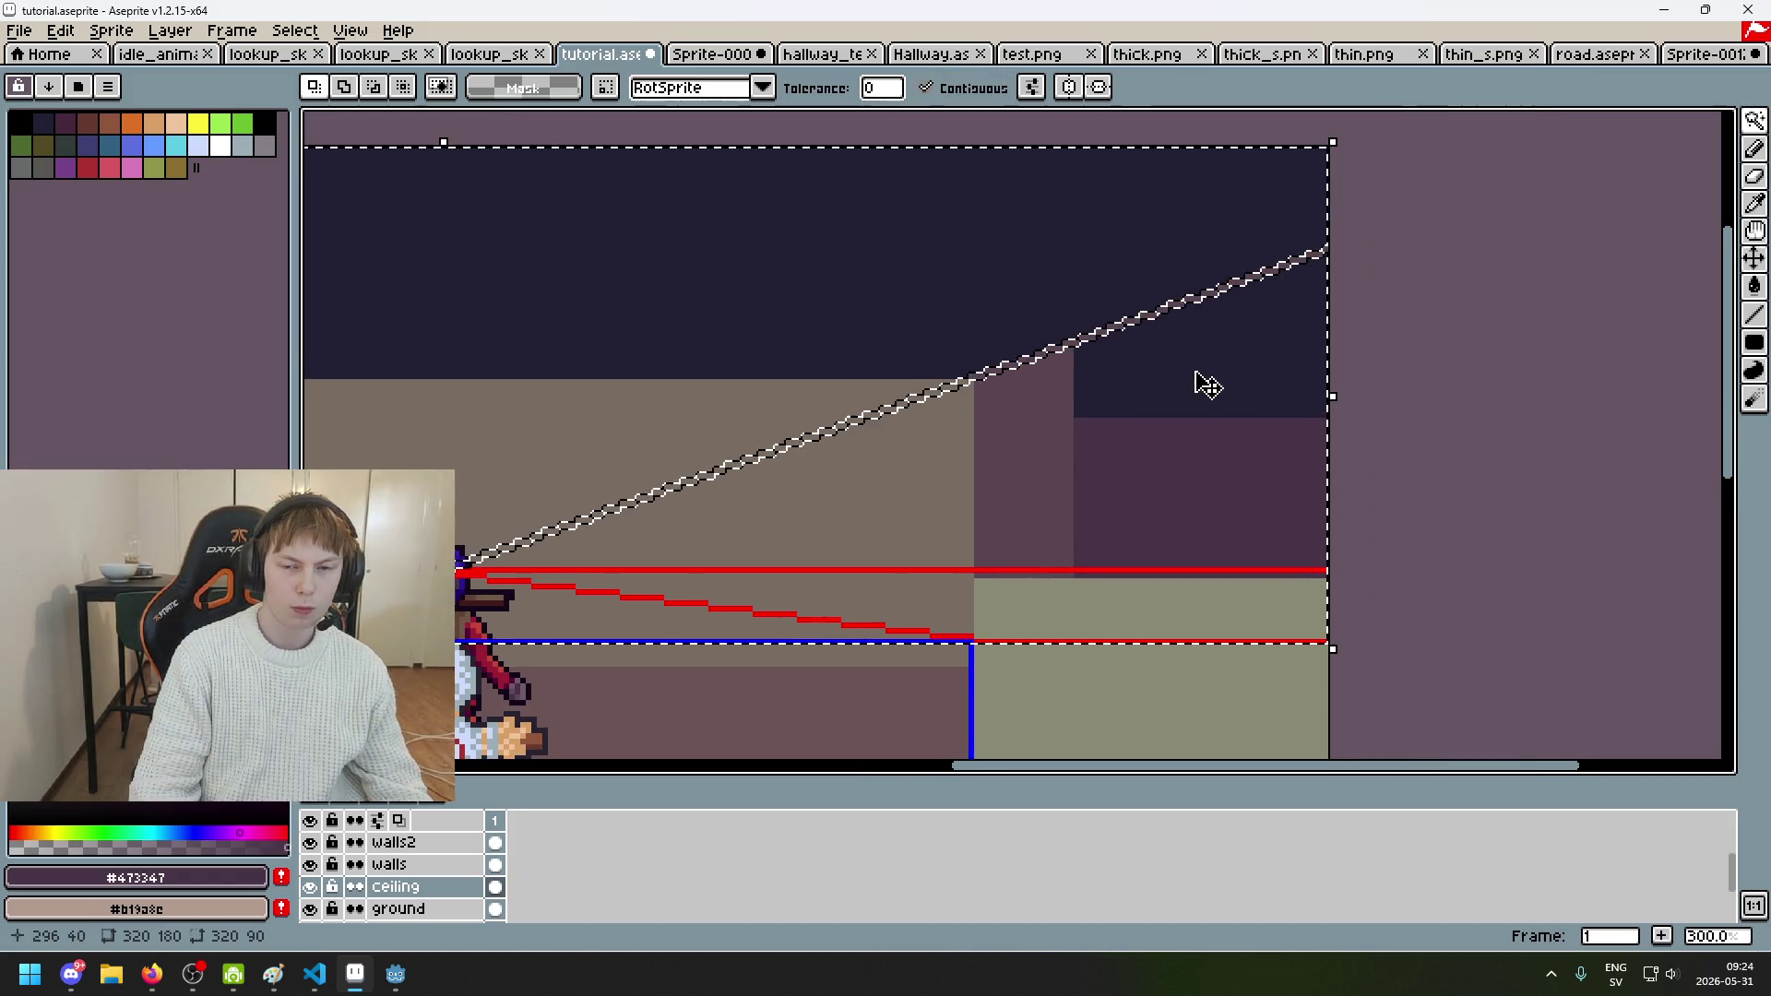
scroll(1204, 382, up, 2)
Step: Test a Delete fill on the ceiling selection, undo it, deselect, and return to rectangular selection
key(Delete)
key(ctrl+z)
scroll(1088, 441, down, 2)
key(ctrl+d)
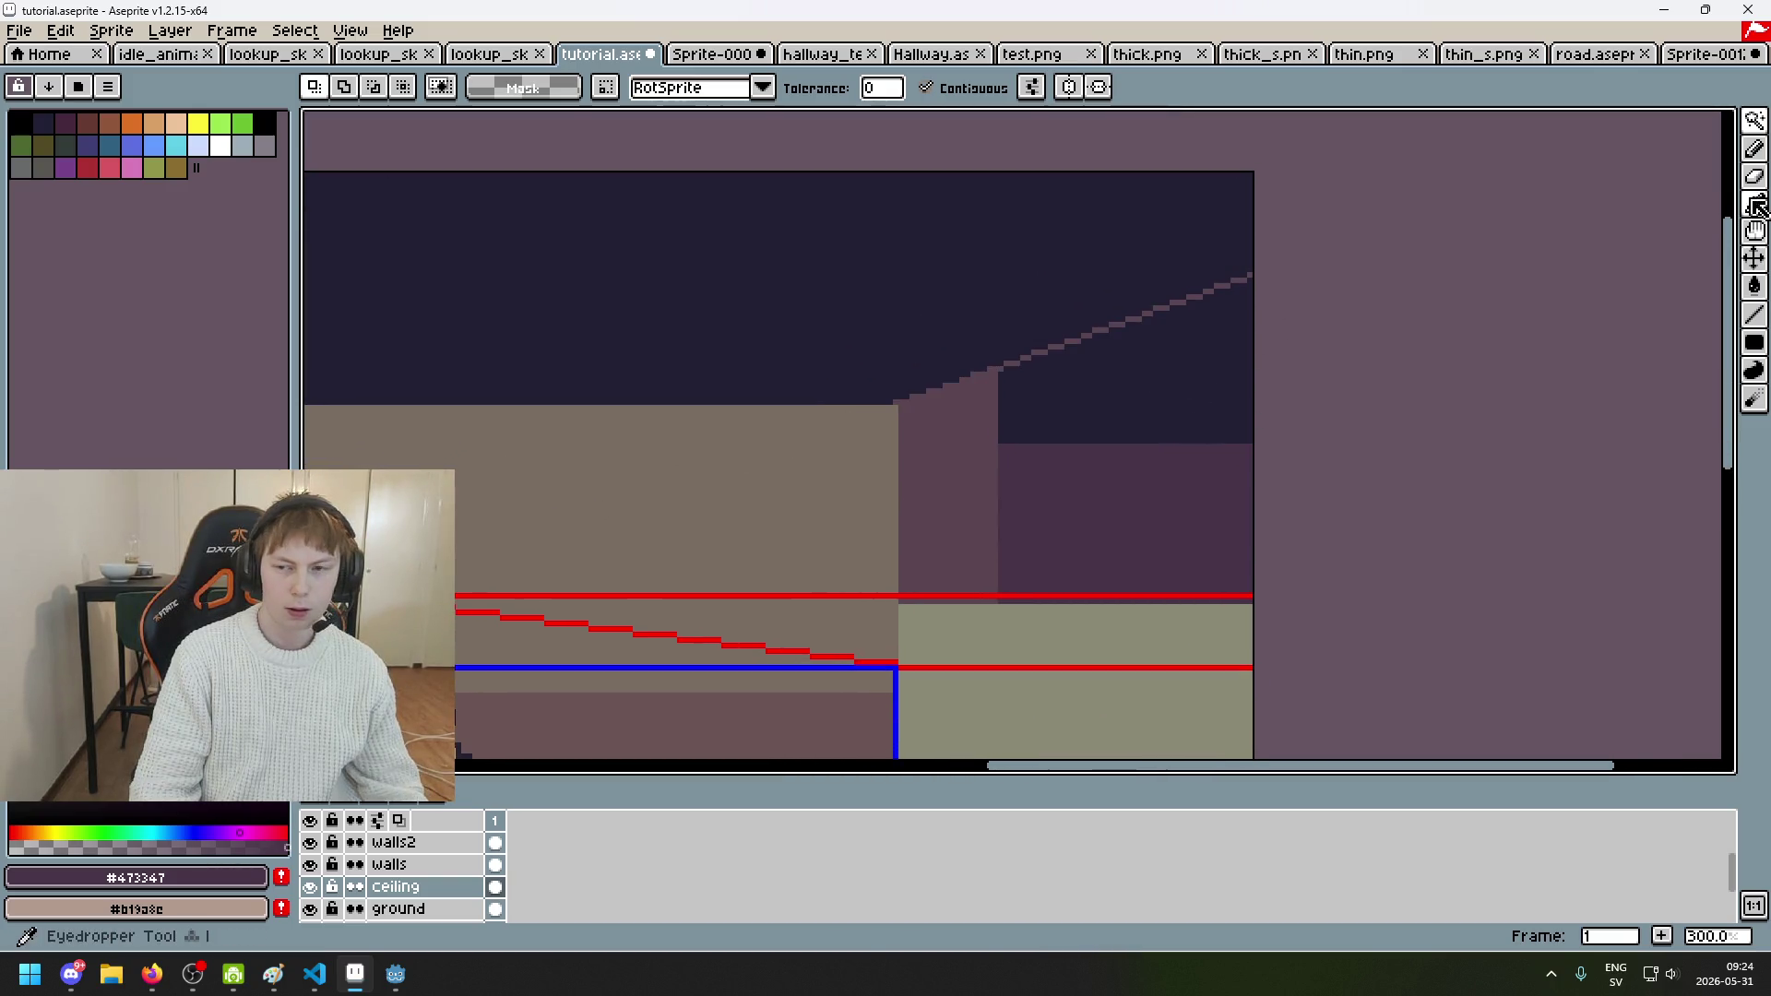
click(1754, 121)
click(1621, 127)
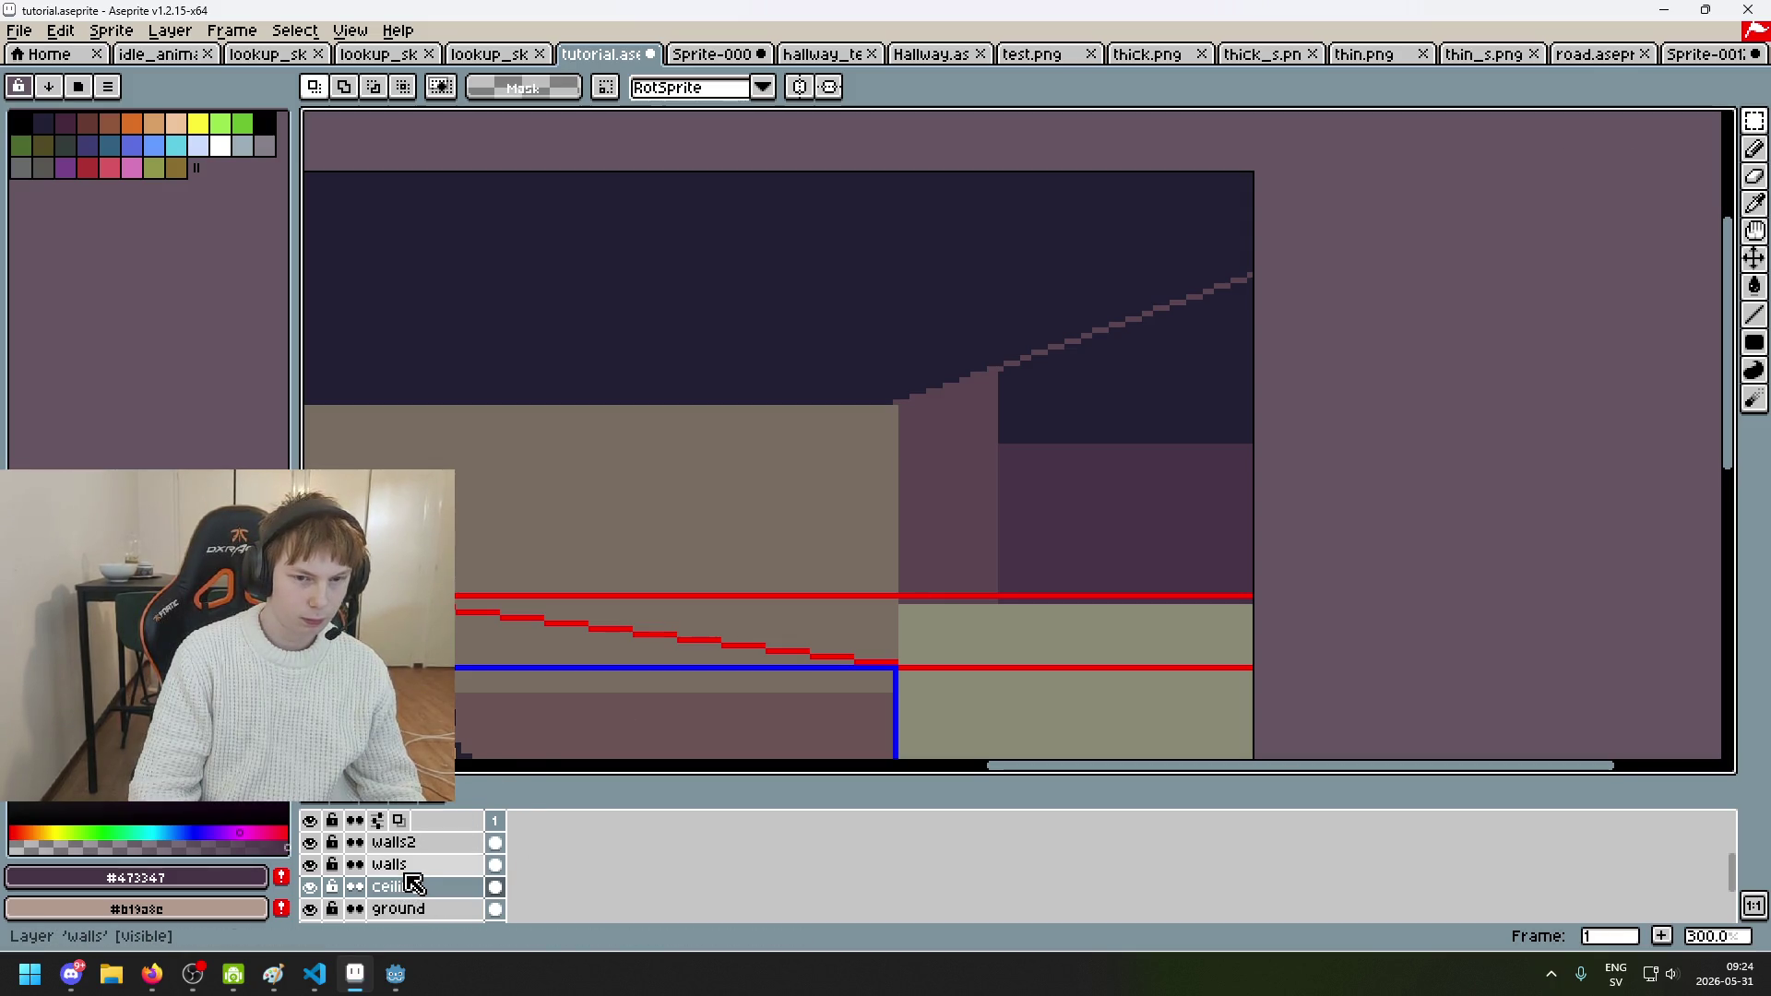
Step: Pencil thicker ceiling-edge strokes: a dark row at the wall edge and a second stepped line
scroll(1051, 465, up, 2)
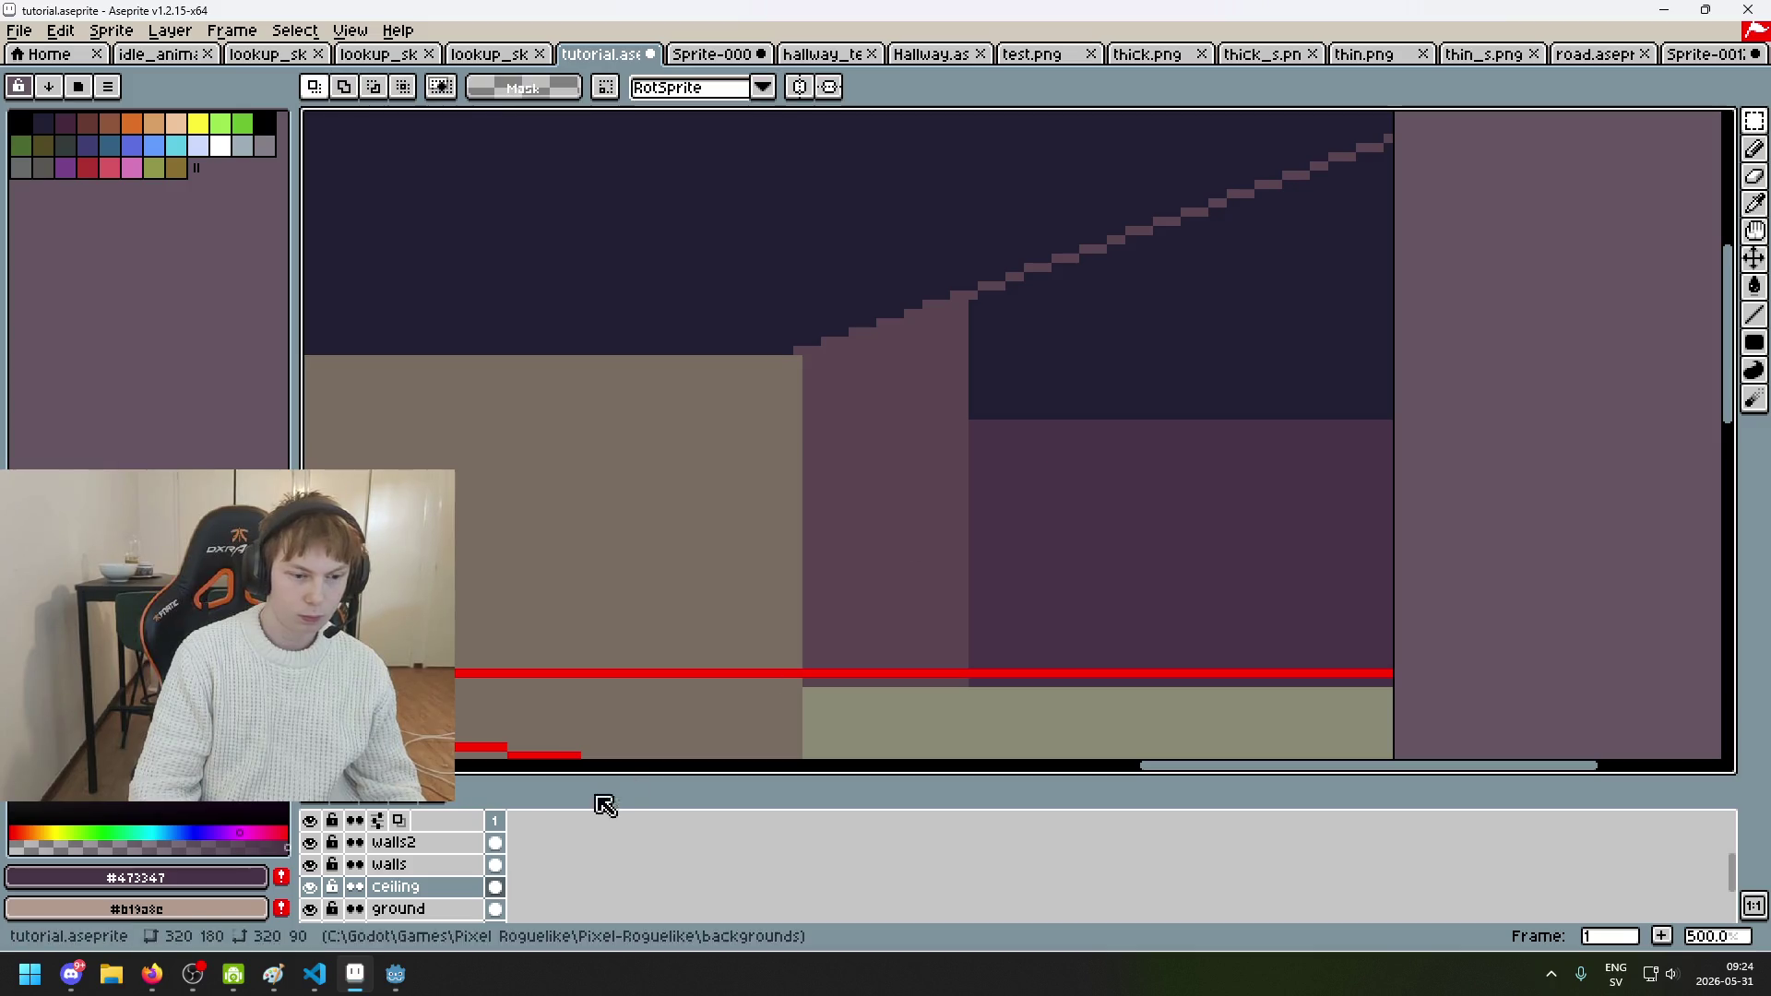
click(318, 883)
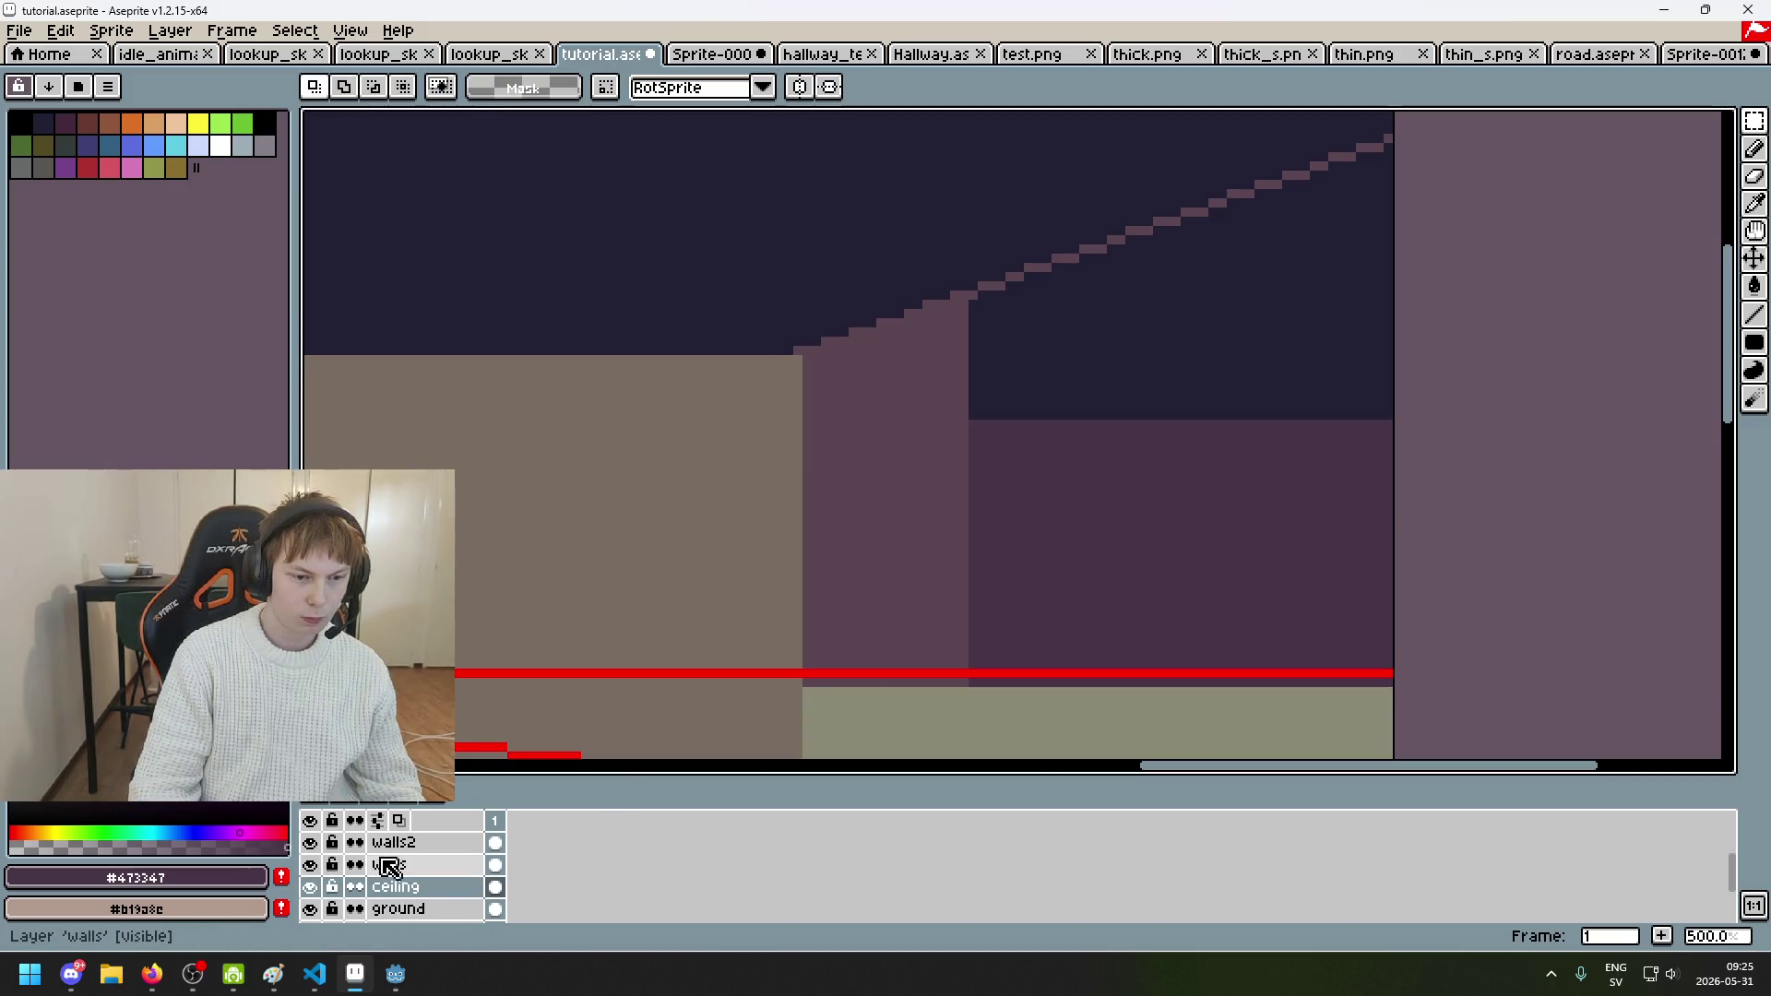
key(b)
scroll(1004, 360, up, 4)
mouse_move(959, 209)
mouse_down()
mouse_move(932, 213)
mouse_move(956, 407)
mouse_up()
shift+click(1453, 295)
scroll(1454, 295, down, 3)
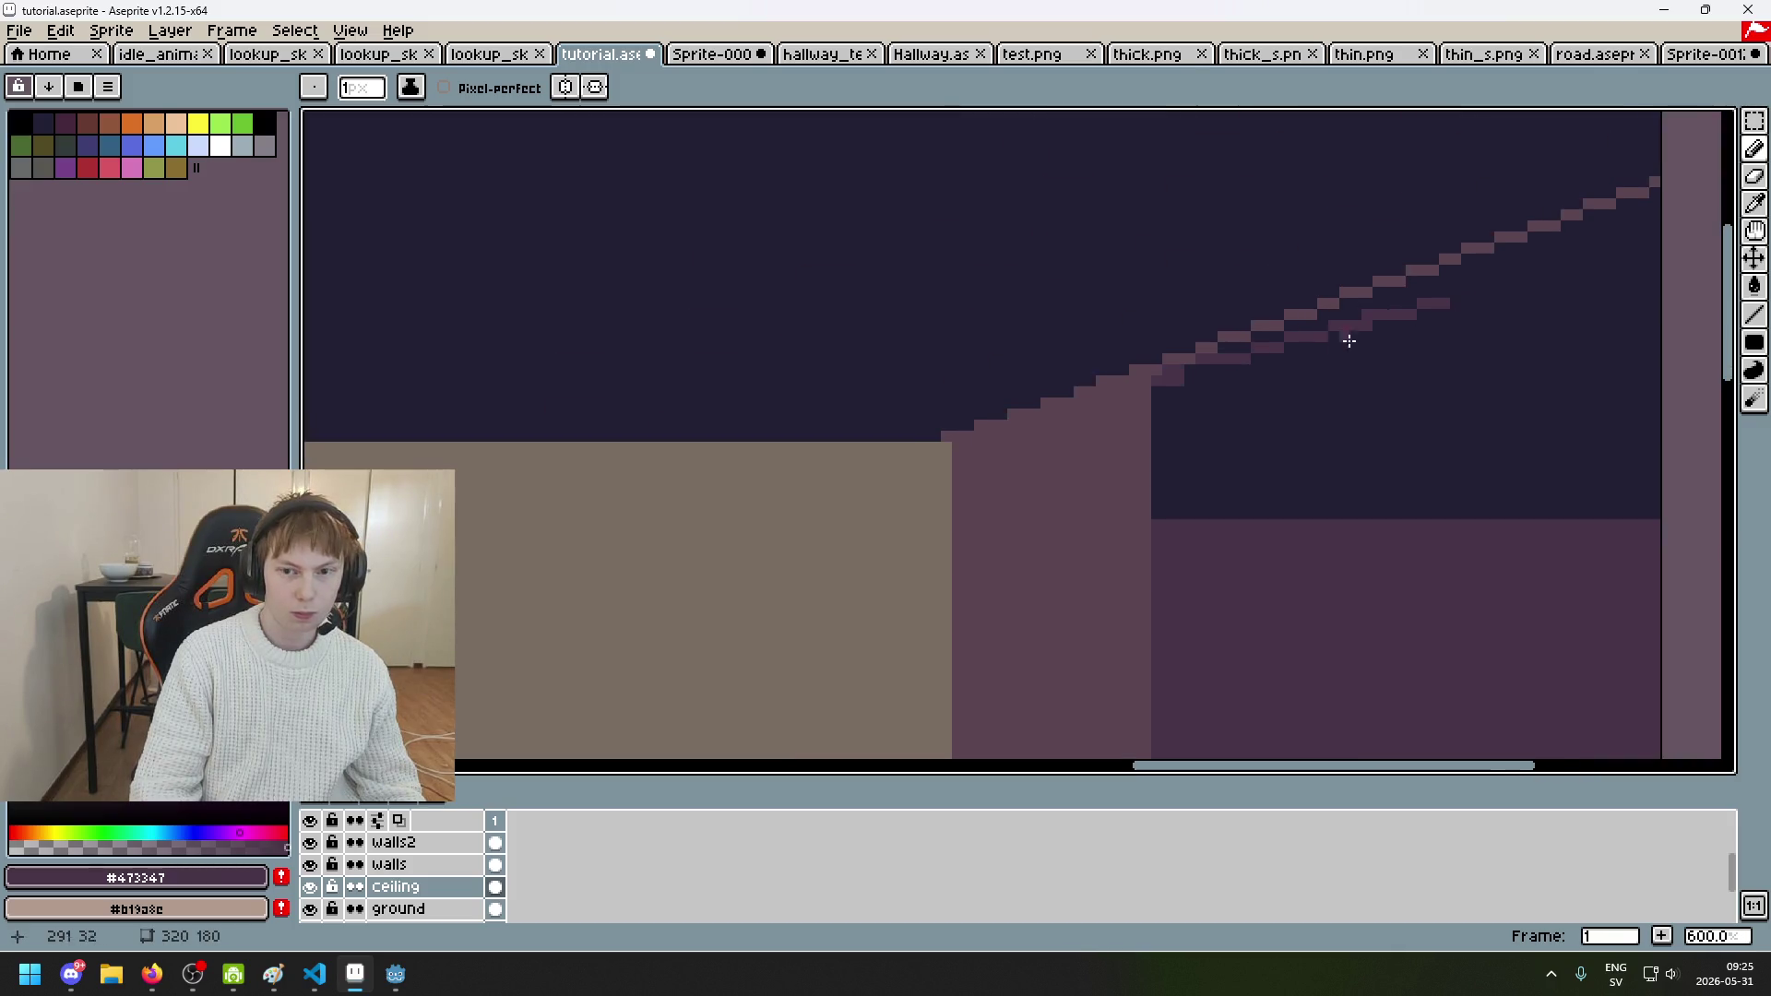
drag(1634, 209, 1376, 312)
scroll(1546, 249, up, 1)
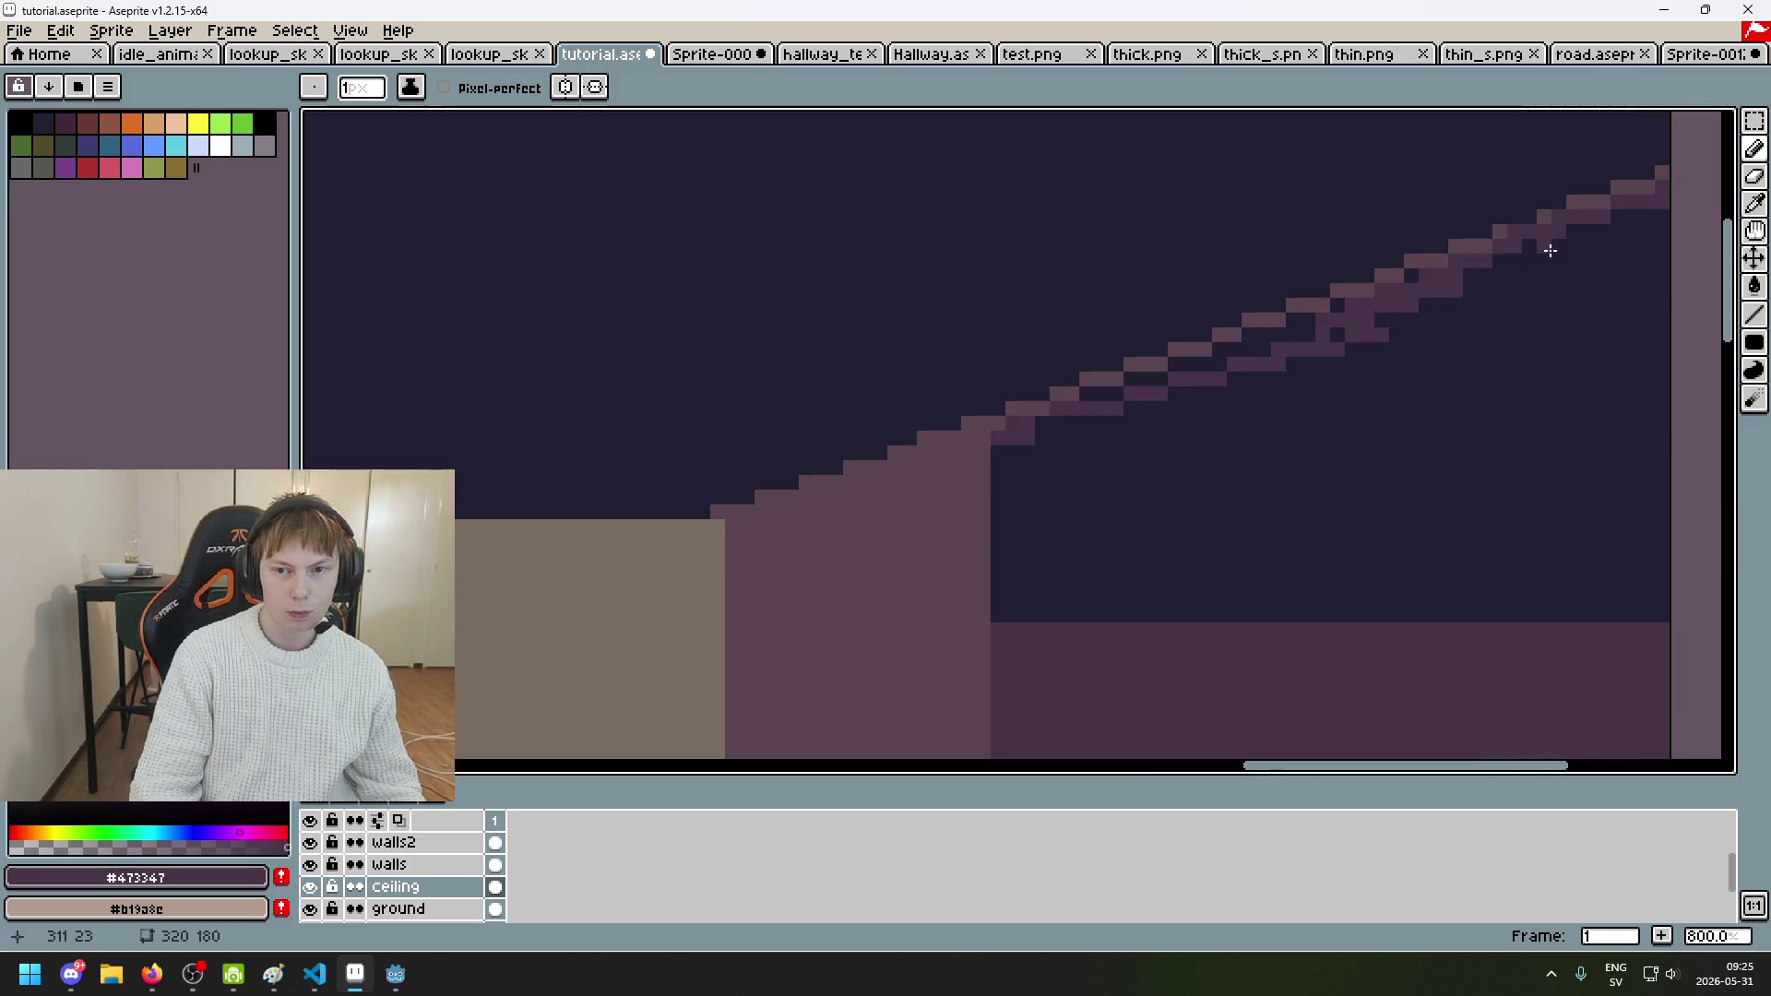
Step: Try erasing part of the stroke, then undo the erasures
key(e)
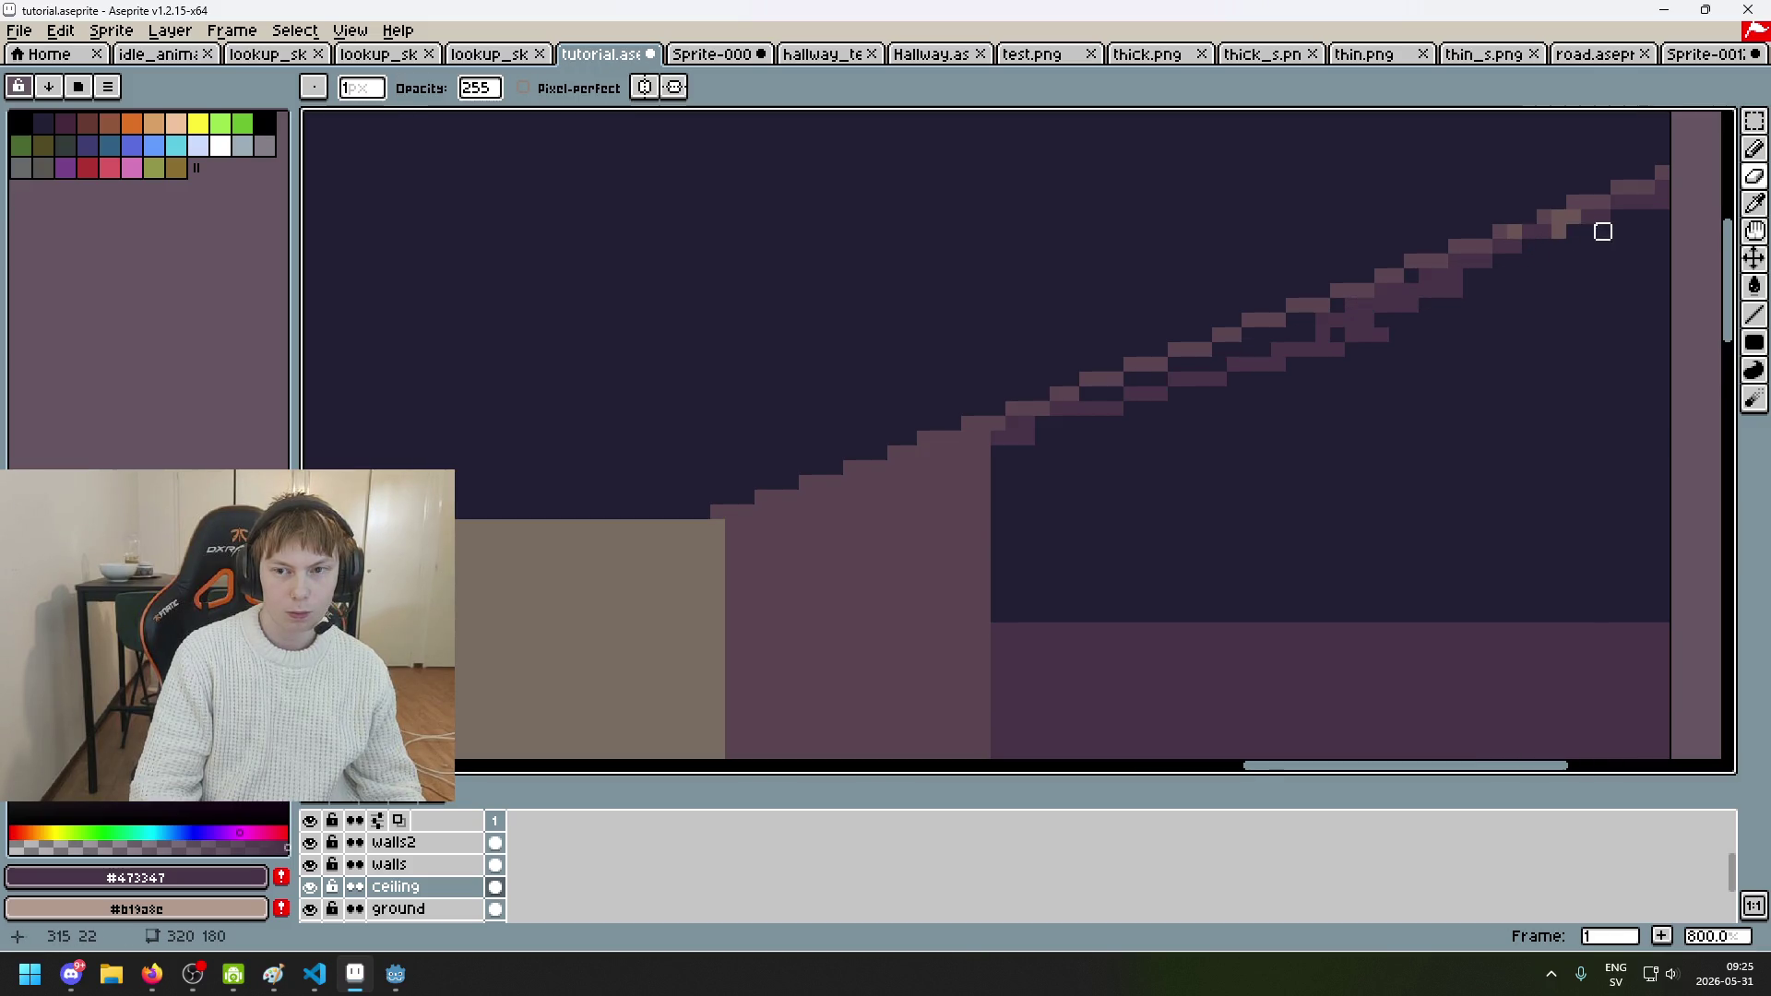
key(ctrl+z)
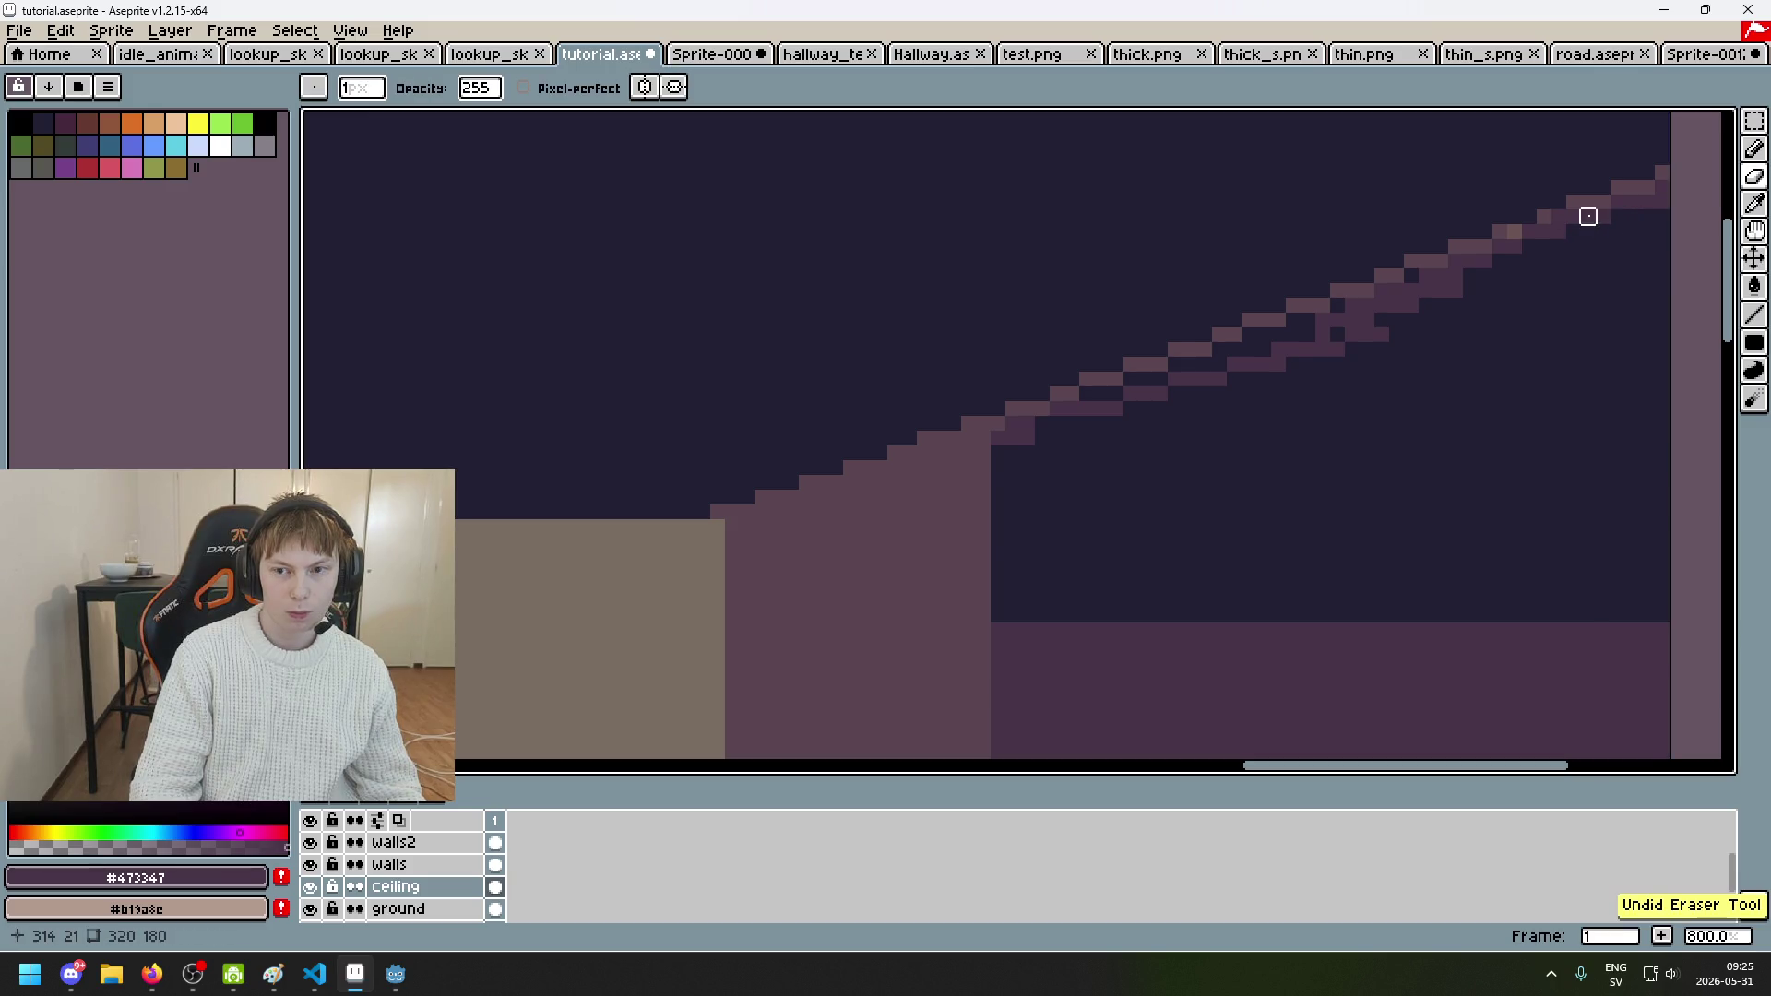
scroll(1568, 219, up, 3)
scroll(1573, 251, down, 1)
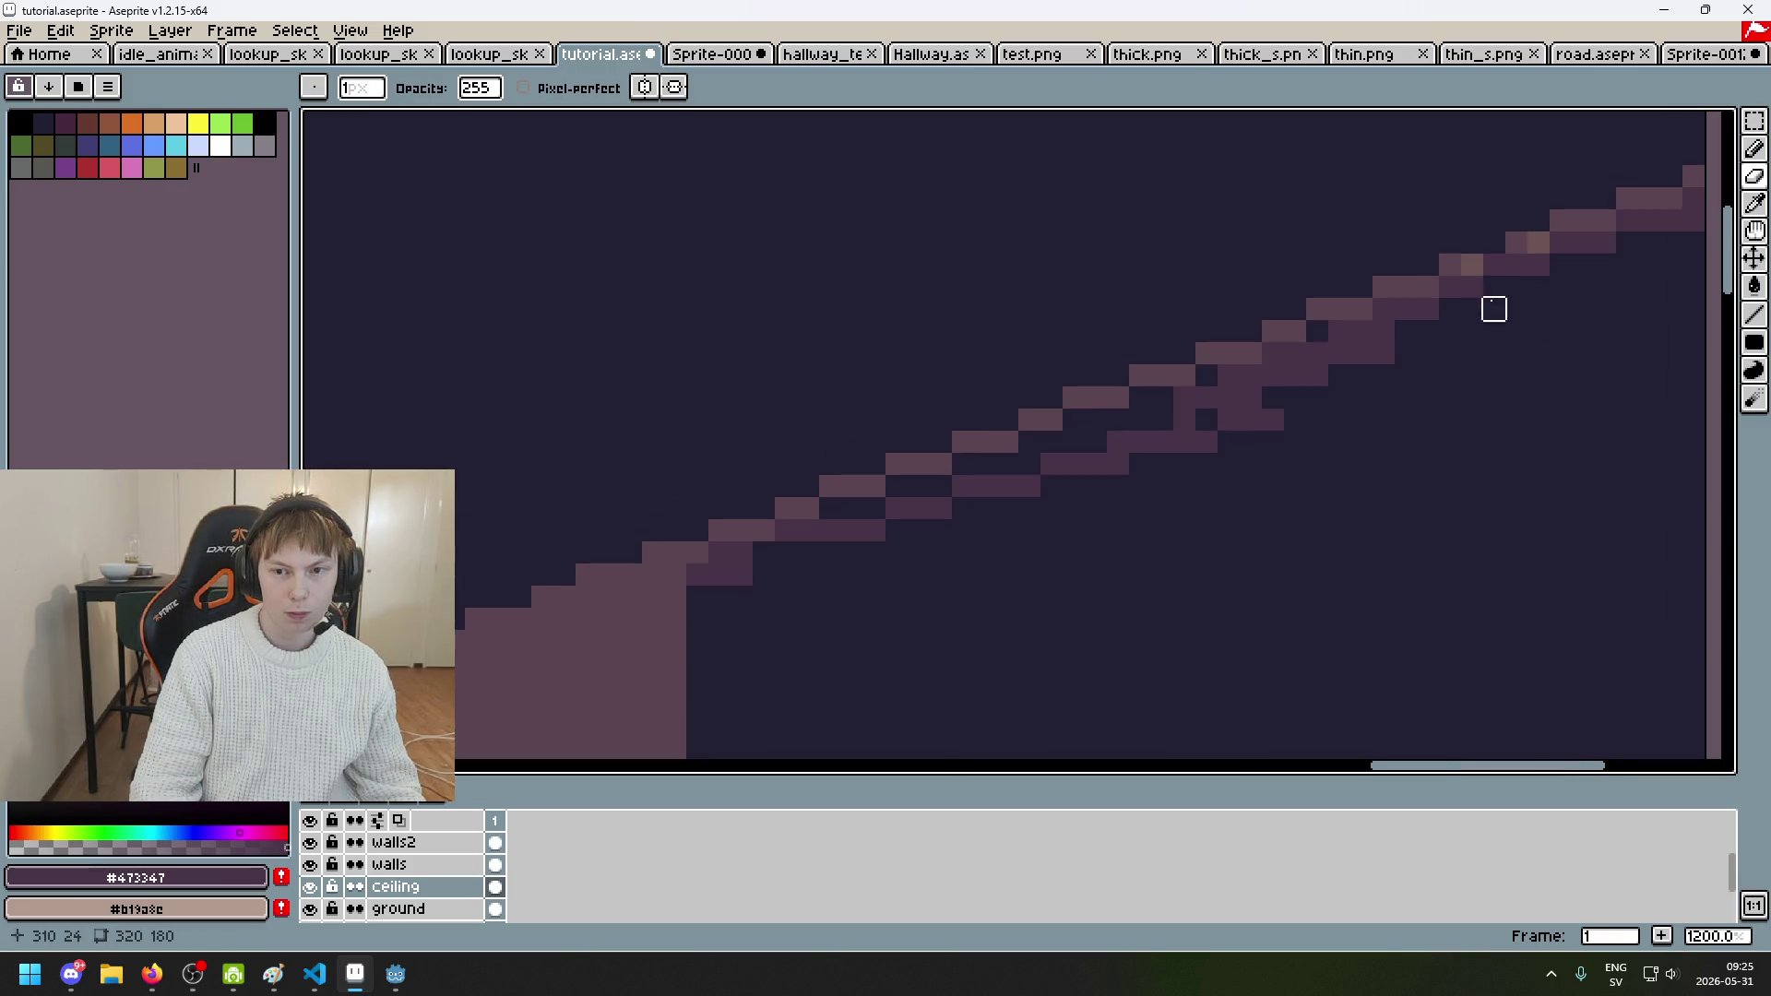
key(ctrl+z)
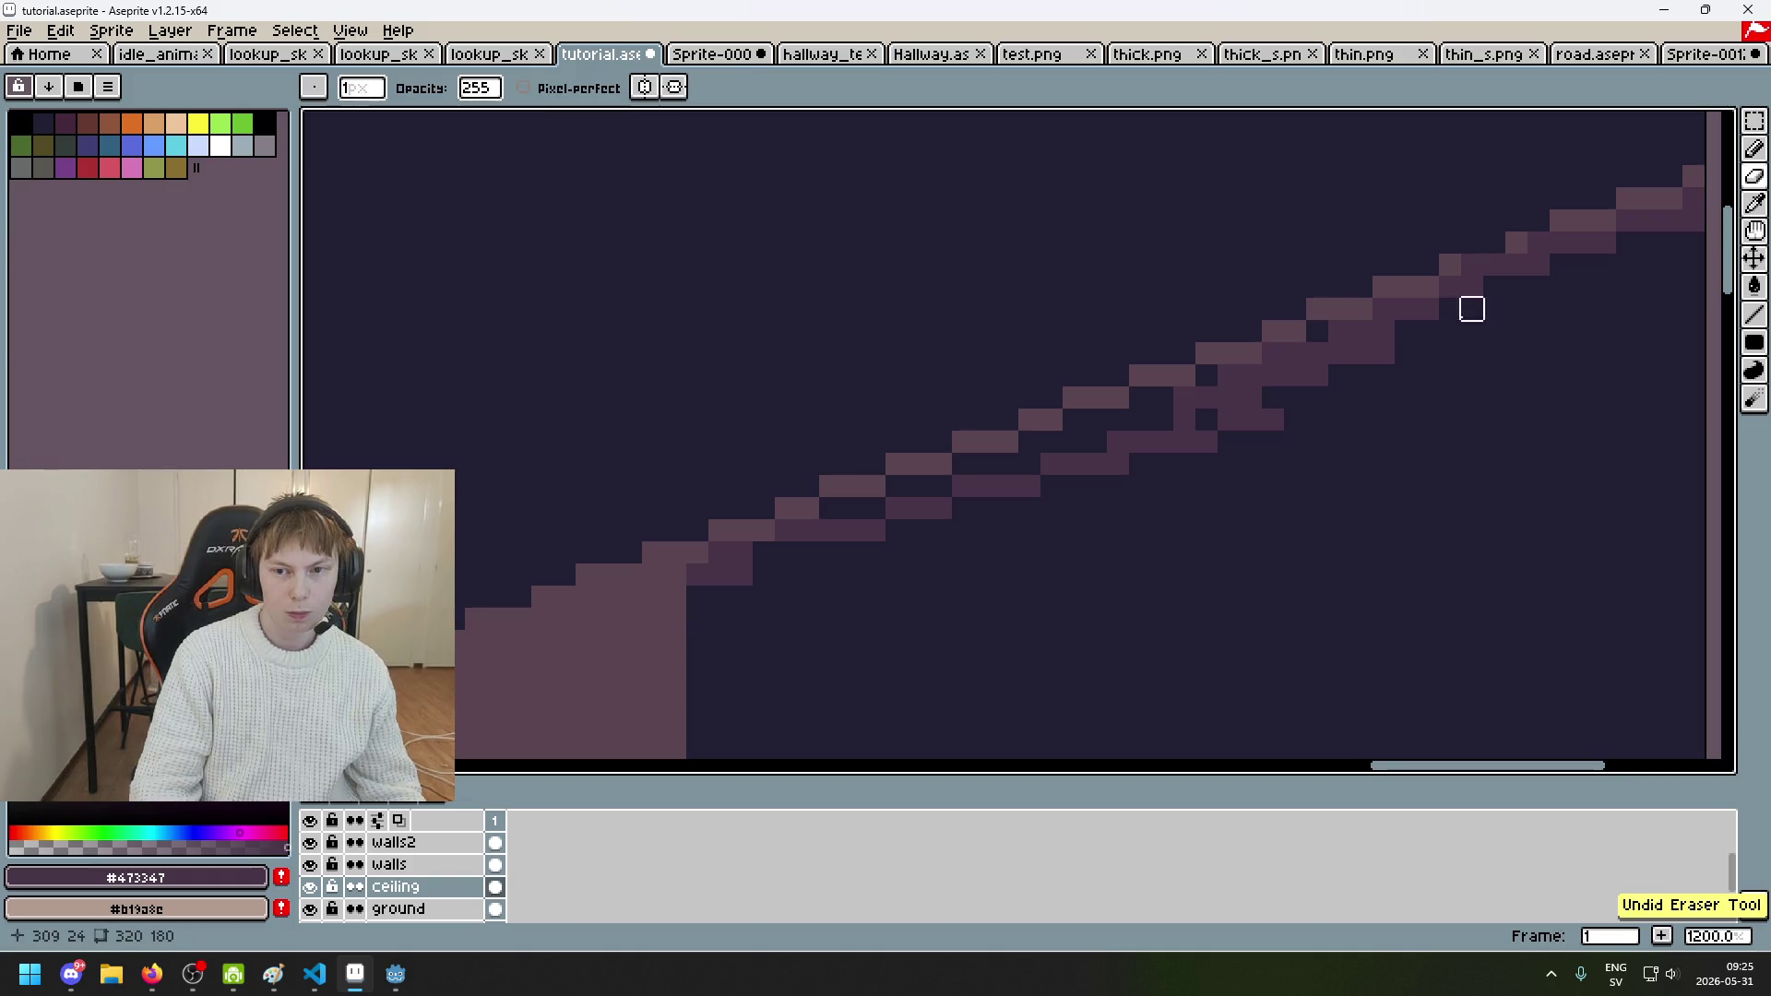
Step: Thicken the ceiling edge with a second pixel row and test a bucket fill
click(1311, 340)
mouse_move(1194, 389)
mouse_down()
mouse_move(1036, 418)
mouse_move(1076, 449)
mouse_up()
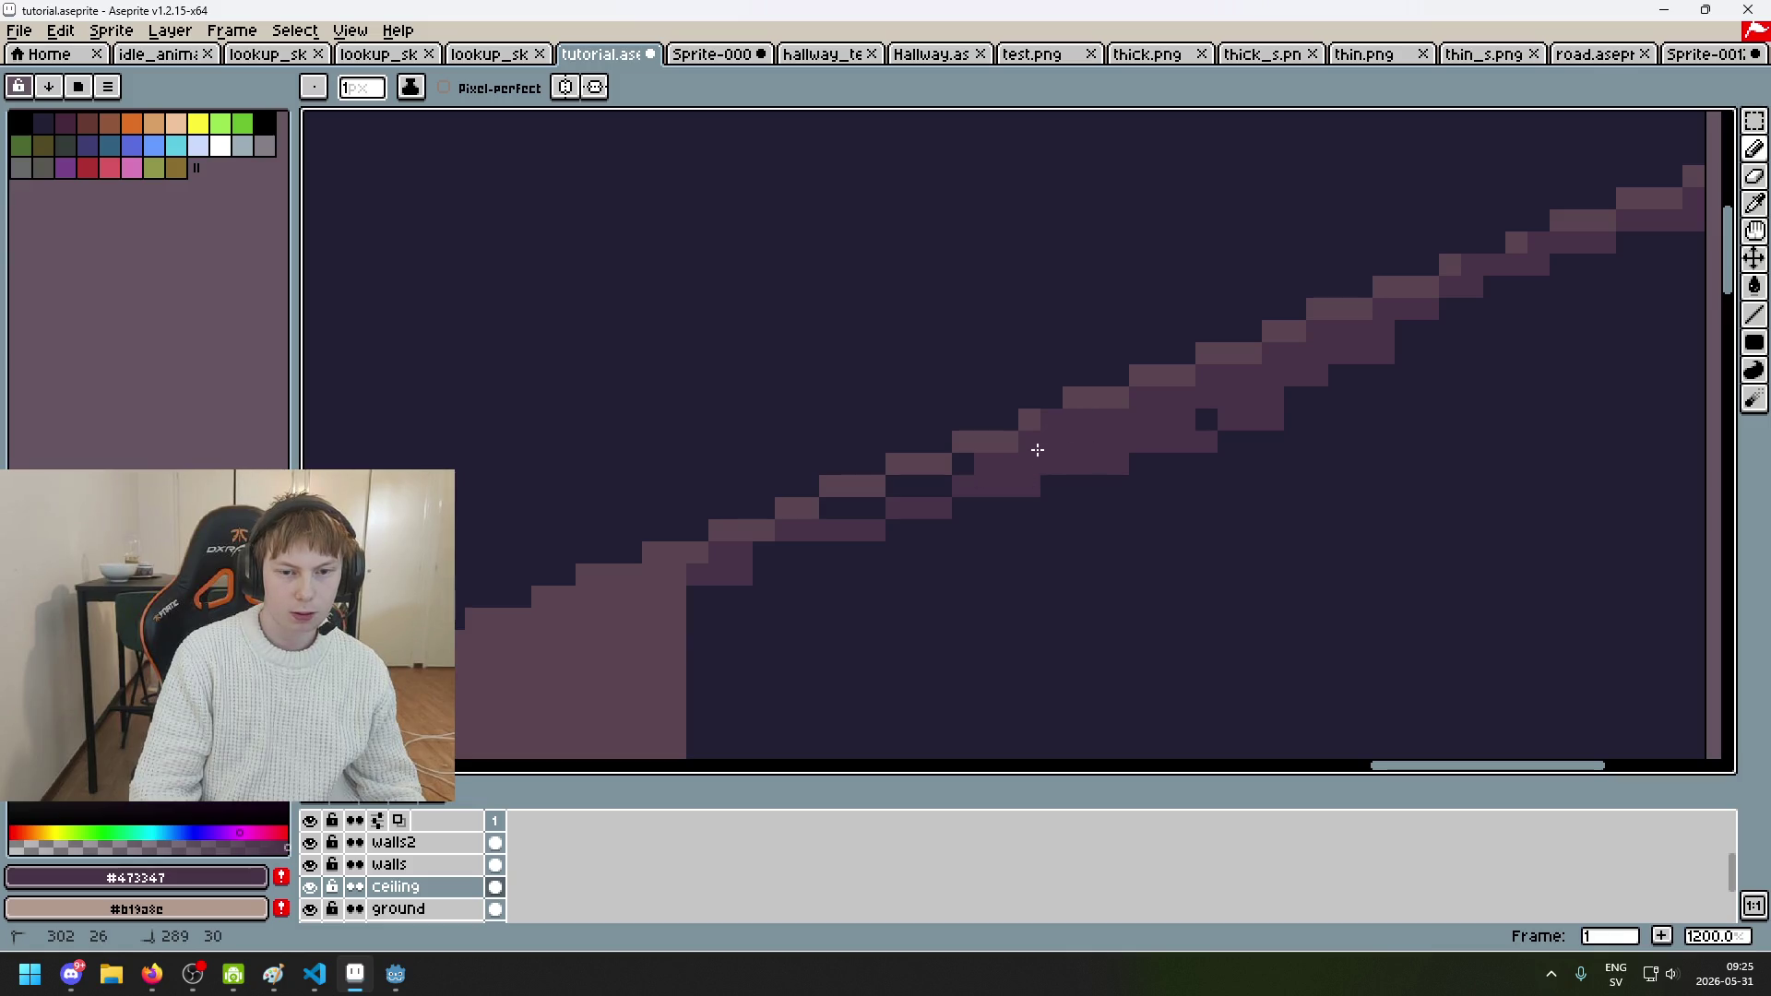
drag(887, 499, 830, 509)
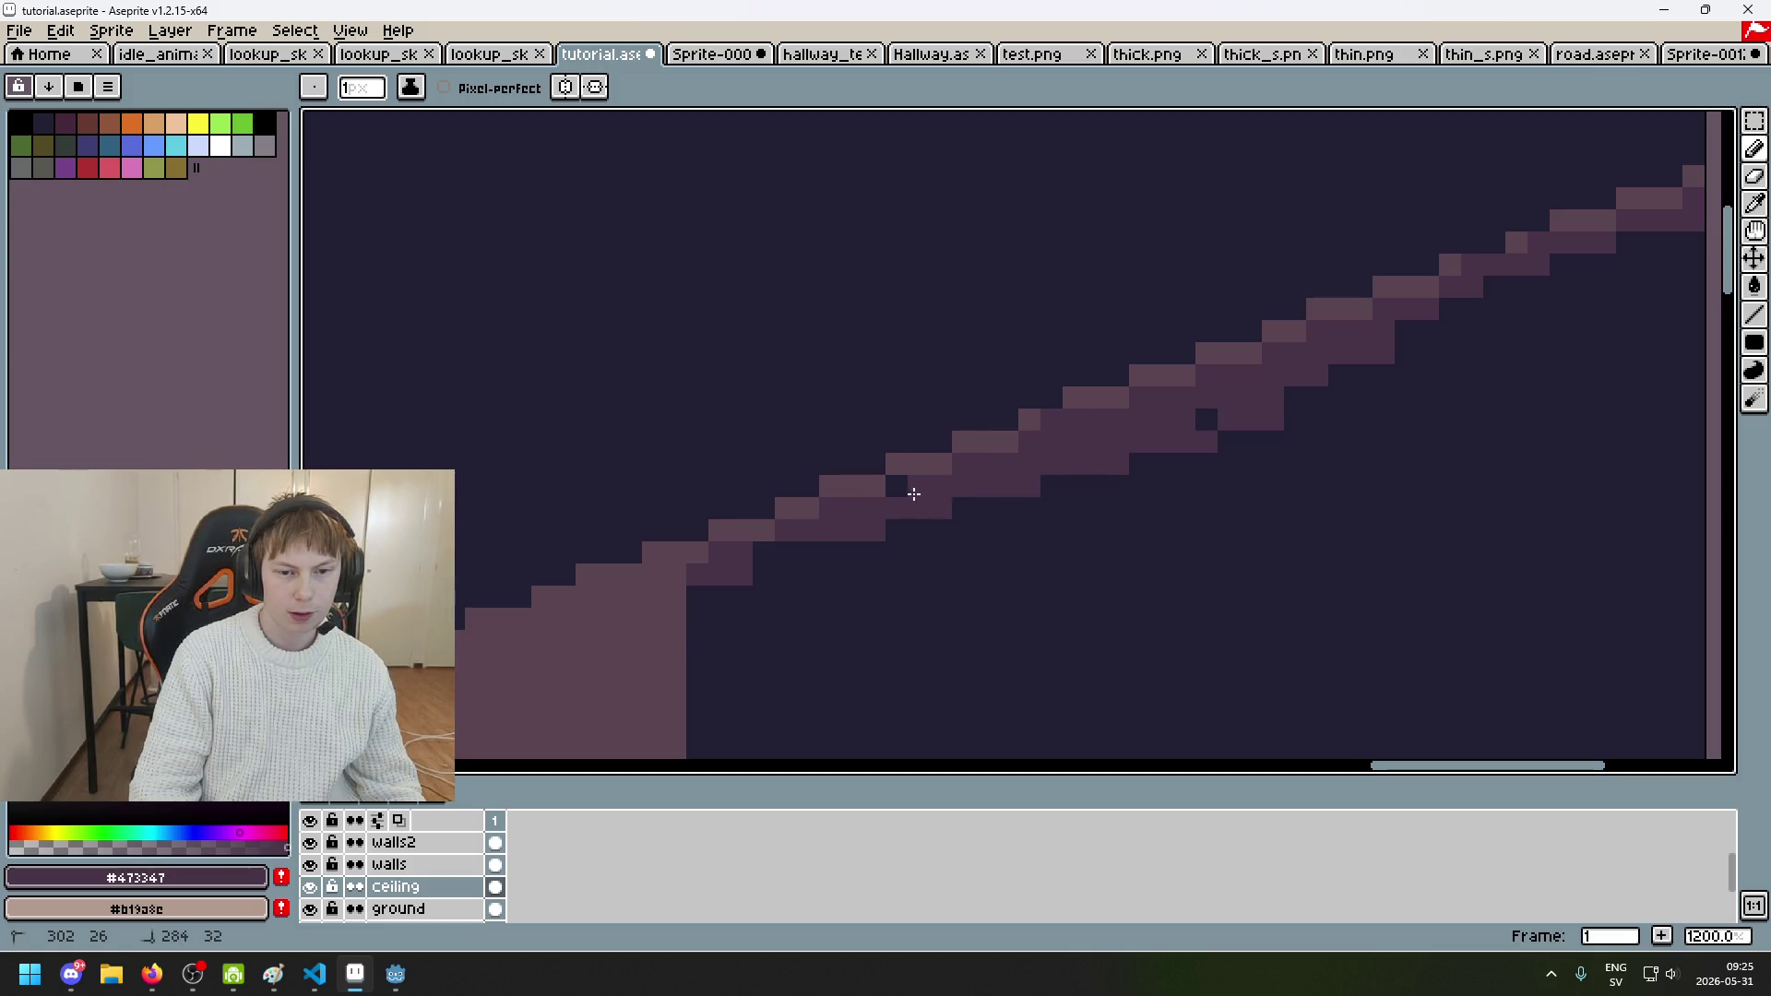
scroll(917, 500, down, 4)
key(g)
click(1107, 541)
key(ctrl+z)
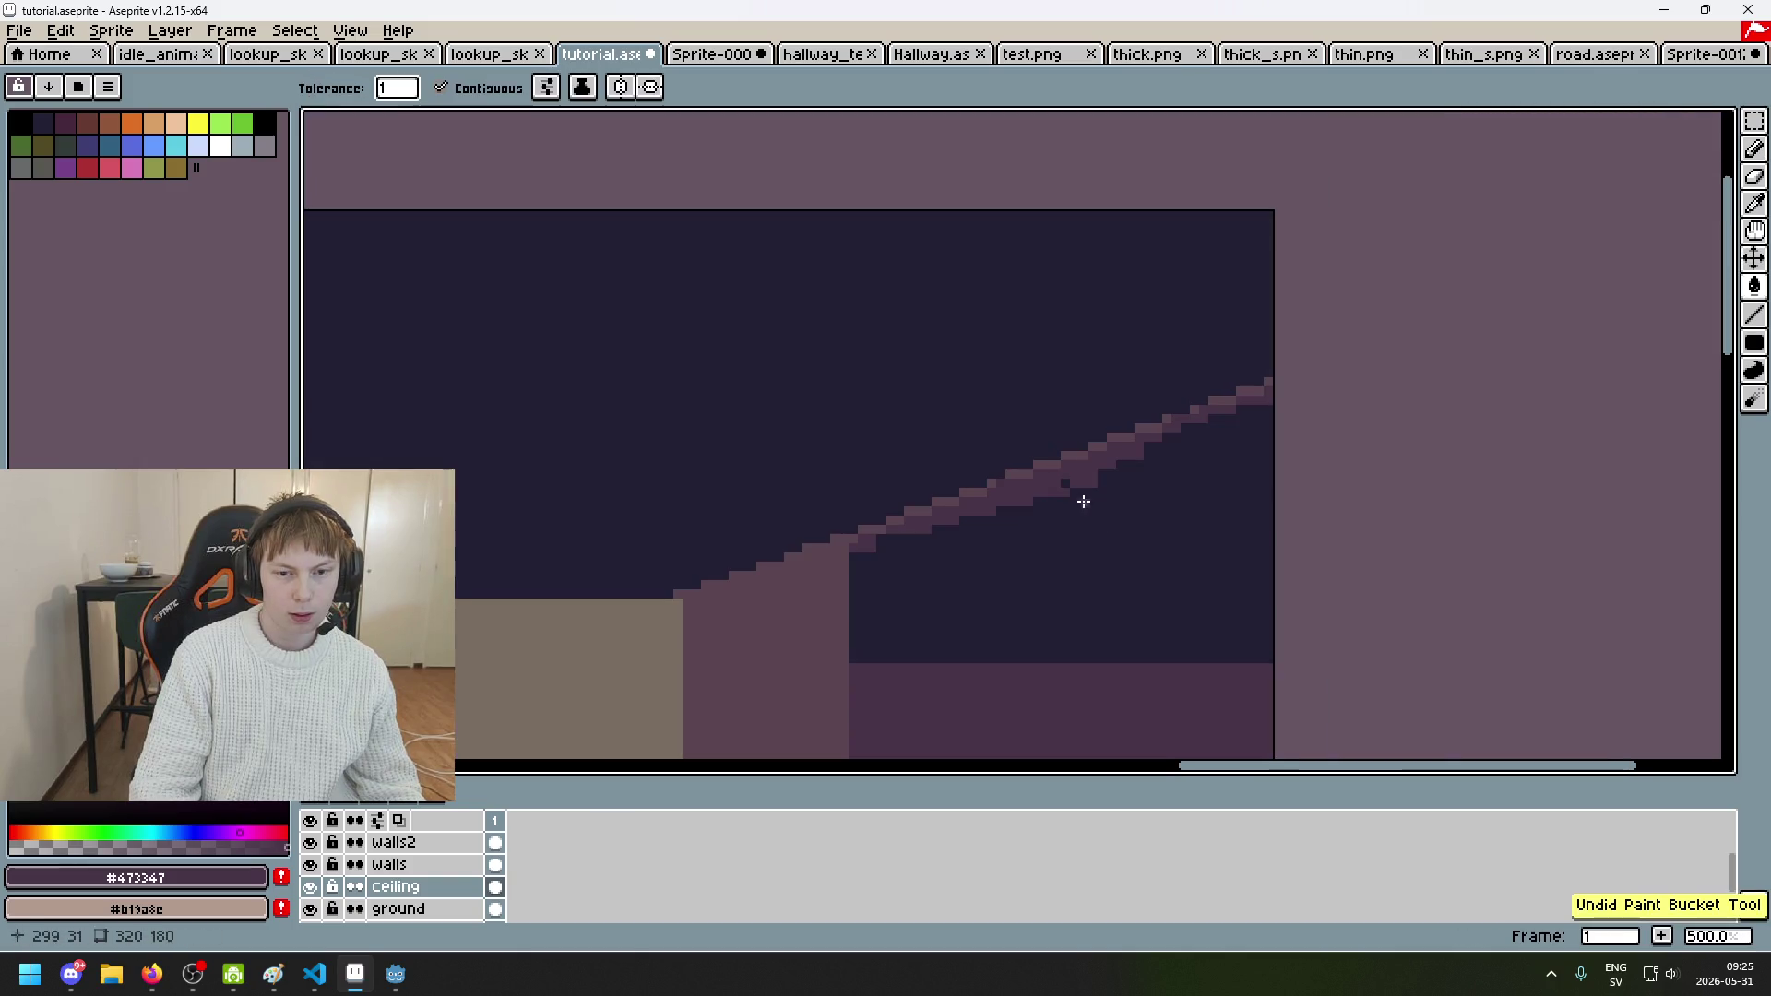
key(b)
scroll(1020, 597, down, 2)
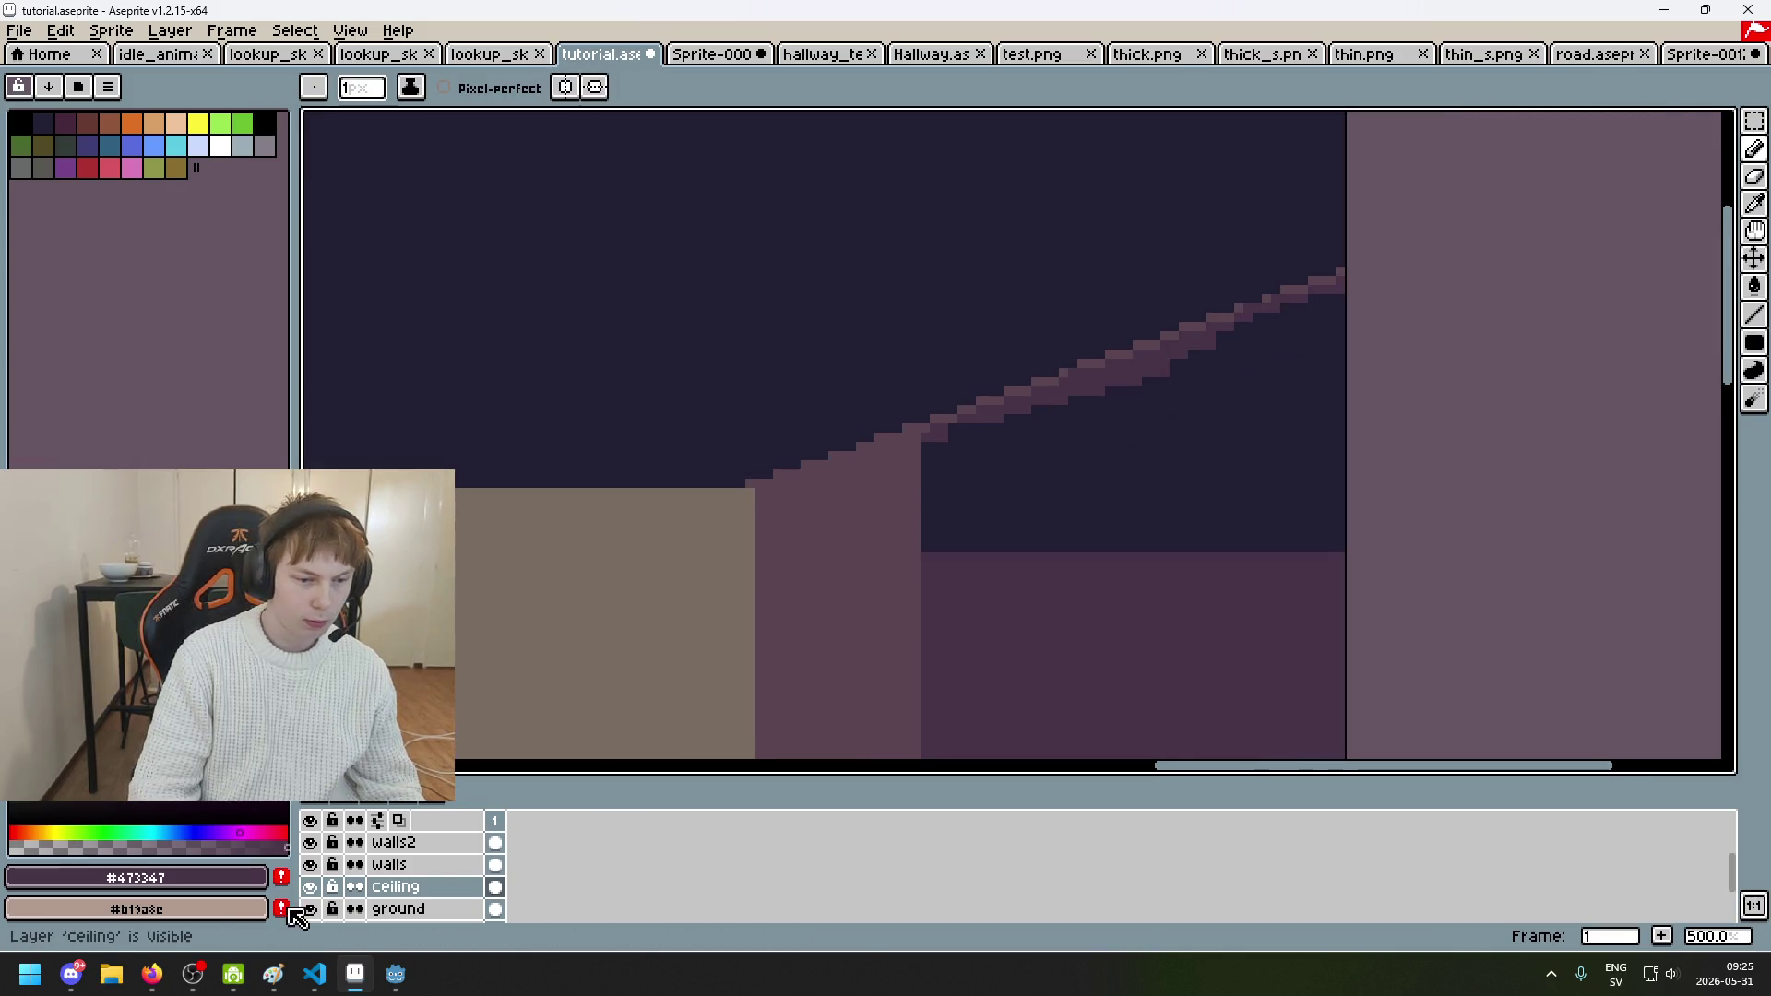
Step: Hide and reshow the ceiling layer, then undo the thick strokes back to a thin line
click(311, 888)
click(312, 888)
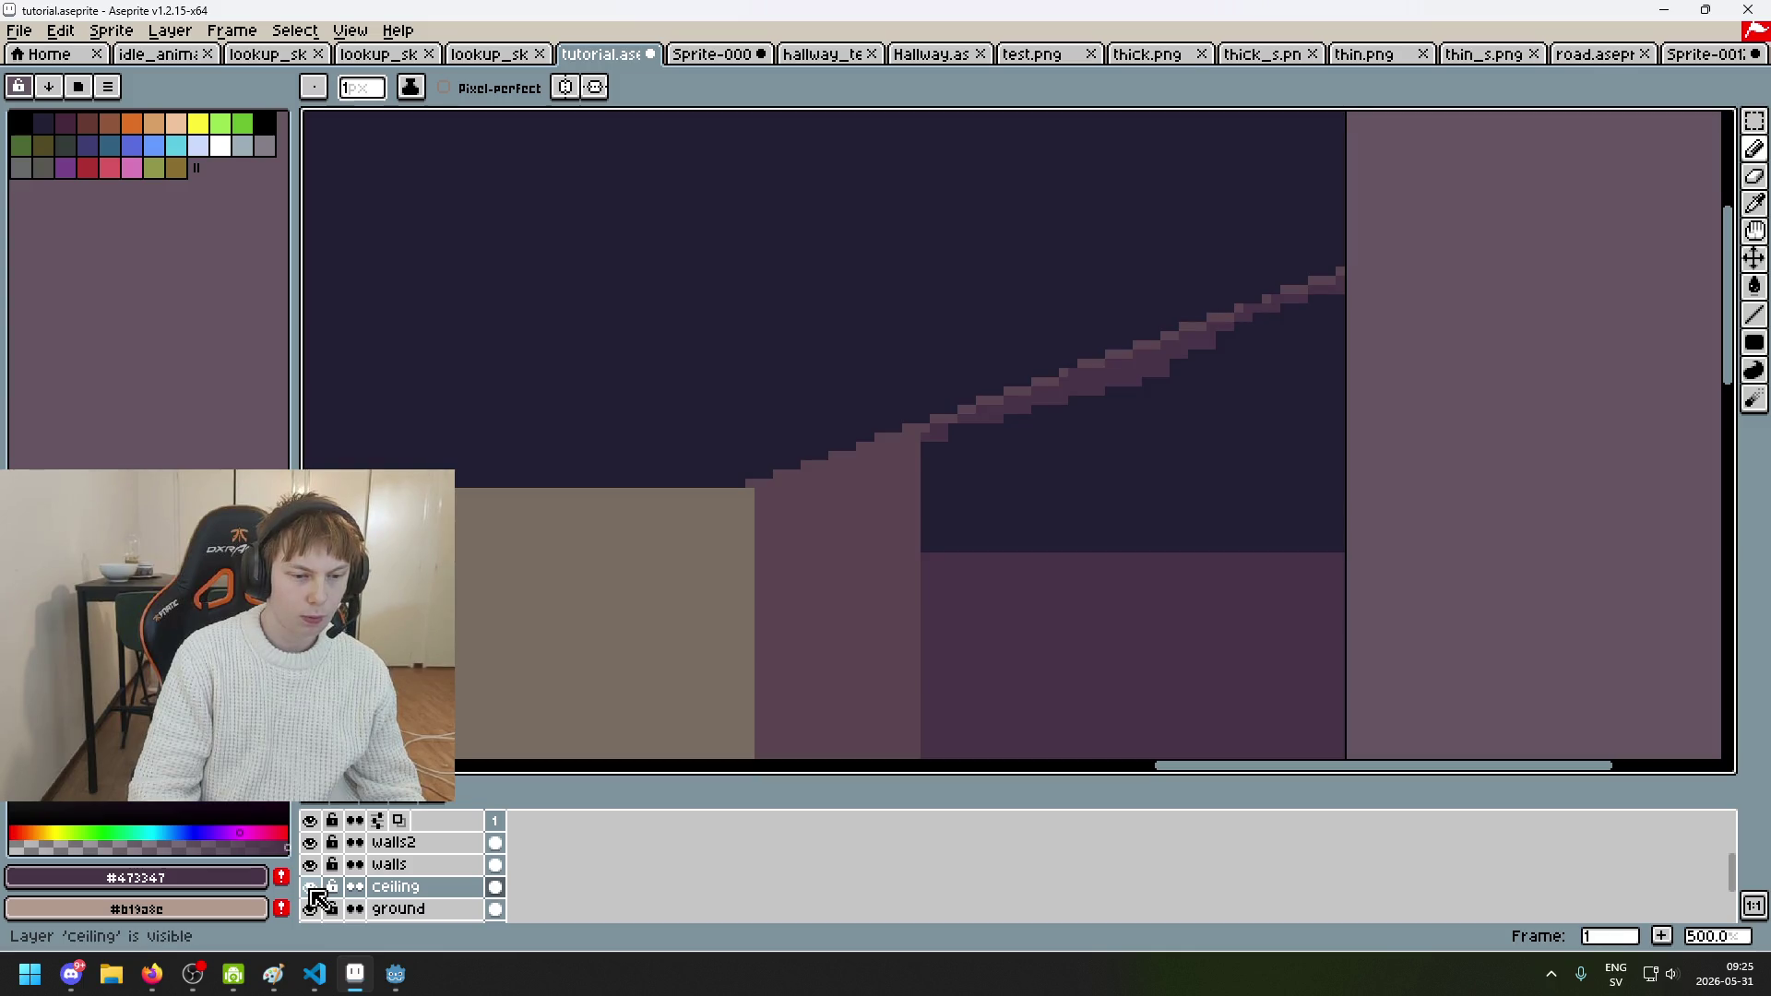
key(v)
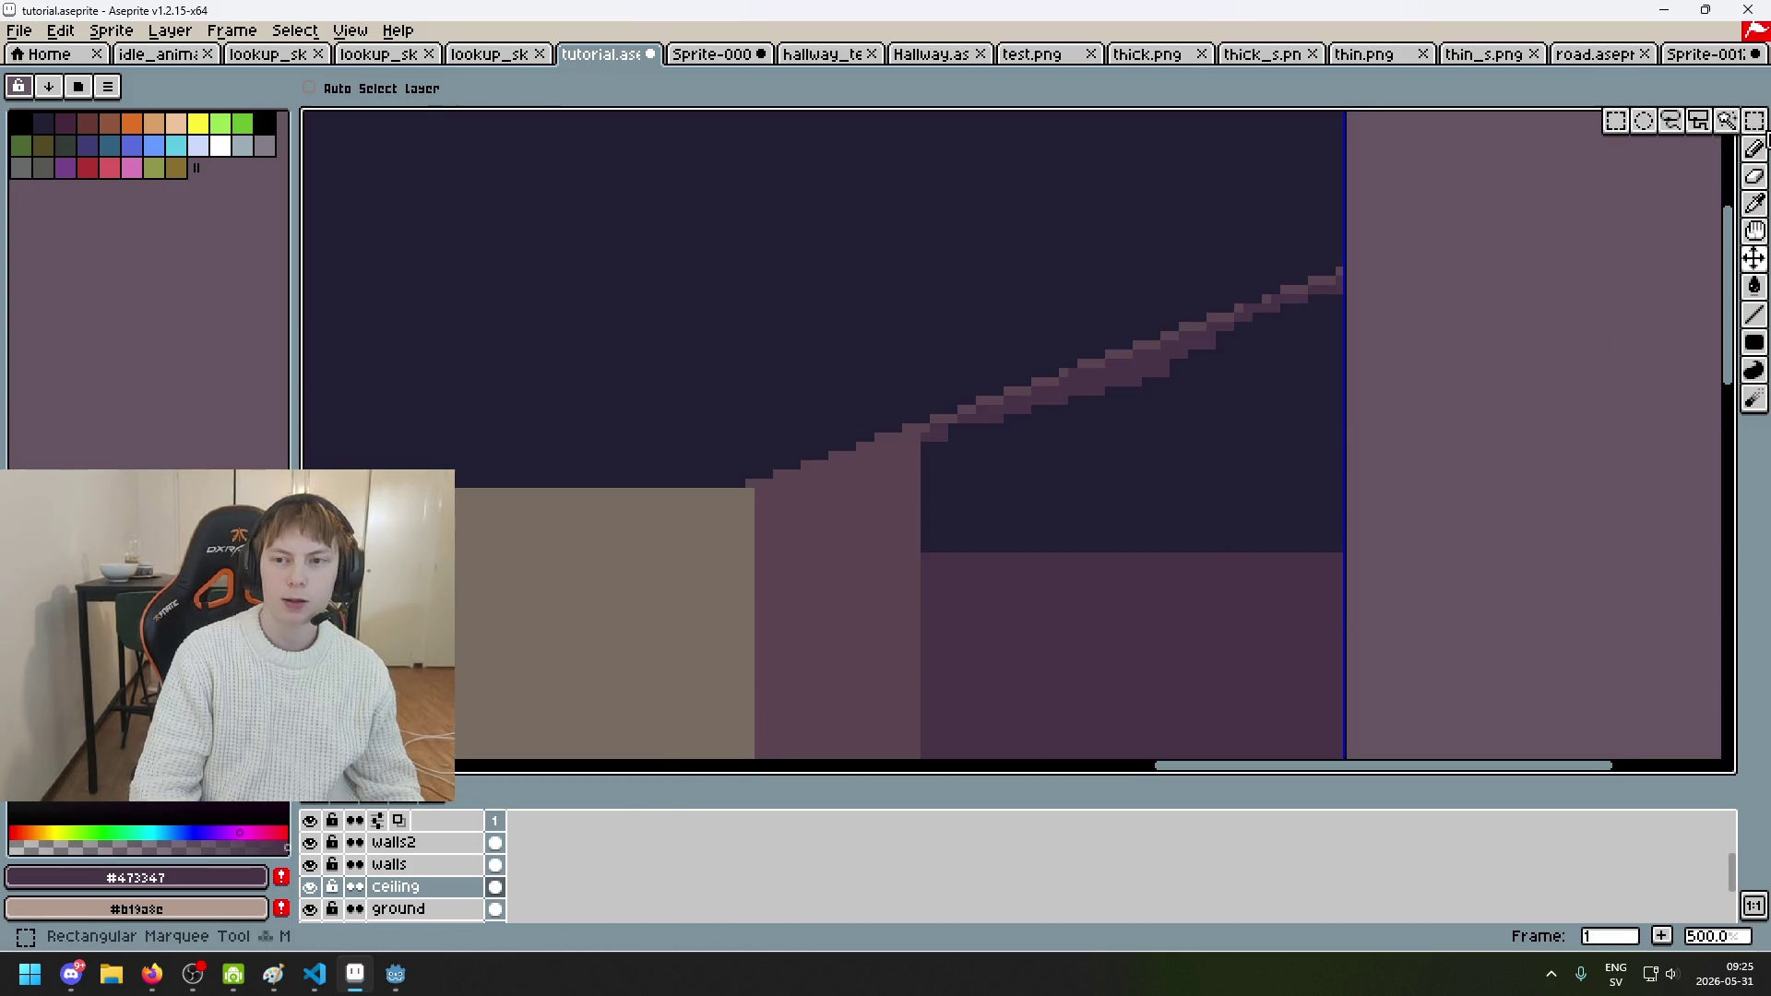
click(1757, 124)
key(ctrl+z)
key(ctrl+z)
key(ctrl+z)
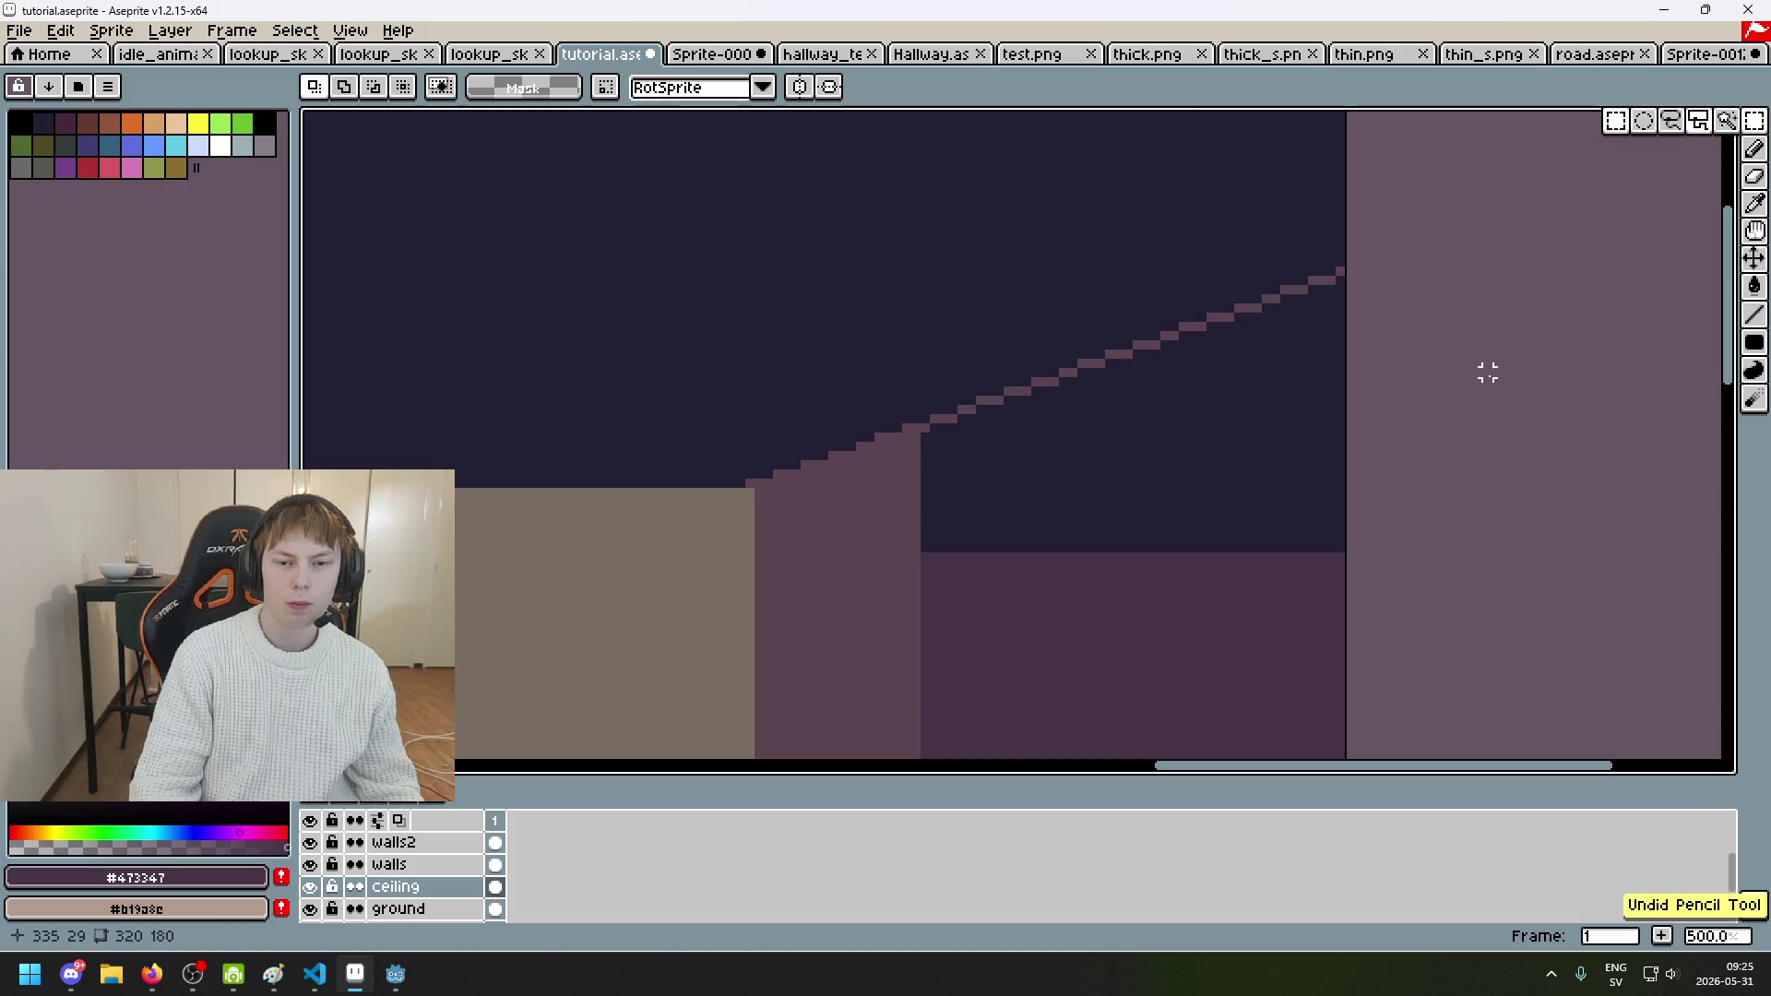
click(392, 867)
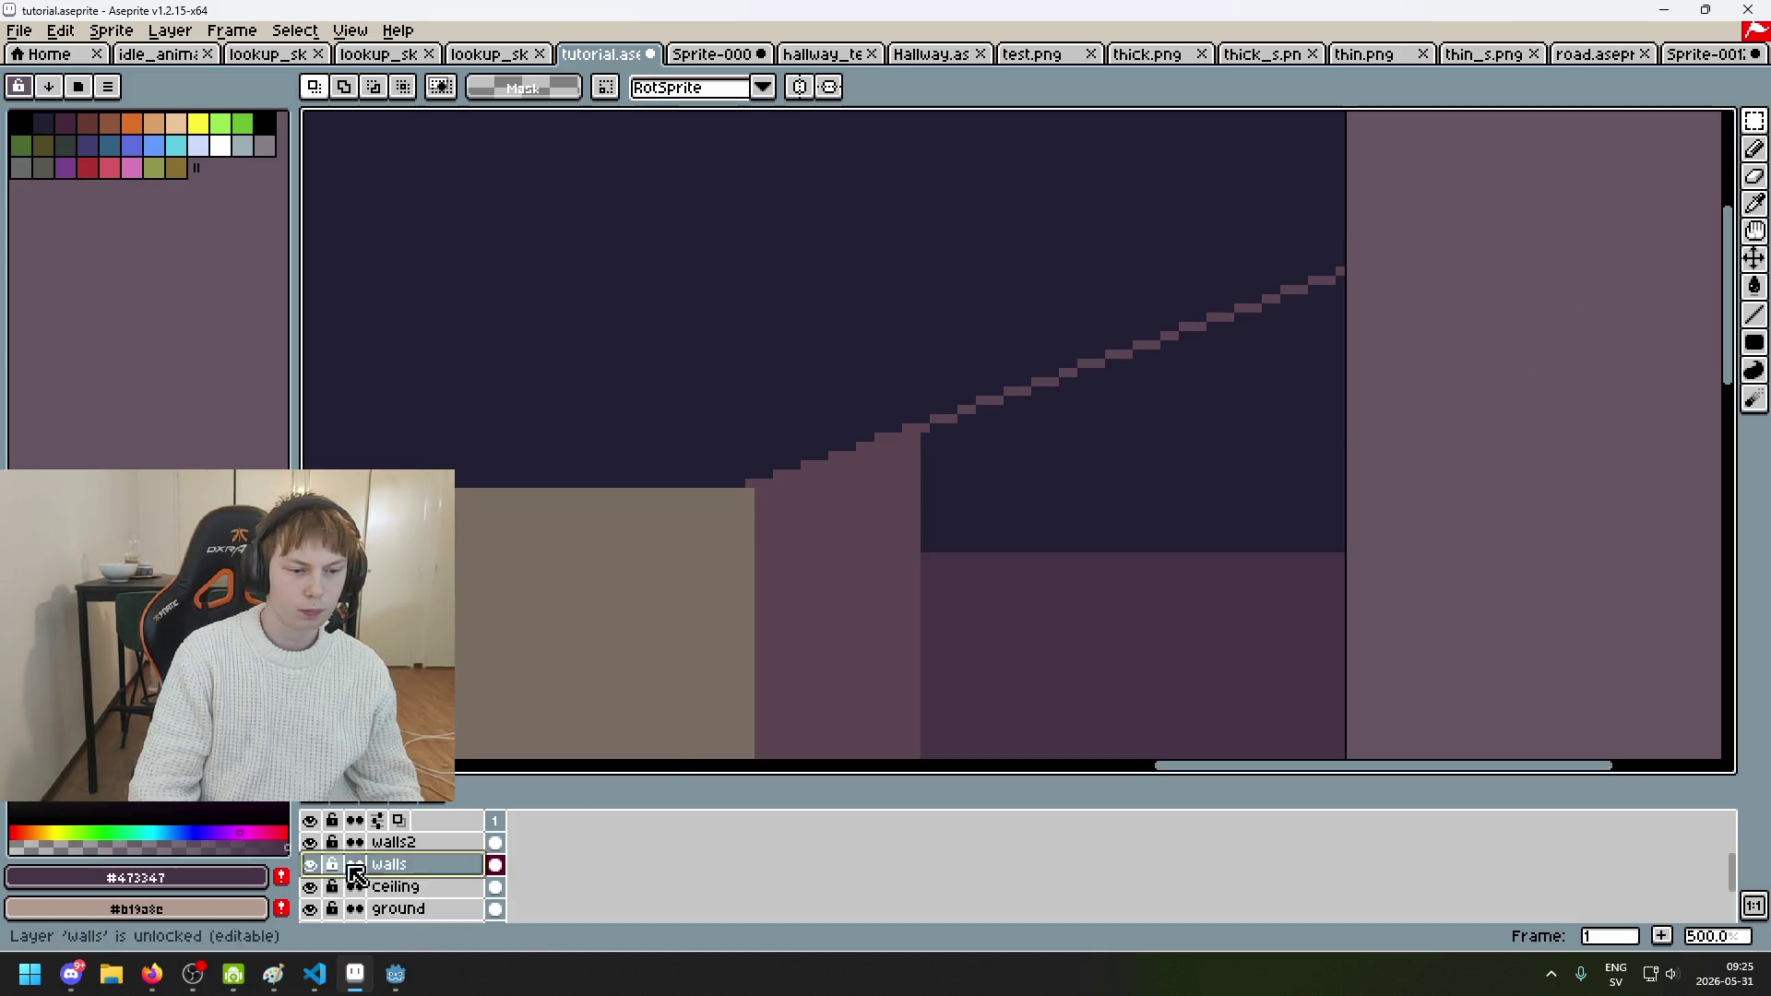
Step: Pencil a row of wall pixels along the stepped stair edge, extending it to the top right
scroll(953, 498, up, 2)
key(b)
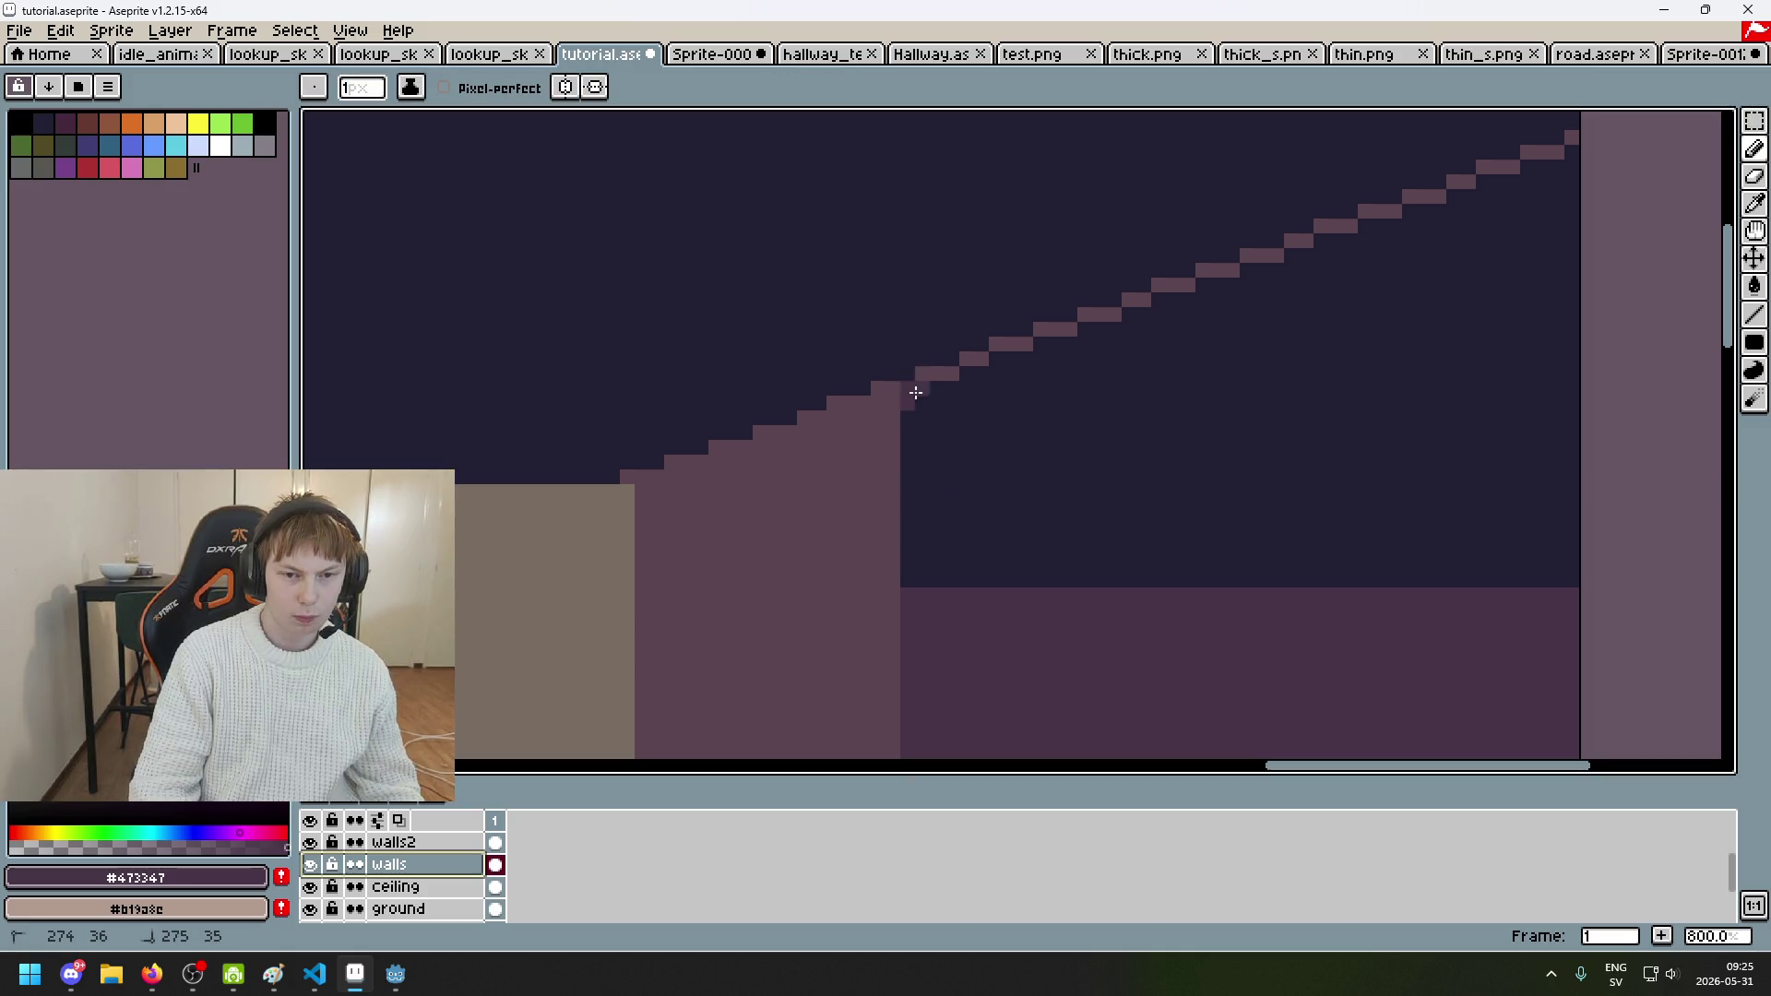
key(ctrl+z)
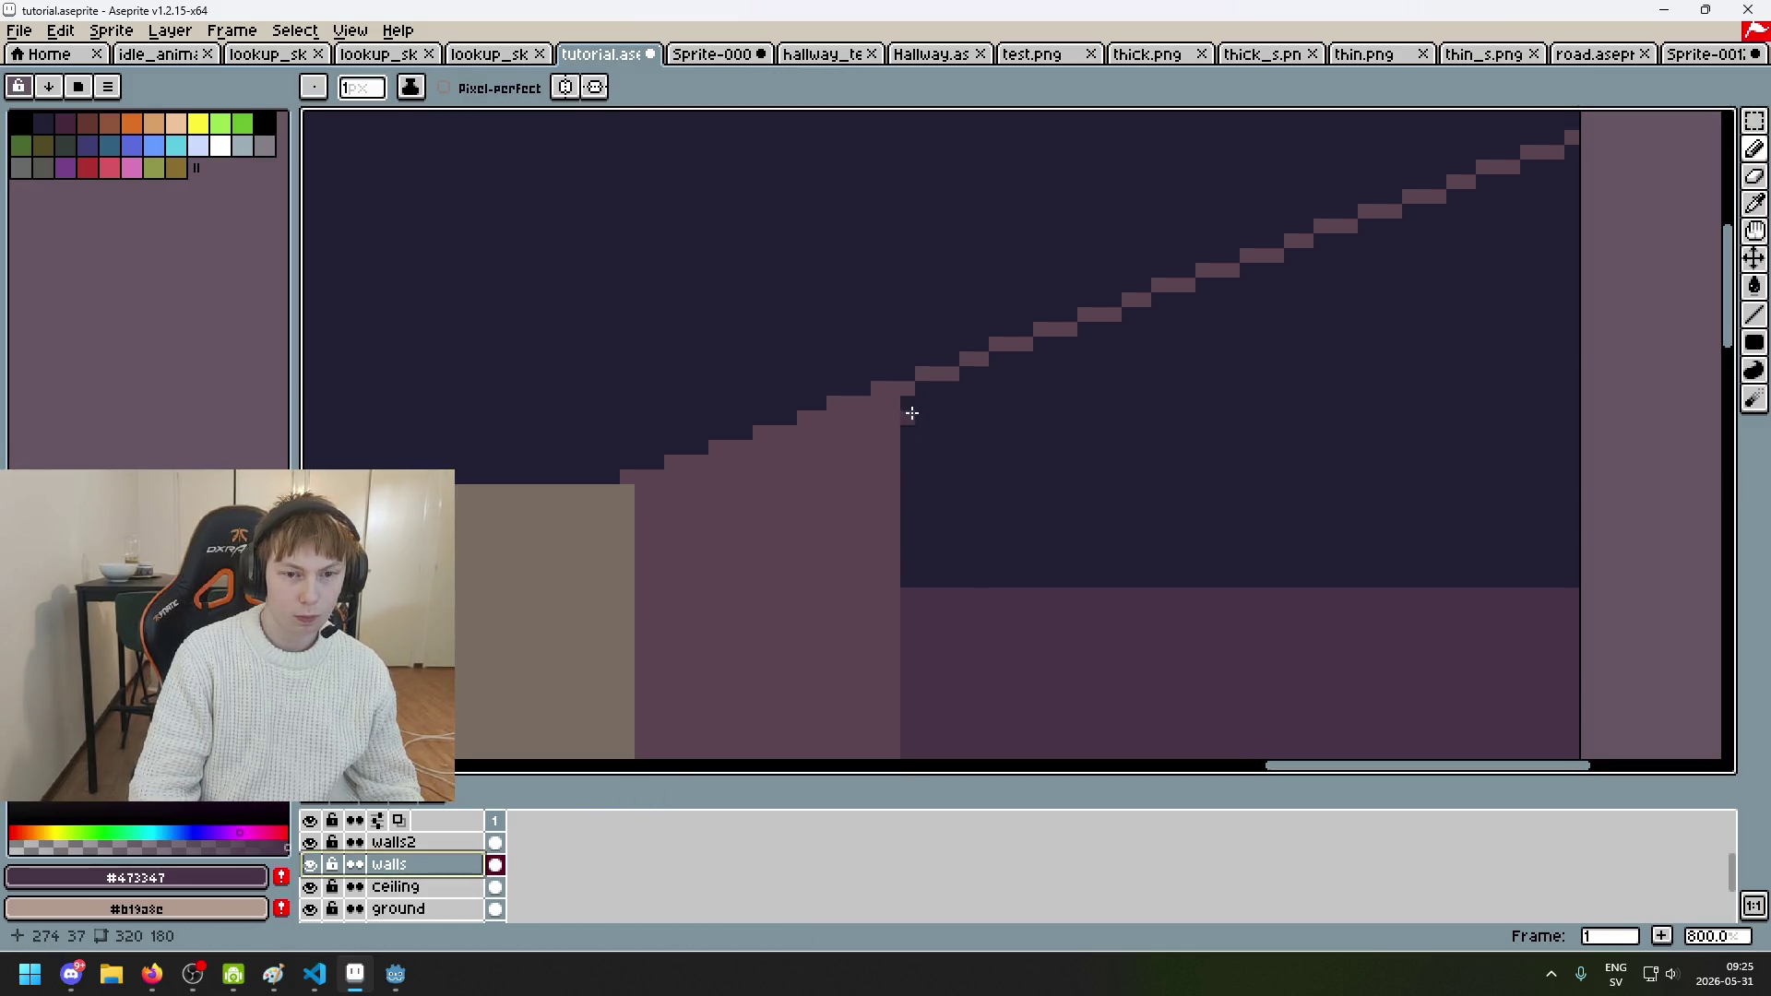
drag(908, 406, 969, 387)
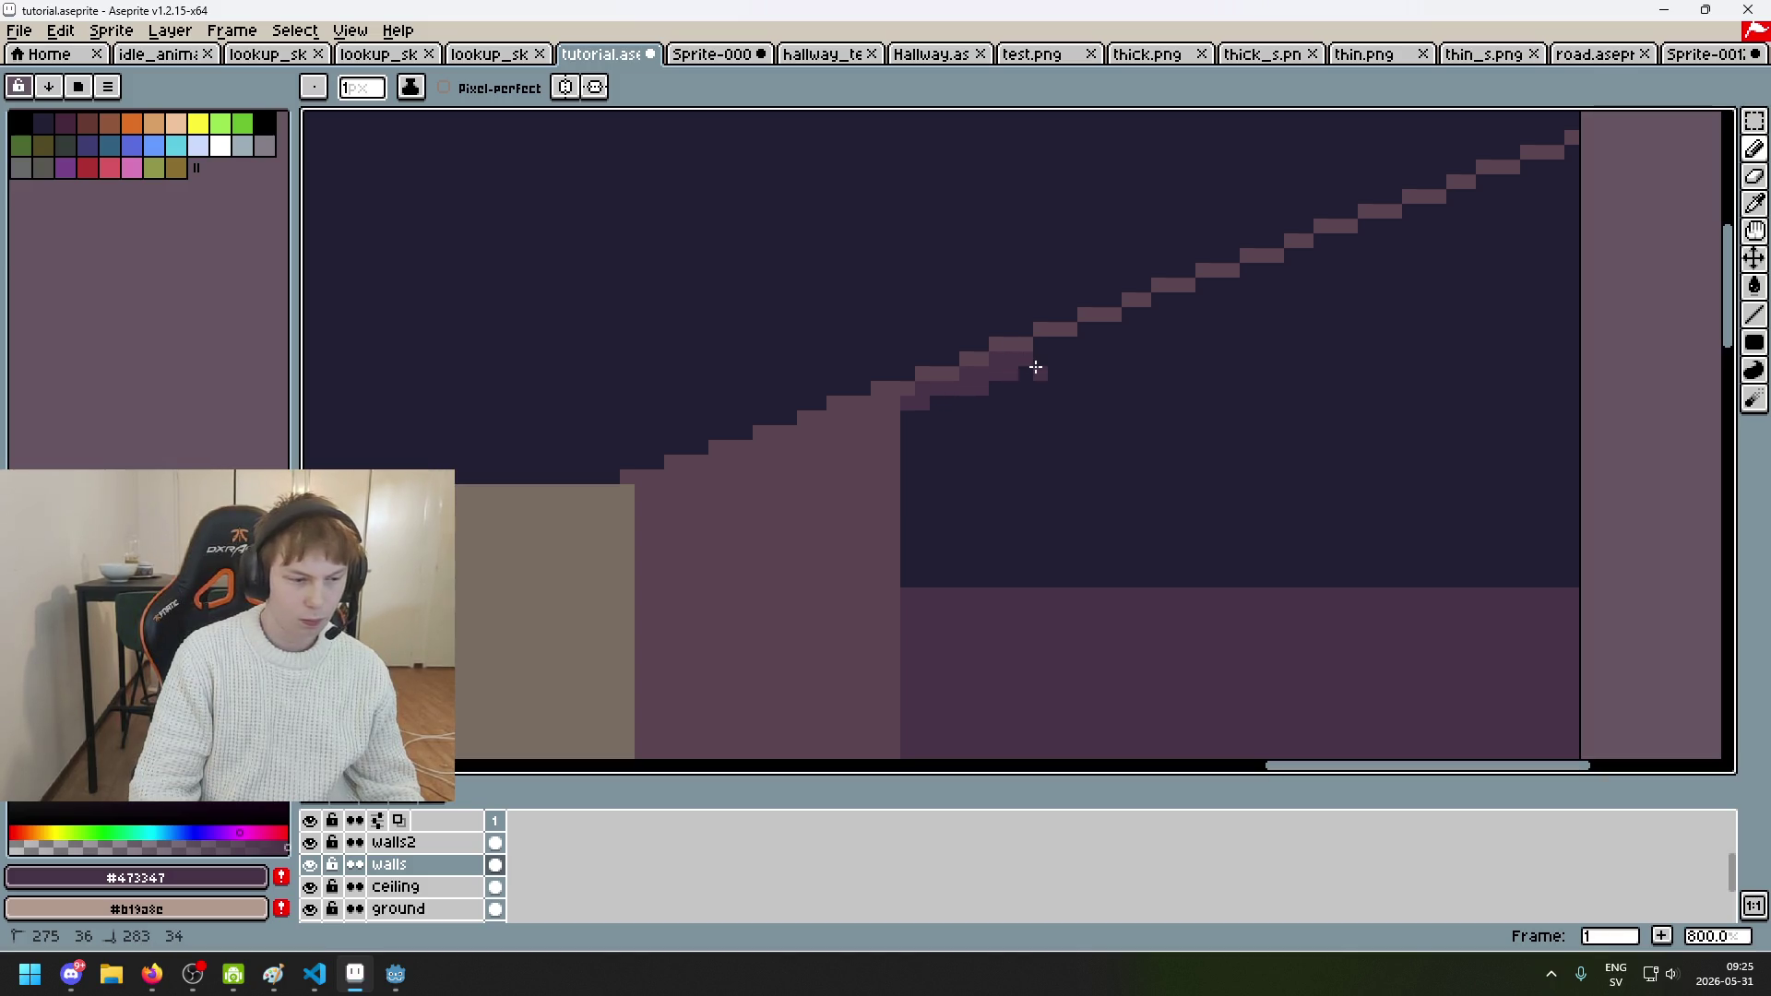
click(1060, 351)
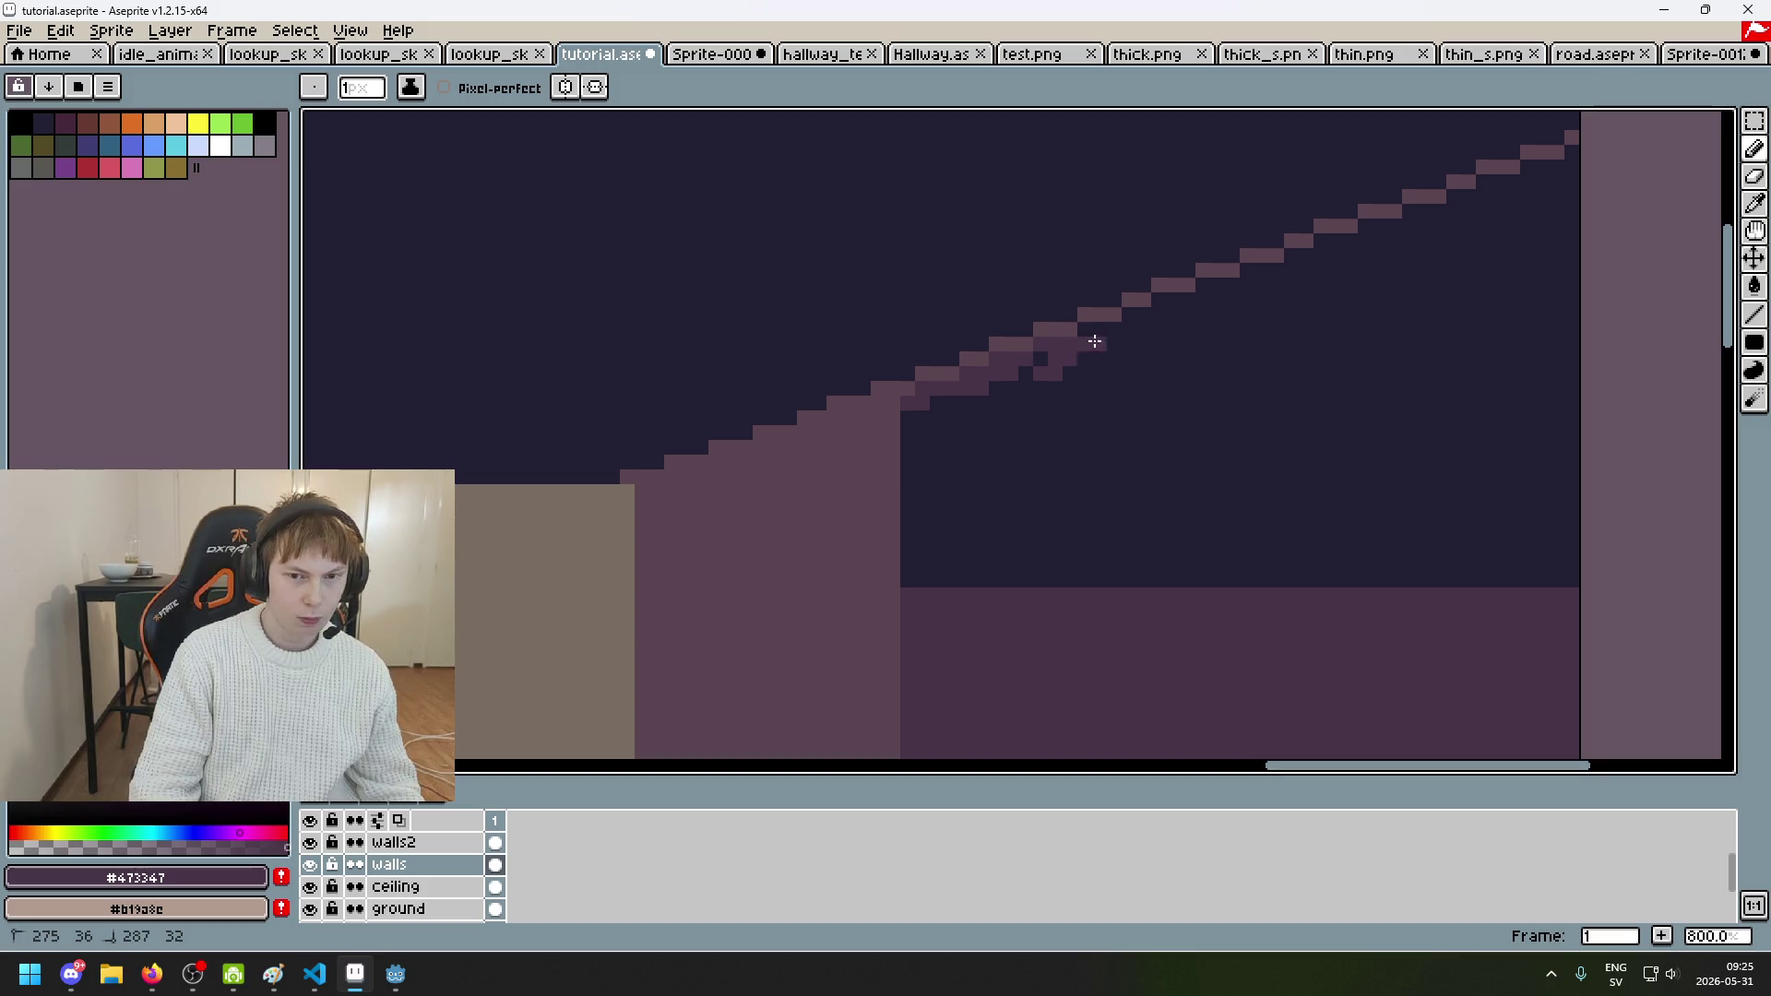
mouse_move(1155, 322)
mouse_down()
mouse_move(1301, 249)
mouse_move(1412, 223)
mouse_up()
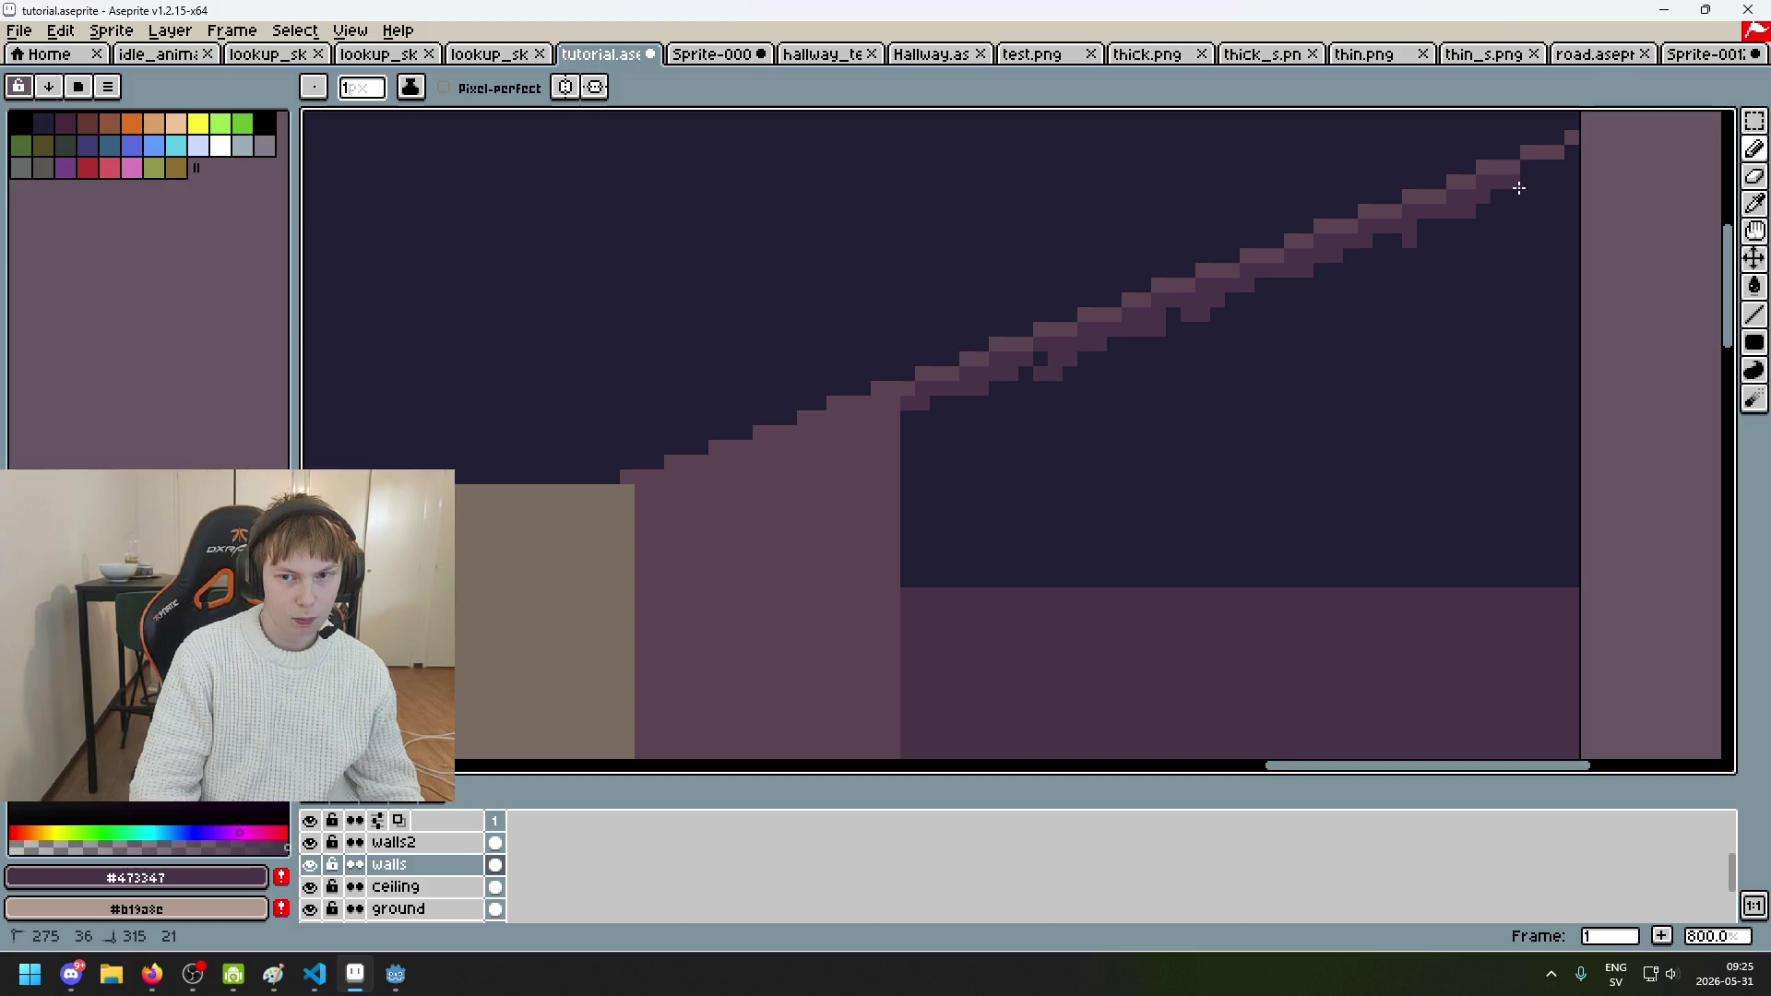
drag(1580, 177, 1573, 158)
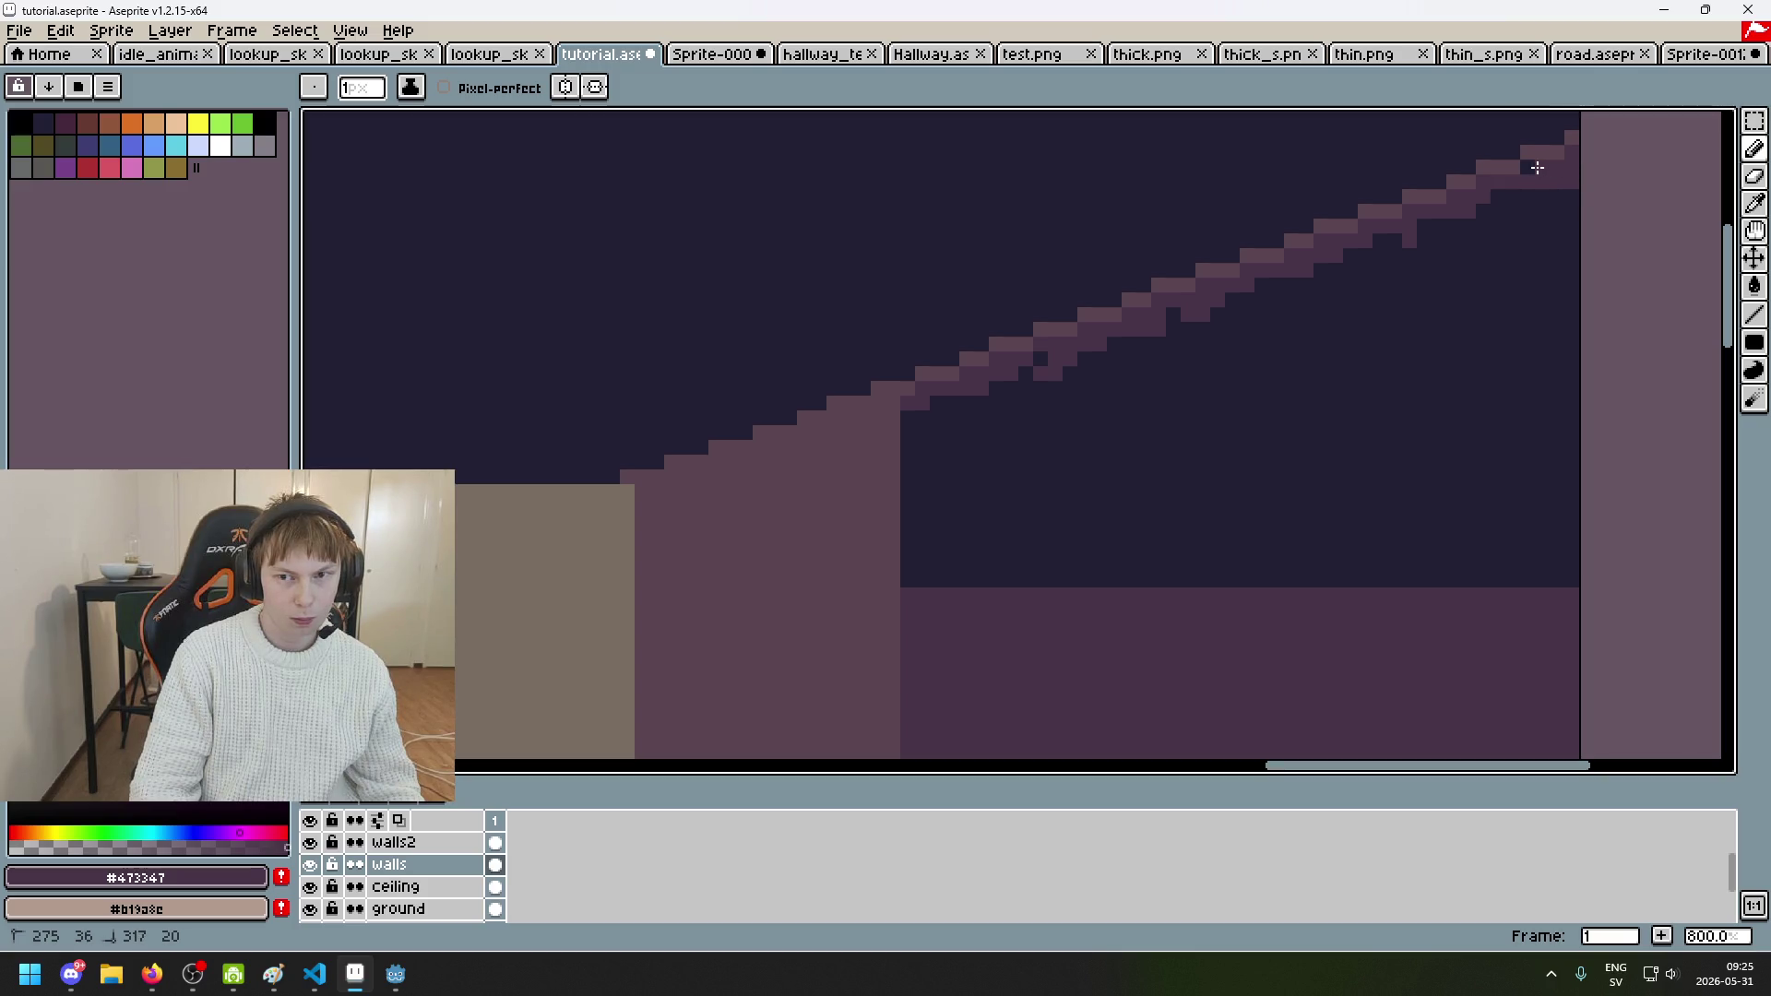
Step: Bucket-fill the gap under the stair edge with the wall colour
key(g)
click(1455, 439)
scroll(1269, 430, down, 1)
scroll(1190, 384, up, 1)
key(b)
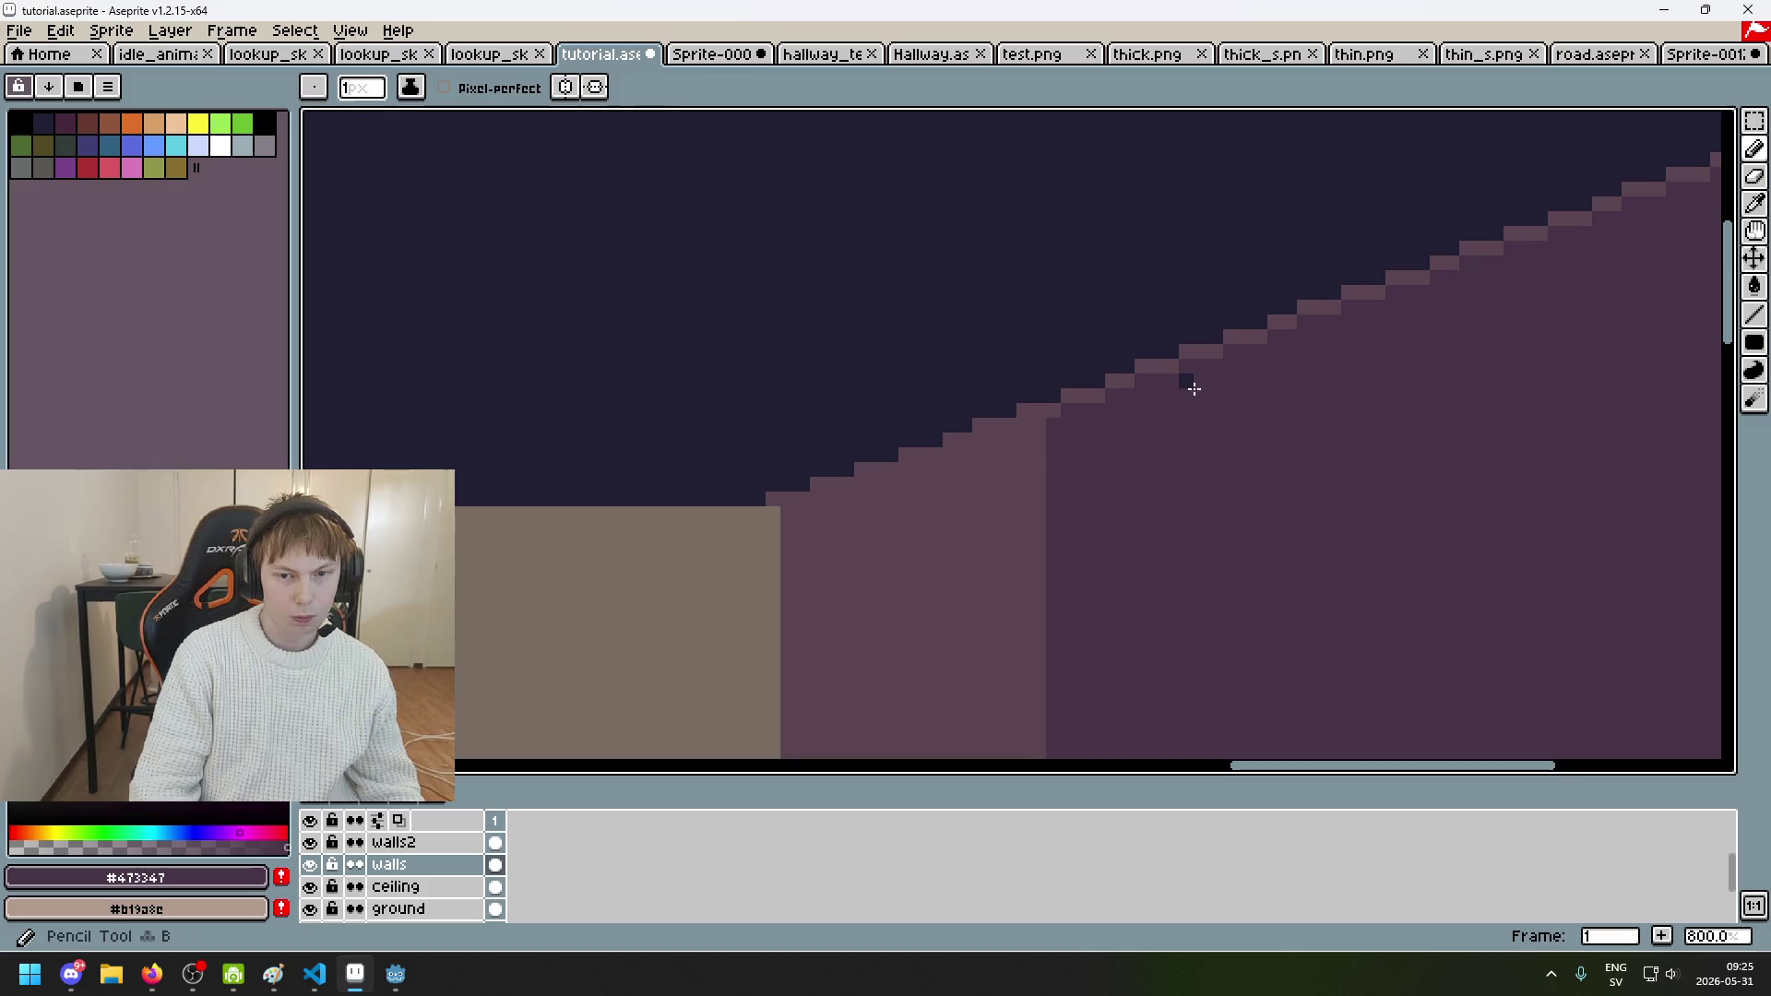
scroll(1190, 382, down, 7)
scroll(1236, 419, up, 1)
drag(1236, 420, 1392, 397)
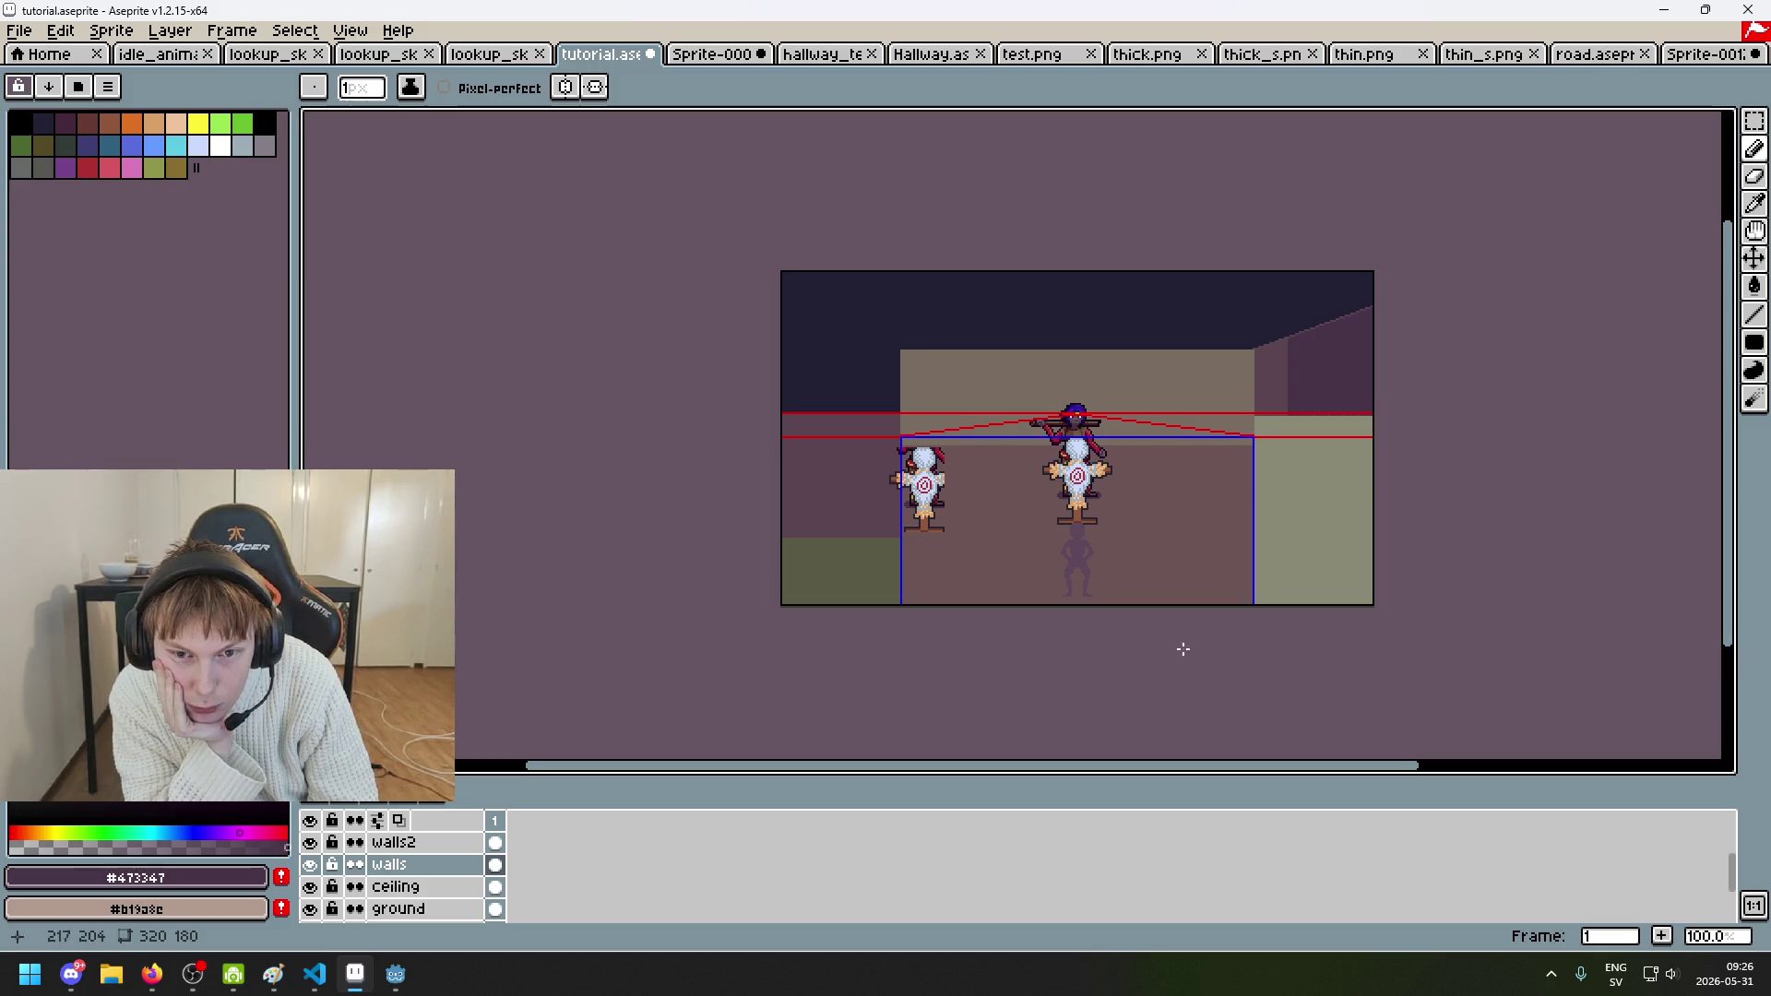
scroll(1254, 609, down, 2)
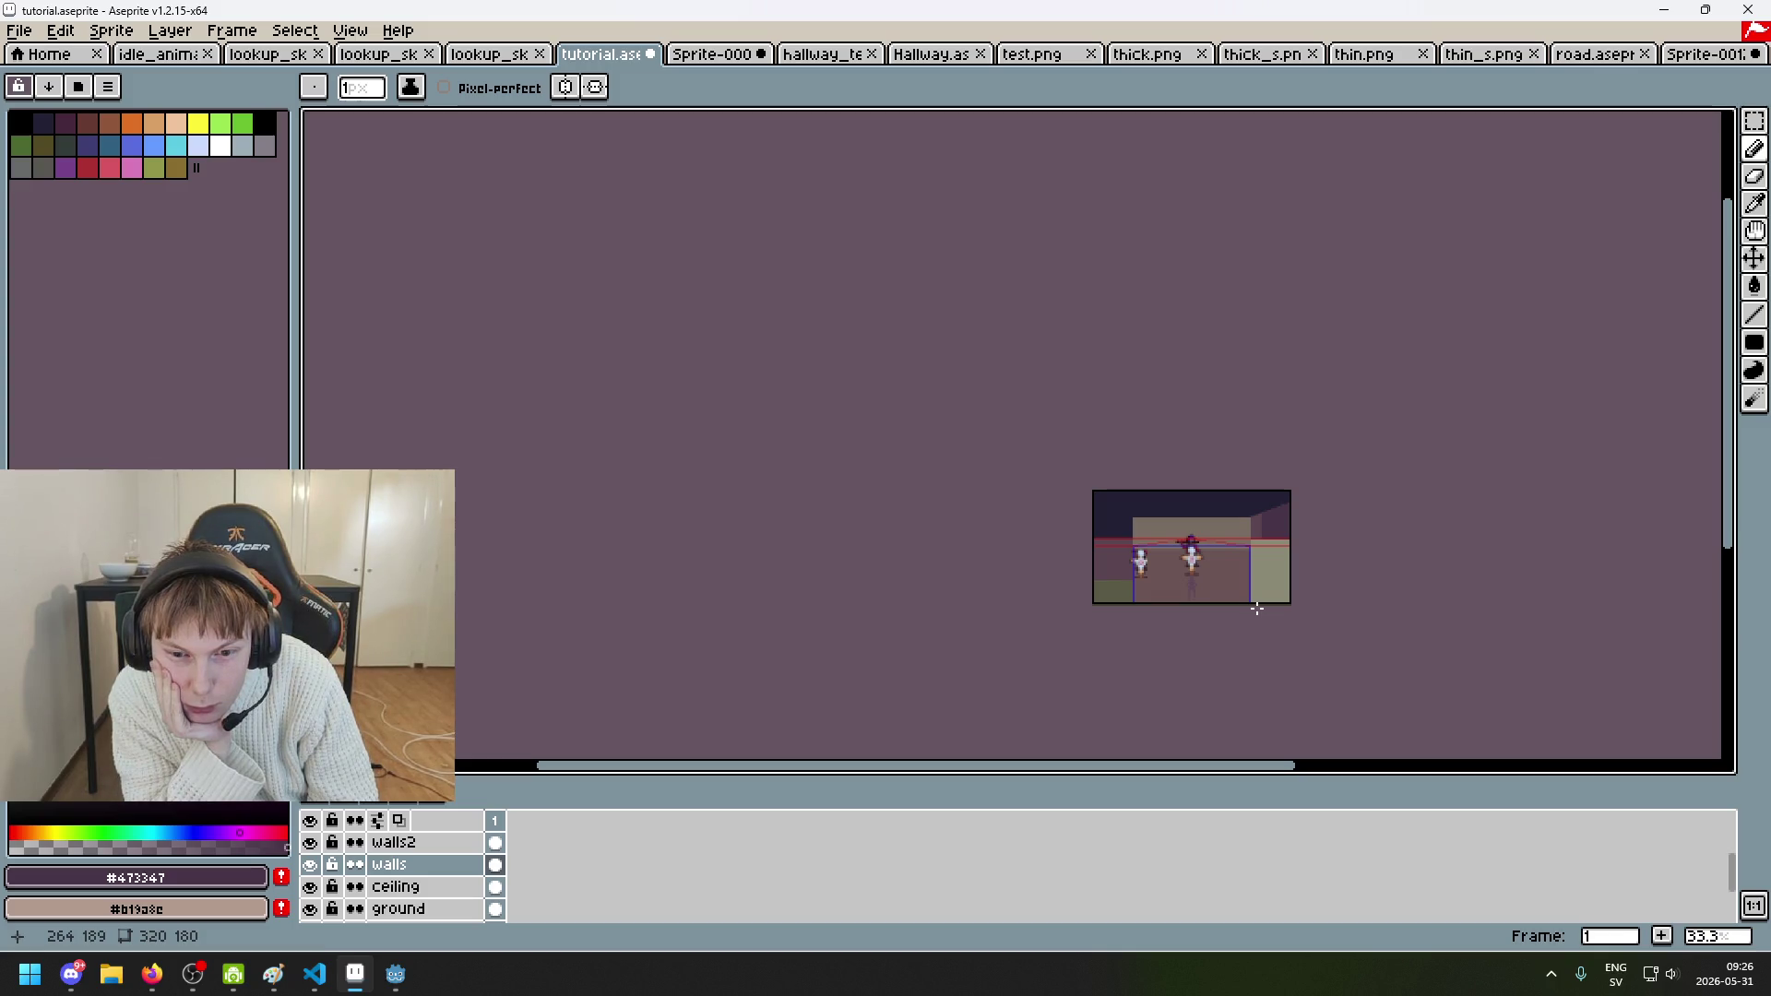
scroll(1256, 609, up, 3)
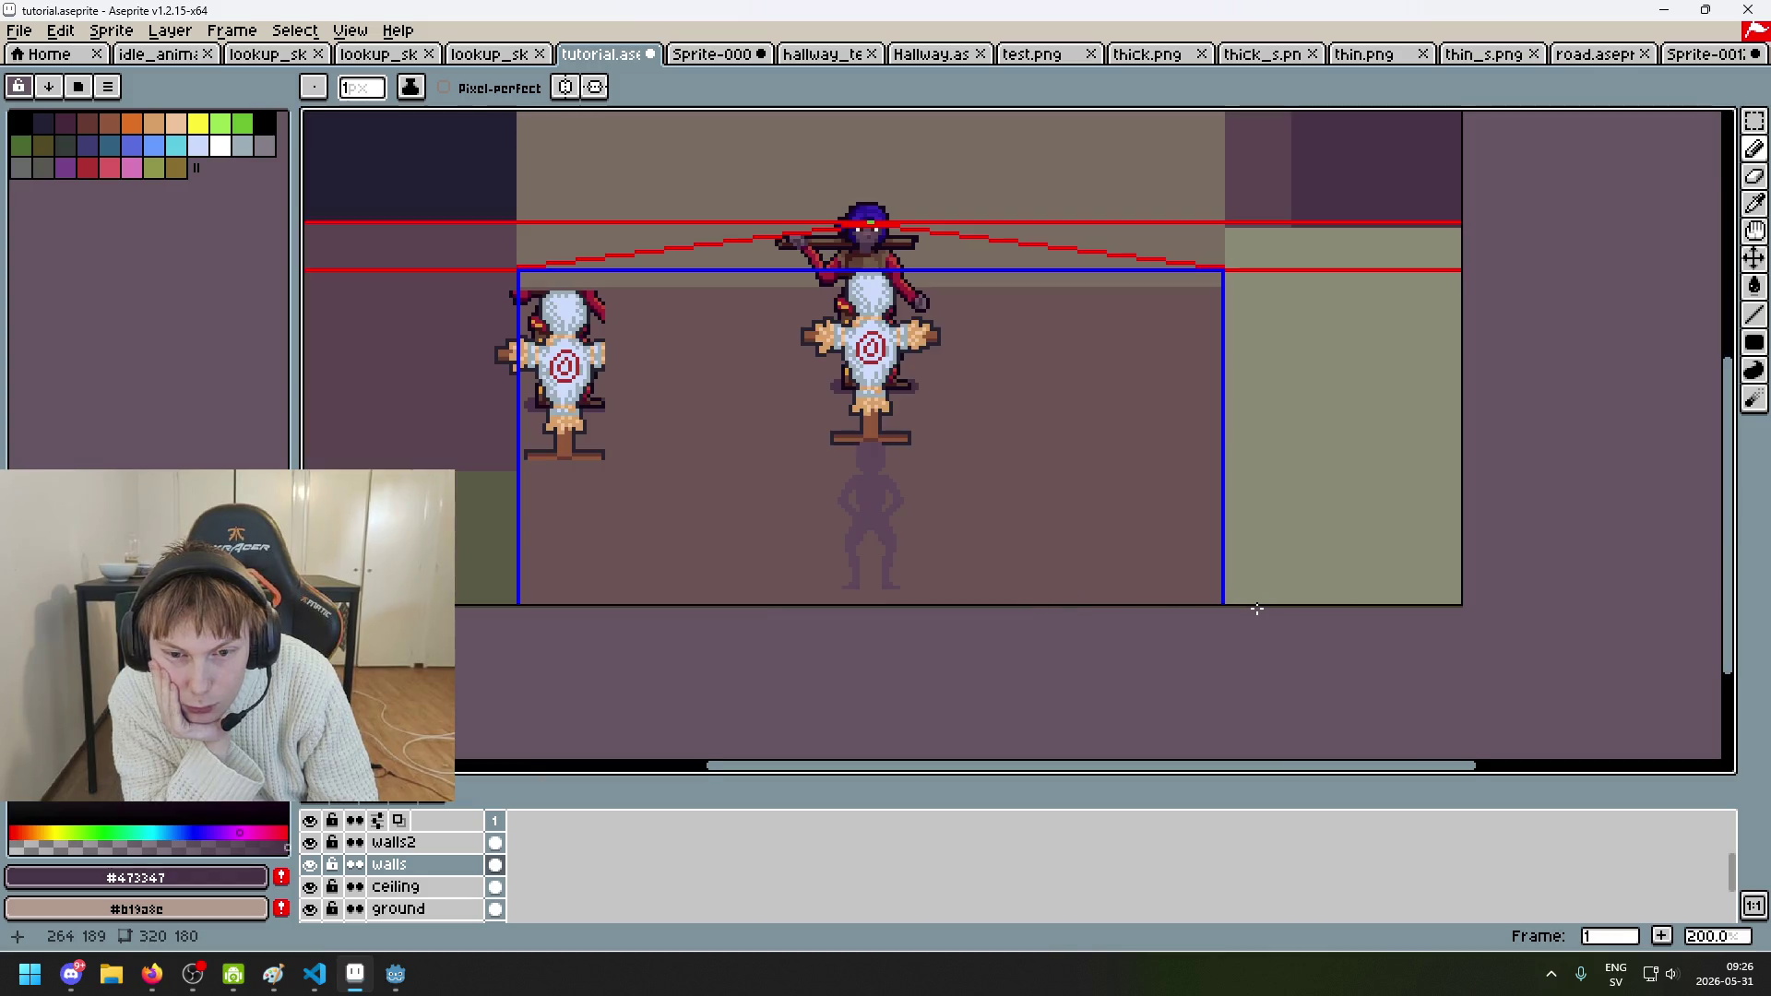
scroll(1256, 609, down, 1)
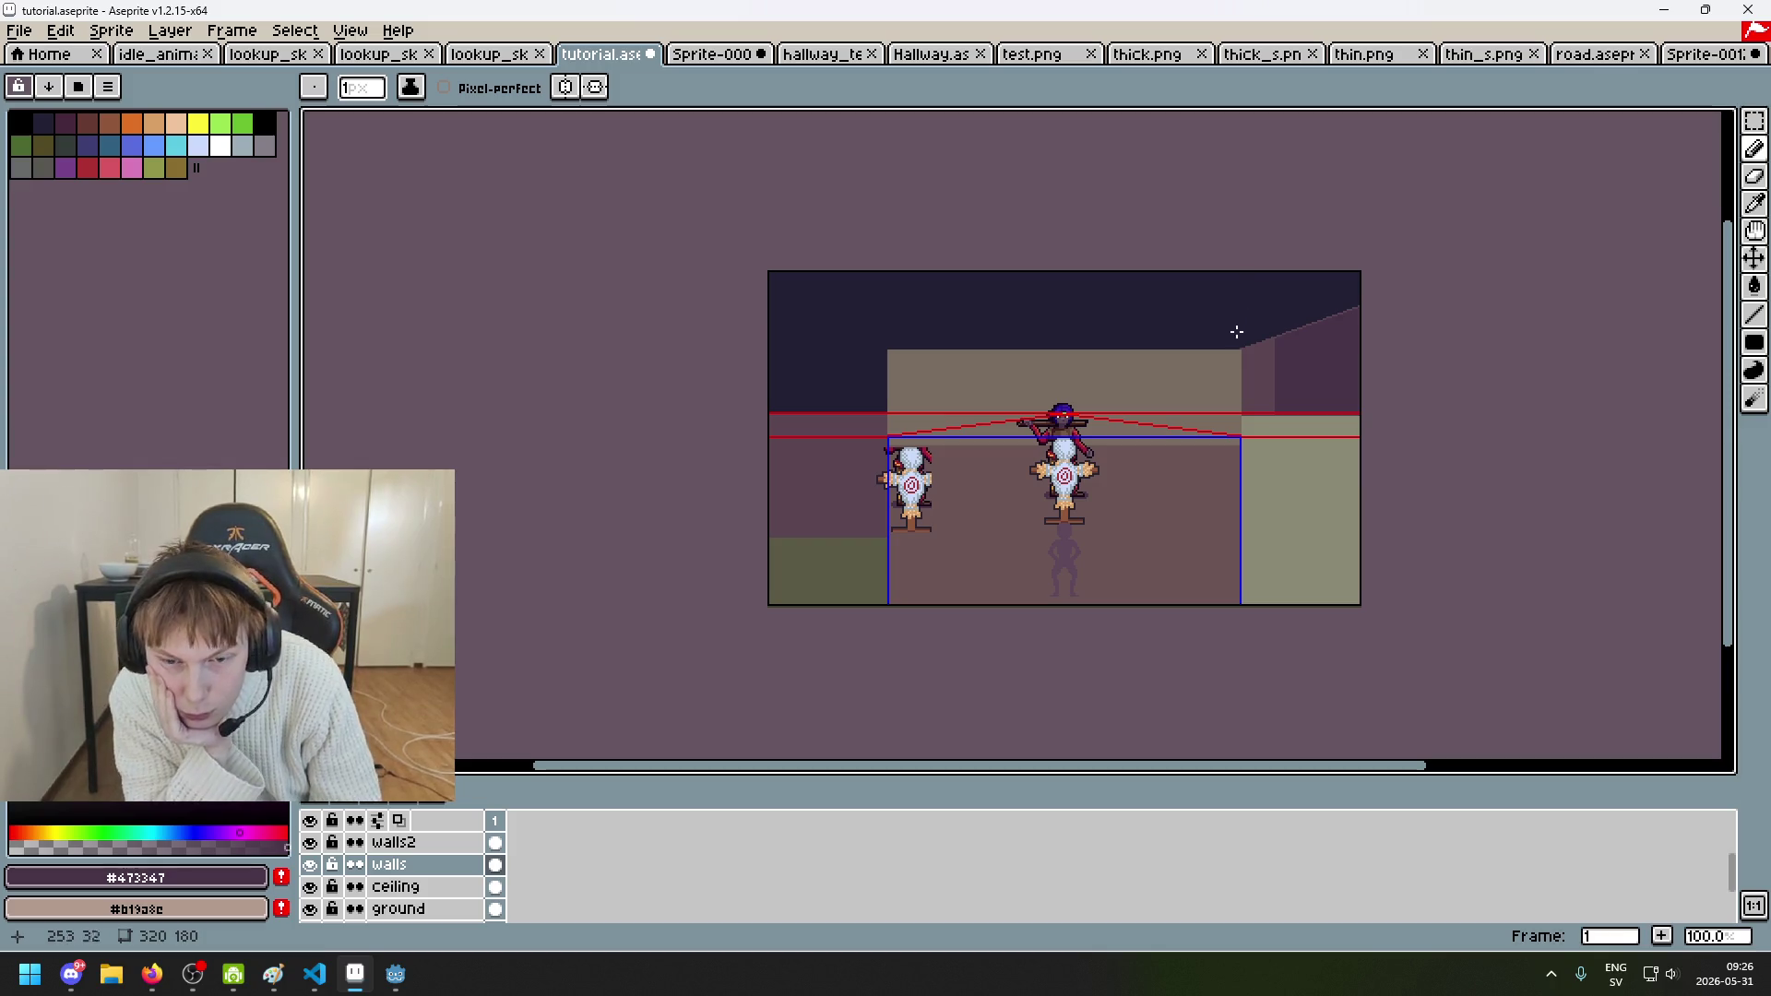
scroll(1227, 369, up, 1)
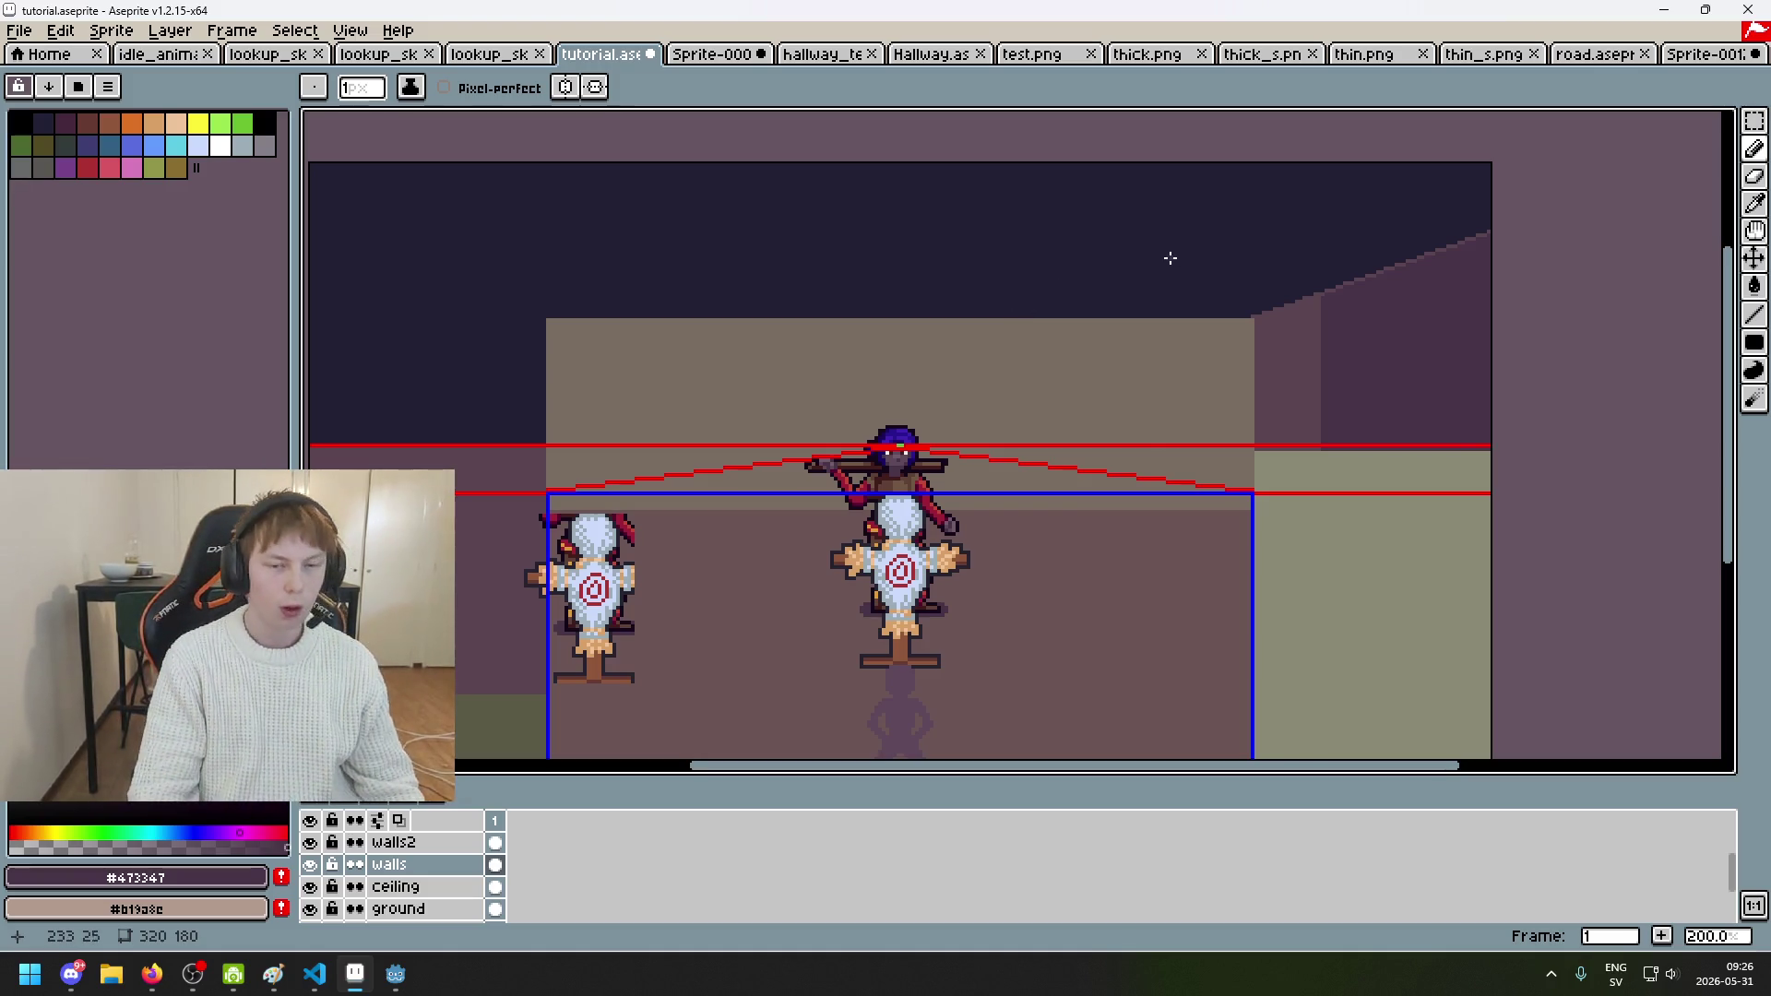
mouse_move(1166, 261)
mouse_down()
mouse_move(1190, 233)
mouse_move(1079, 296)
mouse_move(836, 288)
mouse_up()
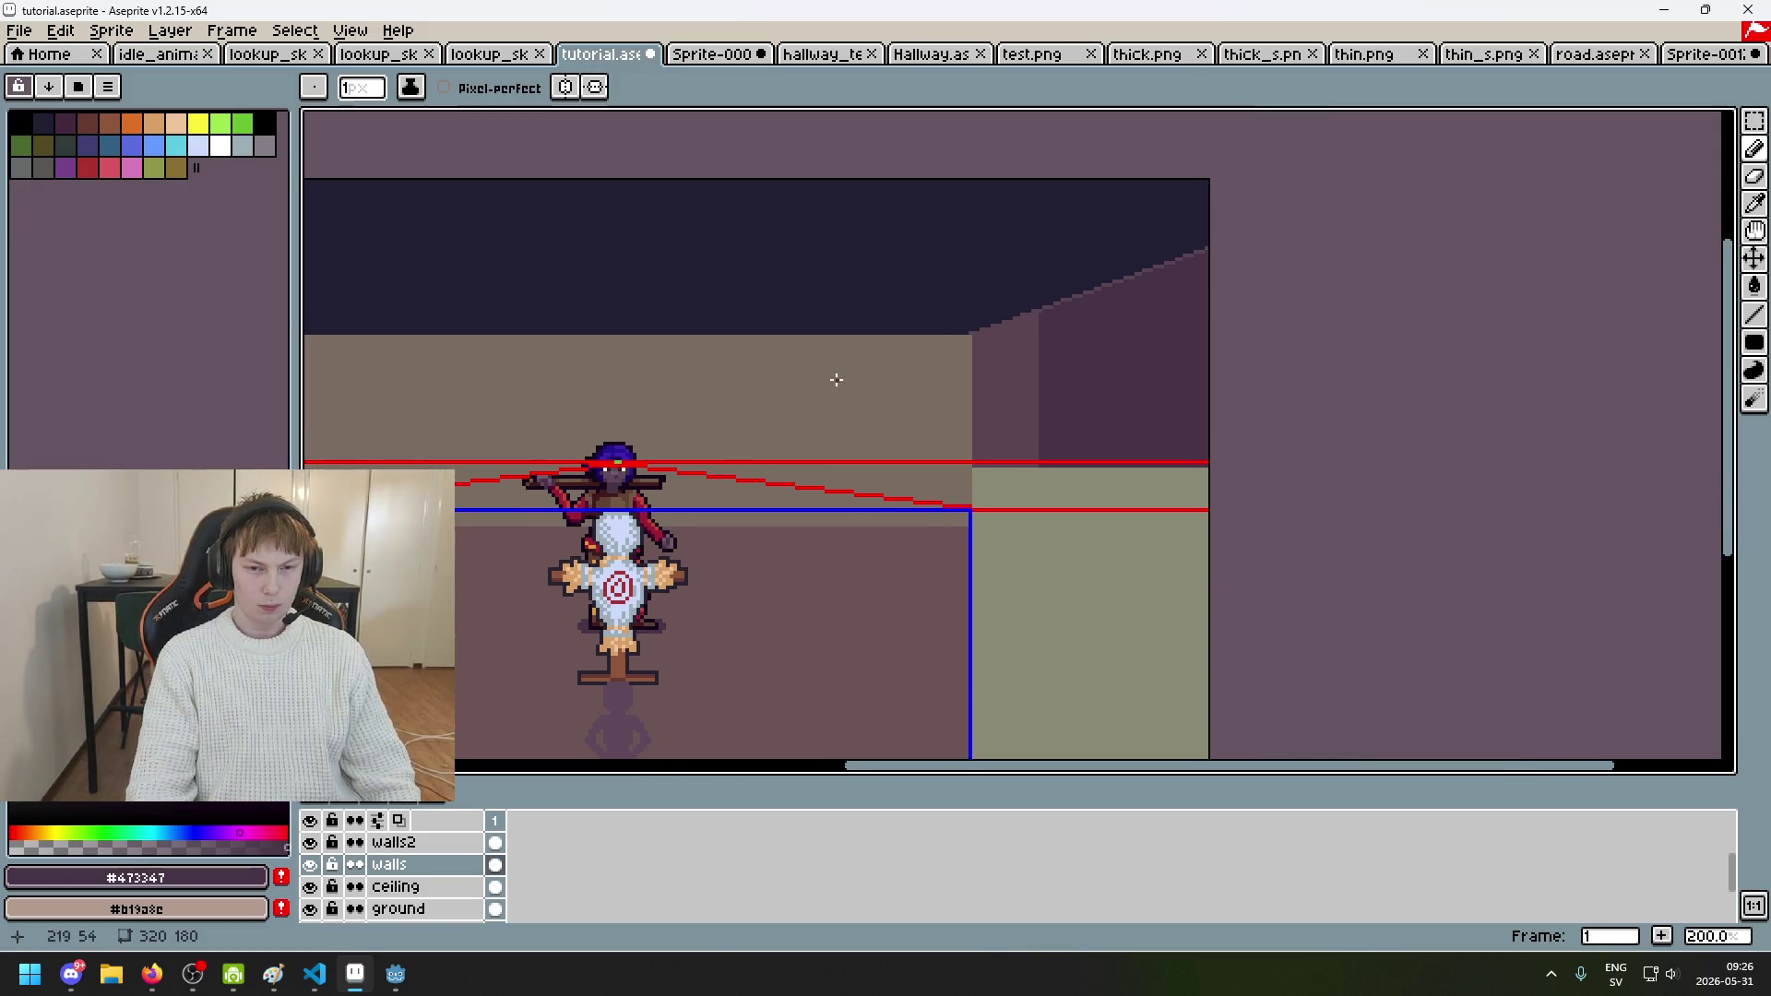
mouse_move(1037, 322)
mouse_down()
mouse_move(1387, 110)
mouse_move(1364, 304)
mouse_up()
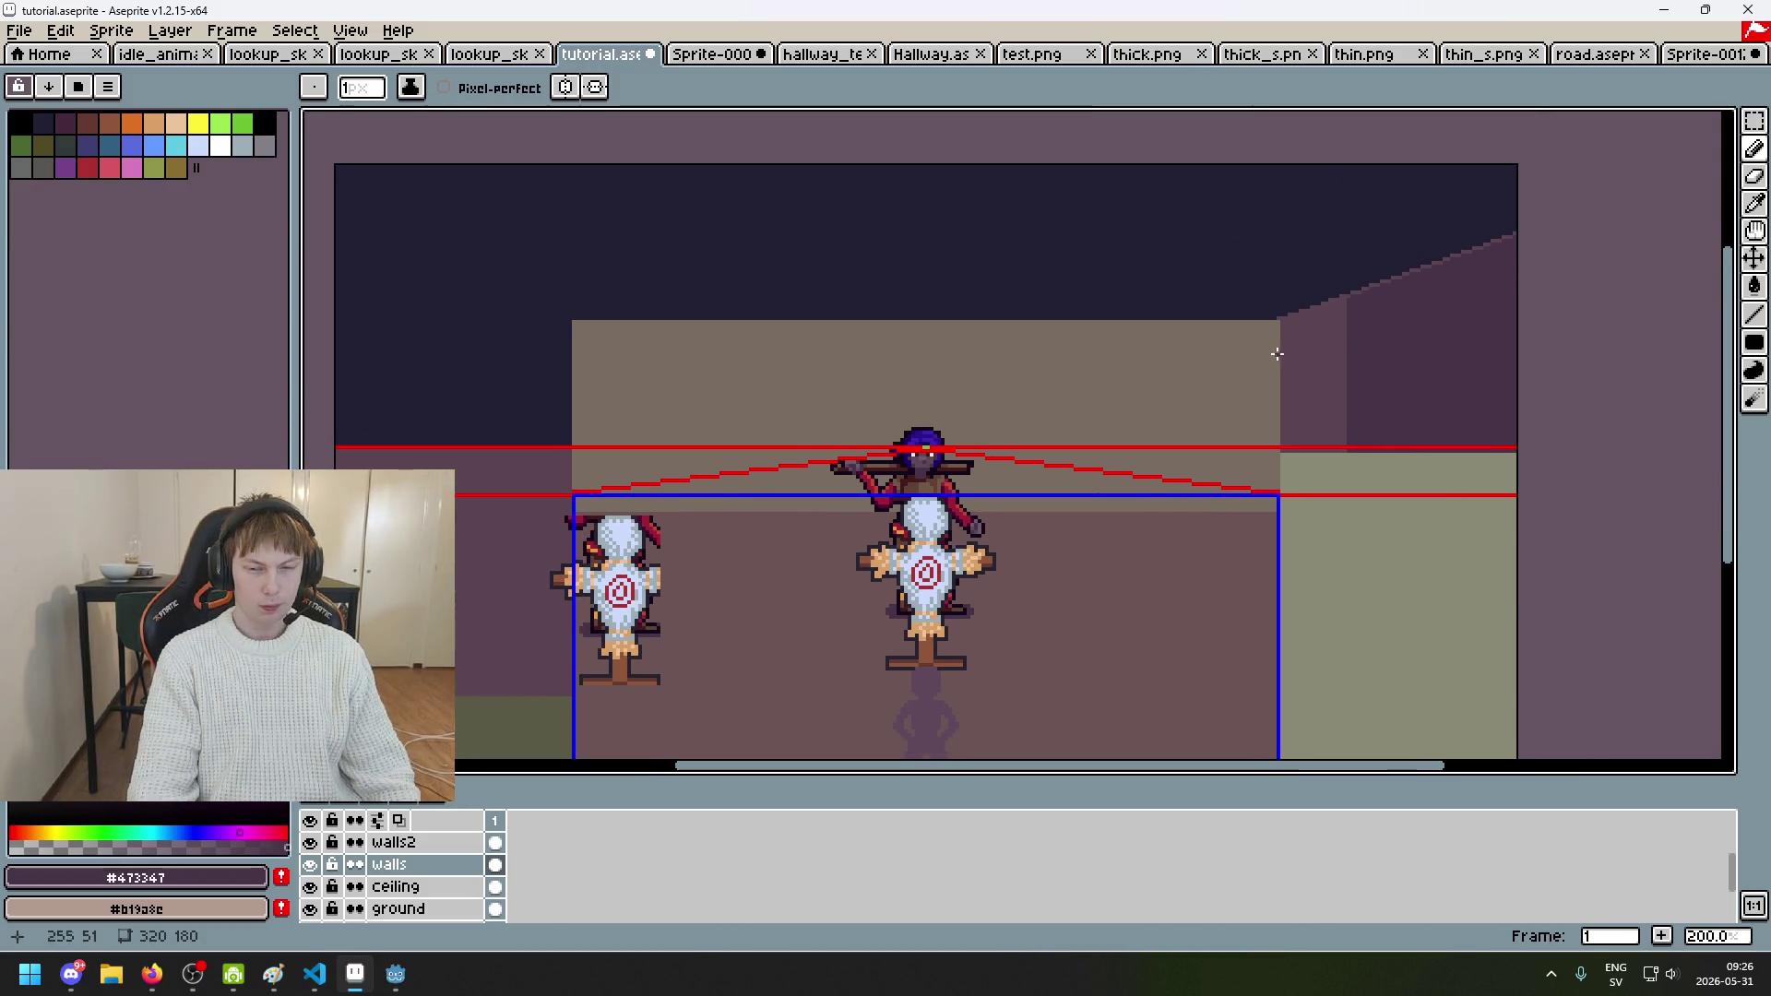
mouse_move(1233, 384)
mouse_down()
mouse_move(1071, 348)
mouse_move(1108, 321)
mouse_move(1102, 351)
mouse_up()
scroll(342, 856, up, 2)
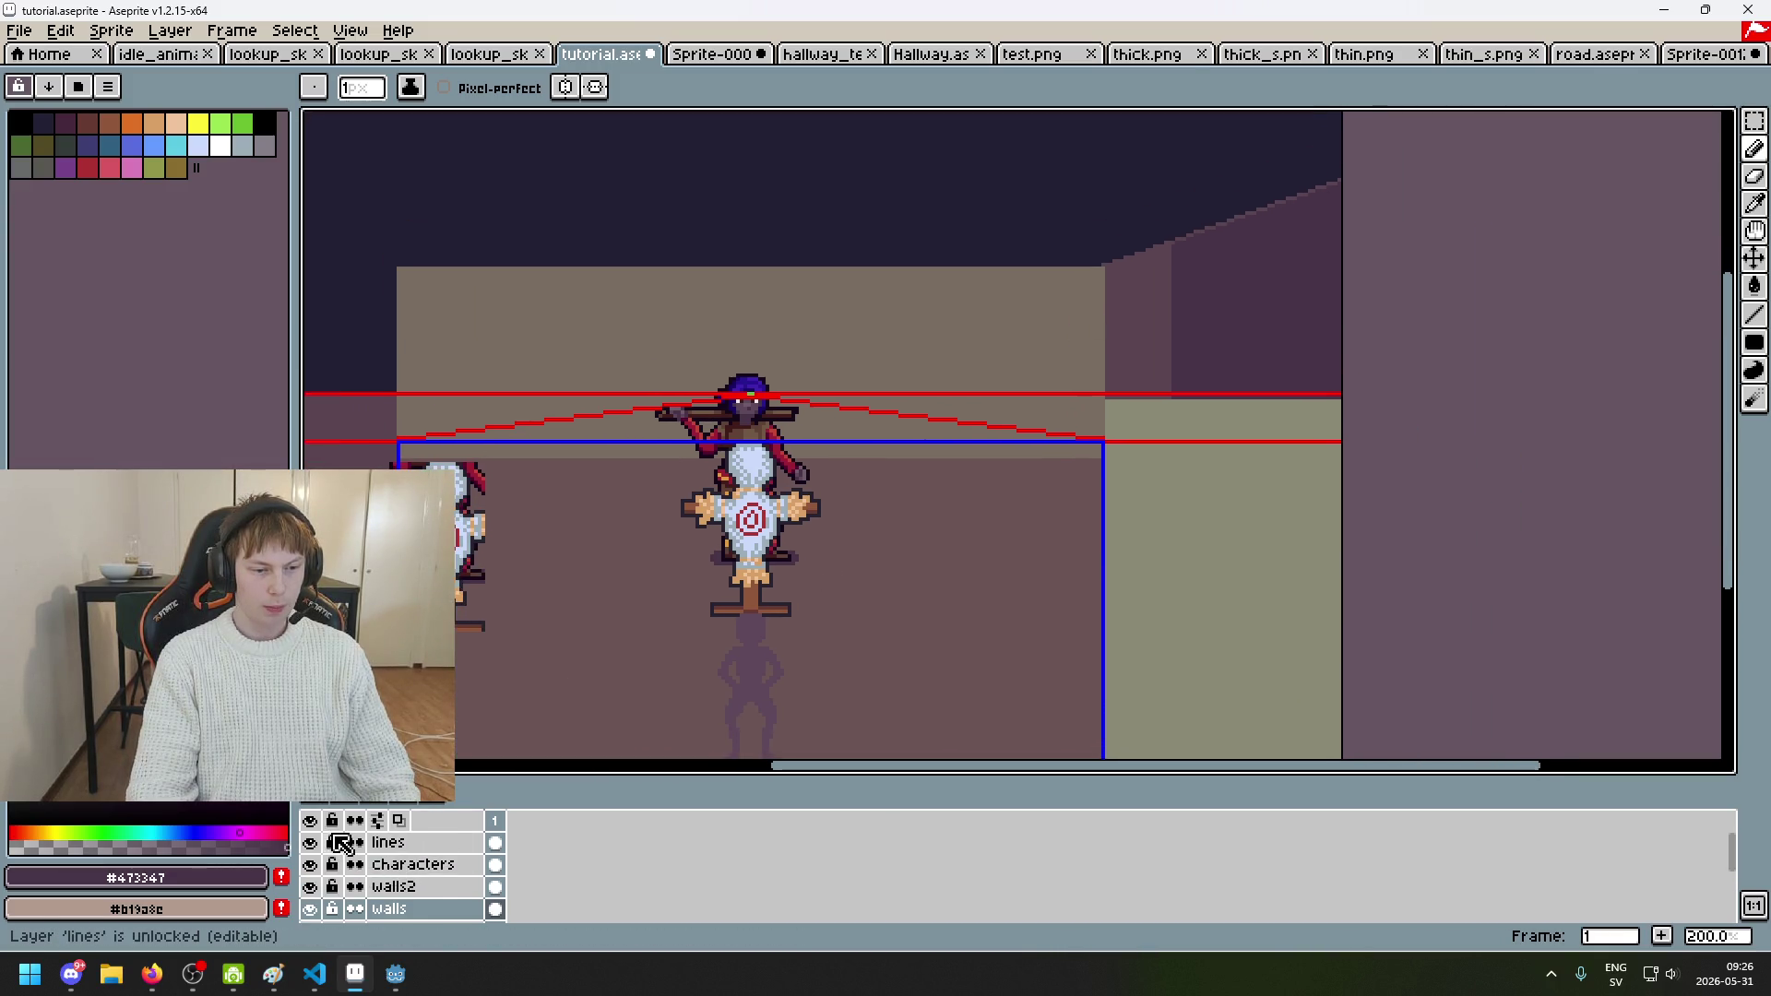
Step: Hide the red and blue guide lines layer and recentre on the characters
click(310, 842)
click(309, 842)
click(310, 842)
scroll(912, 512, down, 4)
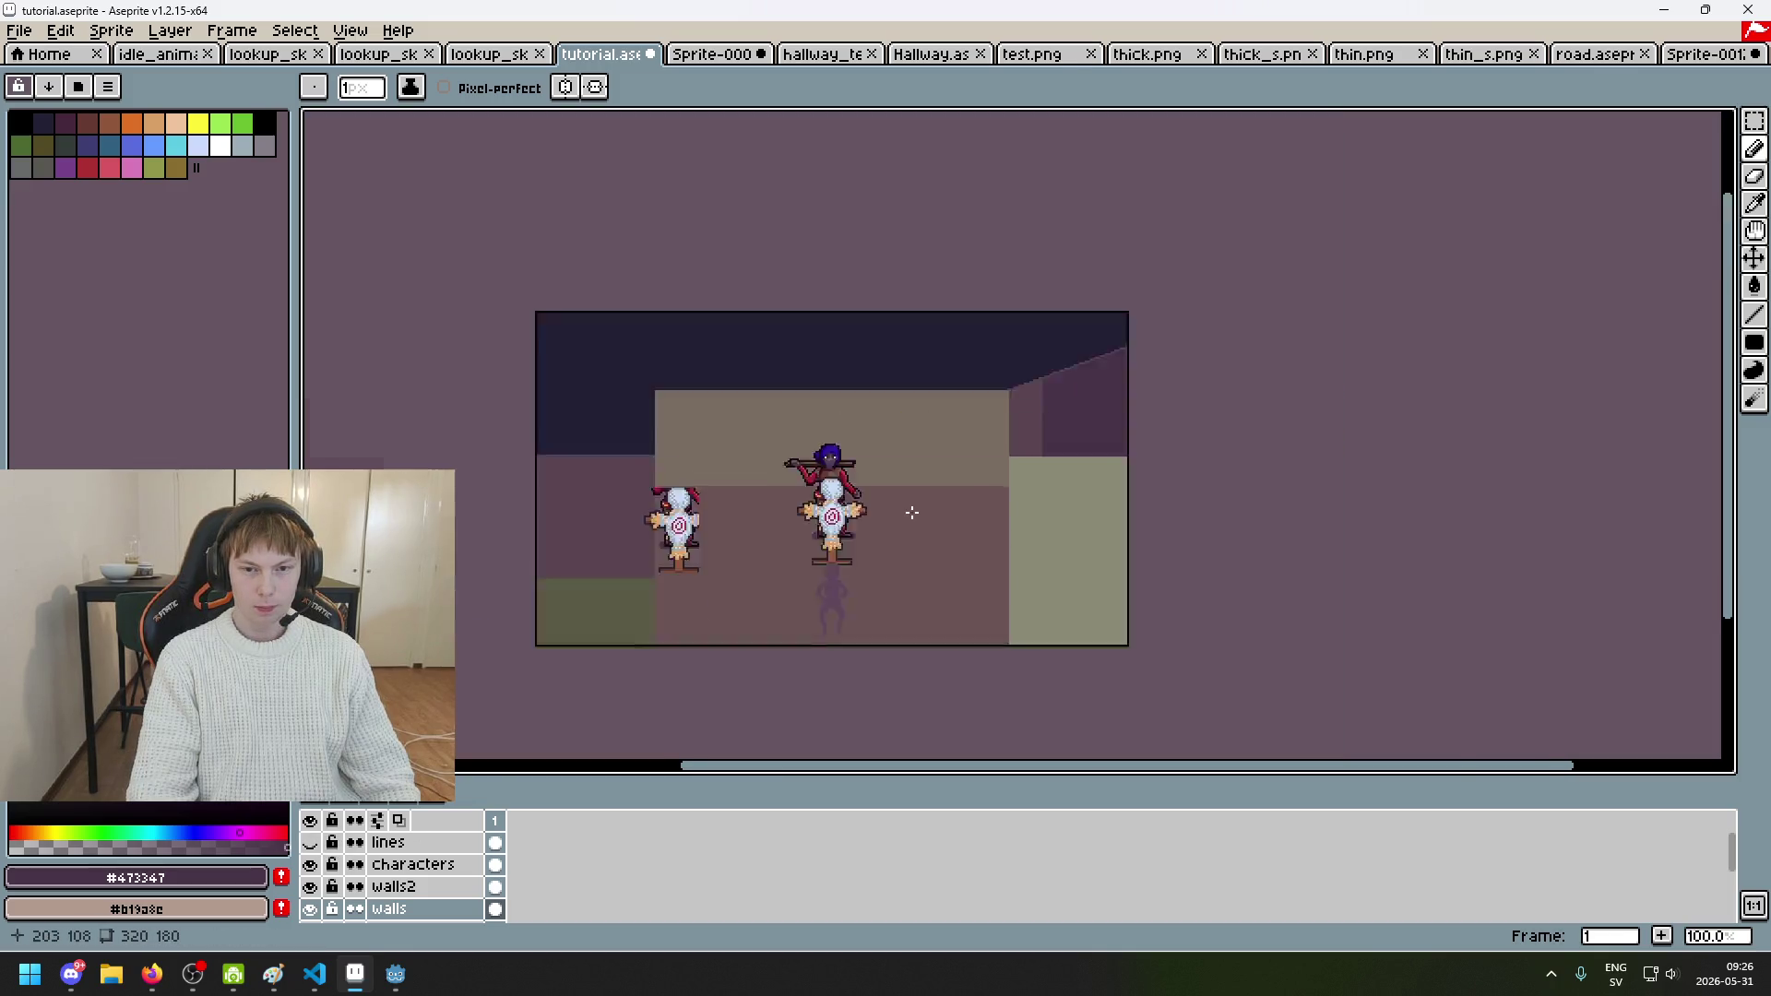
scroll(1022, 509, up, 2)
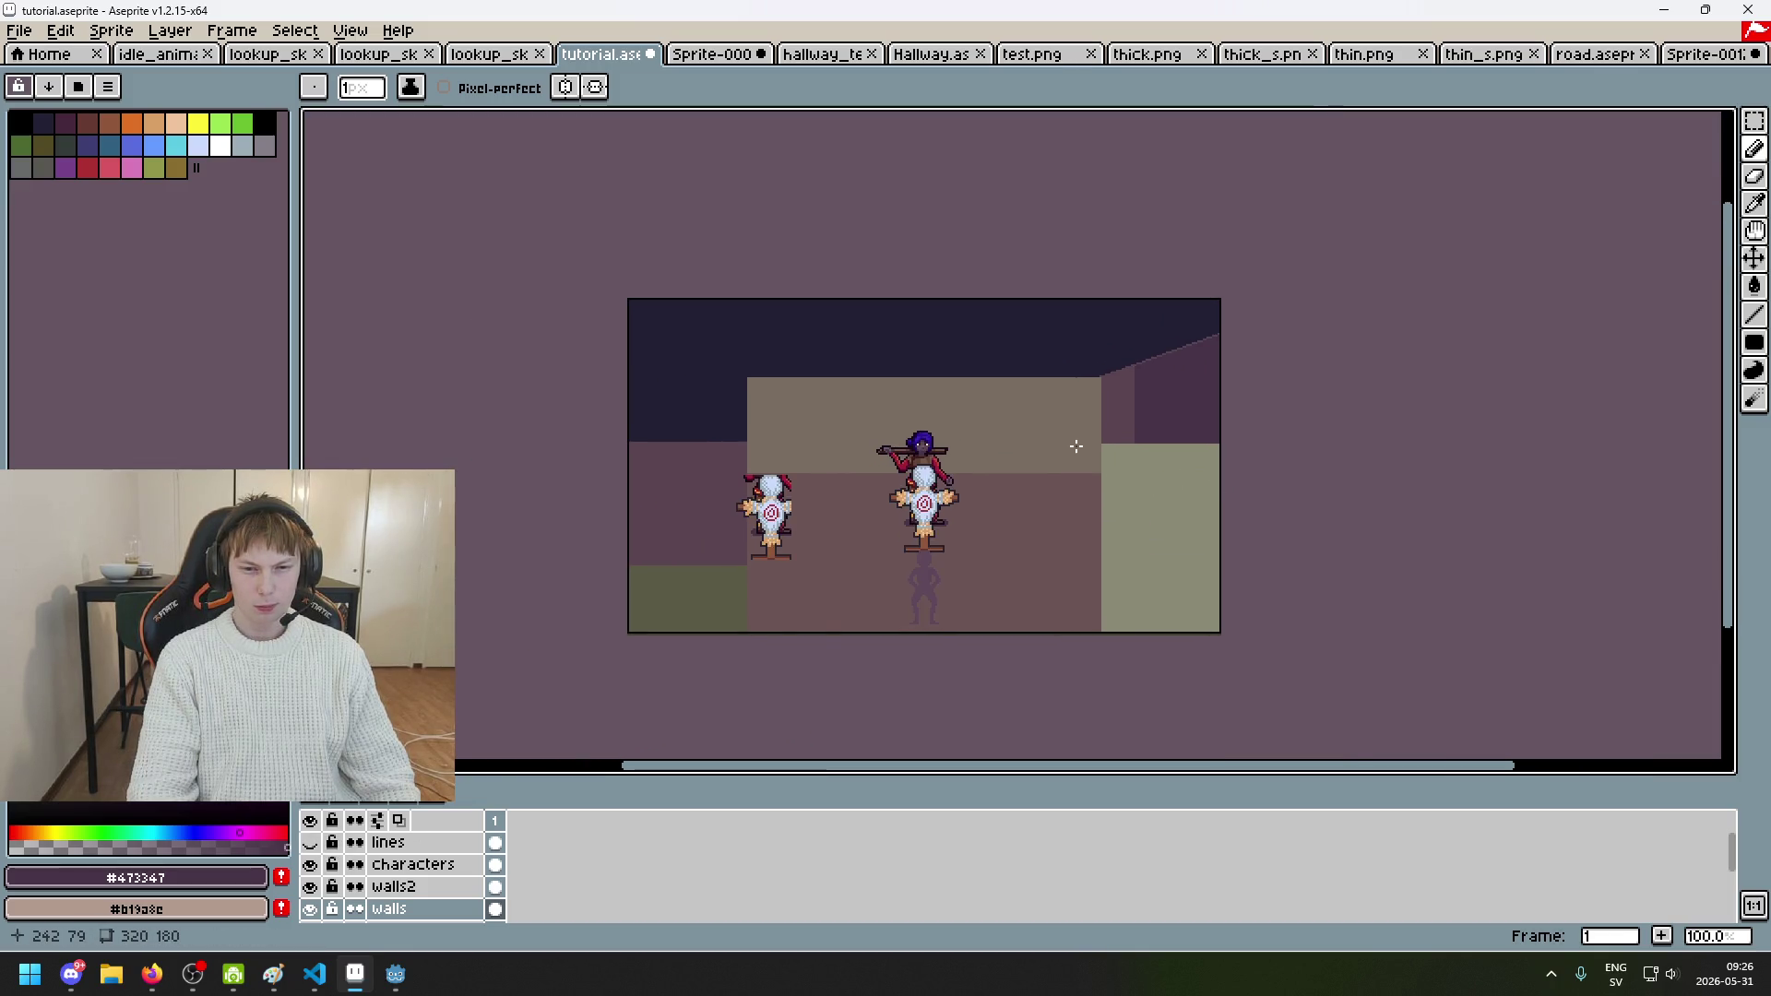
scroll(1075, 449, up, 1)
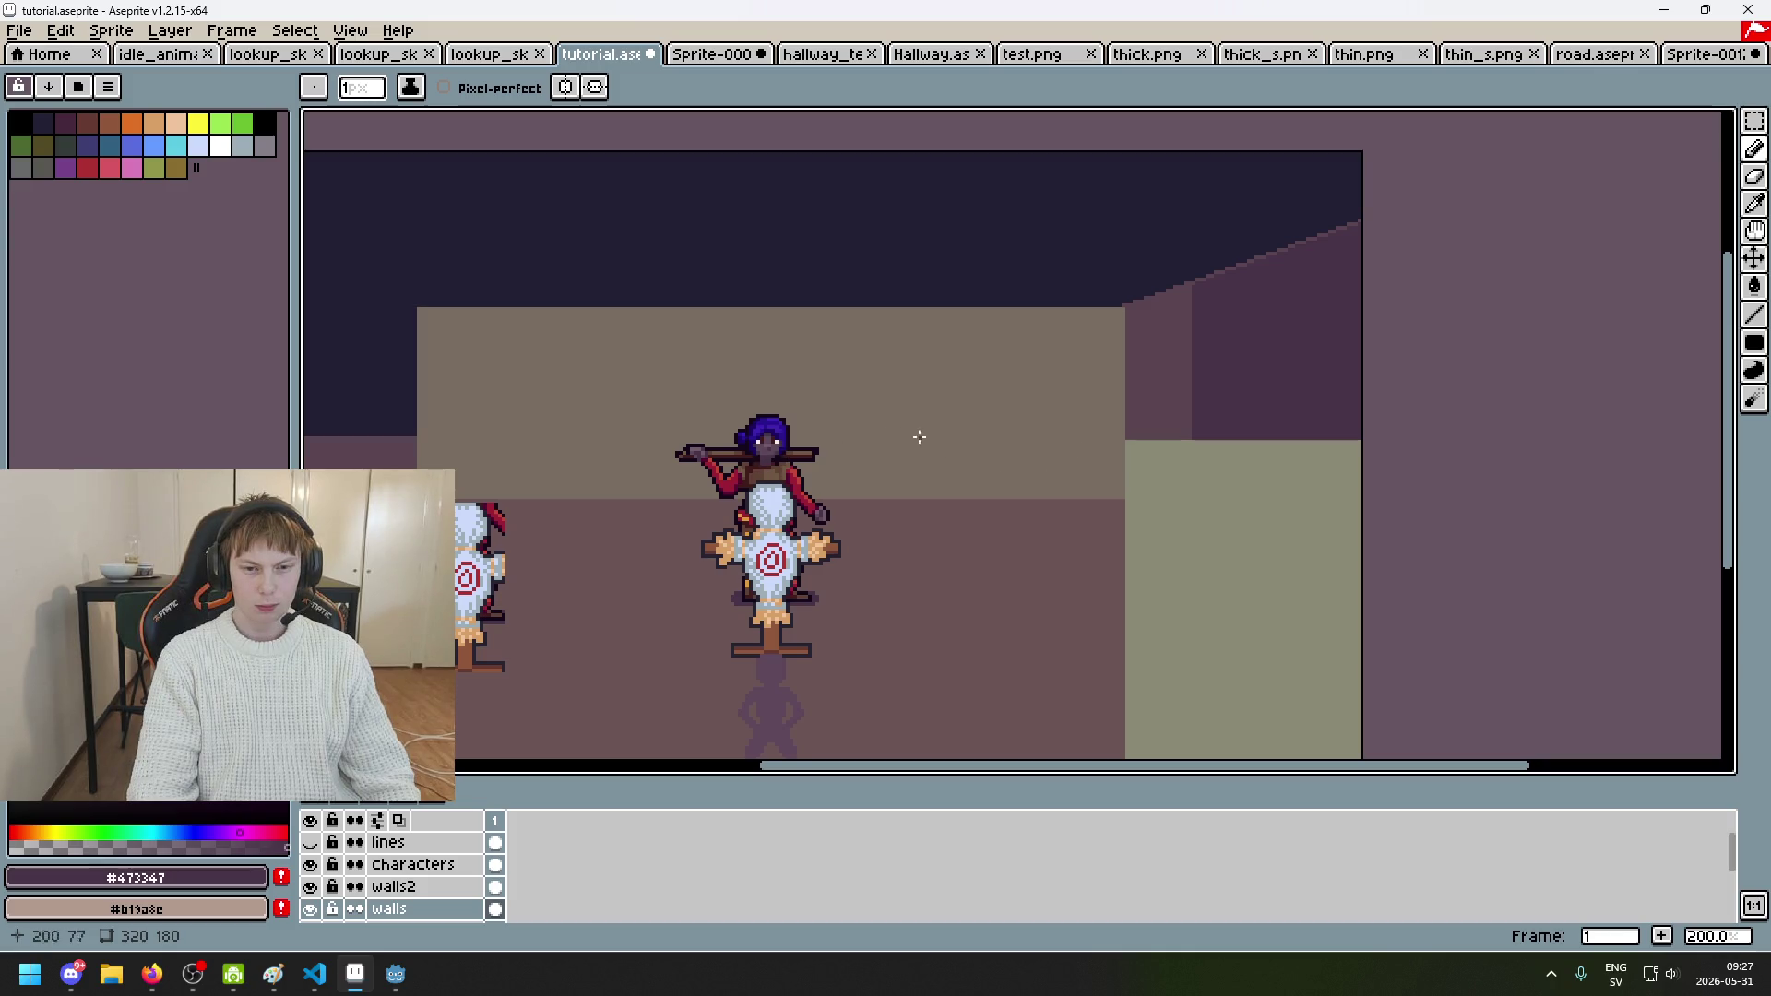
mouse_move(758, 420)
mouse_down()
mouse_move(1104, 494)
mouse_move(849, 473)
mouse_up()
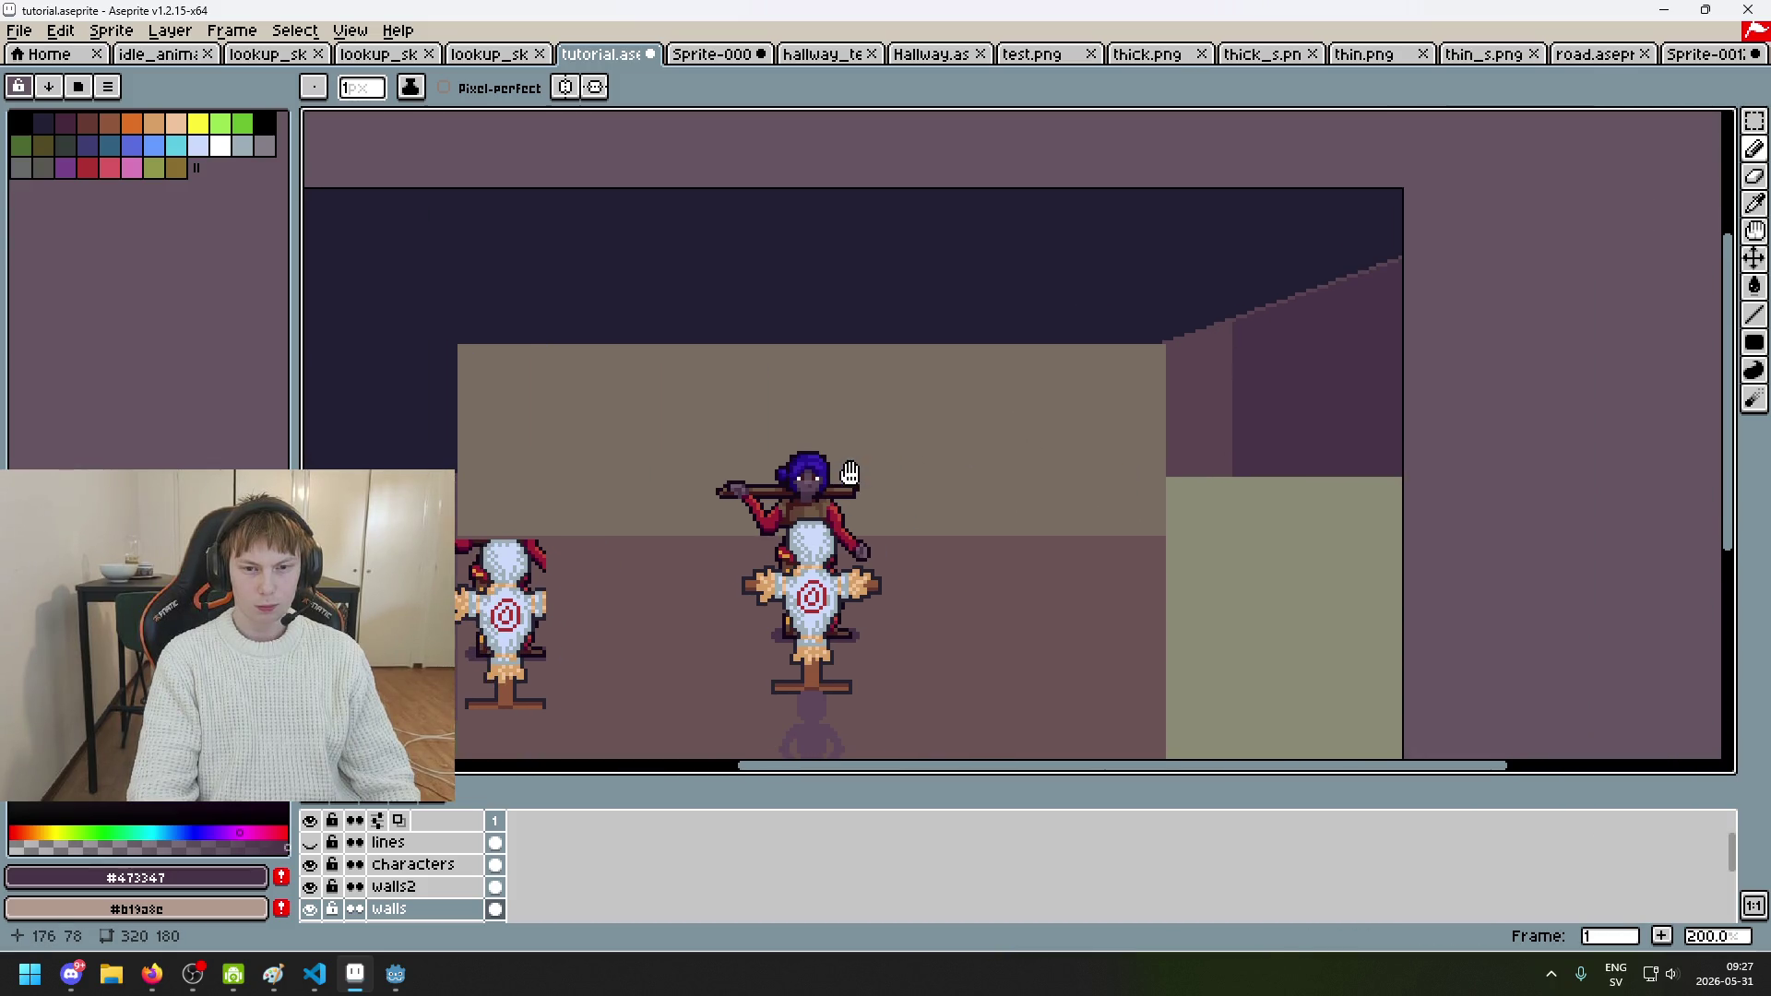
Step: Compare with walls2 hidden, then restore it and sample #5b4550 from the canvas
click(310, 886)
drag(310, 886, 309, 908)
click(310, 909)
scroll(1467, 286, up, 3)
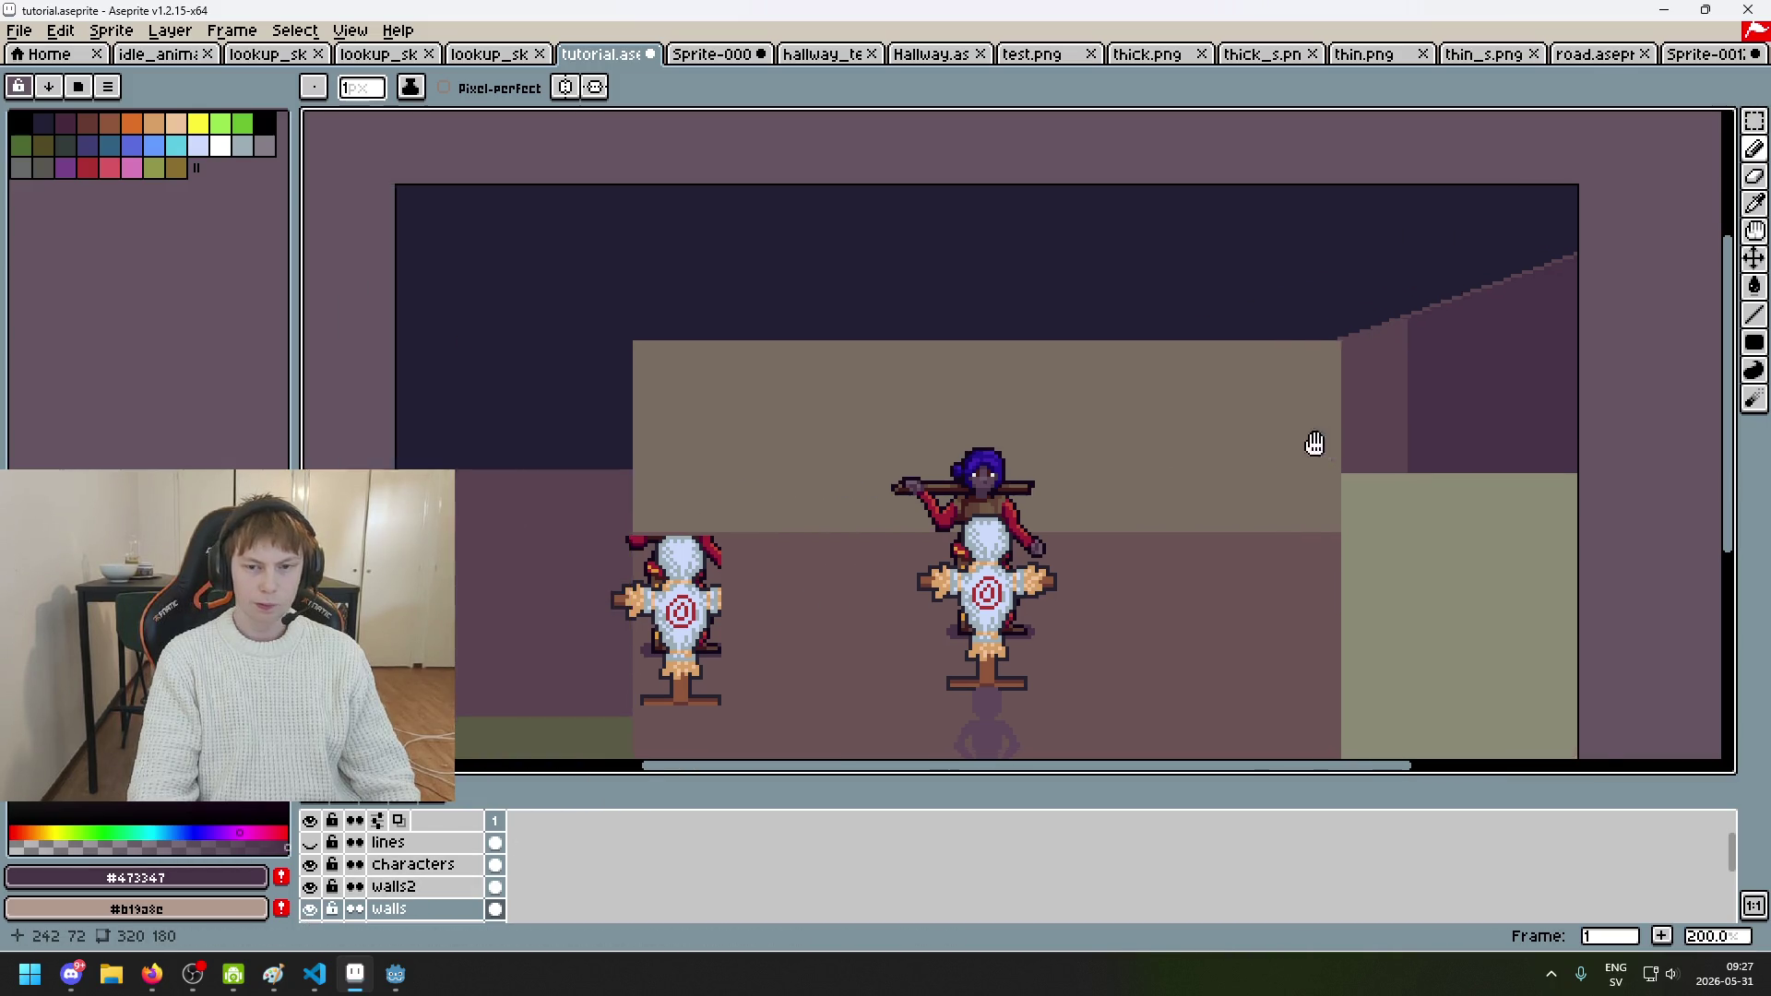
scroll(1467, 286, up, 3)
alt+click(1415, 407)
scroll(1675, 506, left, 5)
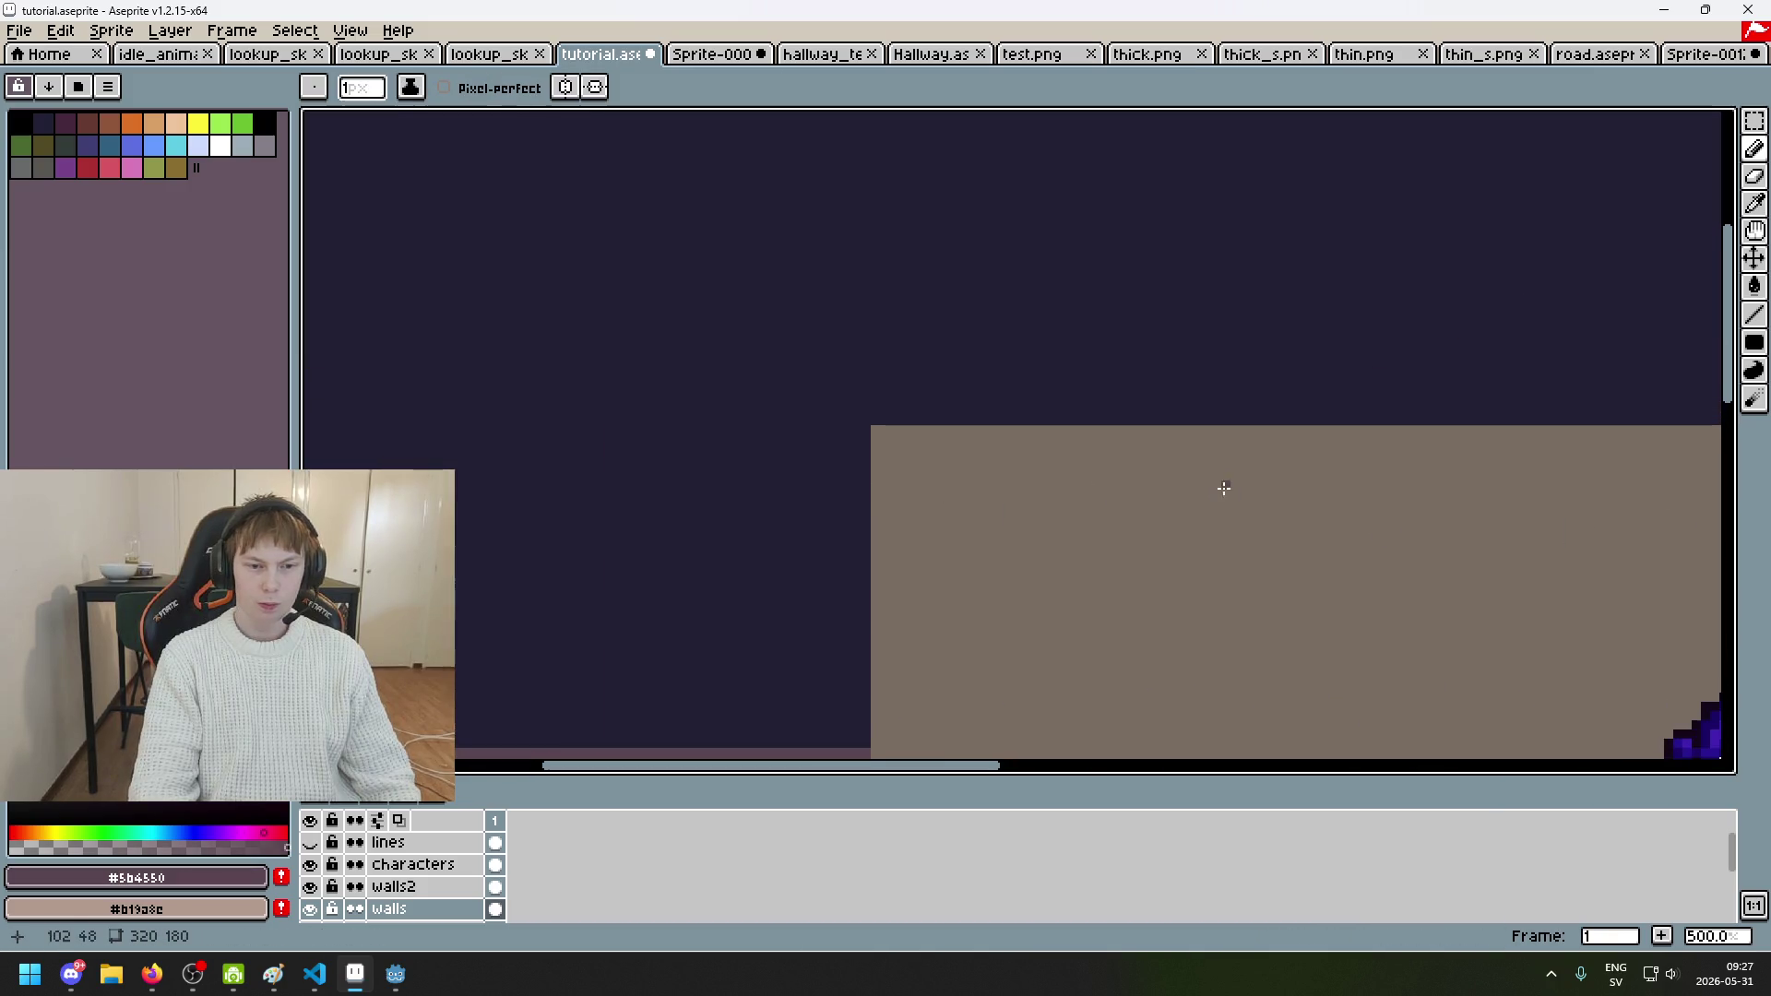
scroll(1498, 423, down, 1)
scroll(1070, 356, down, 1)
scroll(1070, 356, right, 5)
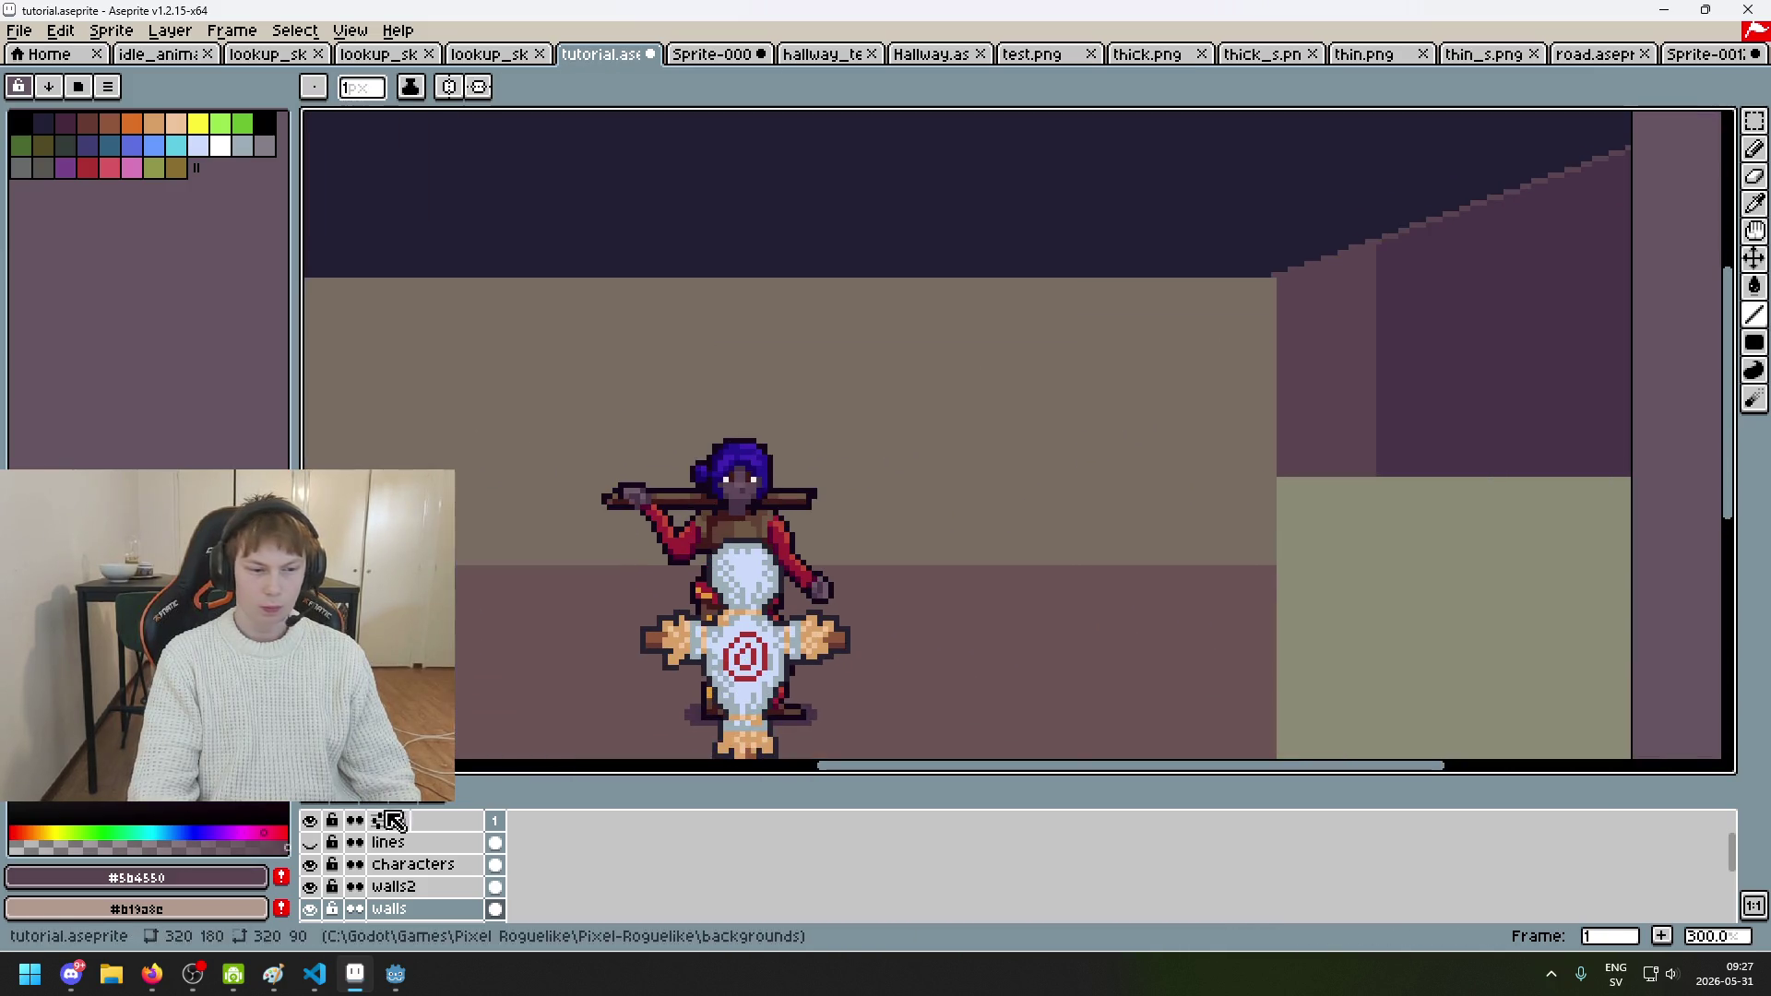
Step: Show the guide lines and draw a diagonal ceiling-edge line toward the upper left
click(310, 843)
scroll(745, 486, up, 3)
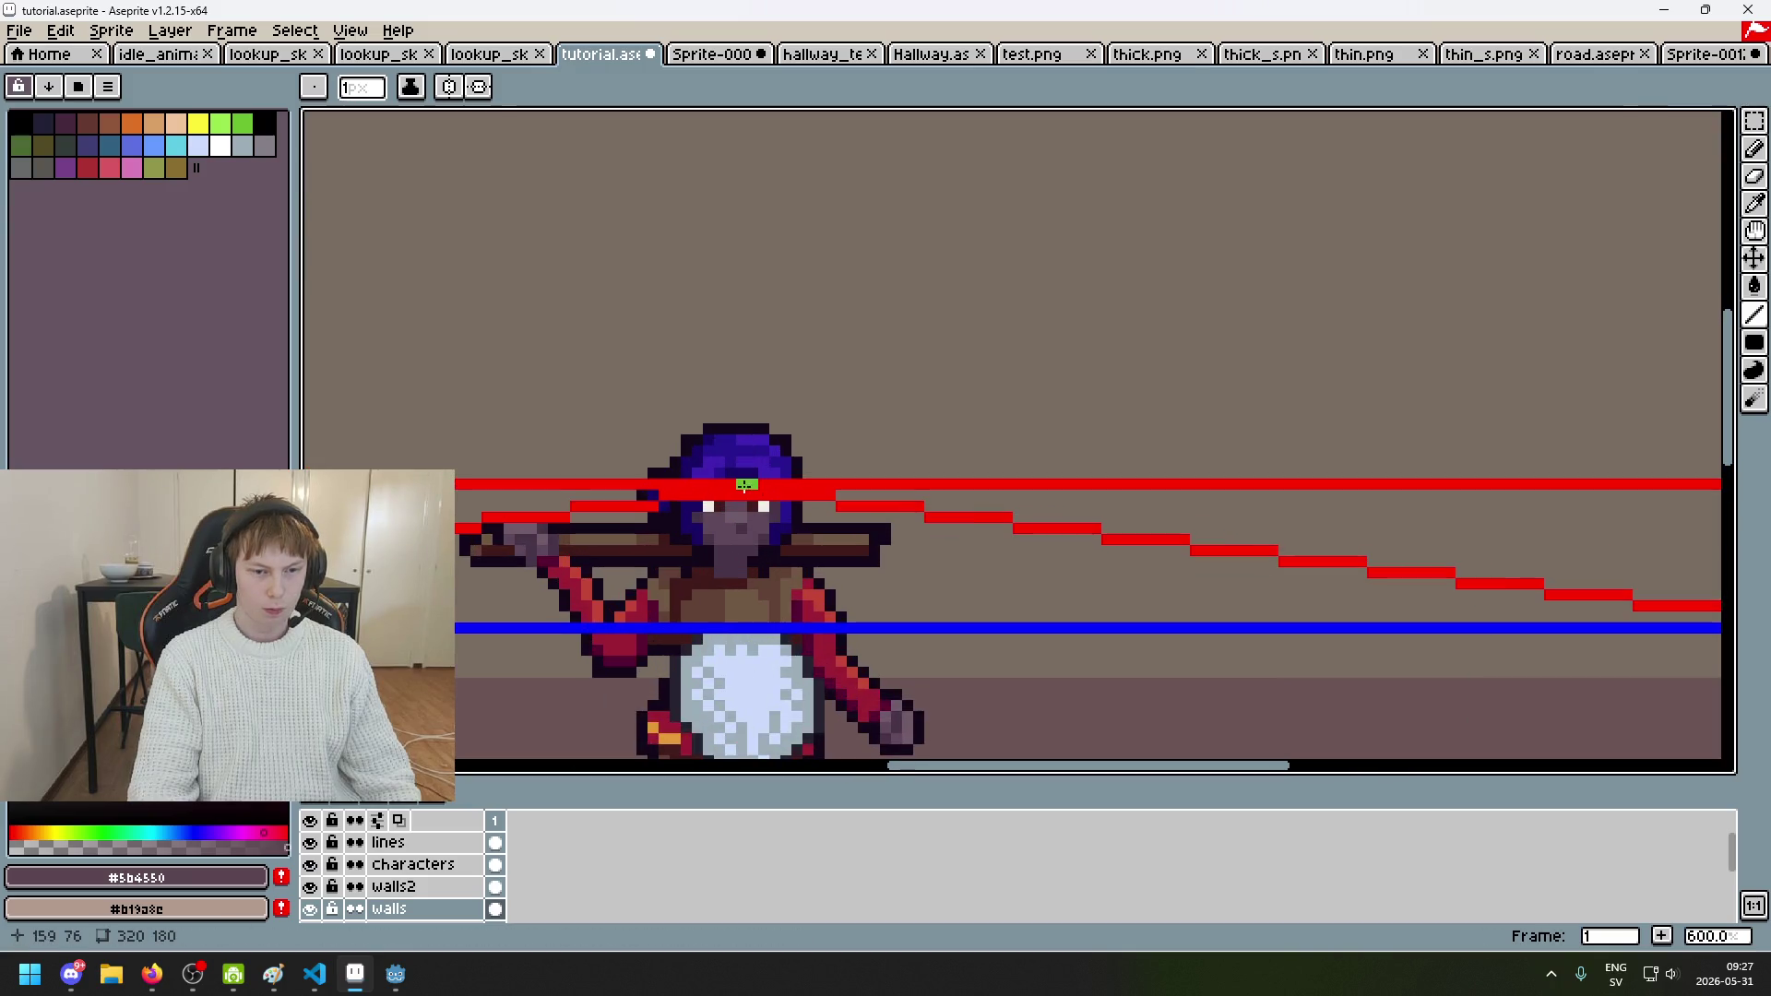
mouse_move(743, 486)
mouse_down()
mouse_move(701, 442)
mouse_move(316, 245)
mouse_move(447, 118)
mouse_up()
scroll(1269, 360, down, 5)
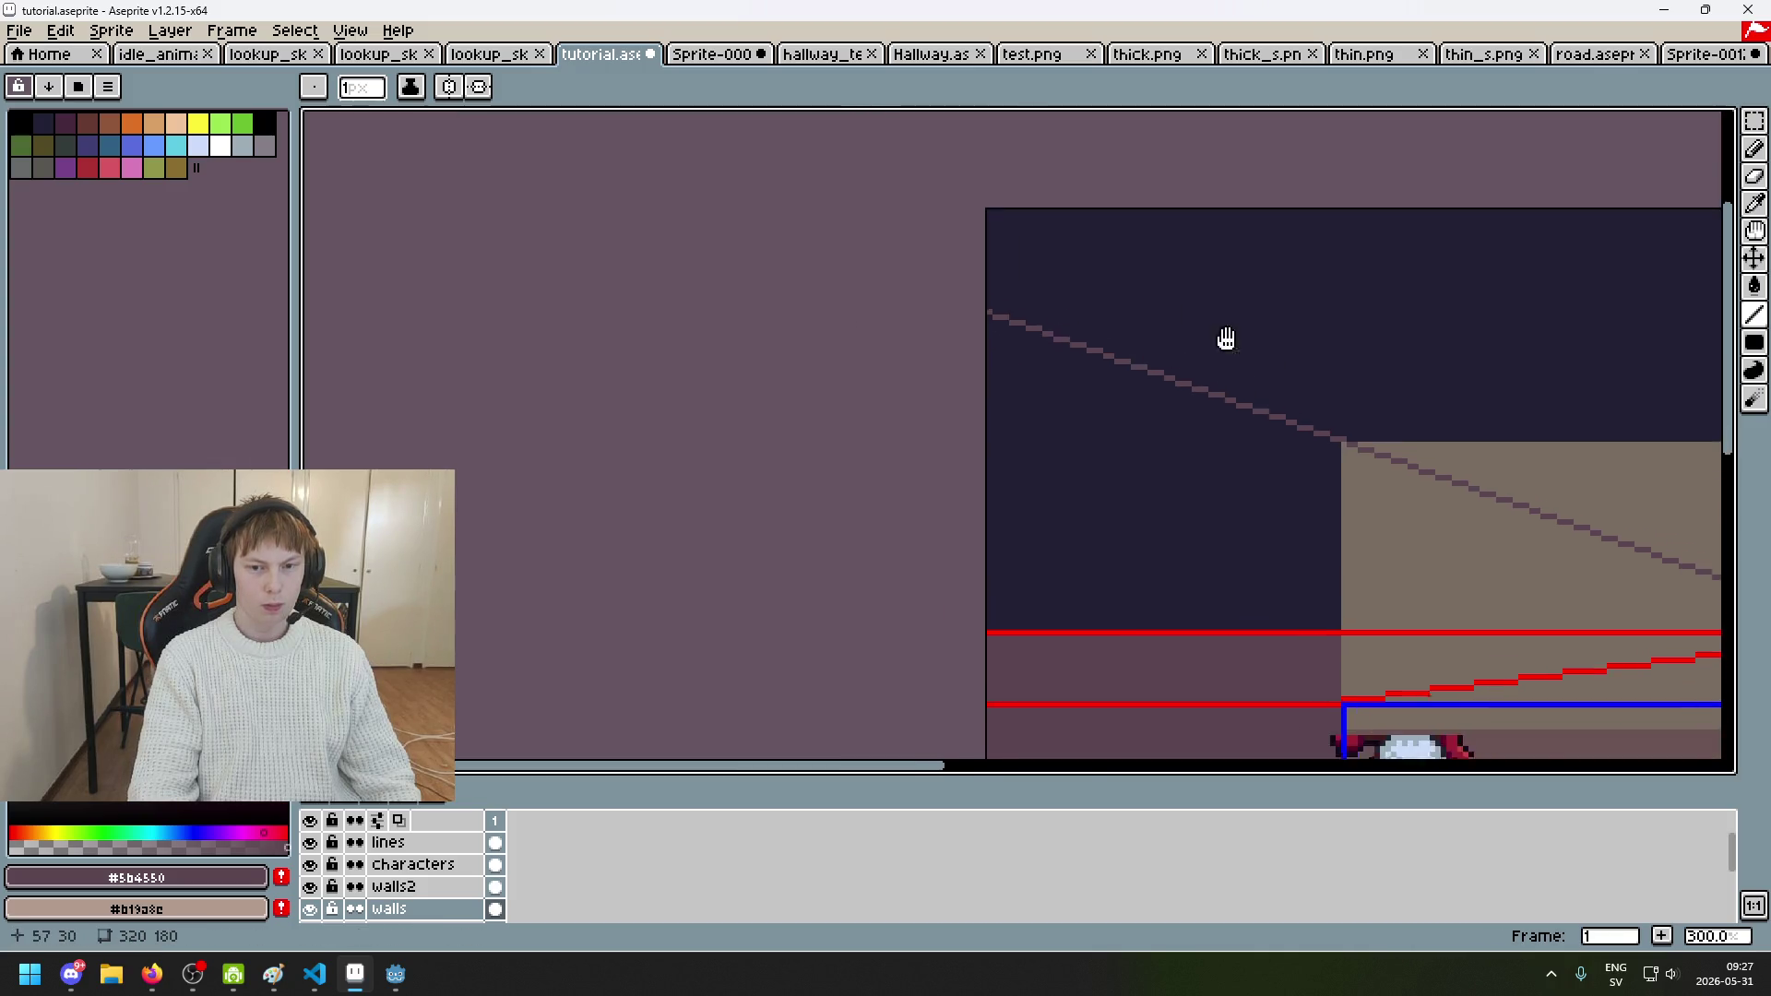
scroll(947, 247, up, 3)
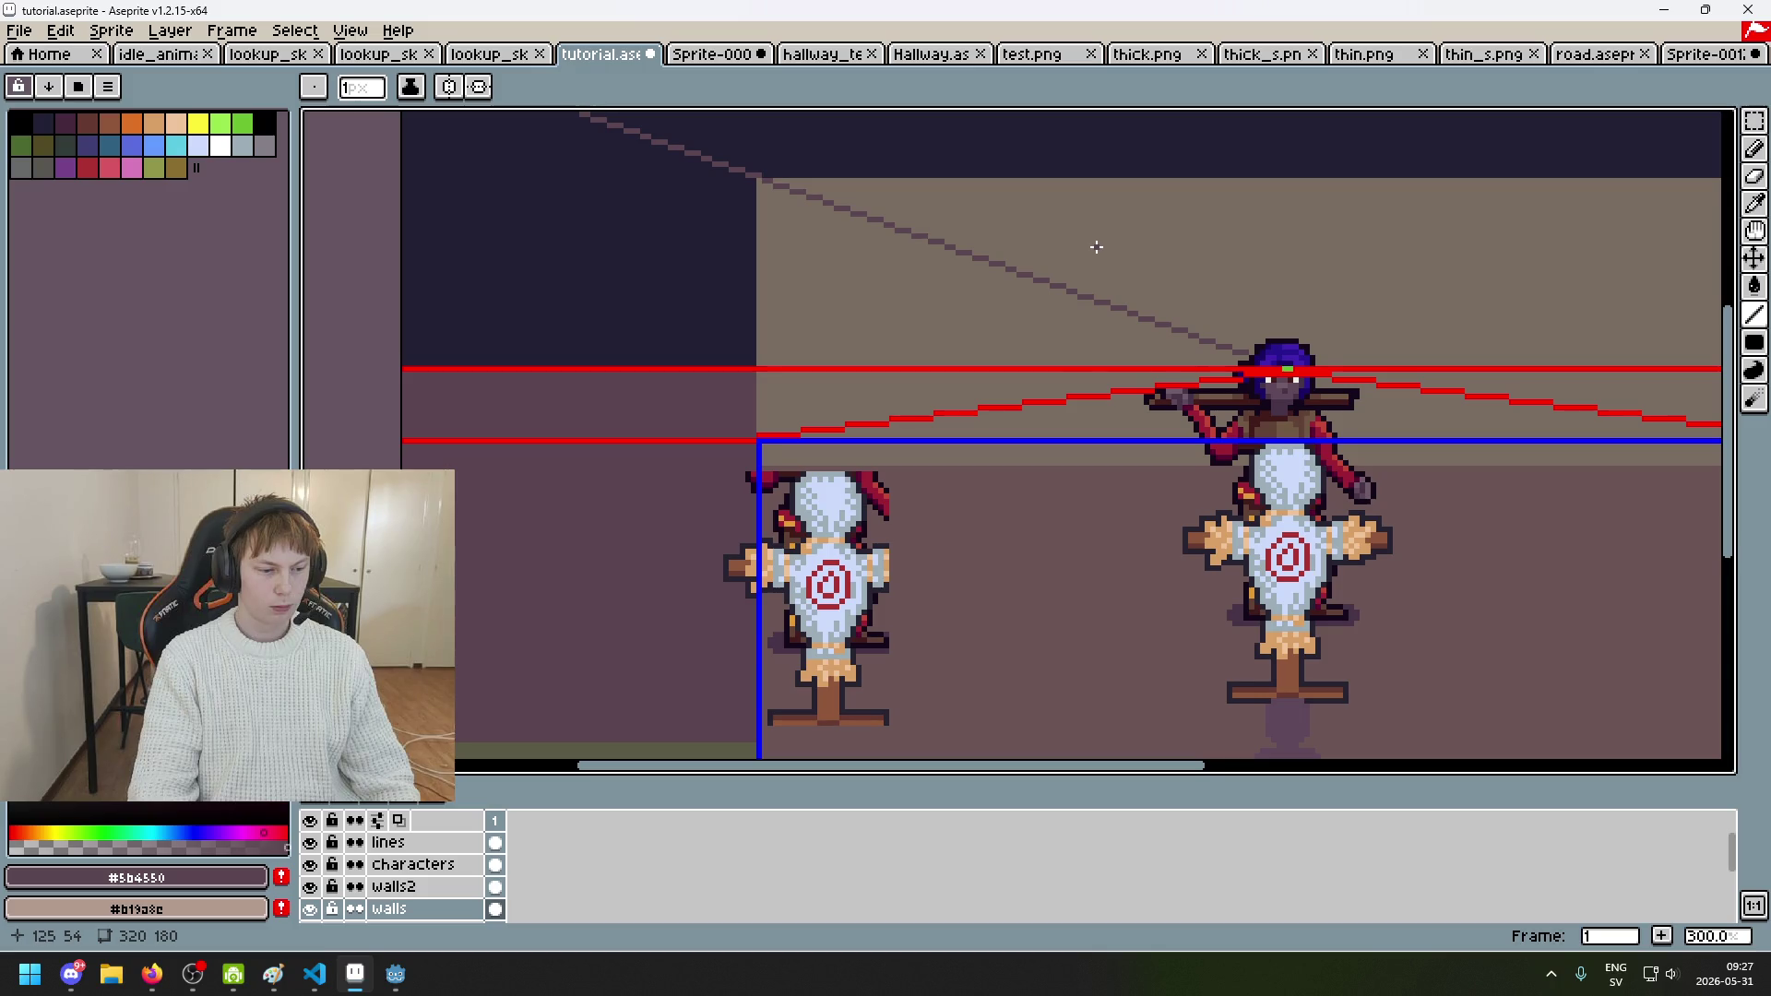
scroll(1096, 247, down, 2)
drag(1015, 352, 777, 387)
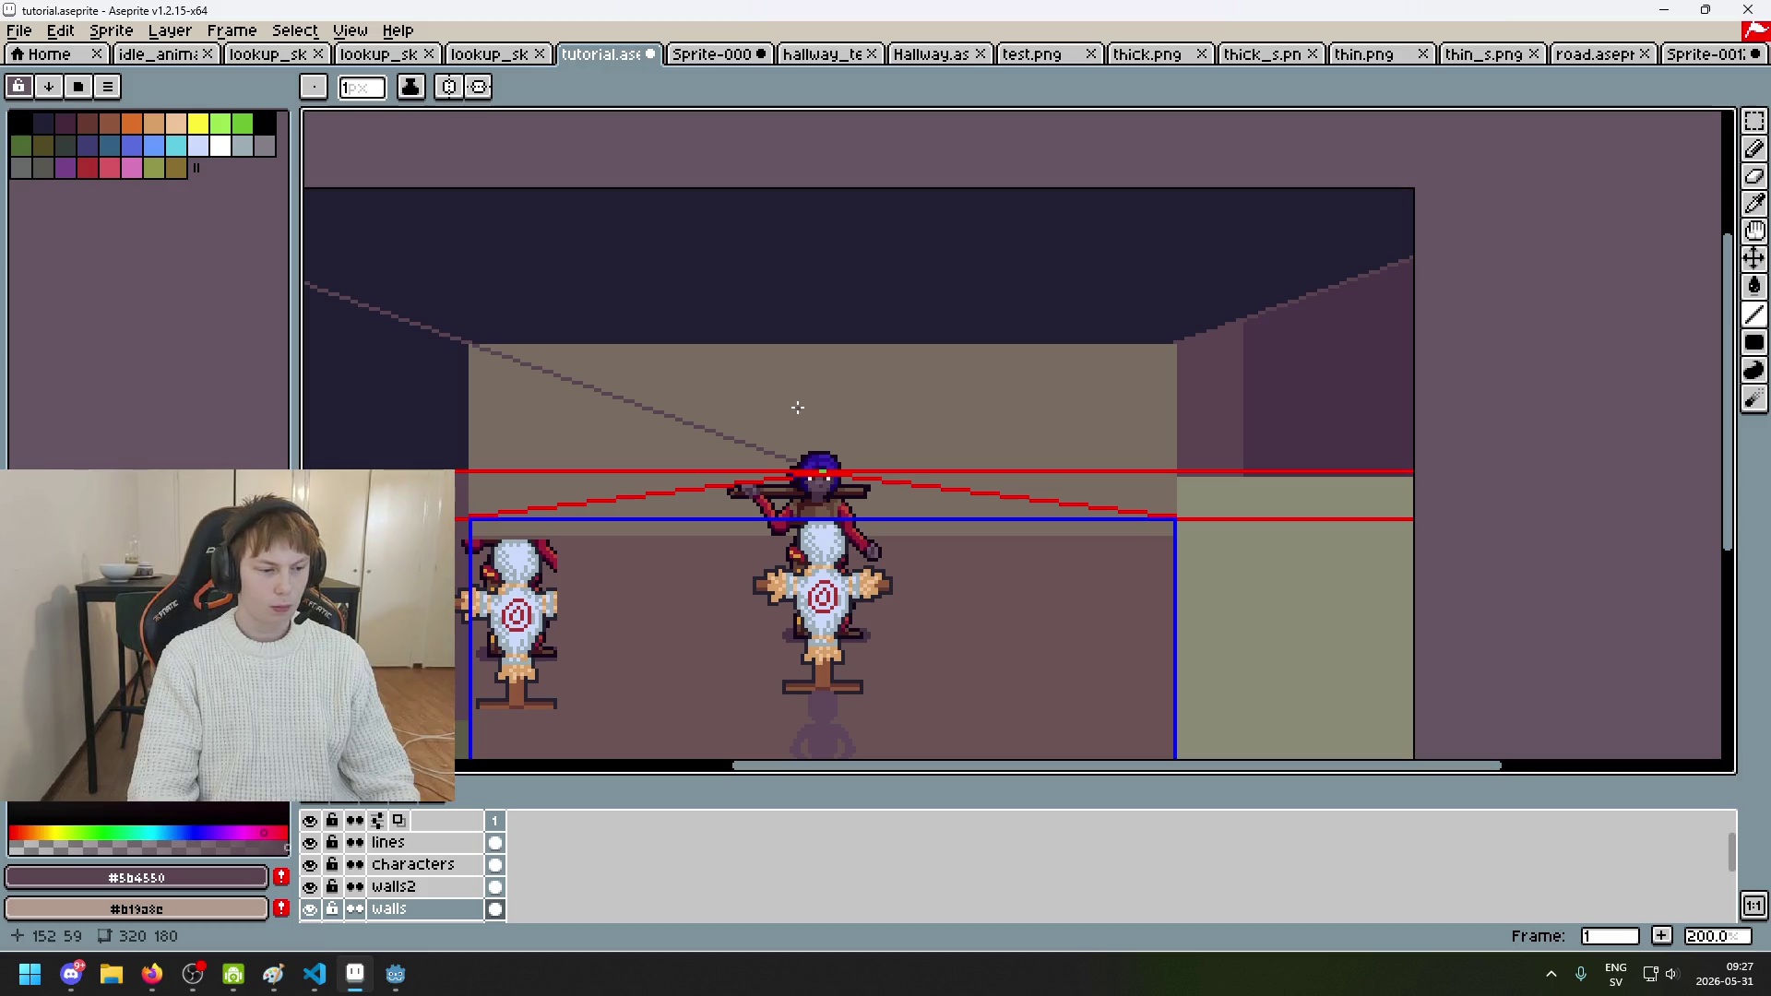
drag(1390, 317, 1110, 392)
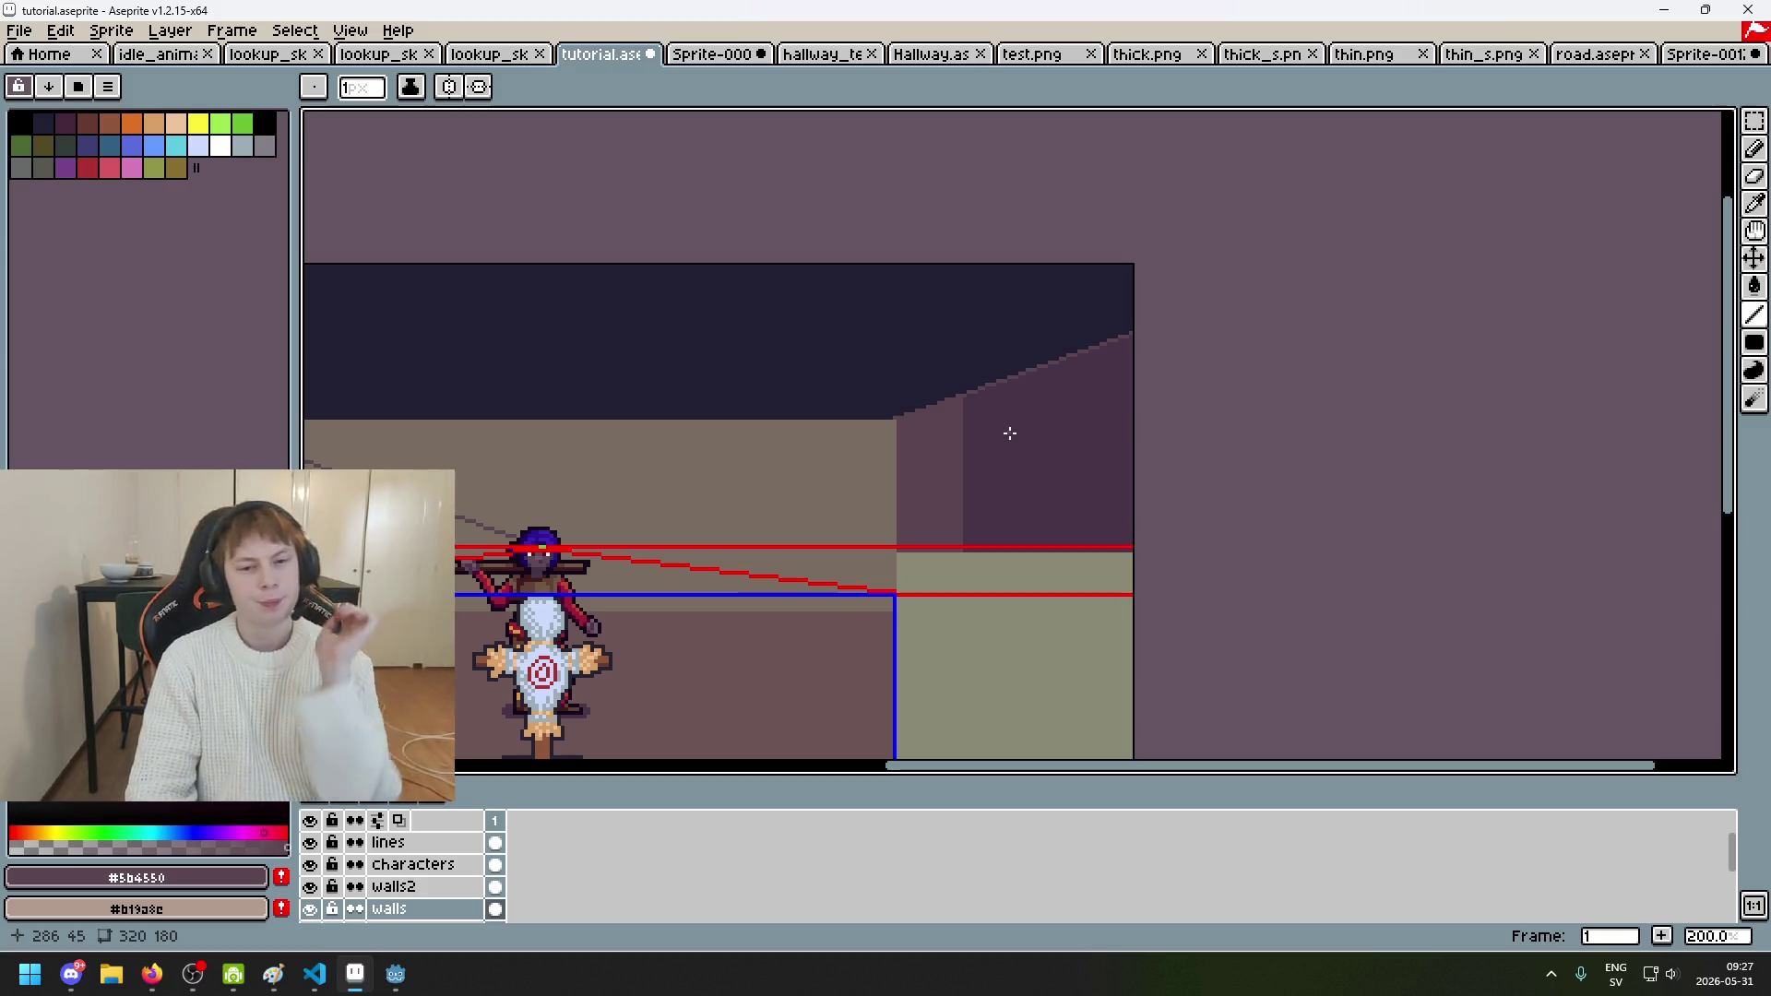
scroll(1009, 439, down, 2)
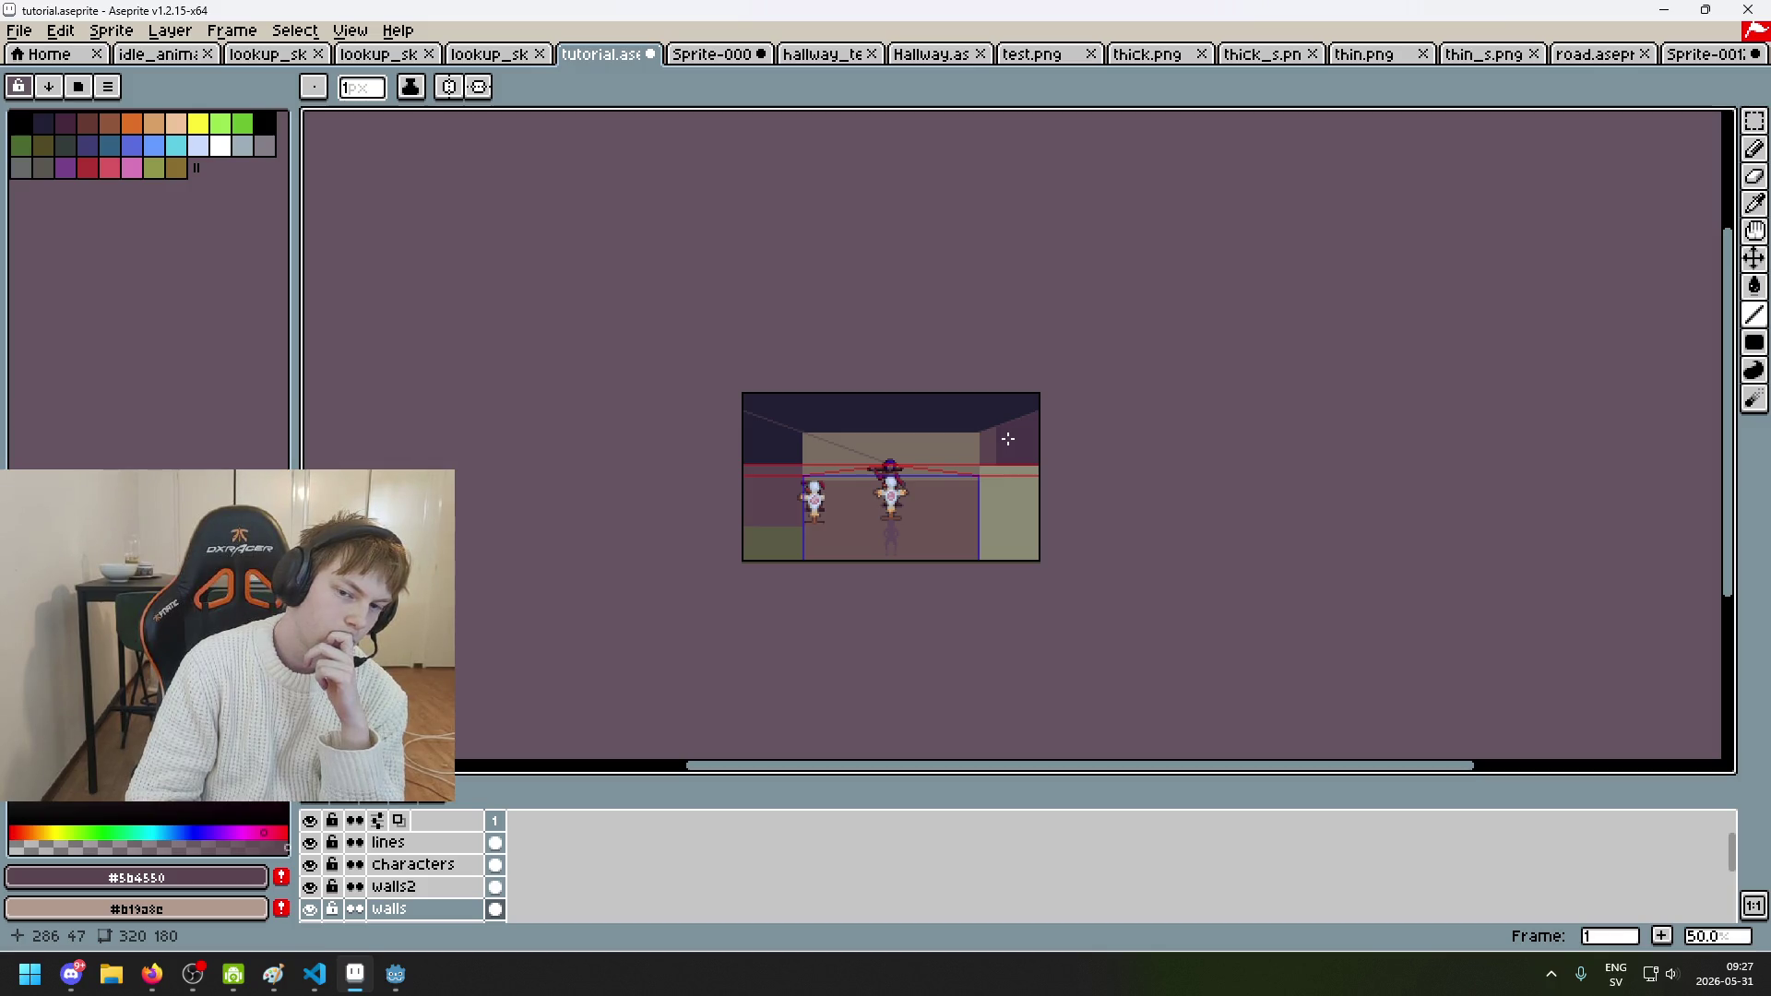
scroll(1008, 439, up, 1)
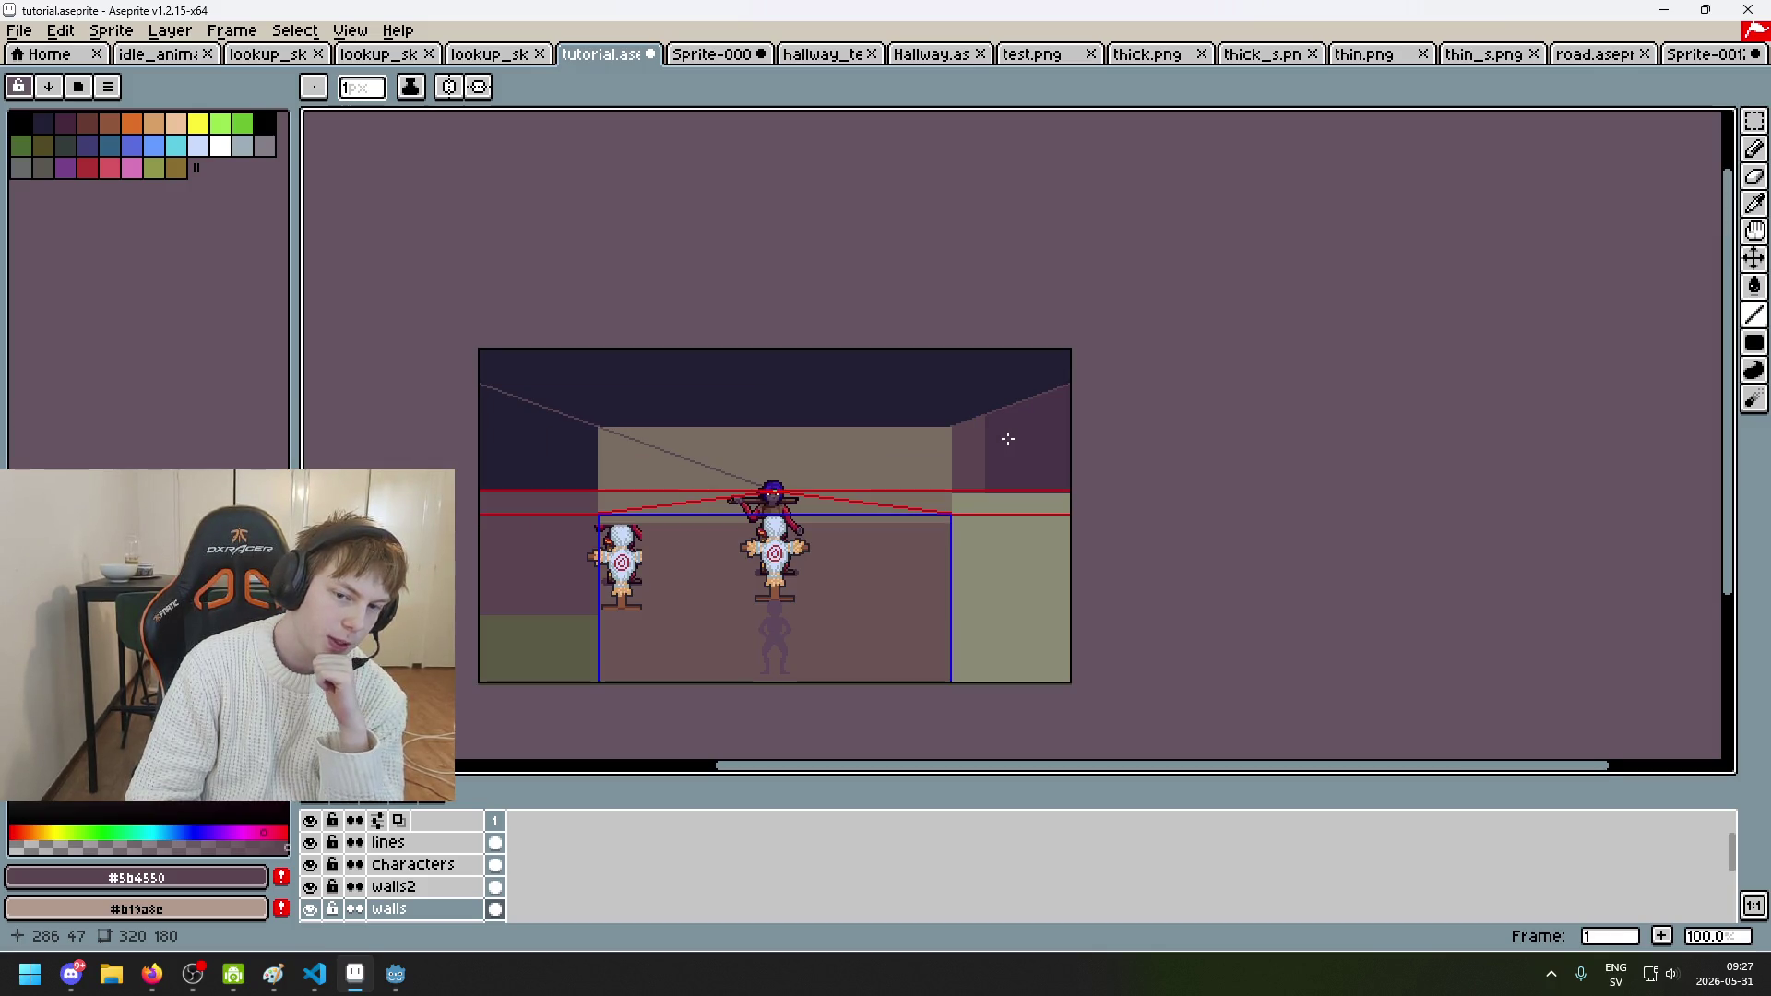
scroll(1008, 439, left, 3)
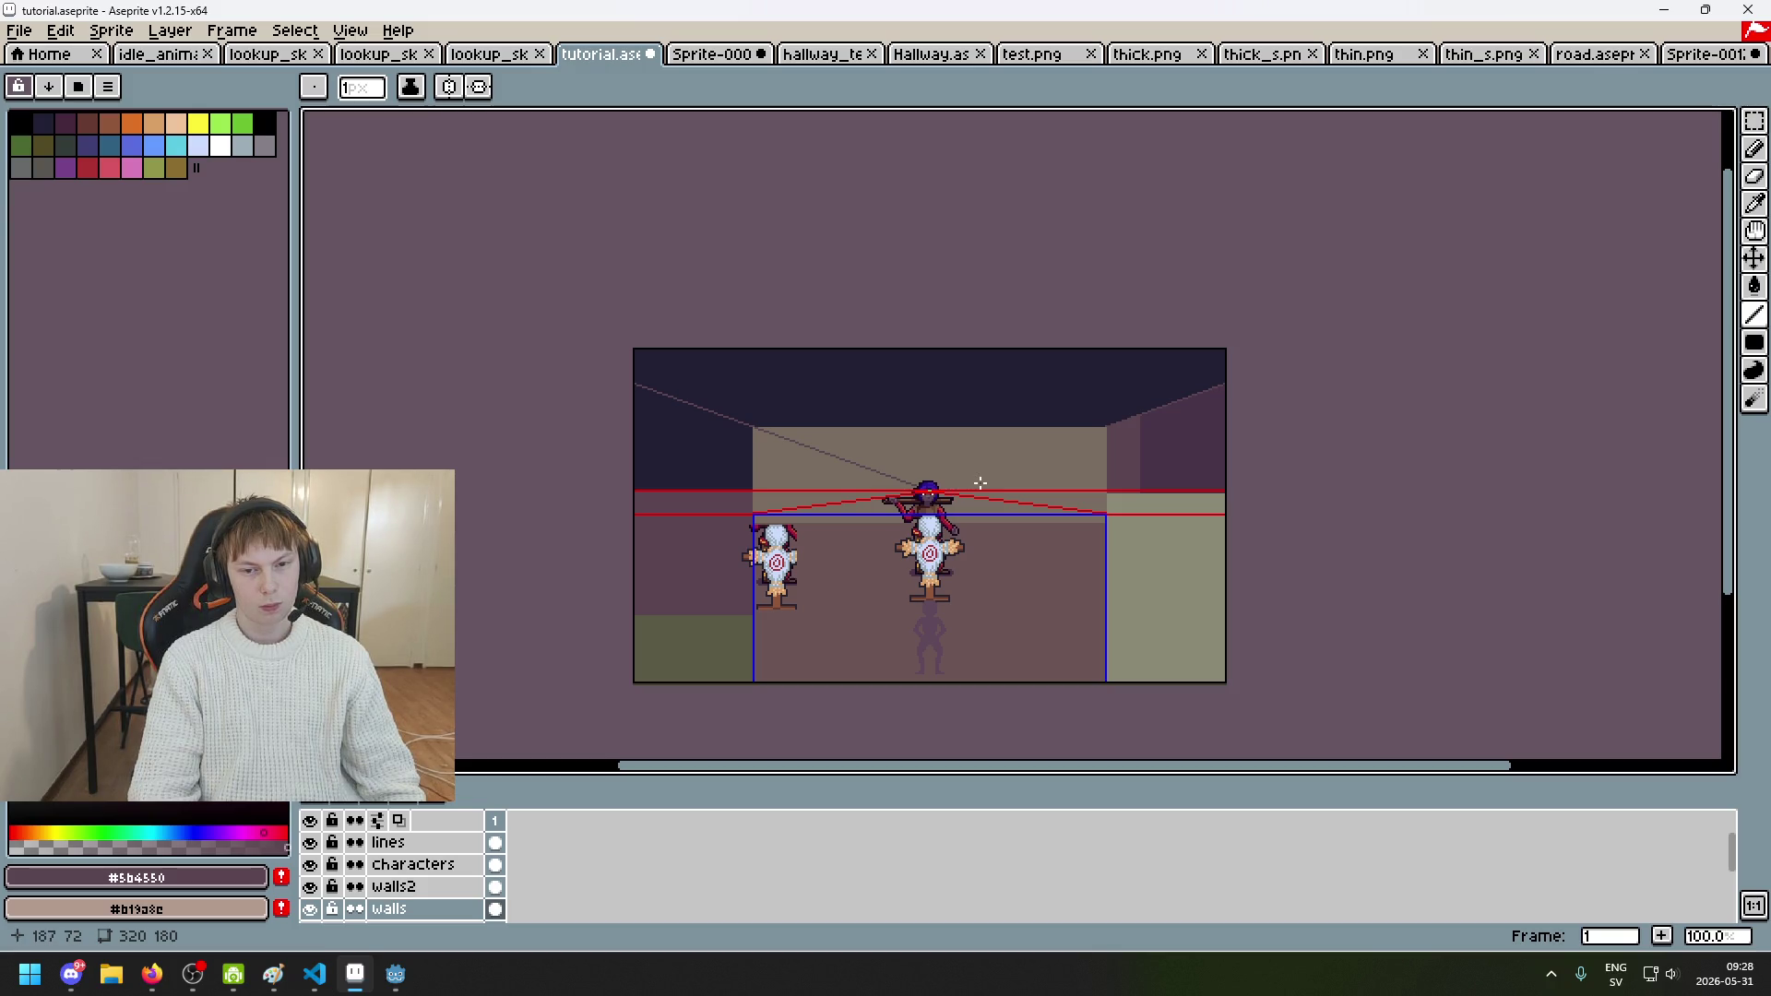
scroll(980, 483, up, 2)
scroll(968, 482, up, 1)
scroll(968, 482, down, 1)
scroll(1392, 397, up, 1)
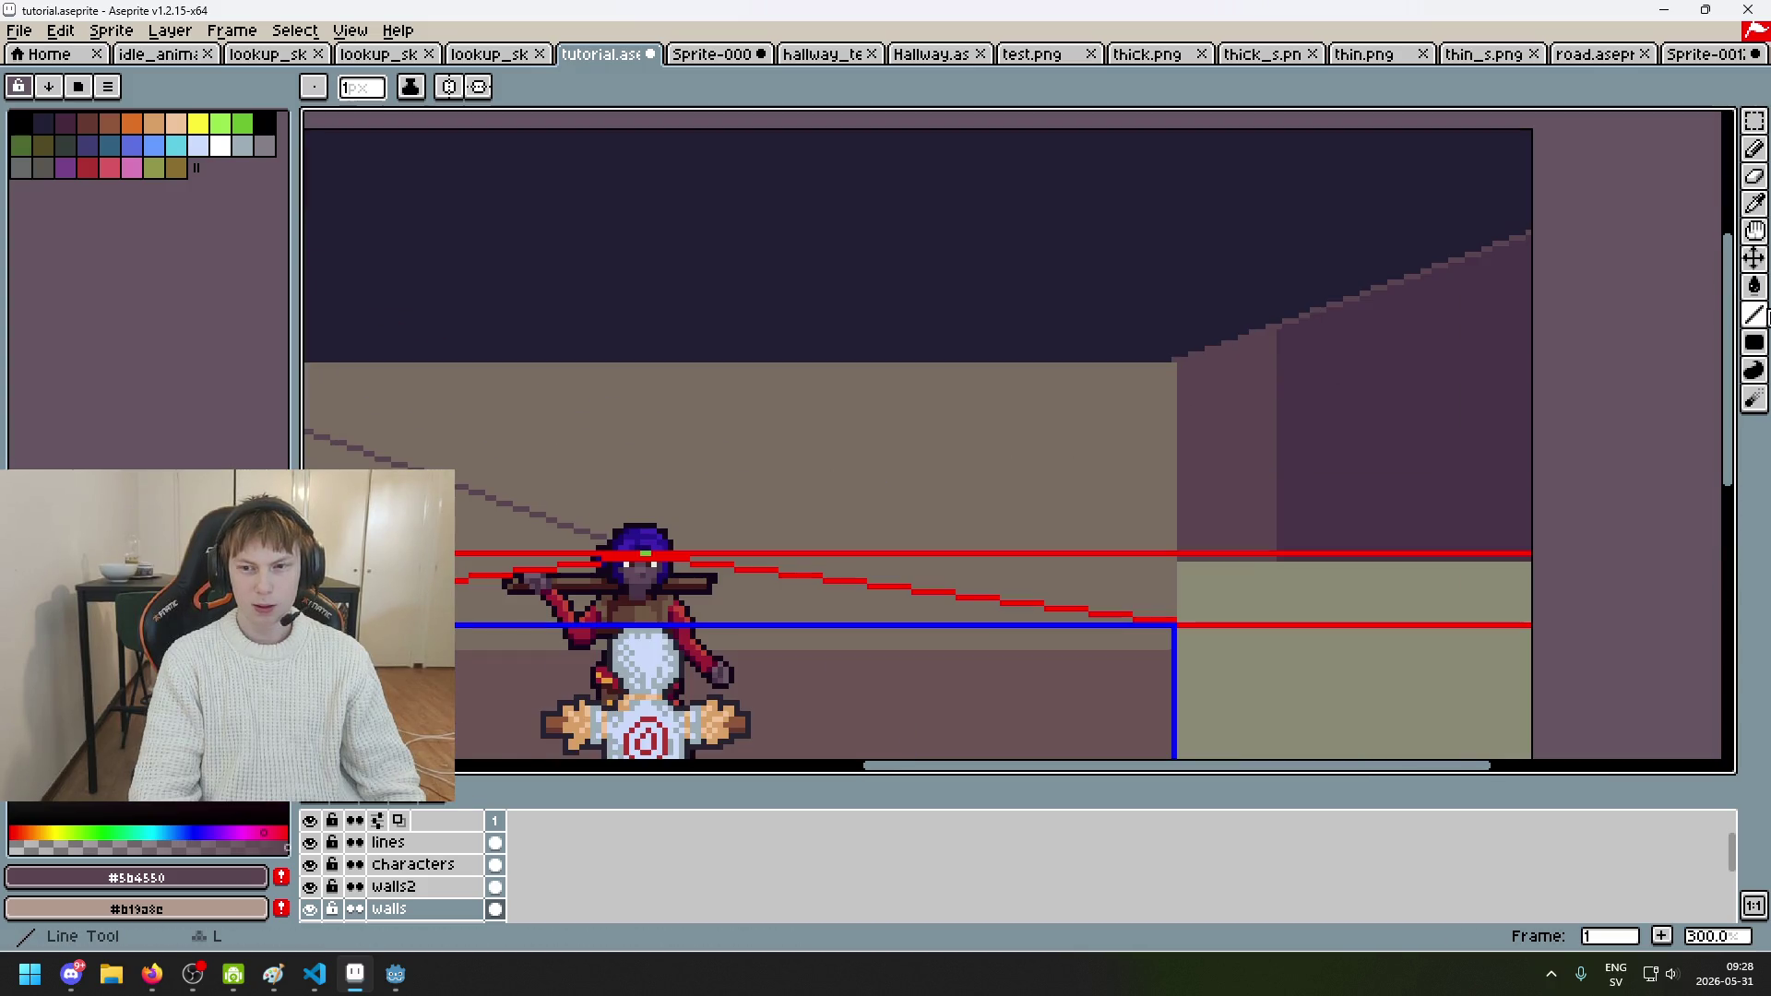
Step: Try a straight line to the wall corner, undo it, and check lines with walls hidden
click(1754, 314)
mouse_move(686, 551)
mouse_down()
mouse_move(1187, 385)
mouse_move(1276, 332)
mouse_move(1300, 412)
mouse_up()
key(ctrl+z)
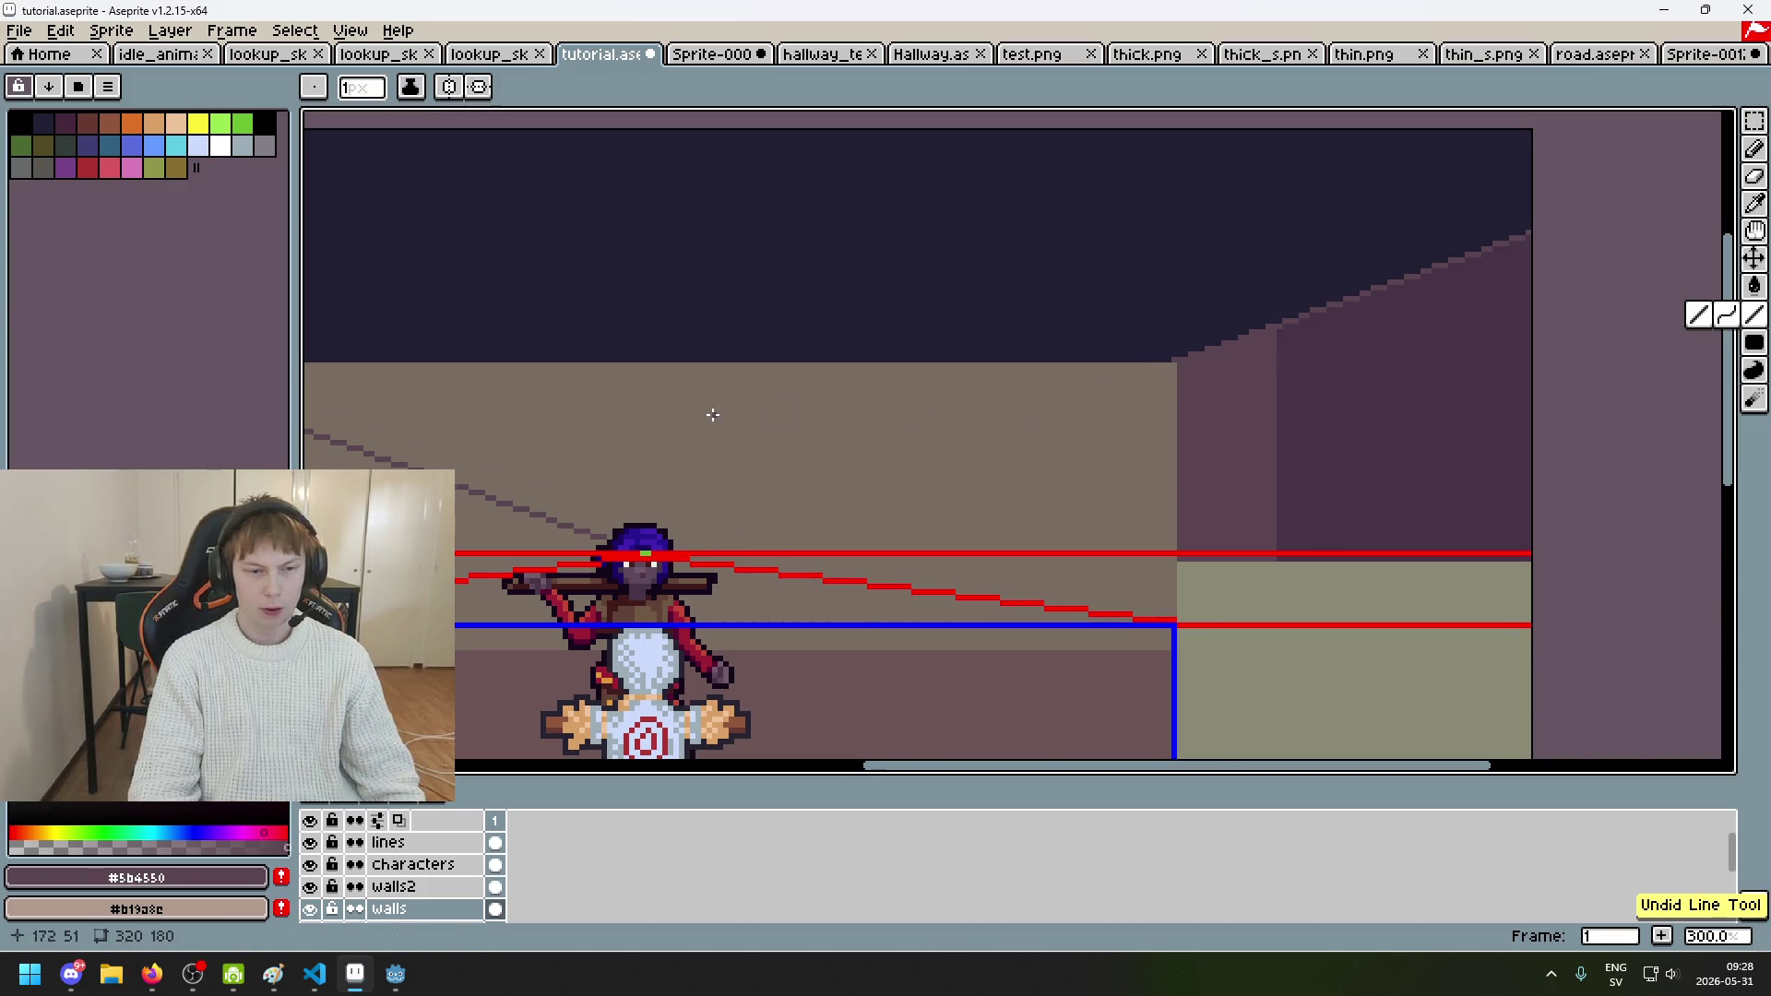
scroll(830, 417, left, 5)
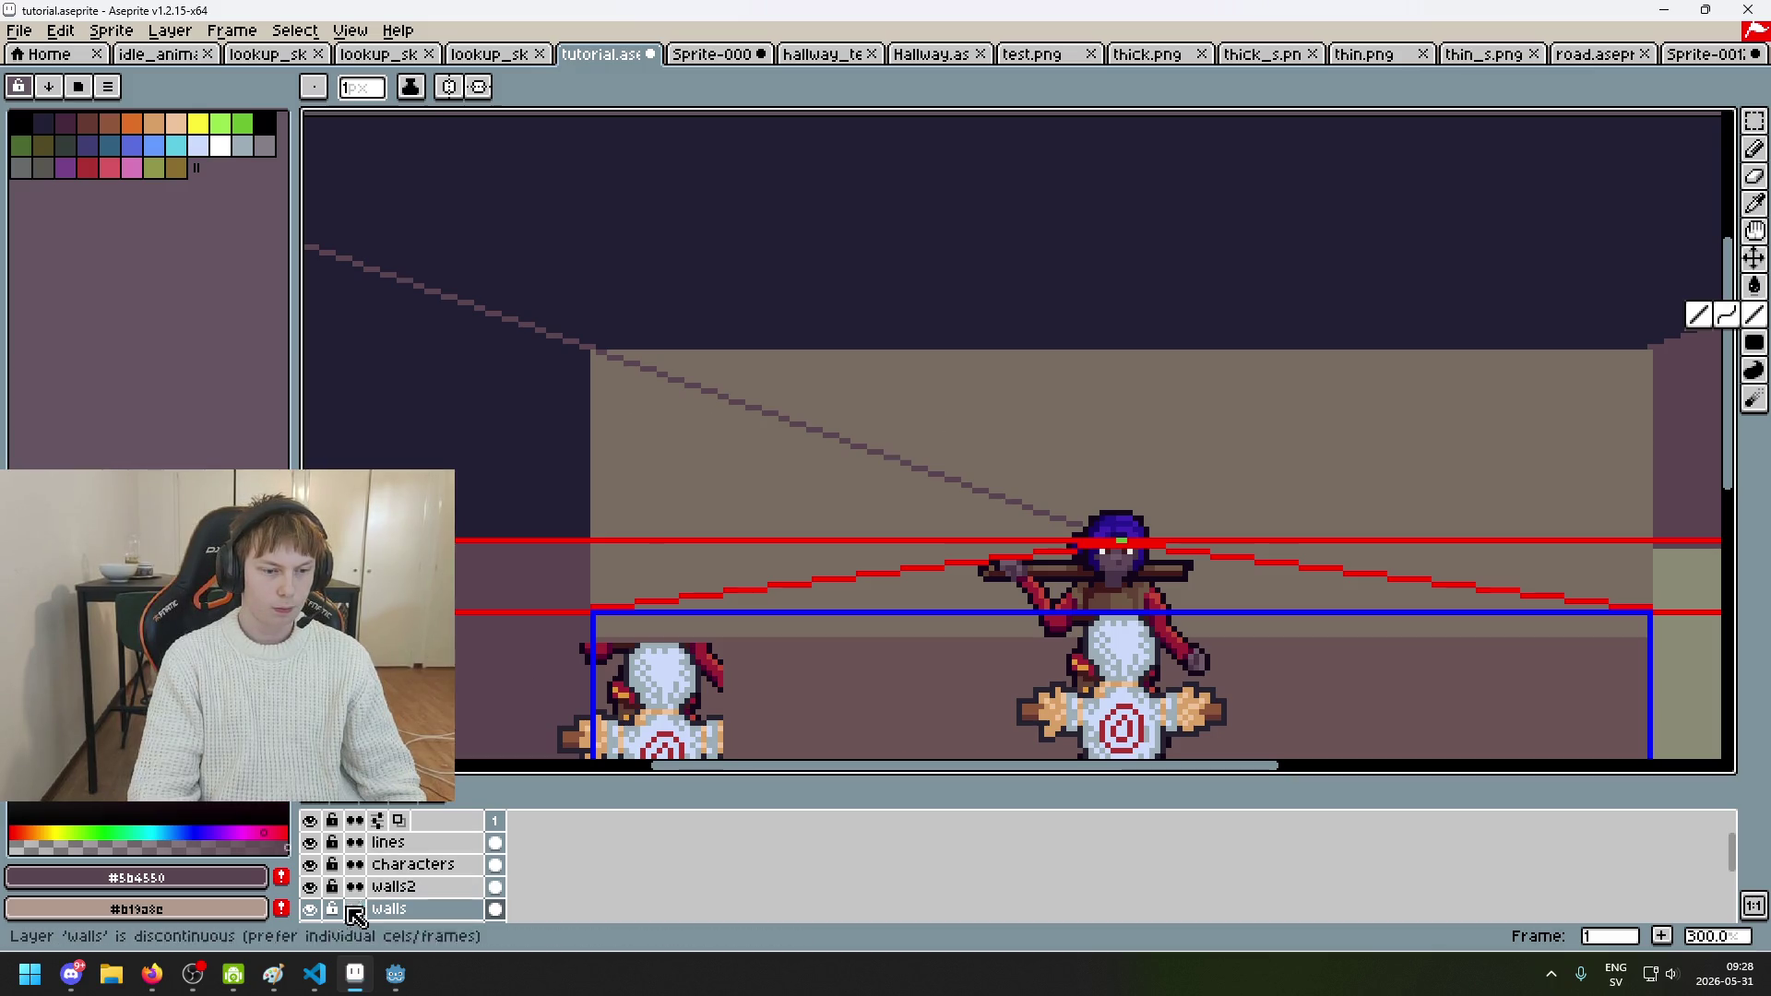
click(310, 909)
click(310, 911)
click(310, 911)
click(309, 912)
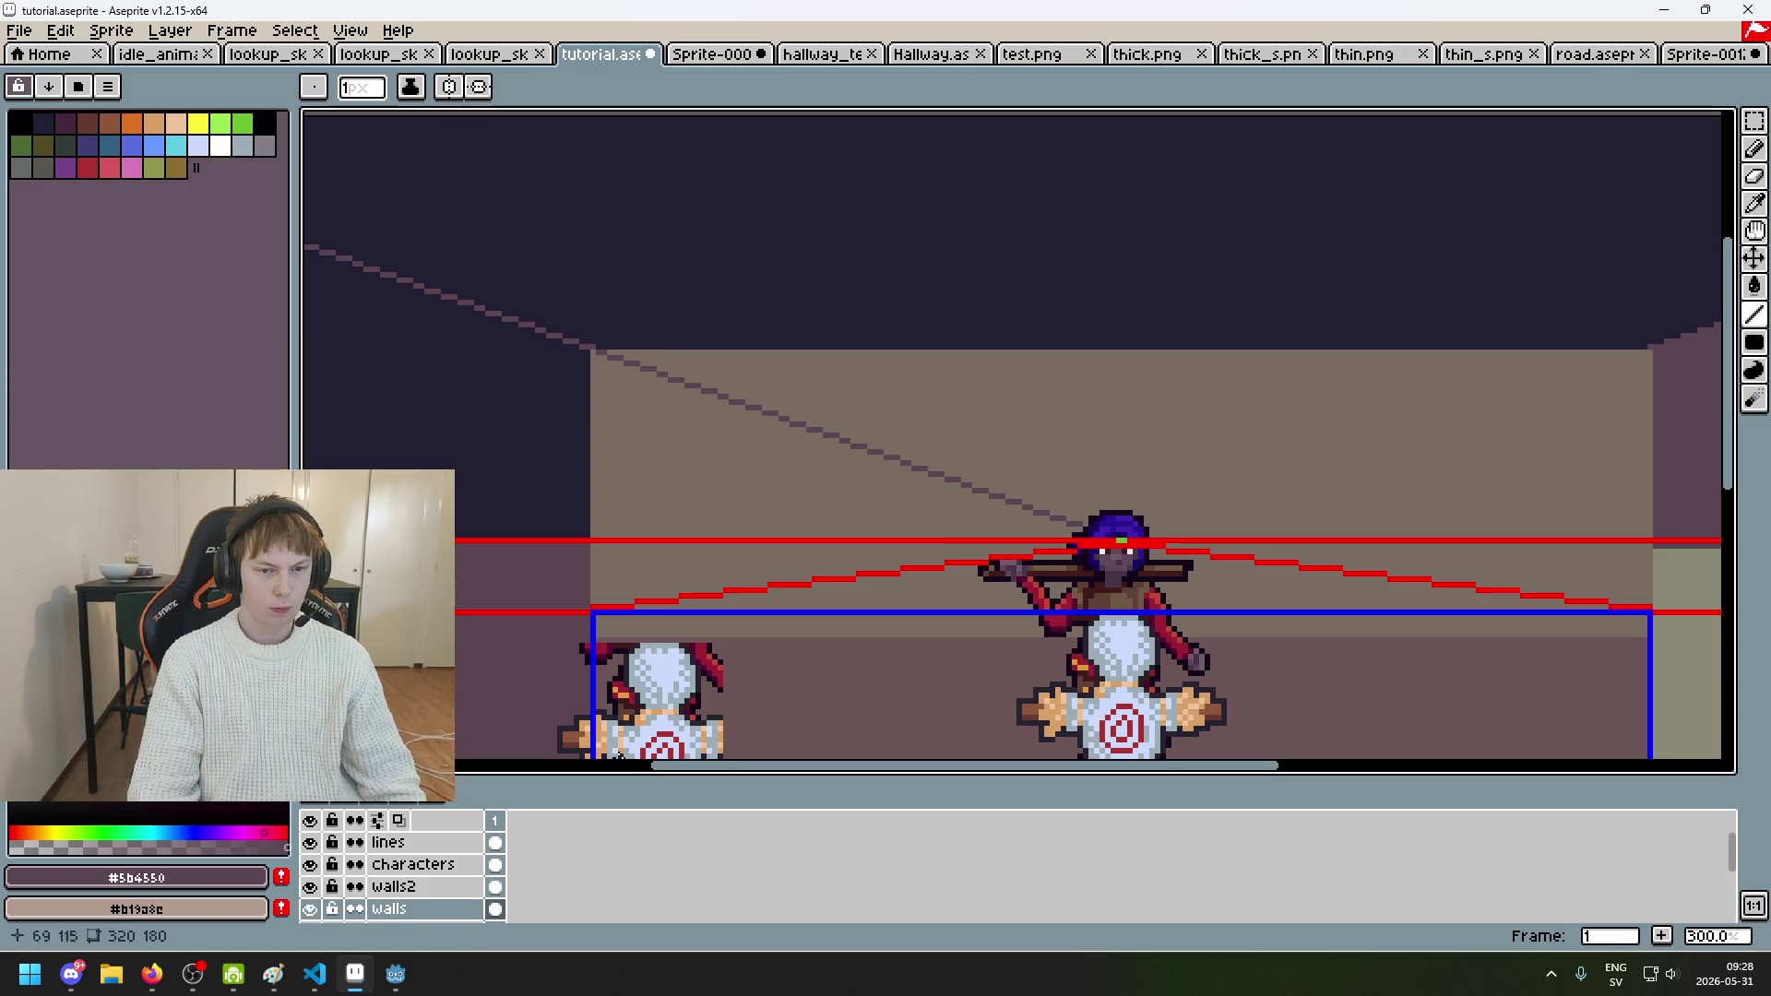
scroll(585, 356, up, 4)
Step: Sample the back wall's brown and touch up stray line pixels near the corner
alt+click(621, 363)
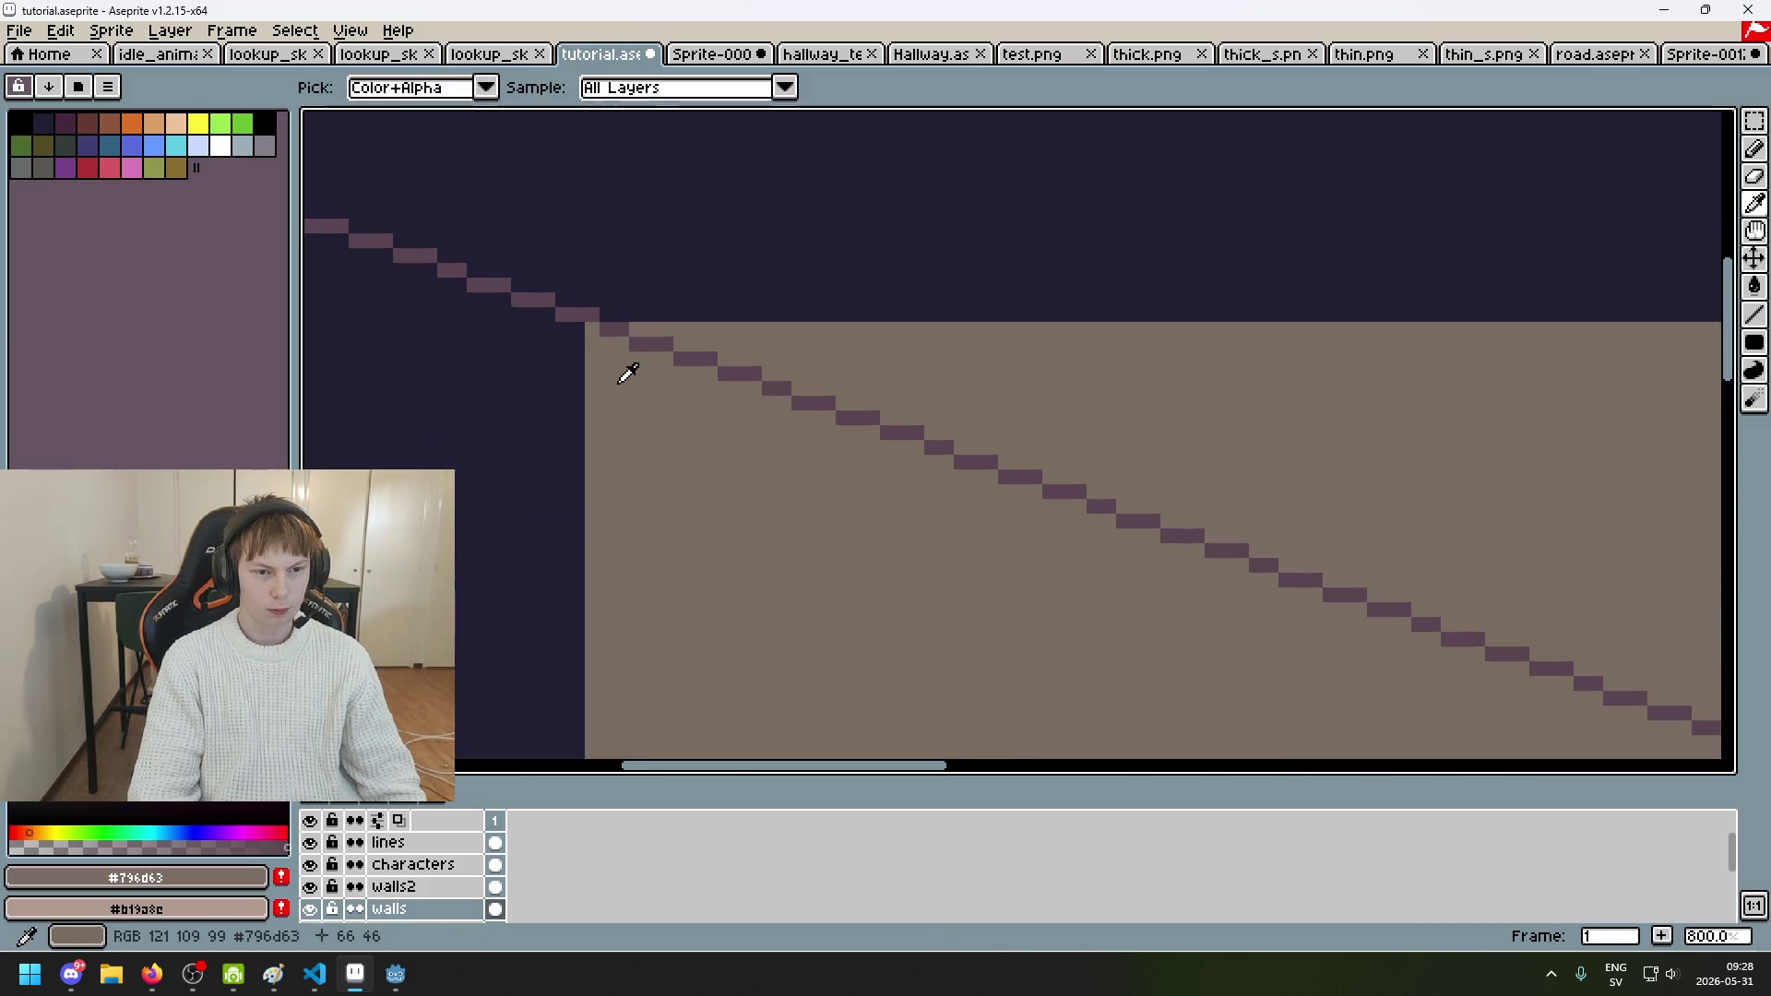
drag(595, 358, 664, 345)
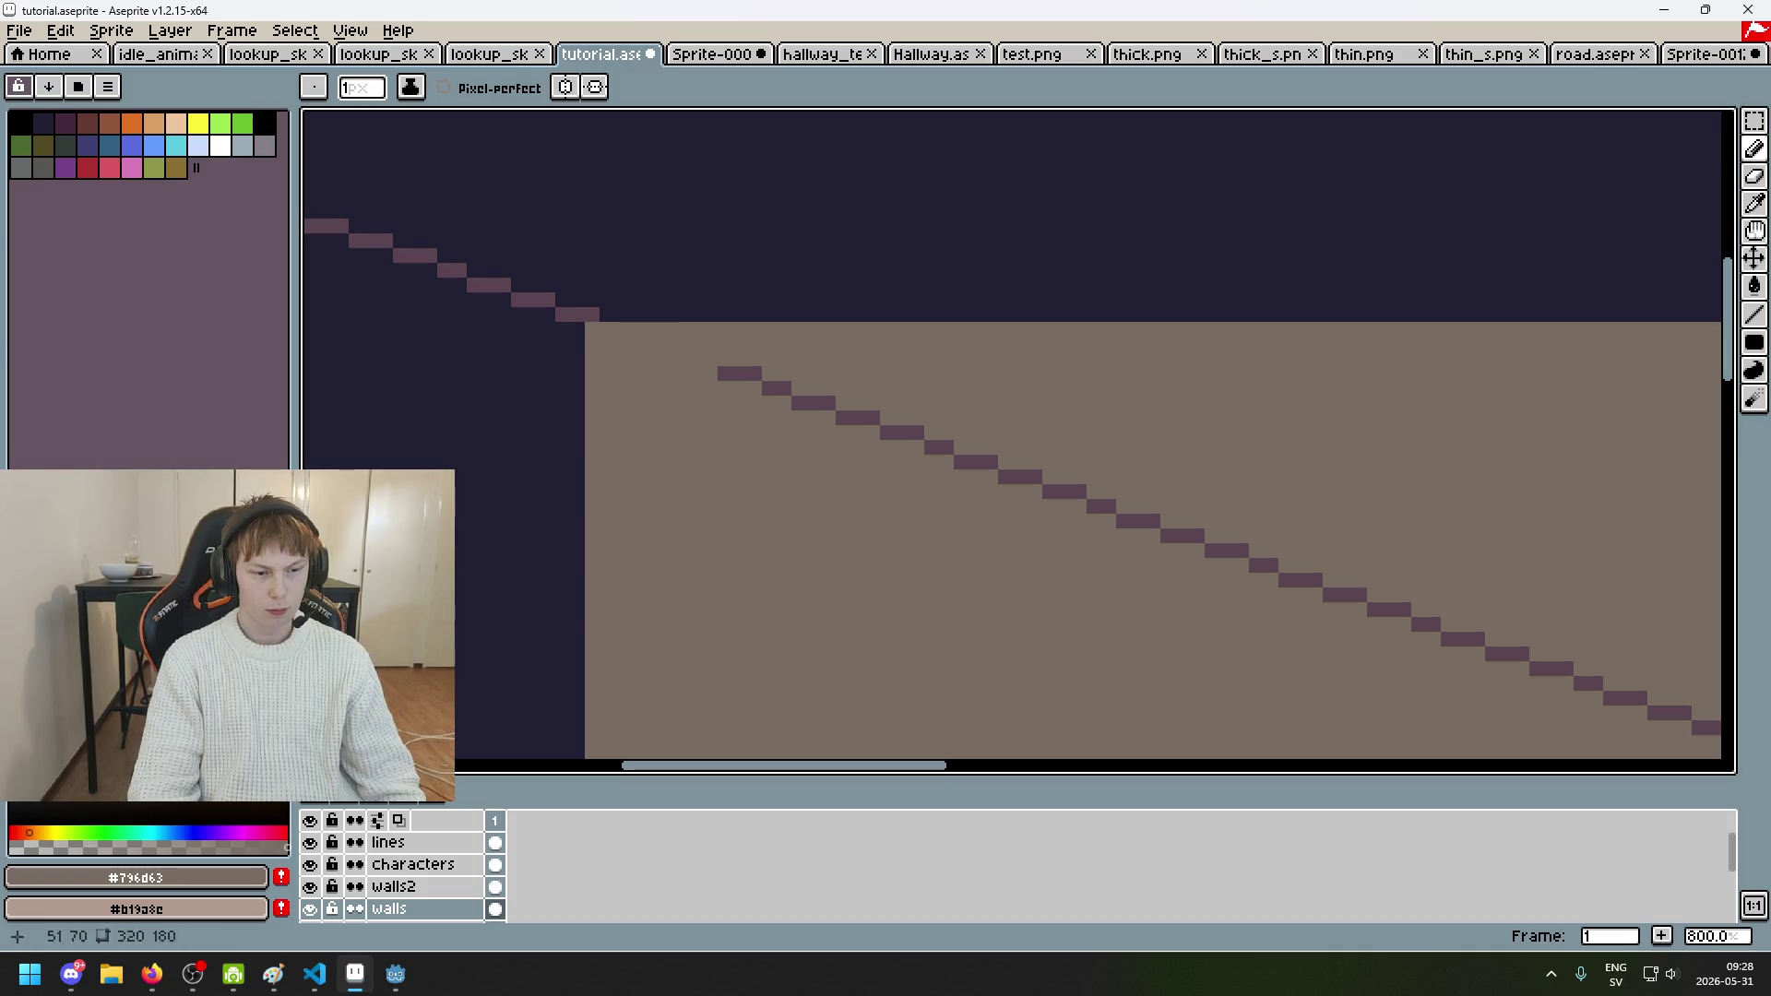
key(ctrl+z)
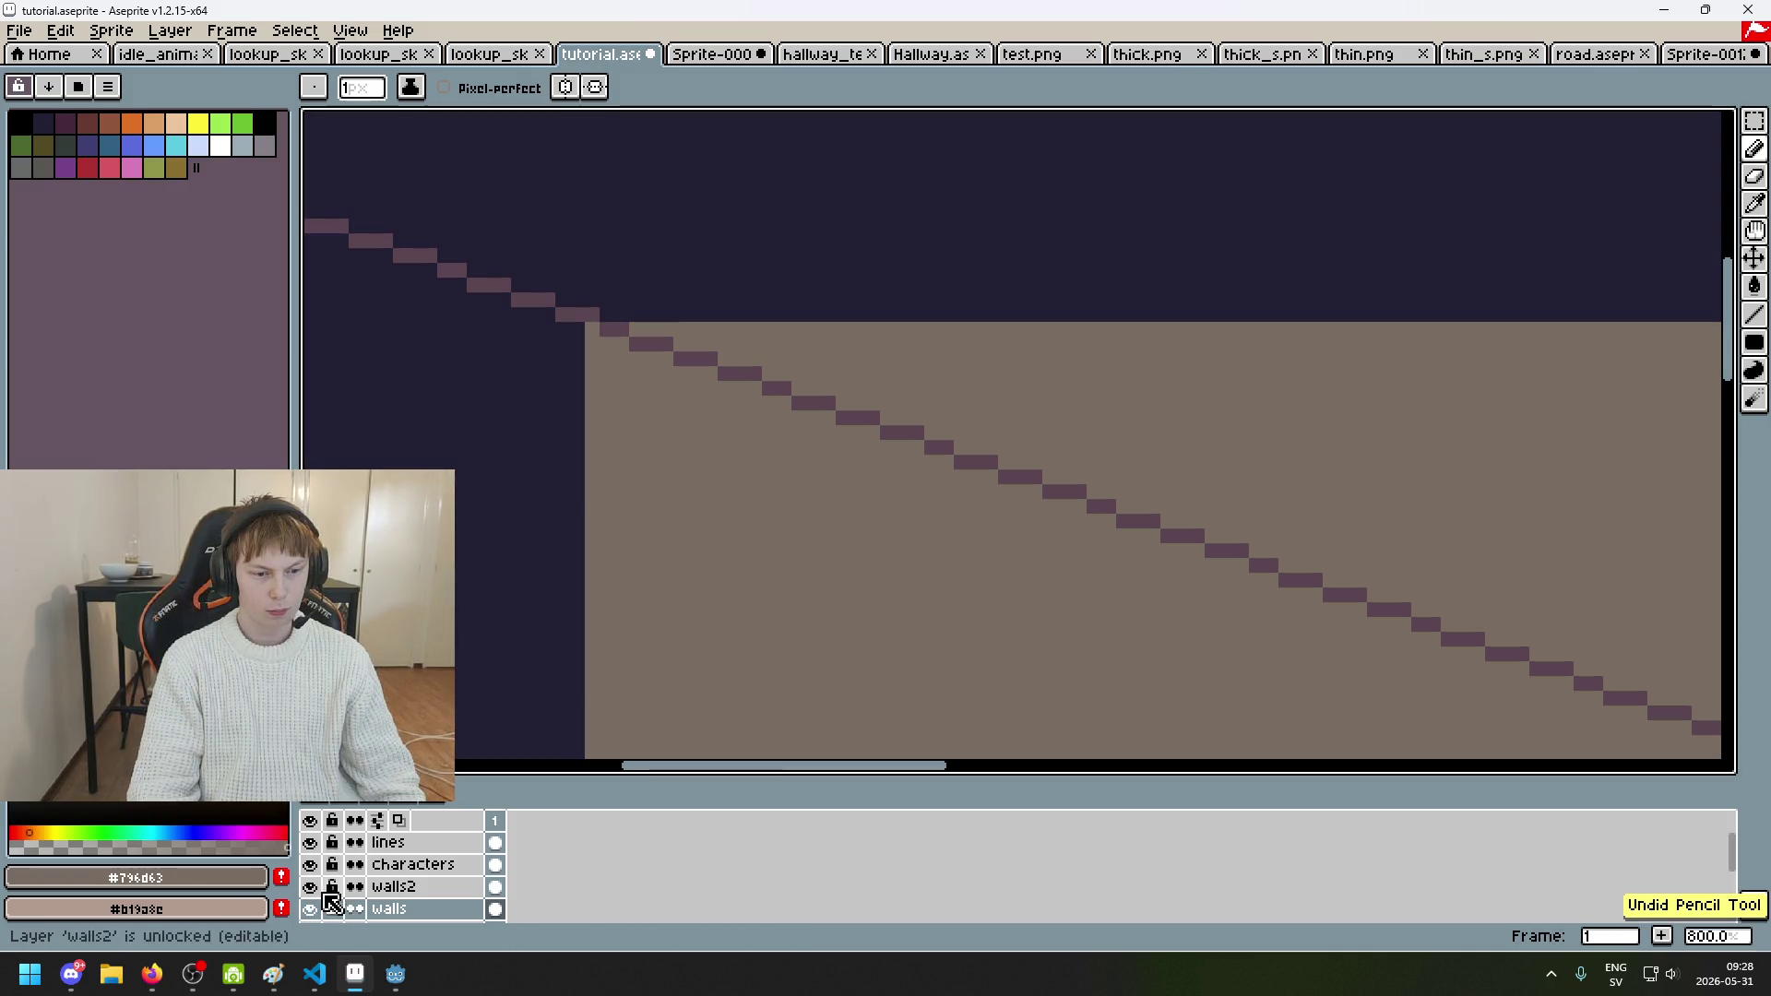
click(310, 908)
click(310, 909)
click(616, 328)
key(ctrl+z)
click(637, 336)
scroll(1160, 477, down, 2)
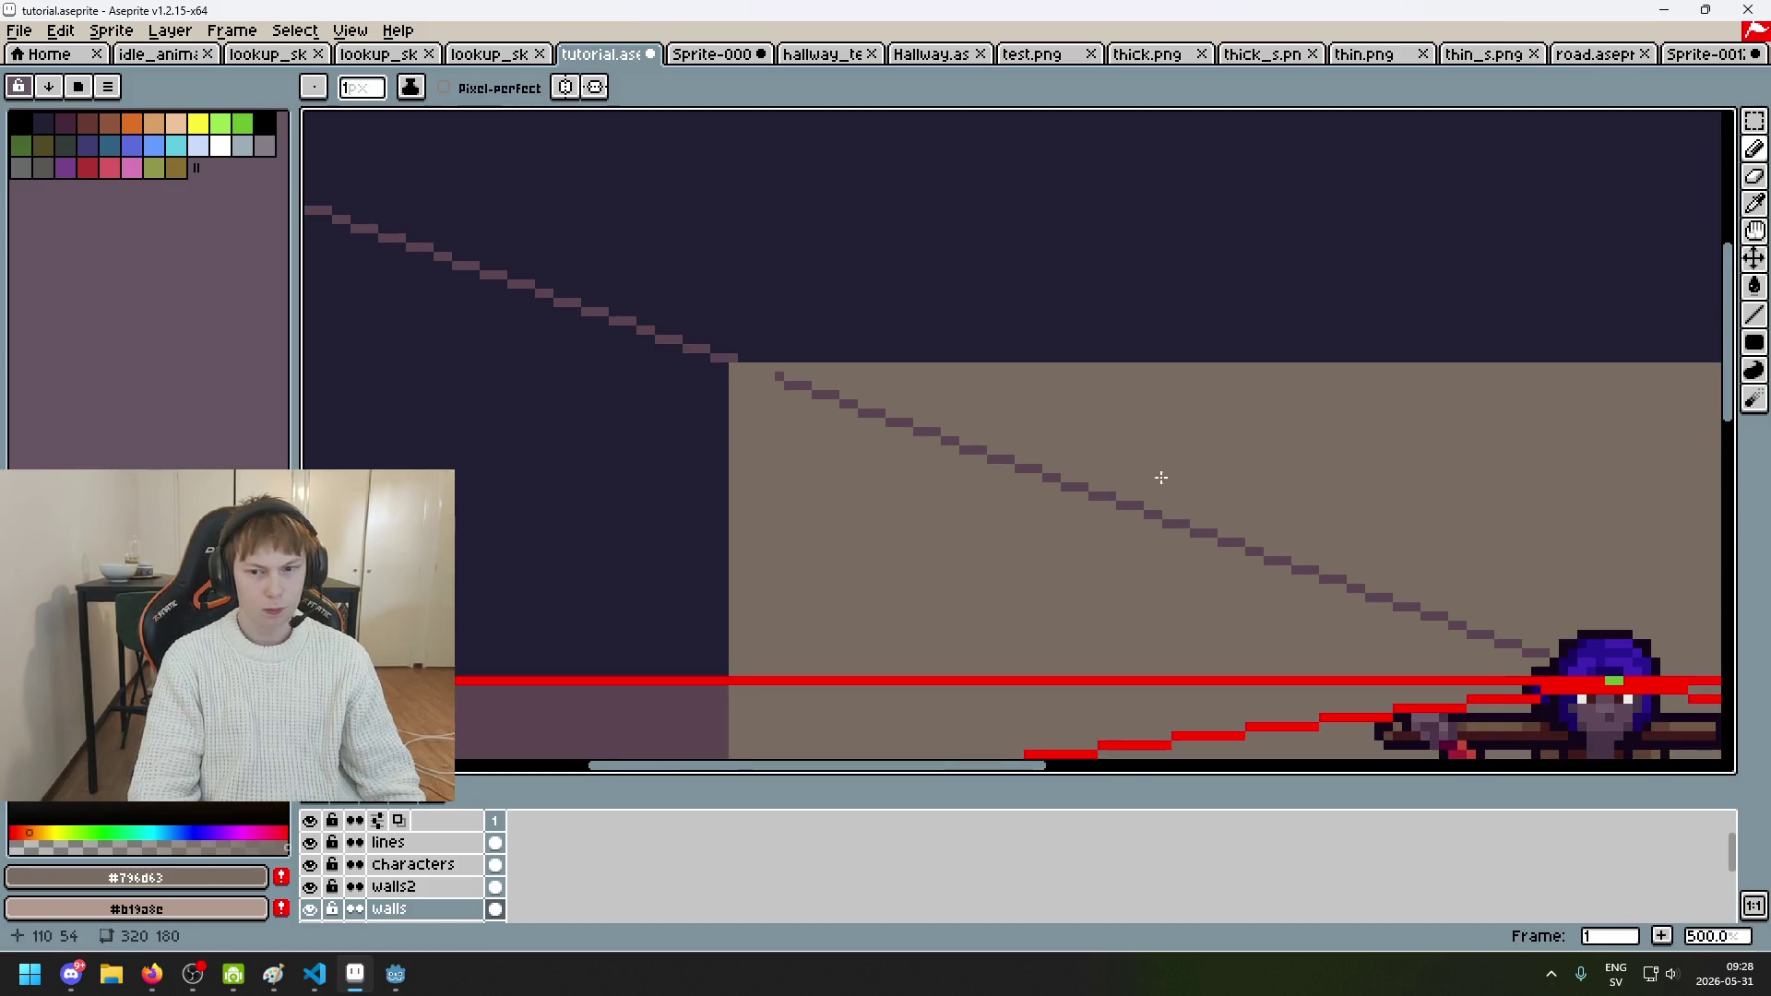
scroll(1160, 476, right, 3)
Step: With a 4px brush, paint over the stray diagonal line across the back wall
key(plus)
key(plus)
key(plus)
drag(1231, 521, 739, 336)
drag(605, 304, 493, 265)
drag(619, 298, 740, 341)
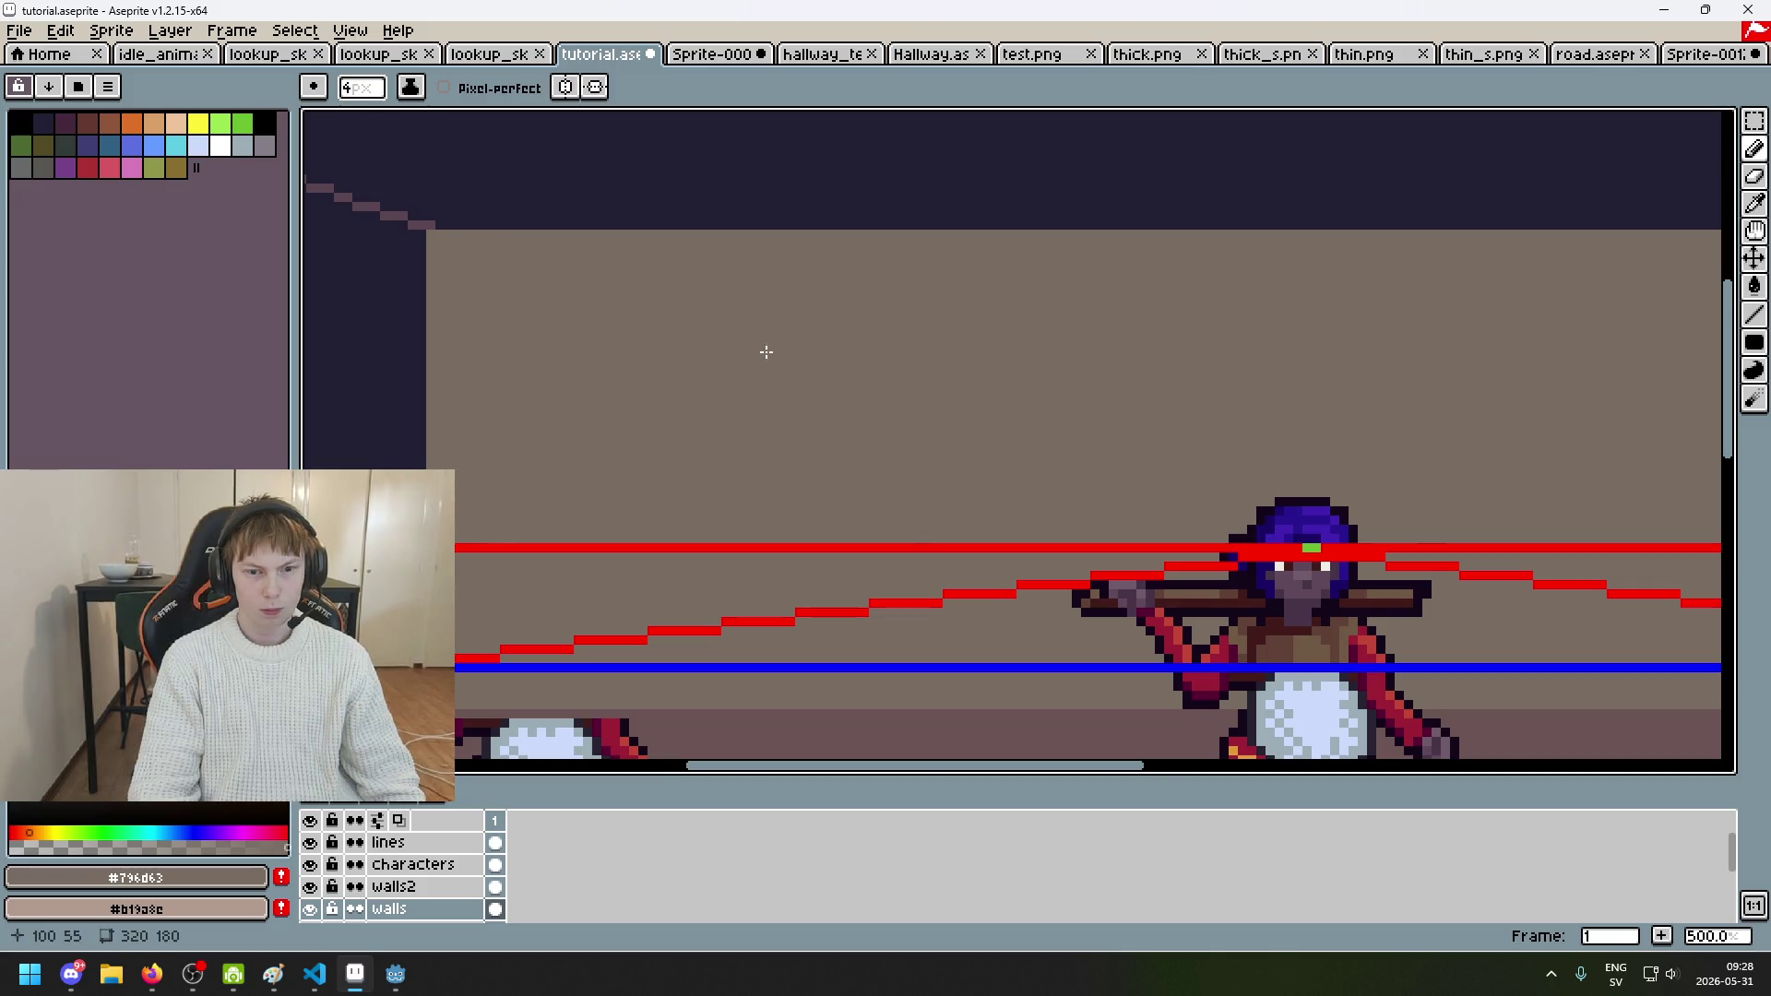
scroll(890, 400, down, 2)
scroll(890, 400, left, 2)
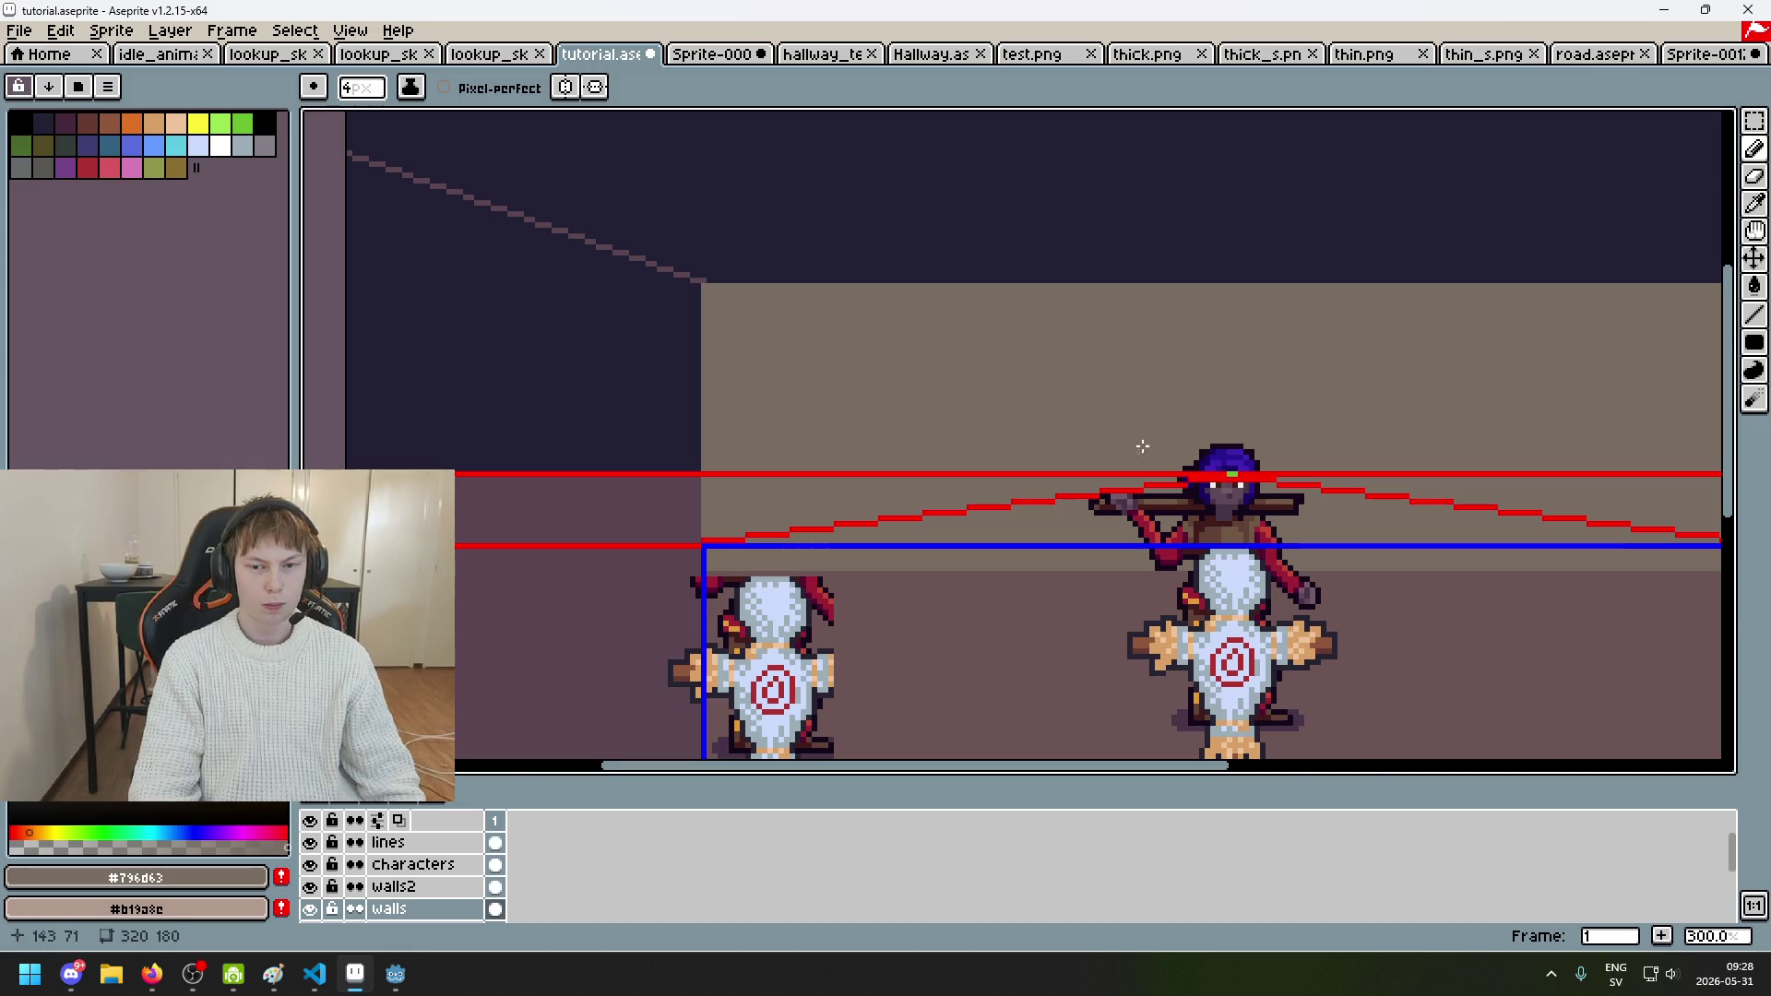
scroll(1153, 452, down, 1)
scroll(1055, 424, up, 2)
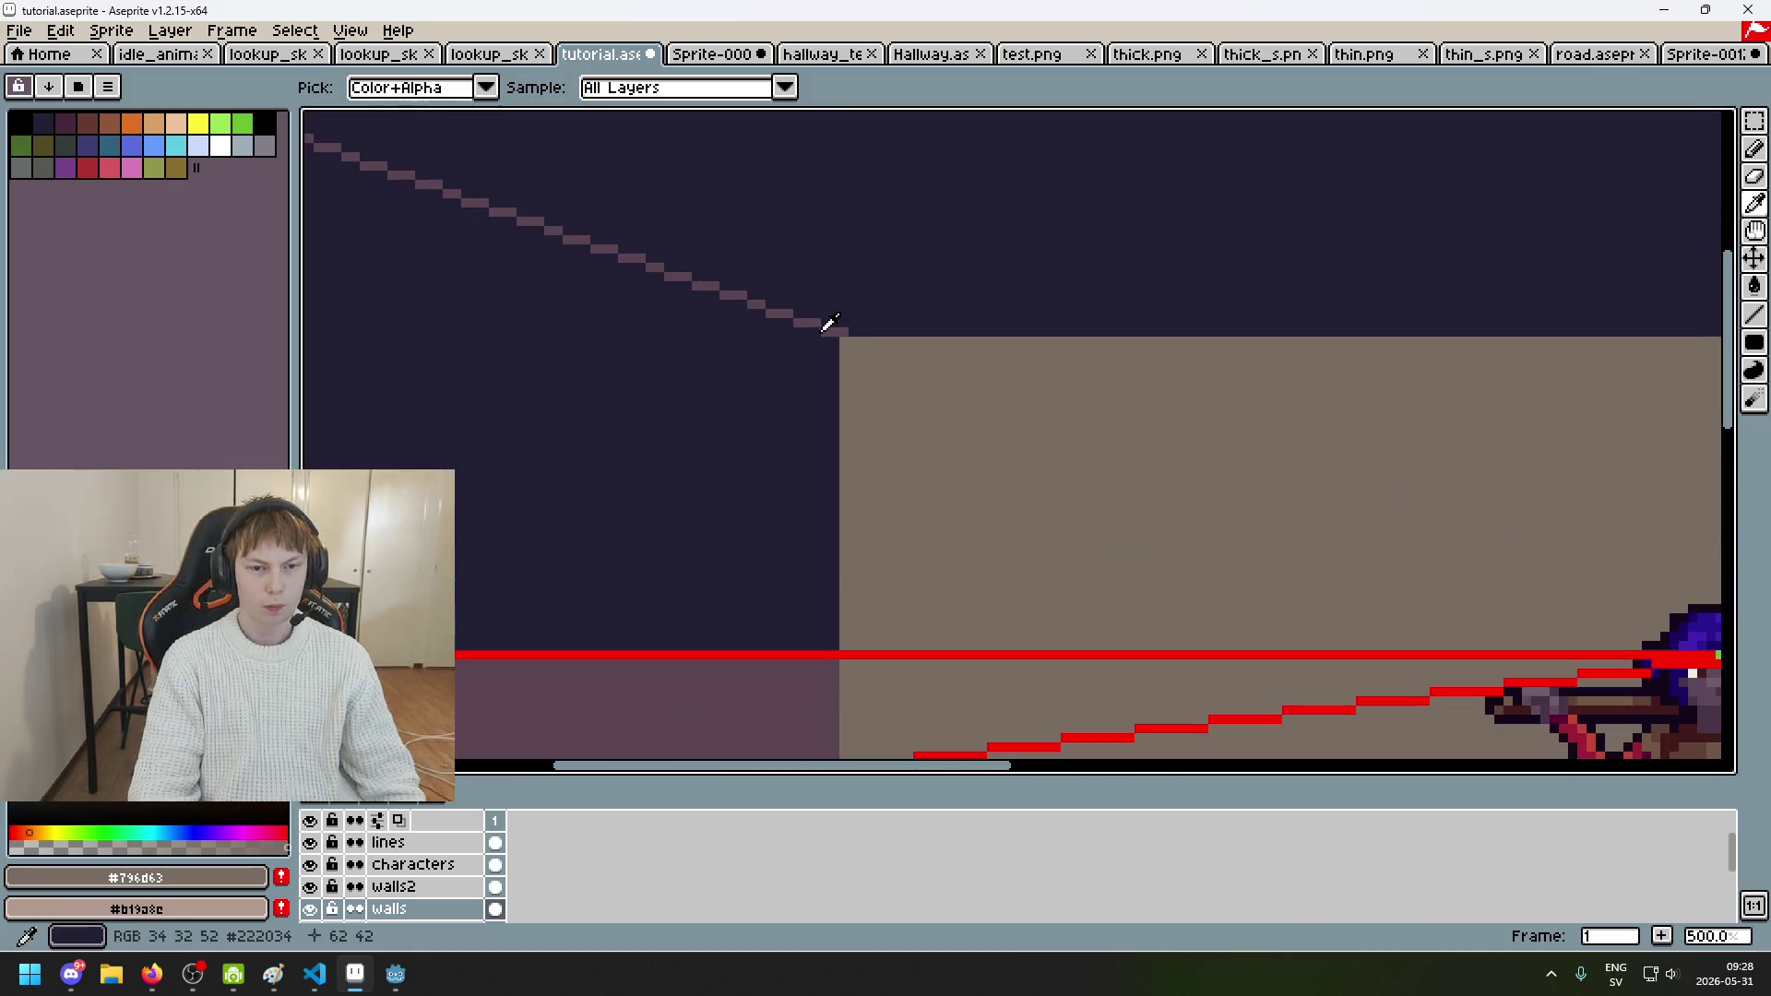
Step: Sample the ceiling-edge line colour and shrink the brush to 1px
alt+click(811, 316)
scroll(826, 423, down, 3)
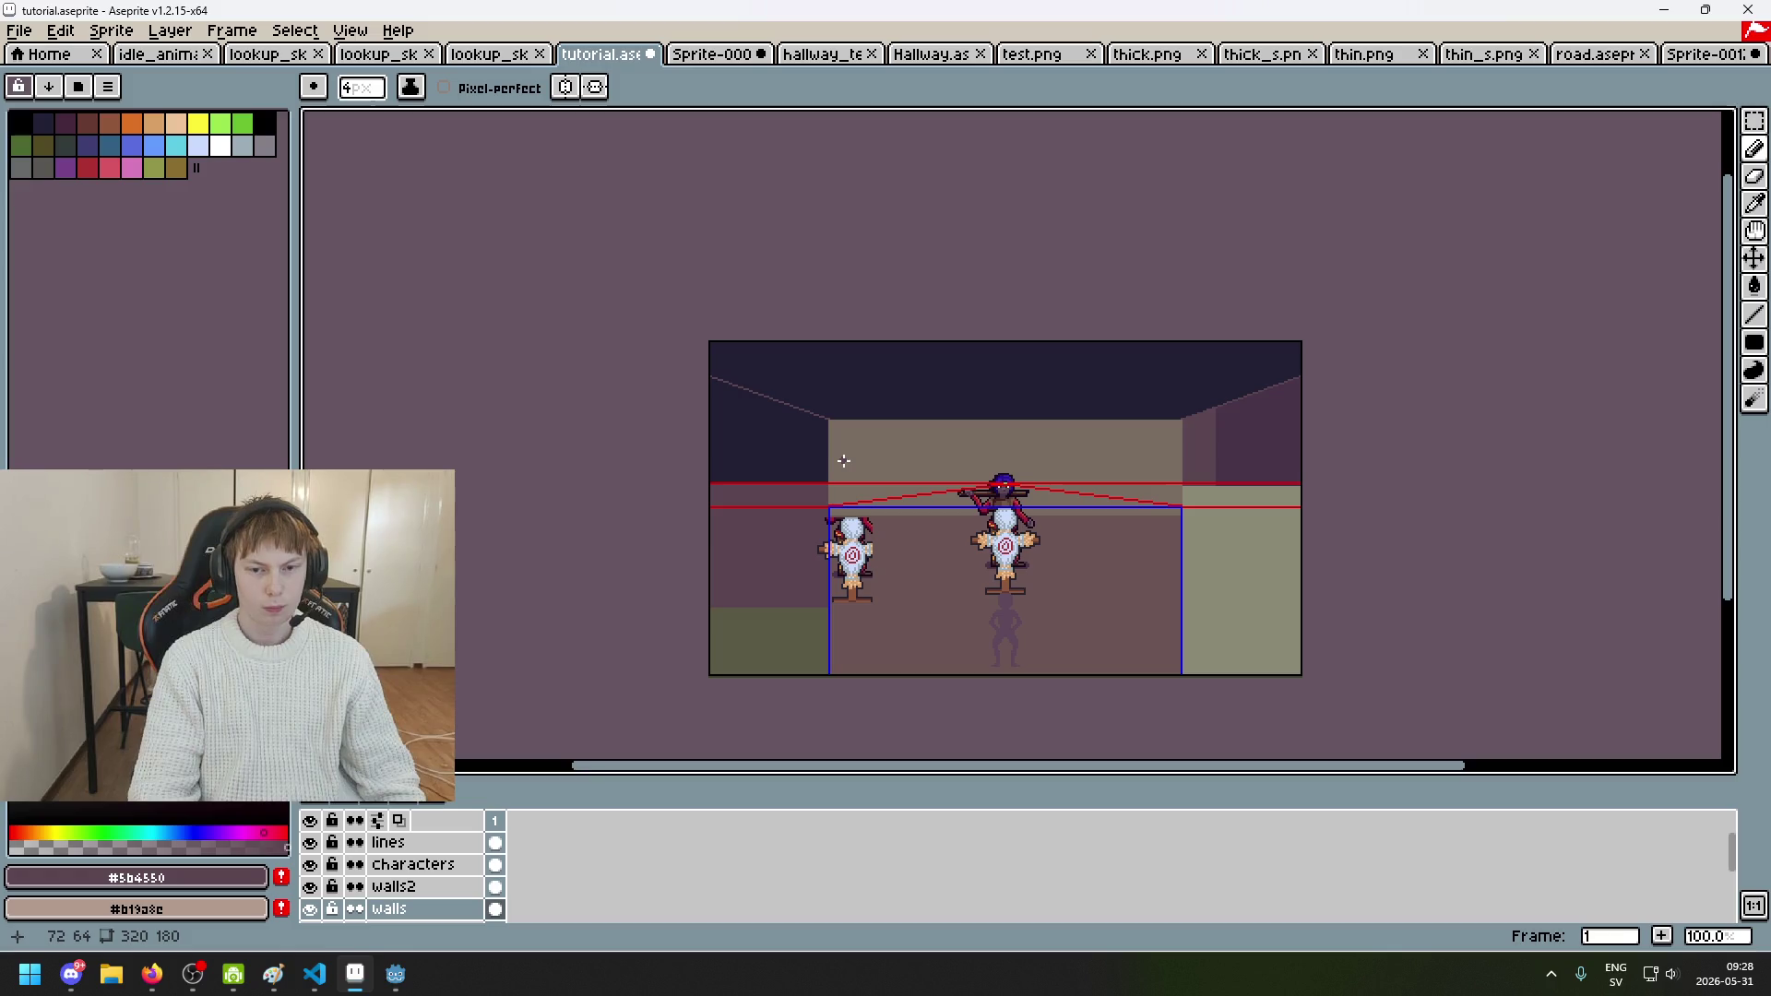
scroll(827, 458, up, 4)
key(minus)
scroll(830, 269, up, 2)
key(minus)
key(minus)
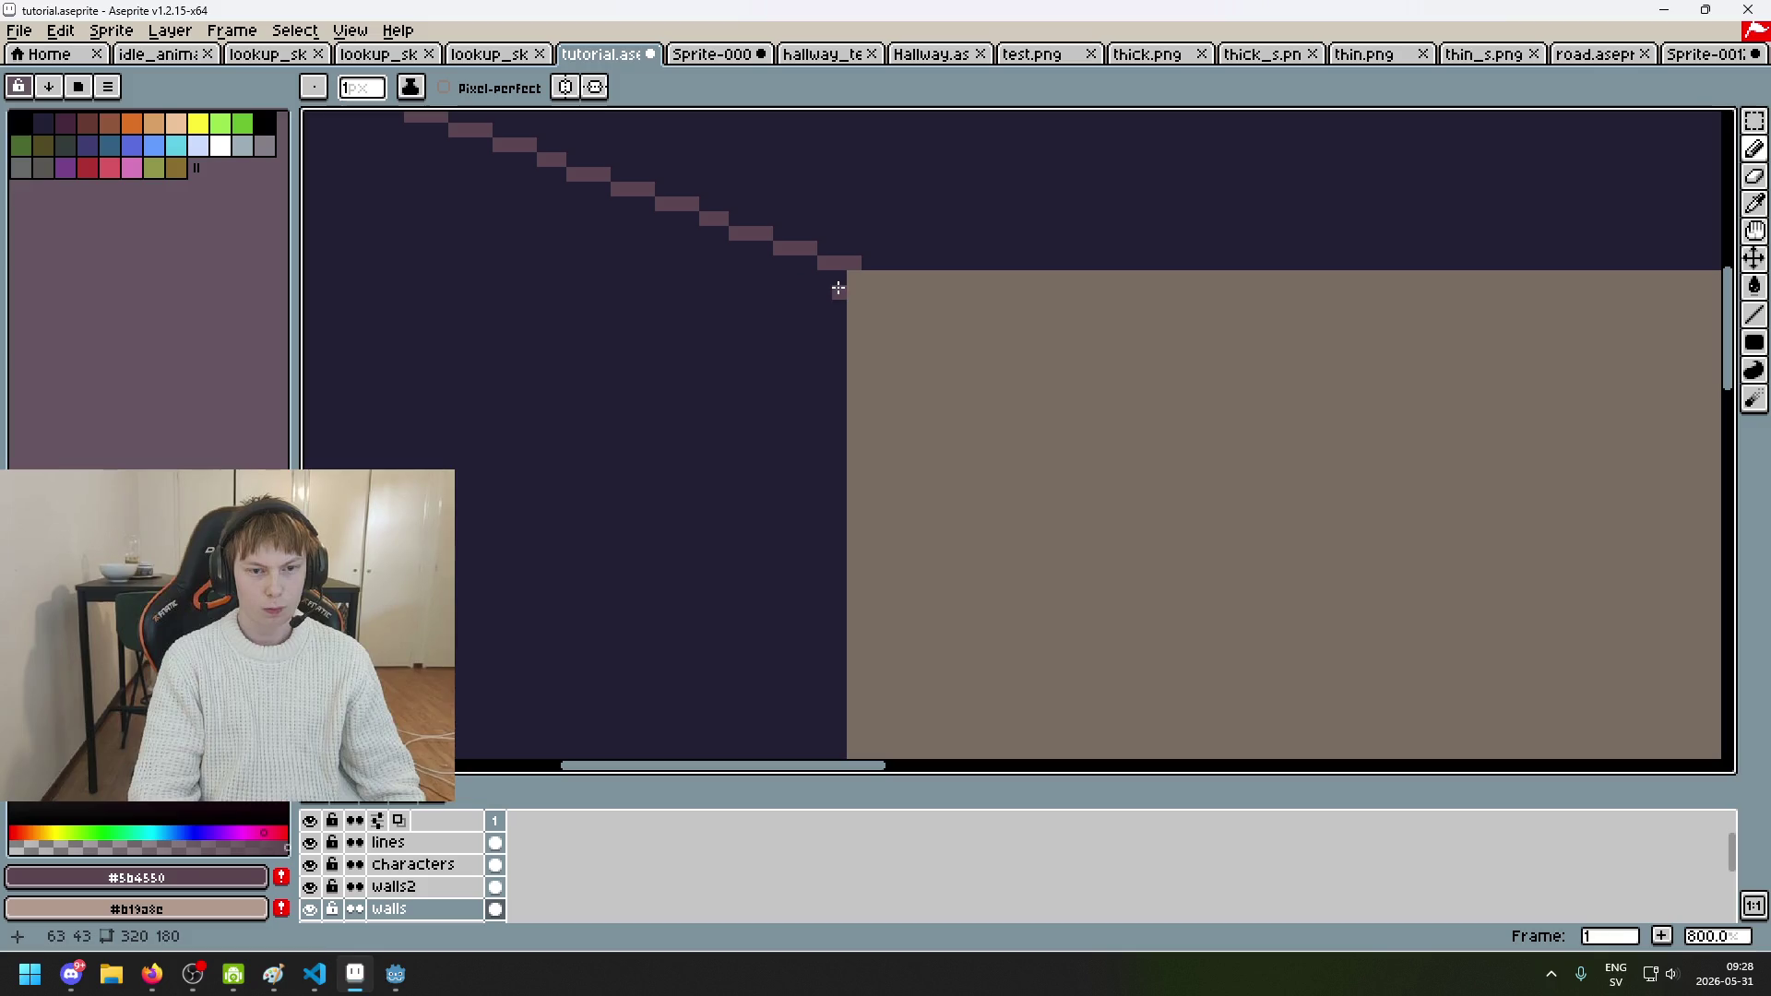
scroll(846, 289, down, 3)
scroll(863, 473, up, 2)
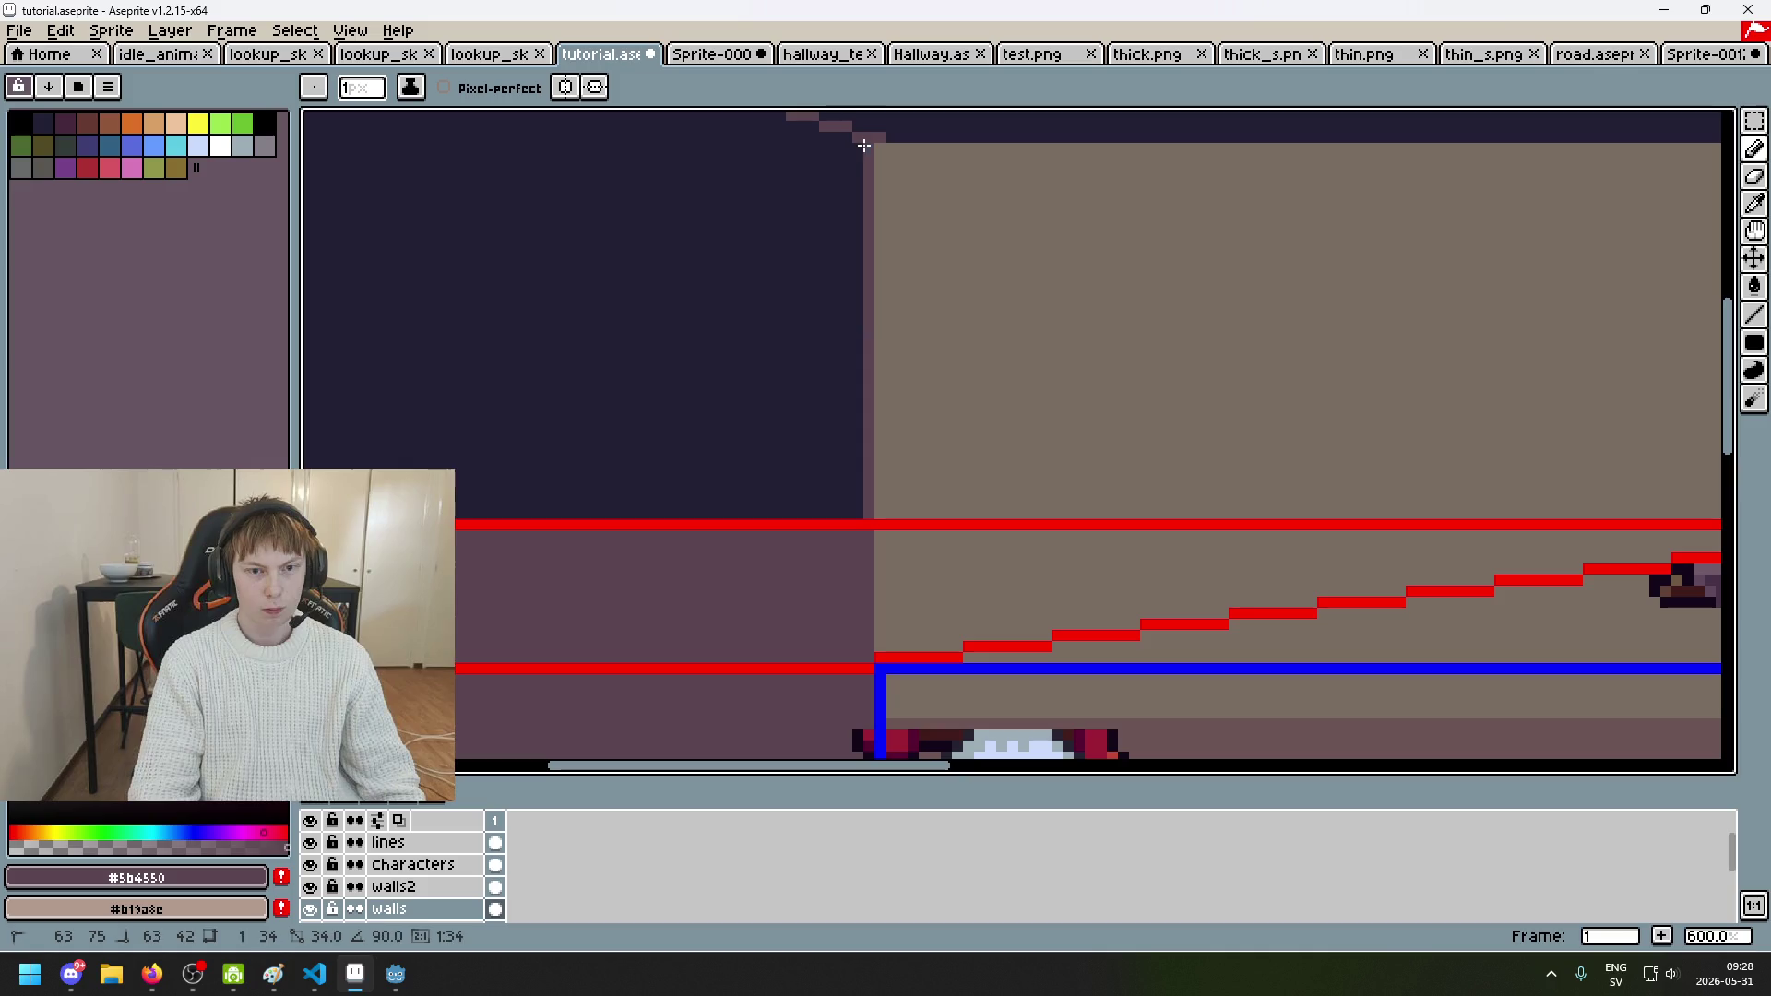
scroll(845, 226, down, 2)
scroll(843, 421, down, 4)
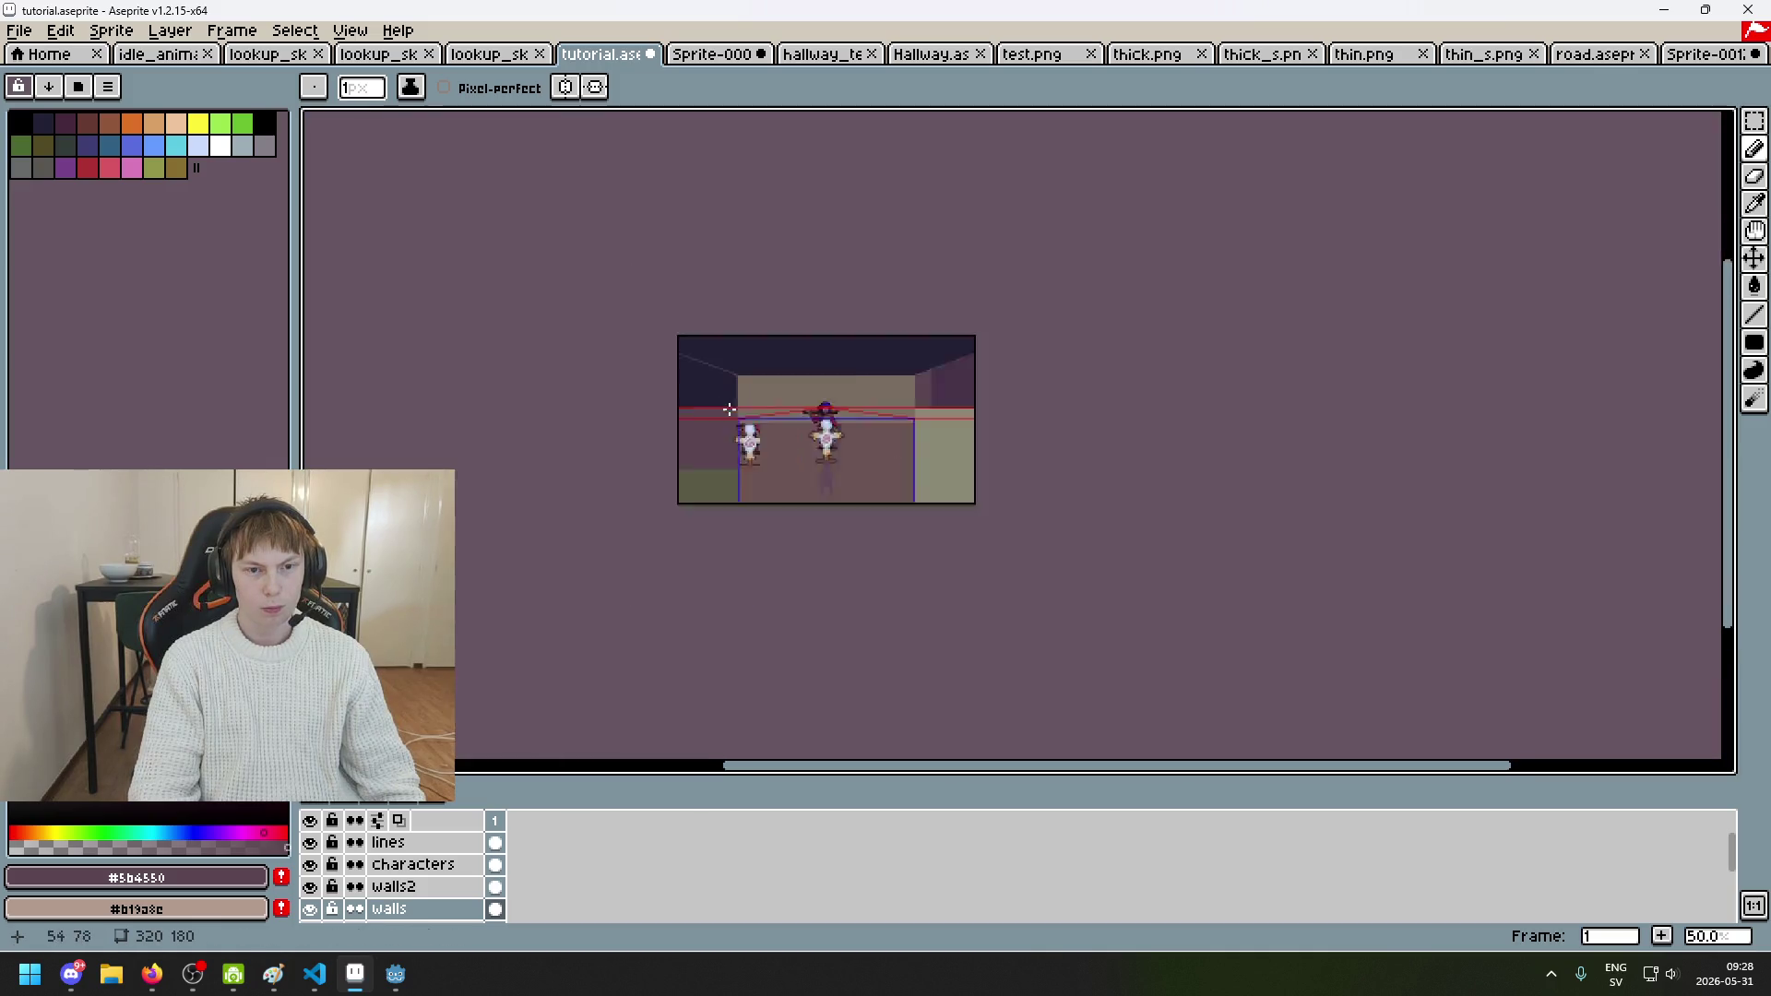
scroll(843, 422, up, 1)
Step: Paint a thick 5px band along the left ceiling edge to the back wall's corner
mouse_move(664, 364)
mouse_down()
mouse_move(898, 391)
mouse_move(837, 348)
mouse_move(633, 300)
mouse_up()
scroll(812, 360, up, 4)
key(plus)
key(plus)
key(plus)
mouse_move(442, 198)
mouse_down()
mouse_move(672, 301)
mouse_move(661, 277)
mouse_move(961, 387)
mouse_move(850, 360)
mouse_up()
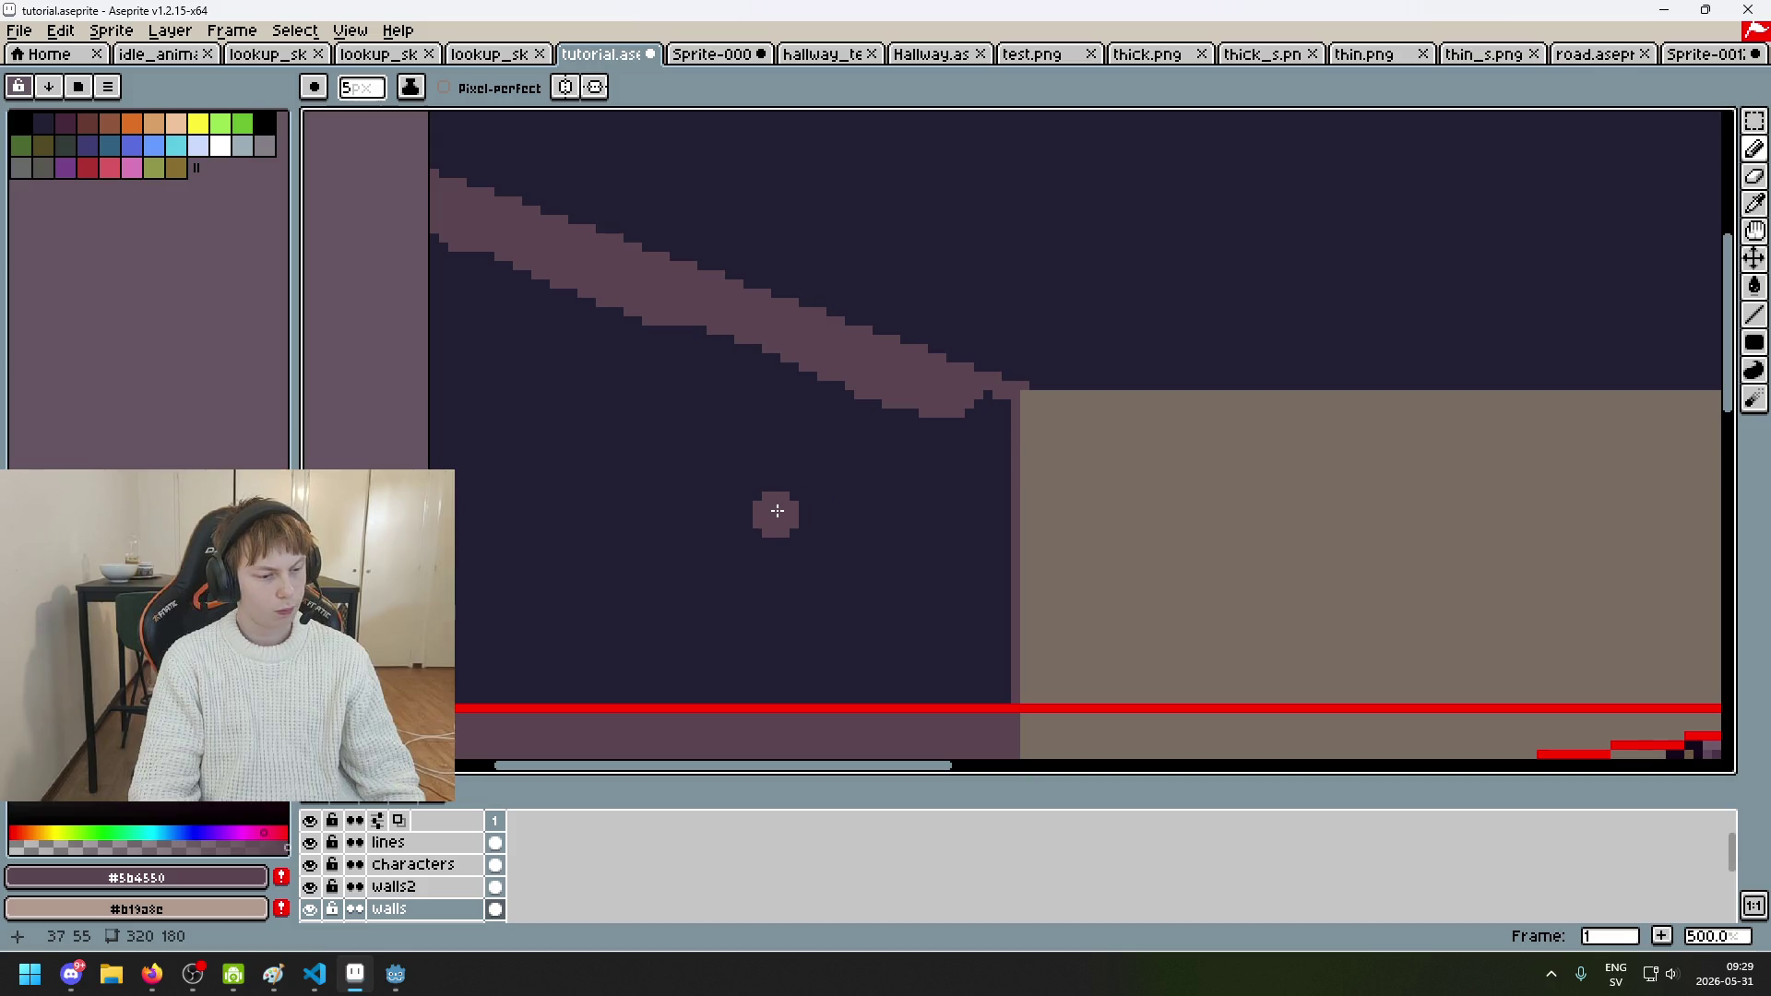
Step: Undo the accidental bucket fill and sample the right wall's pale olive-grey #8a8975
key(g)
scroll(765, 512, down, 4)
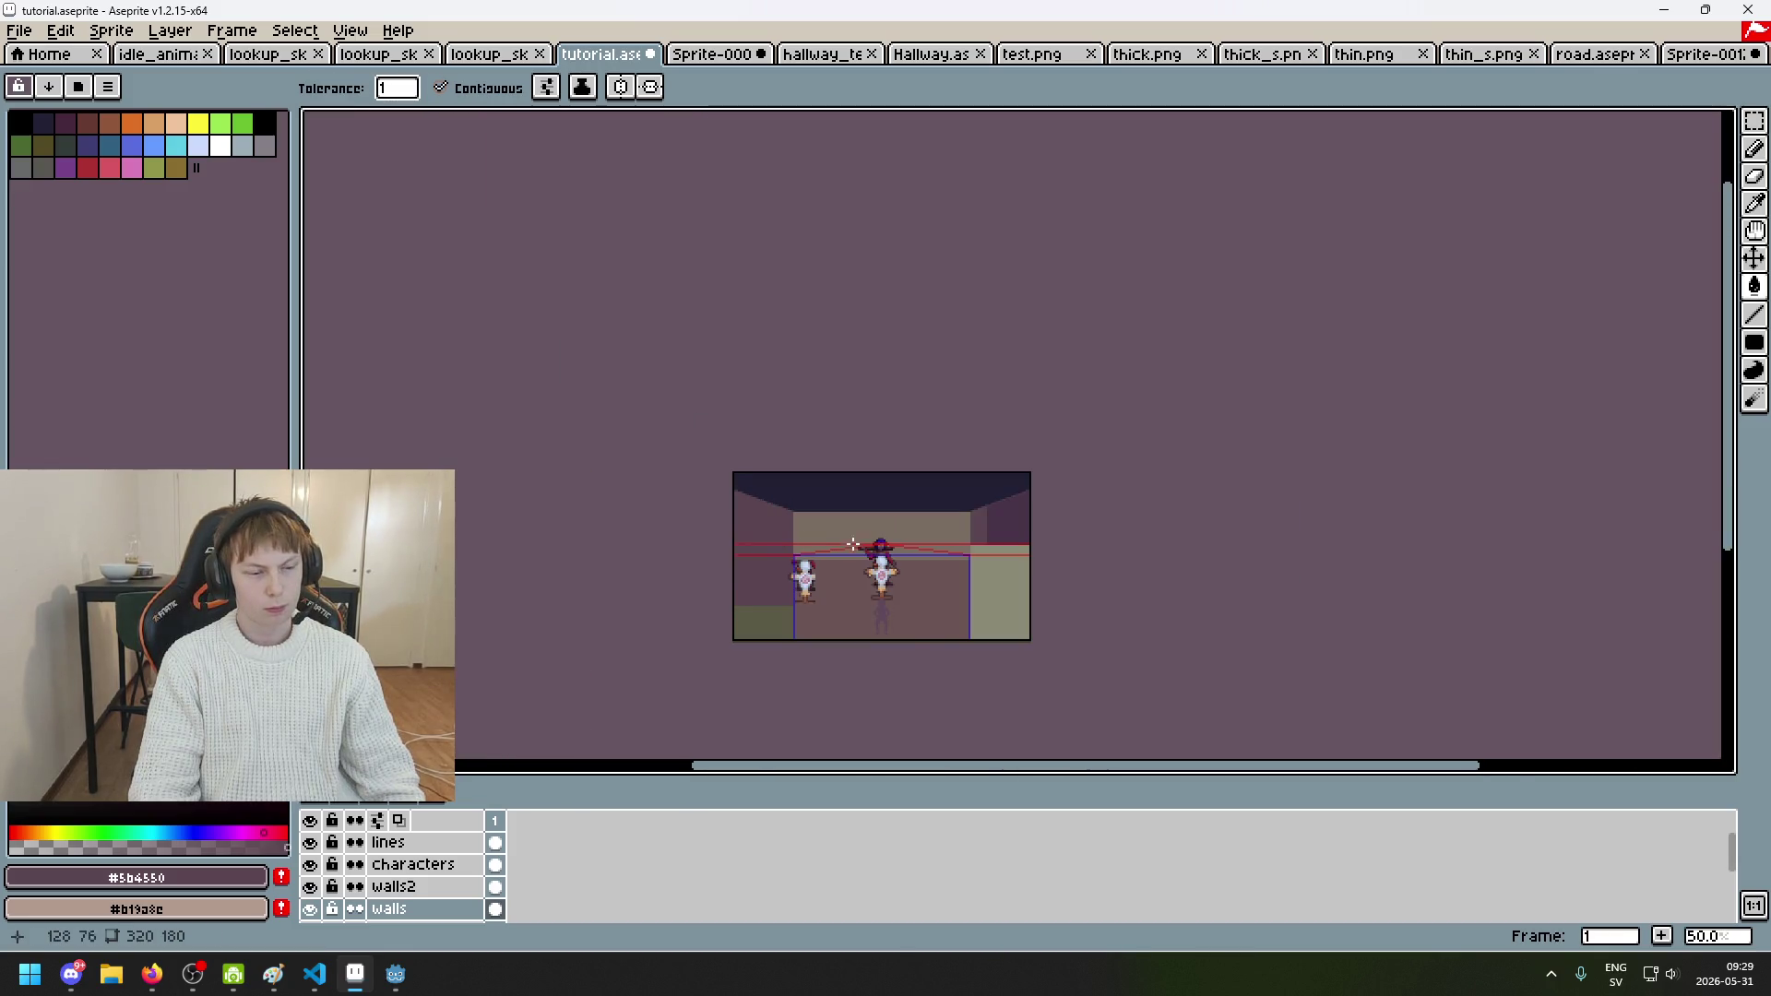
scroll(853, 531, up, 1)
drag(853, 530, 807, 447)
key(v)
key(ctrl+z)
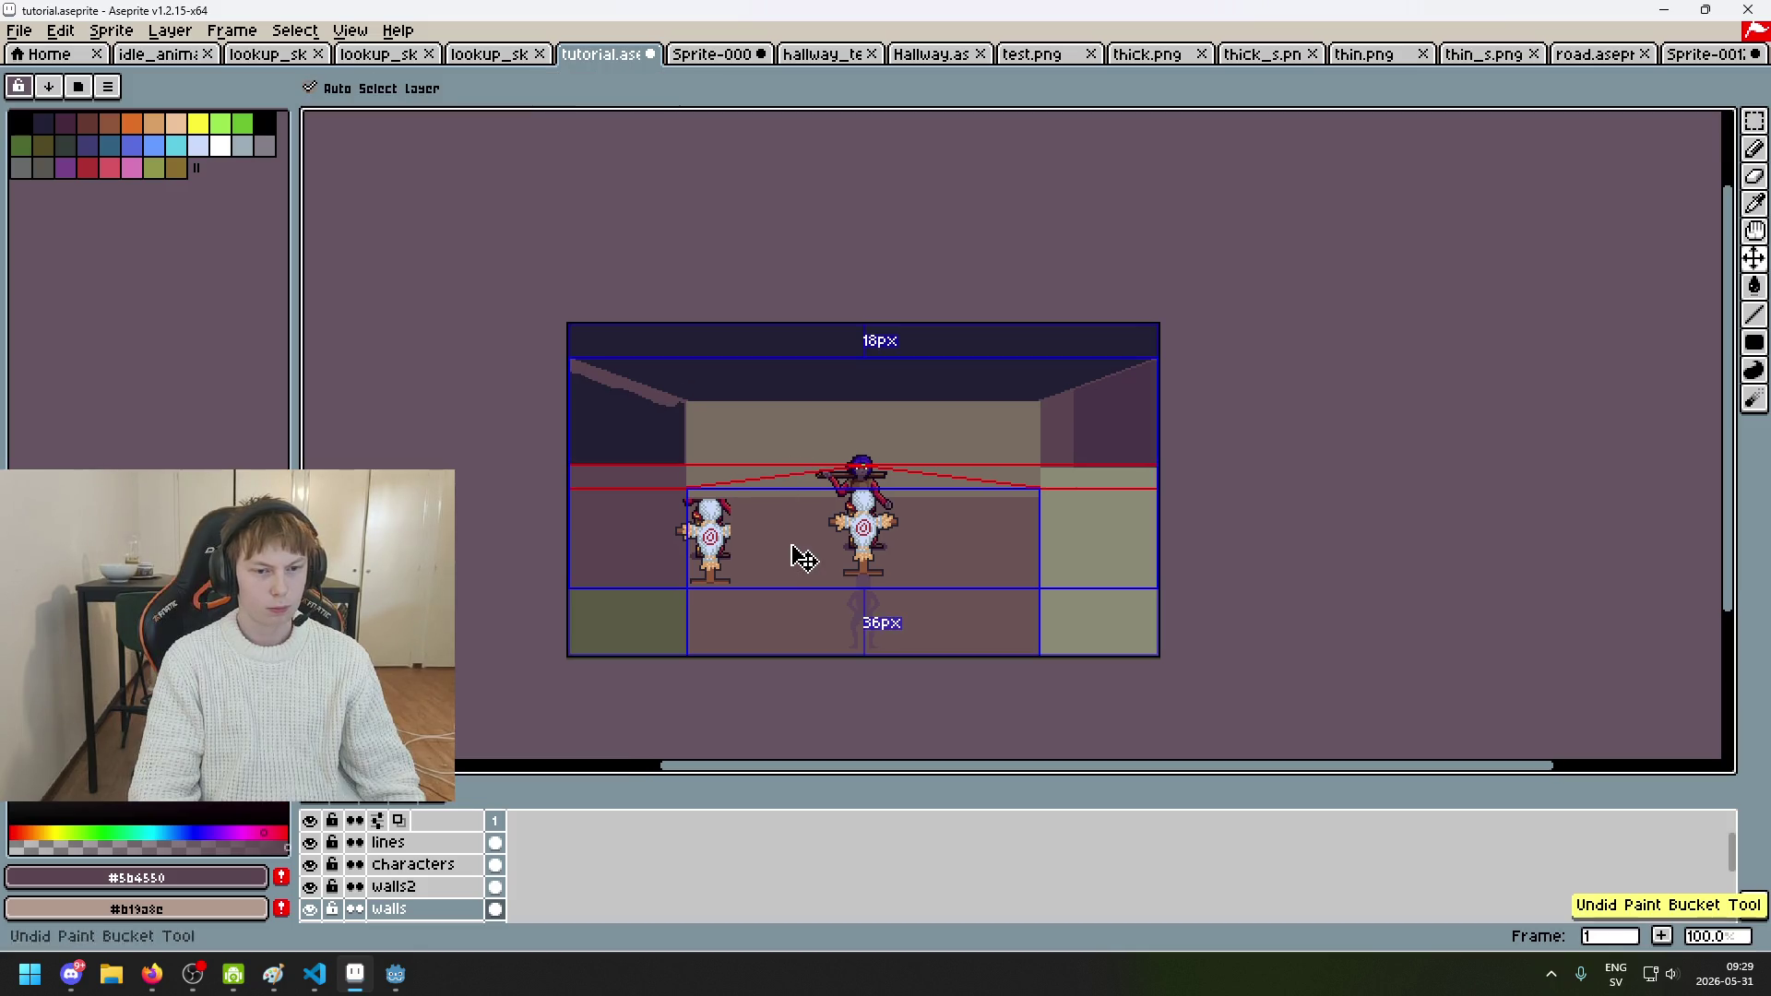
key(g)
scroll(693, 466, up, 2)
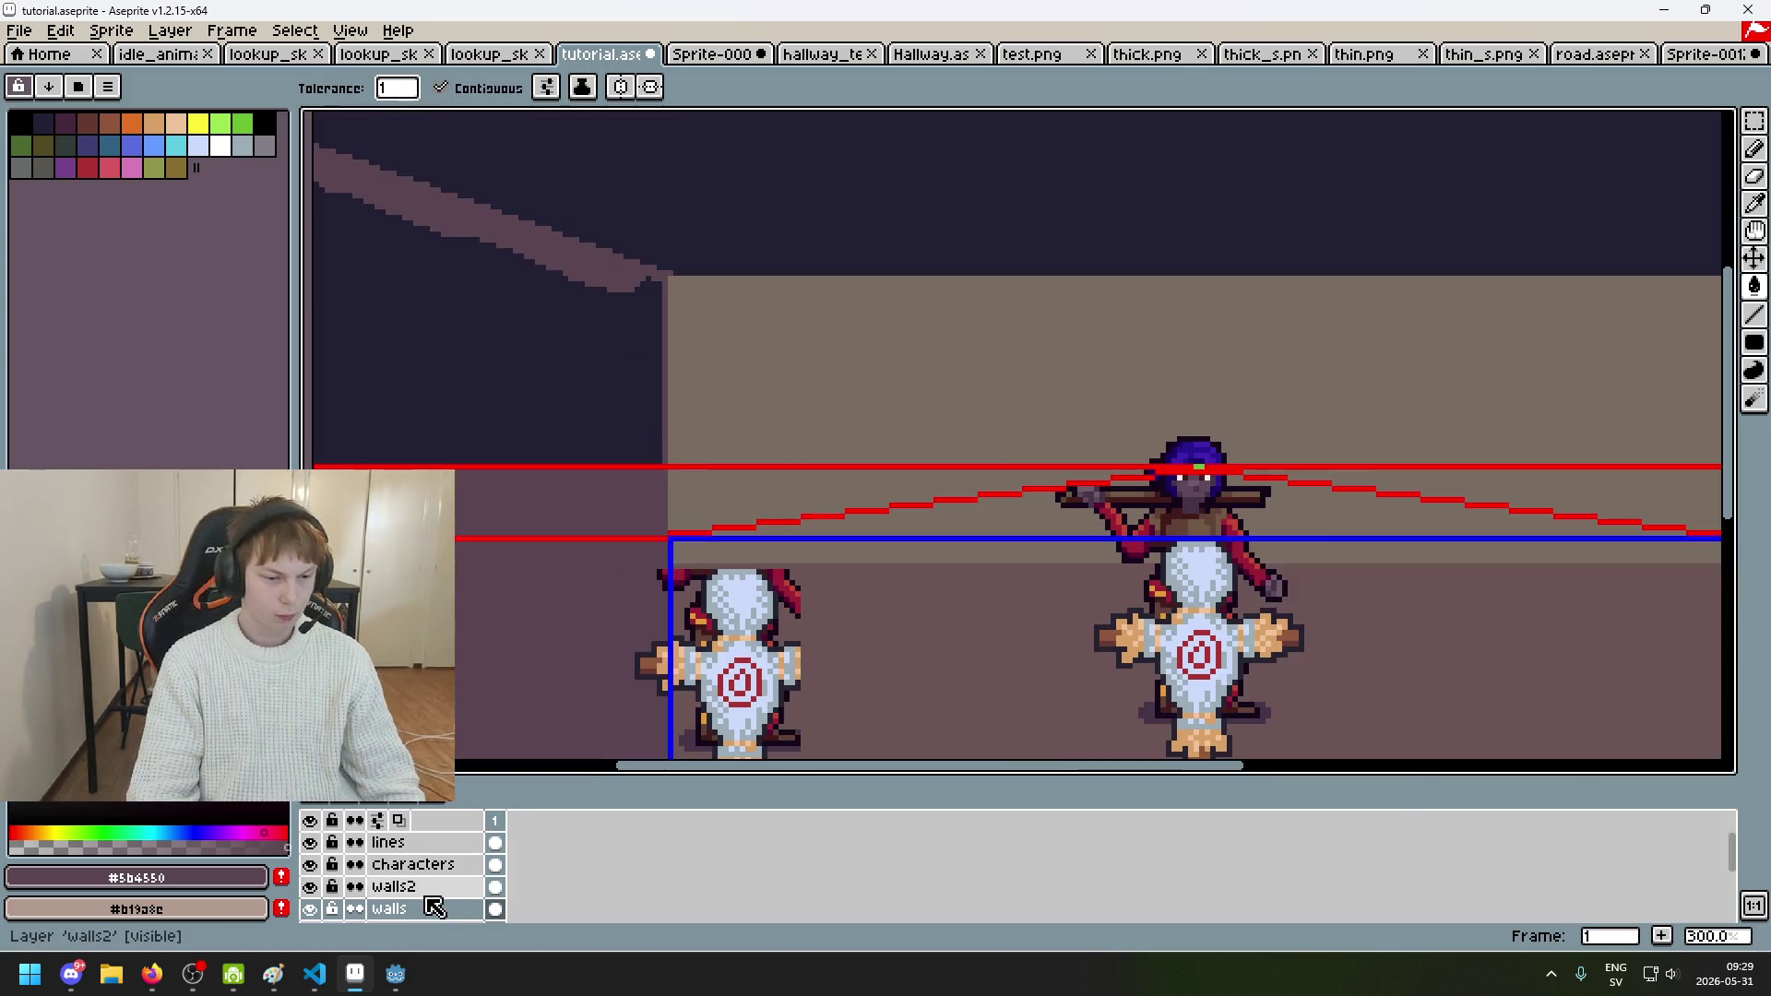
key(1)
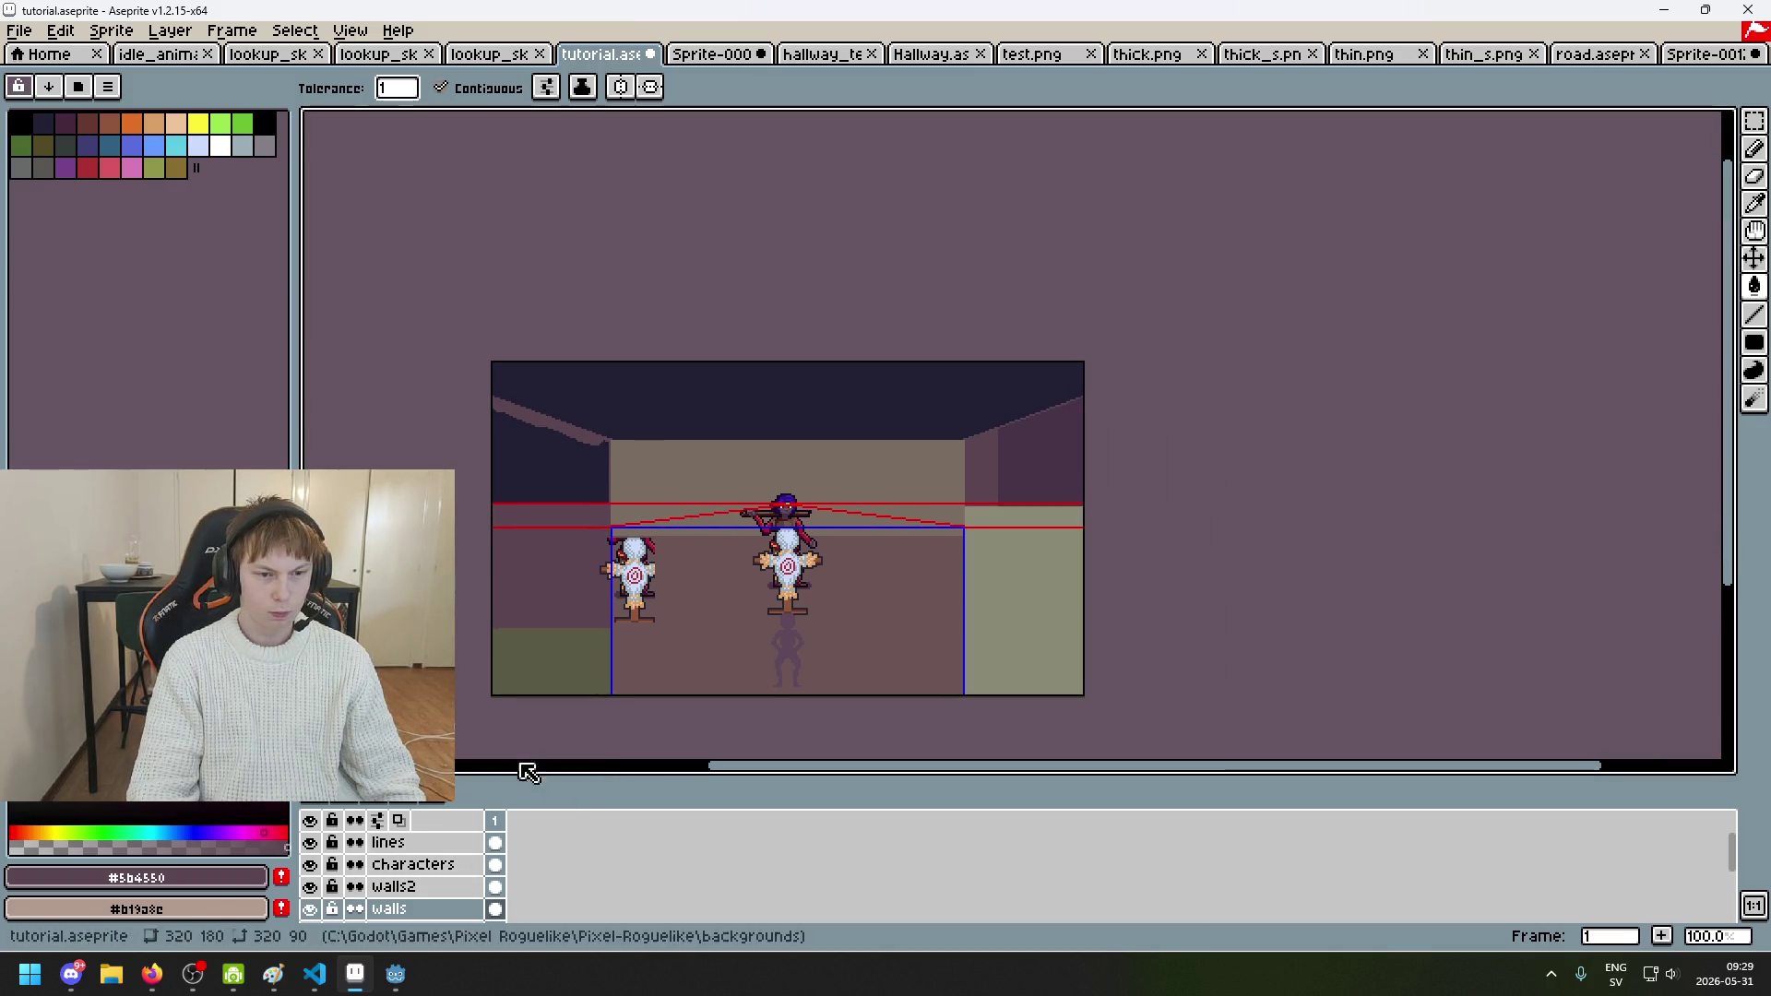
alt+click(1055, 572)
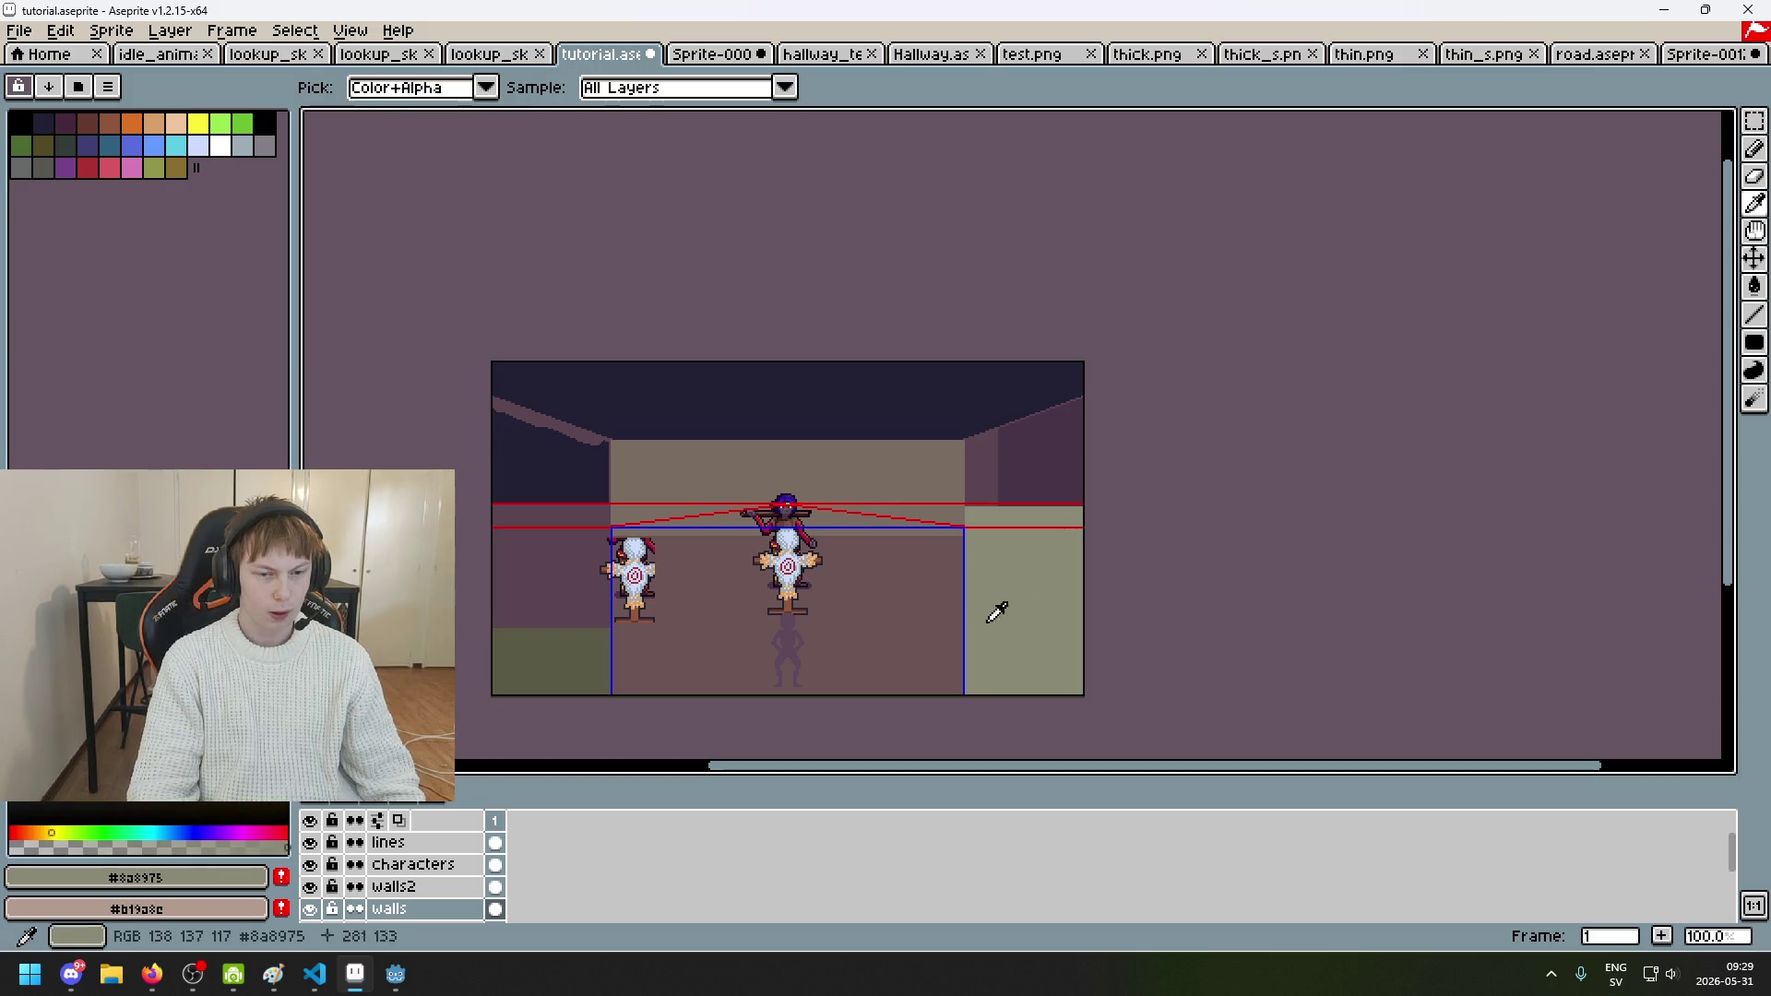
Step: Select the left wall region with the Magic Wand on the walls2 layer
scroll(545, 589, up, 1)
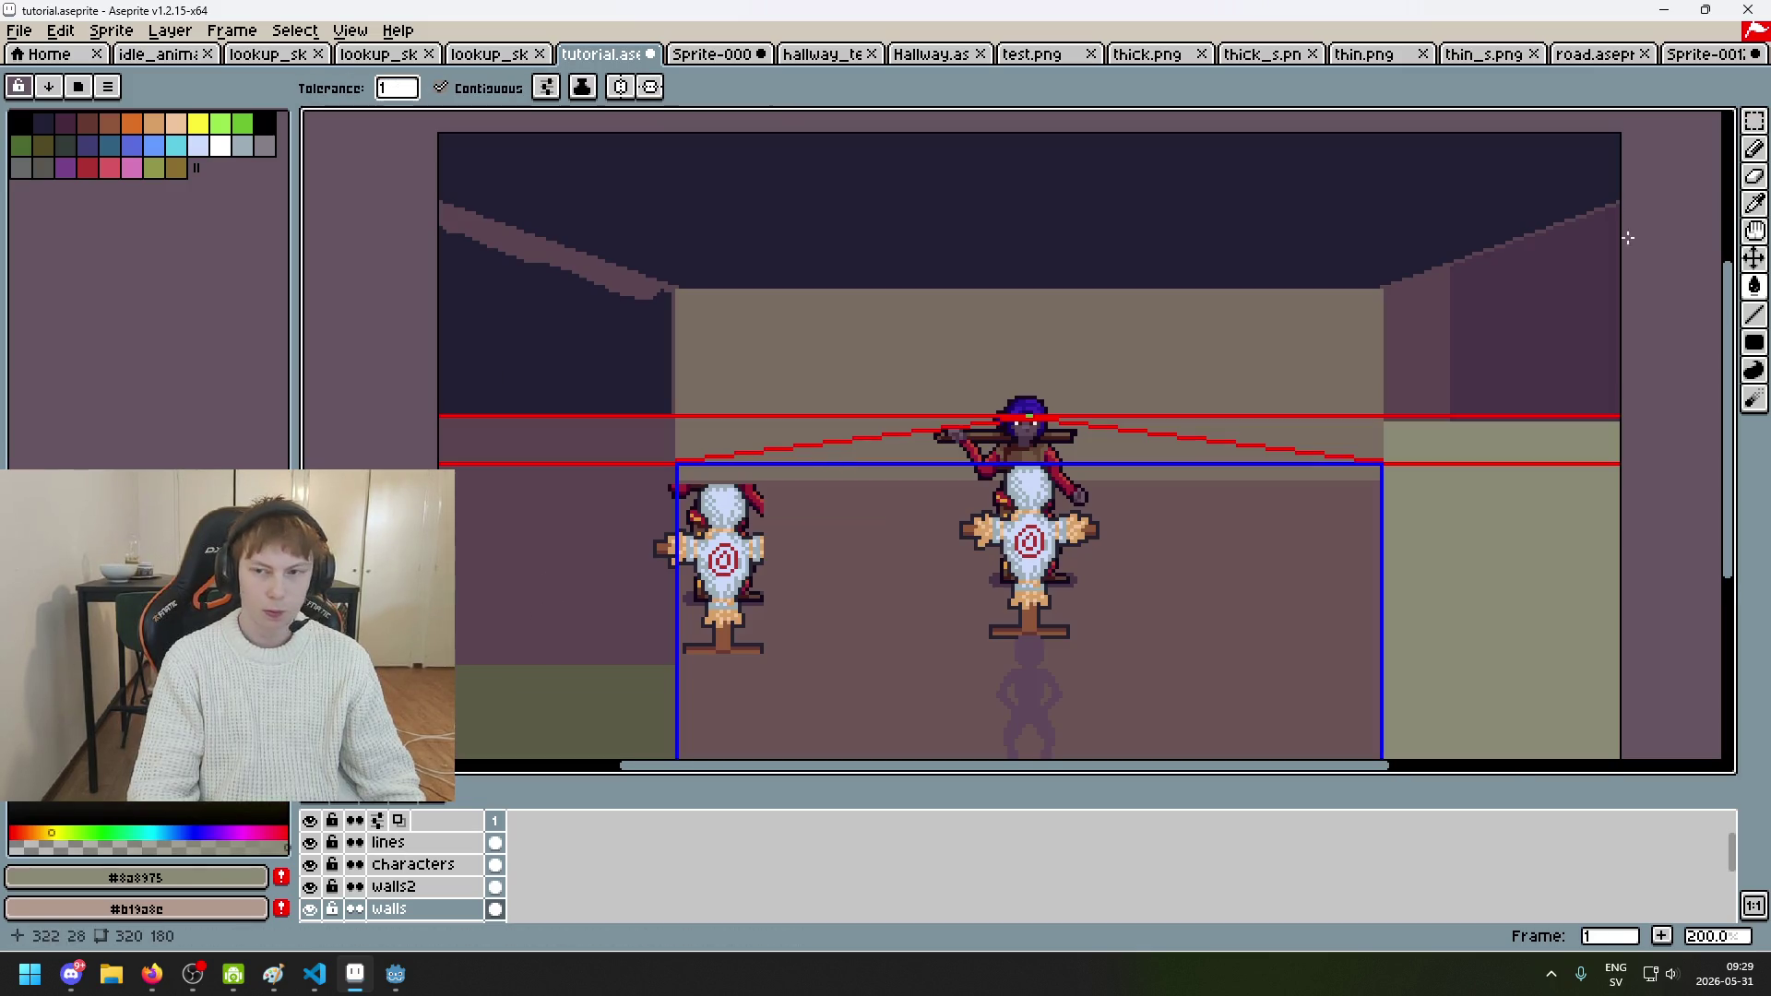
click(1755, 121)
click(1726, 120)
click(533, 644)
key(ctrl+d)
click(439, 888)
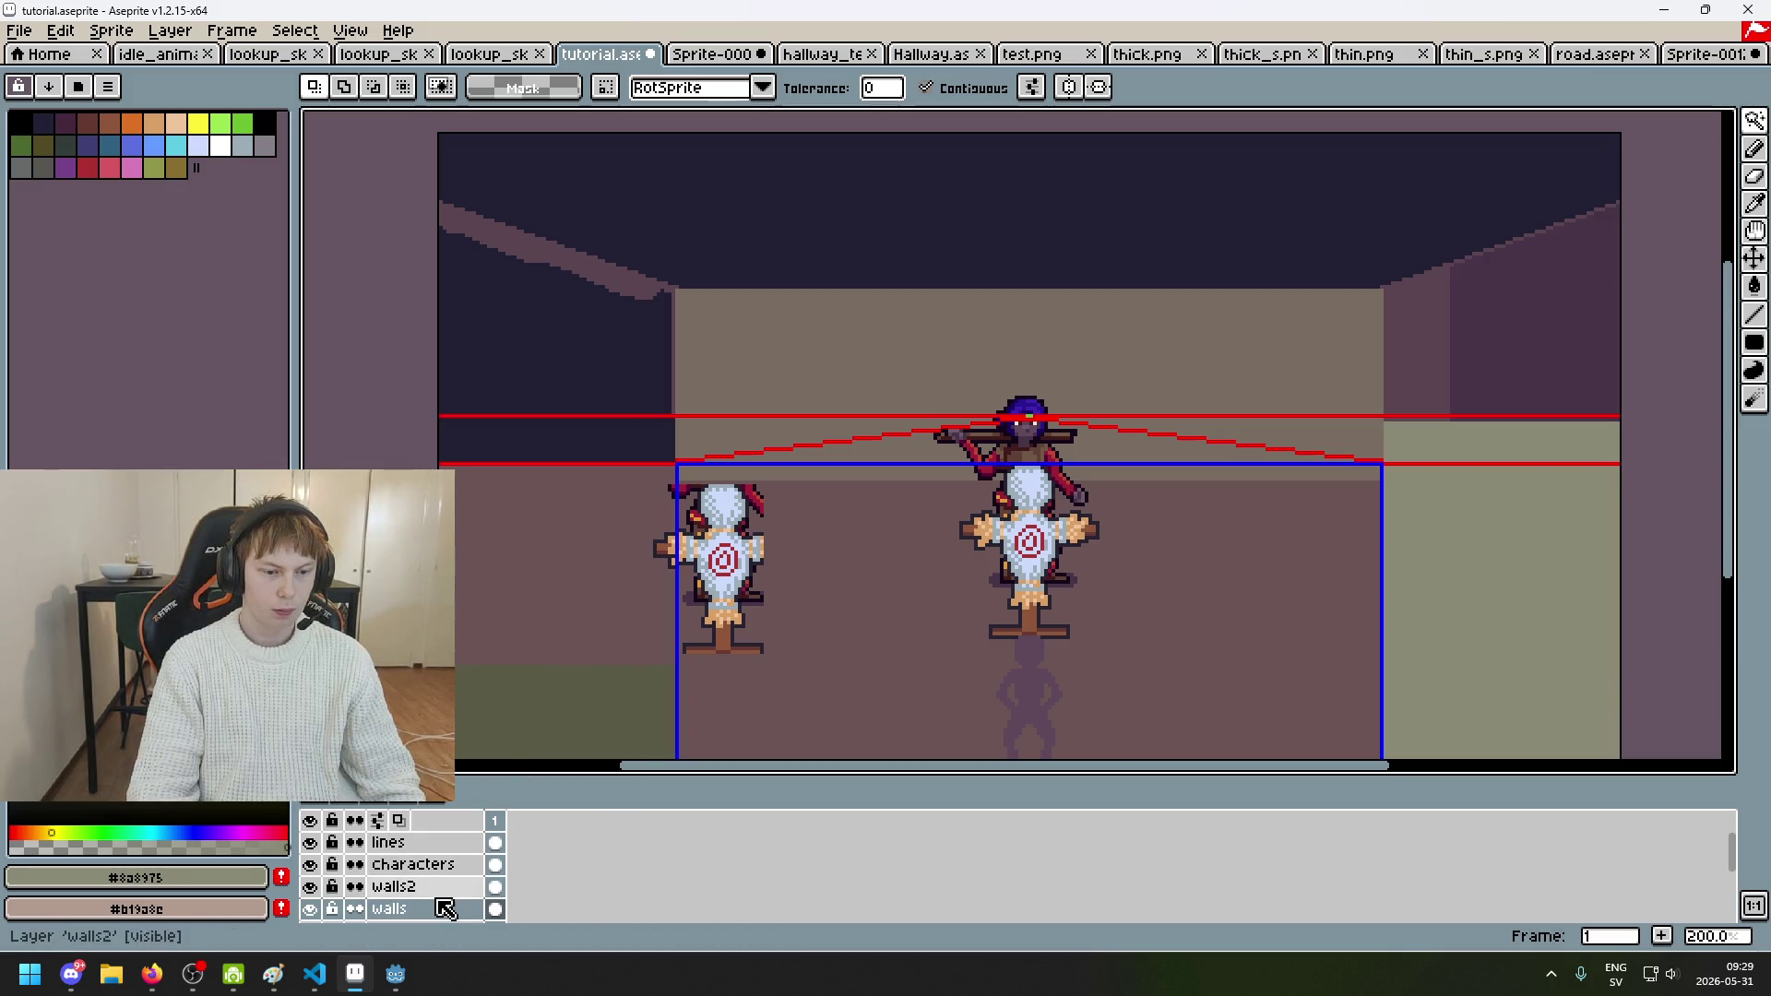
key(ctrl+shift+d)
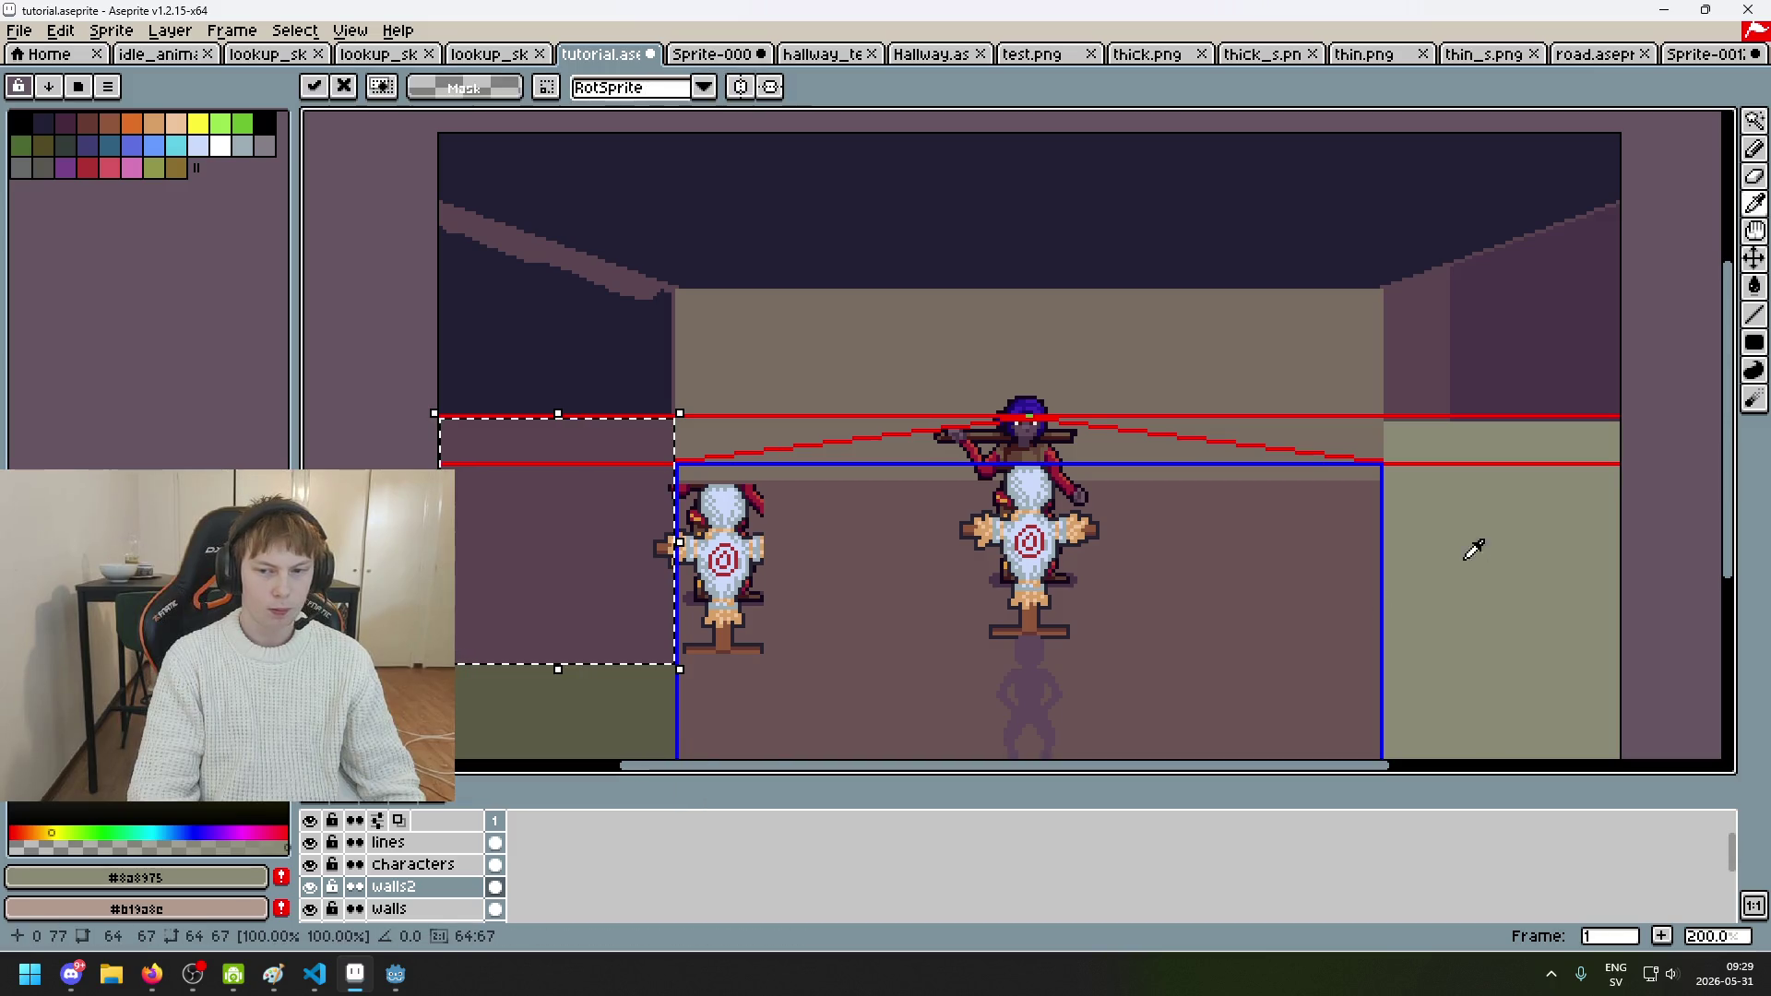
Step: Bucket-fill the selected left wall with olive and clear the selection
key(g)
click(569, 535)
key(ctrl+d)
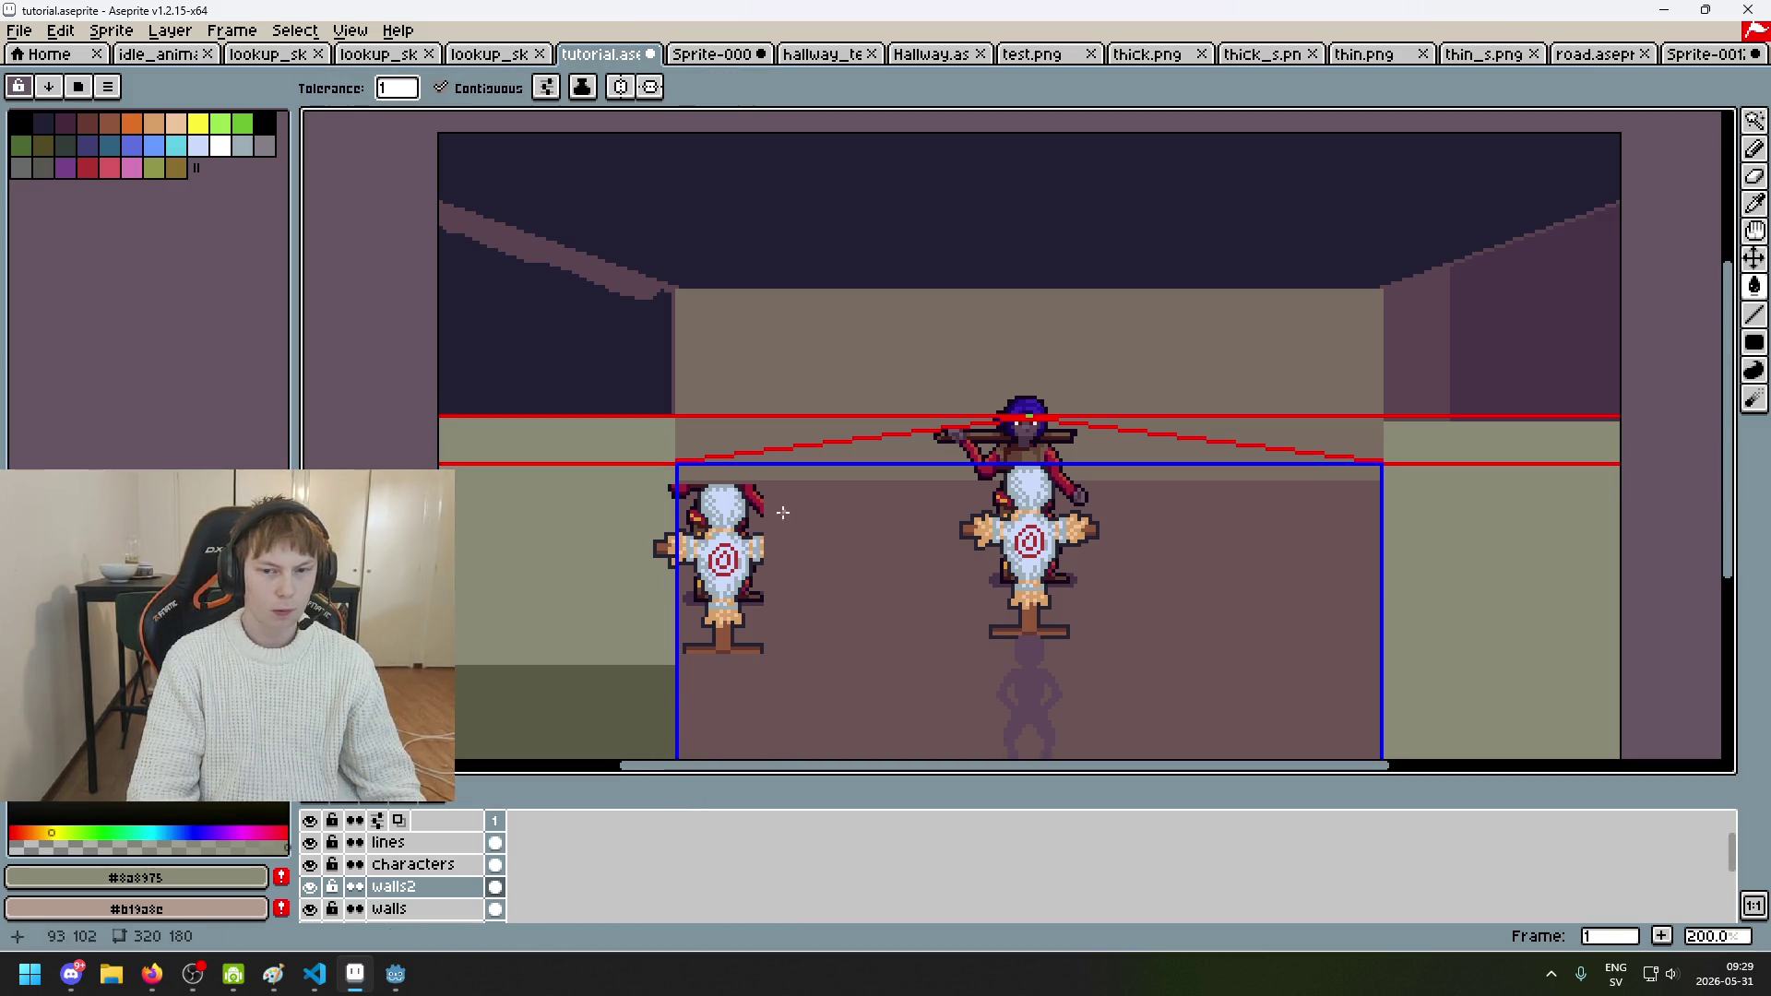
drag(781, 508, 973, 565)
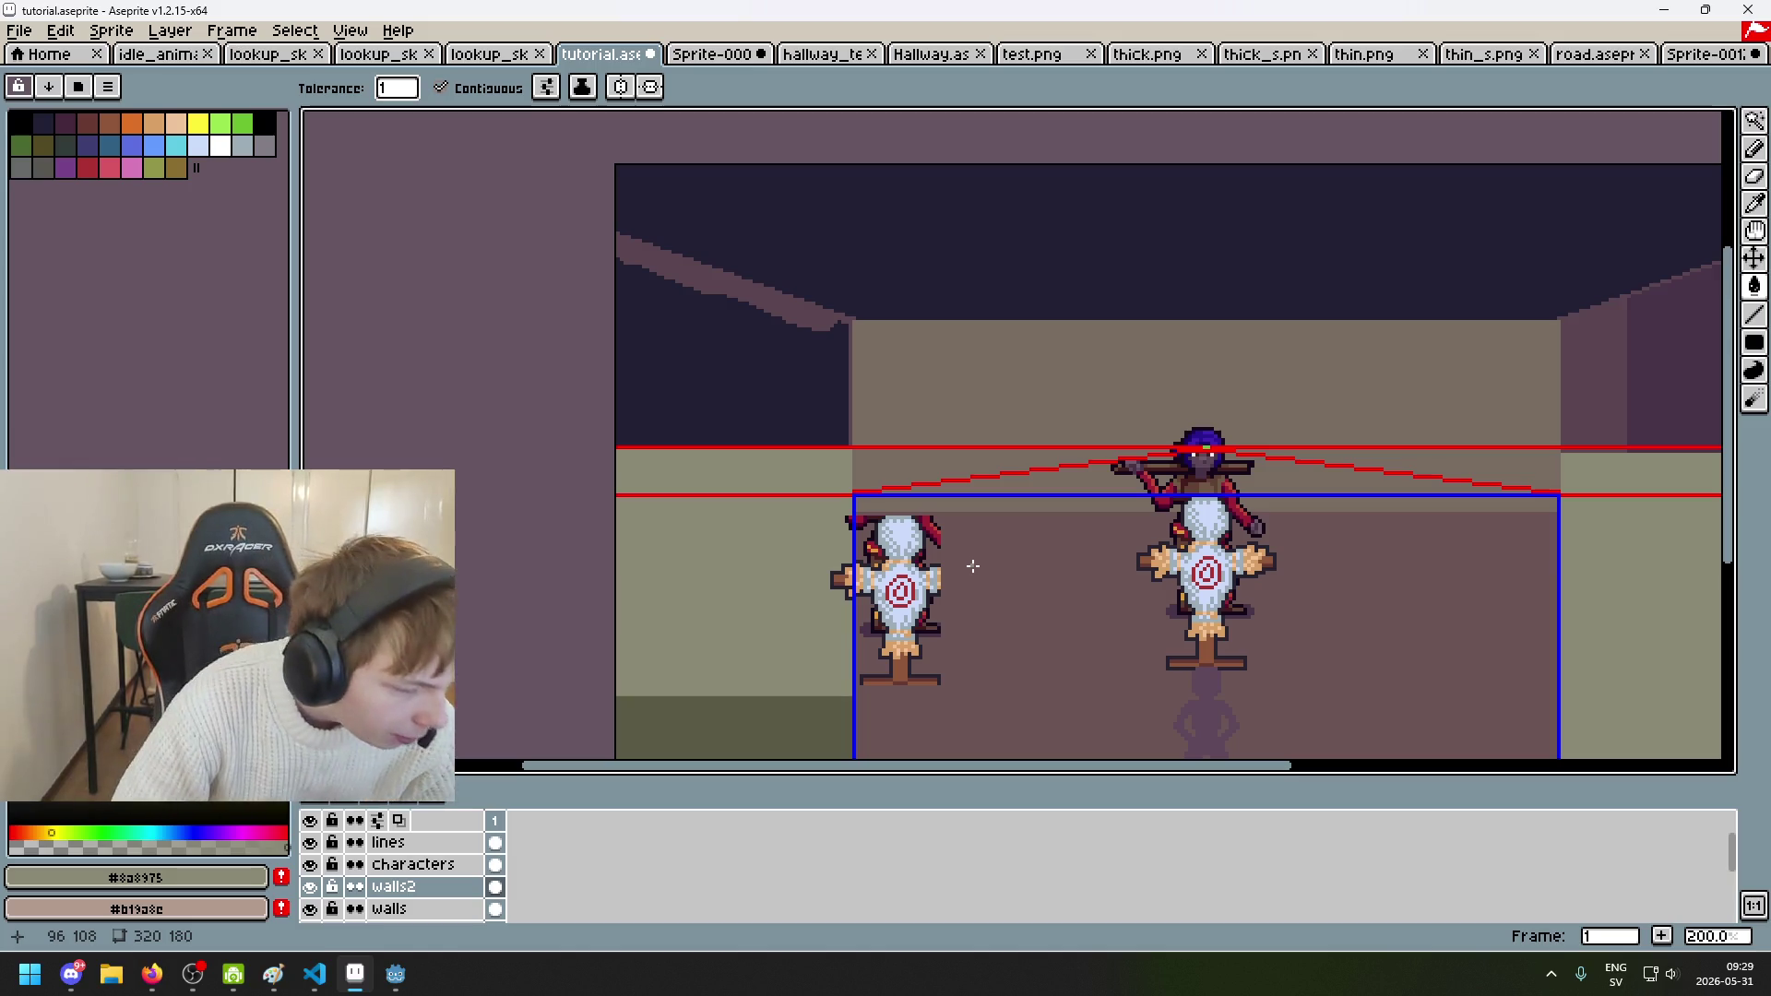
drag(1121, 437, 920, 459)
scroll(920, 458, down, 2)
scroll(962, 415, up, 2)
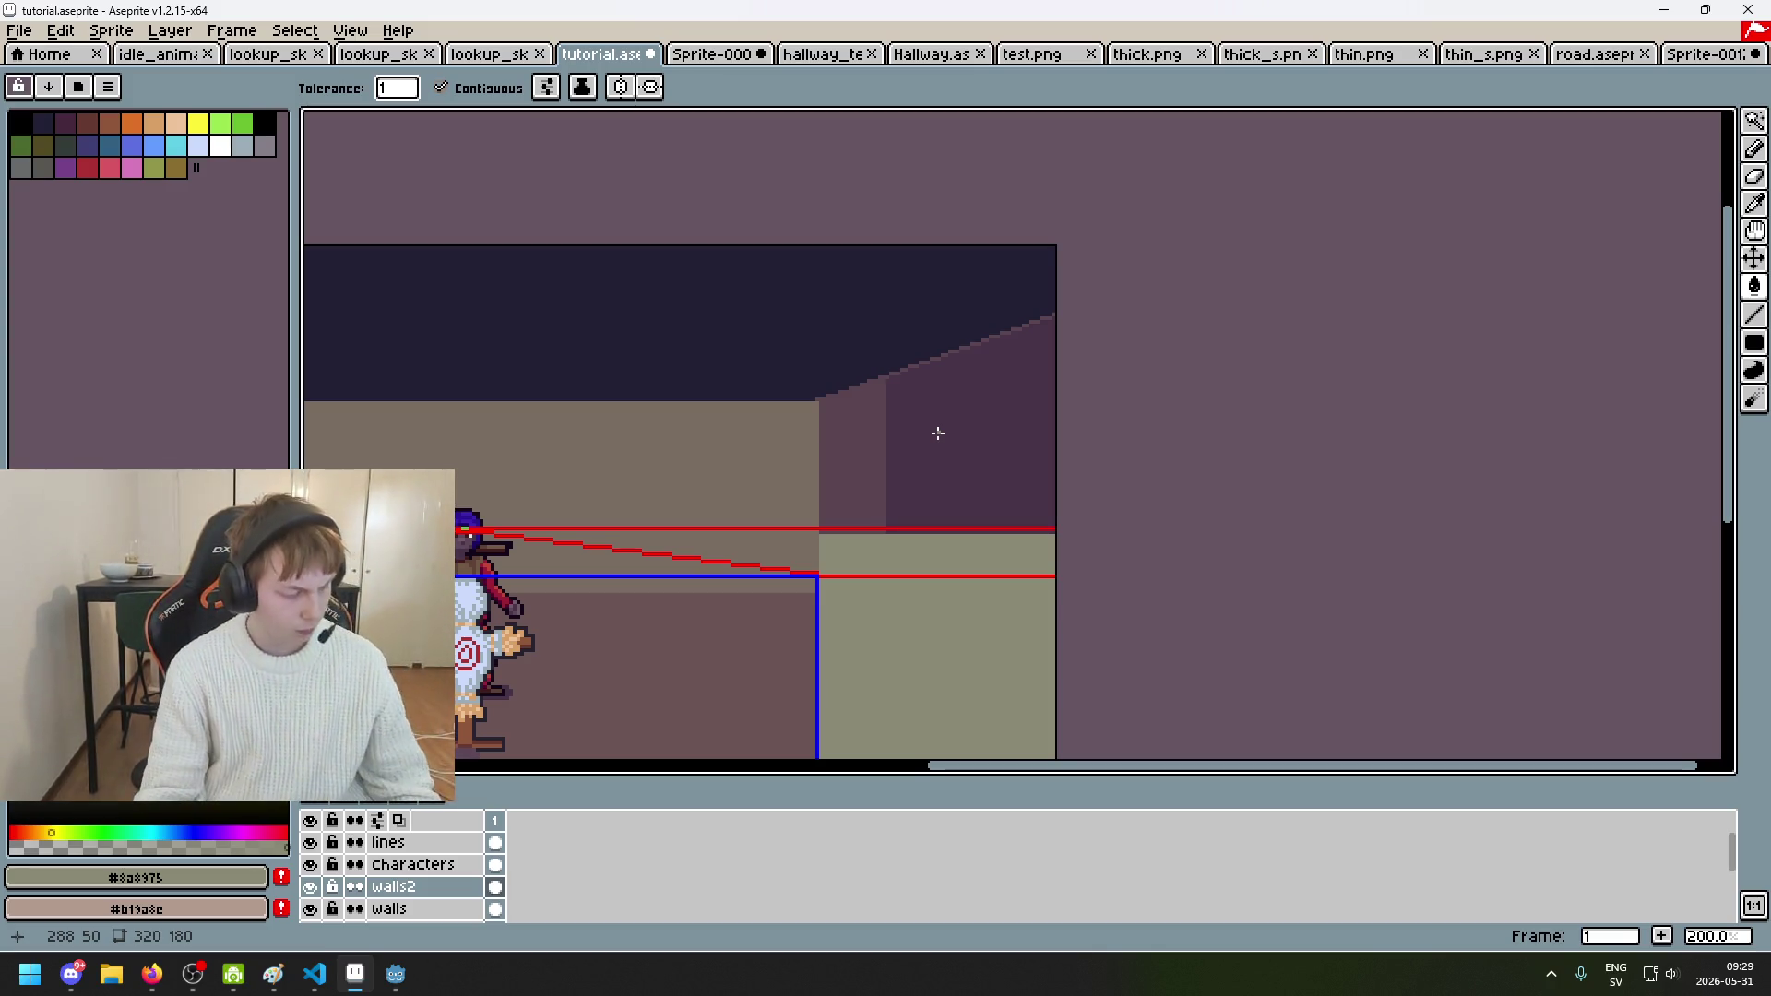
drag(739, 414, 956, 407)
Step: Sample #5b4550 from the wall stripe and switch to the walls layer
scroll(862, 477, down, 1)
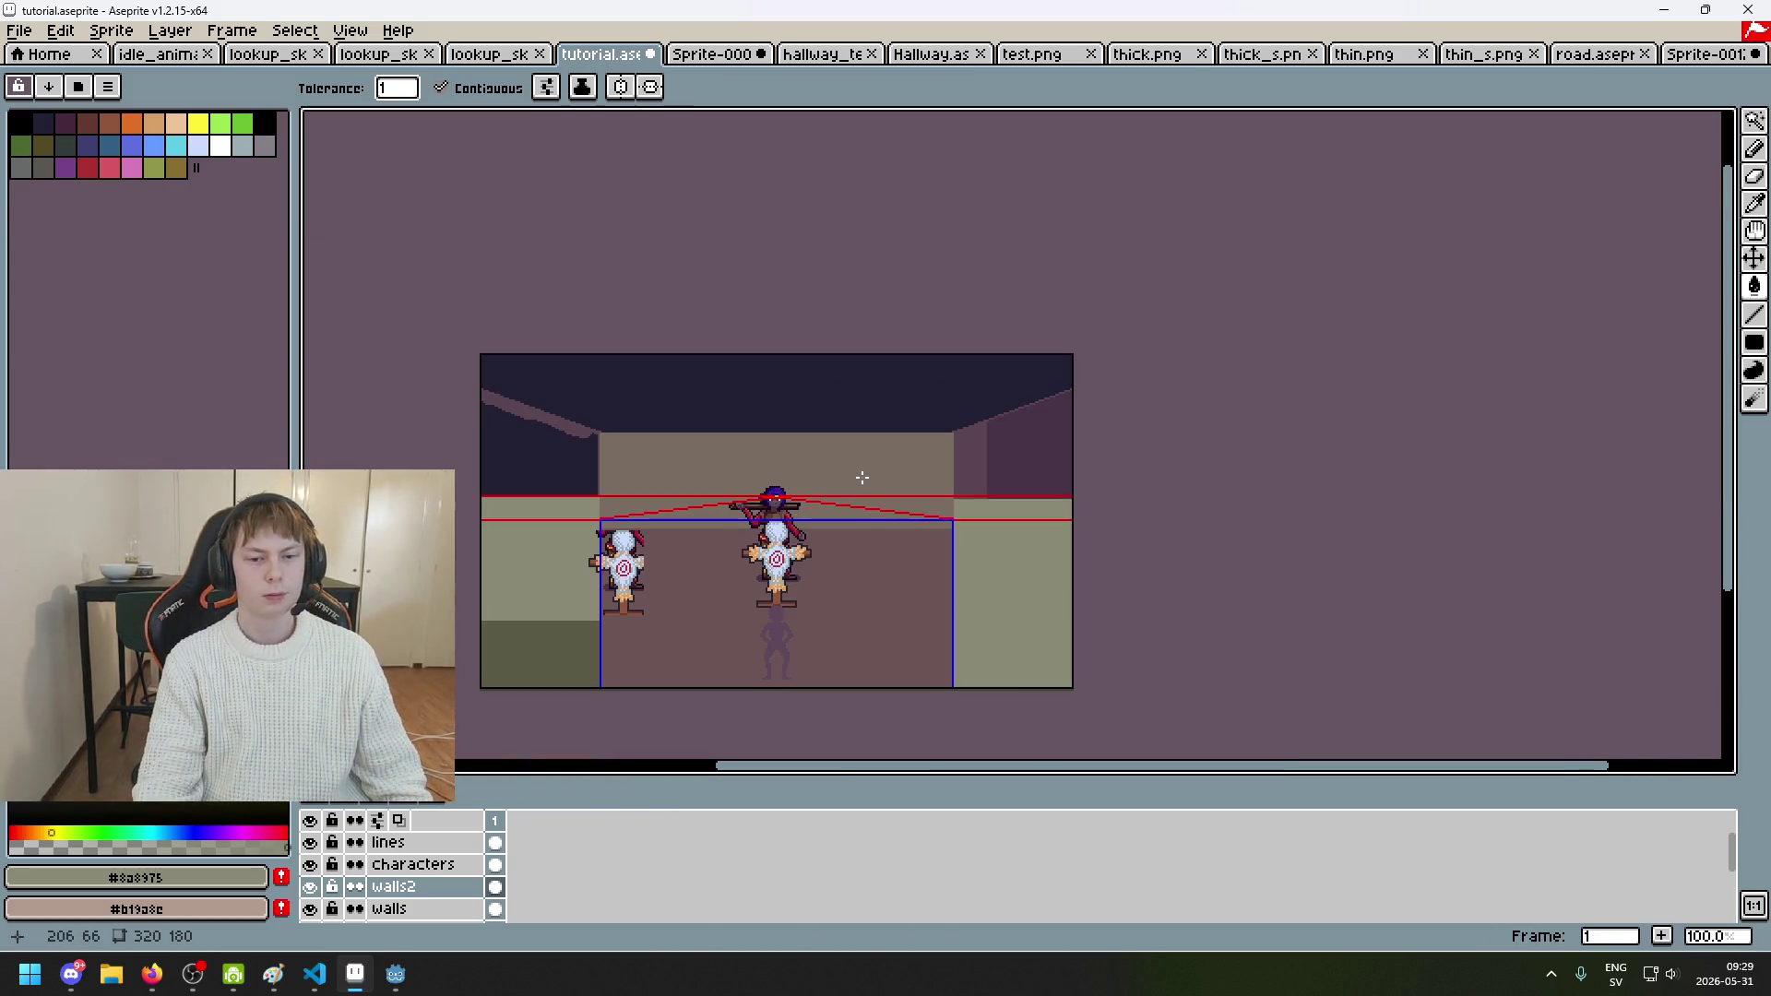
scroll(538, 421, up, 2)
alt+click(575, 410)
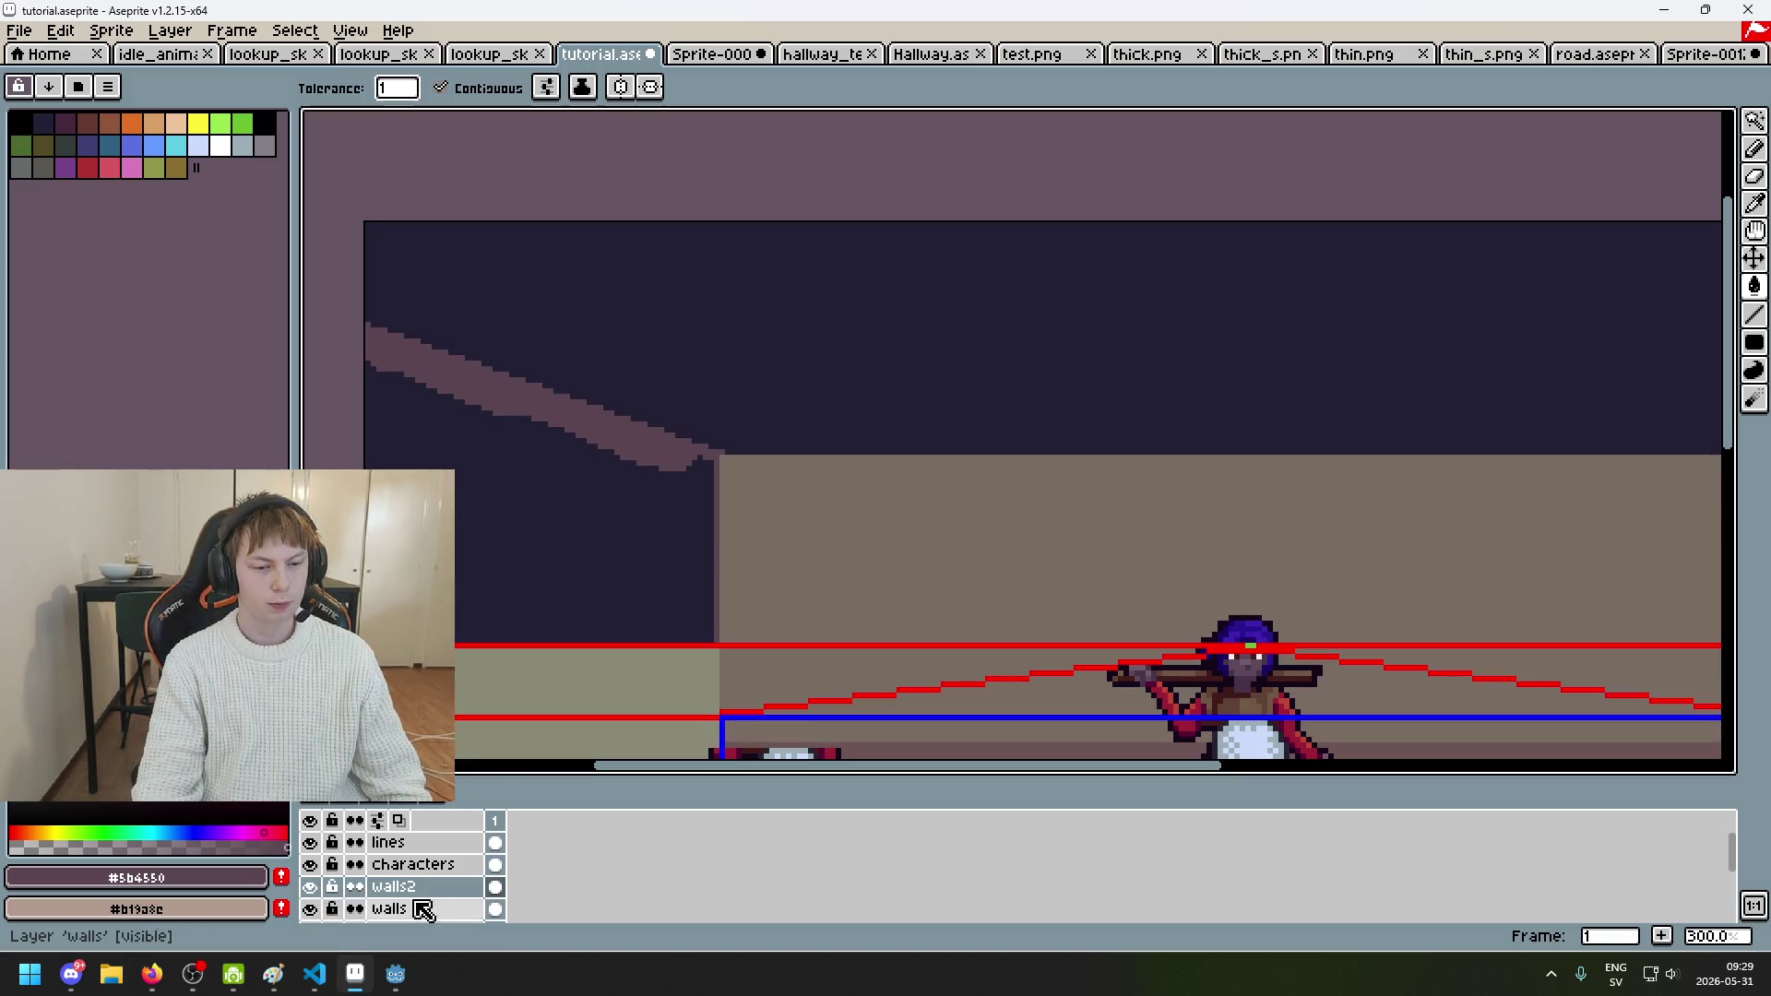
click(419, 909)
scroll(649, 490, up, 4)
key(b)
Step: Paint #5b4550 over the dark upper left area up to the ceiling diagonal, using an 11px brush
mouse_move(728, 503)
mouse_down()
mouse_move(723, 482)
mouse_move(719, 550)
mouse_up()
scroll(660, 645, down, 1)
mouse_move(661, 646)
mouse_down()
mouse_move(968, 483)
mouse_move(1020, 502)
mouse_move(943, 421)
mouse_up()
scroll(943, 421, down, 1)
mouse_move(965, 578)
mouse_down()
mouse_move(1015, 467)
mouse_move(1051, 522)
mouse_move(1052, 600)
mouse_move(572, 590)
mouse_up()
key(ctrl+z)
mouse_move(471, 617)
mouse_down()
mouse_move(503, 148)
mouse_move(517, 454)
mouse_move(566, 600)
mouse_move(501, 331)
mouse_up()
key(plus)
key(plus)
key(plus)
mouse_move(517, 178)
mouse_down()
mouse_move(711, 268)
mouse_move(944, 312)
mouse_move(612, 313)
mouse_move(585, 501)
mouse_move(645, 451)
mouse_move(1000, 446)
mouse_move(877, 561)
mouse_up()
Step: Hide the red and blue guide lines and save tutorial.aseprite
scroll(988, 502, down, 6)
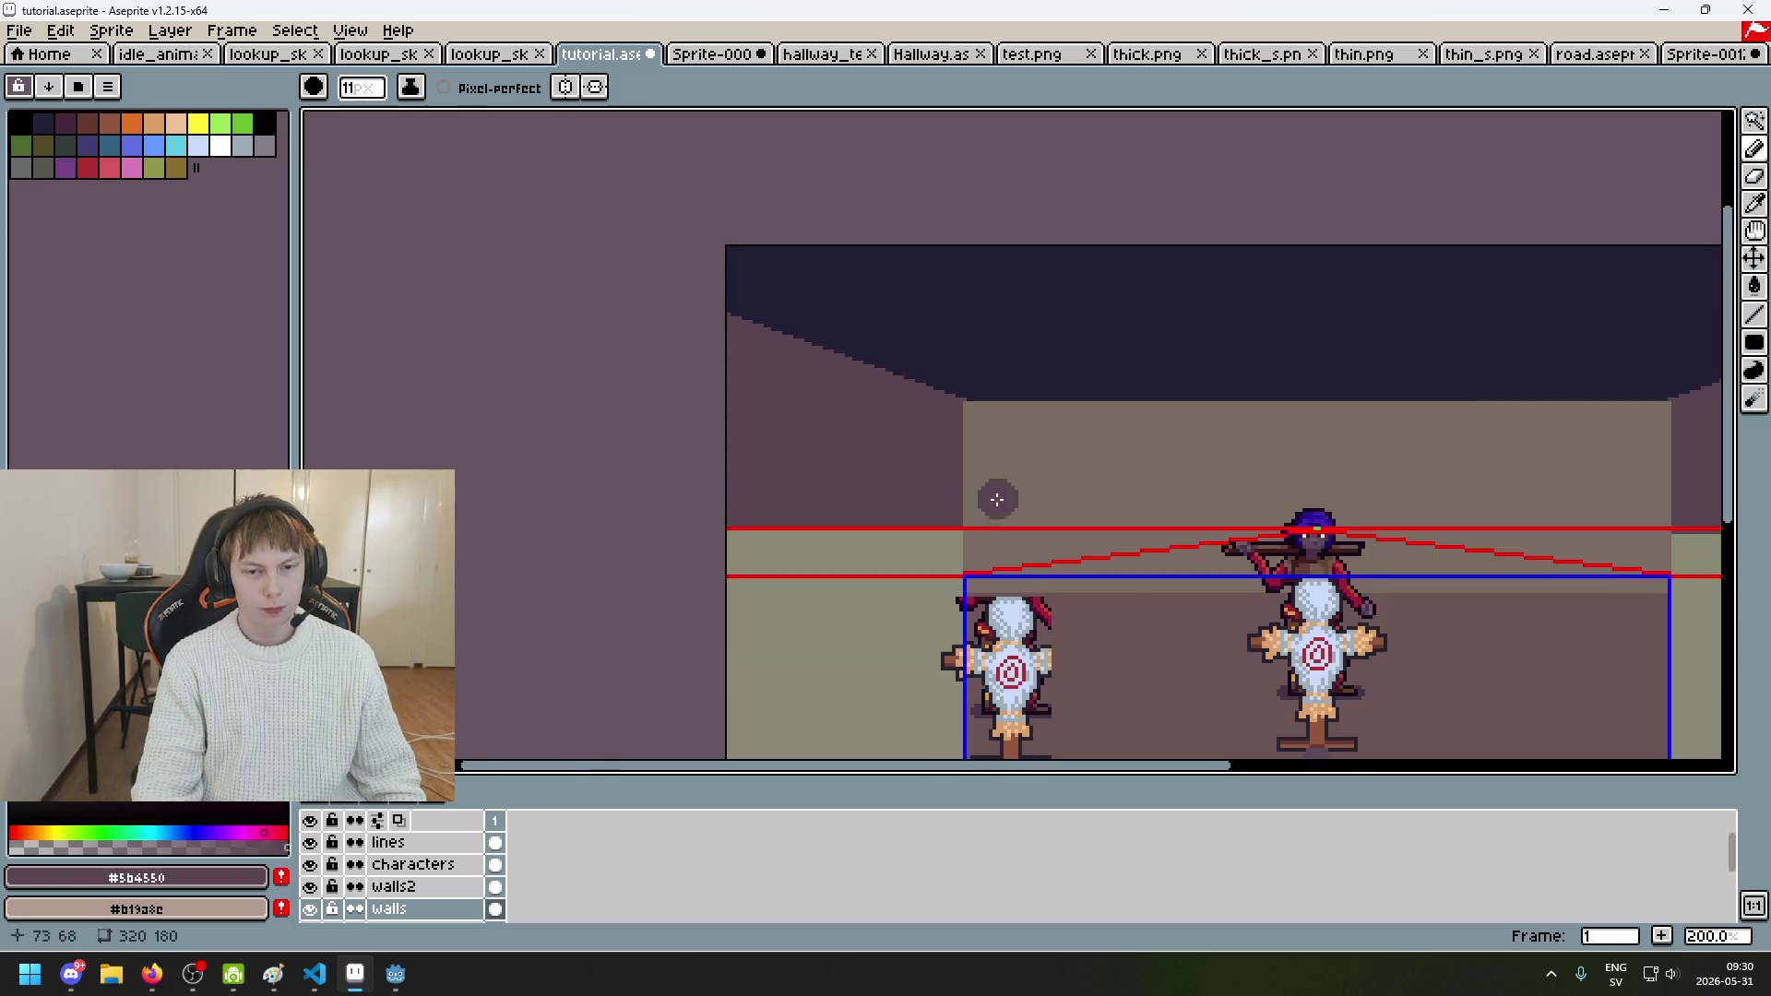
scroll(677, 492, up, 2)
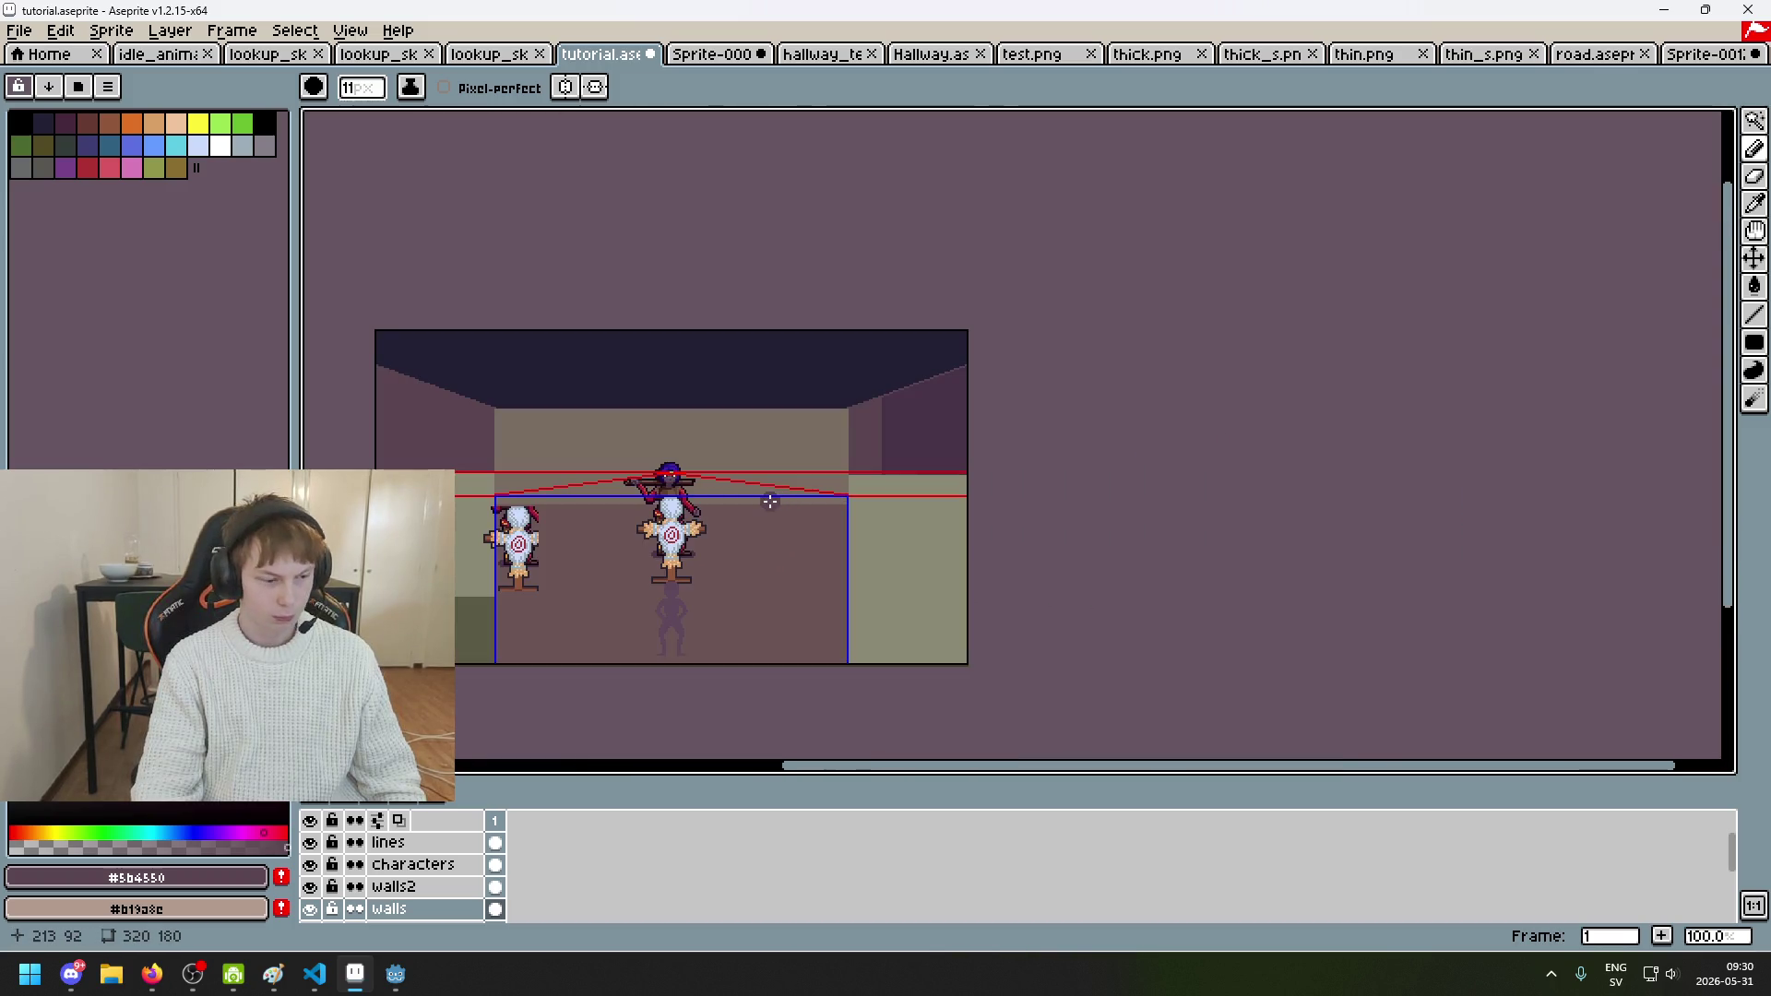
mouse_move(861, 507)
mouse_down()
mouse_move(1051, 494)
mouse_move(1029, 556)
mouse_up()
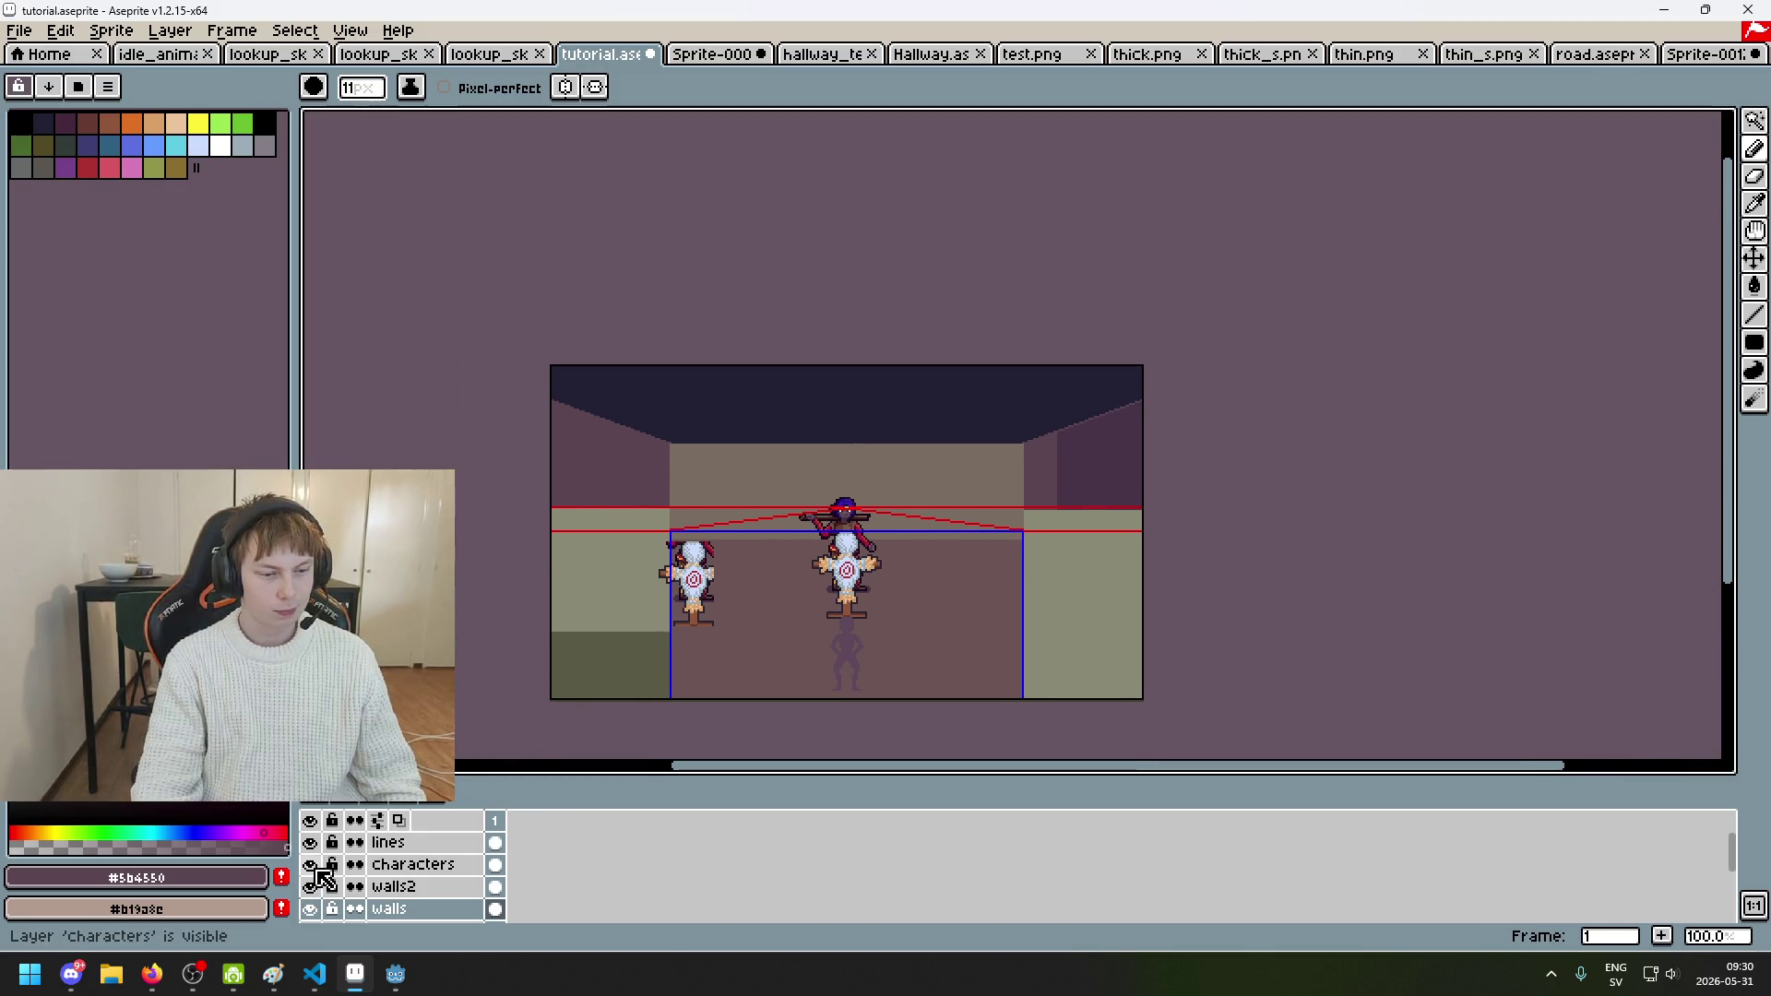
click(310, 842)
key(ctrl+s)
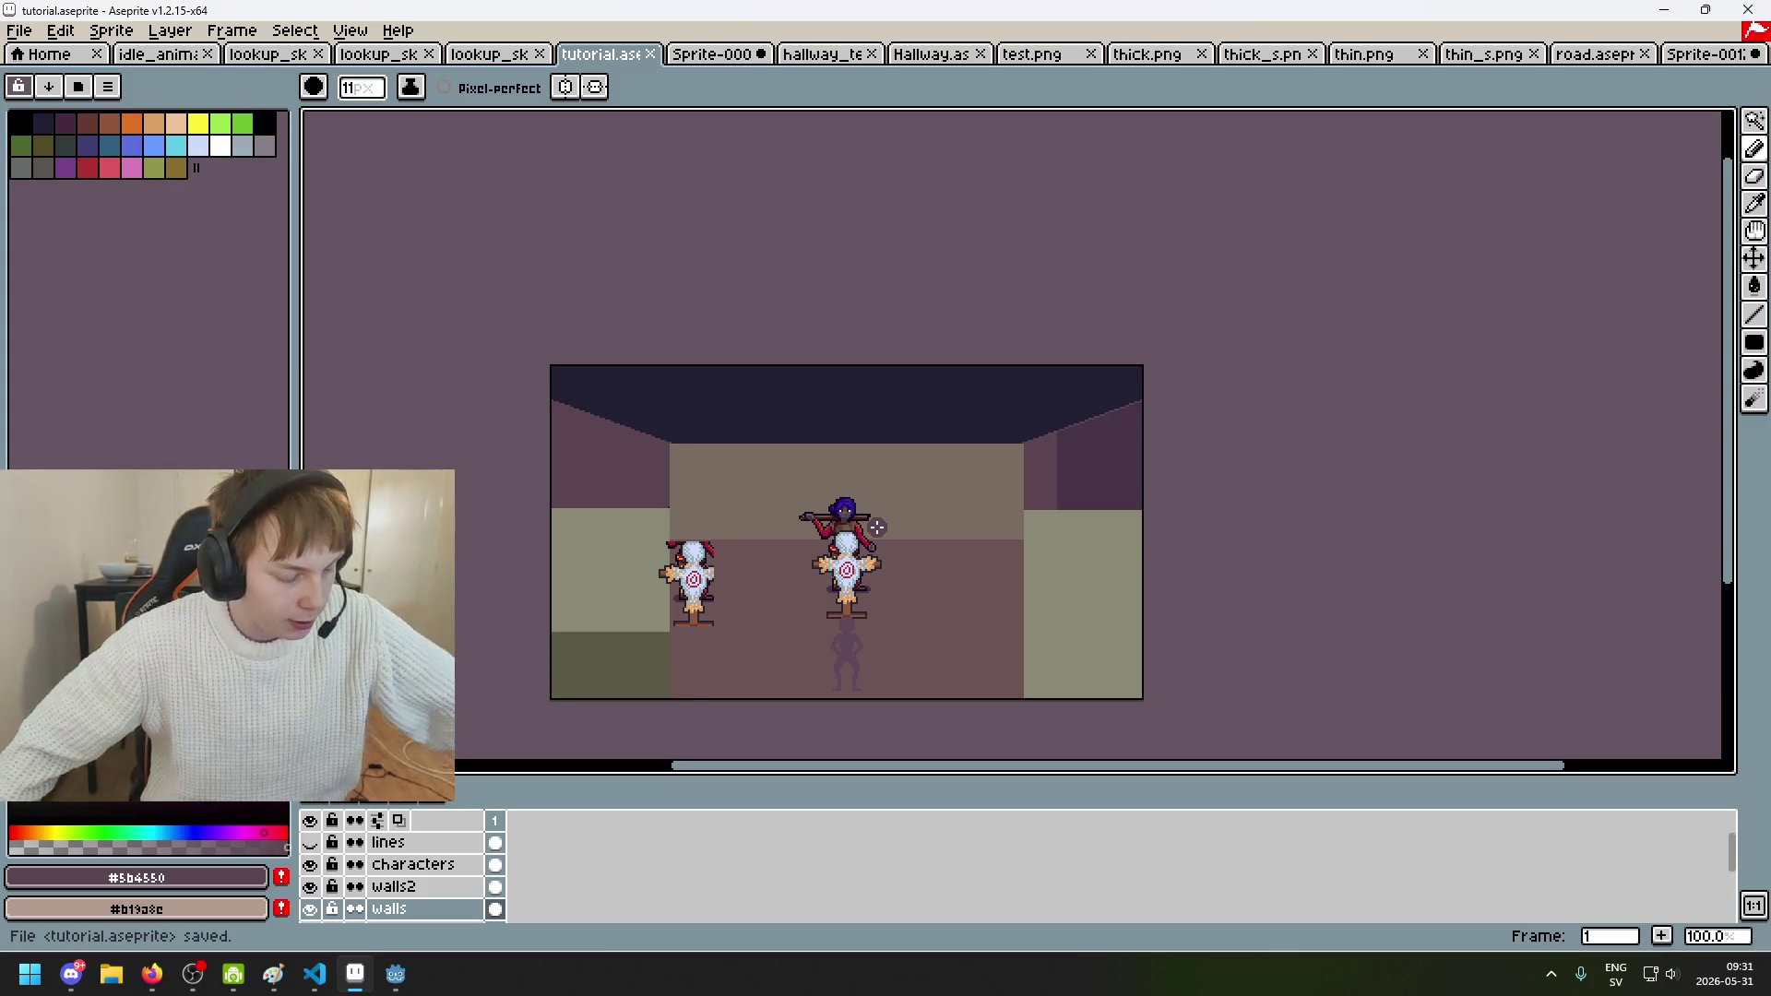
Step: Save tutorial.aseprite once more
key(ctrl)
key(ctrl+s)
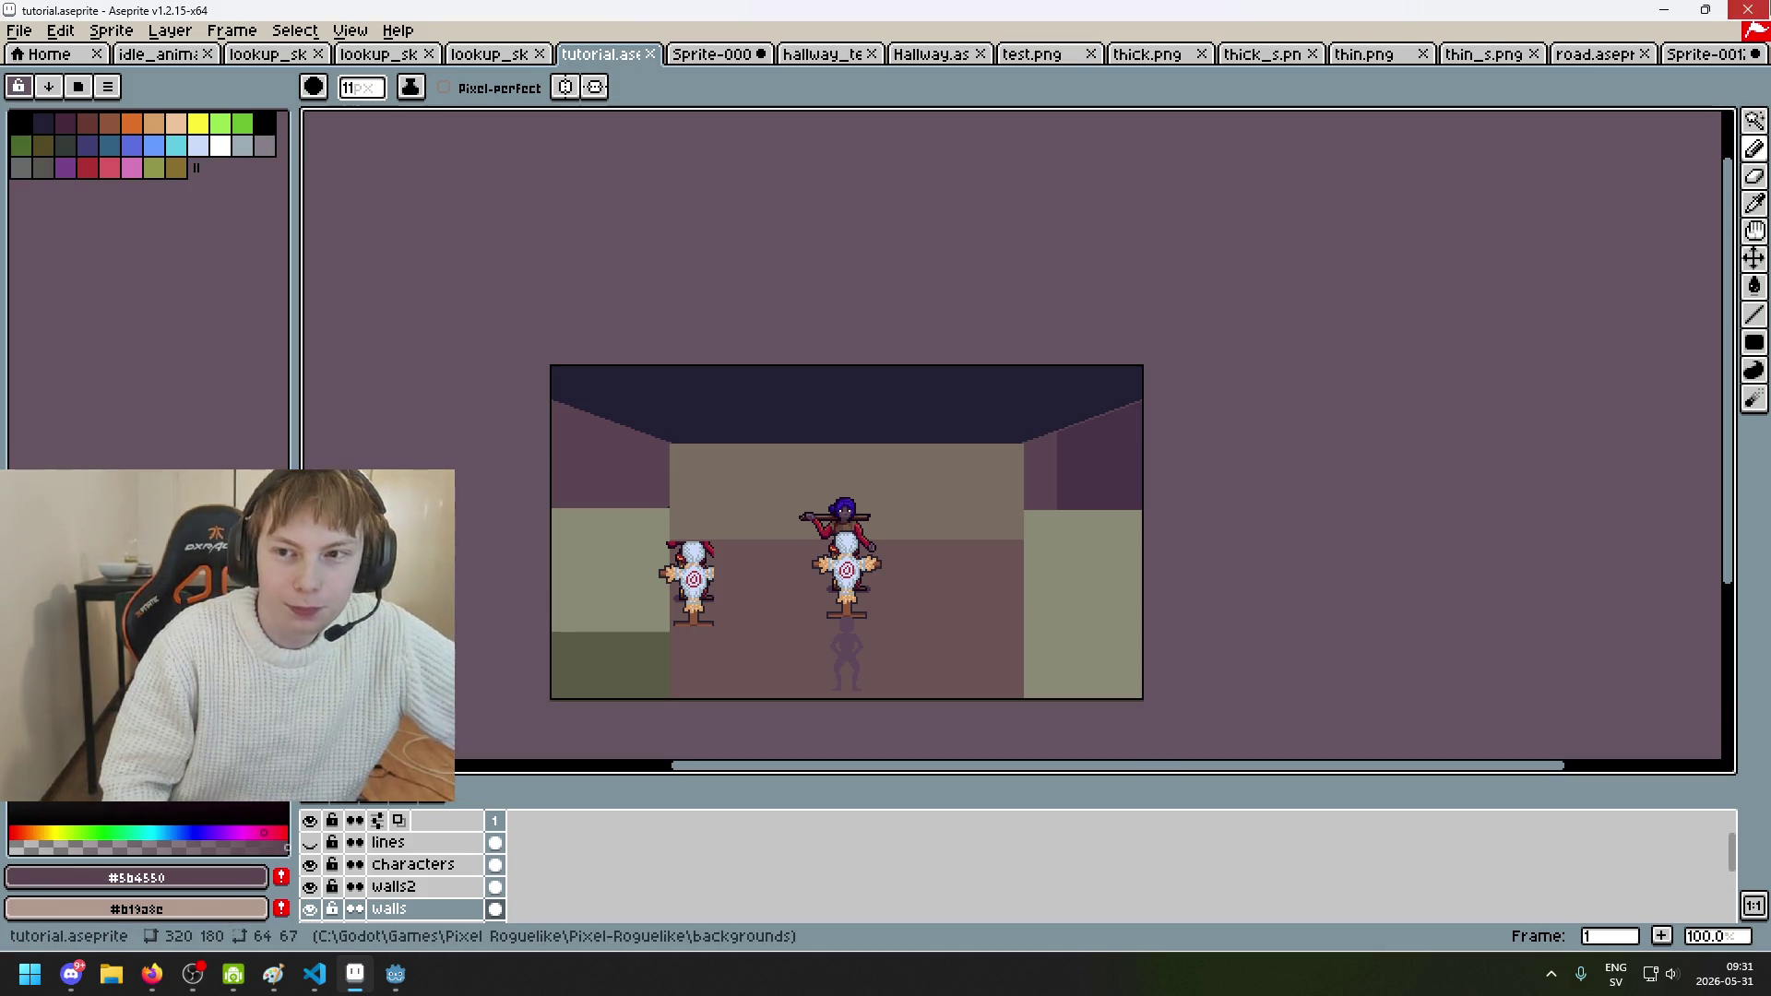
Step: Cancel quitting, review Sprite-0009, then close it without saving
click(1747, 10)
click(1002, 528)
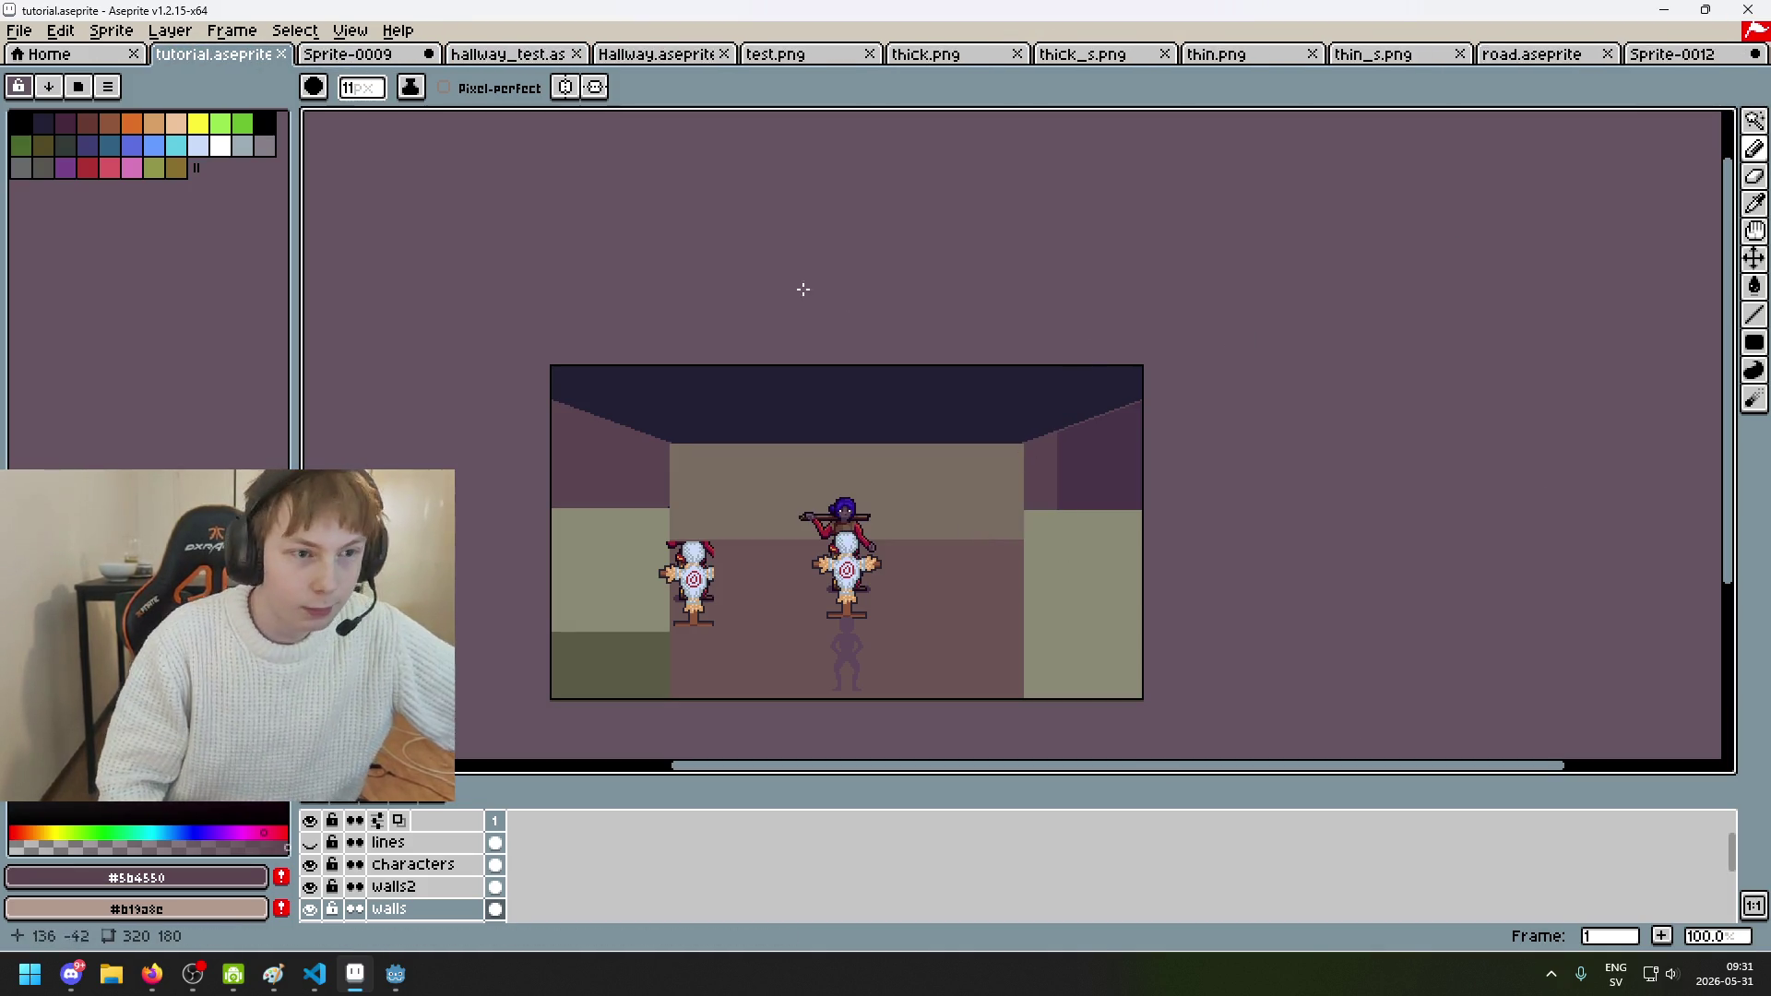
click(350, 54)
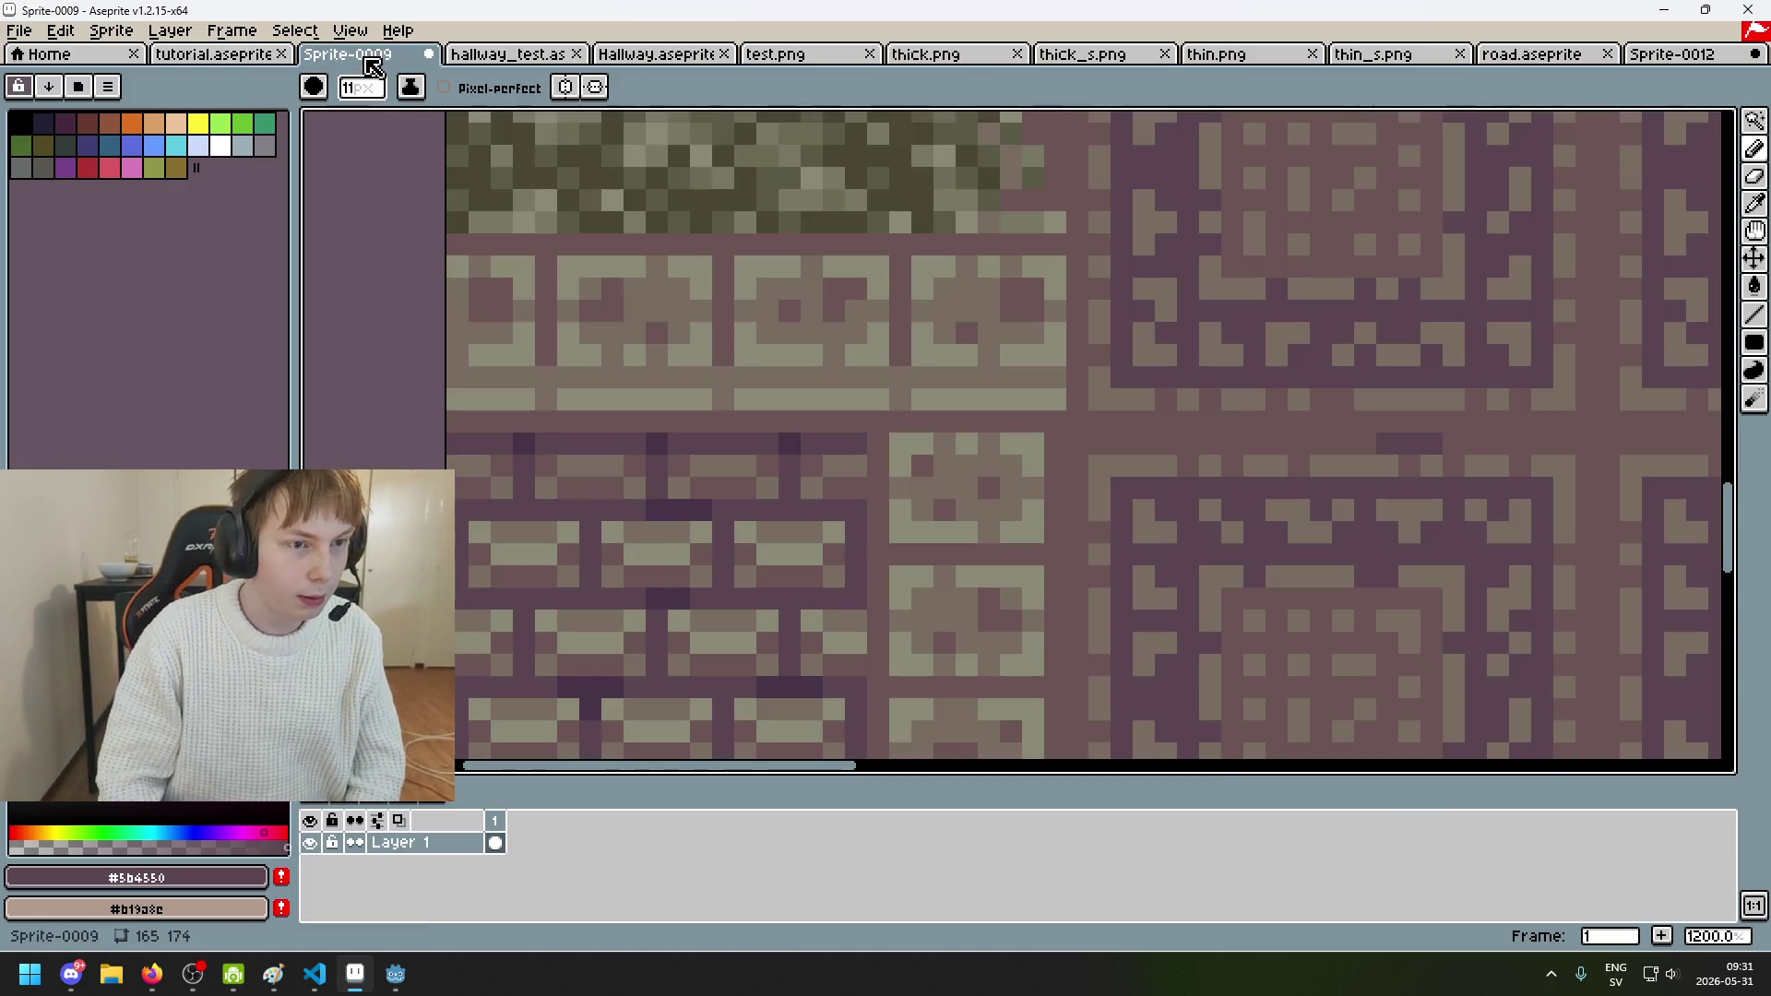
scroll(595, 314, down, 4)
scroll(604, 322, up, 1)
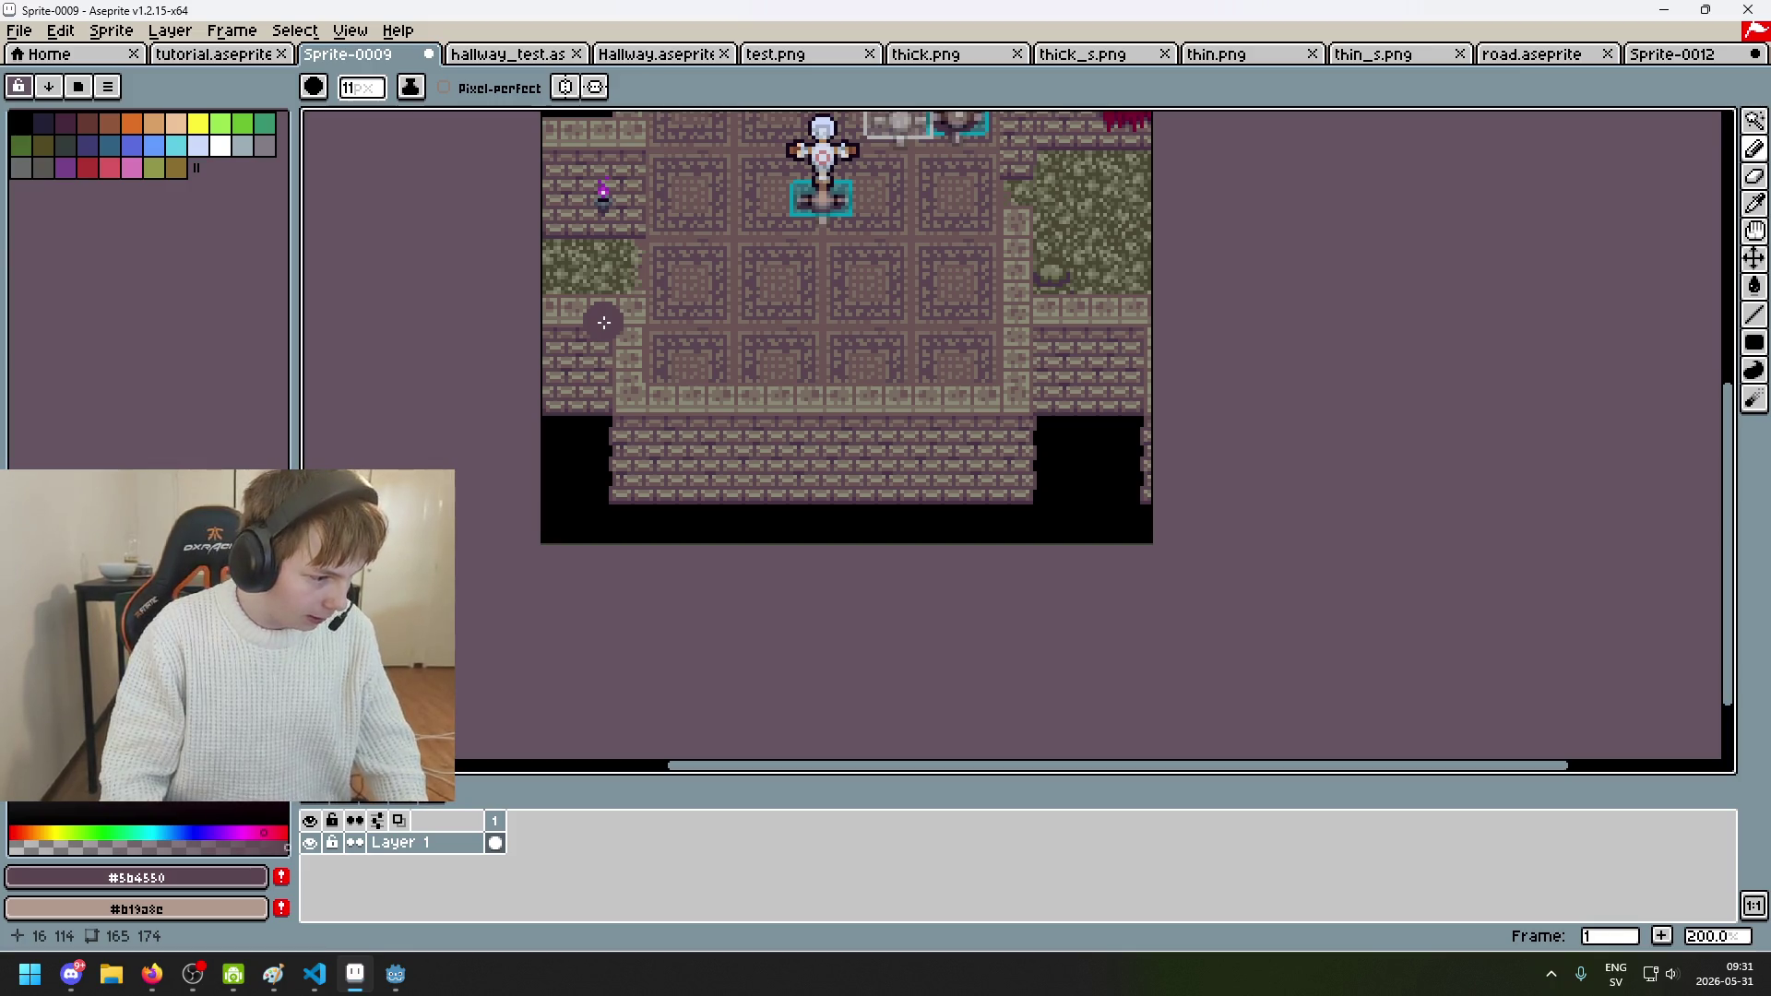
click(429, 55)
click(885, 529)
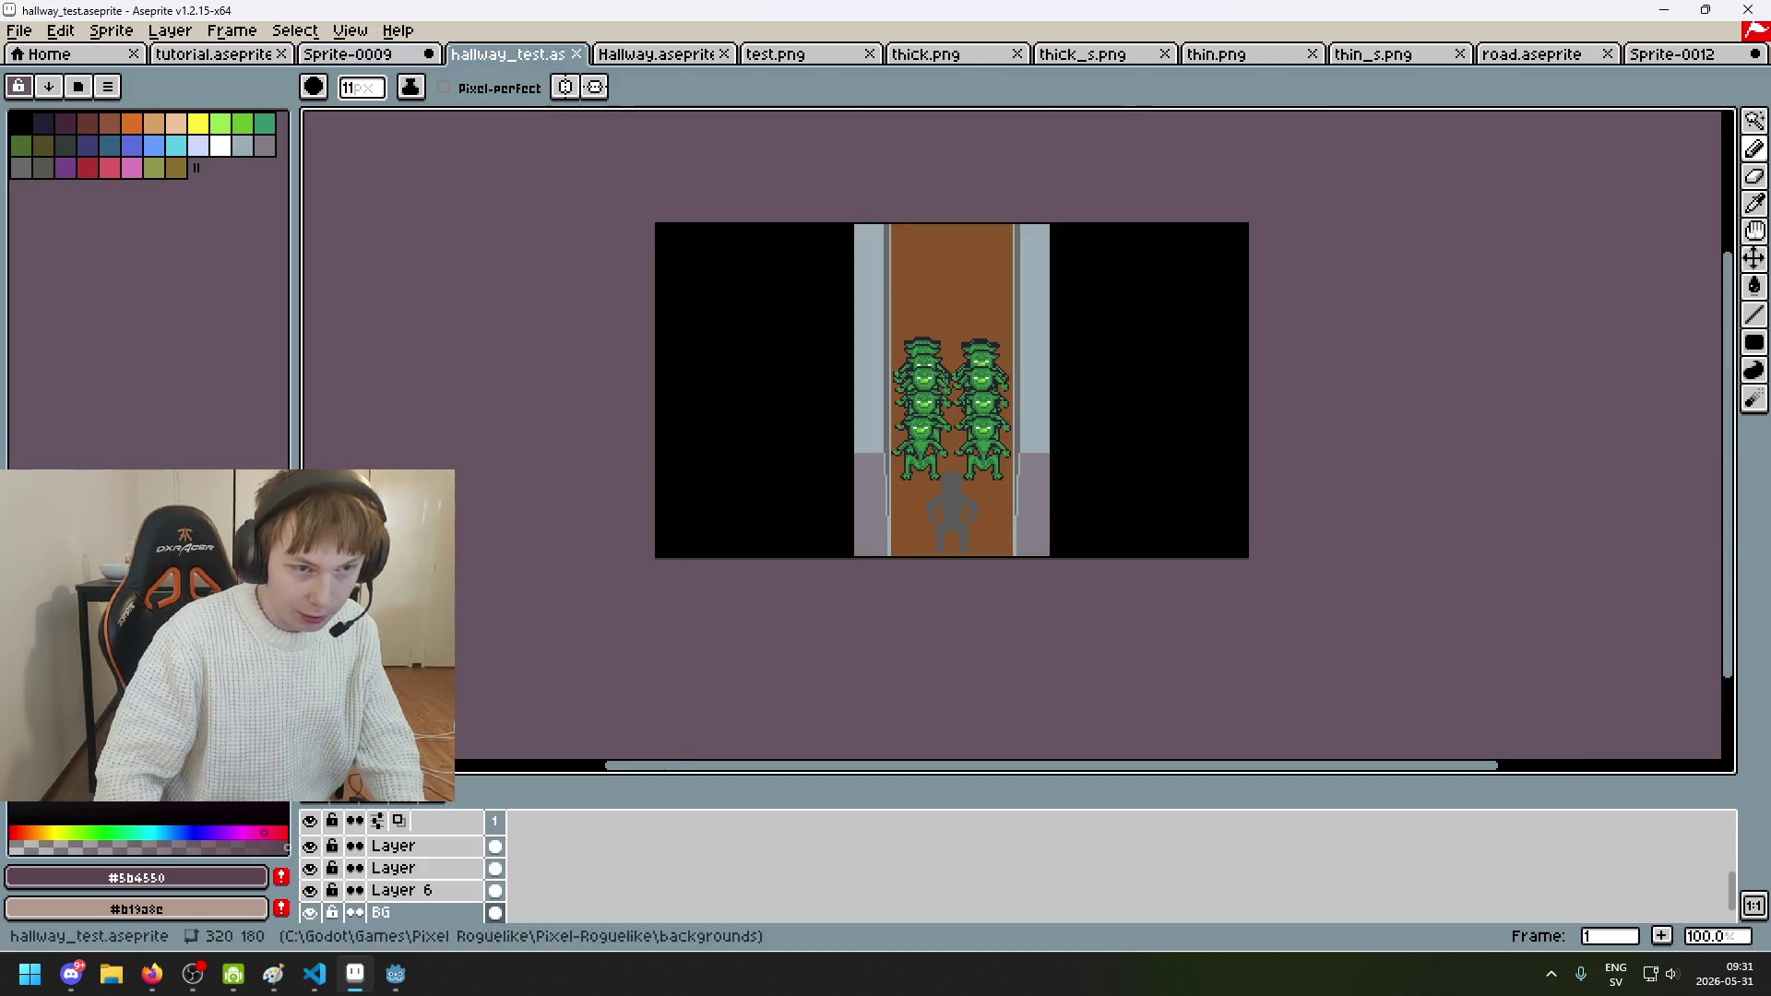
Step: Close hallway_test, Hallway, test, thick, thick_s, thin, thin_s, road and unsaved Sprite-0012, then quit Aseprite
click(430, 54)
click(431, 55)
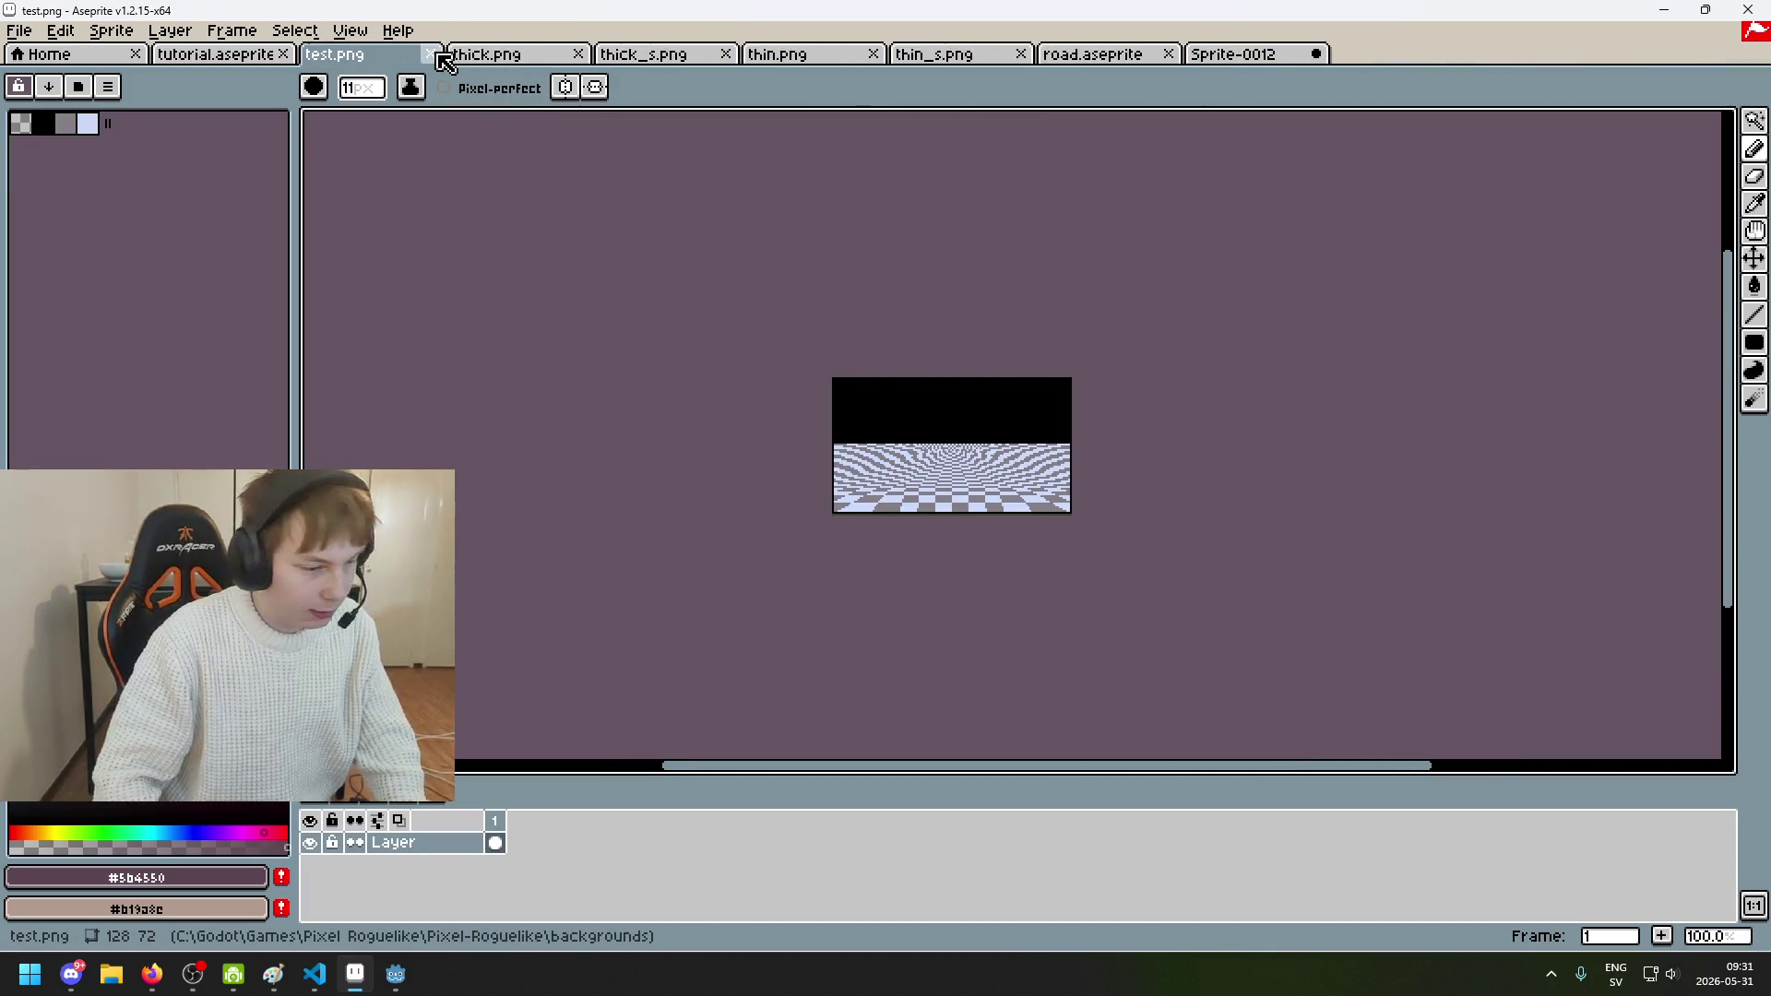
click(445, 59)
click(439, 54)
click(439, 54)
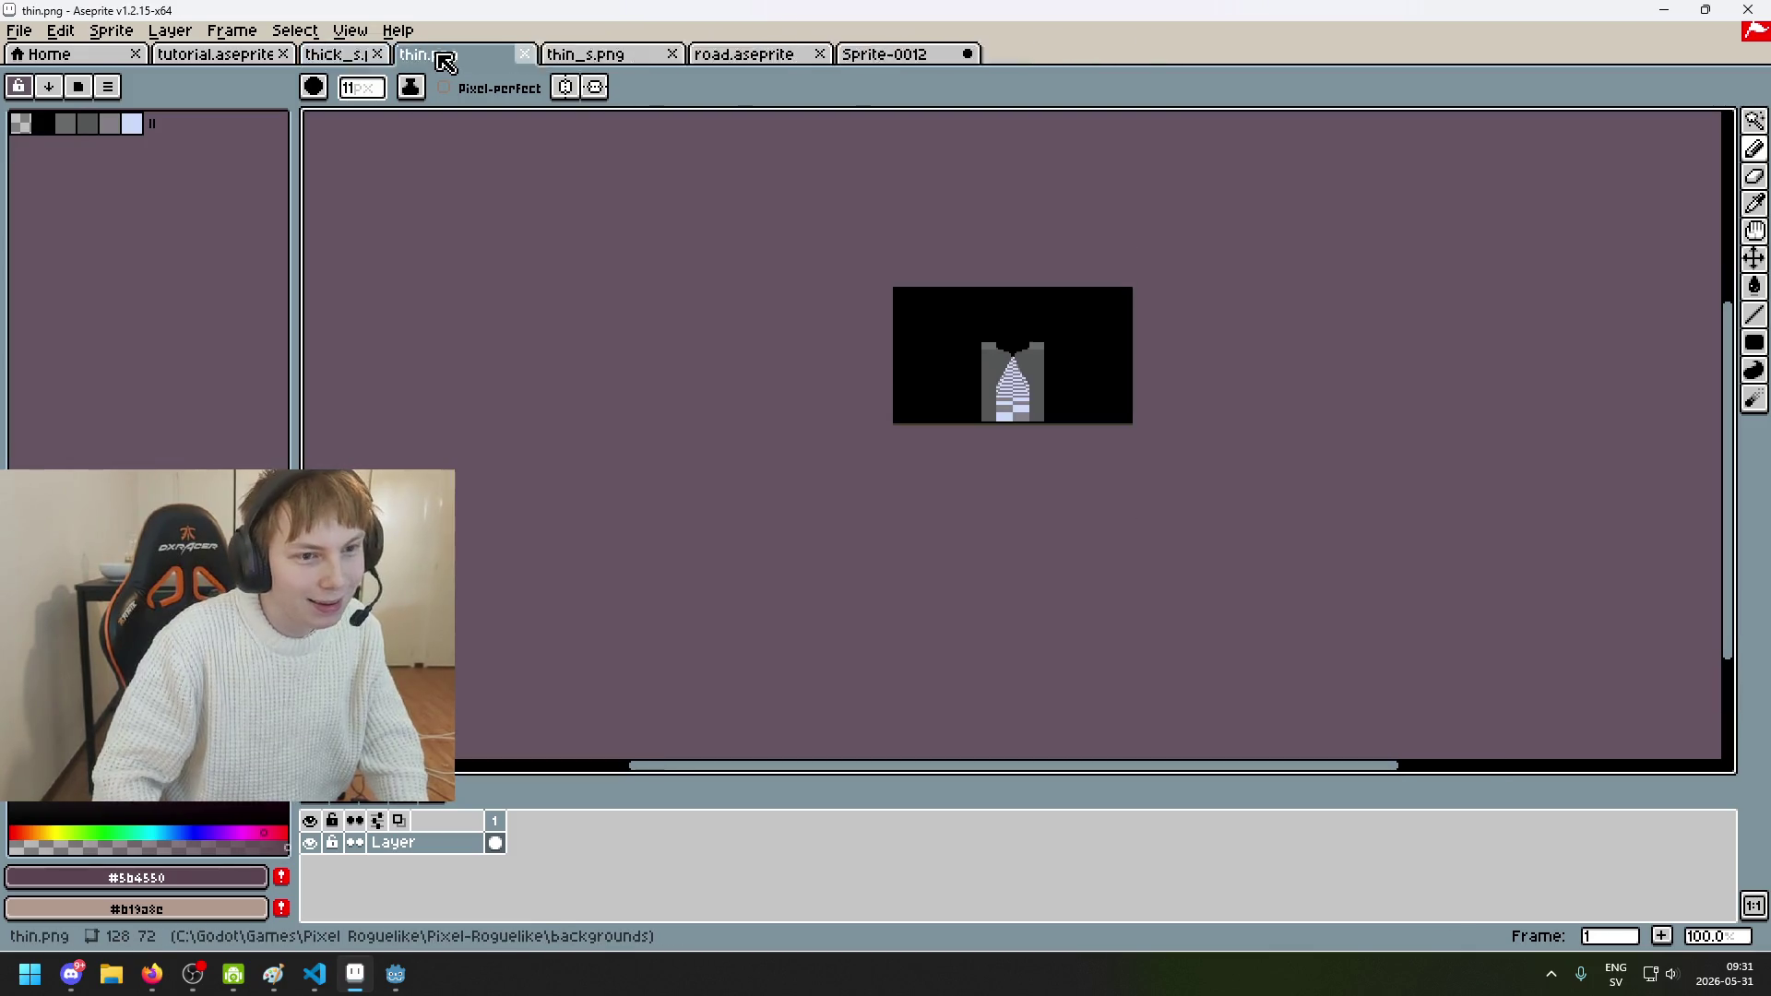
click(438, 55)
click(438, 55)
click(438, 55)
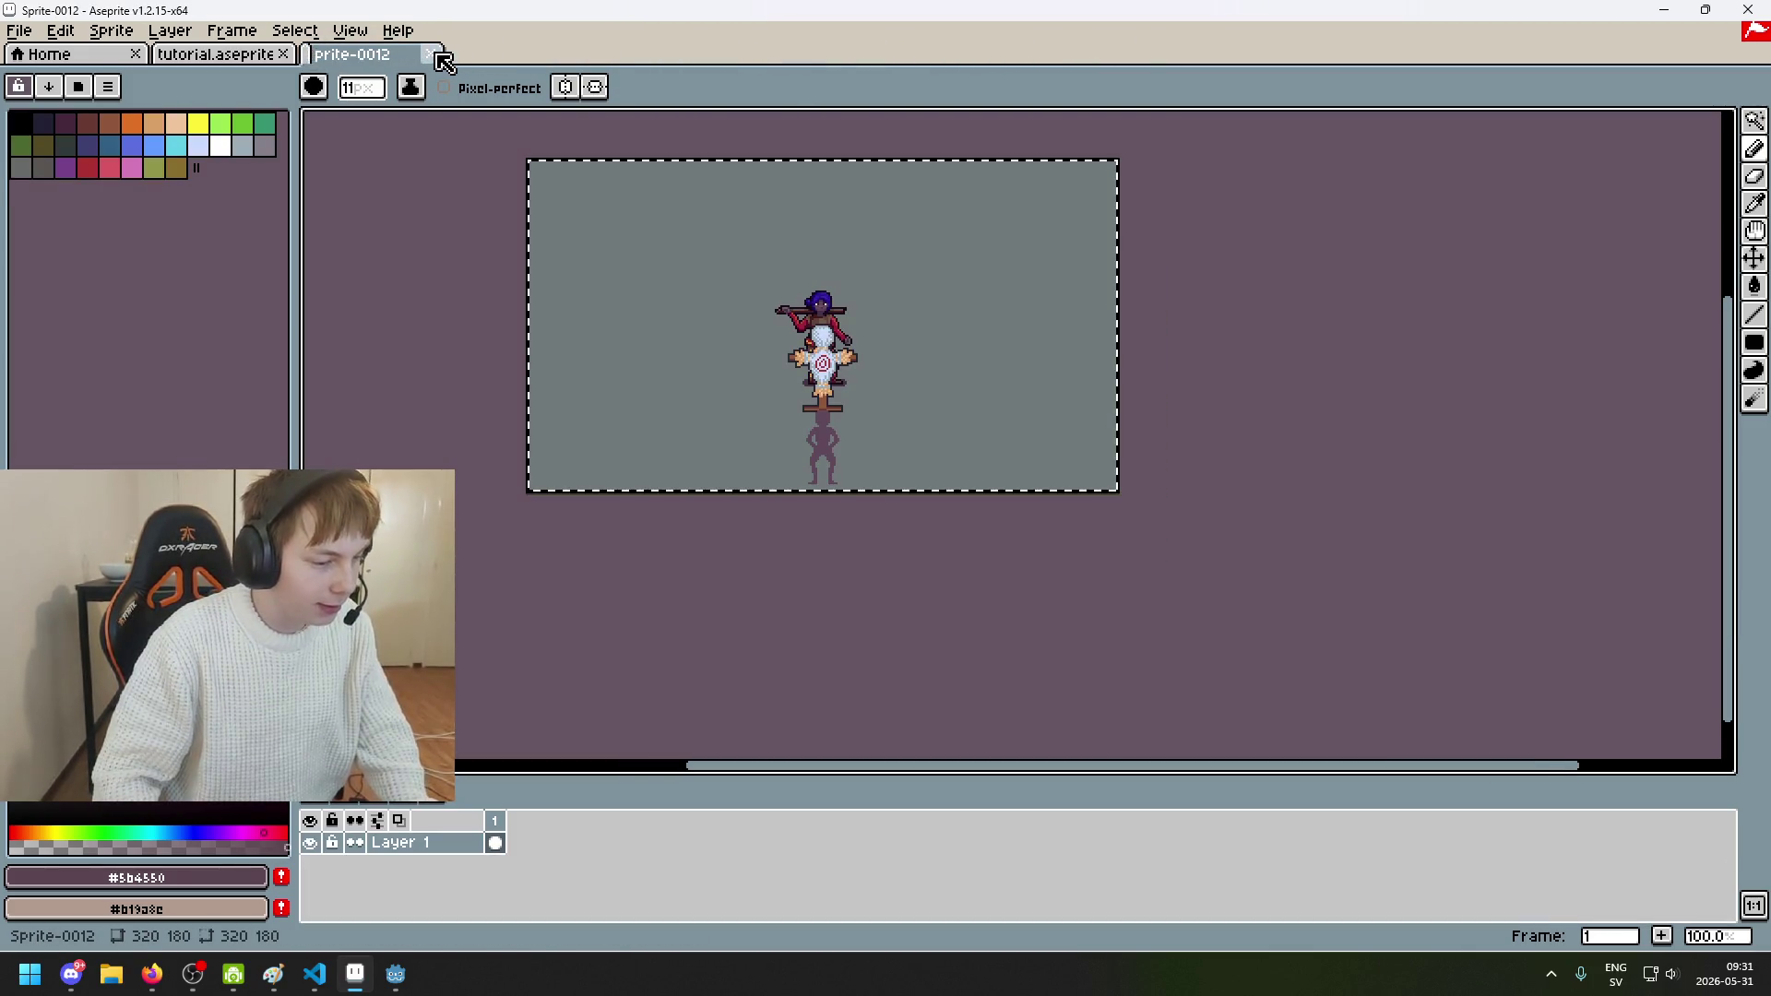
click(431, 54)
click(931, 524)
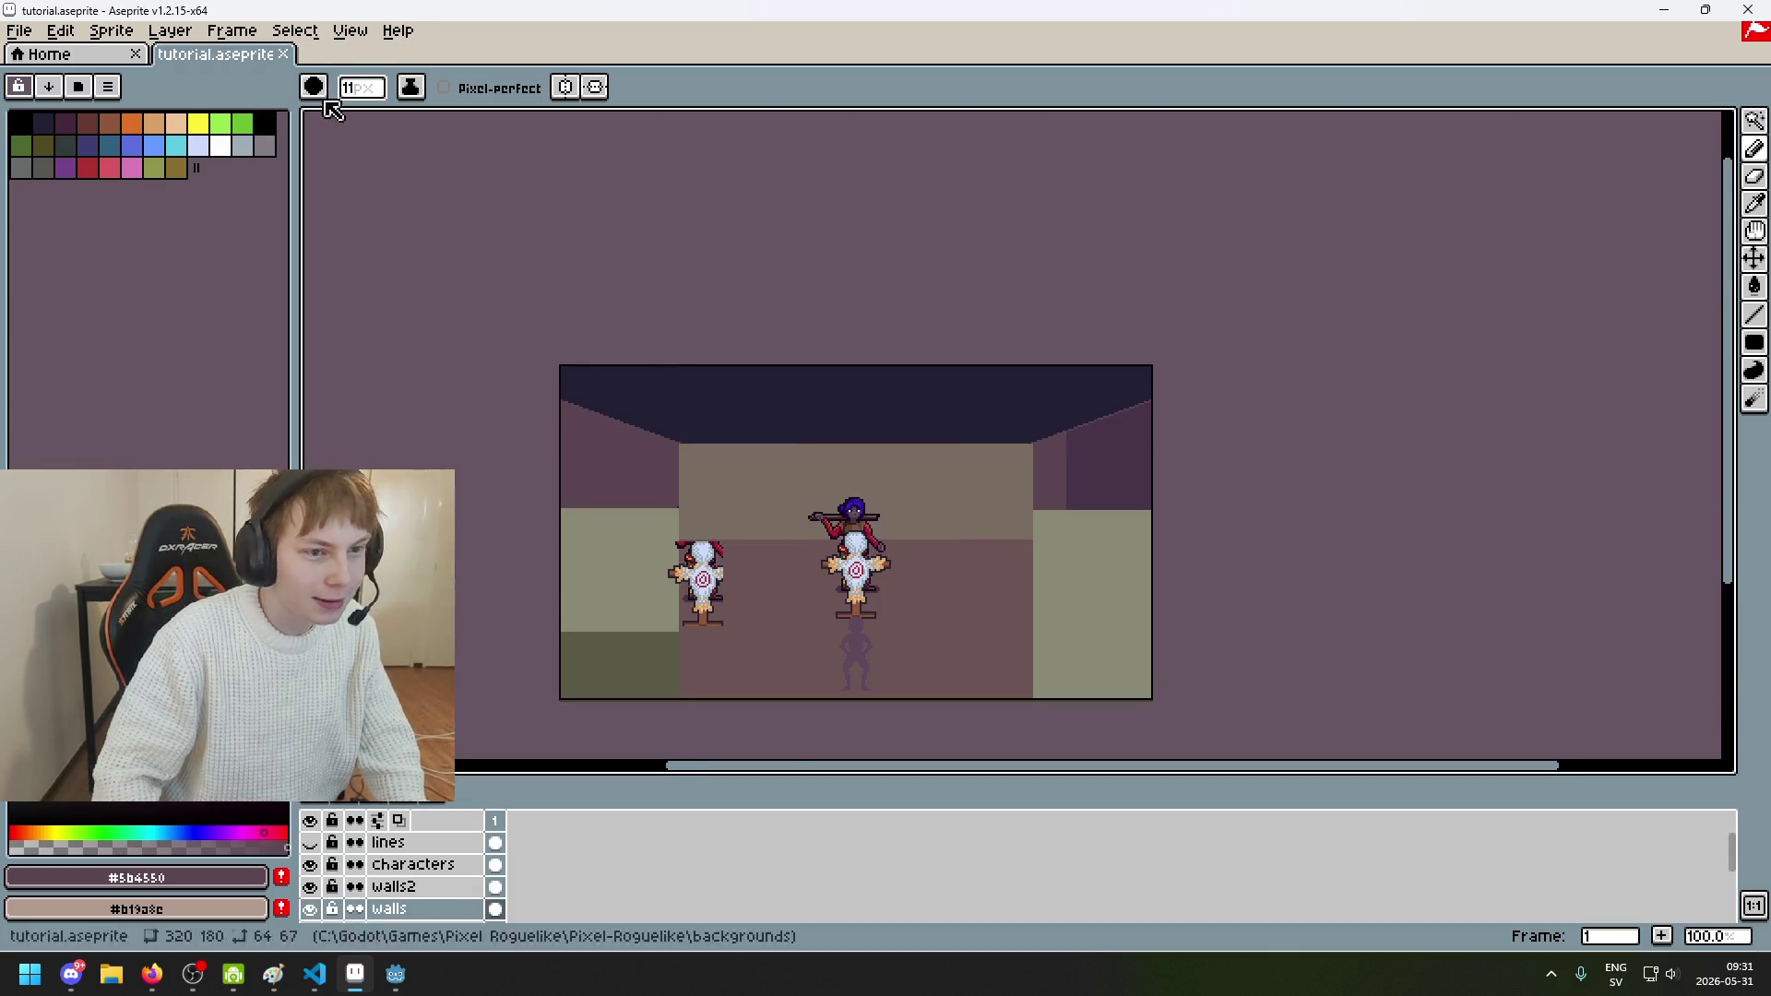
key(ctrl+q)
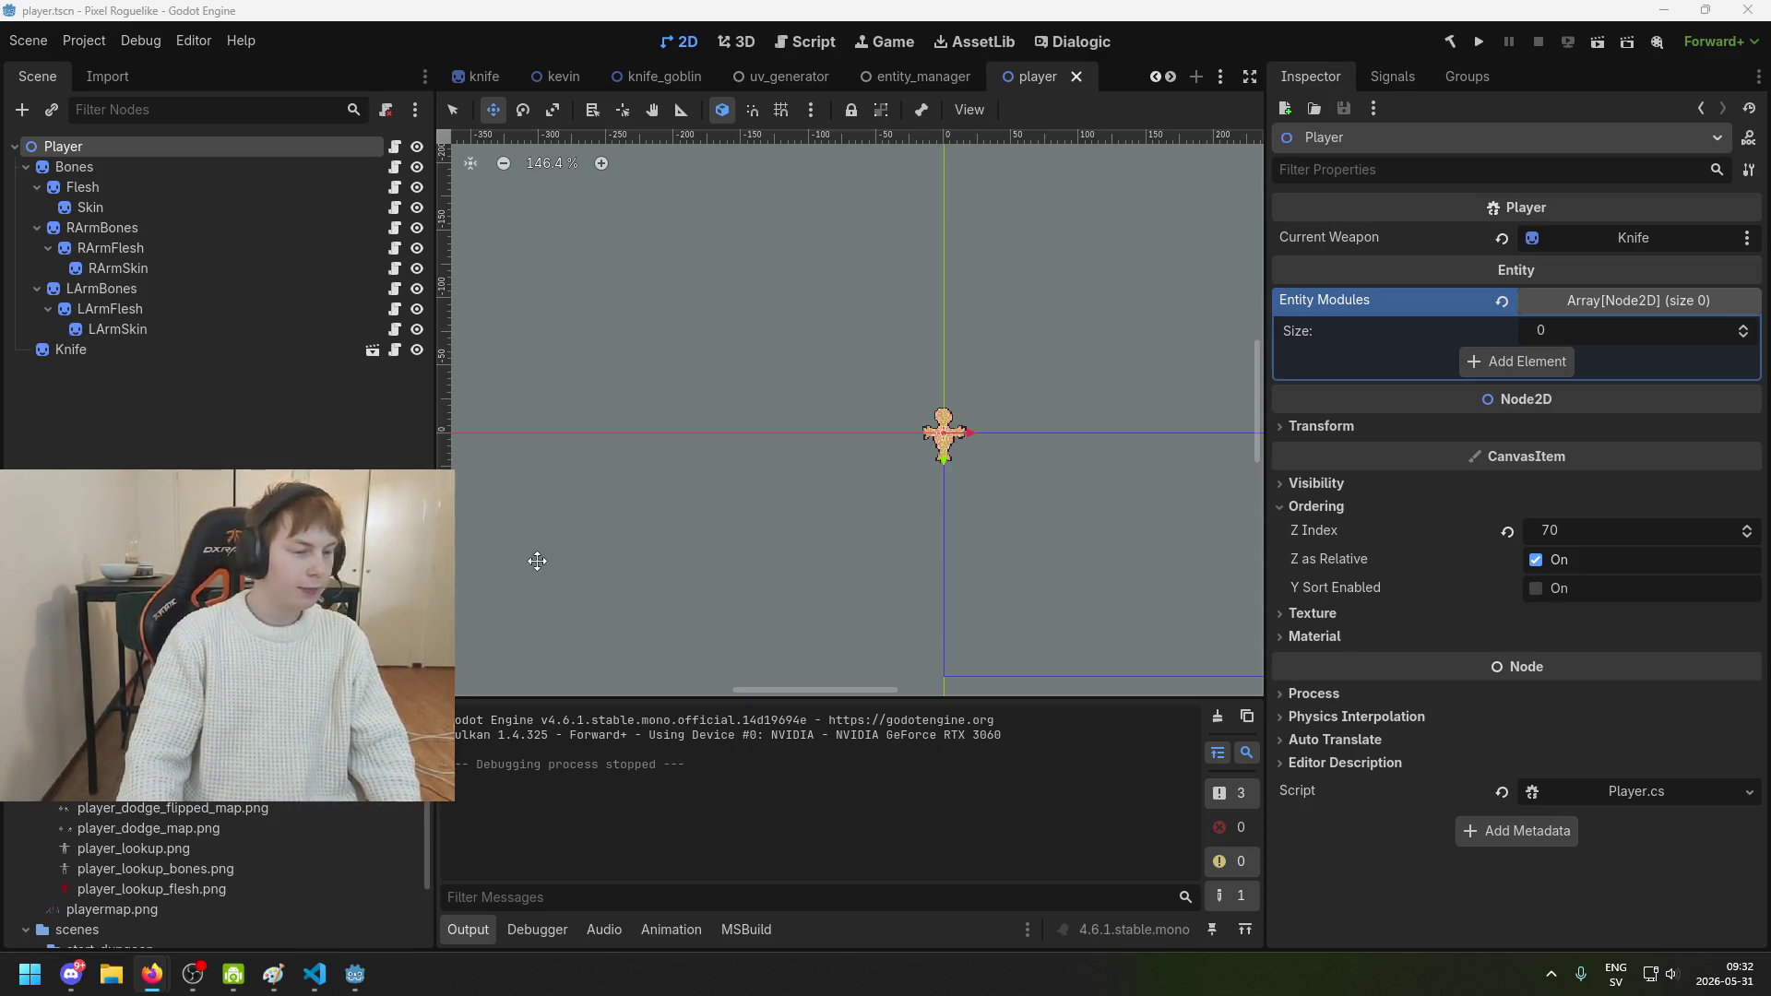
Step: Bring the Godot editor with player.tscn to the front so it reloads the changed assets
click(598, 724)
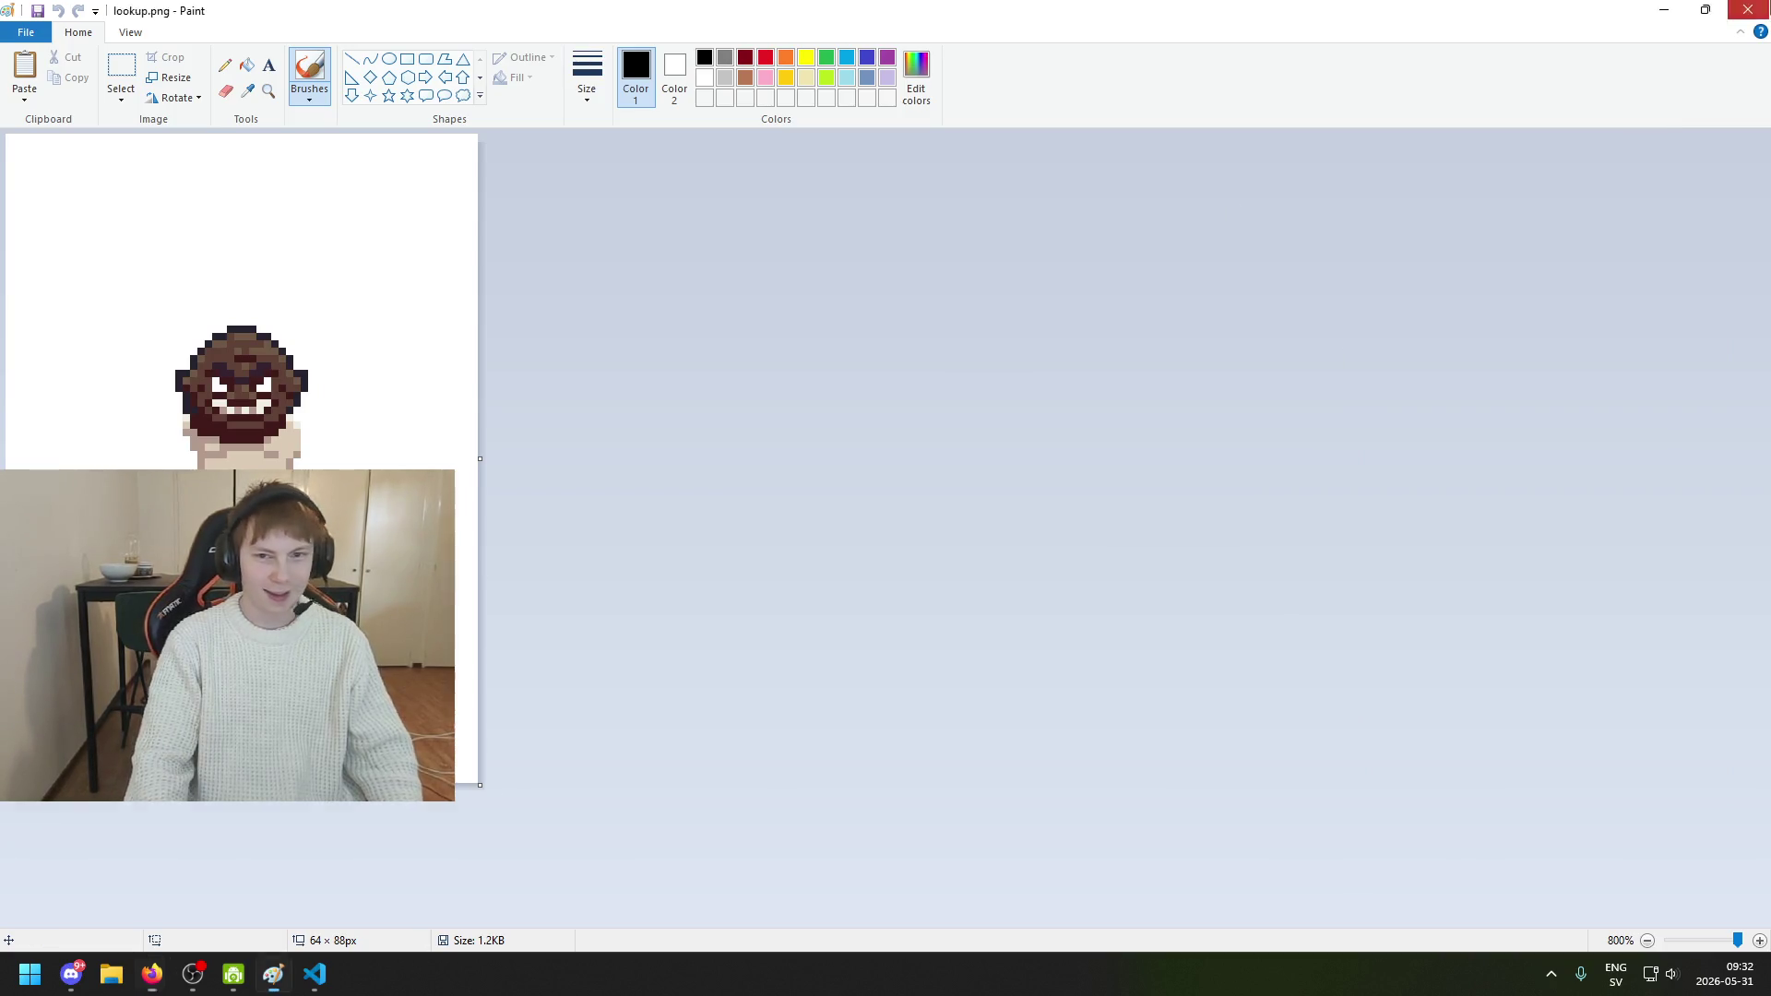
Step: Close the Paint window showing lookup.png
click(1747, 9)
mouse_move(231, 980)
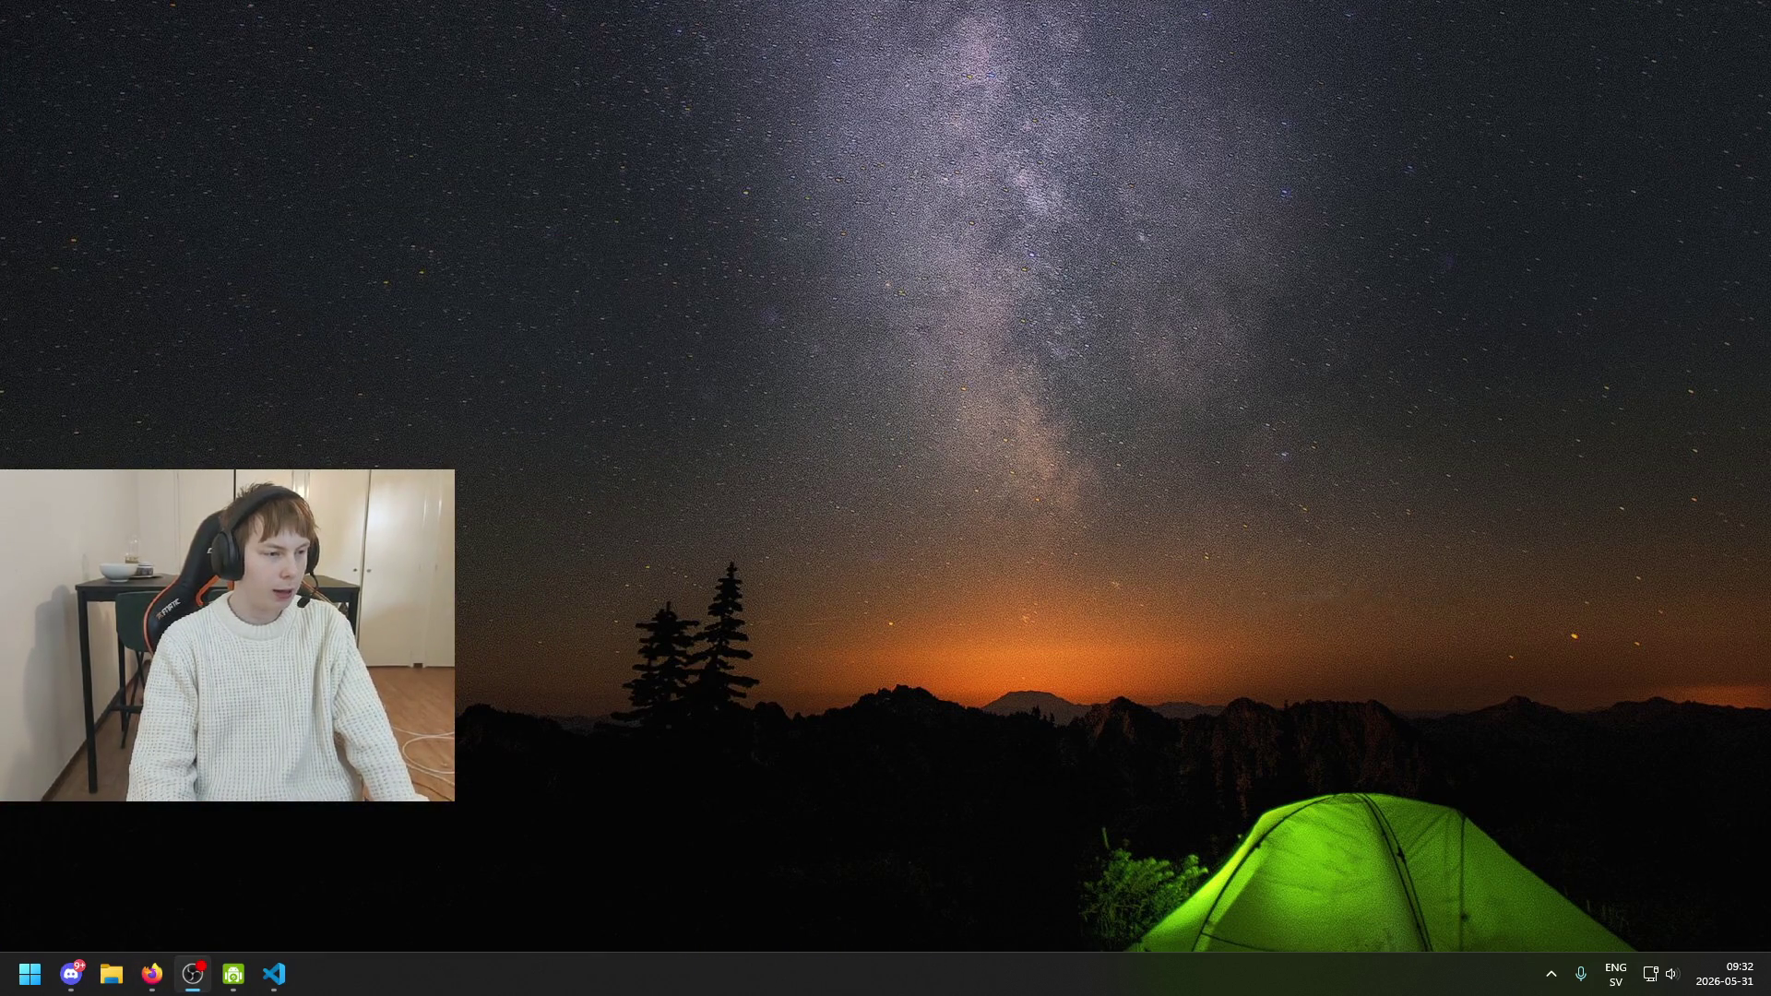
click(191, 974)
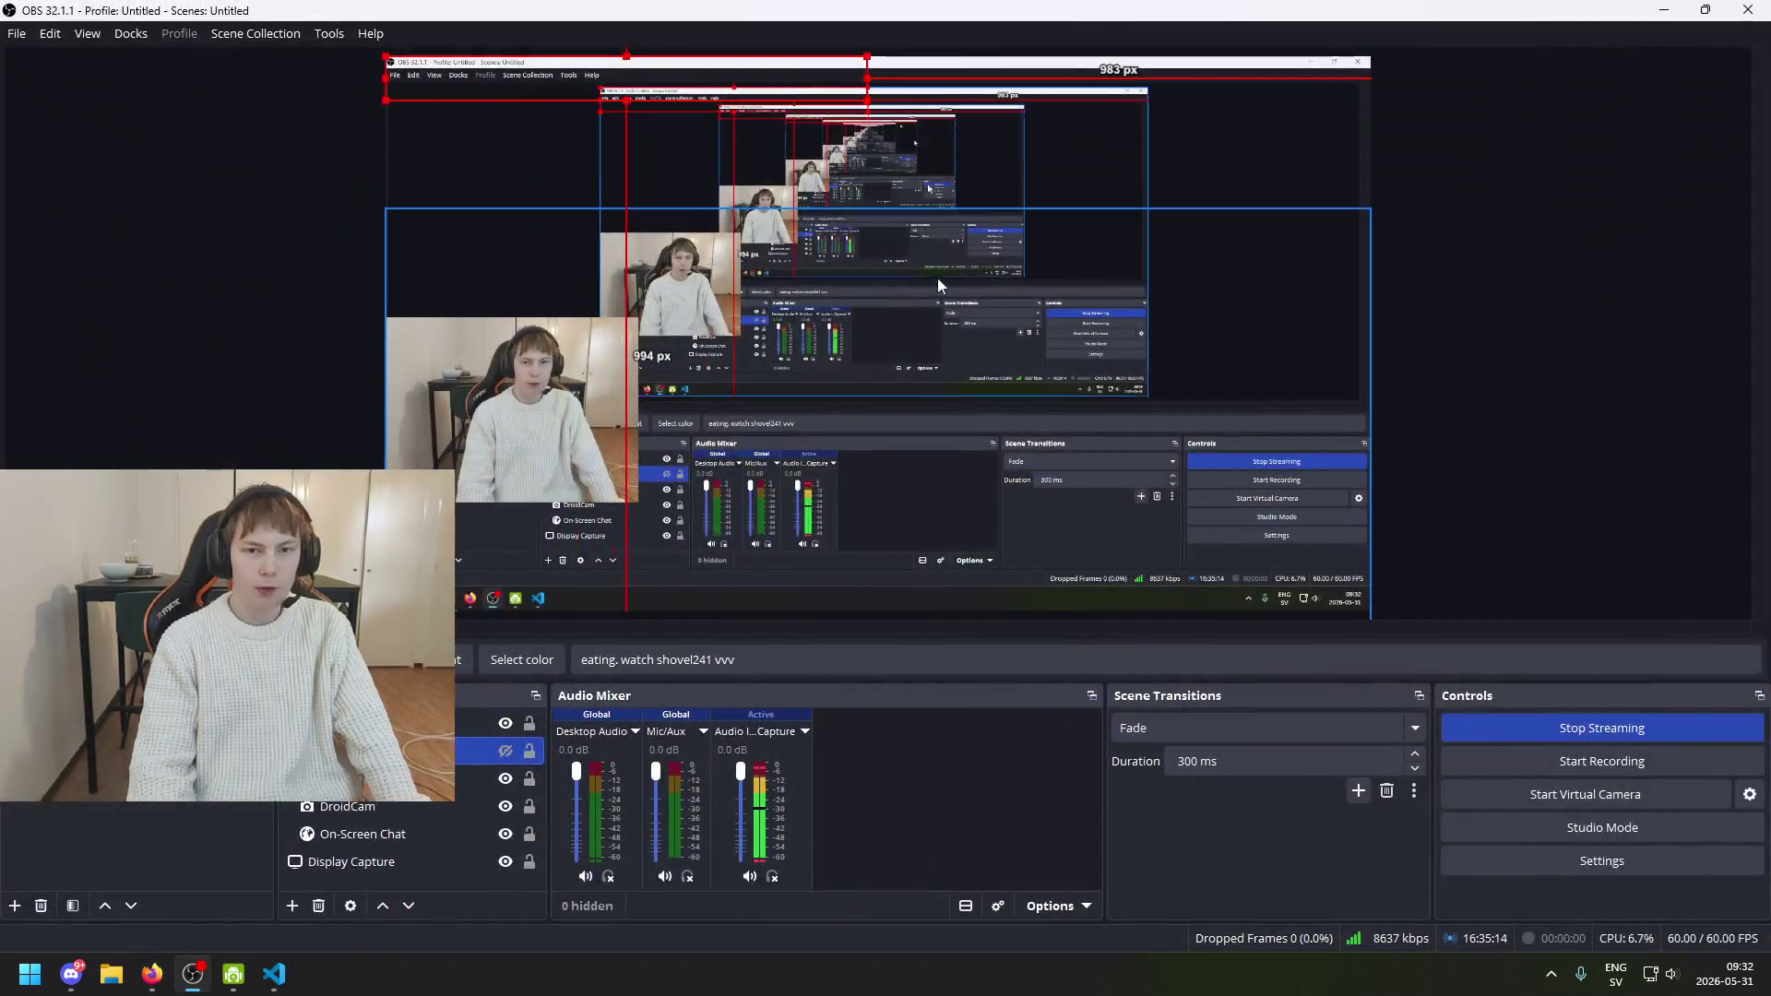
click(1657, 9)
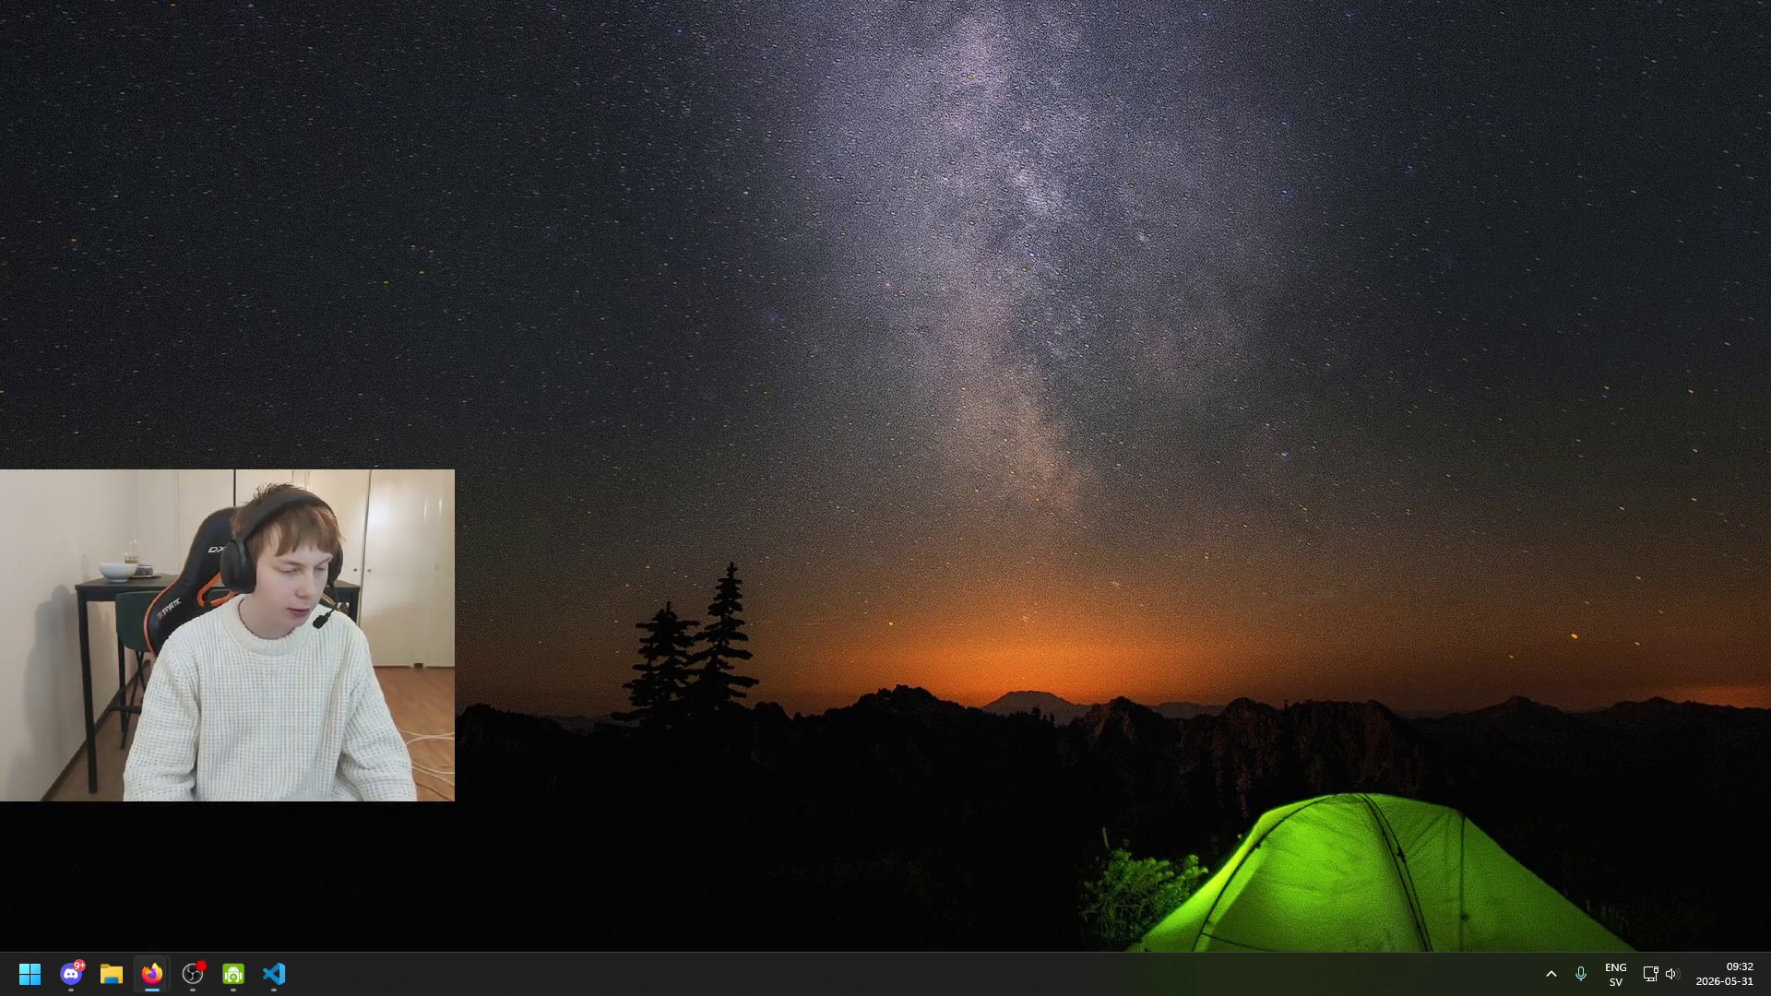